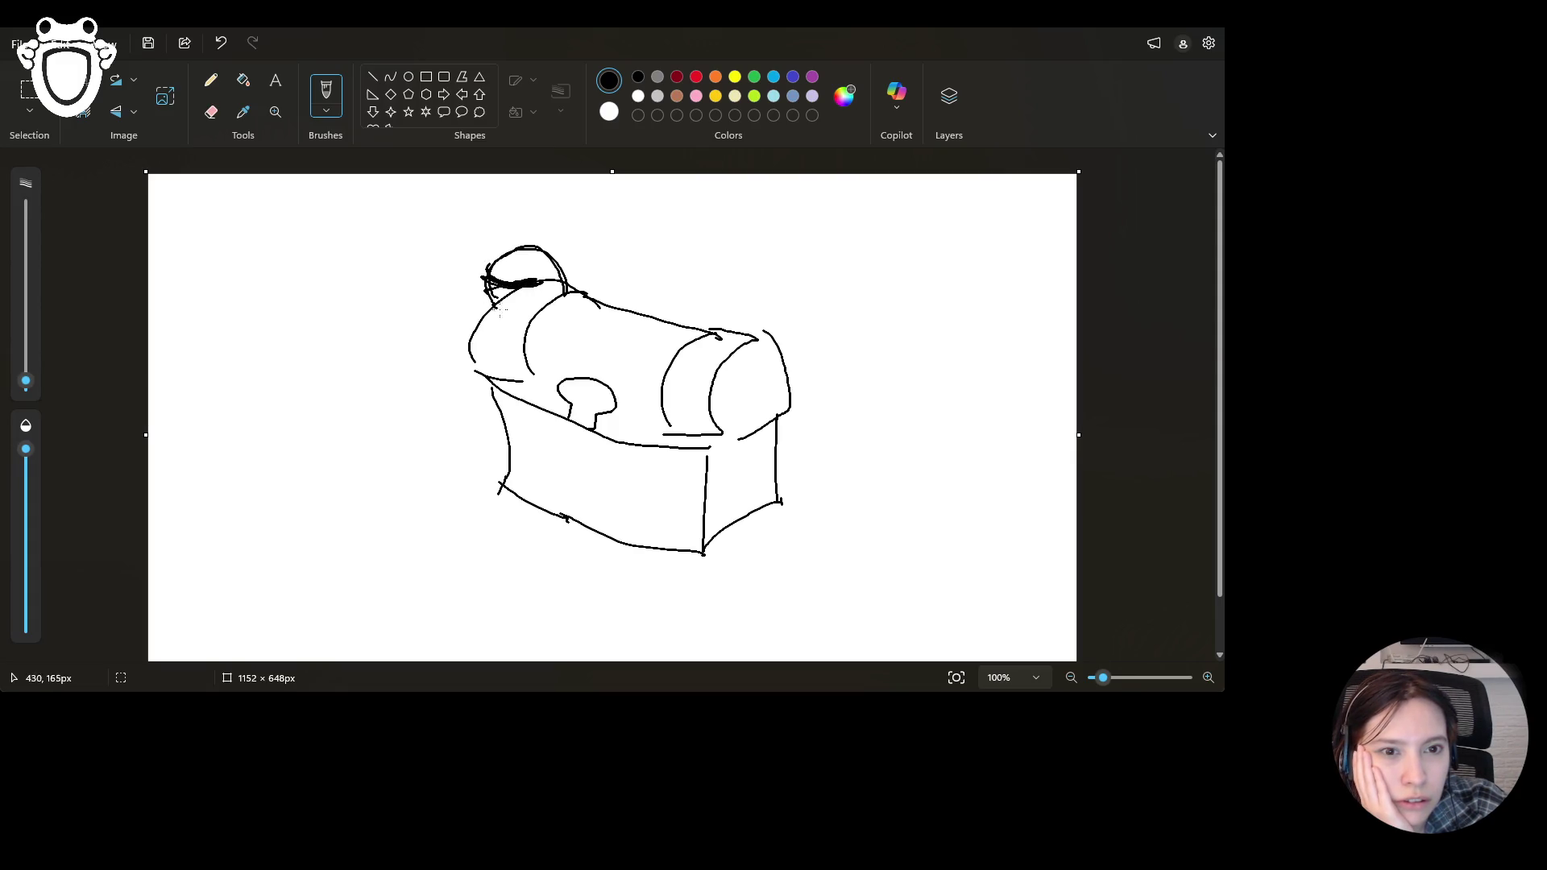
Step: Draw an arched ear on the lid's right end and outline both ends of the lid
{"action": "mouse_move", "coordinate": [690, 335]}
{"action": "left_mouse_down"}
{"action": "mouse_move", "coordinate": [753, 343]}
{"action": "mouse_move", "coordinate": [690, 343]}
{"action": "mouse_move", "coordinate": [694, 290]}
{"action": "mouse_move", "coordinate": [740, 350]}
{"action": "mouse_move", "coordinate": [677, 334]}
{"action": "mouse_move", "coordinate": [726, 319]}
{"action": "mouse_move", "coordinate": [728, 338]}
{"action": "left_mouse_up"}
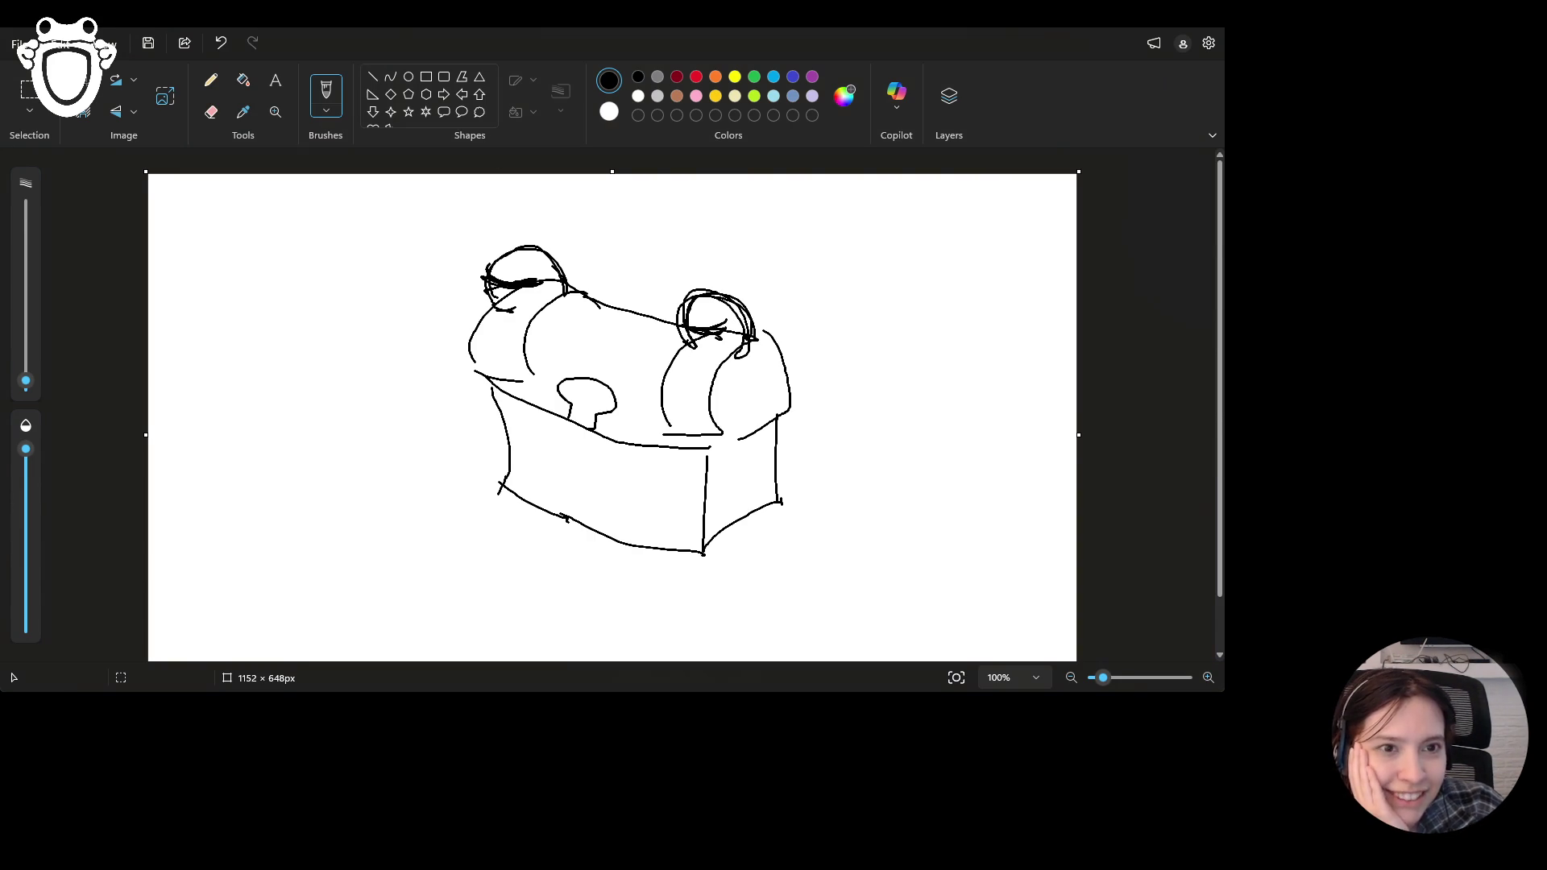
{"action": "mouse_move", "coordinate": [739, 369]}
{"action": "left_mouse_down"}
{"action": "mouse_move", "coordinate": [740, 435]}
{"action": "mouse_move", "coordinate": [775, 391]}
{"action": "mouse_move", "coordinate": [749, 420]}
{"action": "left_mouse_up"}
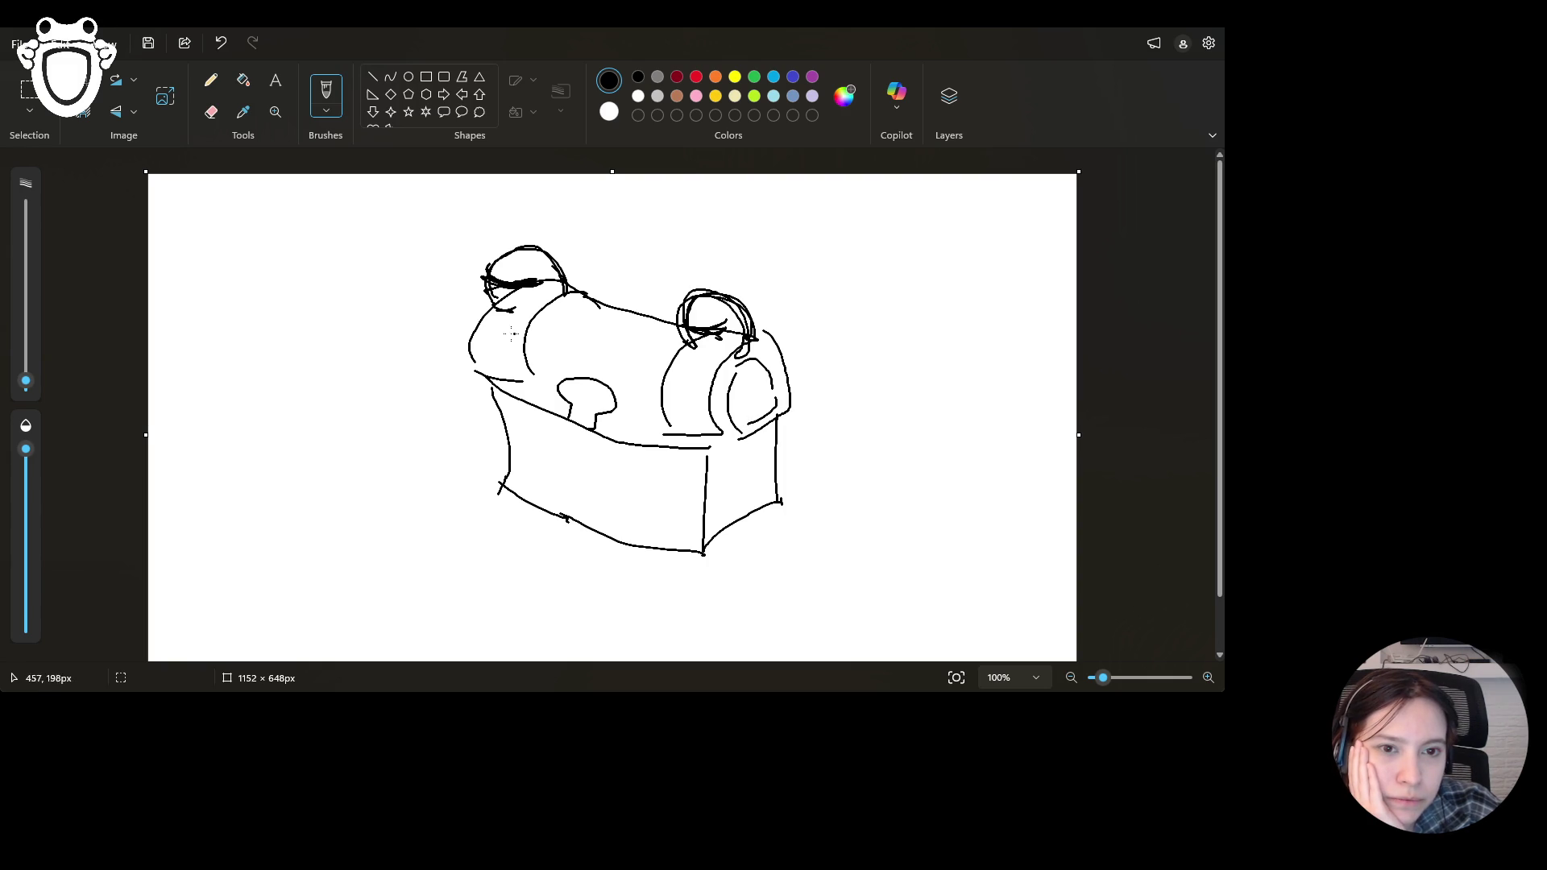
{"action": "mouse_move", "coordinate": [528, 347]}
{"action": "left_mouse_down"}
{"action": "mouse_move", "coordinate": [525, 403]}
{"action": "mouse_move", "coordinate": [467, 376]}
{"action": "mouse_move", "coordinate": [481, 325]}
{"action": "mouse_move", "coordinate": [461, 380]}
{"action": "mouse_move", "coordinate": [522, 394]}
{"action": "mouse_move", "coordinate": [533, 344]}
{"action": "mouse_move", "coordinate": [592, 289]}
{"action": "mouse_move", "coordinate": [552, 280]}
{"action": "left_mouse_up"}
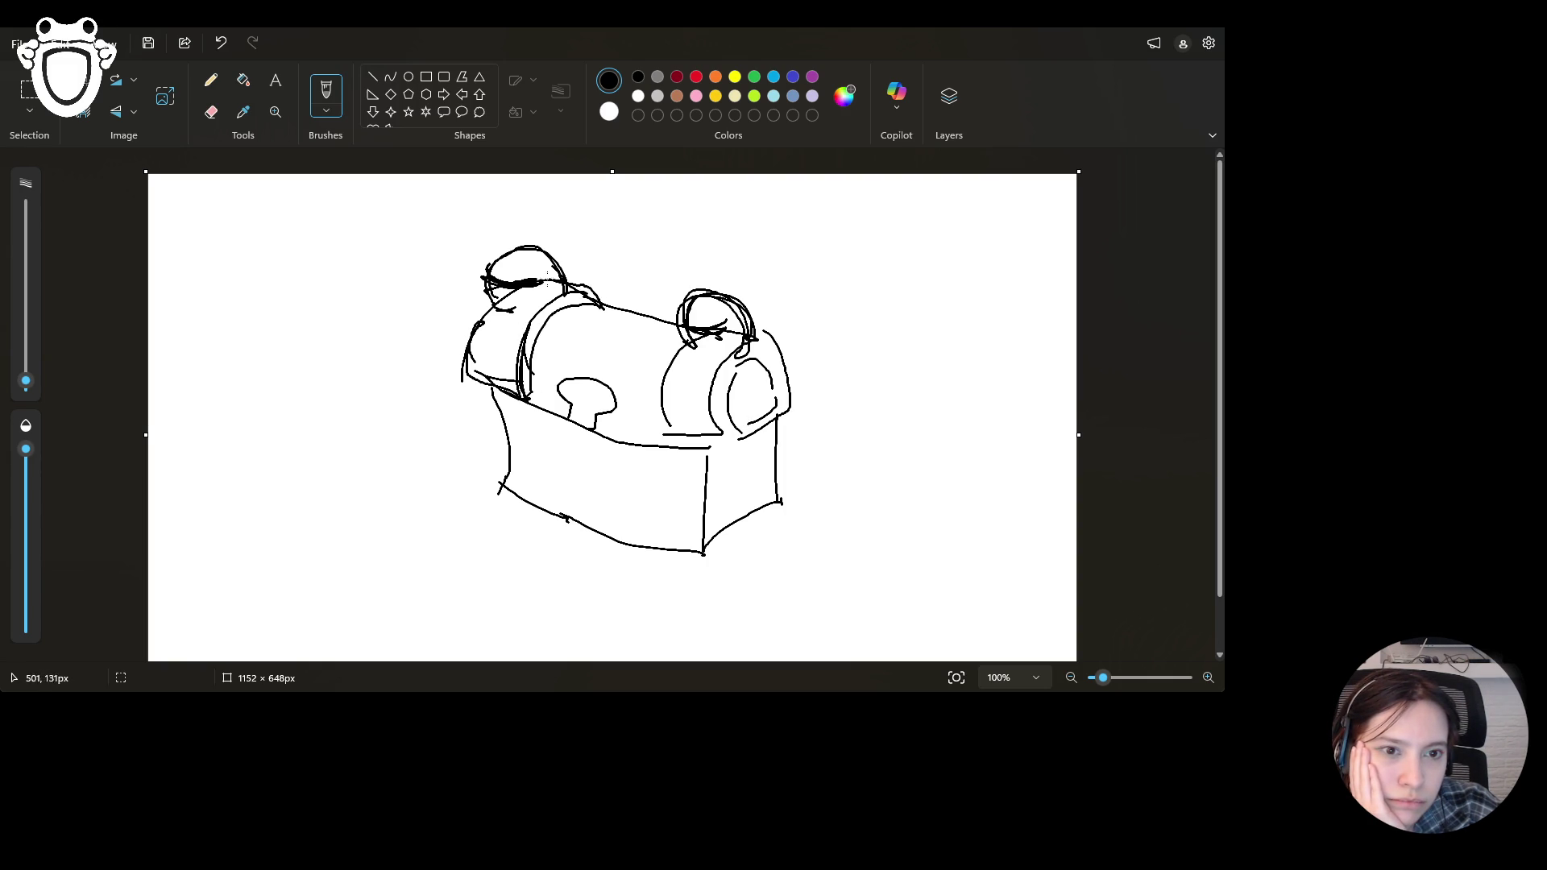
{"action": "left_click_drag", "start_coordinate": [724, 330], "coordinate": [766, 331]}
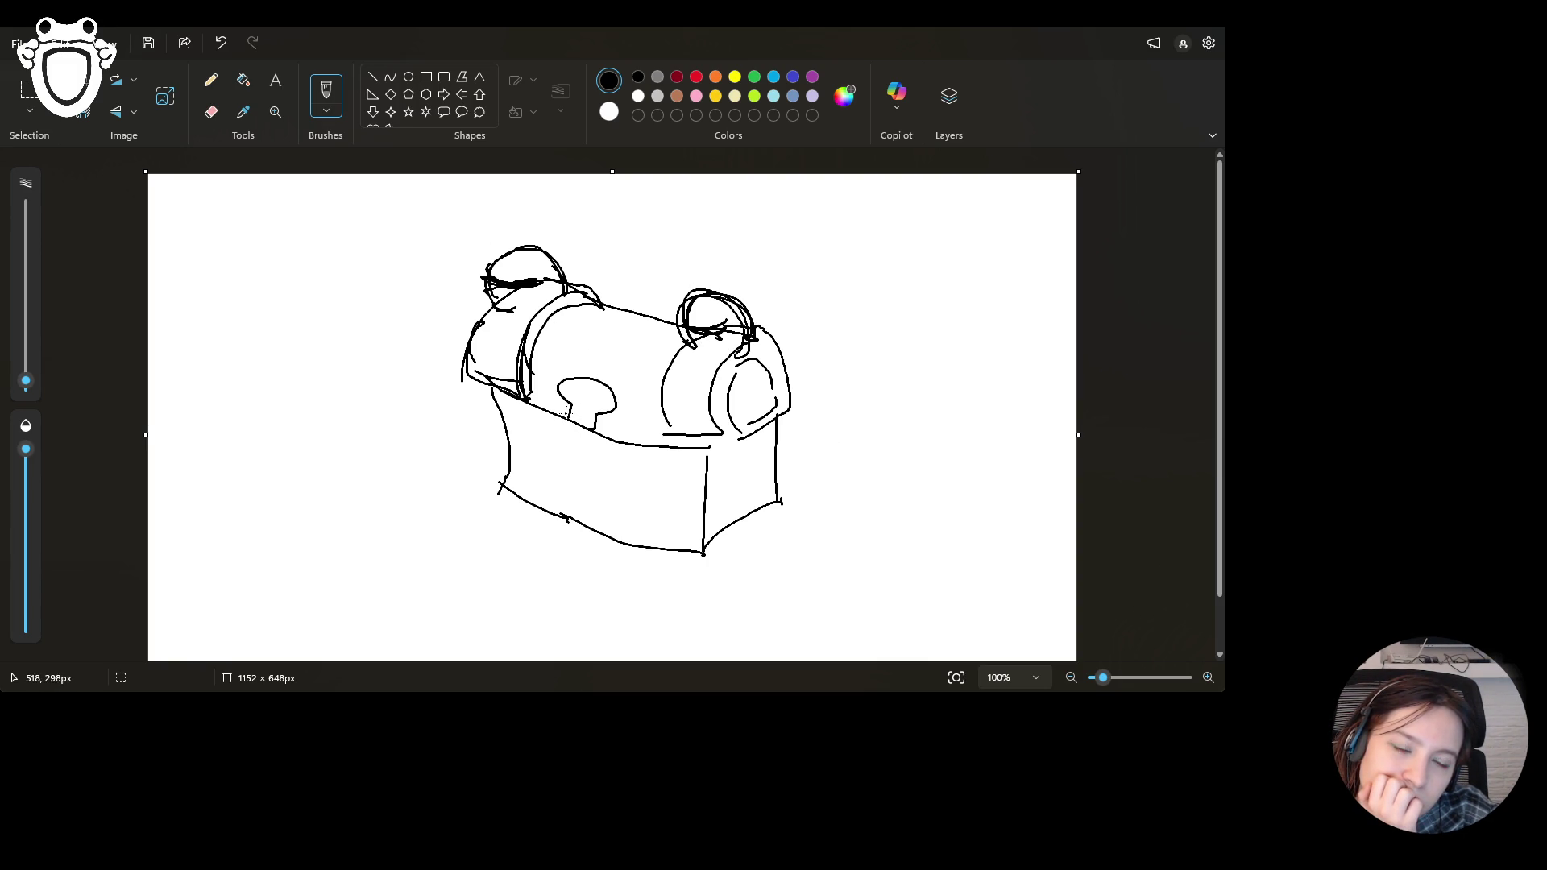
Step: Draw three curved plank lines down the chest front
{"action": "mouse_move", "coordinate": [627, 442]}
{"action": "left_mouse_down"}
{"action": "mouse_move", "coordinate": [621, 484]}
{"action": "mouse_move", "coordinate": [663, 561]}
{"action": "left_mouse_up"}
{"action": "left_click_drag", "start_coordinate": [688, 451], "coordinate": [671, 561]}
{"action": "left_click_drag", "start_coordinate": [648, 451], "coordinate": [644, 531]}
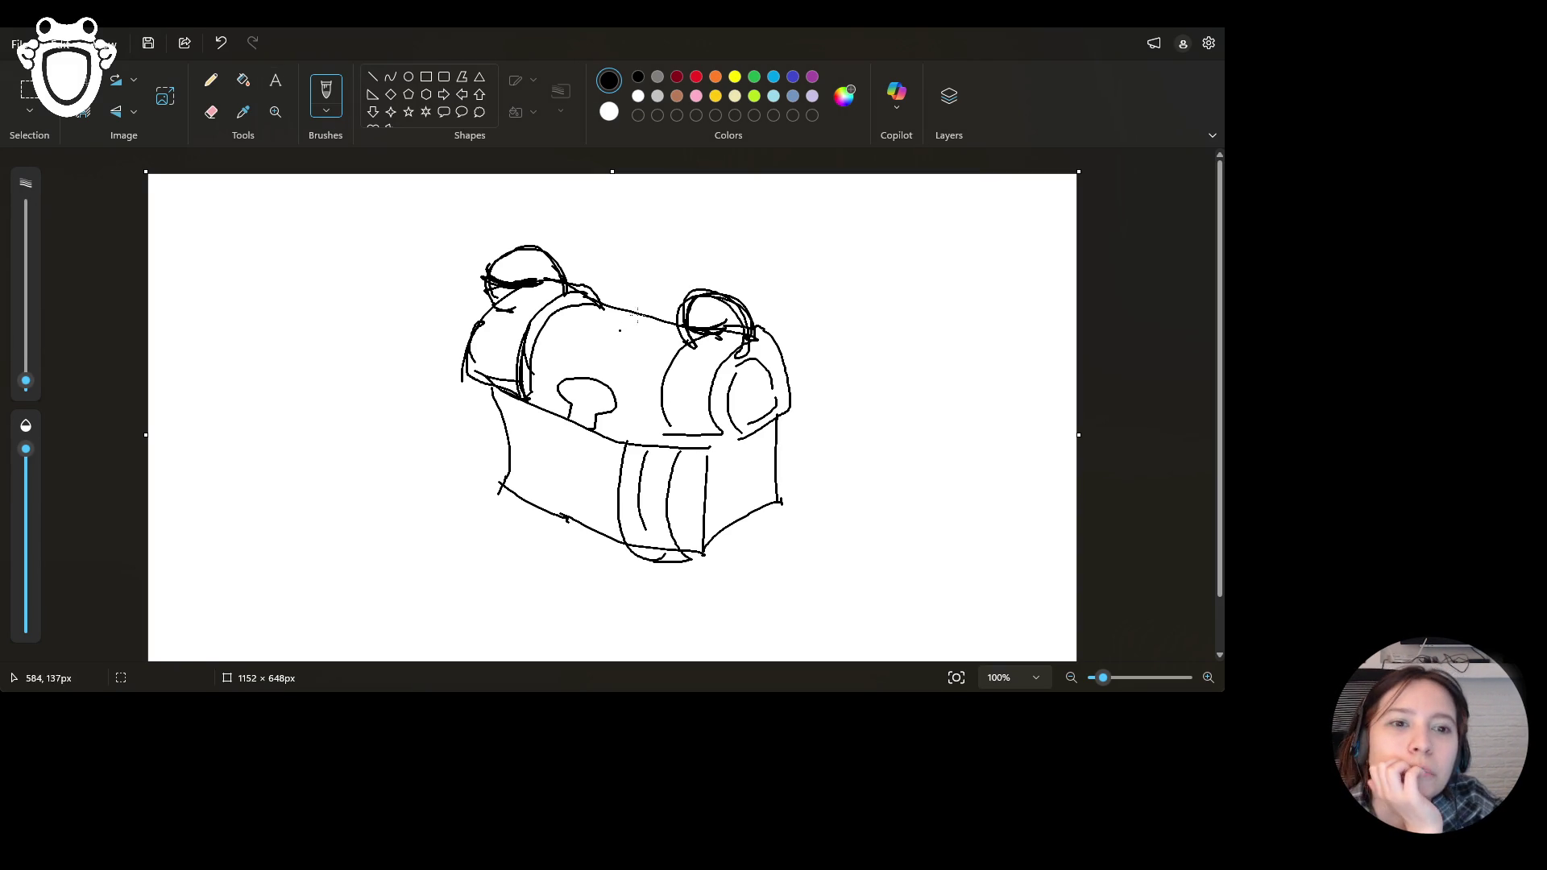
Step: Darken the small oval, then draw a mouth under the lid and undo it
{"action": "left_click_drag", "start_coordinate": [584, 389], "coordinate": [577, 395]}
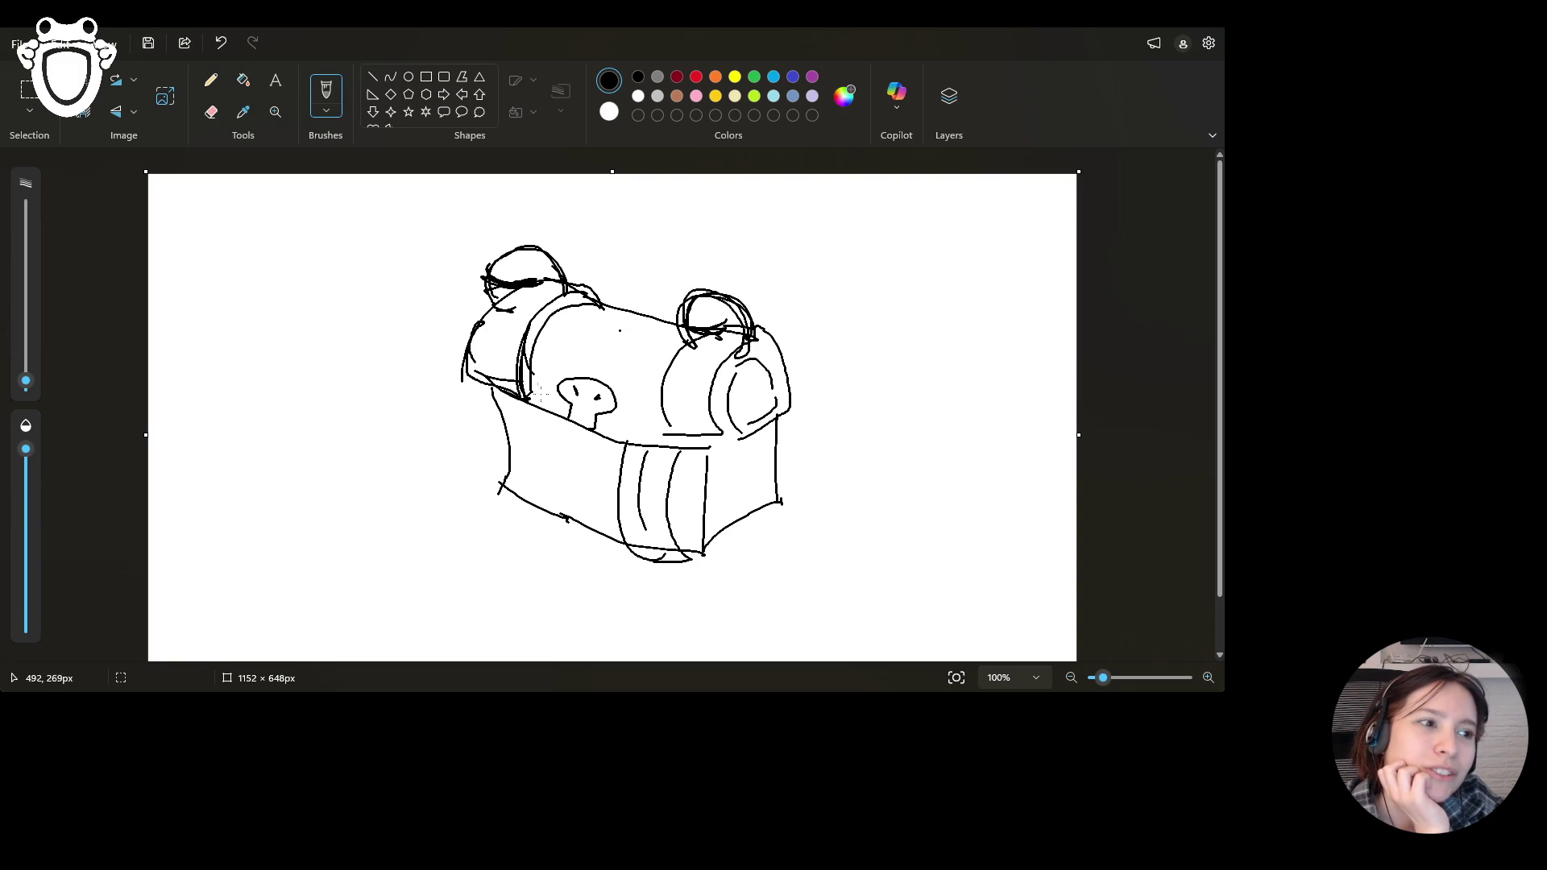
{"action": "mouse_move", "coordinate": [562, 417]}
{"action": "left_mouse_down"}
{"action": "mouse_move", "coordinate": [561, 440]}
{"action": "mouse_move", "coordinate": [606, 434]}
{"action": "mouse_move", "coordinate": [539, 435]}
{"action": "mouse_move", "coordinate": [524, 456]}
{"action": "mouse_move", "coordinate": [603, 475]}
{"action": "mouse_move", "coordinate": [584, 498]}
{"action": "mouse_move", "coordinate": [610, 477]}
{"action": "mouse_move", "coordinate": [530, 471]}
{"action": "mouse_move", "coordinate": [601, 477]}
{"action": "mouse_move", "coordinate": [569, 490]}
{"action": "left_mouse_up"}
{"action": "key", "text": "ctrl+z"}
{"action": "key", "text": "ctrl+z"}
{"action": "key", "text": "ctrl+z"}
{"action": "key", "text": "ctrl+z"}
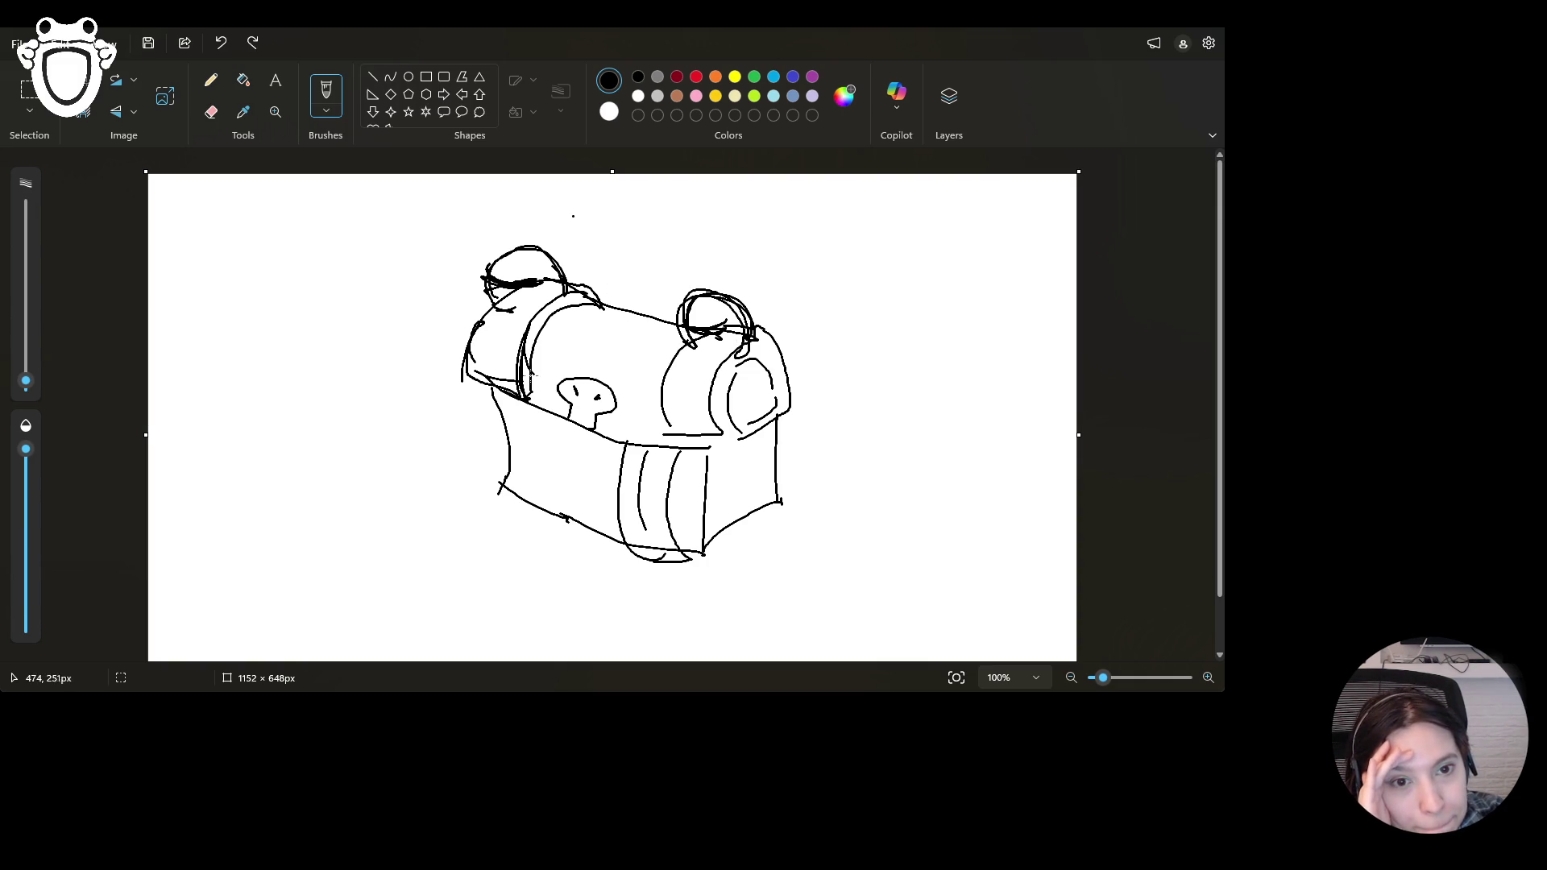
Step: Frame the chest with a lid rim, lower front edge, front panel lines and right side panel
{"action": "left_click_drag", "start_coordinate": [597, 419], "coordinate": [672, 437]}
{"action": "left_click_drag", "start_coordinate": [519, 475], "coordinate": [638, 533]}
{"action": "left_click_drag", "start_coordinate": [518, 407], "coordinate": [525, 479]}
{"action": "left_click_drag", "start_coordinate": [682, 453], "coordinate": [677, 535]}
{"action": "mouse_move", "coordinate": [717, 446]}
{"action": "left_mouse_down"}
{"action": "mouse_move", "coordinate": [715, 520]}
{"action": "mouse_move", "coordinate": [768, 481]}
{"action": "left_mouse_up"}
{"action": "left_click_drag", "start_coordinate": [762, 425], "coordinate": [763, 484]}
{"action": "mouse_move", "coordinate": [757, 420]}
{"action": "left_mouse_down"}
{"action": "mouse_move", "coordinate": [759, 485]}
{"action": "mouse_move", "coordinate": [752, 415]}
{"action": "mouse_move", "coordinate": [745, 492]}
{"action": "mouse_move", "coordinate": [707, 509]}
{"action": "left_mouse_up"}
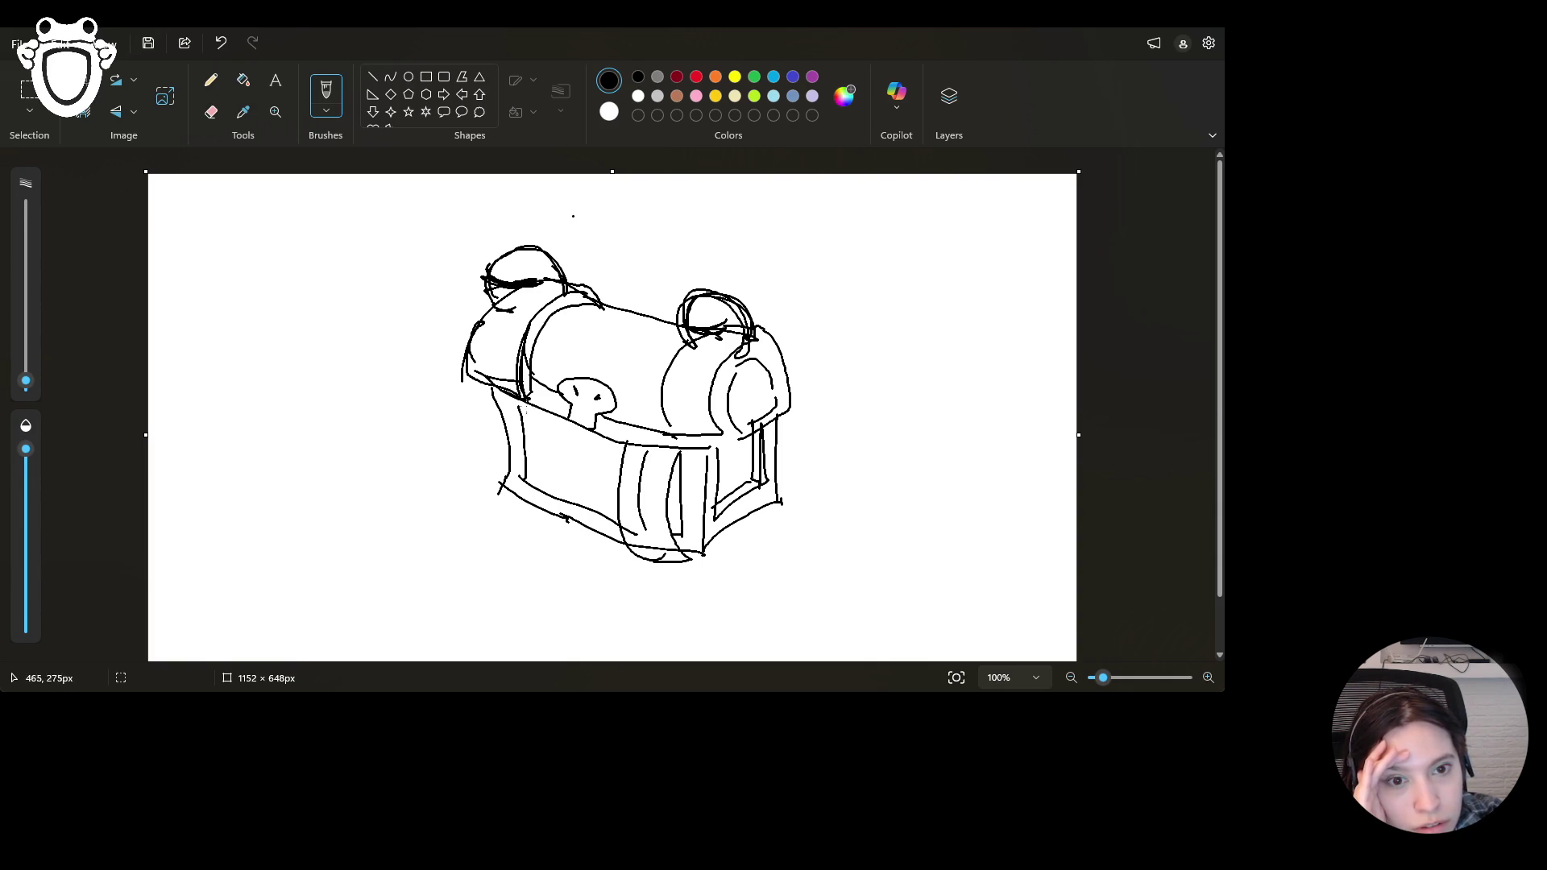
{"action": "mouse_move", "coordinate": [525, 405]}
{"action": "left_mouse_down"}
{"action": "mouse_move", "coordinate": [534, 477]}
{"action": "mouse_move", "coordinate": [622, 523]}
{"action": "left_mouse_up"}
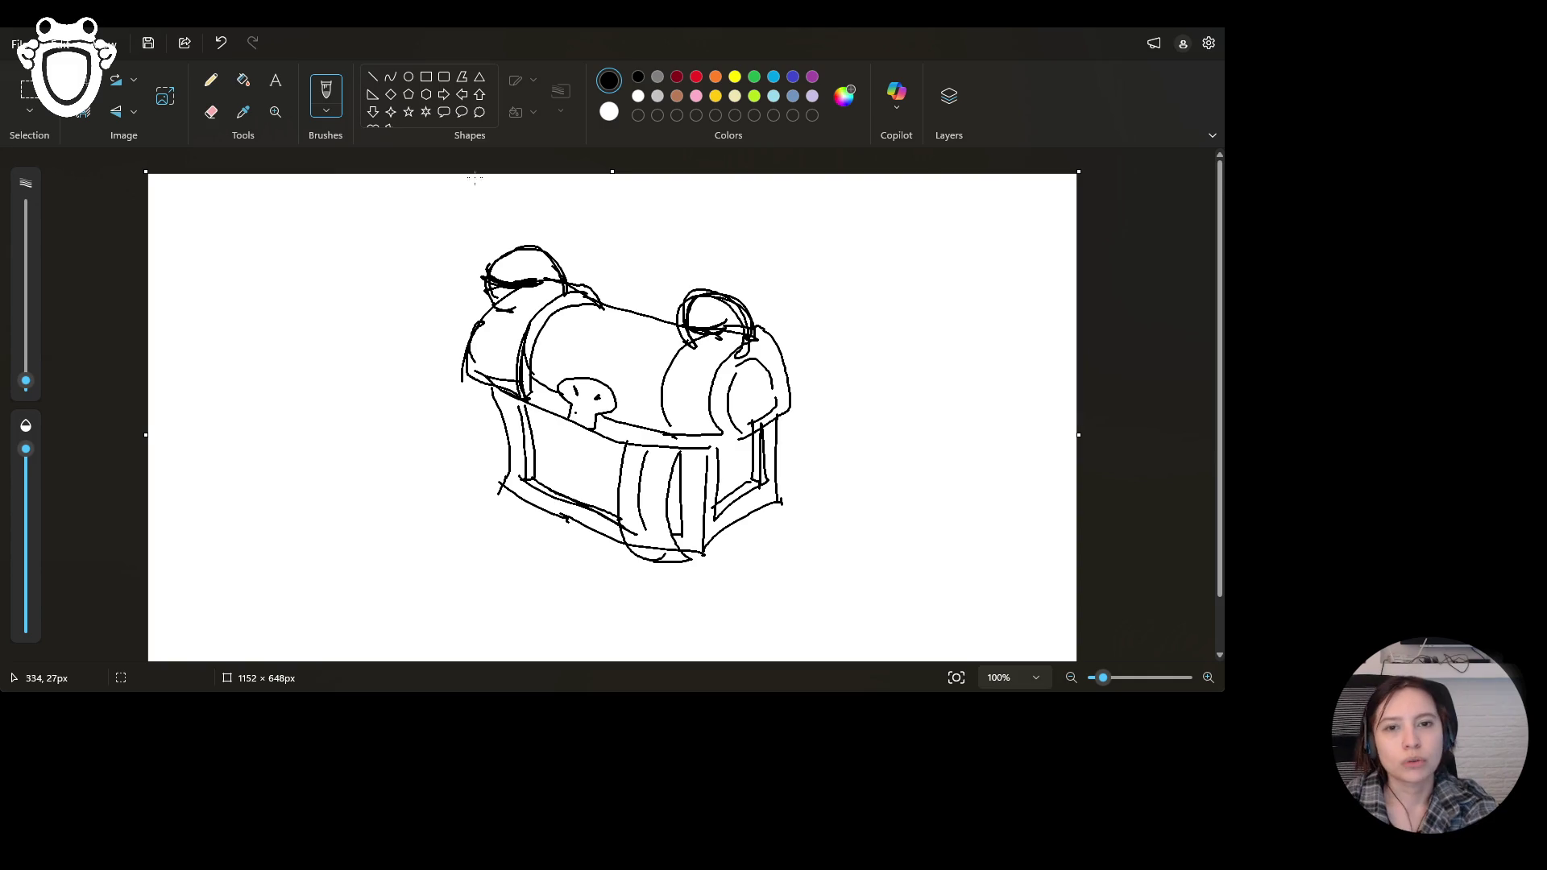
Step: Sketch an open bowl-shaped box with left and right flaps left of the chest
{"action": "mouse_move", "coordinate": [213, 405]}
{"action": "left_mouse_down"}
{"action": "mouse_move", "coordinate": [262, 393]}
{"action": "mouse_move", "coordinate": [356, 420]}
{"action": "left_mouse_up"}
{"action": "mouse_move", "coordinate": [306, 376]}
{"action": "left_mouse_down"}
{"action": "mouse_move", "coordinate": [314, 408]}
{"action": "mouse_move", "coordinate": [354, 428]}
{"action": "left_mouse_up"}
{"action": "mouse_move", "coordinate": [197, 385]}
{"action": "left_mouse_down"}
{"action": "mouse_move", "coordinate": [228, 395]}
{"action": "mouse_move", "coordinate": [238, 448]}
{"action": "left_mouse_up"}
{"action": "left_click_drag", "start_coordinate": [351, 436], "coordinate": [337, 489]}
{"action": "mouse_move", "coordinate": [215, 453]}
{"action": "left_mouse_down"}
{"action": "mouse_move", "coordinate": [252, 511]}
{"action": "mouse_move", "coordinate": [354, 442]}
{"action": "left_mouse_up"}
{"action": "left_click_drag", "start_coordinate": [218, 454], "coordinate": [358, 430]}
{"action": "mouse_move", "coordinate": [223, 388]}
{"action": "left_mouse_down"}
{"action": "mouse_move", "coordinate": [214, 467]}
{"action": "mouse_move", "coordinate": [186, 380]}
{"action": "left_mouse_up"}
{"action": "mouse_move", "coordinate": [297, 380]}
{"action": "left_mouse_down"}
{"action": "mouse_move", "coordinate": [305, 393]}
{"action": "mouse_move", "coordinate": [290, 375]}
{"action": "mouse_move", "coordinate": [328, 376]}
{"action": "mouse_move", "coordinate": [355, 427]}
{"action": "mouse_move", "coordinate": [317, 448]}
{"action": "left_mouse_up"}
{"action": "mouse_move", "coordinate": [211, 469]}
{"action": "left_mouse_down"}
{"action": "mouse_move", "coordinate": [236, 467]}
{"action": "mouse_move", "coordinate": [227, 509]}
{"action": "mouse_move", "coordinate": [358, 494]}
{"action": "left_mouse_up"}
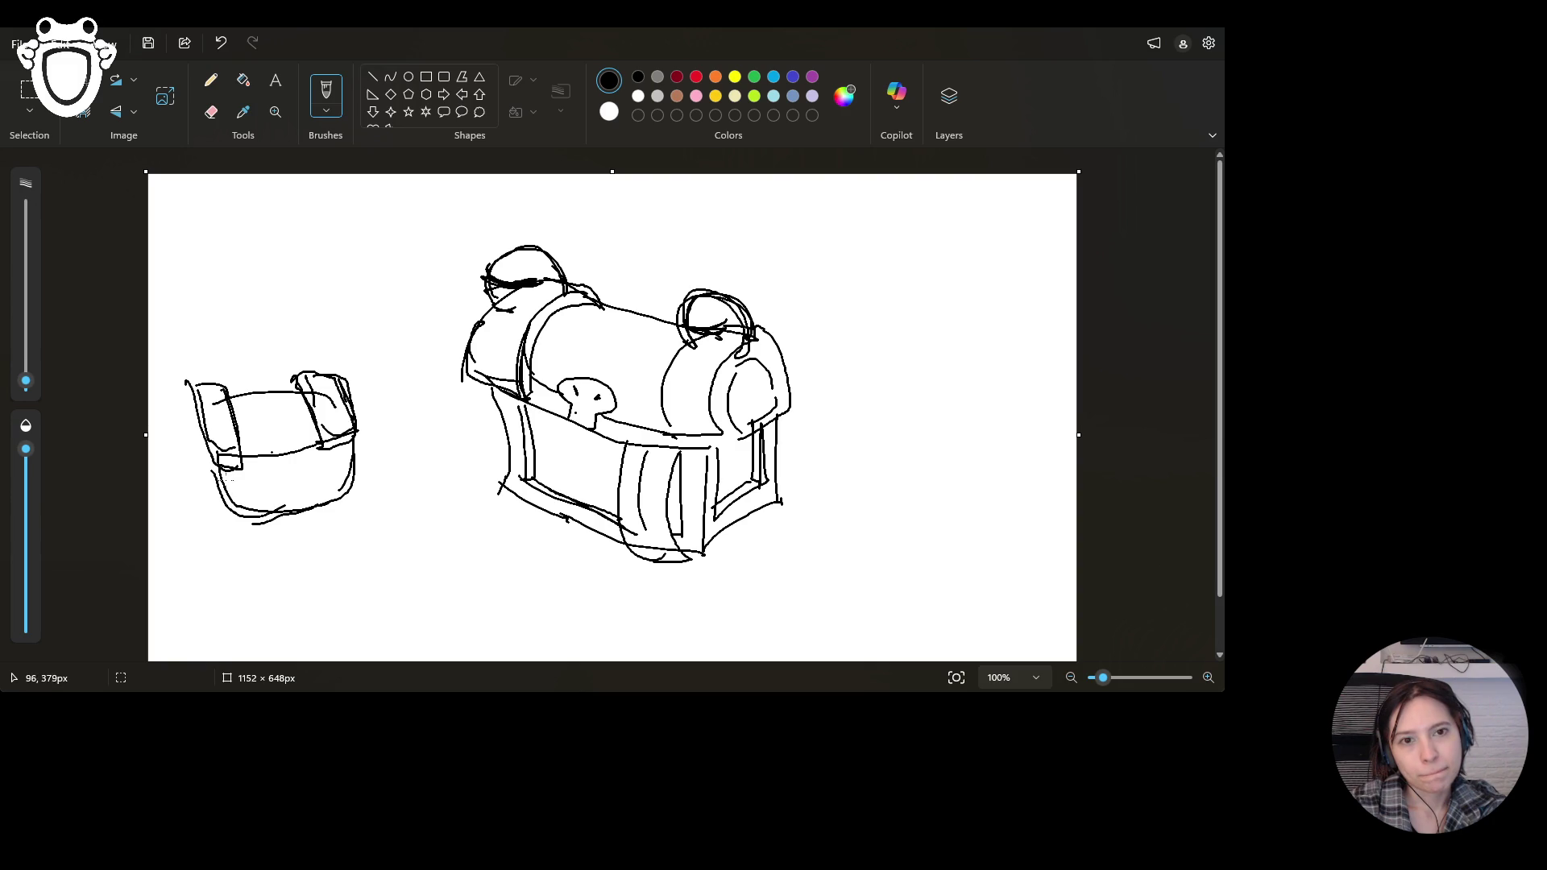
{"action": "left_click_drag", "start_coordinate": [229, 487], "coordinate": [327, 459]}
{"action": "left_click_drag", "start_coordinate": [246, 505], "coordinate": [339, 475]}
{"action": "left_click_drag", "start_coordinate": [240, 410], "coordinate": [307, 397]}
{"action": "left_click_drag", "start_coordinate": [239, 442], "coordinate": [311, 417]}
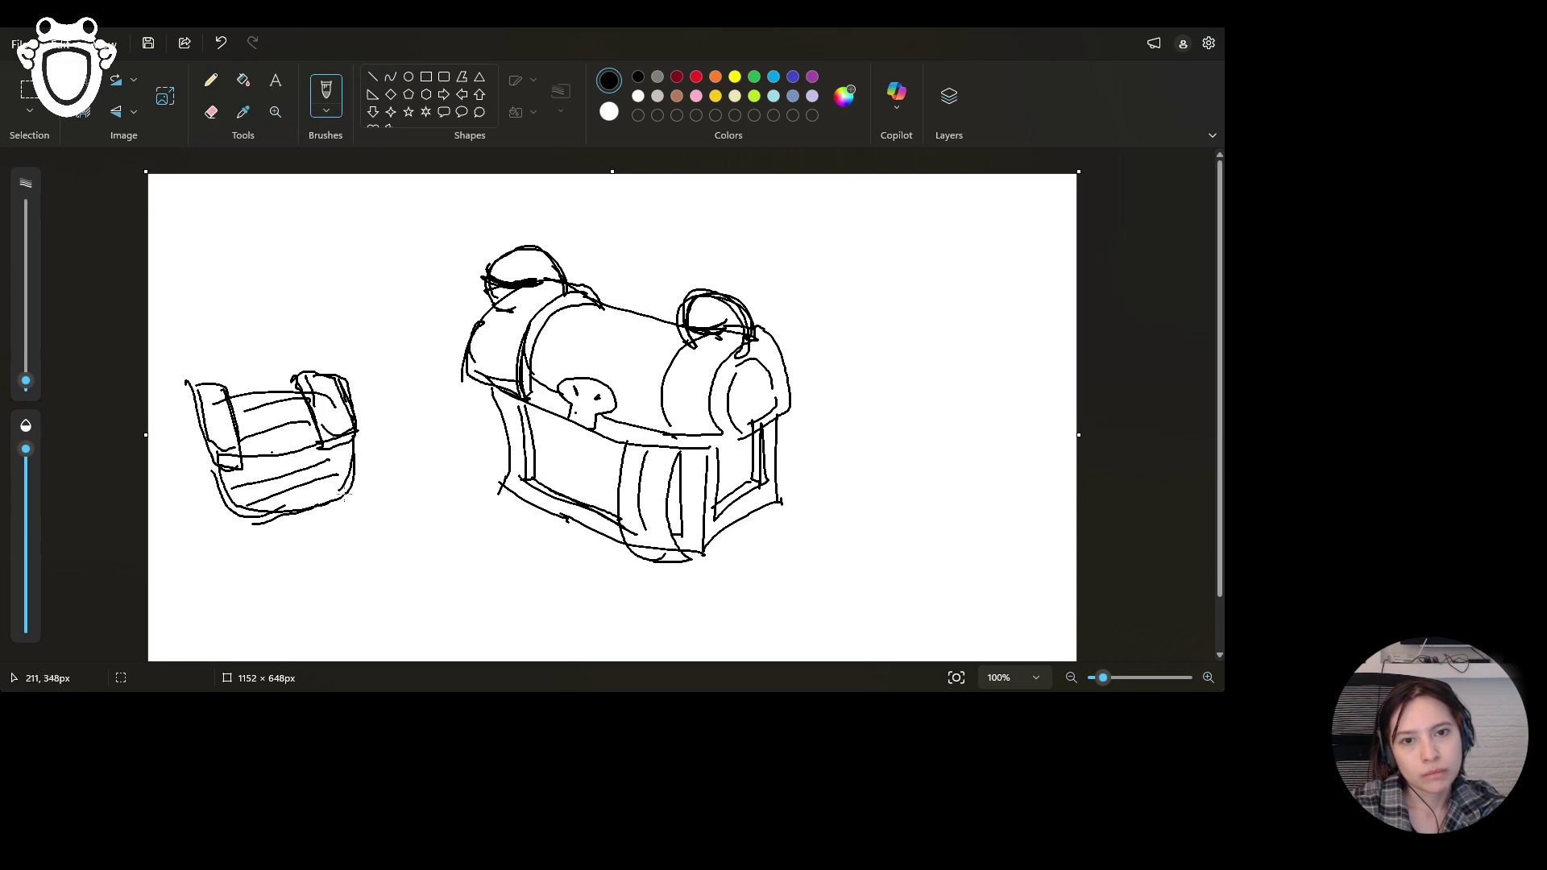
{"action": "key", "text": "ctrl+z"}
{"action": "key", "text": "ctrl+z"}
{"action": "key", "text": "ctrl+z"}
{"action": "key", "text": "ctrl+z"}
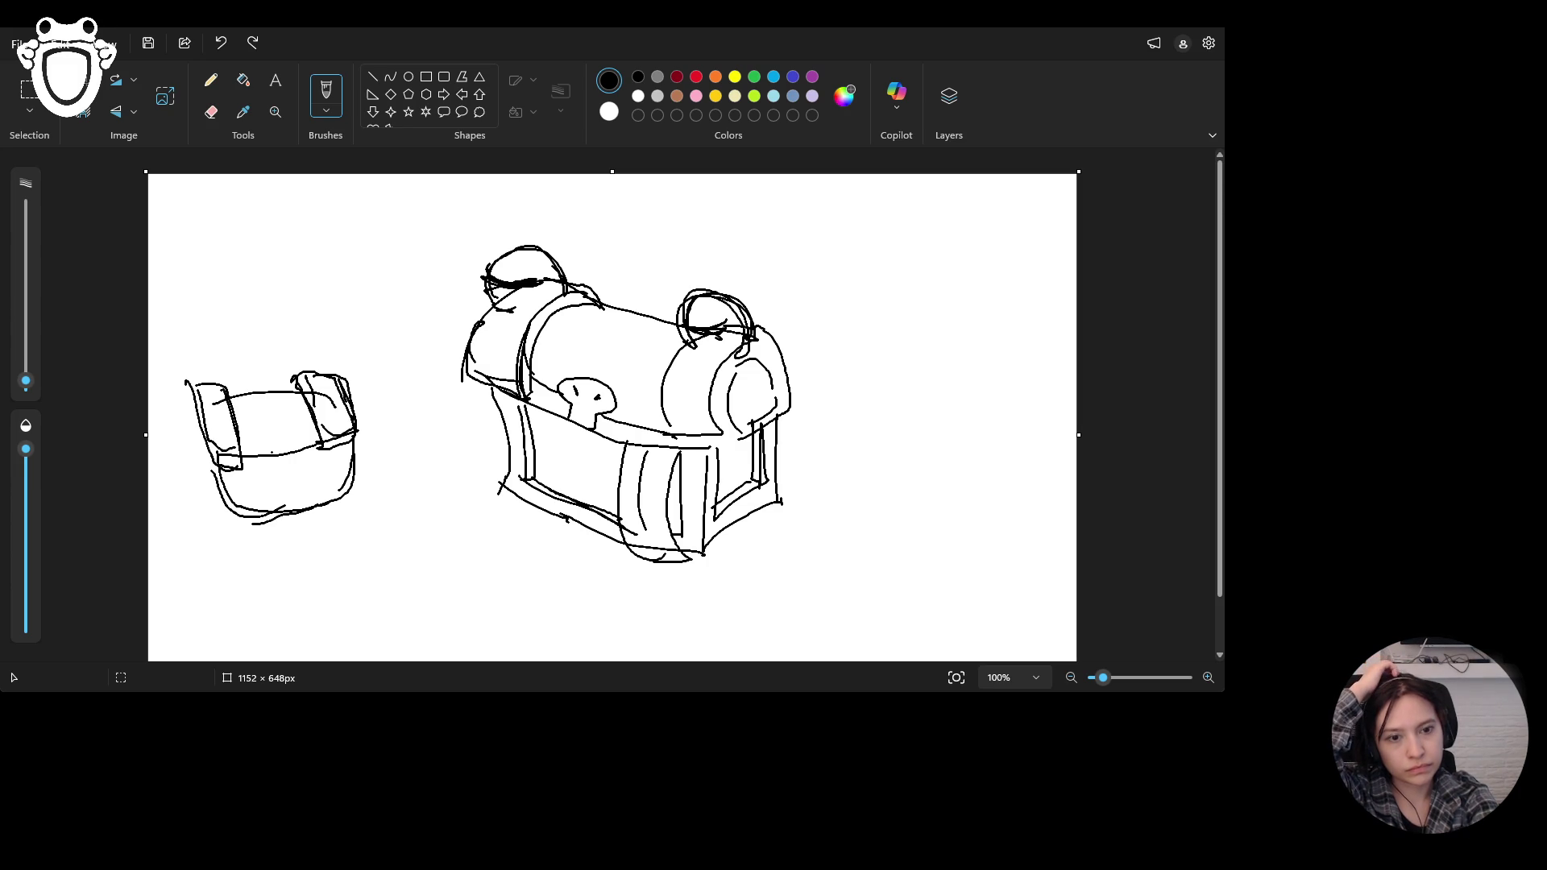
{"action": "left_click", "coordinate": [848, 622]}
Step: Draw a new lid curve with curled ears at both ends at the lower right
{"action": "left_click", "coordinate": [901, 449]}
{"action": "mouse_move", "coordinate": [872, 523]}
{"action": "left_mouse_down"}
{"action": "mouse_move", "coordinate": [991, 518]}
{"action": "mouse_move", "coordinate": [1027, 552]}
{"action": "left_mouse_up"}
{"action": "mouse_move", "coordinate": [870, 522]}
{"action": "left_mouse_down"}
{"action": "mouse_move", "coordinate": [842, 514]}
{"action": "mouse_move", "coordinate": [856, 552]}
{"action": "left_mouse_up"}
{"action": "mouse_move", "coordinate": [1025, 516]}
{"action": "left_mouse_down"}
{"action": "mouse_move", "coordinate": [1013, 547]}
{"action": "mouse_move", "coordinate": [1033, 550]}
{"action": "left_mouse_up"}
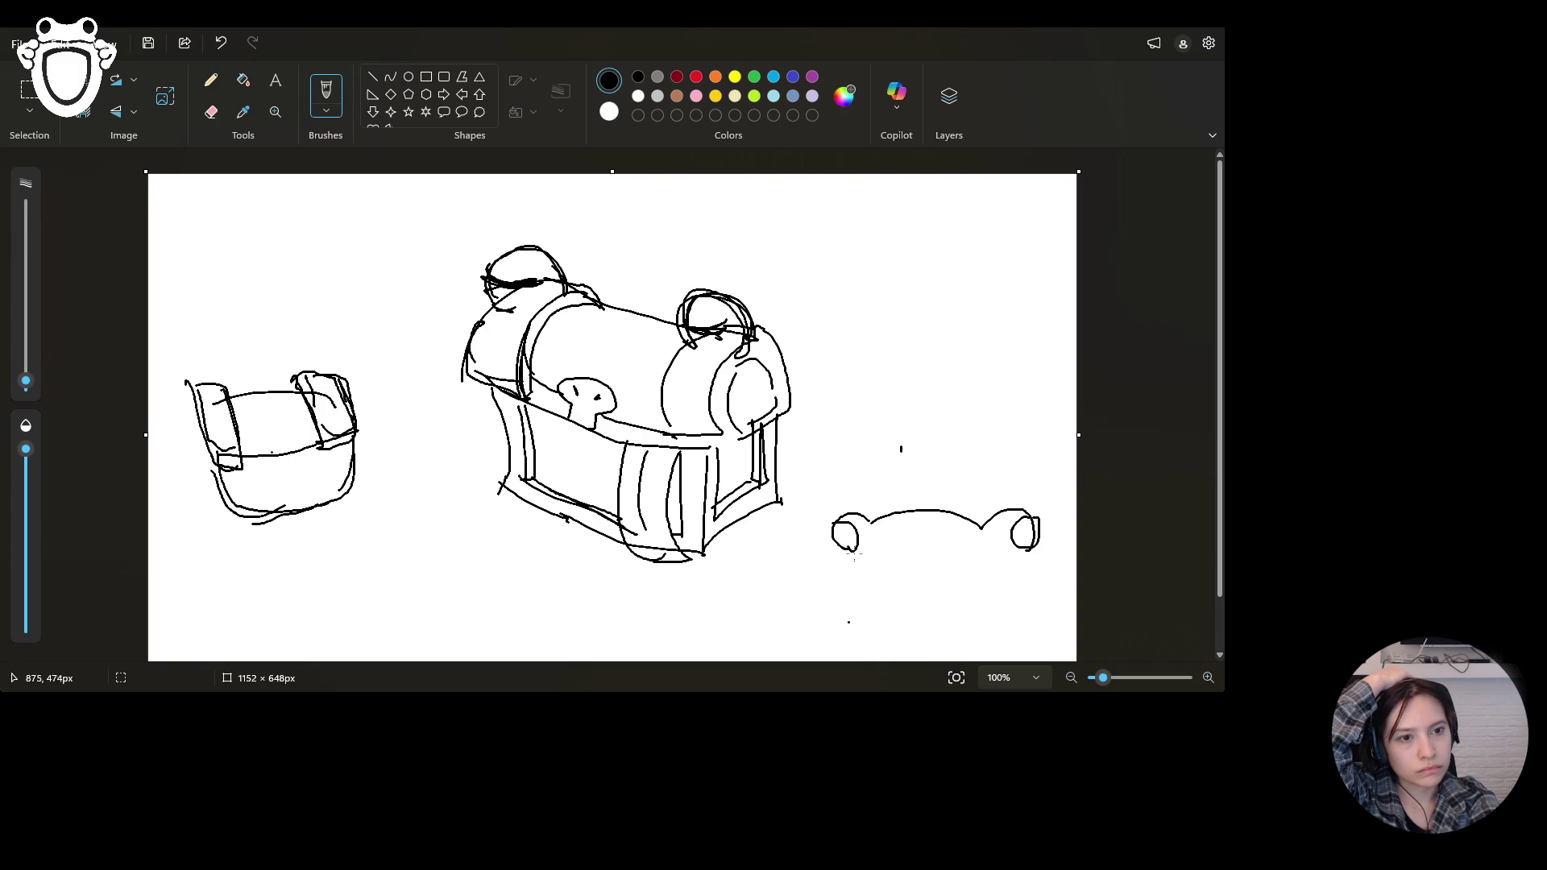
{"action": "mouse_move", "coordinate": [853, 557]}
{"action": "left_mouse_down"}
{"action": "mouse_move", "coordinate": [855, 572]}
{"action": "mouse_move", "coordinate": [915, 559]}
{"action": "mouse_move", "coordinate": [1023, 577]}
{"action": "mouse_move", "coordinate": [1026, 557]}
{"action": "left_mouse_up"}
{"action": "mouse_move", "coordinate": [859, 555]}
{"action": "left_mouse_down"}
{"action": "mouse_move", "coordinate": [989, 538]}
{"action": "mouse_move", "coordinate": [1024, 563]}
{"action": "left_mouse_up"}
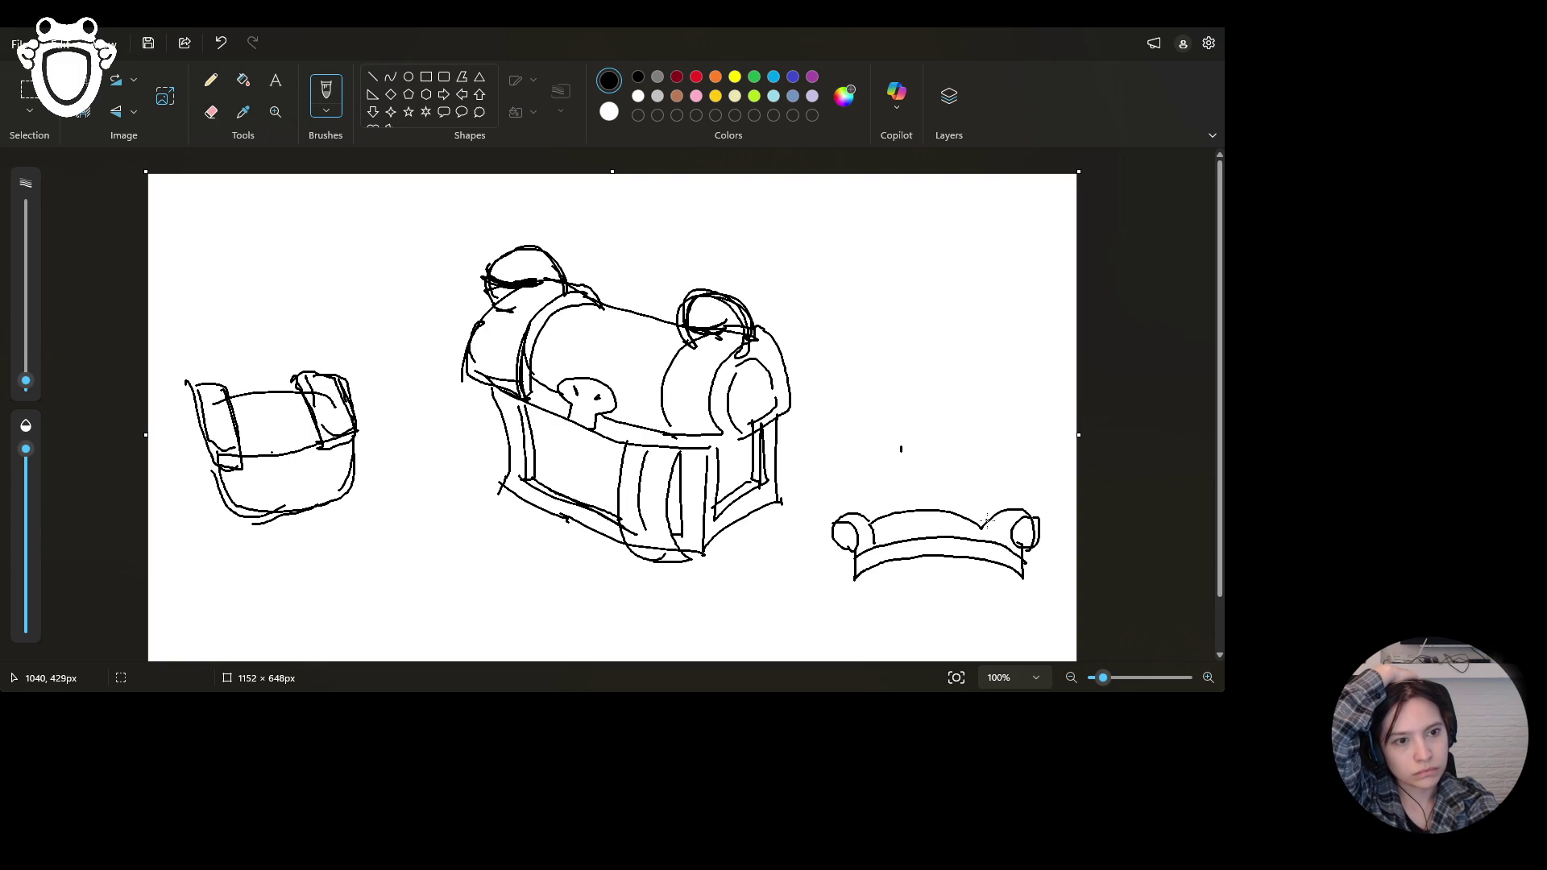
{"action": "left_click_drag", "start_coordinate": [988, 537], "coordinate": [999, 508]}
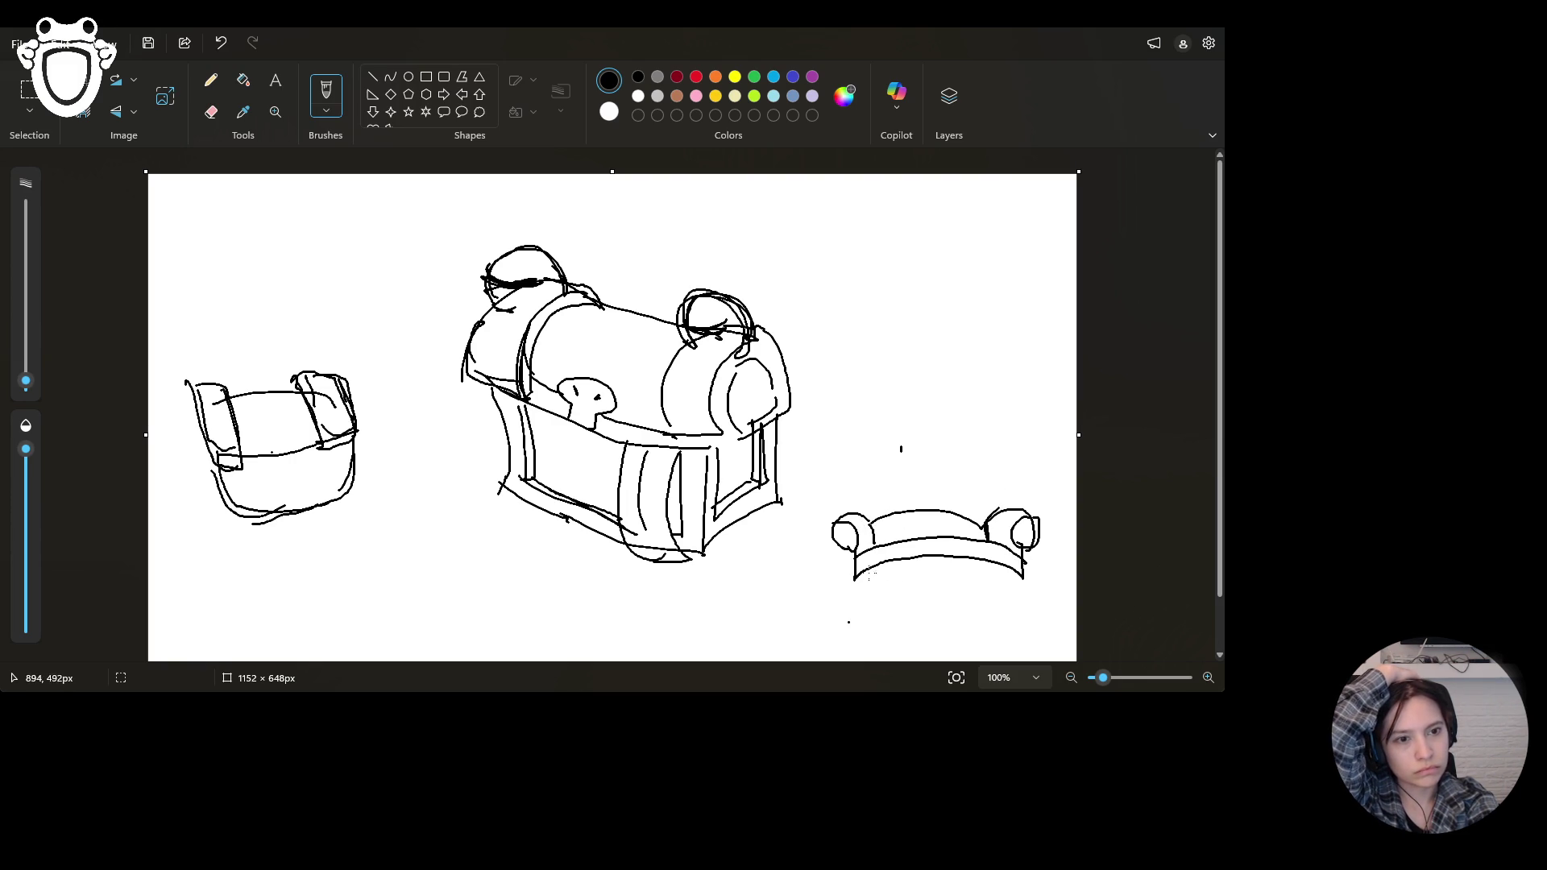
Step: Draw the small chest's body with two plank lines and strengthened sides
{"action": "mouse_move", "coordinate": [865, 573]}
{"action": "left_mouse_down"}
{"action": "mouse_move", "coordinate": [873, 636]}
{"action": "mouse_move", "coordinate": [1001, 622]}
{"action": "mouse_move", "coordinate": [1019, 609]}
{"action": "mouse_move", "coordinate": [1011, 562]}
{"action": "mouse_move", "coordinate": [1017, 613]}
{"action": "left_mouse_up"}
{"action": "left_click_drag", "start_coordinate": [997, 632], "coordinate": [954, 638]}
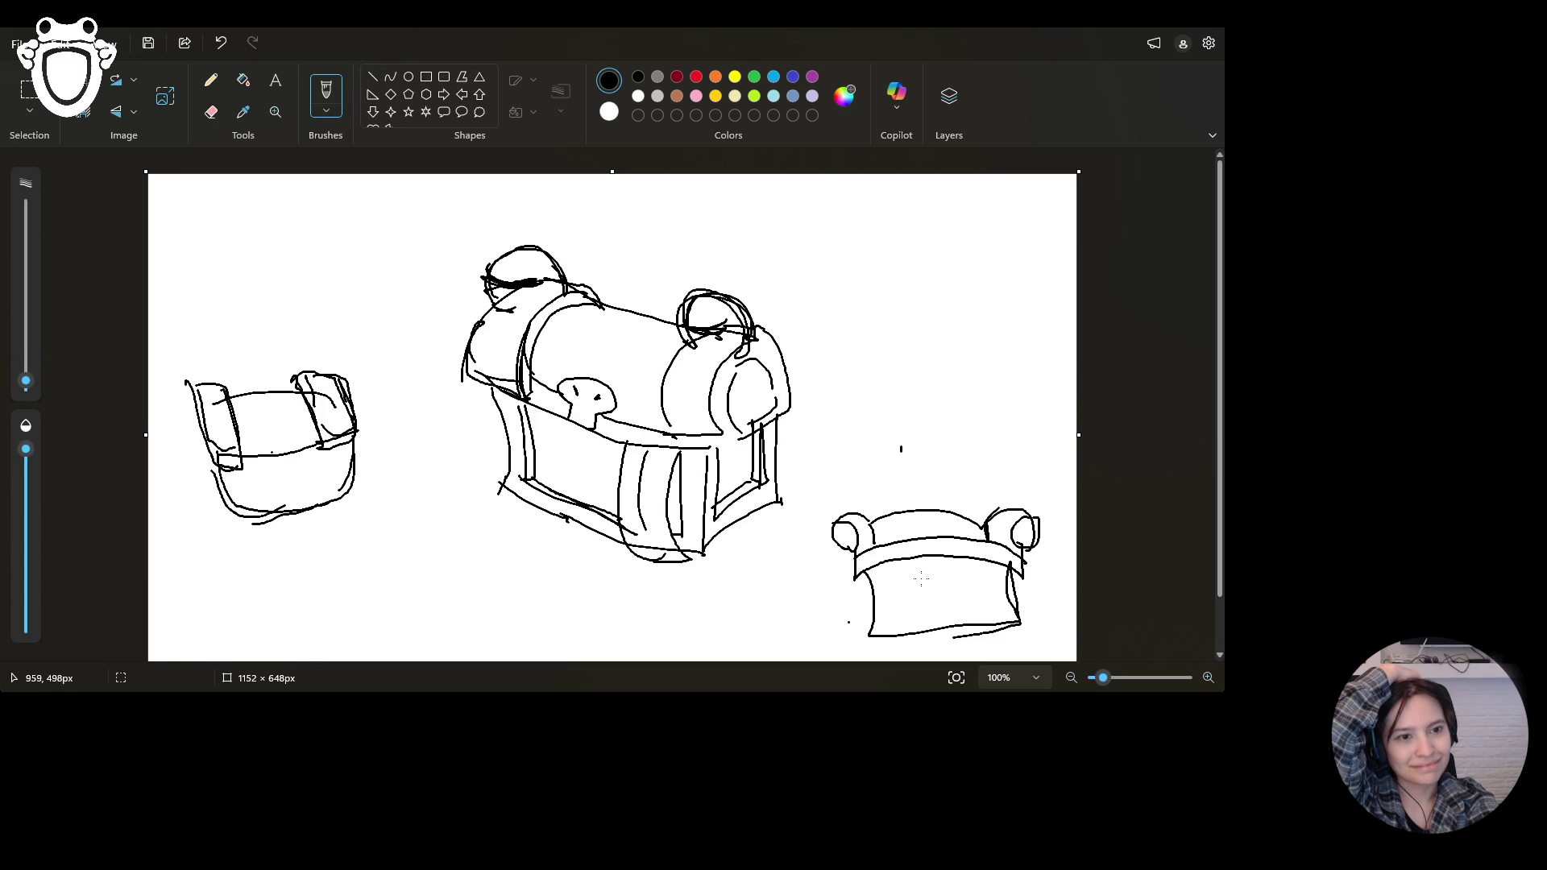
{"action": "left_click_drag", "start_coordinate": [894, 563], "coordinate": [911, 628]}
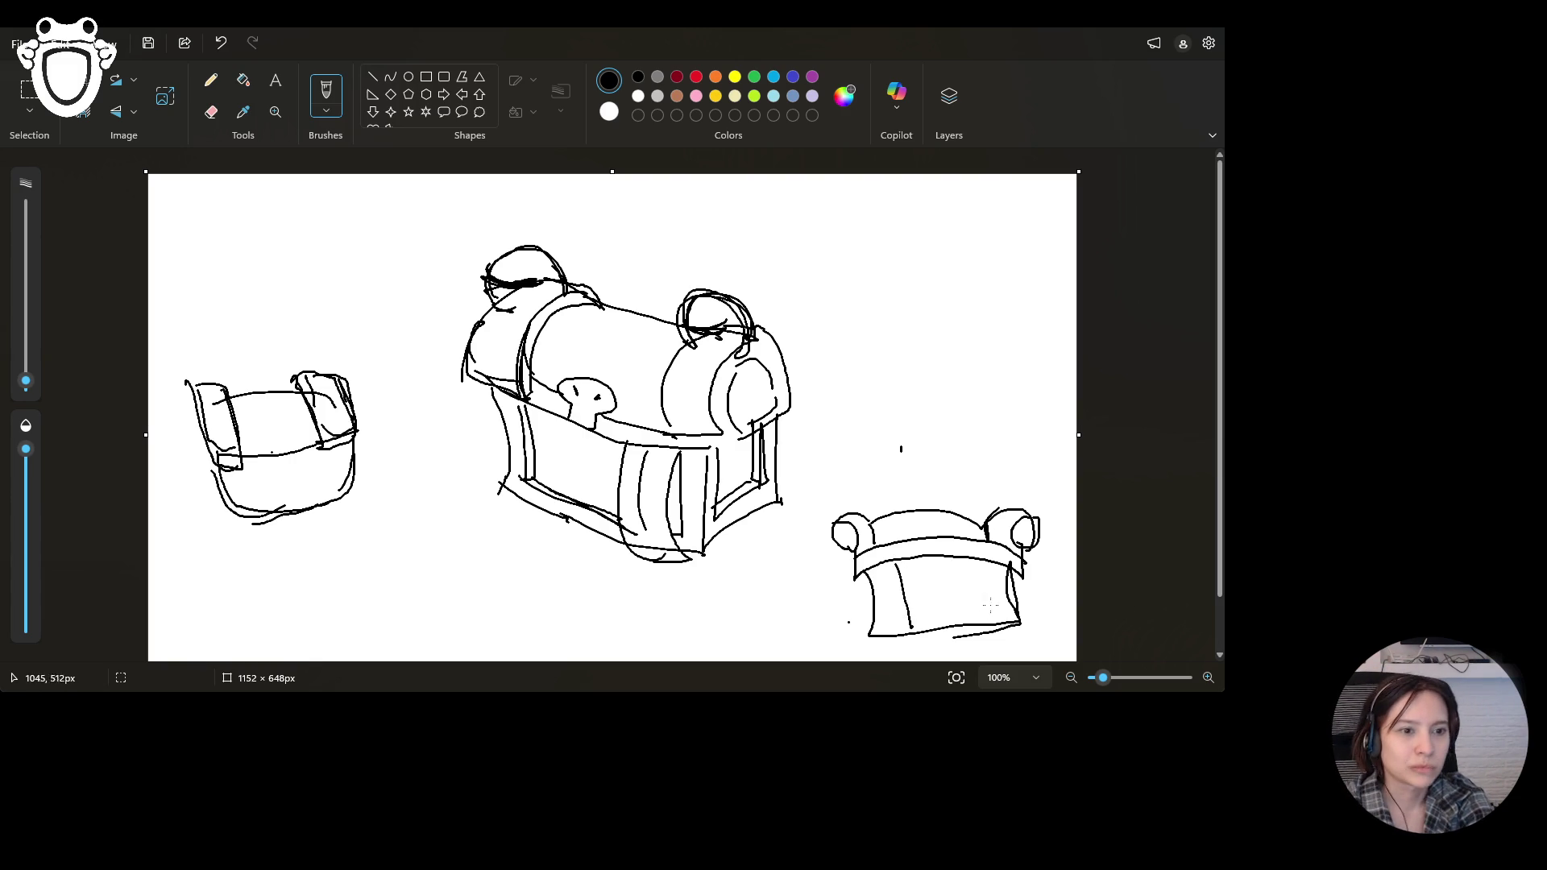
{"action": "left_click_drag", "start_coordinate": [964, 559], "coordinate": [971, 618]}
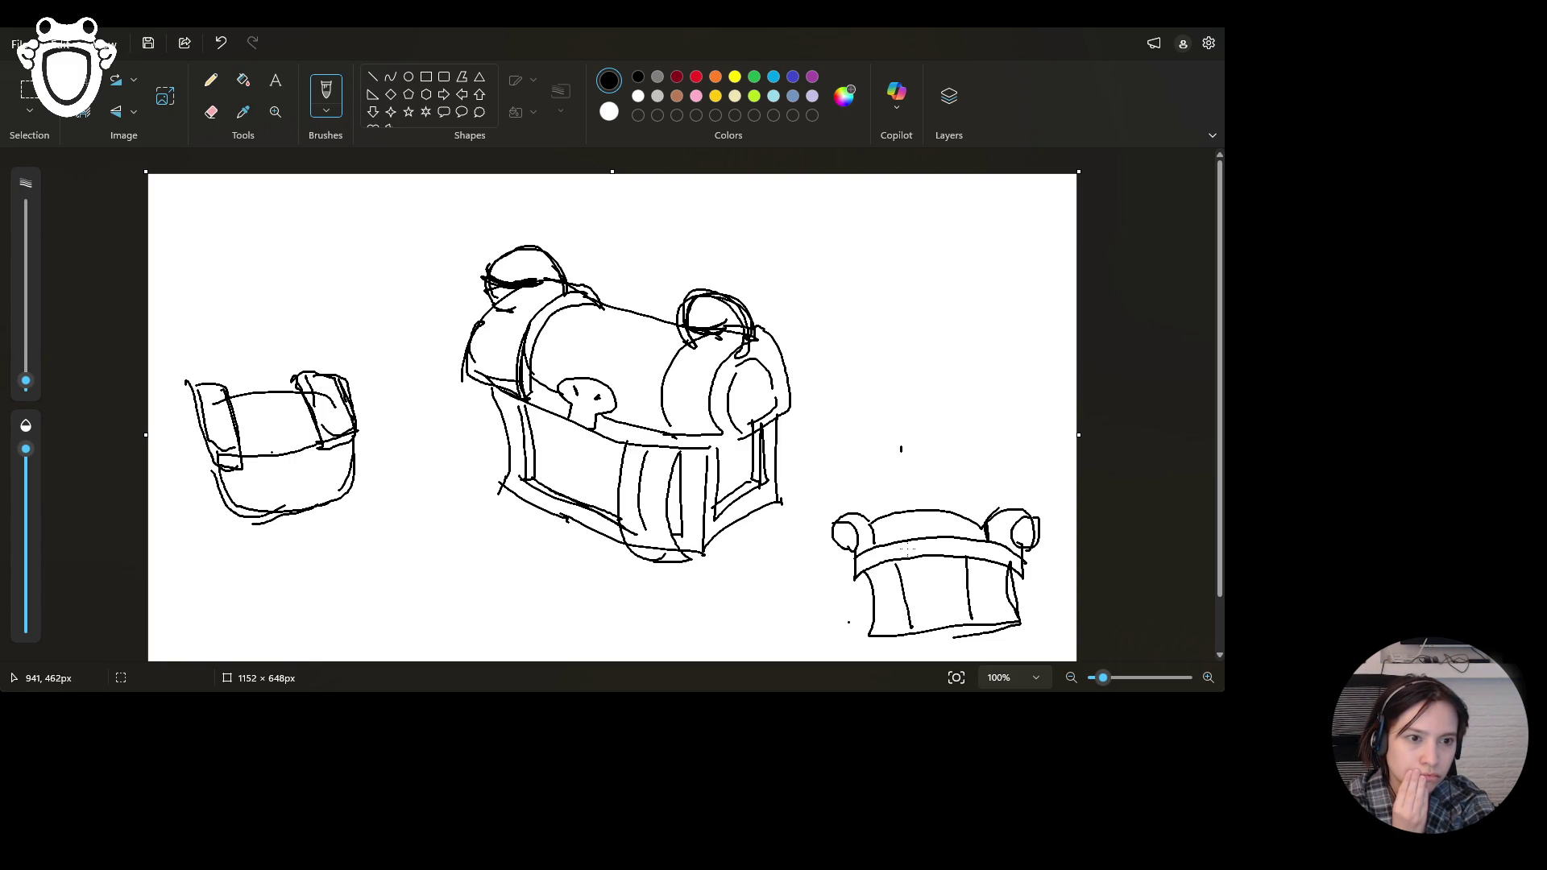
{"action": "left_click_drag", "start_coordinate": [863, 577], "coordinate": [873, 634]}
{"action": "mouse_move", "coordinate": [878, 572]}
{"action": "left_mouse_down"}
{"action": "mouse_move", "coordinate": [887, 634]}
{"action": "mouse_move", "coordinate": [859, 637]}
{"action": "left_mouse_up"}
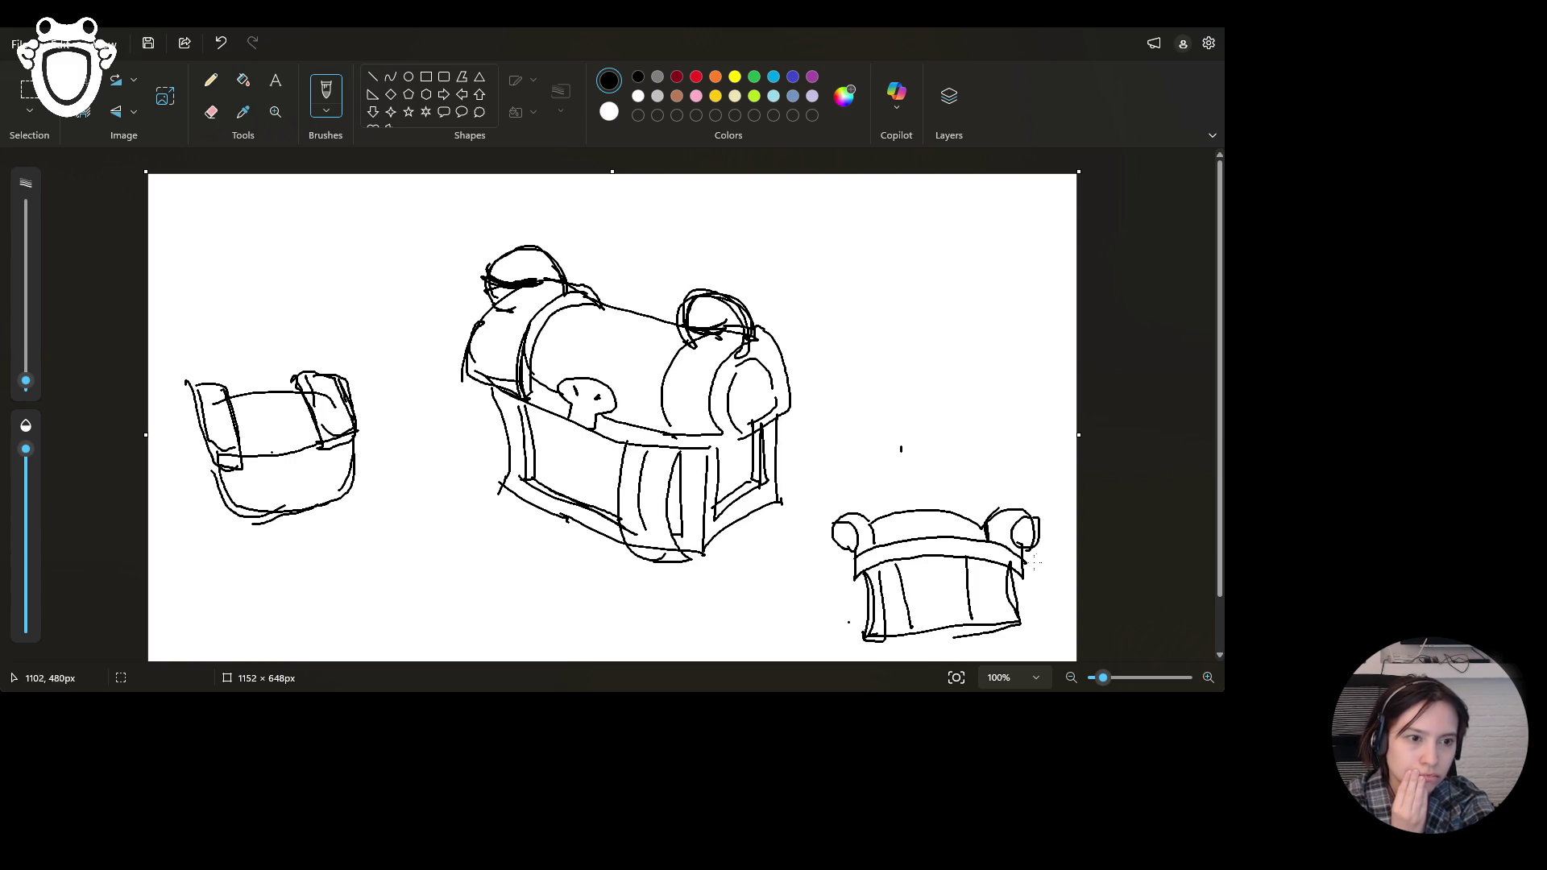
{"action": "mouse_move", "coordinate": [1017, 570]}
{"action": "left_mouse_down"}
{"action": "mouse_move", "coordinate": [1010, 635]}
{"action": "mouse_move", "coordinate": [1002, 574]}
{"action": "mouse_move", "coordinate": [1005, 620]}
{"action": "left_mouse_up"}
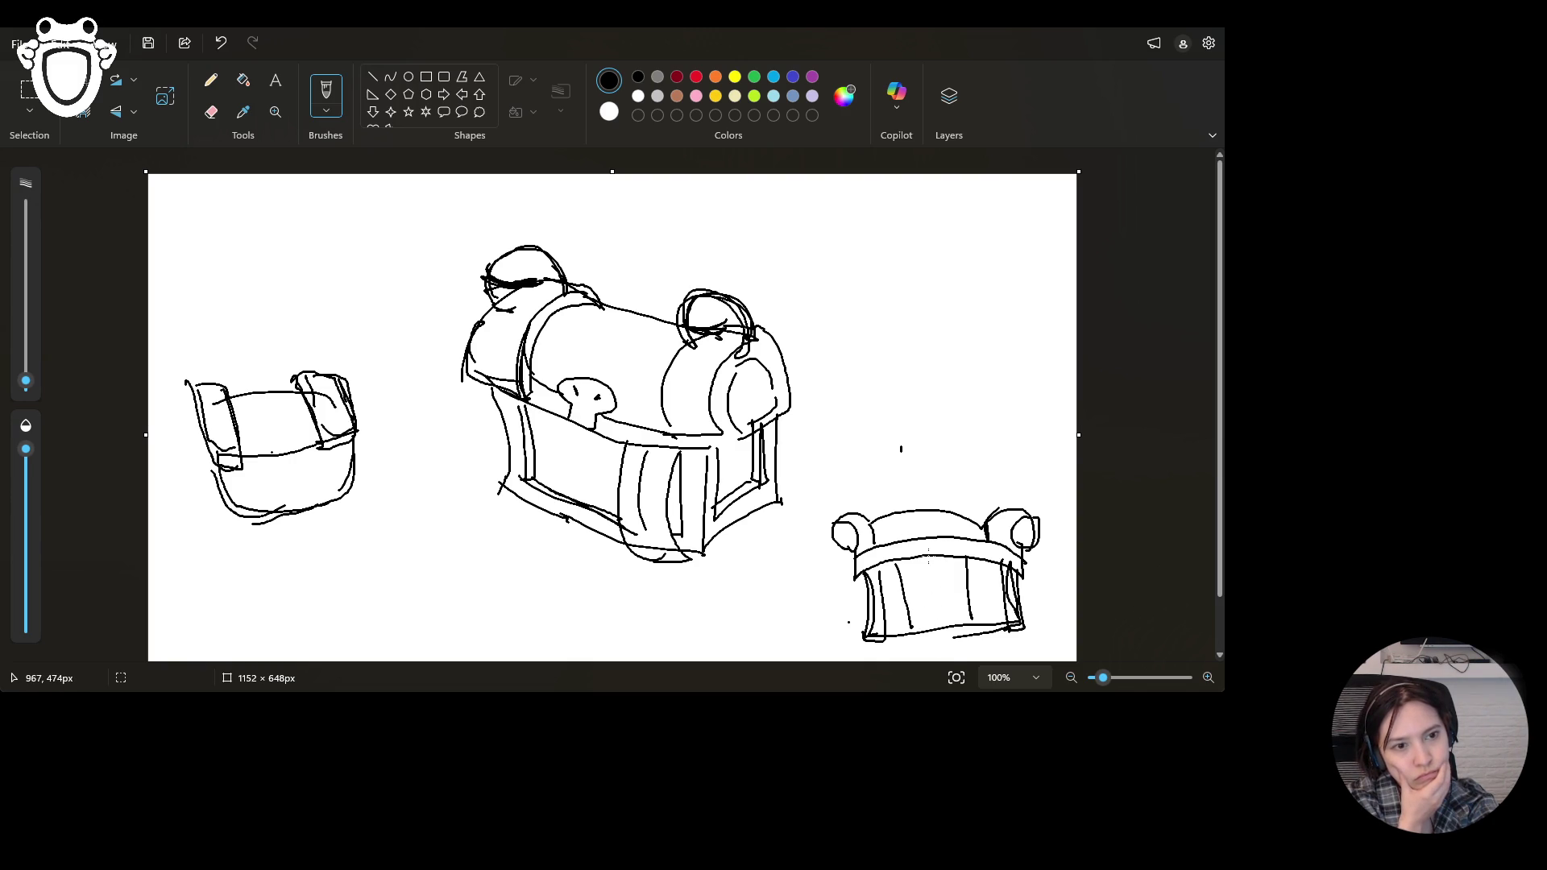
Step: Add a tongue on the small chest's front and pupils in both curls
{"action": "mouse_move", "coordinate": [928, 556]}
{"action": "left_mouse_down"}
{"action": "mouse_move", "coordinate": [935, 600]}
{"action": "mouse_move", "coordinate": [955, 577]}
{"action": "mouse_move", "coordinate": [927, 526]}
{"action": "left_mouse_up"}
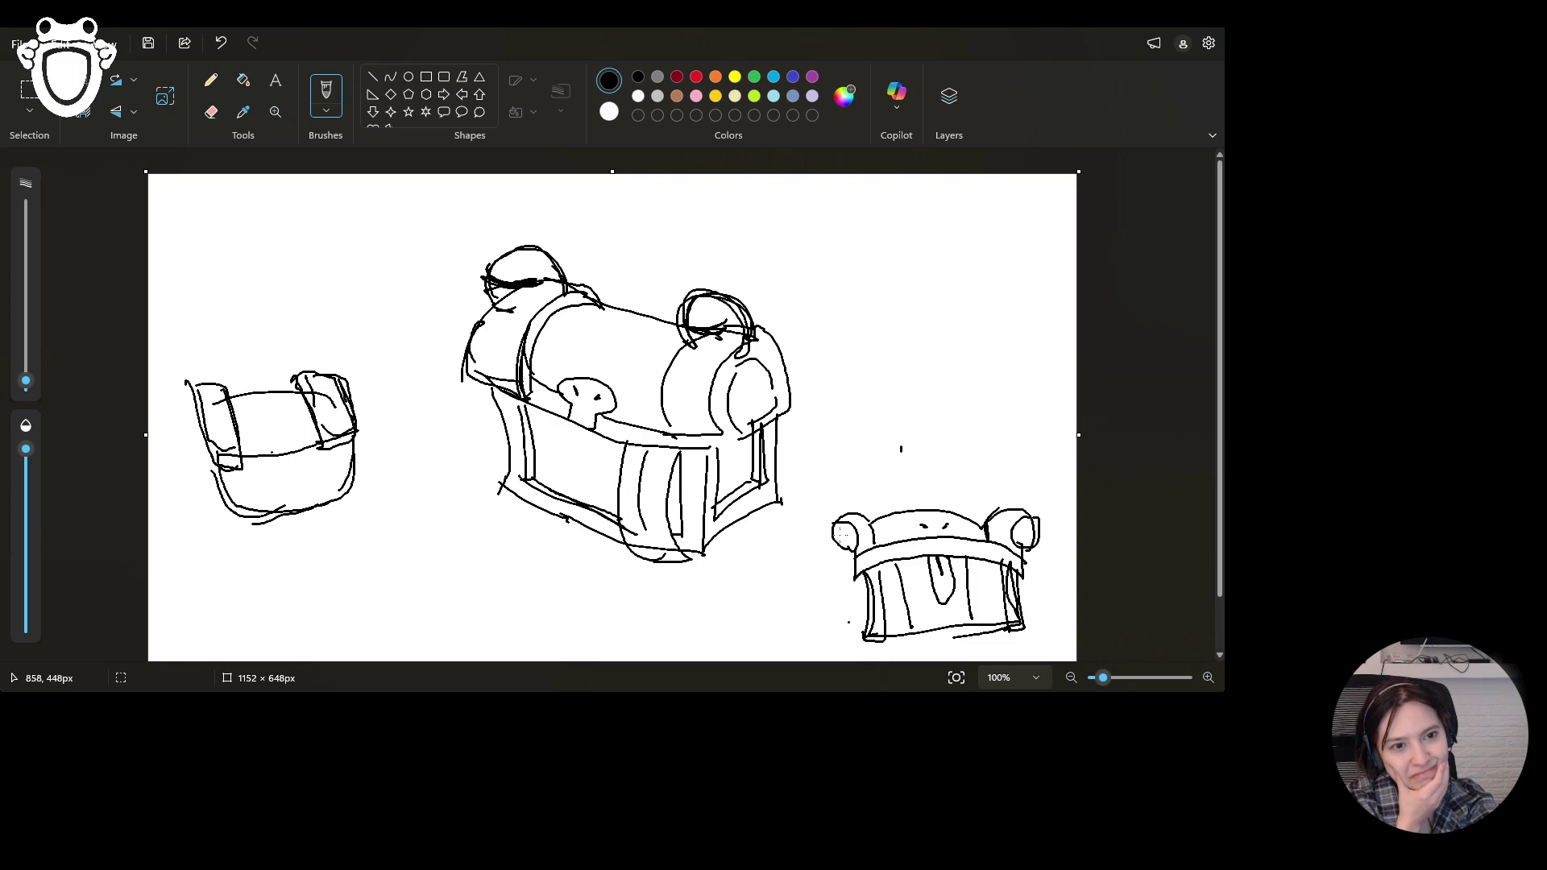
{"action": "left_click_drag", "start_coordinate": [838, 540], "coordinate": [841, 533]}
{"action": "mouse_move", "coordinate": [1038, 527]}
{"action": "left_mouse_down"}
{"action": "mouse_move", "coordinate": [1018, 532]}
{"action": "mouse_move", "coordinate": [1032, 529]}
{"action": "left_mouse_up"}
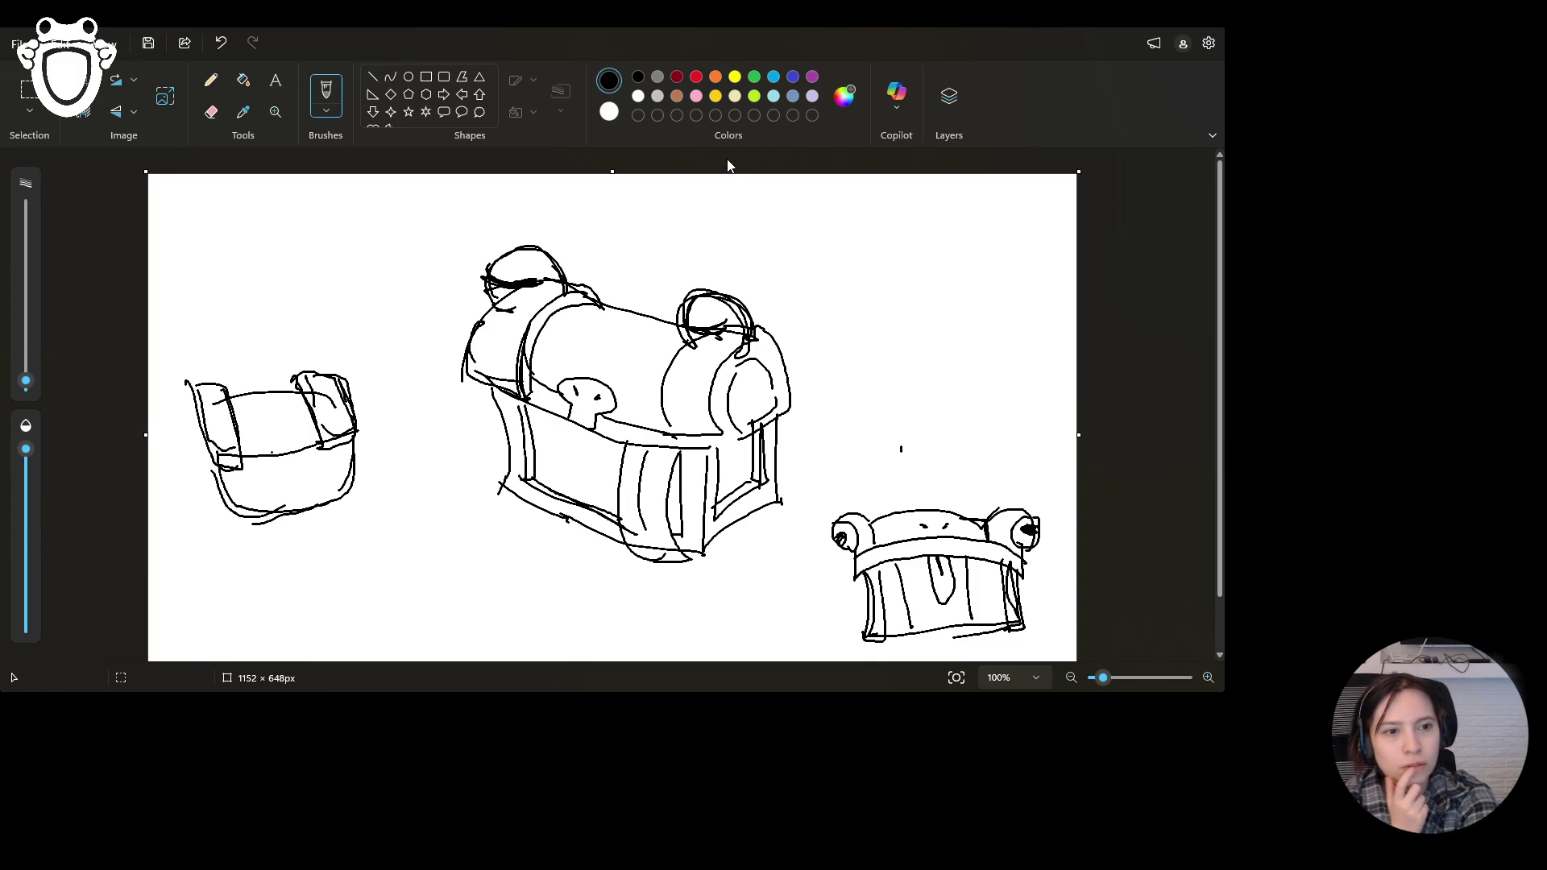
Step: Scribble over both of the main chest's ears, then undo the scribbles
{"action": "mouse_move", "coordinate": [731, 296]}
{"action": "left_mouse_down"}
{"action": "mouse_move", "coordinate": [766, 345]}
{"action": "mouse_move", "coordinate": [685, 303]}
{"action": "mouse_move", "coordinate": [690, 344]}
{"action": "mouse_move", "coordinate": [751, 349]}
{"action": "mouse_move", "coordinate": [725, 315]}
{"action": "left_mouse_up"}
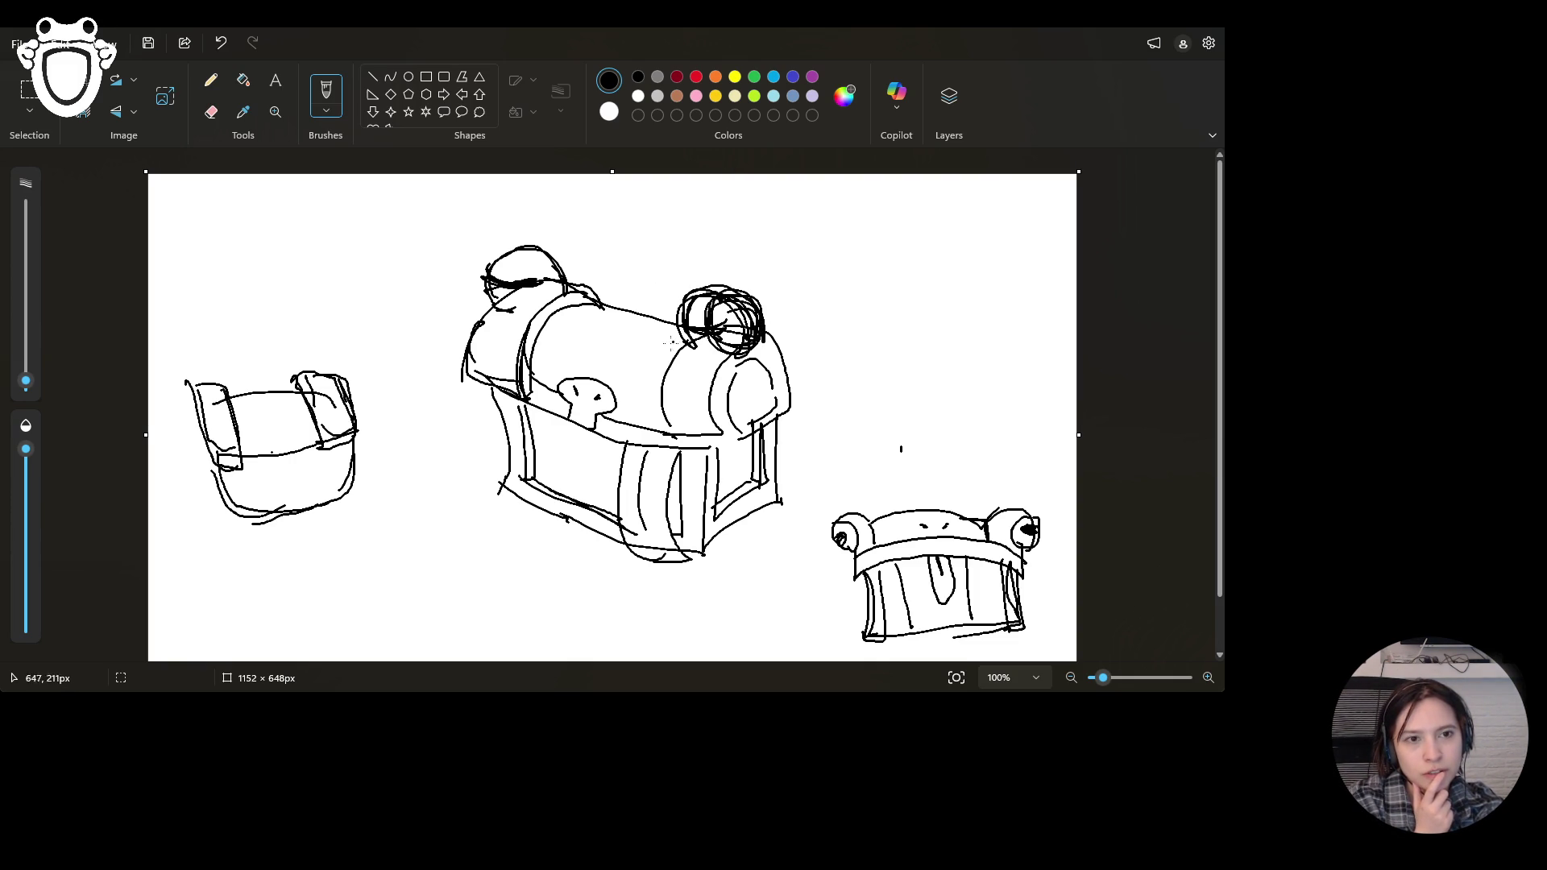
{"action": "mouse_move", "coordinate": [496, 274]}
{"action": "left_mouse_down"}
{"action": "mouse_move", "coordinate": [497, 294]}
{"action": "mouse_move", "coordinate": [520, 302]}
{"action": "mouse_move", "coordinate": [481, 285]}
{"action": "left_mouse_up"}
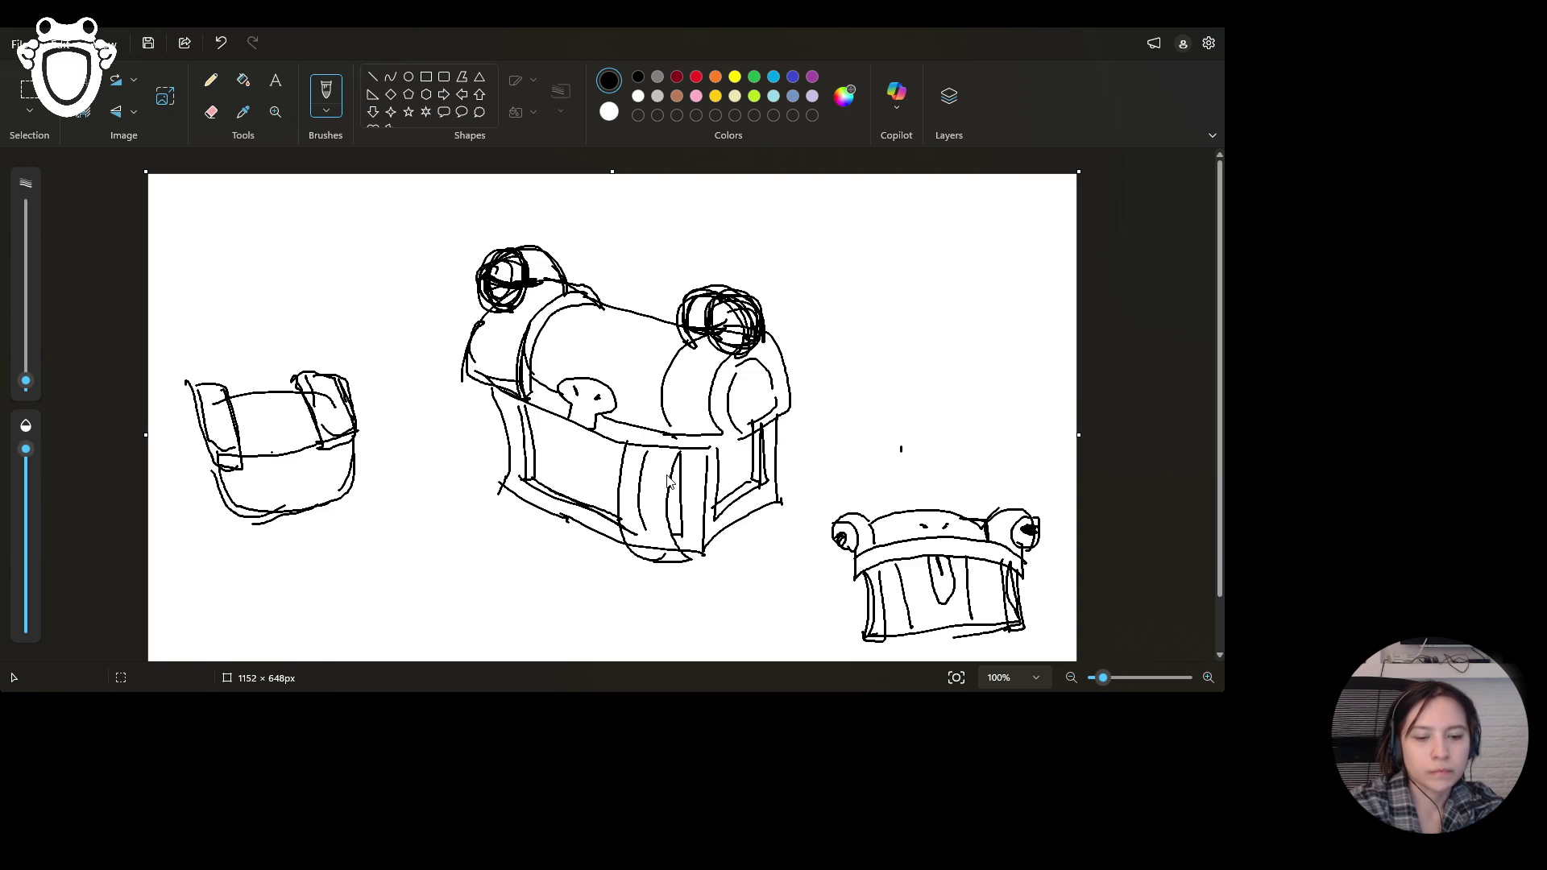
{"action": "key", "text": "ctrl+z"}
{"action": "key", "text": "ctrl+z"}
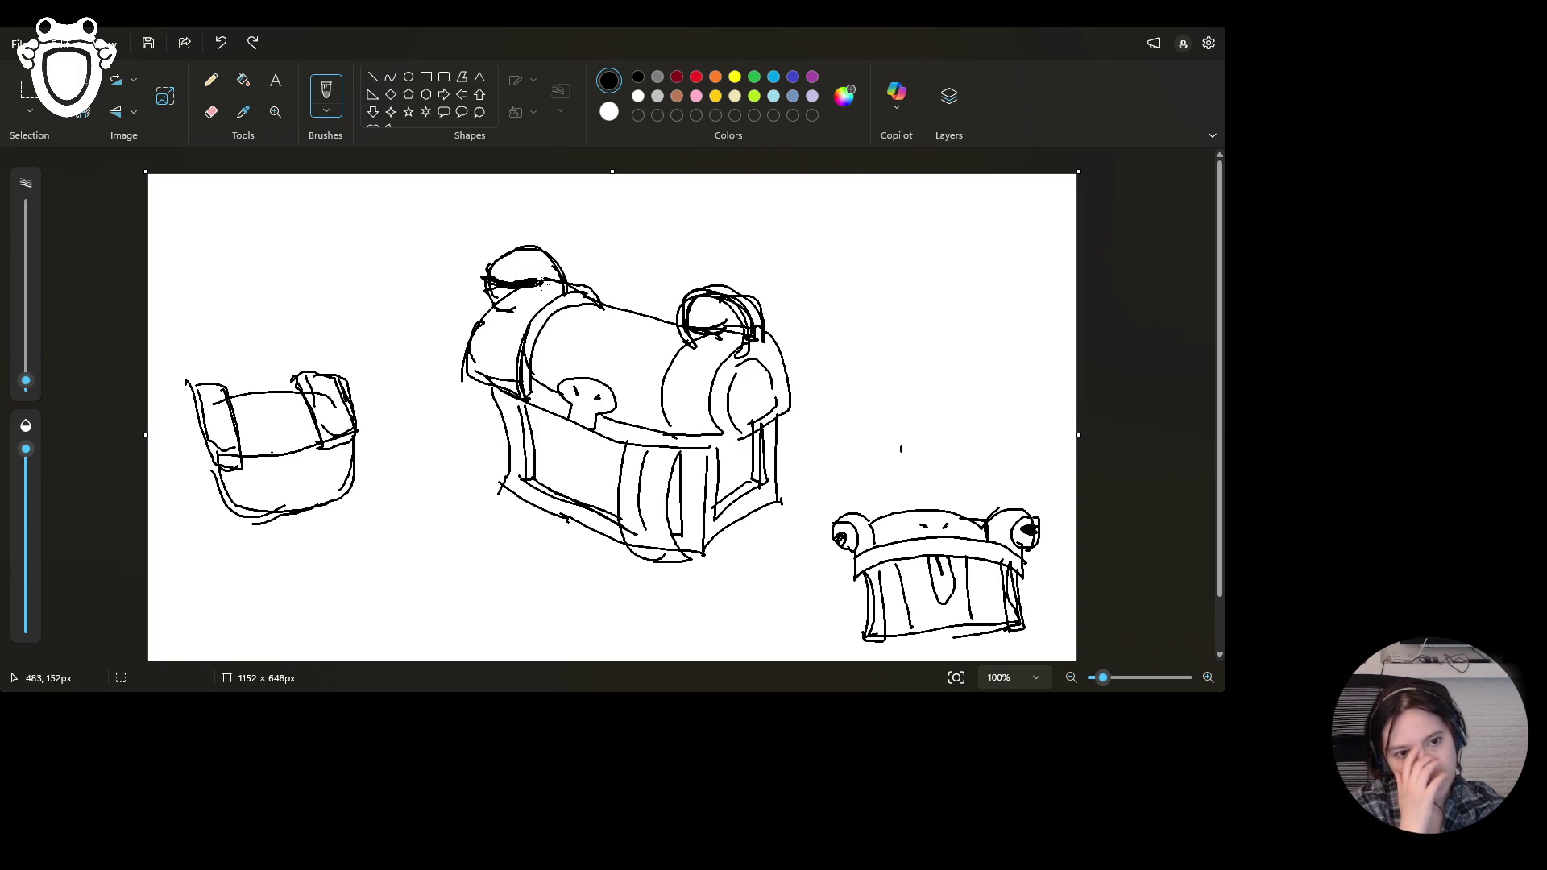
Step: Draw a U-shaped tongue on the chest front and two lines across the lid
{"action": "mouse_move", "coordinate": [562, 428]}
{"action": "left_mouse_down"}
{"action": "mouse_move", "coordinate": [564, 479]}
{"action": "mouse_move", "coordinate": [591, 421]}
{"action": "mouse_move", "coordinate": [576, 471]}
{"action": "left_mouse_up"}
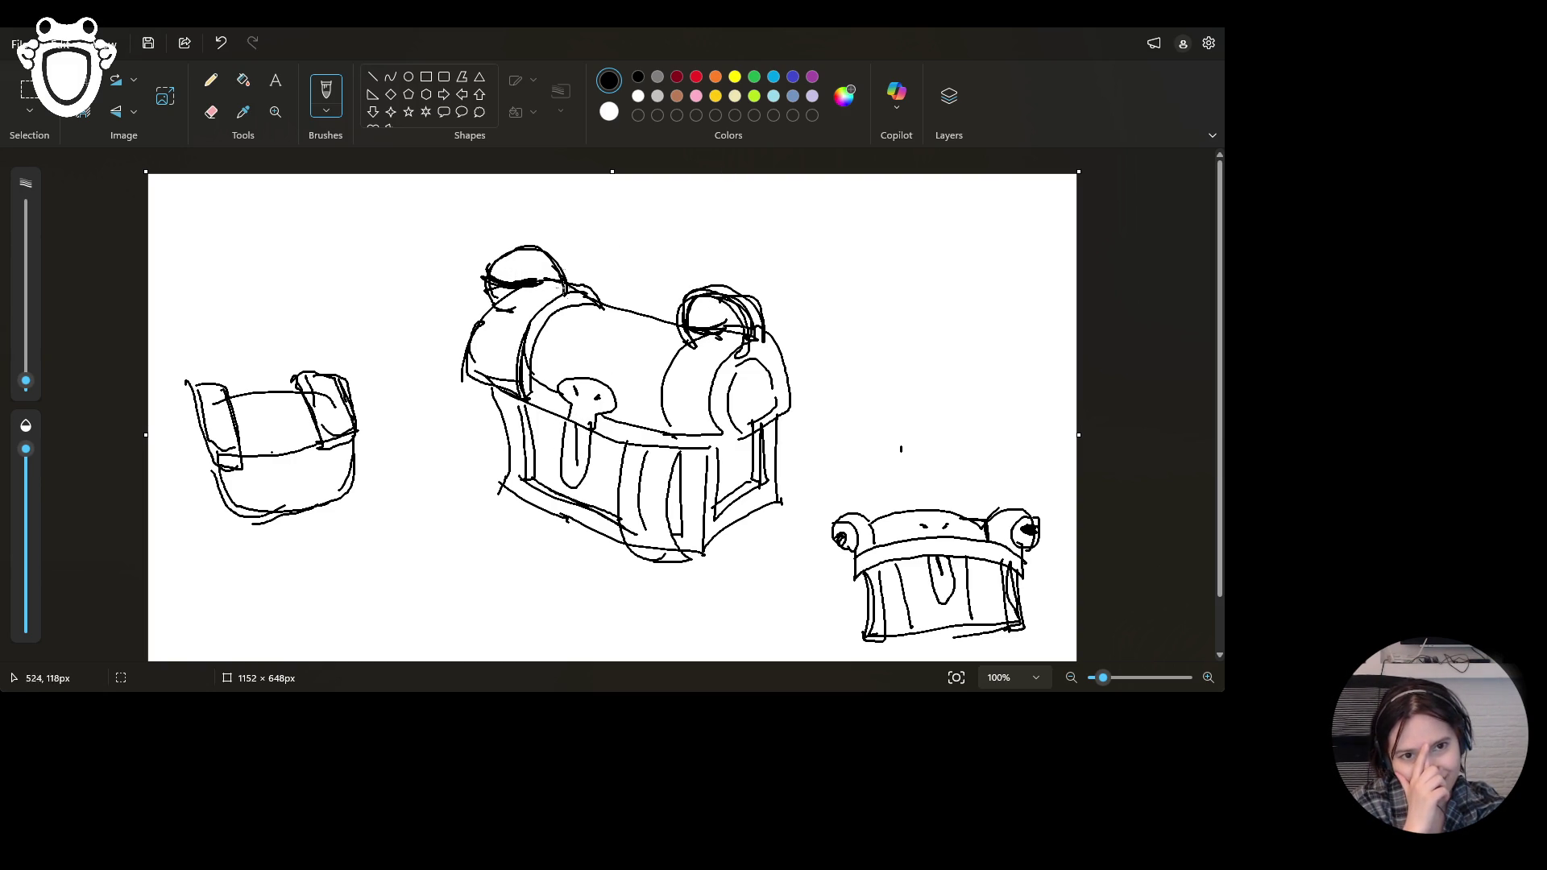
{"action": "left_click_drag", "start_coordinate": [555, 332], "coordinate": [668, 378]}
{"action": "left_click_drag", "start_coordinate": [597, 305], "coordinate": [687, 342]}
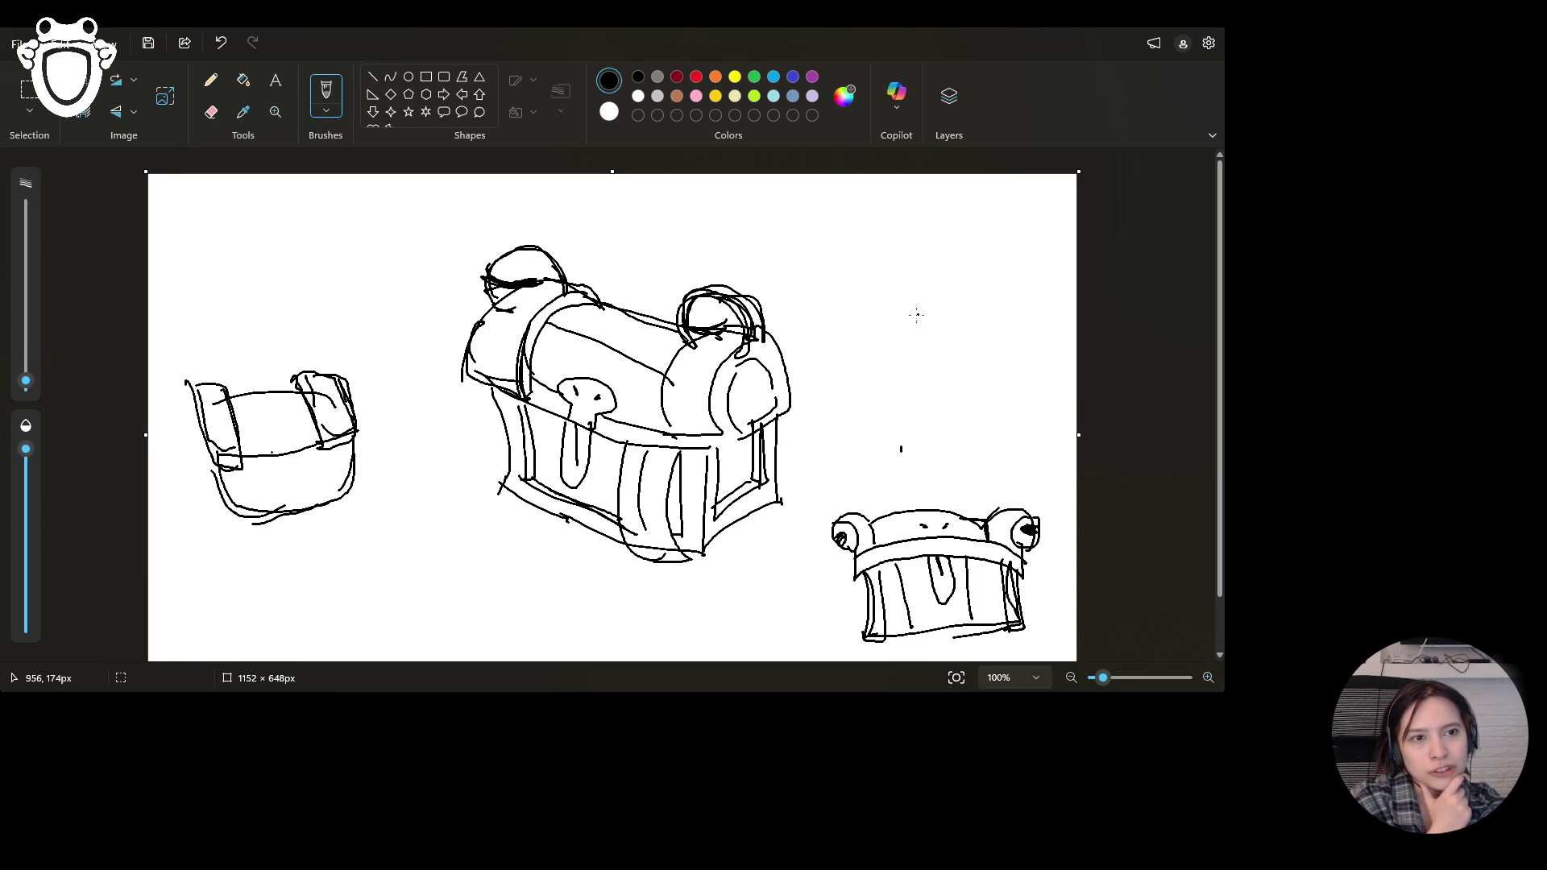
Step: Sketch a small square box at the upper right, undoing its last strokes
{"action": "left_click_drag", "start_coordinate": [988, 295], "coordinate": [990, 363]}
{"action": "mouse_move", "coordinate": [915, 298]}
{"action": "left_mouse_down"}
{"action": "mouse_move", "coordinate": [920, 364]}
{"action": "mouse_move", "coordinate": [983, 346]}
{"action": "mouse_move", "coordinate": [917, 300]}
{"action": "mouse_move", "coordinate": [920, 364]}
{"action": "left_mouse_up"}
{"action": "mouse_move", "coordinate": [984, 294]}
{"action": "left_mouse_down"}
{"action": "mouse_move", "coordinate": [994, 359]}
{"action": "mouse_move", "coordinate": [917, 366]}
{"action": "left_mouse_up"}
{"action": "mouse_move", "coordinate": [912, 300]}
{"action": "left_mouse_down"}
{"action": "mouse_move", "coordinate": [921, 367]}
{"action": "mouse_move", "coordinate": [914, 294]}
{"action": "mouse_move", "coordinate": [1008, 300]}
{"action": "mouse_move", "coordinate": [999, 363]}
{"action": "left_mouse_up"}
{"action": "key", "text": "ctrl+z"}
{"action": "key", "text": "ctrl+z"}
{"action": "key", "text": "ctrl+z"}
Step: Round out and thicken the chest's lower sides, then outline a plate around the keyhole
{"action": "left_click_drag", "start_coordinate": [478, 372], "coordinate": [525, 486]}
{"action": "mouse_move", "coordinate": [777, 414]}
{"action": "left_mouse_down"}
{"action": "mouse_move", "coordinate": [780, 513]}
{"action": "mouse_move", "coordinate": [711, 569]}
{"action": "left_mouse_up"}
{"action": "left_click_drag", "start_coordinate": [788, 504], "coordinate": [696, 565]}
{"action": "left_click_drag", "start_coordinate": [778, 511], "coordinate": [700, 569]}
{"action": "left_click_drag", "start_coordinate": [698, 565], "coordinate": [692, 510]}
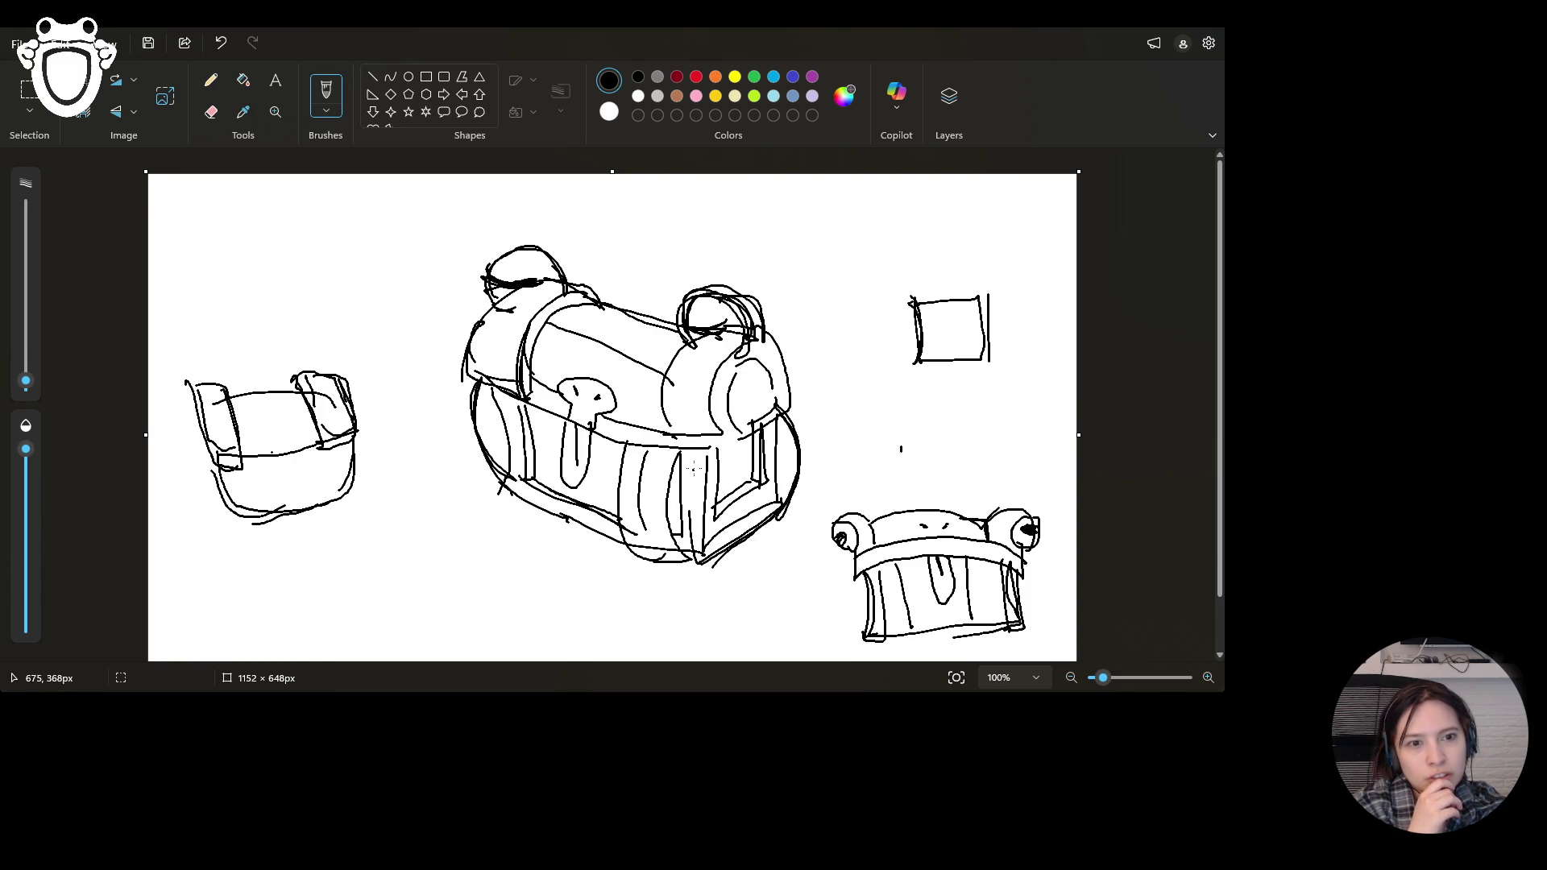
{"action": "mouse_move", "coordinate": [695, 453]}
{"action": "left_mouse_down"}
{"action": "mouse_move", "coordinate": [698, 567]}
{"action": "mouse_move", "coordinate": [690, 505]}
{"action": "mouse_move", "coordinate": [701, 546]}
{"action": "left_mouse_up"}
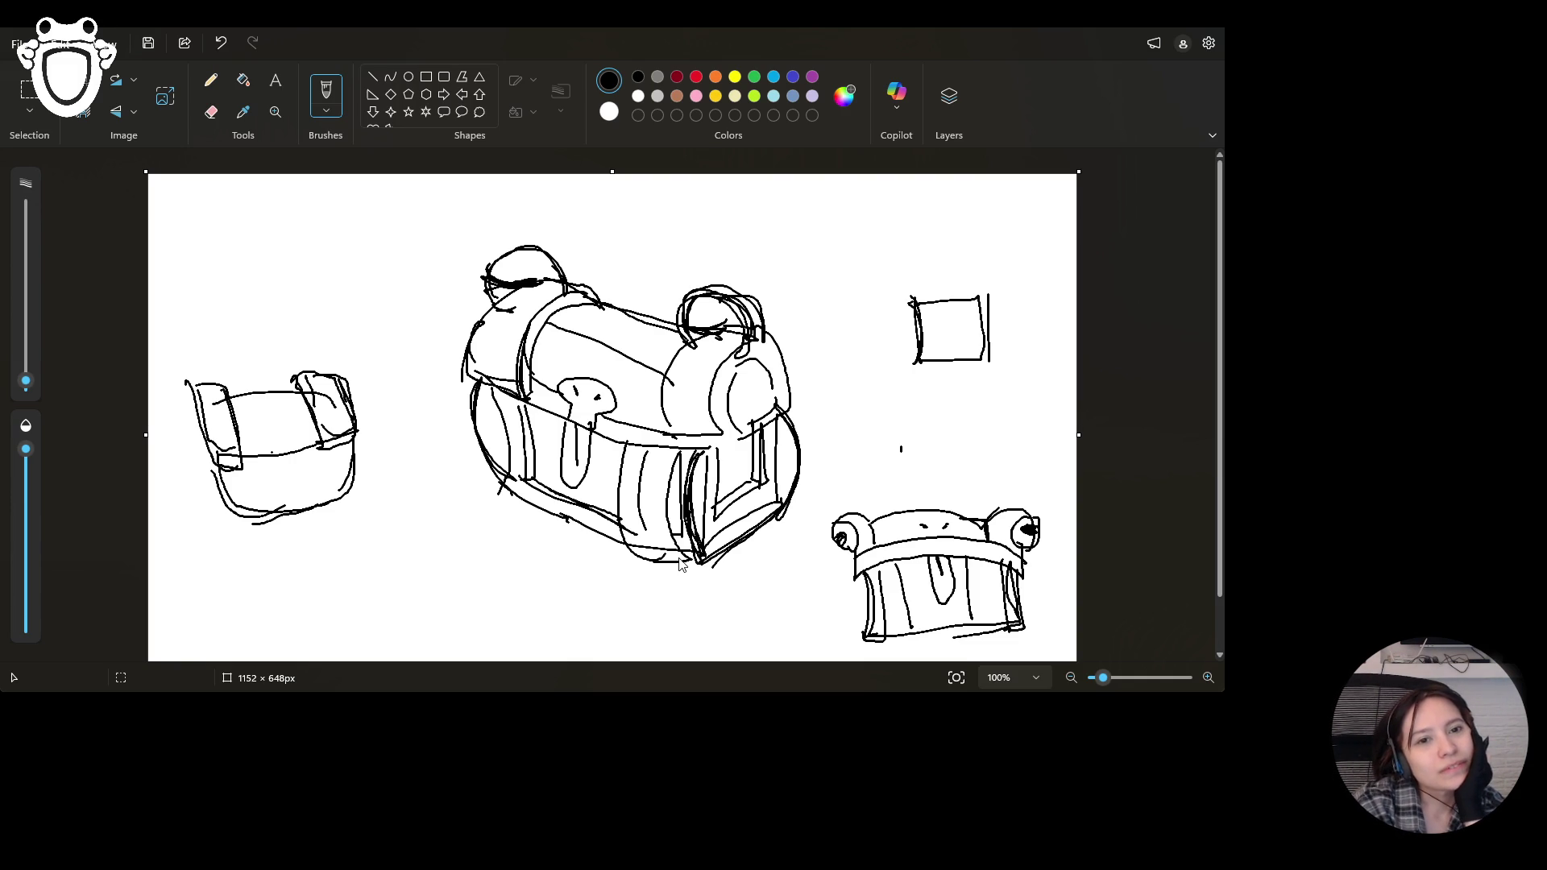
{"action": "left_click_drag", "start_coordinate": [557, 410], "coordinate": [597, 384]}
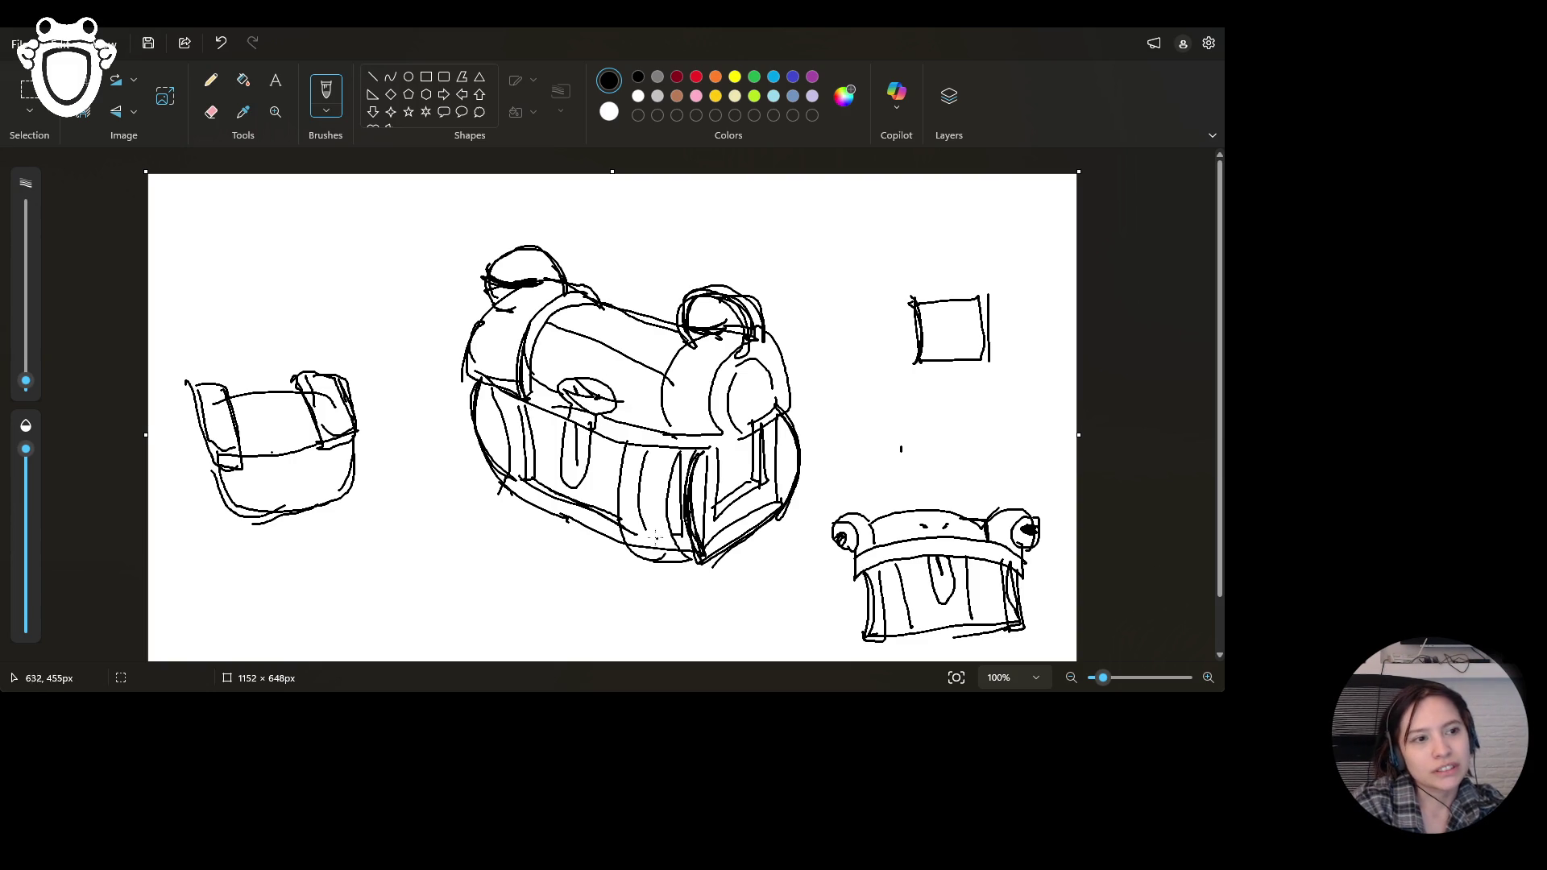
Step: Erase the keyhole strokes, stray dot and parts of the left sketch, then close Paint without saving
{"action": "left_click", "coordinate": [211, 112]}
{"action": "left_click_drag", "start_coordinate": [617, 385], "coordinate": [596, 401]}
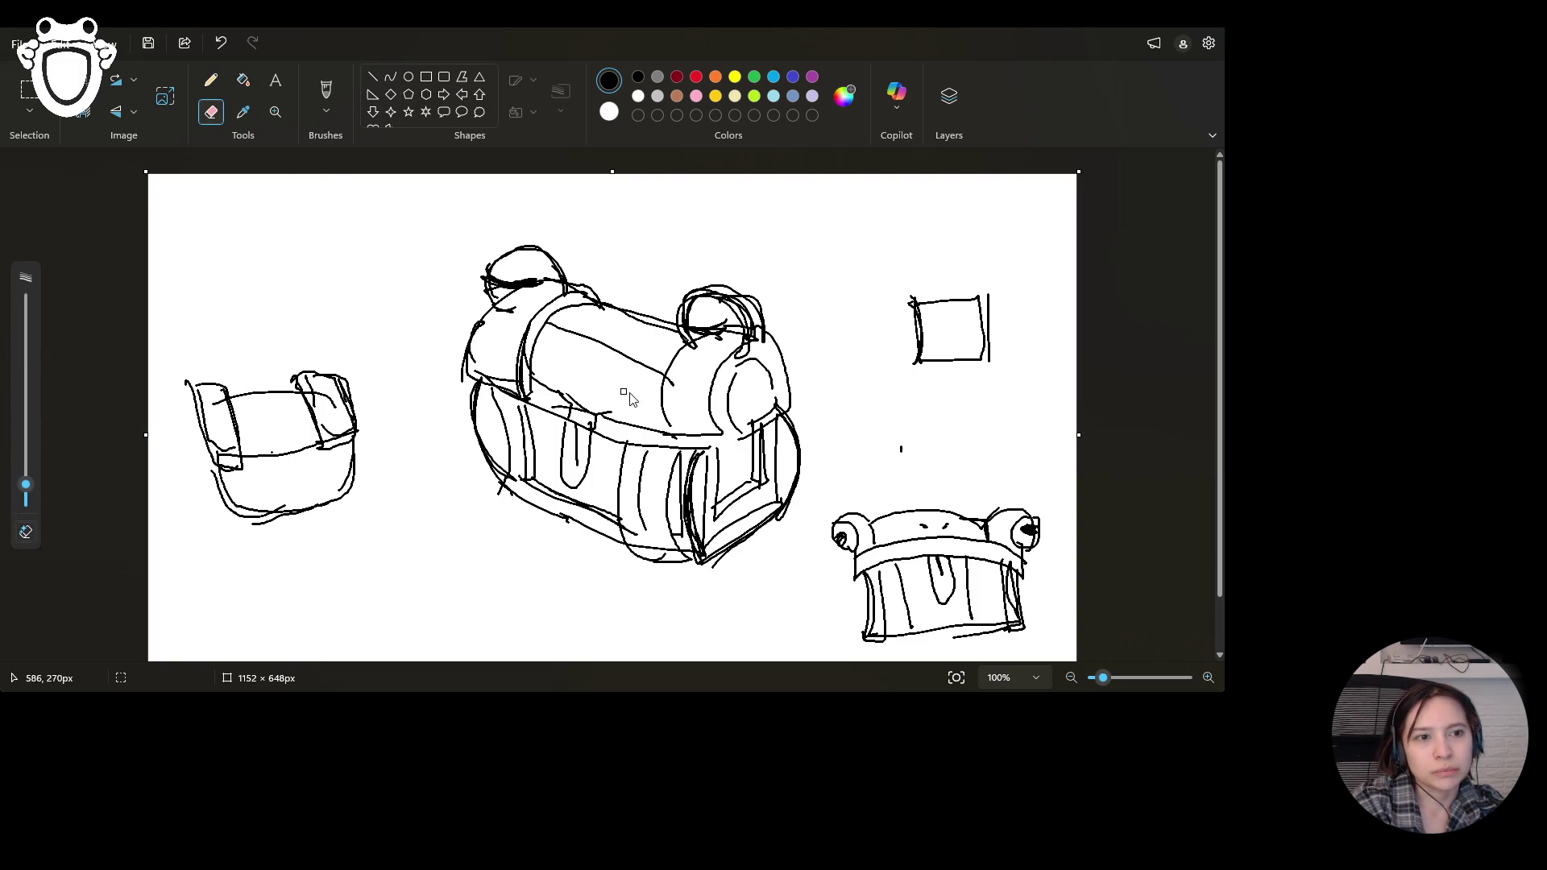
{"action": "left_click_drag", "start_coordinate": [888, 453], "coordinate": [902, 449]}
{"action": "mouse_move", "coordinate": [261, 456]}
{"action": "left_mouse_down"}
{"action": "mouse_move", "coordinate": [279, 453]}
{"action": "mouse_move", "coordinate": [194, 387]}
{"action": "mouse_move", "coordinate": [210, 447]}
{"action": "mouse_move", "coordinate": [310, 383]}
{"action": "mouse_move", "coordinate": [305, 534]}
{"action": "left_mouse_up"}
{"action": "left_click_drag", "start_coordinate": [353, 455], "coordinate": [345, 500]}
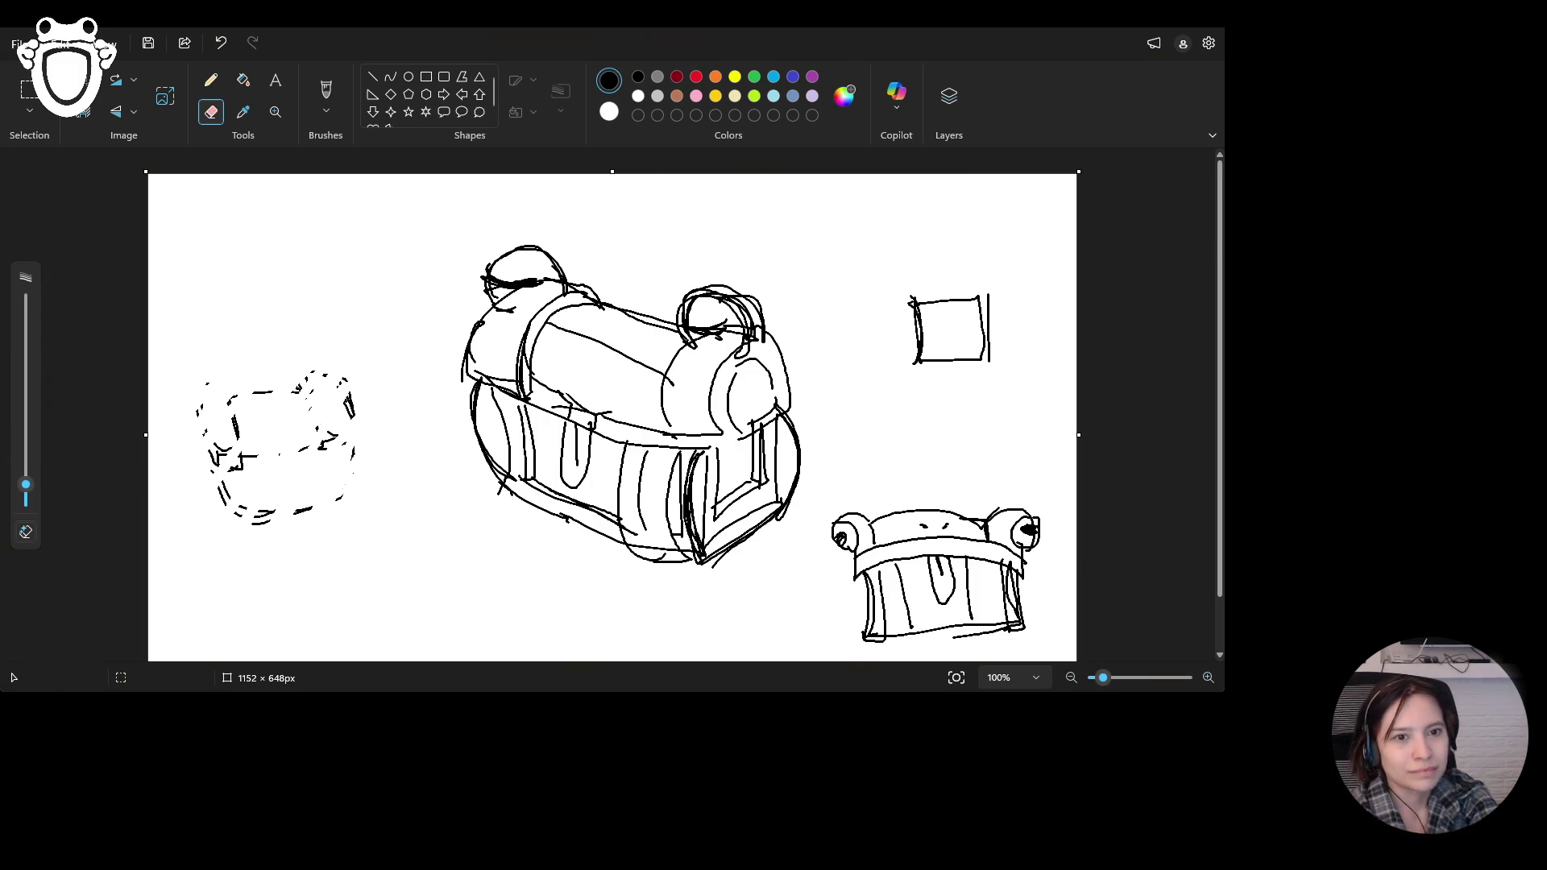
{"action": "left_click", "coordinate": [1212, 32]}
{"action": "left_click", "coordinate": [625, 400]}
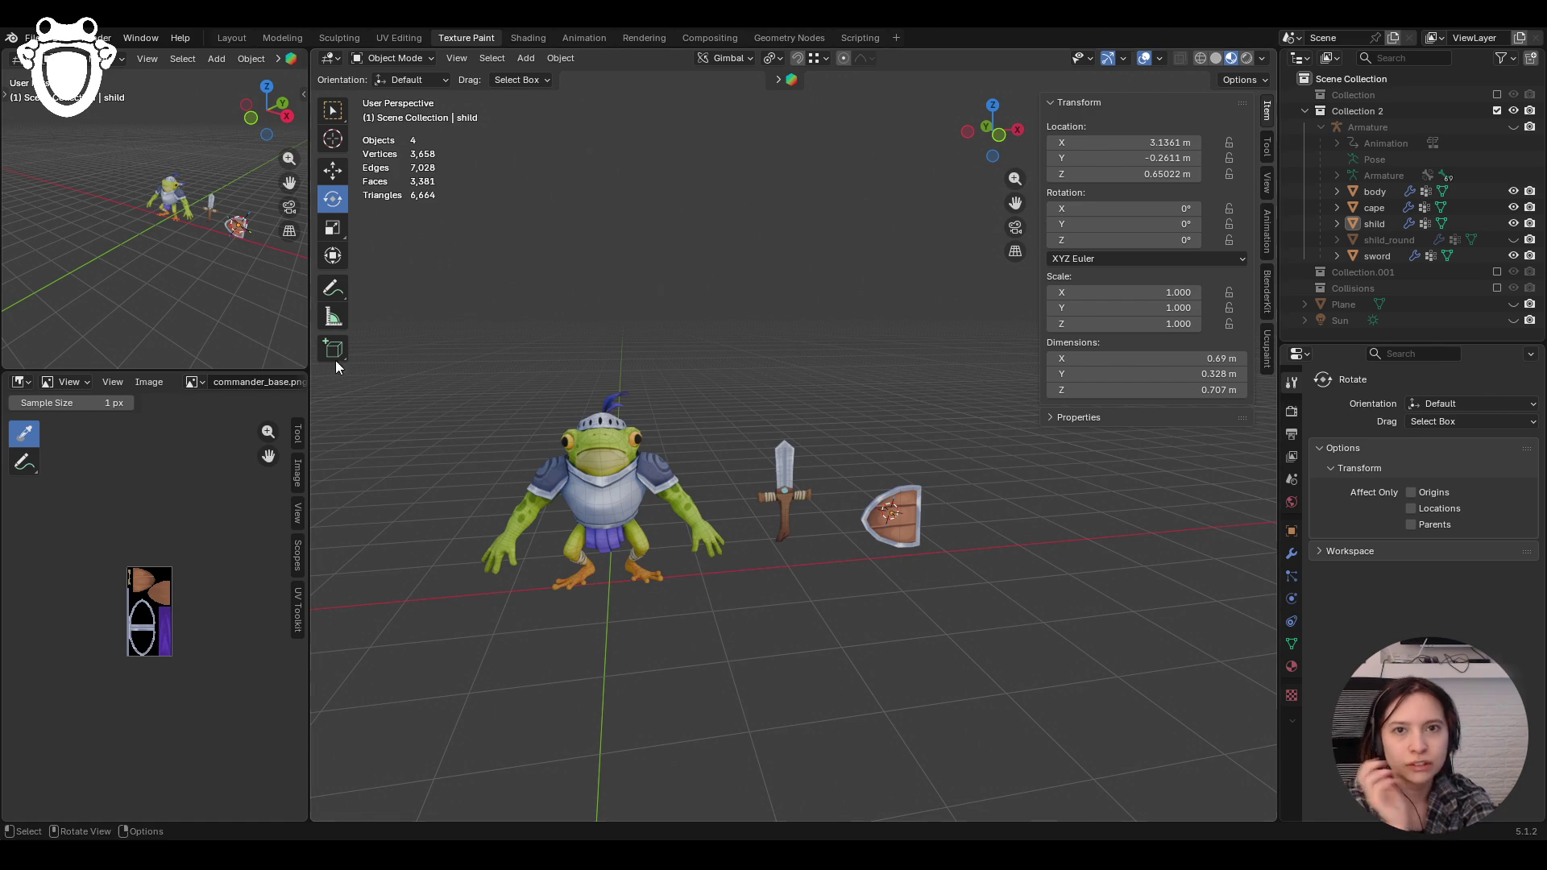
Step: Start a new General file via File > New, saving knight_rig.blend when prompted
{"action": "left_click", "coordinate": [32, 38]}
{"action": "mouse_move", "coordinate": [97, 57]}
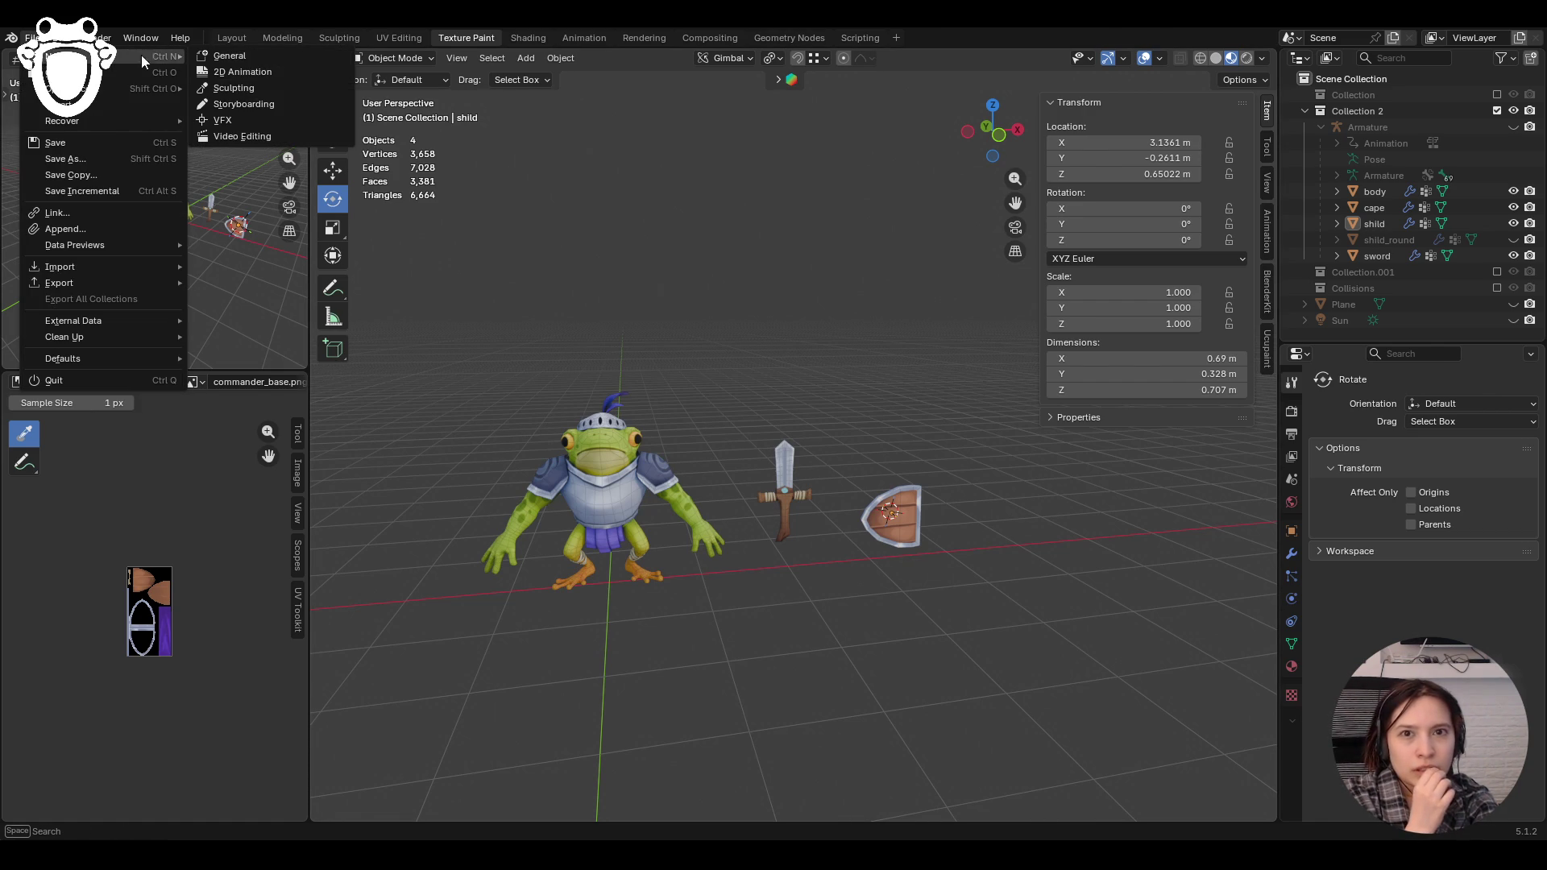
{"action": "left_click", "coordinate": [304, 58]}
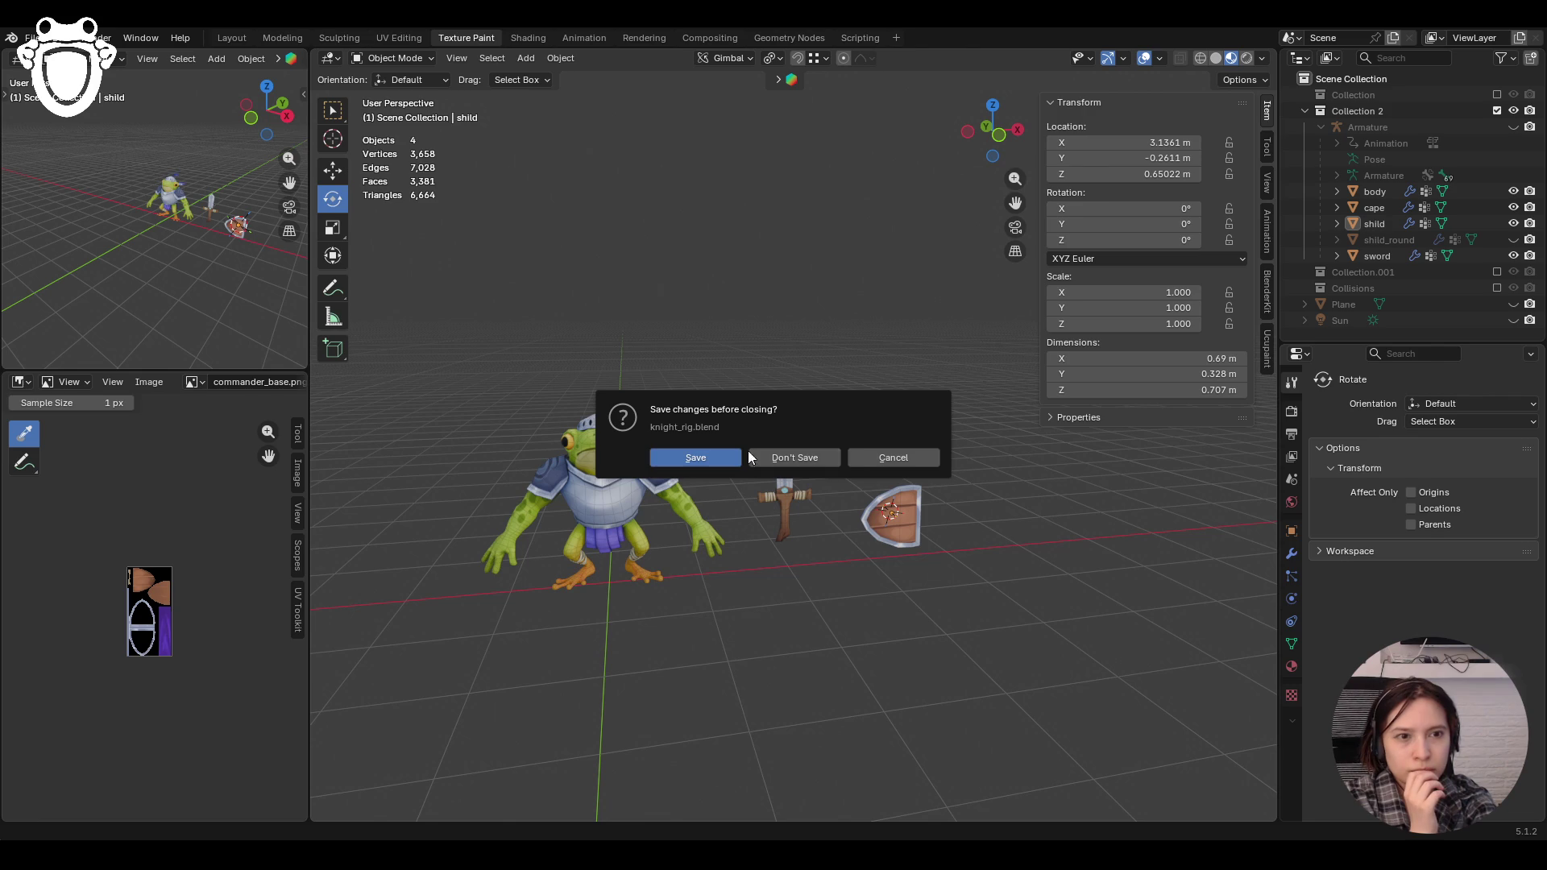
{"action": "left_click", "coordinate": [693, 453]}
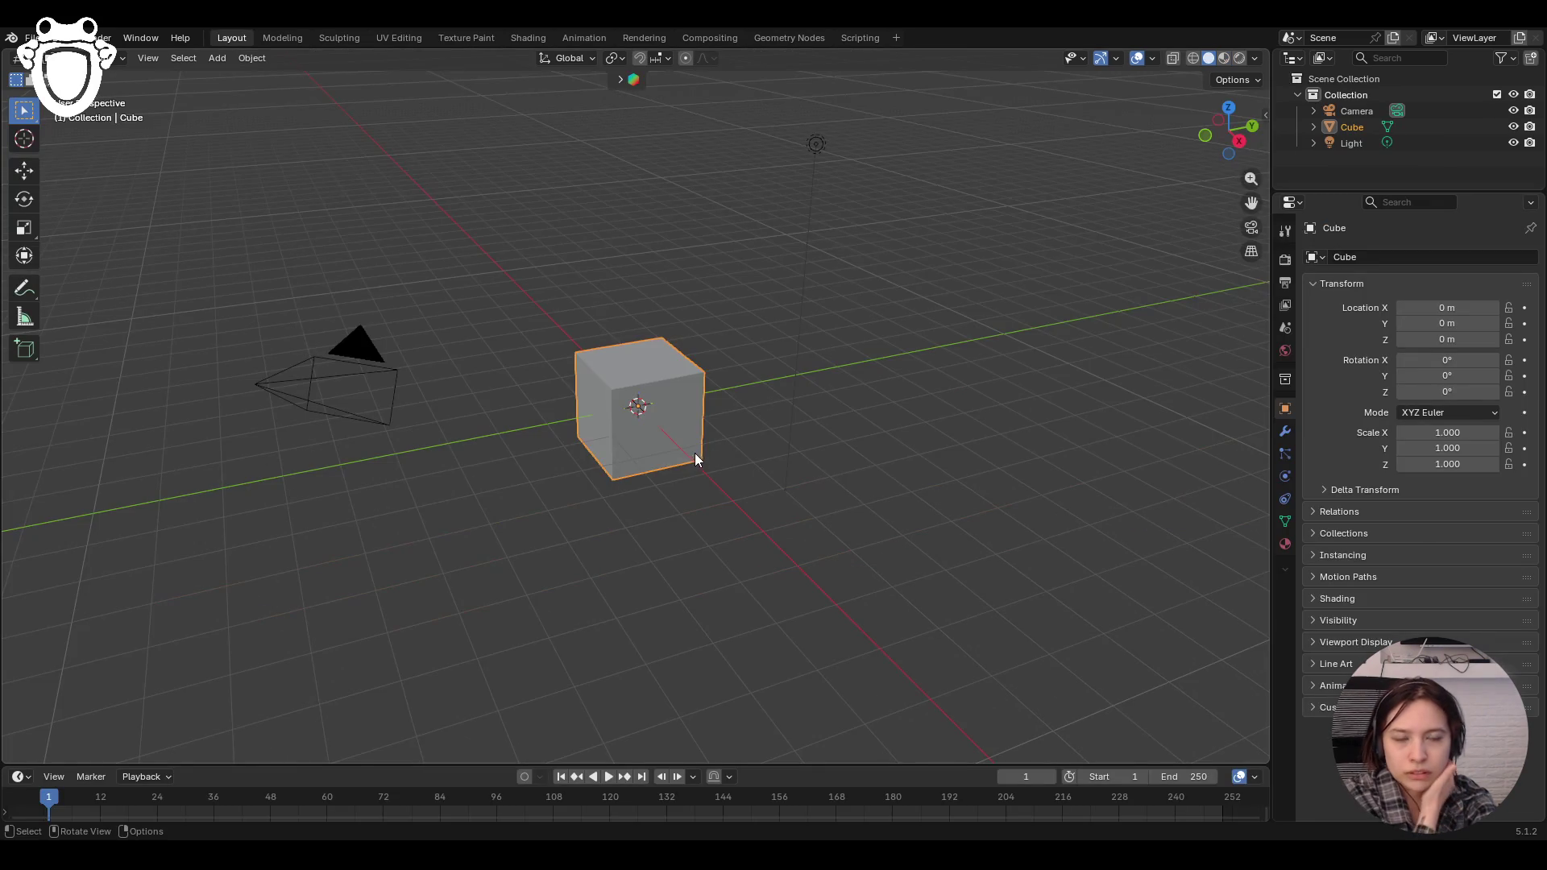
Step: Delete the camera and select the default cube from a front view
{"action": "left_click", "coordinate": [1297, 110]}
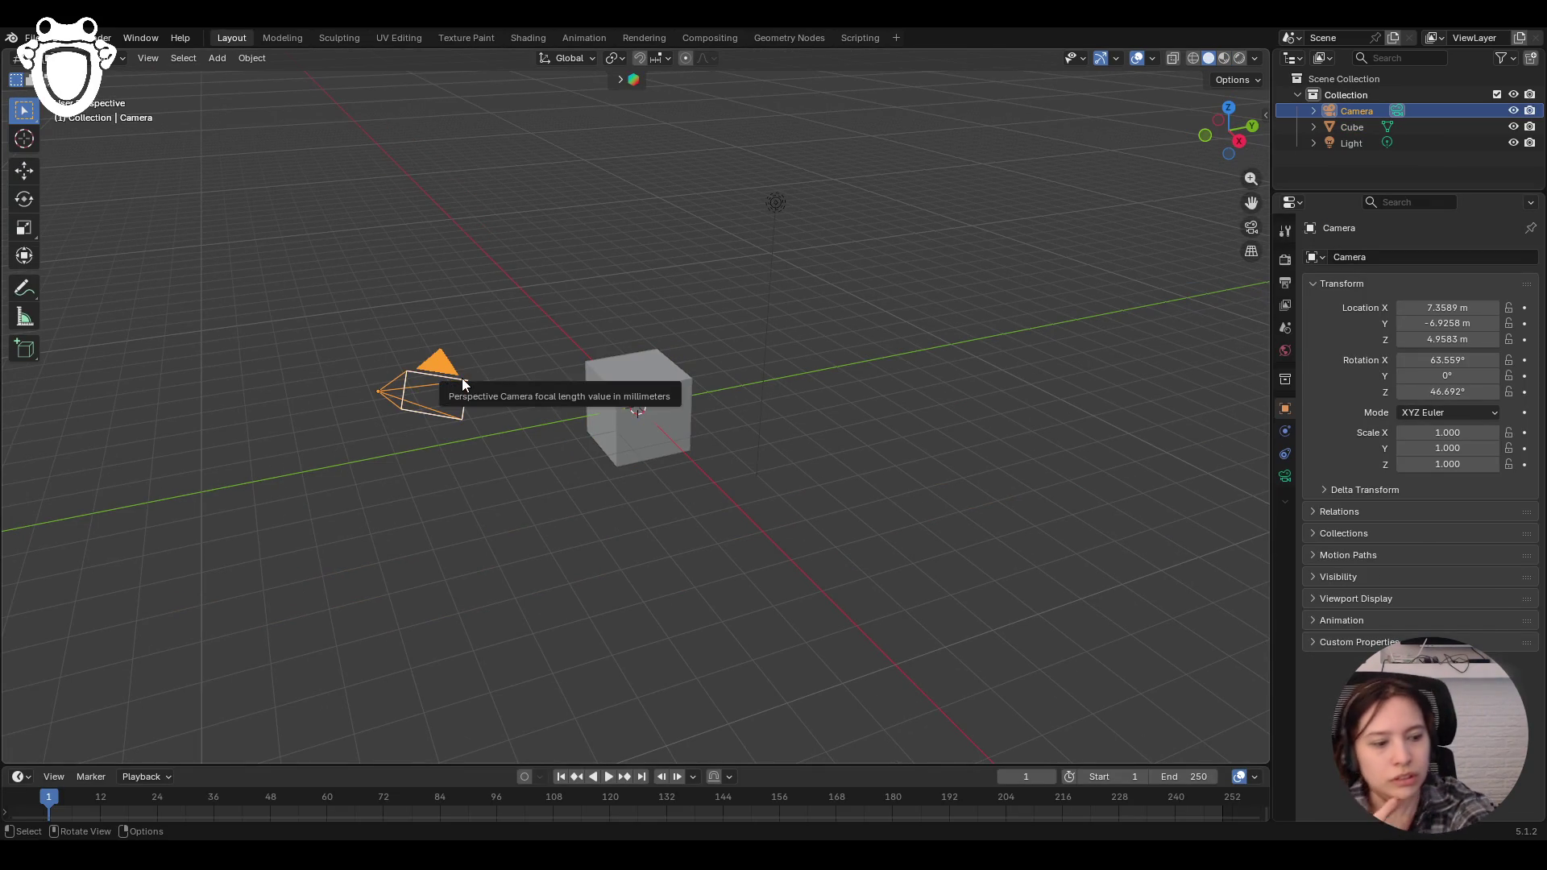
{"action": "key", "text": "Delete"}
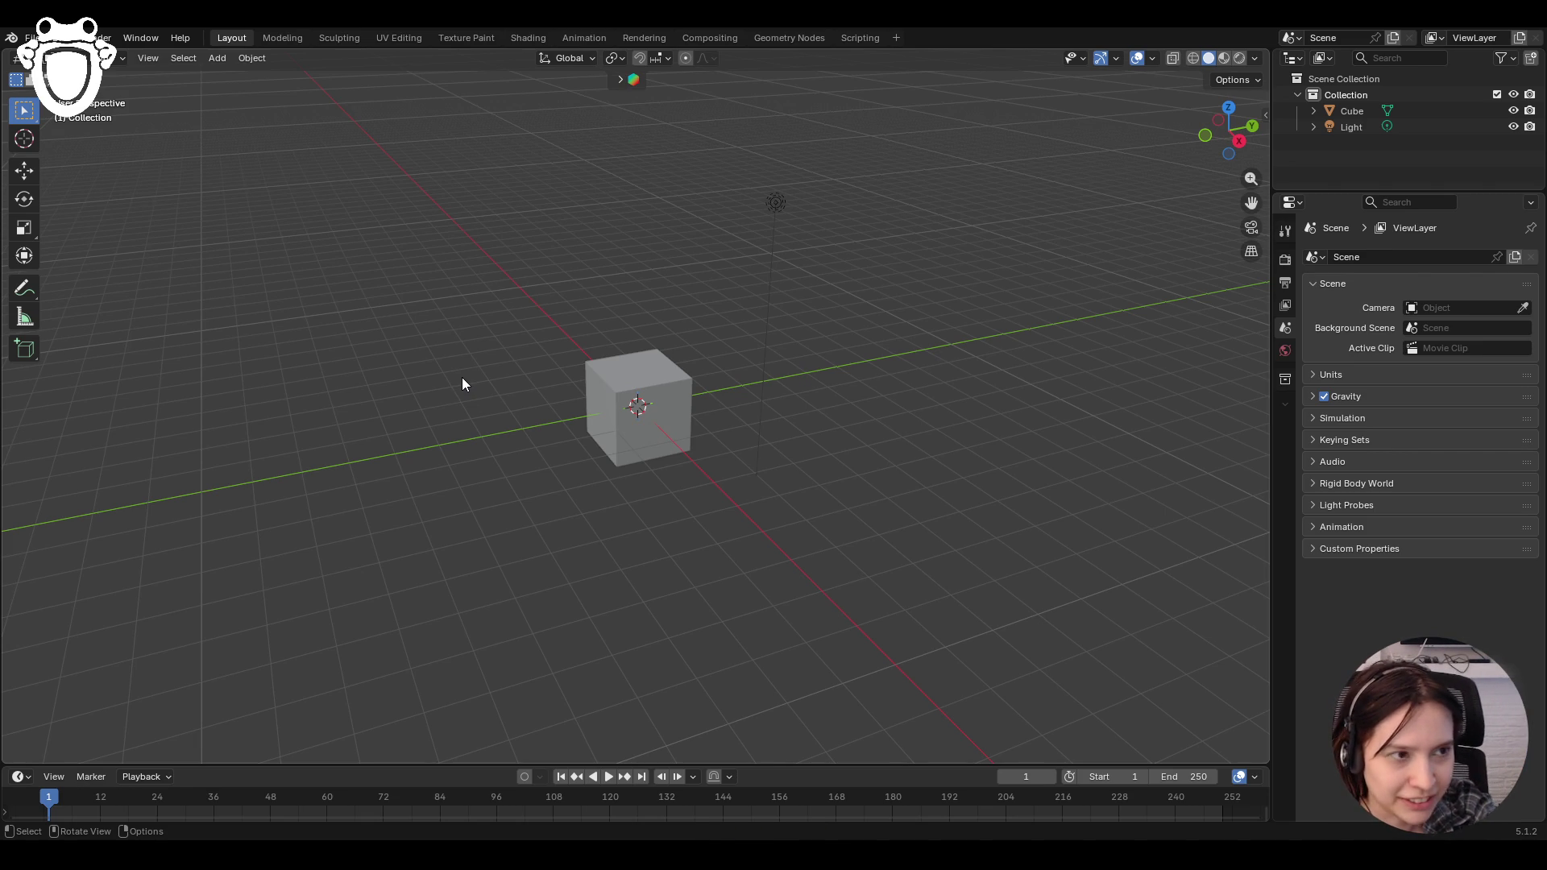
{"action": "mouse_move", "coordinate": [462, 377]}
{"action": "middle_mouse_down"}
{"action": "mouse_move", "coordinate": [770, 382]}
{"action": "mouse_move", "coordinate": [707, 378]}
{"action": "mouse_move", "coordinate": [630, 423]}
{"action": "middle_mouse_up"}
{"action": "left_click", "coordinate": [630, 423]}
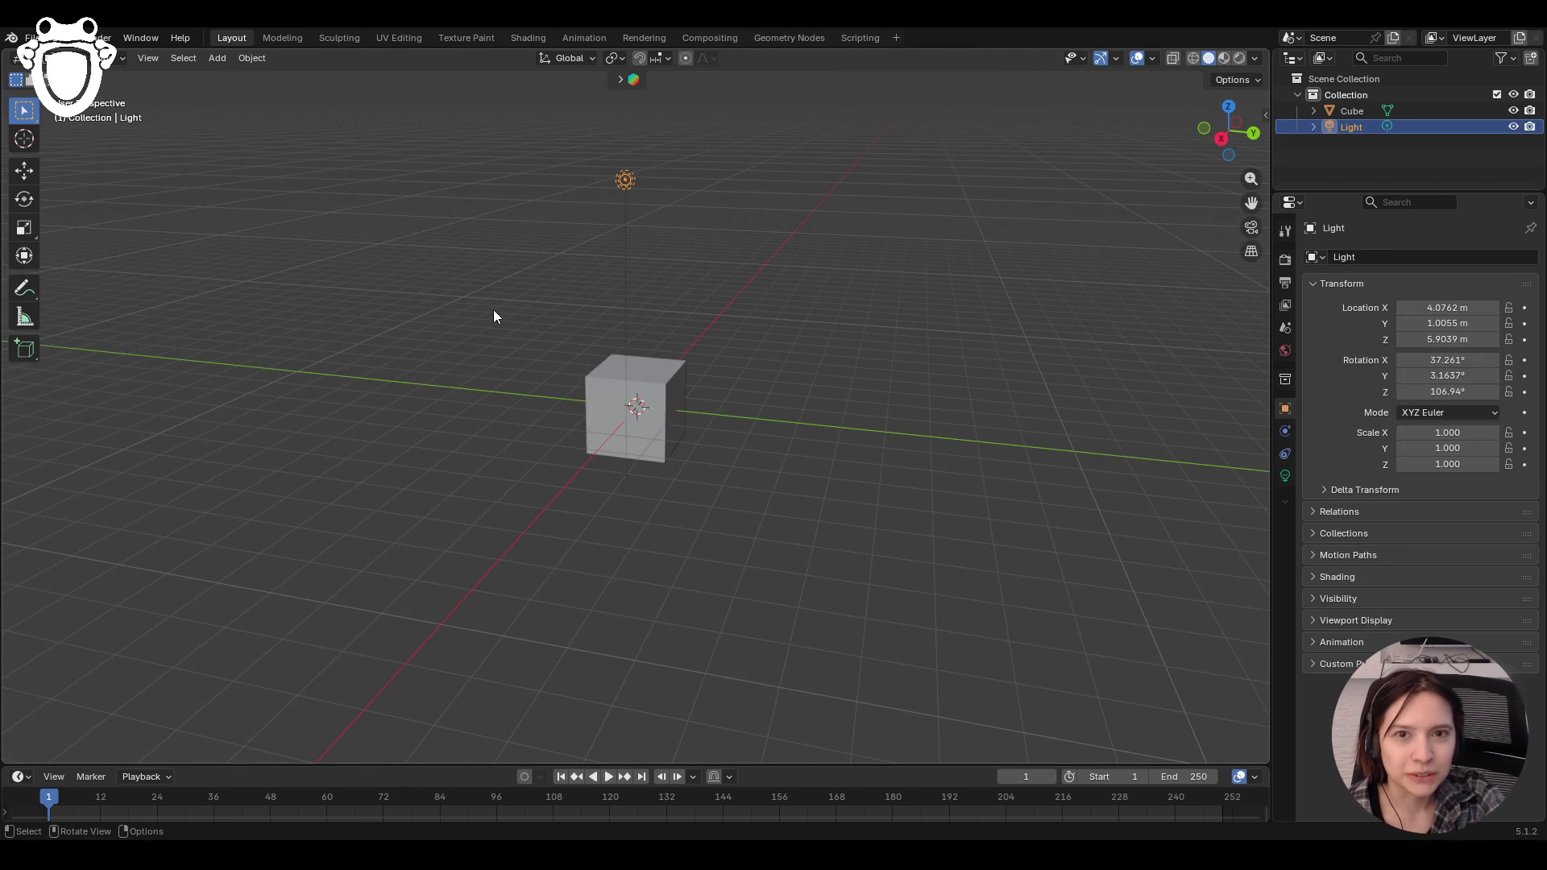
{"action": "left_click", "coordinate": [650, 379]}
{"action": "middle_click_drag", "start_coordinate": [767, 389], "coordinate": [1241, 395]}
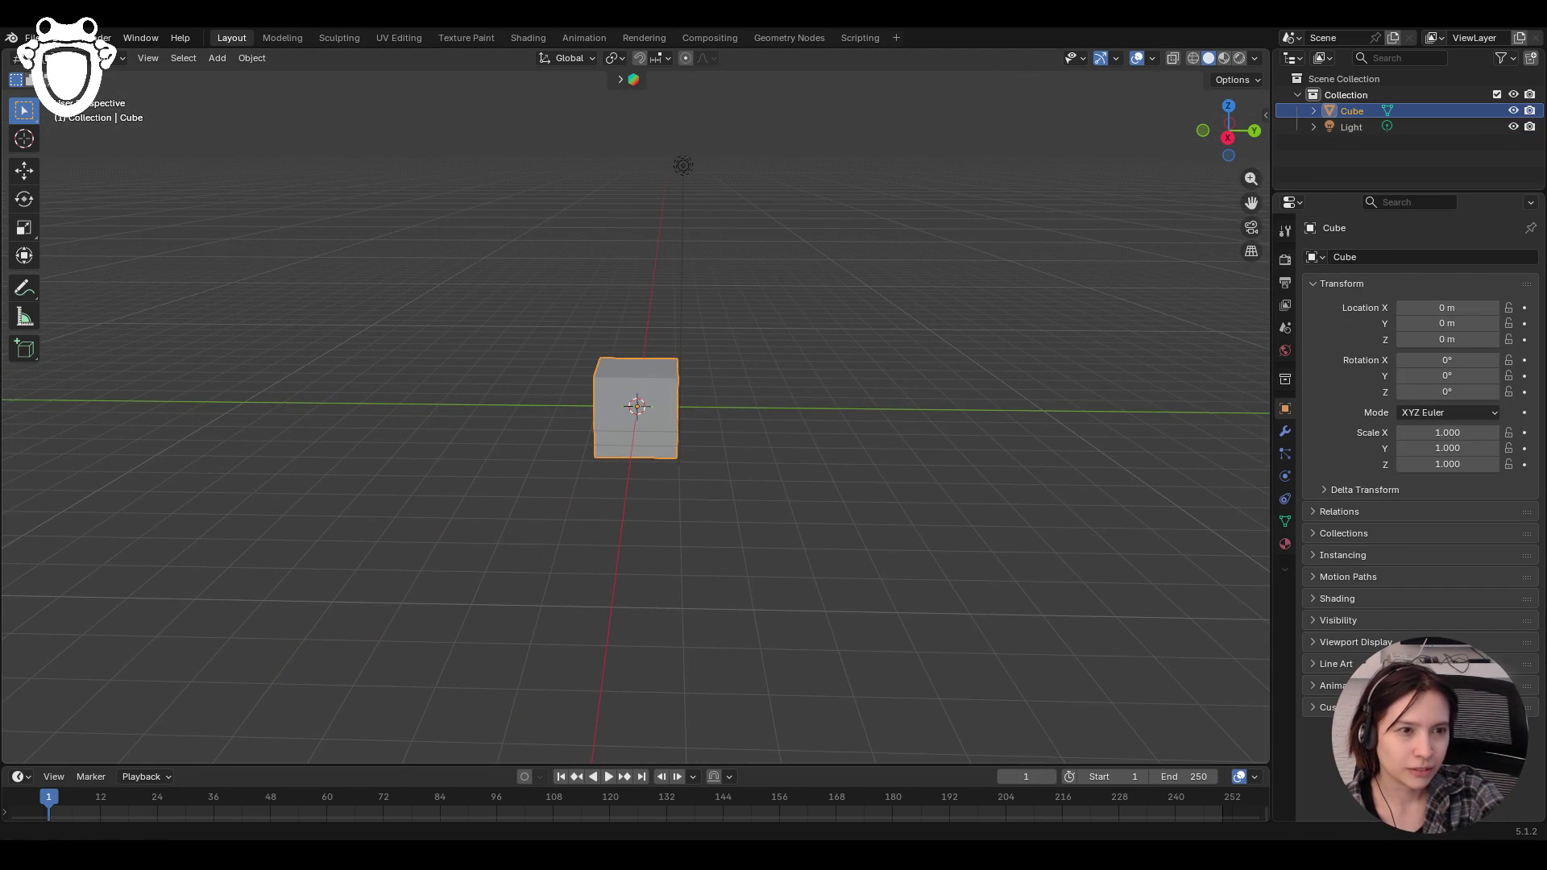
{"action": "middle_click_drag", "start_coordinate": [641, 577], "coordinate": [670, 523]}
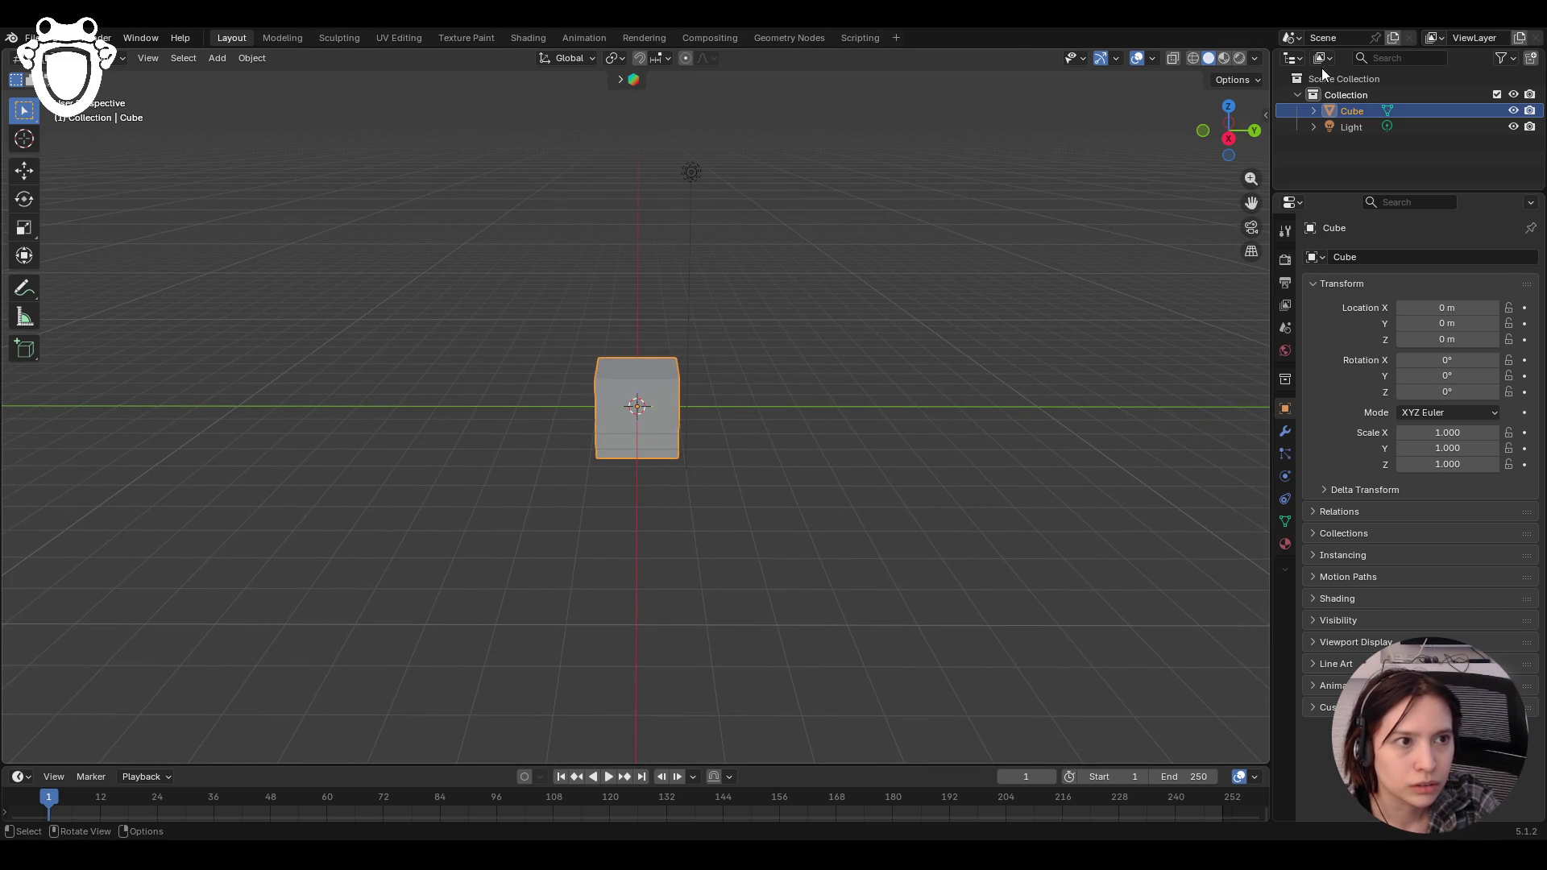
Step: Stretch the cube along the Y axis to 1.936
{"action": "key", "text": "s"}
{"action": "key", "text": "x"}
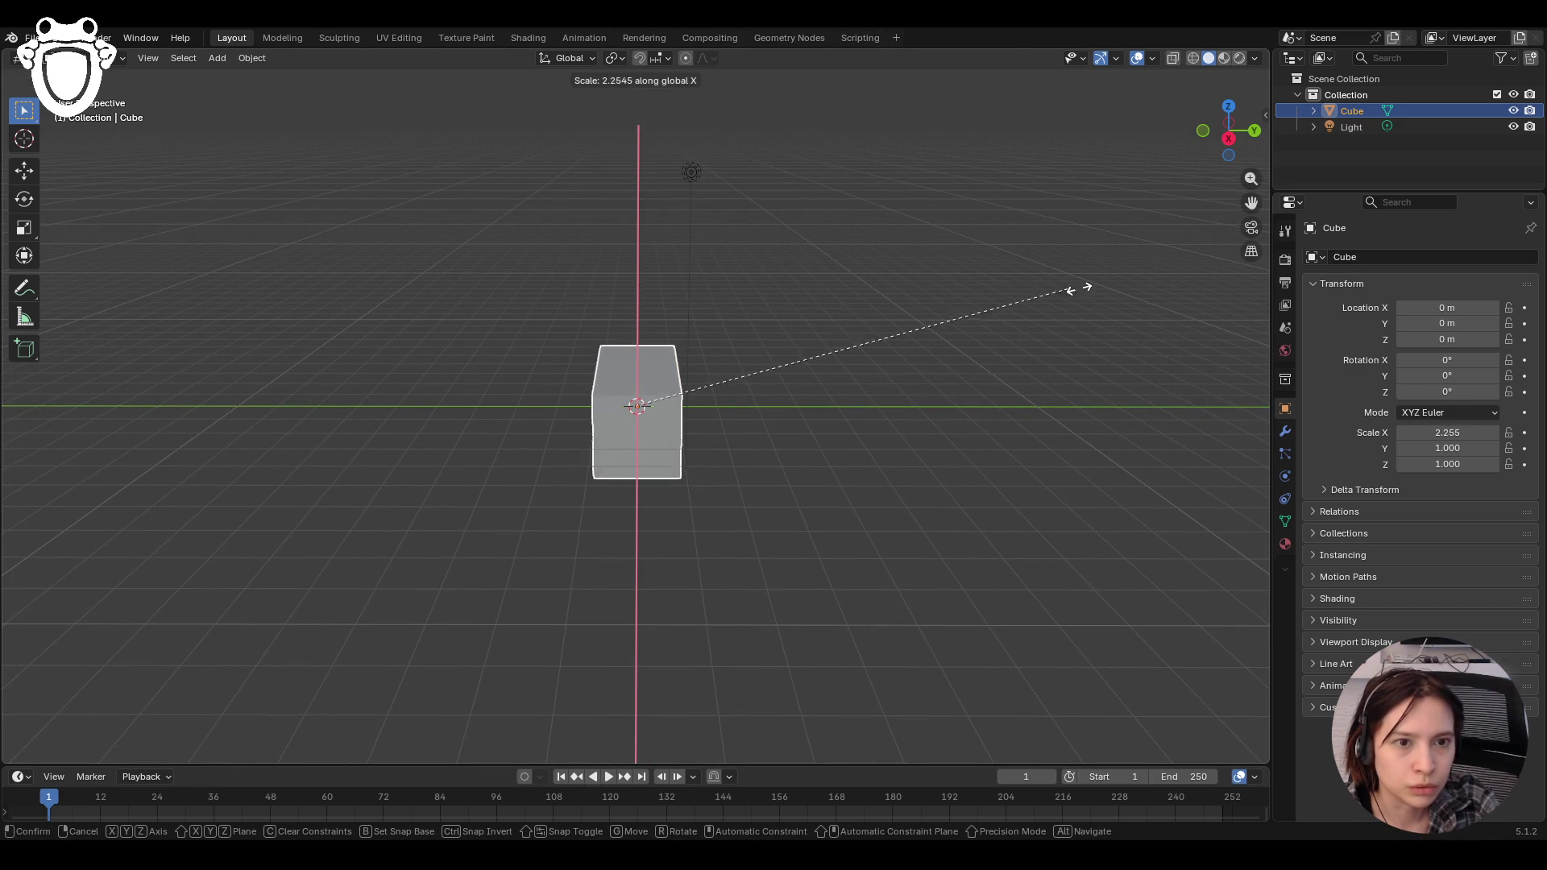
{"action": "right_click", "coordinate": [1140, 287]}
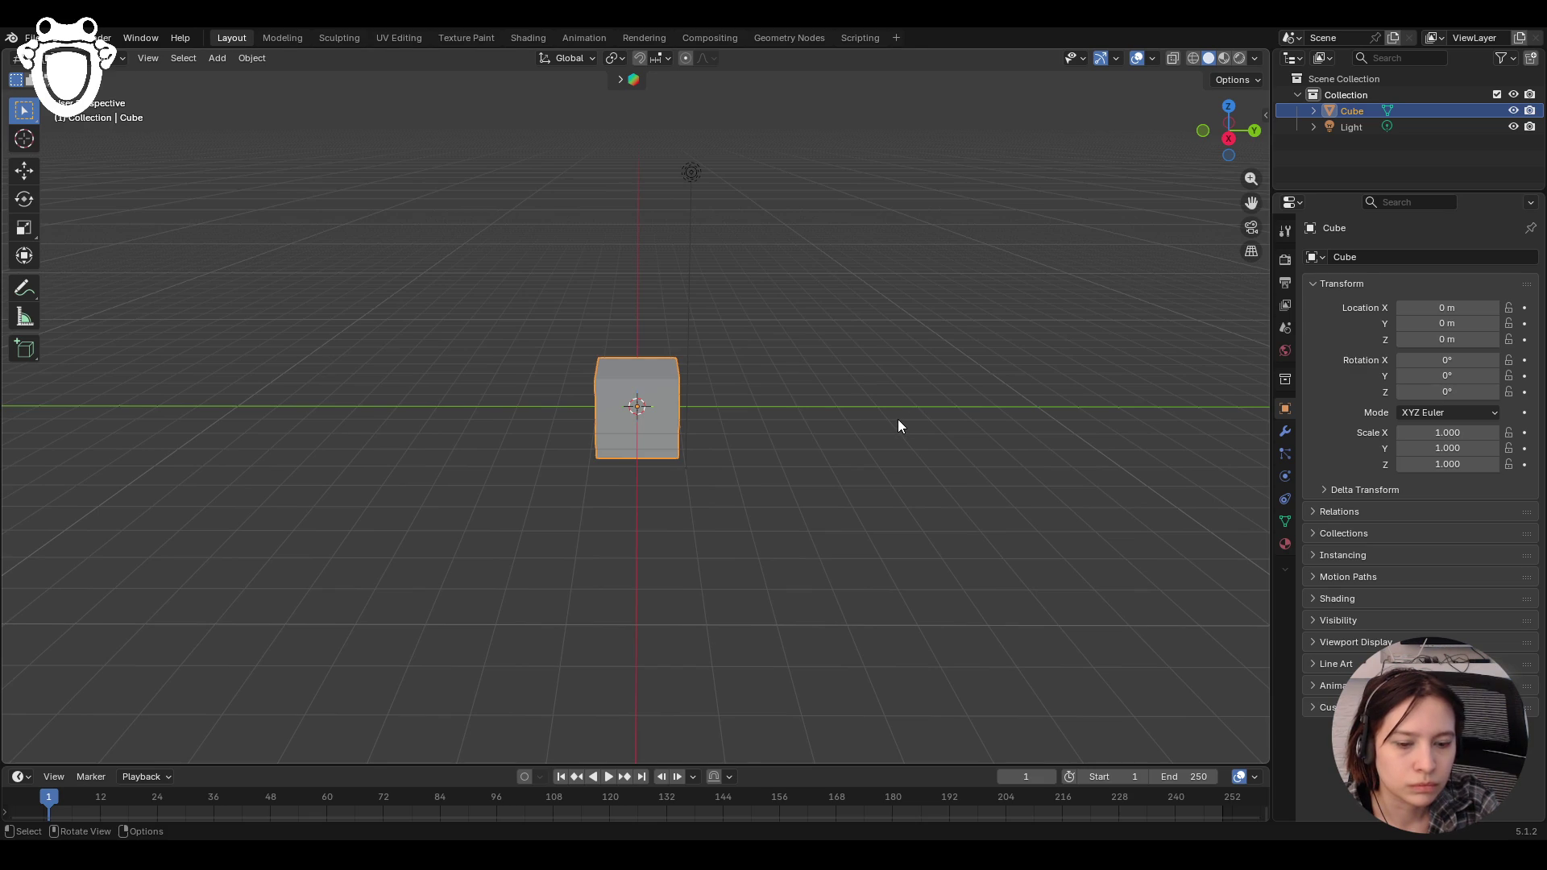
{"action": "key", "text": "s"}
{"action": "key", "text": "z"}
{"action": "right_click", "coordinate": [1025, 416]}
{"action": "key", "text": "s"}
{"action": "key", "text": "y"}
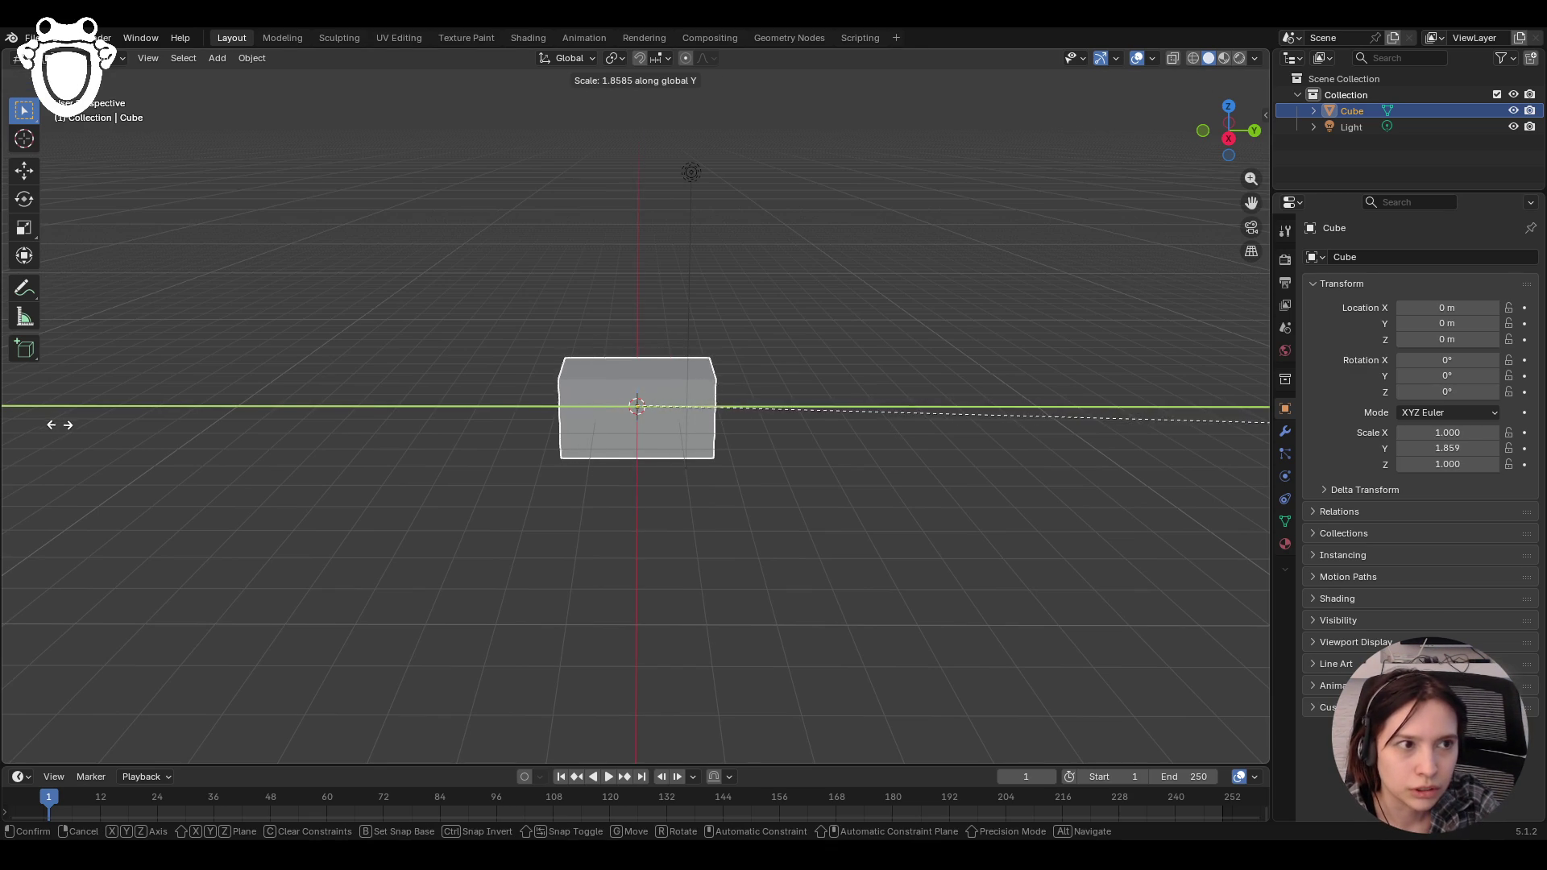
{"action": "left_click", "coordinate": [161, 460]}
Step: Raise the box along Z with the Move tool, undoing an accidental move
{"action": "mouse_move", "coordinate": [666, 497]}
{"action": "middle_mouse_down"}
{"action": "mouse_move", "coordinate": [736, 535]}
{"action": "mouse_move", "coordinate": [691, 528]}
{"action": "mouse_move", "coordinate": [663, 370]}
{"action": "middle_mouse_up"}
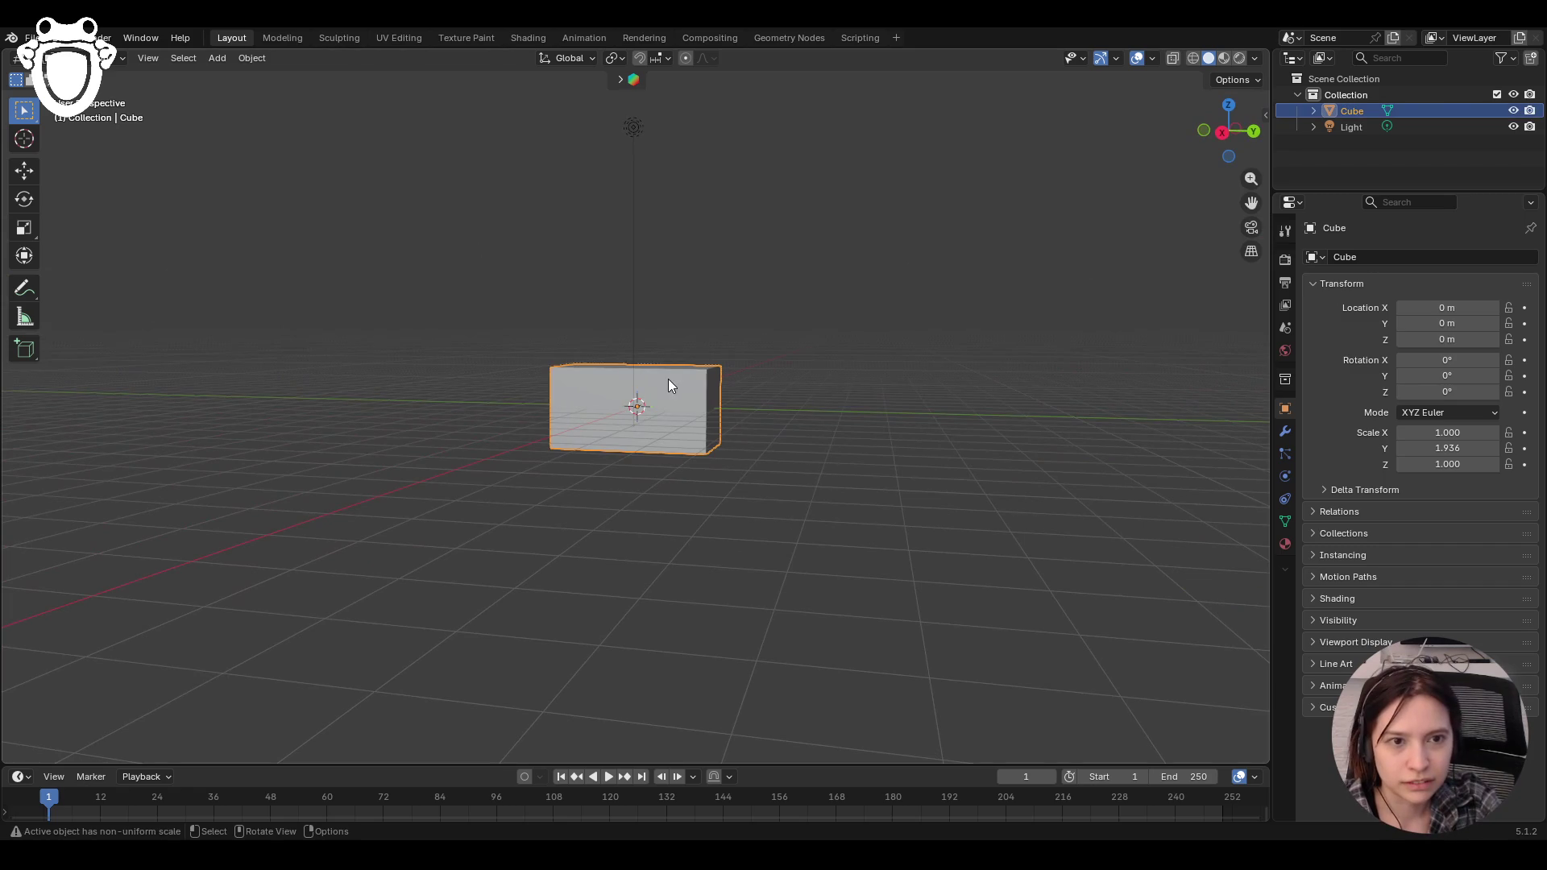
{"action": "left_click", "coordinate": [24, 170]}
{"action": "left_click_drag", "start_coordinate": [632, 345], "coordinate": [636, 298]}
{"action": "mouse_move", "coordinate": [636, 298]}
{"action": "middle_mouse_down"}
{"action": "mouse_move", "coordinate": [772, 414]}
{"action": "mouse_move", "coordinate": [782, 395]}
{"action": "mouse_move", "coordinate": [1181, 211]}
{"action": "mouse_move", "coordinate": [1181, 261]}
{"action": "mouse_move", "coordinate": [893, 591]}
{"action": "mouse_move", "coordinate": [800, 585]}
{"action": "mouse_move", "coordinate": [617, 442]}
{"action": "mouse_move", "coordinate": [1080, 582]}
{"action": "mouse_move", "coordinate": [845, 588]}
{"action": "mouse_move", "coordinate": [1002, 588]}
{"action": "mouse_move", "coordinate": [1062, 556]}
{"action": "mouse_move", "coordinate": [1035, 590]}
{"action": "middle_mouse_up"}
{"action": "left_click", "coordinate": [787, 449]}
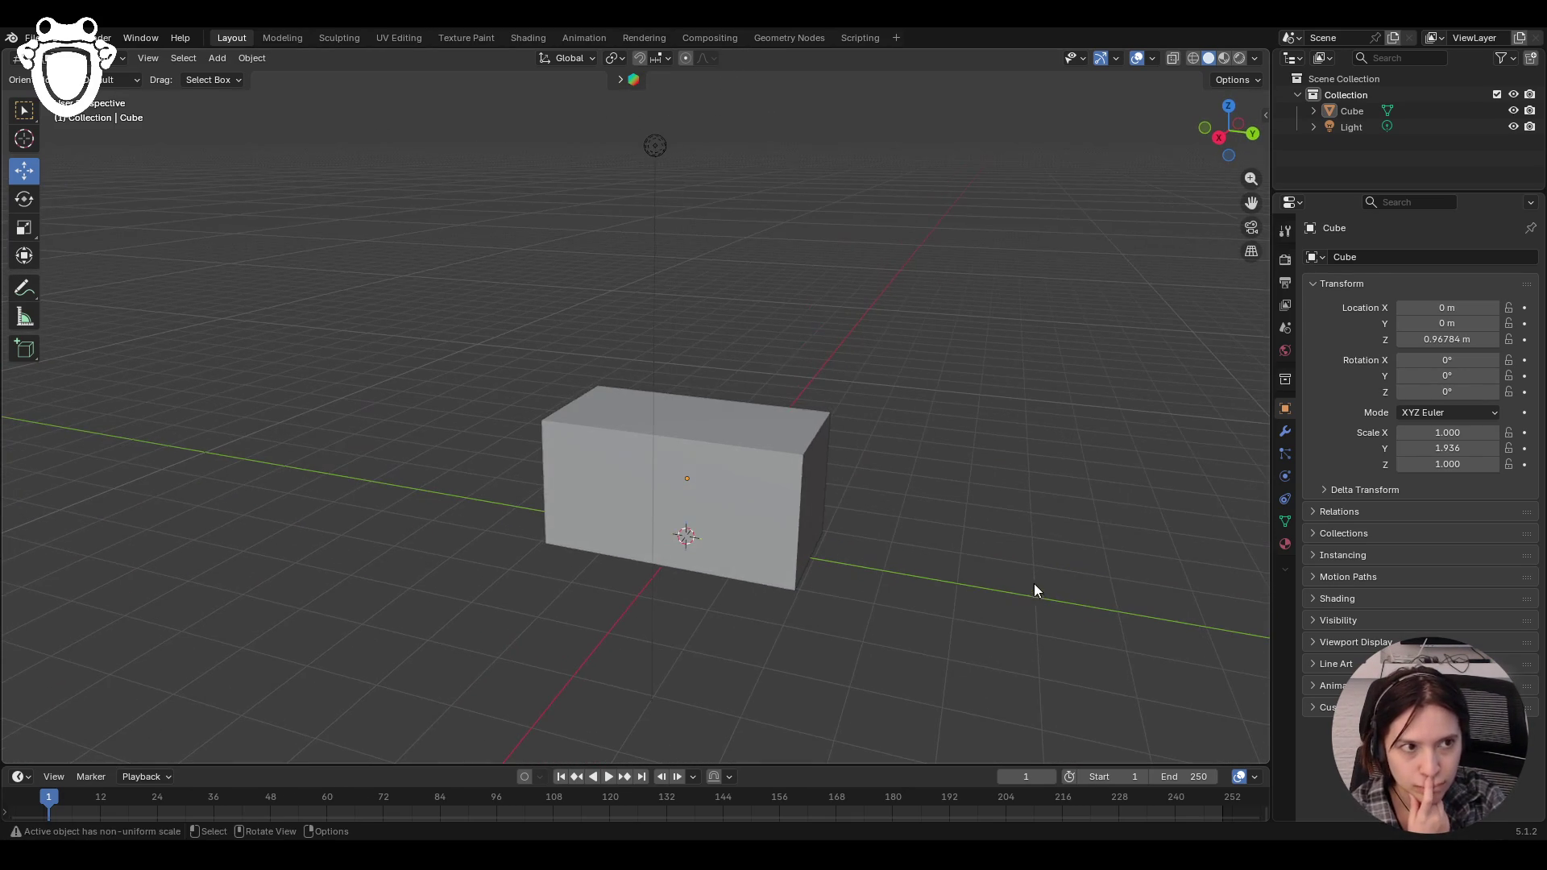
{"action": "left_click", "coordinate": [797, 477]}
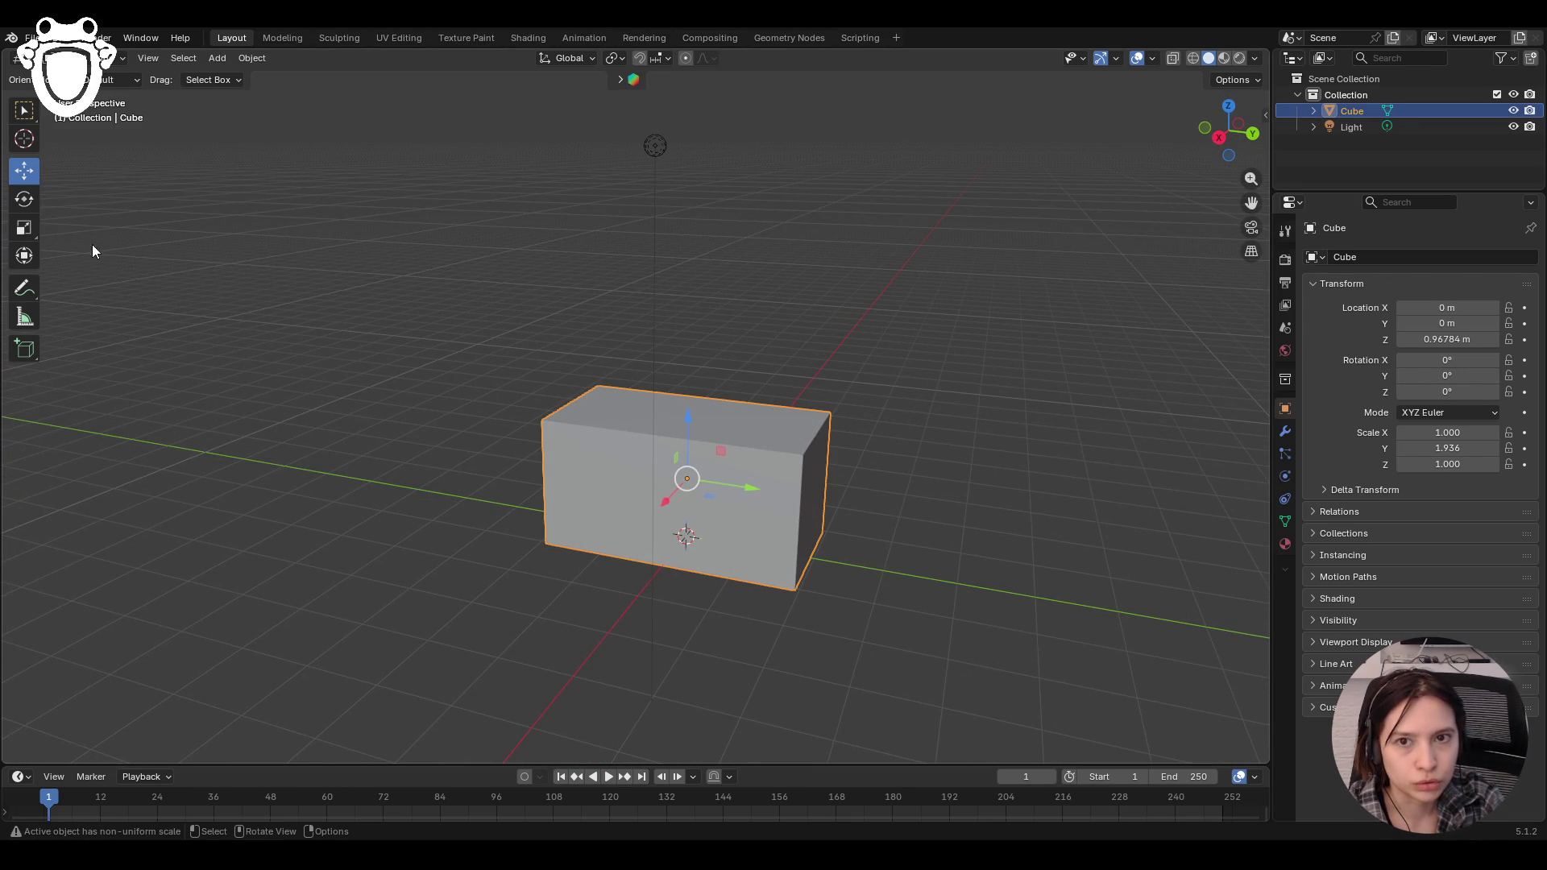
{"action": "left_click_drag", "start_coordinate": [675, 456], "coordinate": [672, 456]}
{"action": "key", "text": "ctrl+z"}
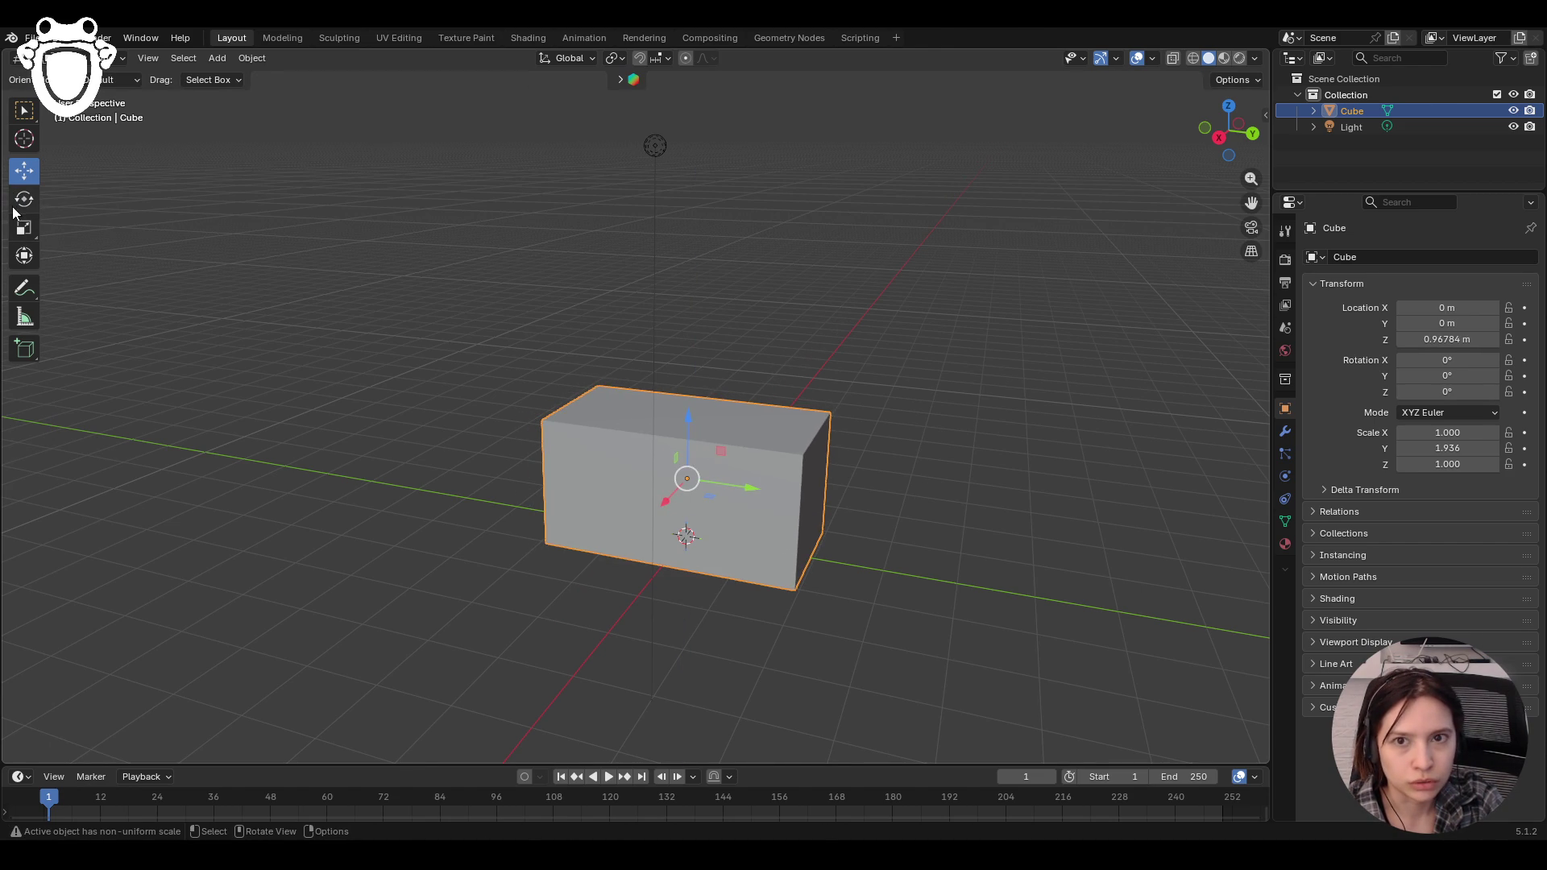
Step: Scale the box to Y 1.697 and flatten it to Z 0.717
{"action": "left_click", "coordinate": [23, 228]}
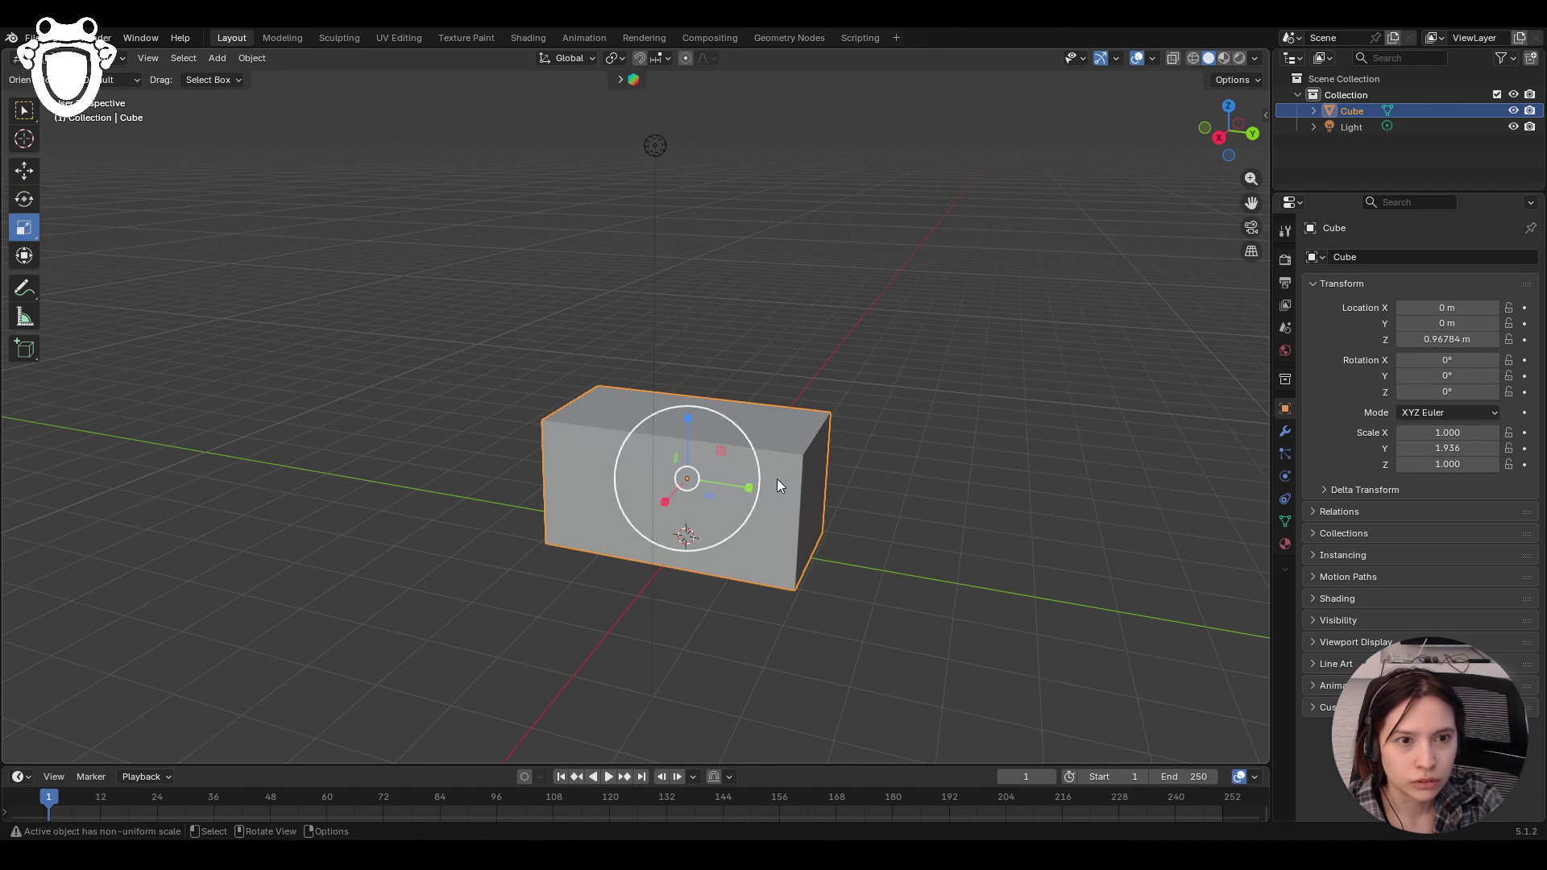
{"action": "left_click_drag", "start_coordinate": [747, 489], "coordinate": [738, 488]}
{"action": "left_click_drag", "start_coordinate": [687, 422], "coordinate": [687, 436]}
{"action": "middle_click_drag", "start_coordinate": [906, 497], "coordinate": [688, 419]}
{"action": "left_click_drag", "start_coordinate": [688, 419], "coordinate": [688, 425]}
{"action": "mouse_move", "coordinate": [814, 443]}
{"action": "middle_mouse_down"}
{"action": "mouse_move", "coordinate": [886, 443]}
{"action": "mouse_move", "coordinate": [822, 456]}
{"action": "middle_mouse_up"}
Step: Lower the box to height 0.662 and recentre the view on it
{"action": "left_click", "coordinate": [25, 170]}
{"action": "left_click_drag", "start_coordinate": [685, 411], "coordinate": [680, 431]}
{"action": "left_click", "coordinate": [917, 457]}
{"action": "mouse_move", "coordinate": [927, 461]}
{"action": "middle_mouse_down"}
{"action": "mouse_move", "coordinate": [998, 490]}
{"action": "mouse_move", "coordinate": [1176, 492]}
{"action": "mouse_move", "coordinate": [973, 488]}
{"action": "middle_mouse_up"}
{"action": "left_click_drag", "start_coordinate": [1239, 208], "coordinate": [1209, 175]}
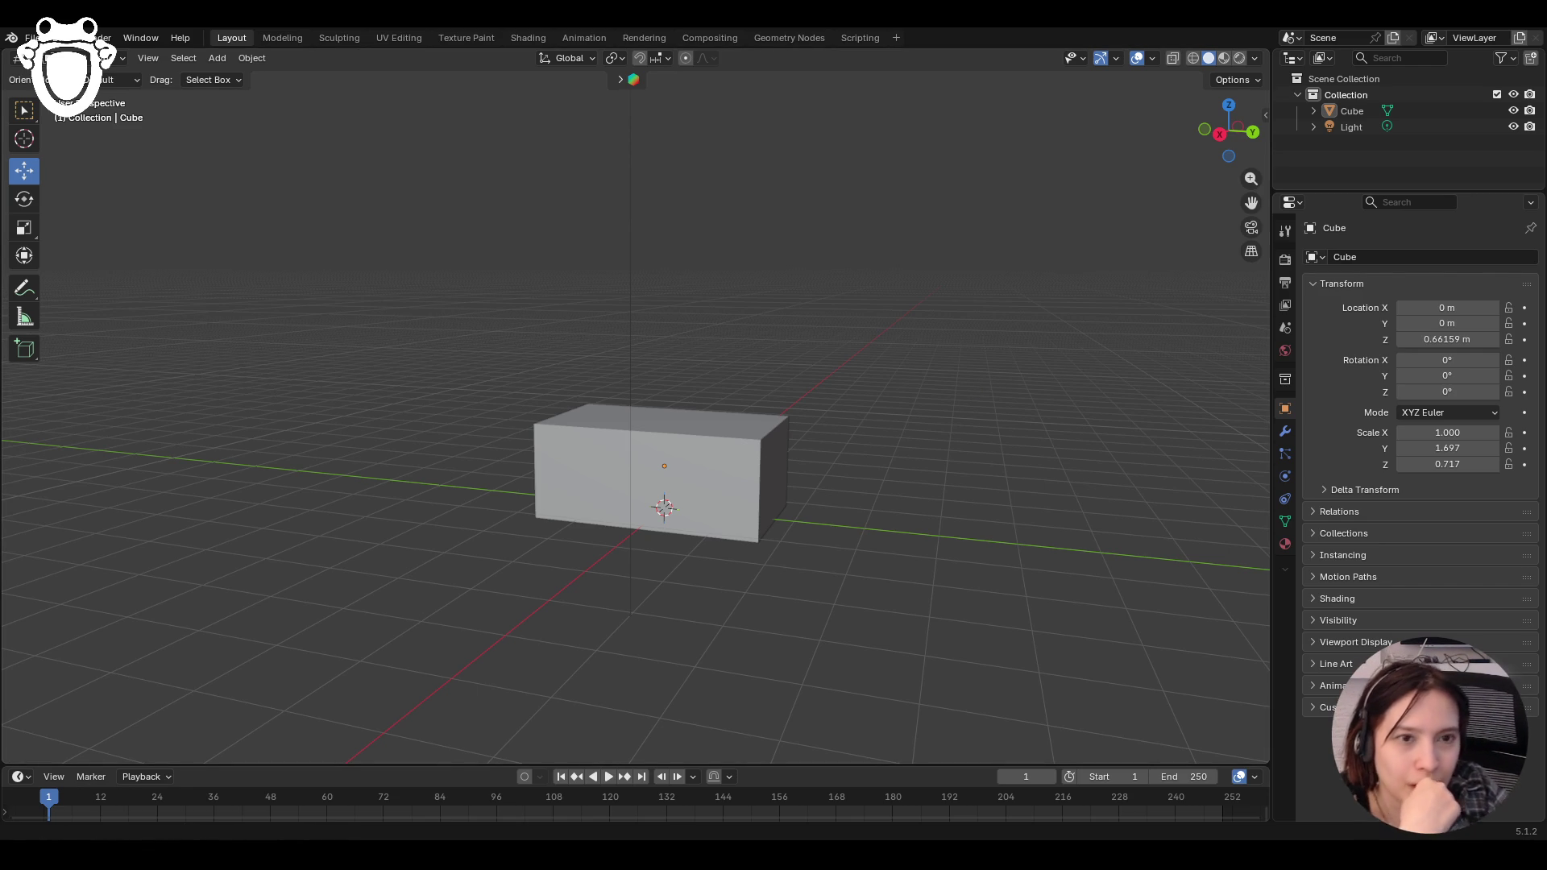
{"action": "middle_click_drag", "start_coordinate": [823, 390], "coordinate": [821, 395]}
{"action": "left_click", "coordinate": [113, 64]}
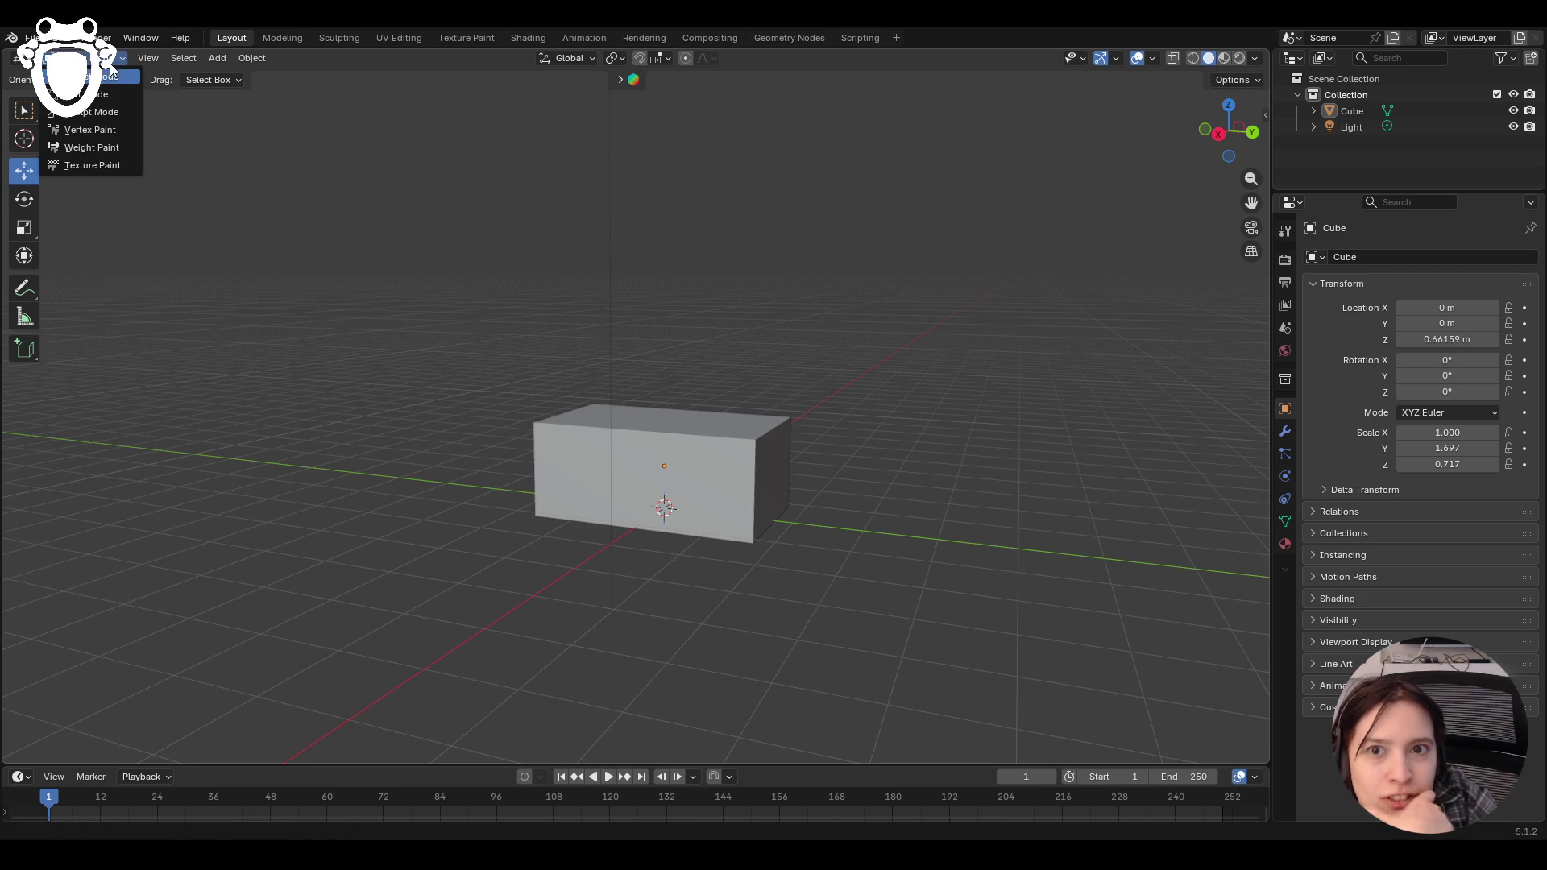
Step: Enter Edit Mode in edge select and pick a vertical edge of the box
{"action": "left_click", "coordinate": [89, 95]}
{"action": "left_click", "coordinate": [813, 313]}
{"action": "mouse_move", "coordinate": [815, 341]}
{"action": "middle_mouse_down"}
{"action": "mouse_move", "coordinate": [902, 323]}
{"action": "mouse_move", "coordinate": [704, 345]}
{"action": "mouse_move", "coordinate": [636, 532]}
{"action": "middle_mouse_up"}
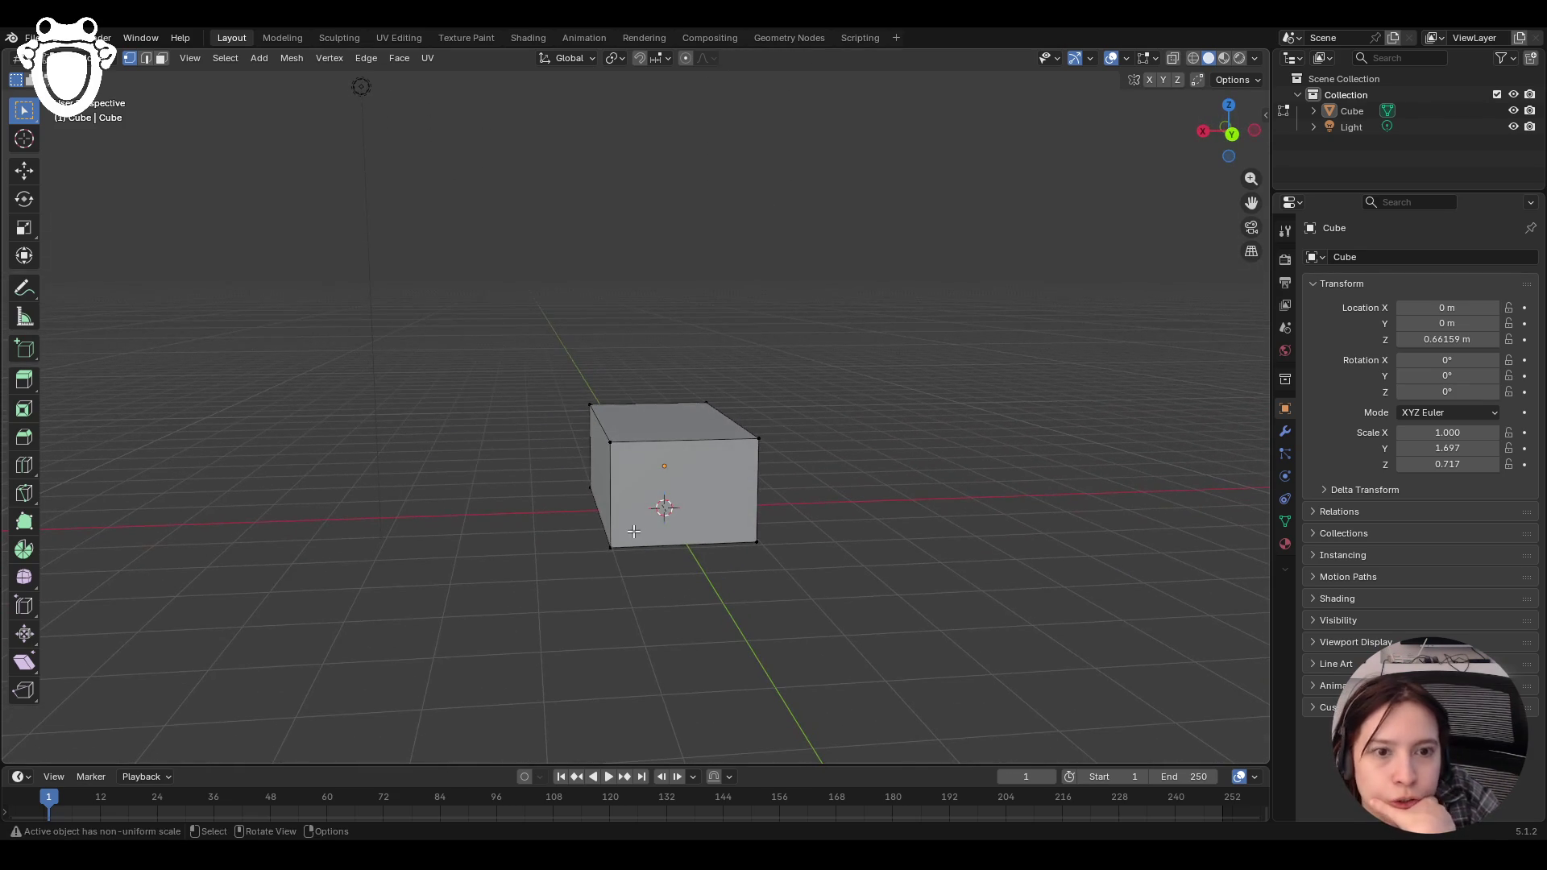
{"action": "key", "text": "2"}
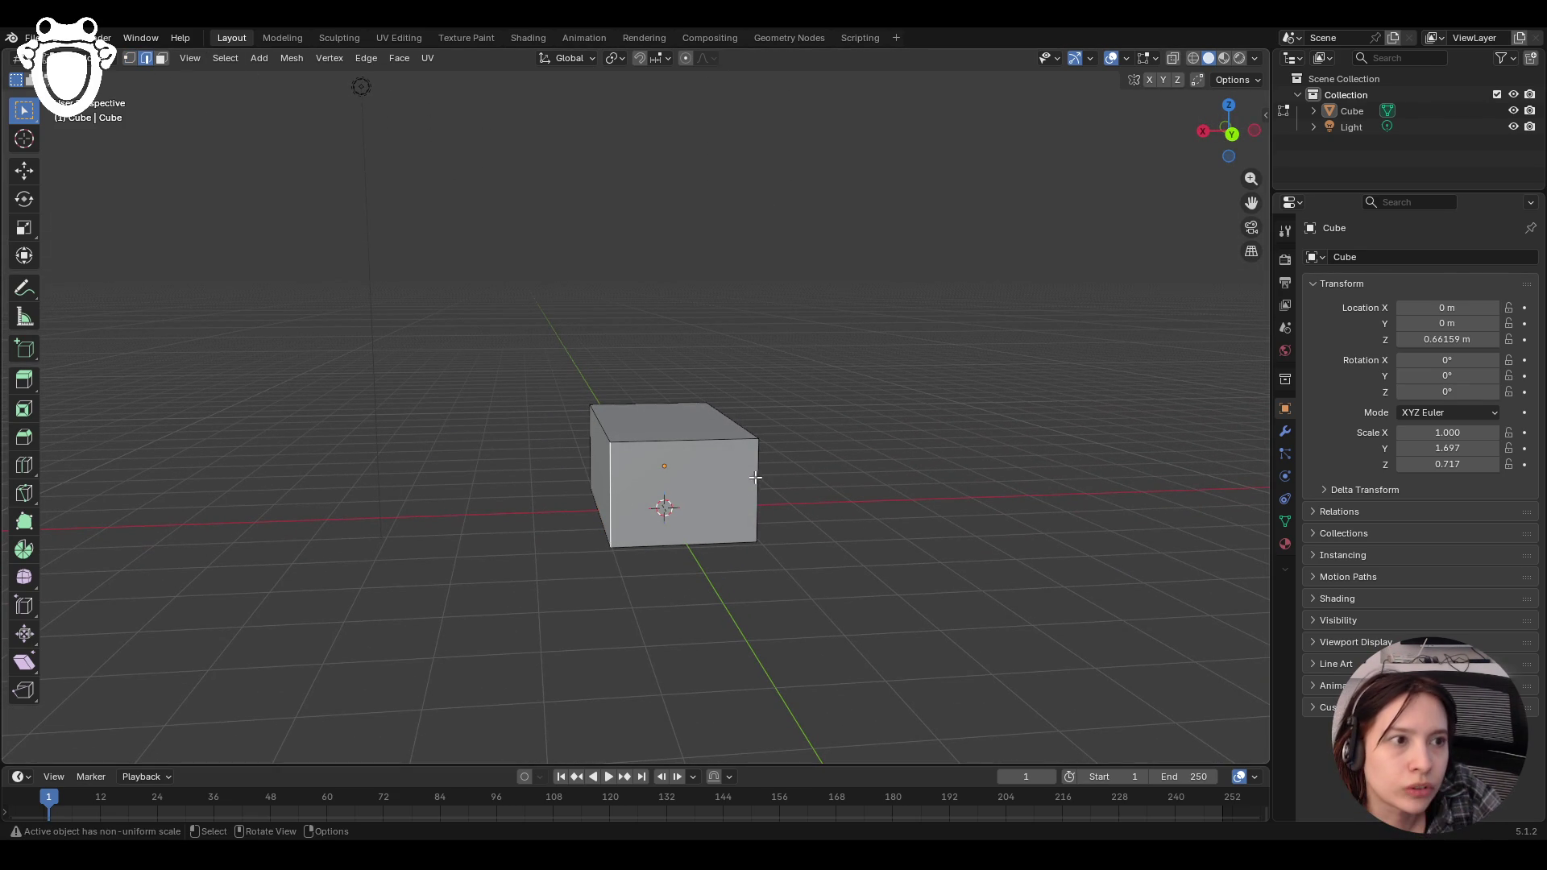
{"action": "middle_click_drag", "start_coordinate": [752, 477], "coordinate": [879, 479]}
{"action": "left_click", "coordinate": [433, 464]}
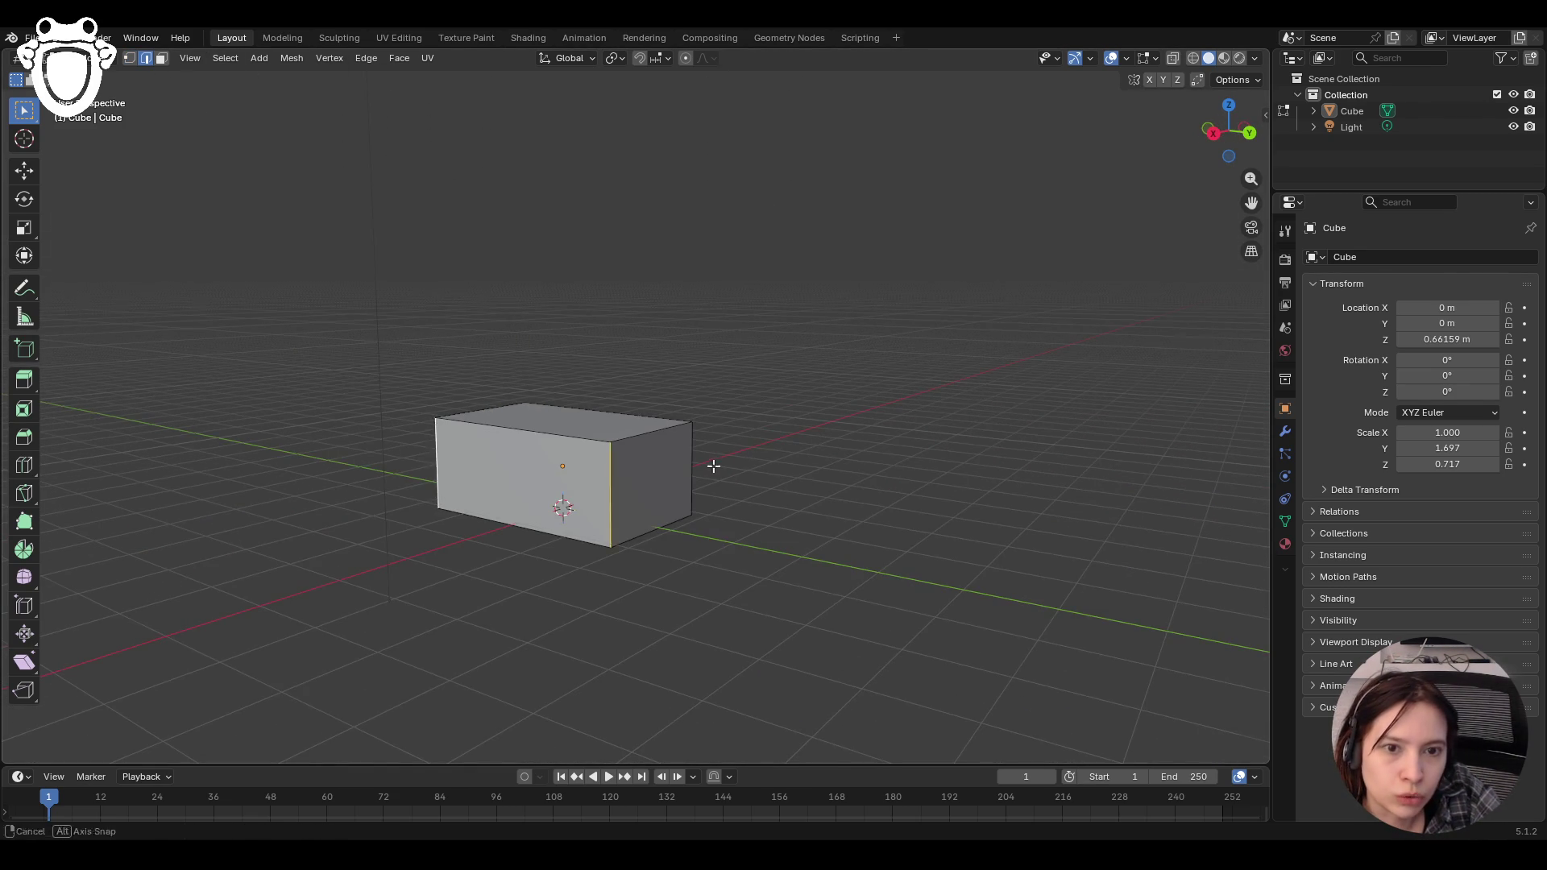
{"action": "middle_click_drag", "start_coordinate": [715, 463], "coordinate": [642, 455]}
{"action": "middle_click_drag", "start_coordinate": [549, 439], "coordinate": [476, 447]}
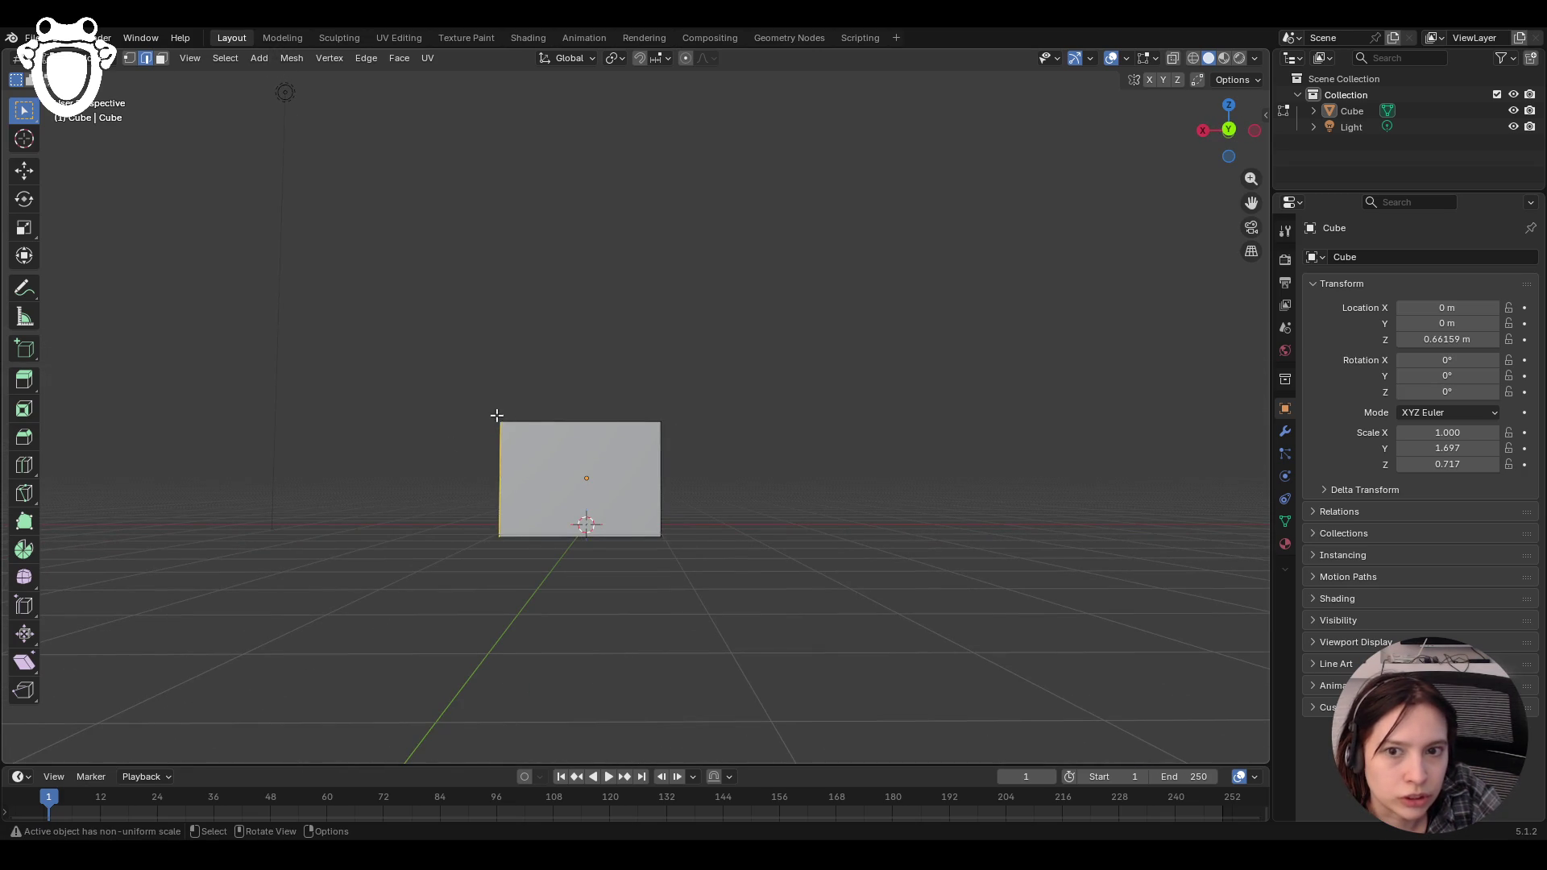
Step: Draw blue annotation guide curves along the box's left, right and back edges
{"action": "left_click", "coordinate": [24, 287]}
{"action": "mouse_move", "coordinate": [497, 421]}
{"action": "left_mouse_down"}
{"action": "mouse_move", "coordinate": [487, 487]}
{"action": "mouse_move", "coordinate": [500, 513]}
{"action": "left_mouse_up"}
{"action": "key", "text": "ctrl+z"}
{"action": "mouse_move", "coordinate": [501, 421]}
{"action": "left_mouse_down"}
{"action": "mouse_move", "coordinate": [484, 443]}
{"action": "mouse_move", "coordinate": [493, 528]}
{"action": "left_mouse_up"}
{"action": "mouse_move", "coordinate": [663, 418]}
{"action": "left_mouse_down"}
{"action": "mouse_move", "coordinate": [690, 470]}
{"action": "mouse_move", "coordinate": [656, 529]}
{"action": "left_mouse_up"}
{"action": "middle_click_drag", "start_coordinate": [656, 529], "coordinate": [776, 545]}
{"action": "mouse_move", "coordinate": [418, 408]}
{"action": "middle_mouse_down"}
{"action": "mouse_move", "coordinate": [307, 397]}
{"action": "mouse_move", "coordinate": [304, 424]}
{"action": "mouse_move", "coordinate": [422, 436]}
{"action": "middle_mouse_up"}
{"action": "key", "text": "ctrl+z"}
{"action": "key", "text": "ctrl+z"}
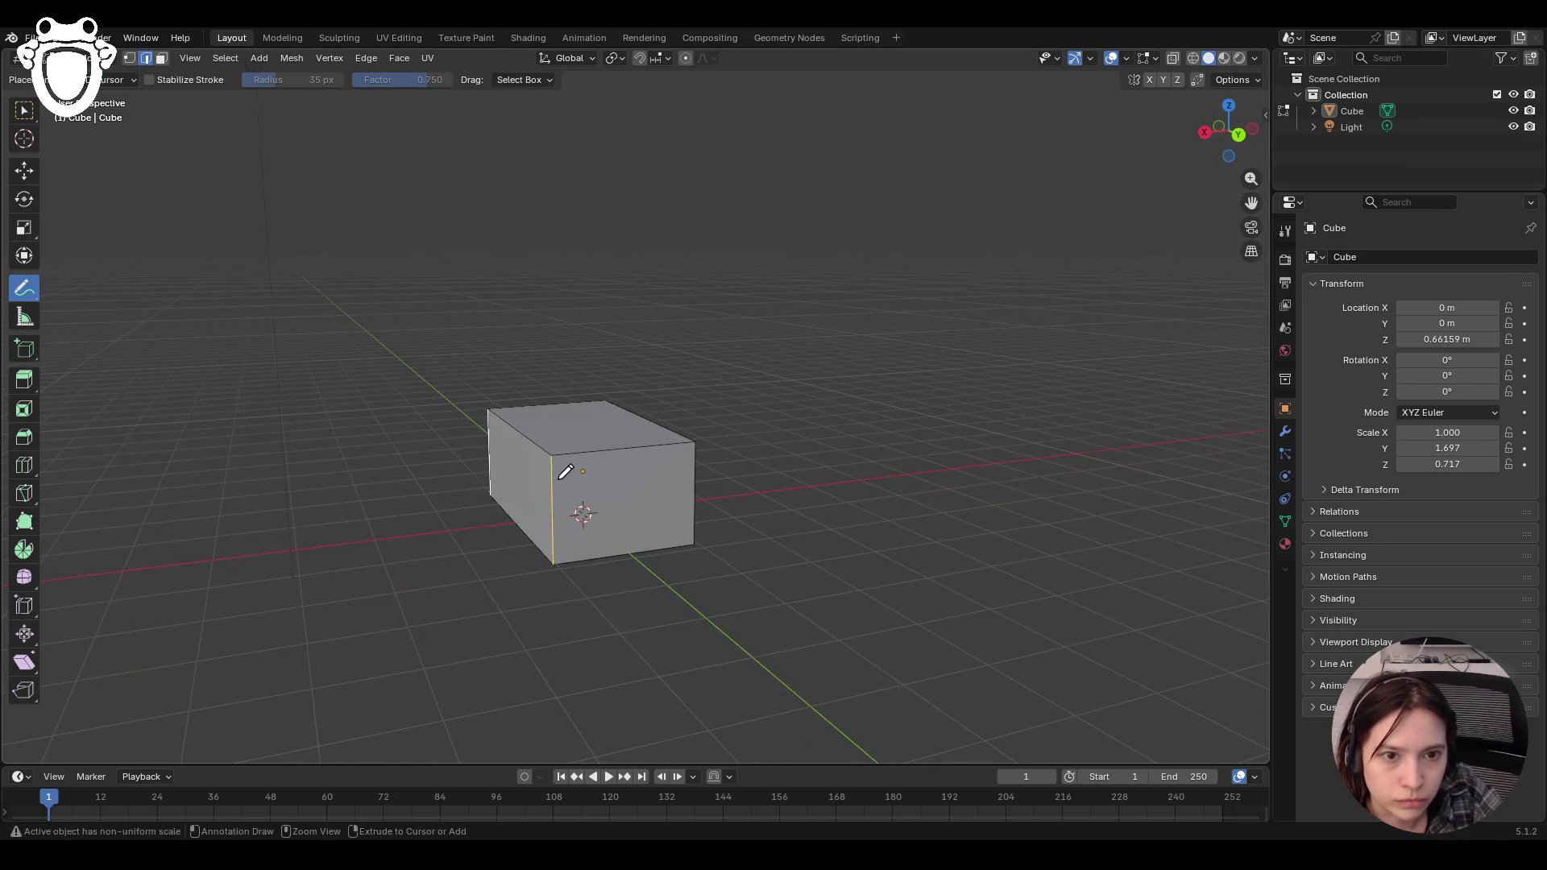
{"action": "mouse_move", "coordinate": [551, 457]}
{"action": "left_mouse_down"}
{"action": "mouse_move", "coordinate": [518, 525]}
{"action": "mouse_move", "coordinate": [548, 563]}
{"action": "left_mouse_up"}
{"action": "mouse_move", "coordinate": [698, 443]}
{"action": "left_mouse_down"}
{"action": "mouse_move", "coordinate": [707, 527]}
{"action": "mouse_move", "coordinate": [690, 546]}
{"action": "left_mouse_up"}
{"action": "left_click_drag", "start_coordinate": [488, 411], "coordinate": [497, 486]}
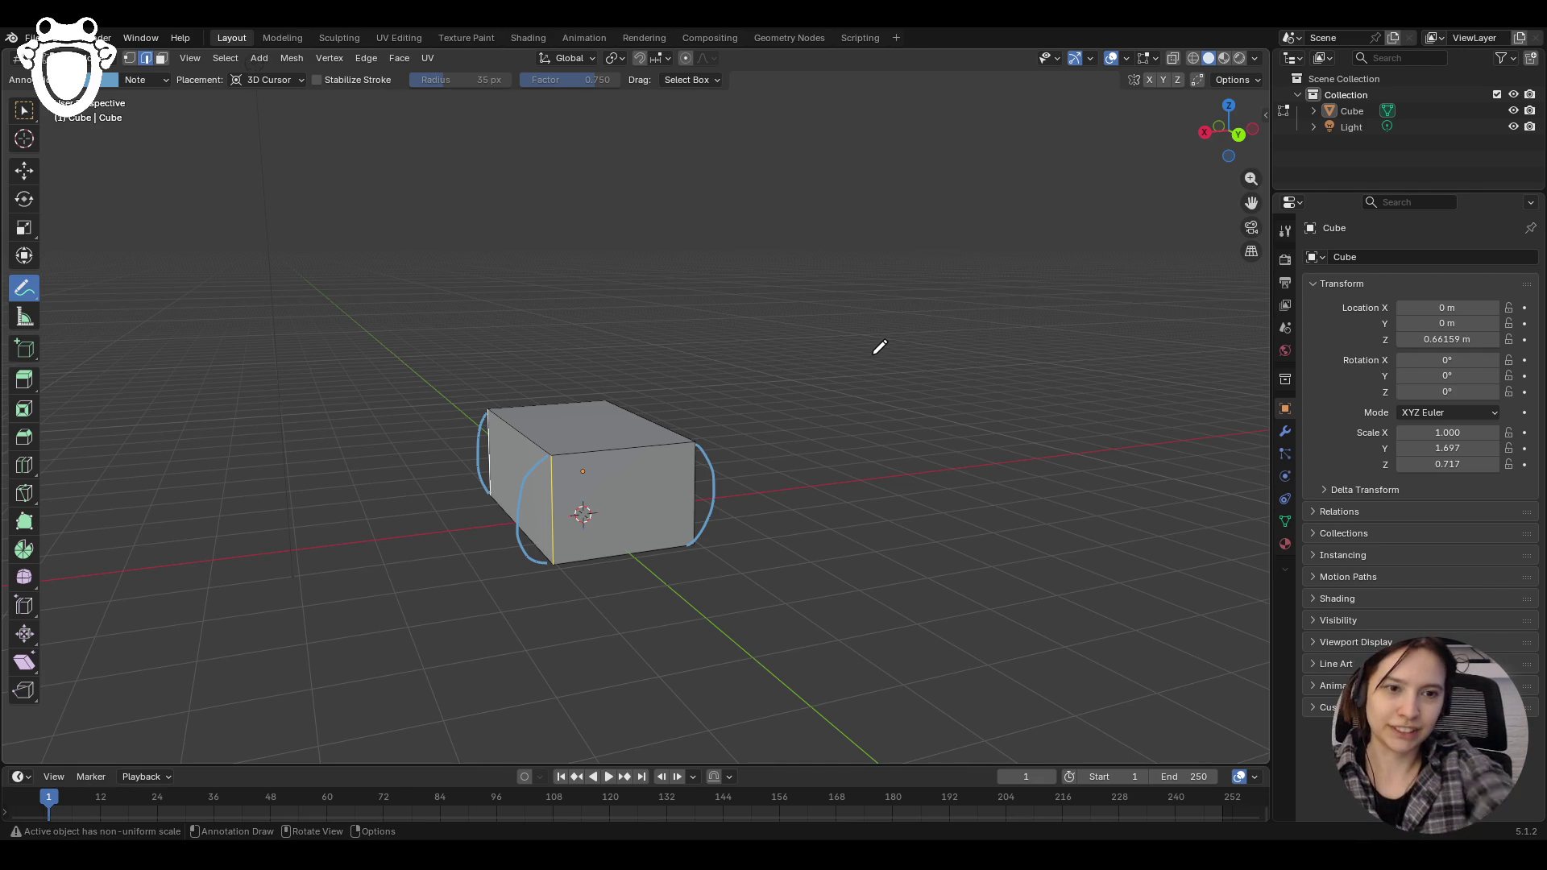
Step: Undo the blue guide curves so only the plain long box remains
{"action": "middle_click_drag", "start_coordinate": [805, 366], "coordinate": [774, 394]}
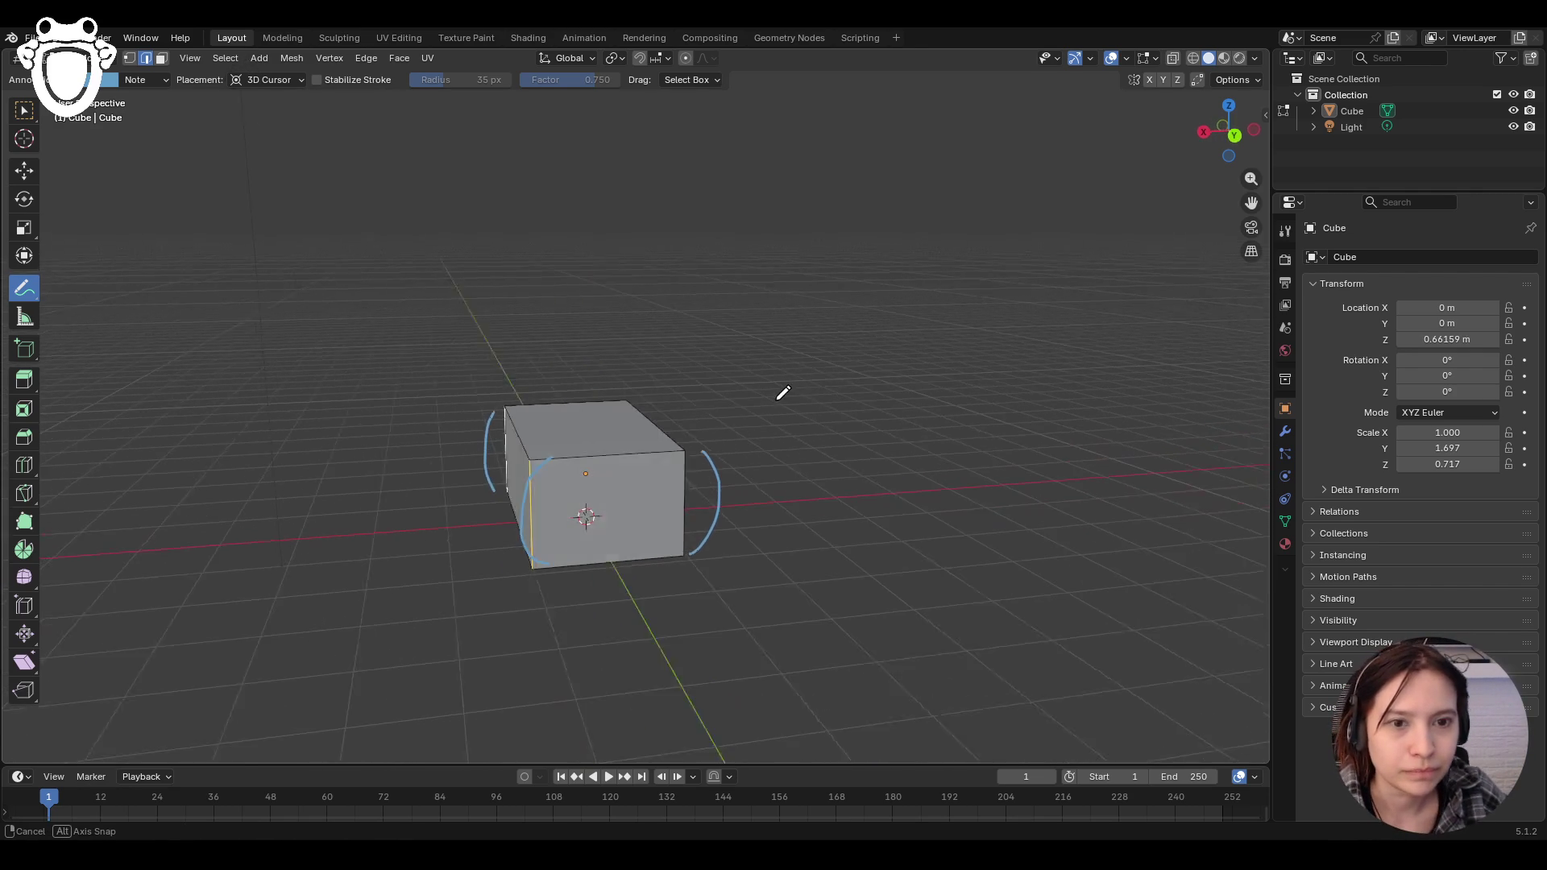
{"action": "key", "text": "ctrl+z"}
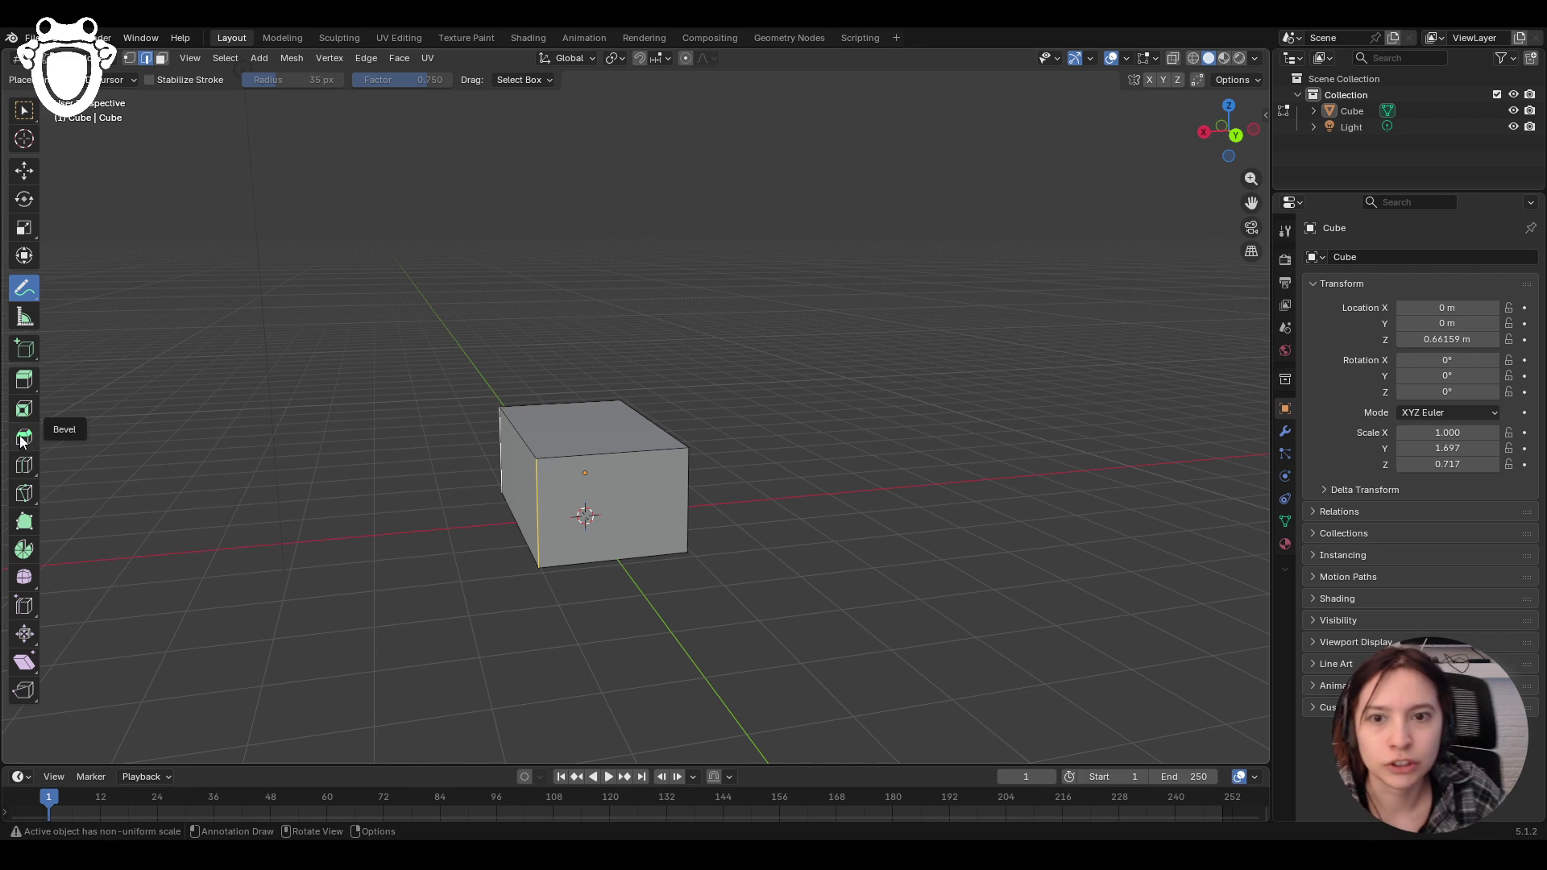
{"action": "left_click", "coordinate": [24, 472]}
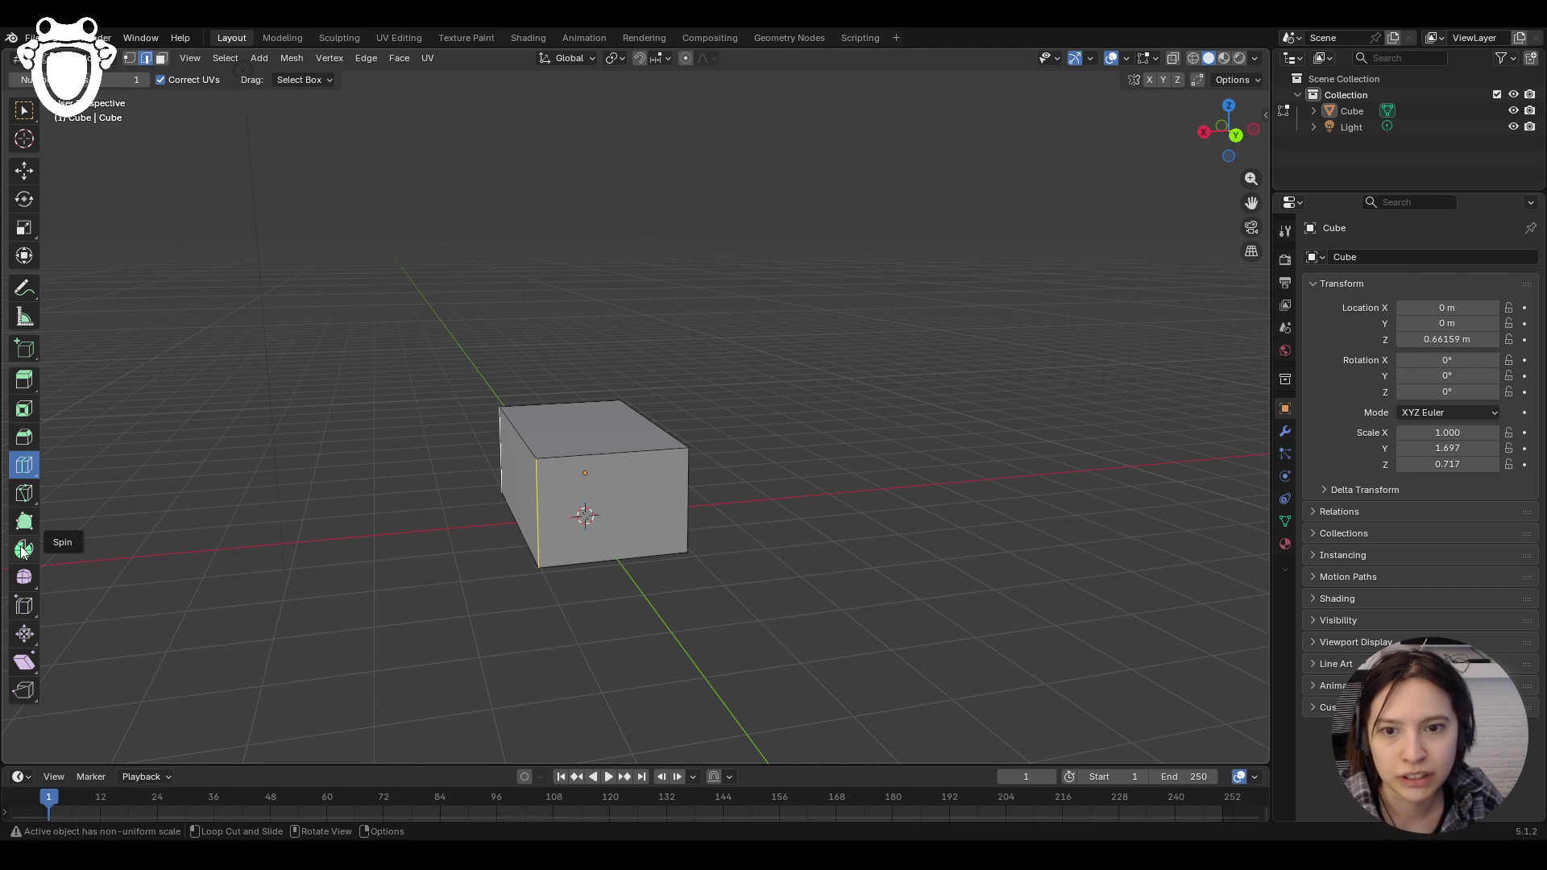
{"action": "left_click", "coordinate": [30, 575]}
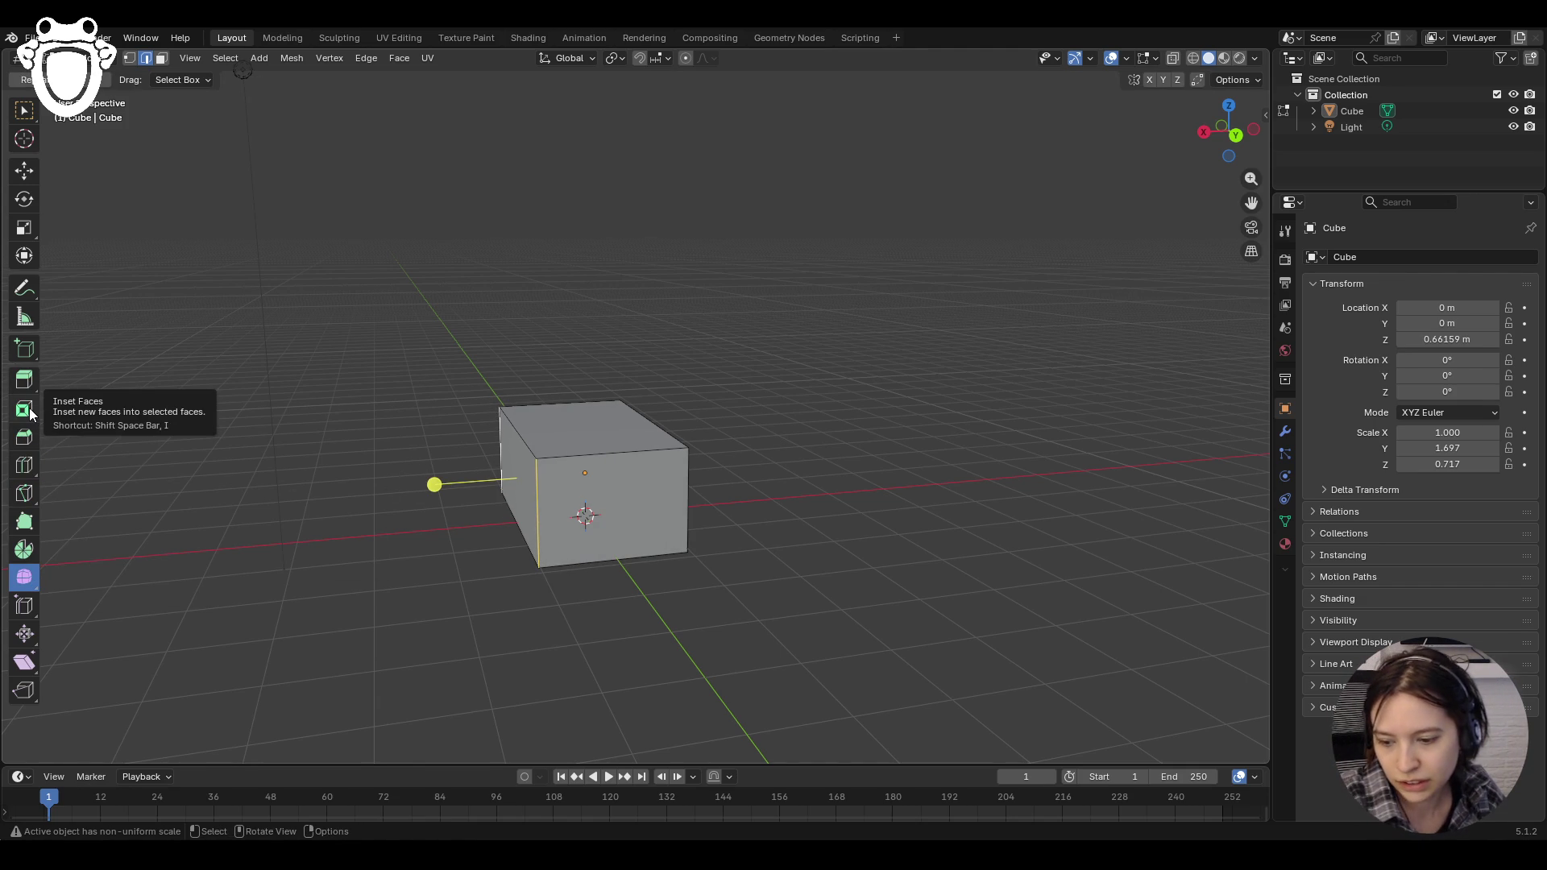
Step: Cut one edge loop splitting the box into halves and another horizontally around its middle
{"action": "left_click", "coordinate": [31, 462]}
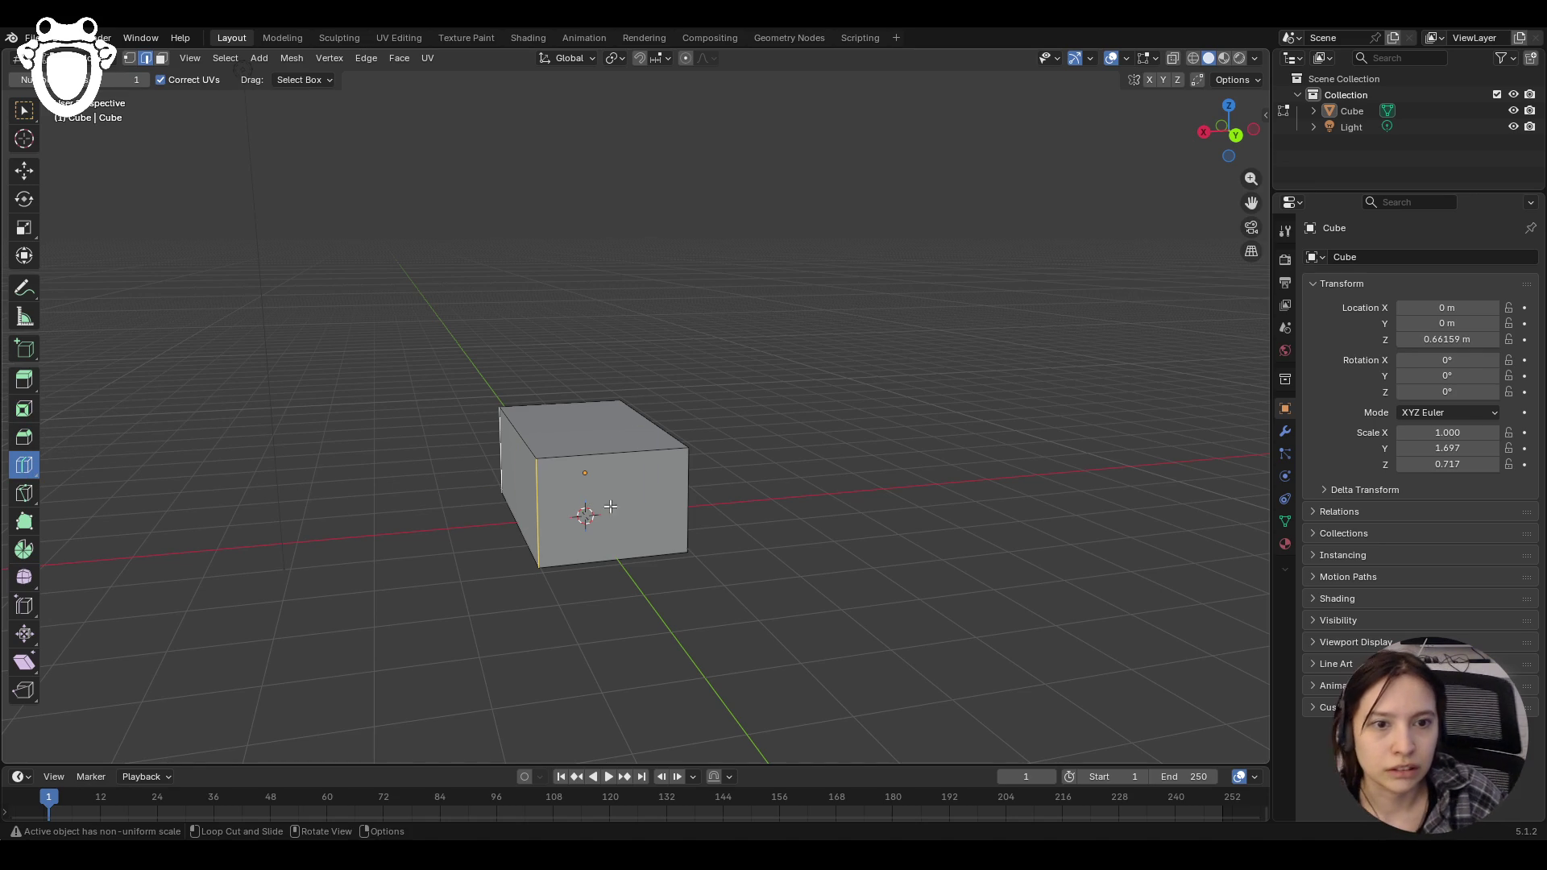
{"action": "left_click", "coordinate": [605, 537]}
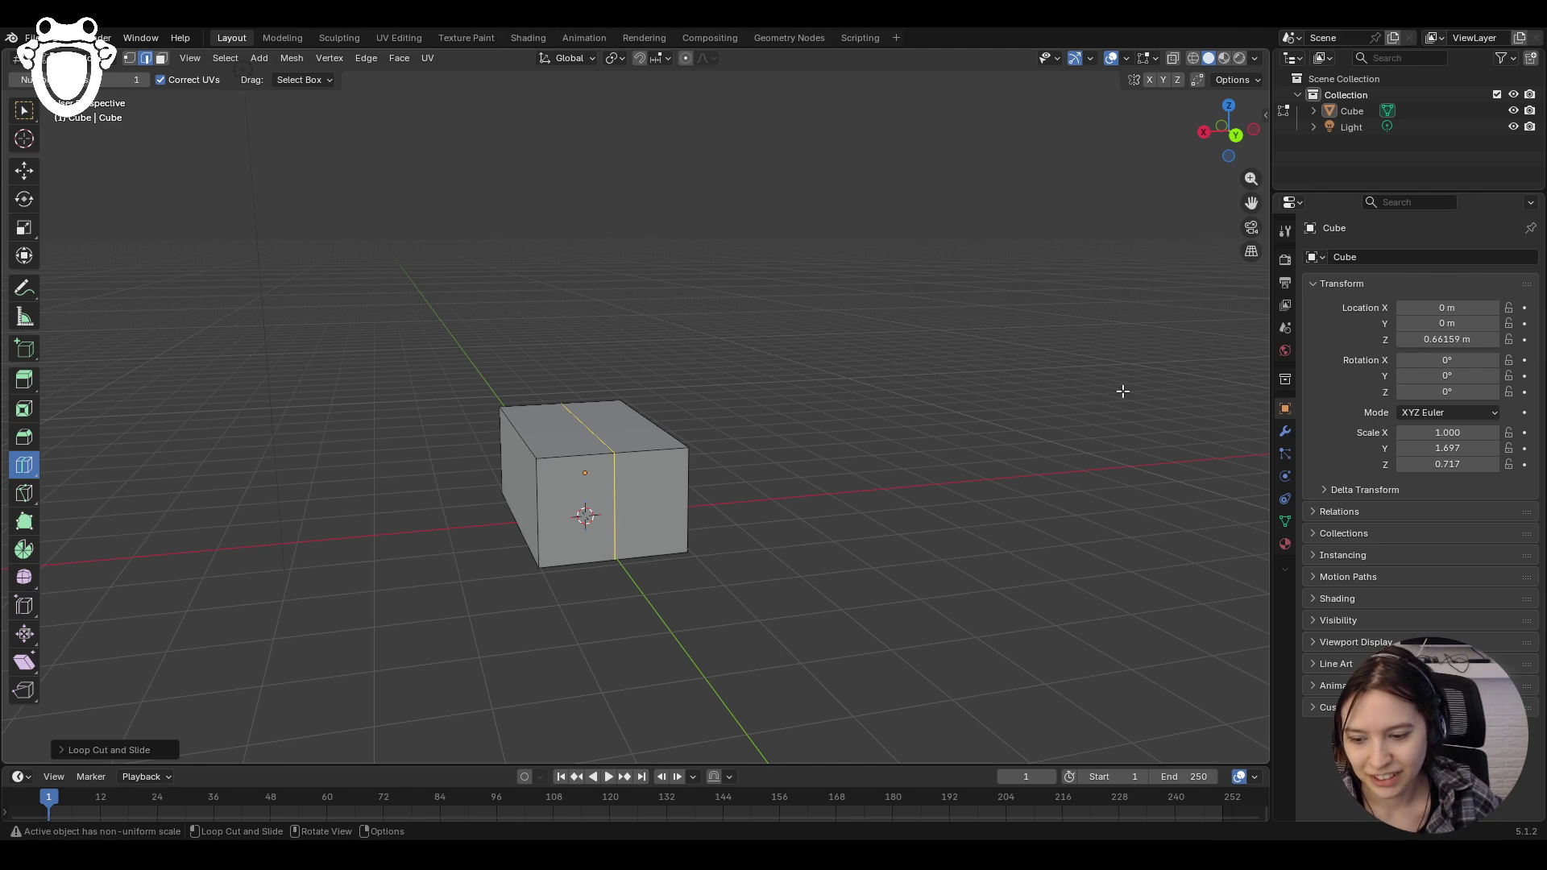
{"action": "left_click", "coordinate": [619, 506]}
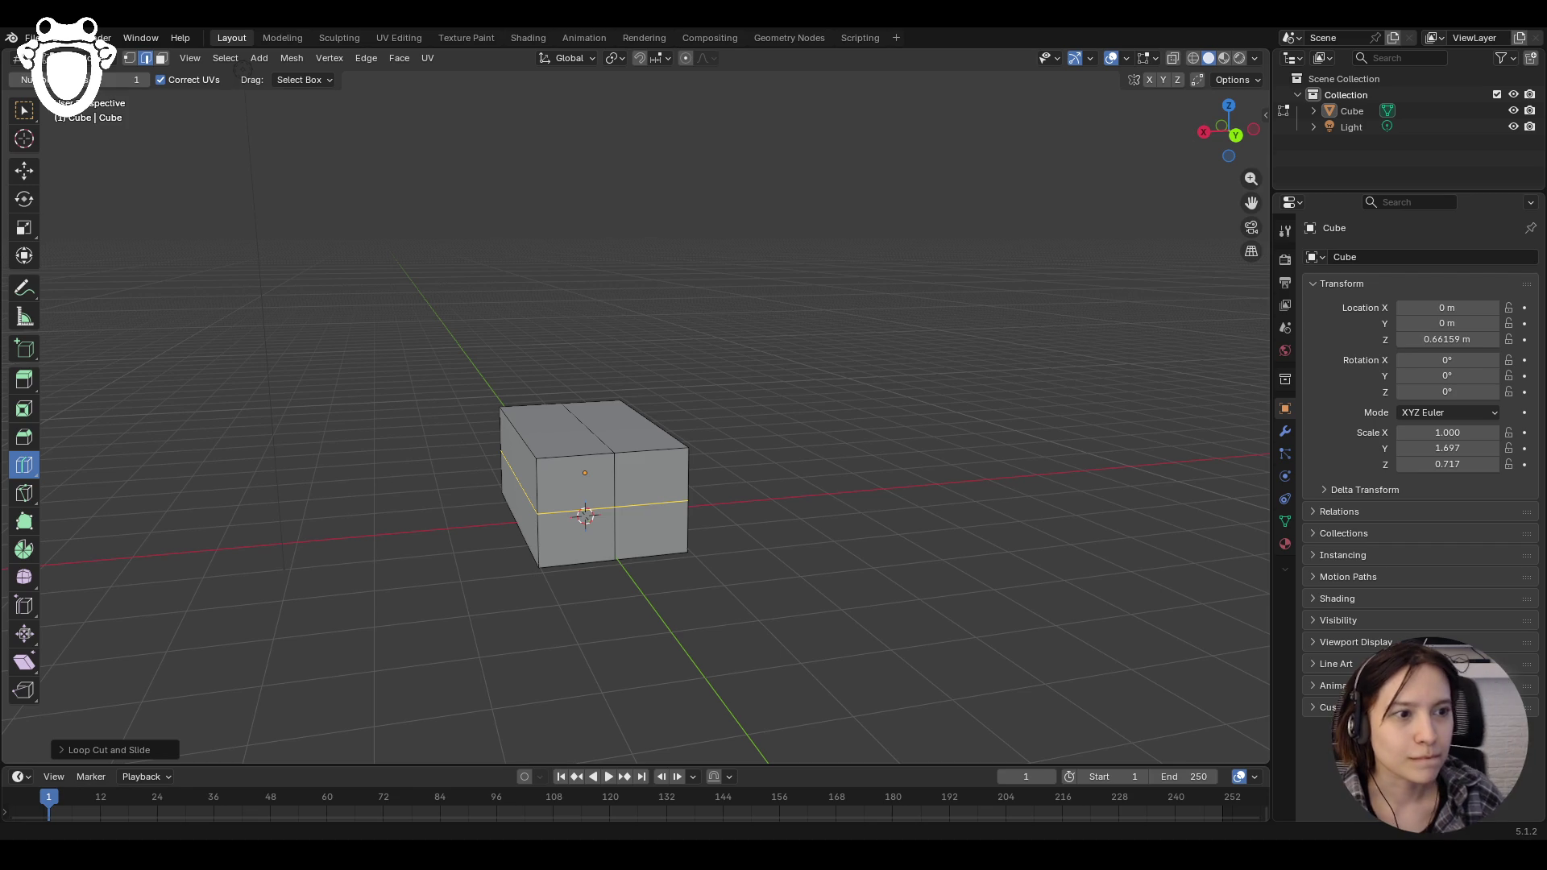
{"action": "mouse_move", "coordinate": [786, 540]}
{"action": "middle_mouse_down"}
{"action": "mouse_move", "coordinate": [829, 546]}
{"action": "mouse_move", "coordinate": [780, 537]}
{"action": "middle_mouse_up"}
{"action": "left_click", "coordinate": [804, 536]}
{"action": "middle_click_drag", "start_coordinate": [803, 536], "coordinate": [766, 532]}
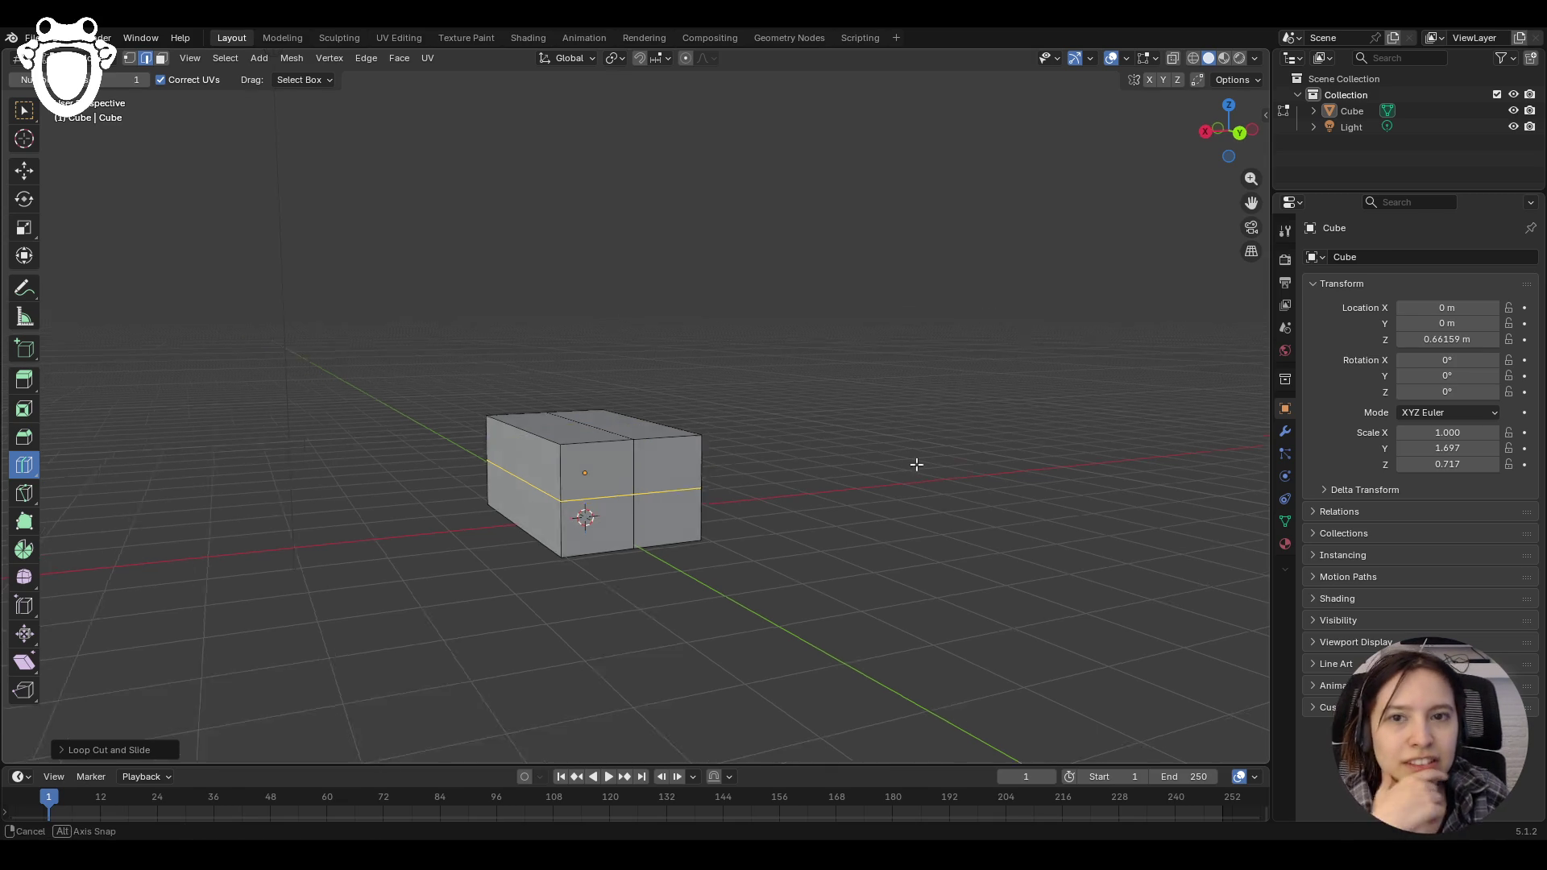
{"action": "middle_click_drag", "start_coordinate": [919, 467], "coordinate": [725, 455]}
Step: Sketch two annotation lines down the box's left side
{"action": "left_click", "coordinate": [35, 300]}
{"action": "left_click_drag", "start_coordinate": [532, 439], "coordinate": [530, 549]}
{"action": "left_click_drag", "start_coordinate": [503, 418], "coordinate": [501, 513]}
{"action": "middle_click_drag", "start_coordinate": [583, 433], "coordinate": [649, 456]}
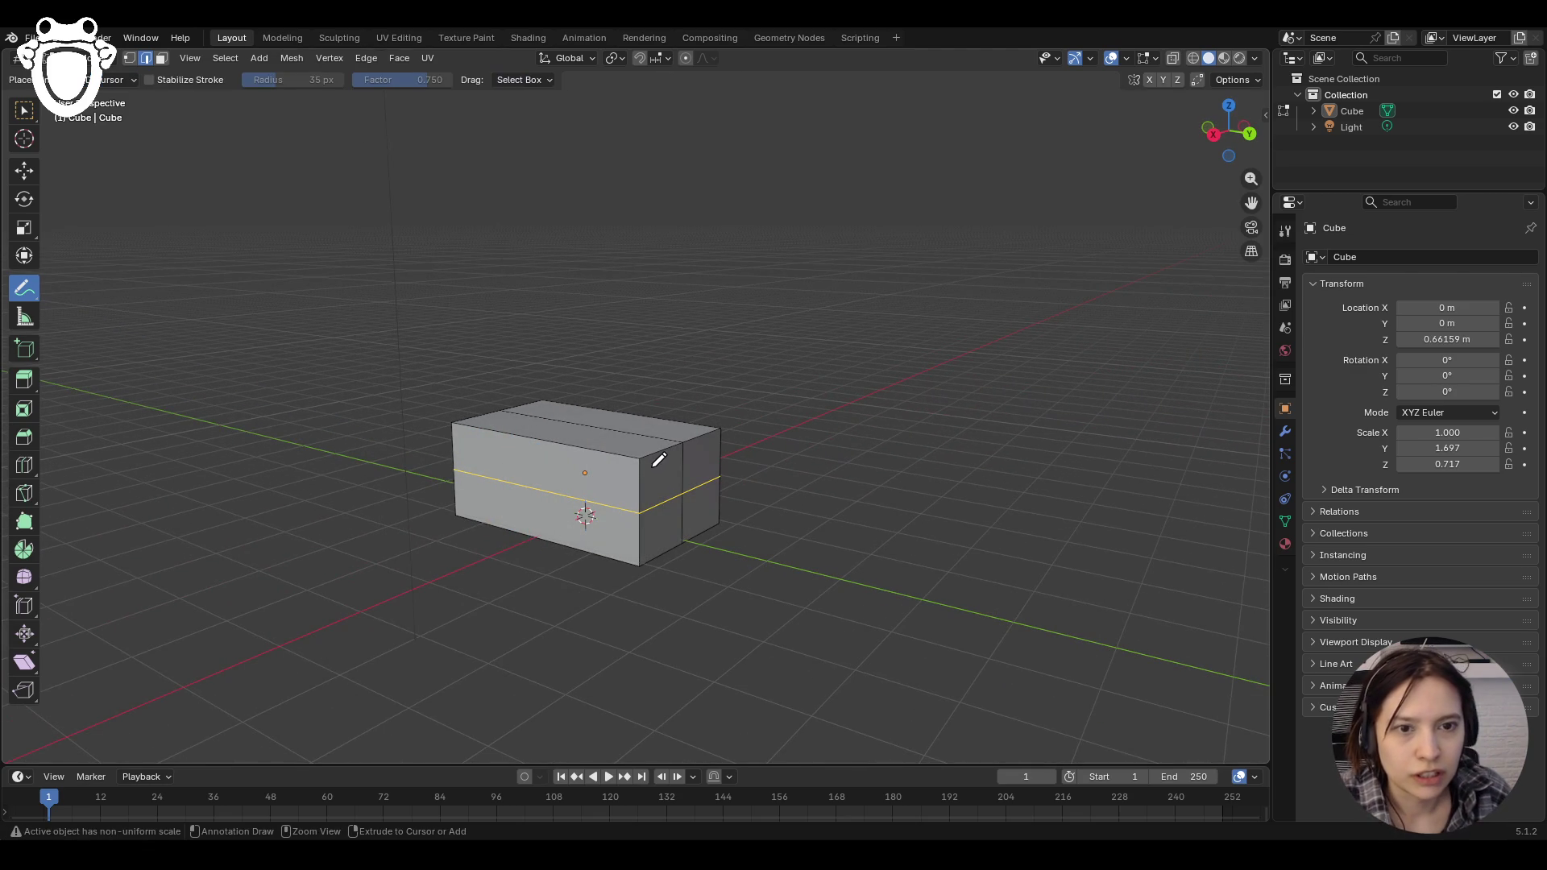
{"action": "mouse_move", "coordinate": [638, 456]}
{"action": "left_mouse_down"}
{"action": "mouse_move", "coordinate": [604, 453]}
{"action": "mouse_move", "coordinate": [621, 557]}
{"action": "mouse_move", "coordinate": [637, 484]}
{"action": "mouse_move", "coordinate": [623, 563]}
{"action": "mouse_move", "coordinate": [484, 509]}
{"action": "mouse_move", "coordinate": [540, 525]}
{"action": "left_mouse_up"}
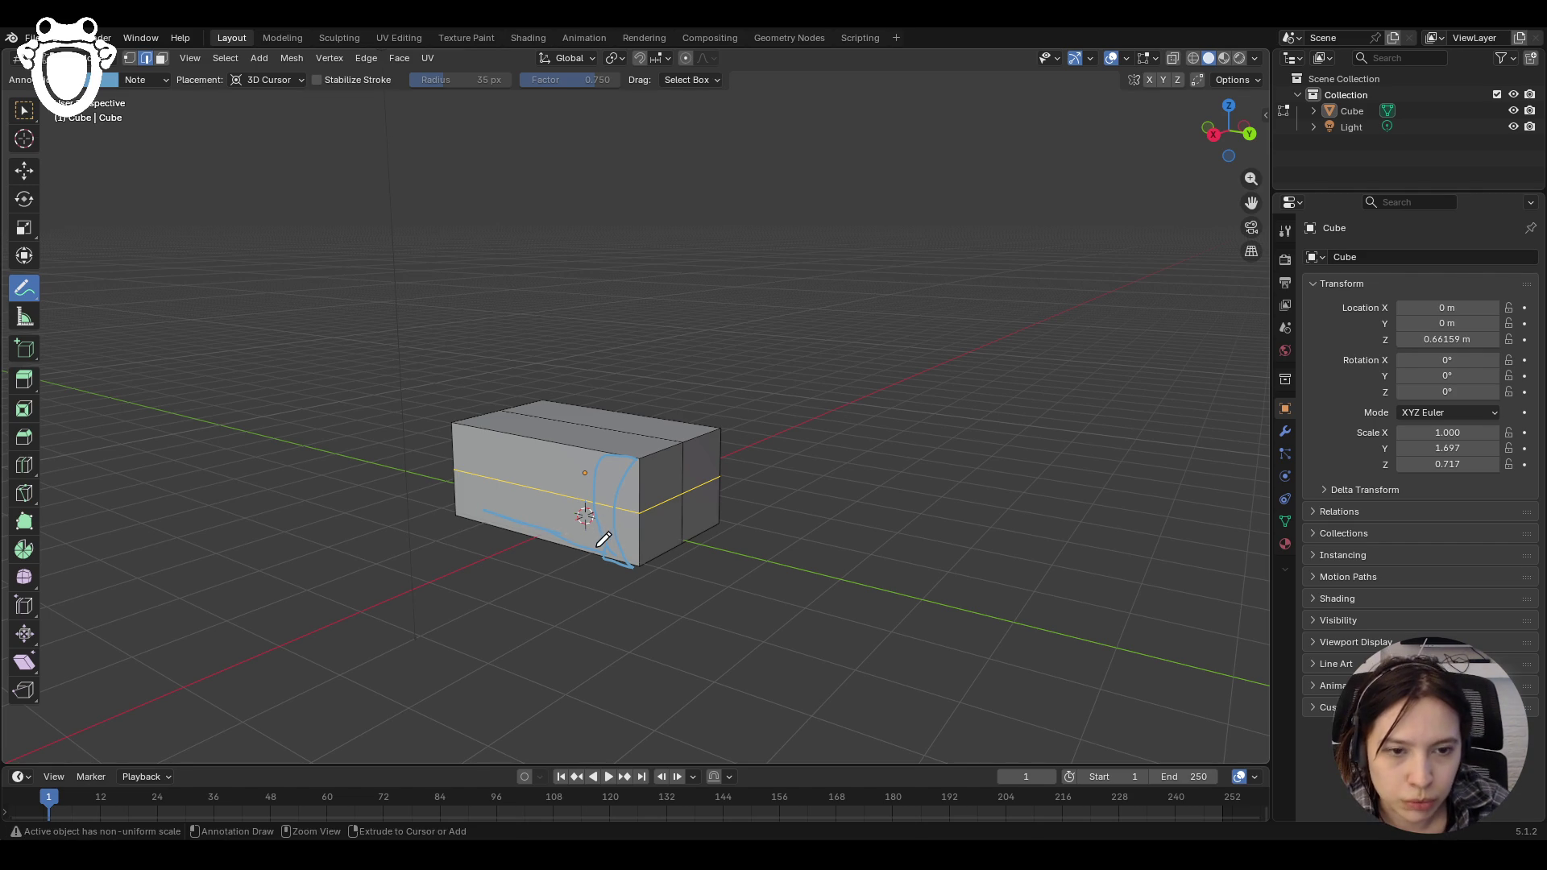
{"action": "key", "text": "ctrl+z"}
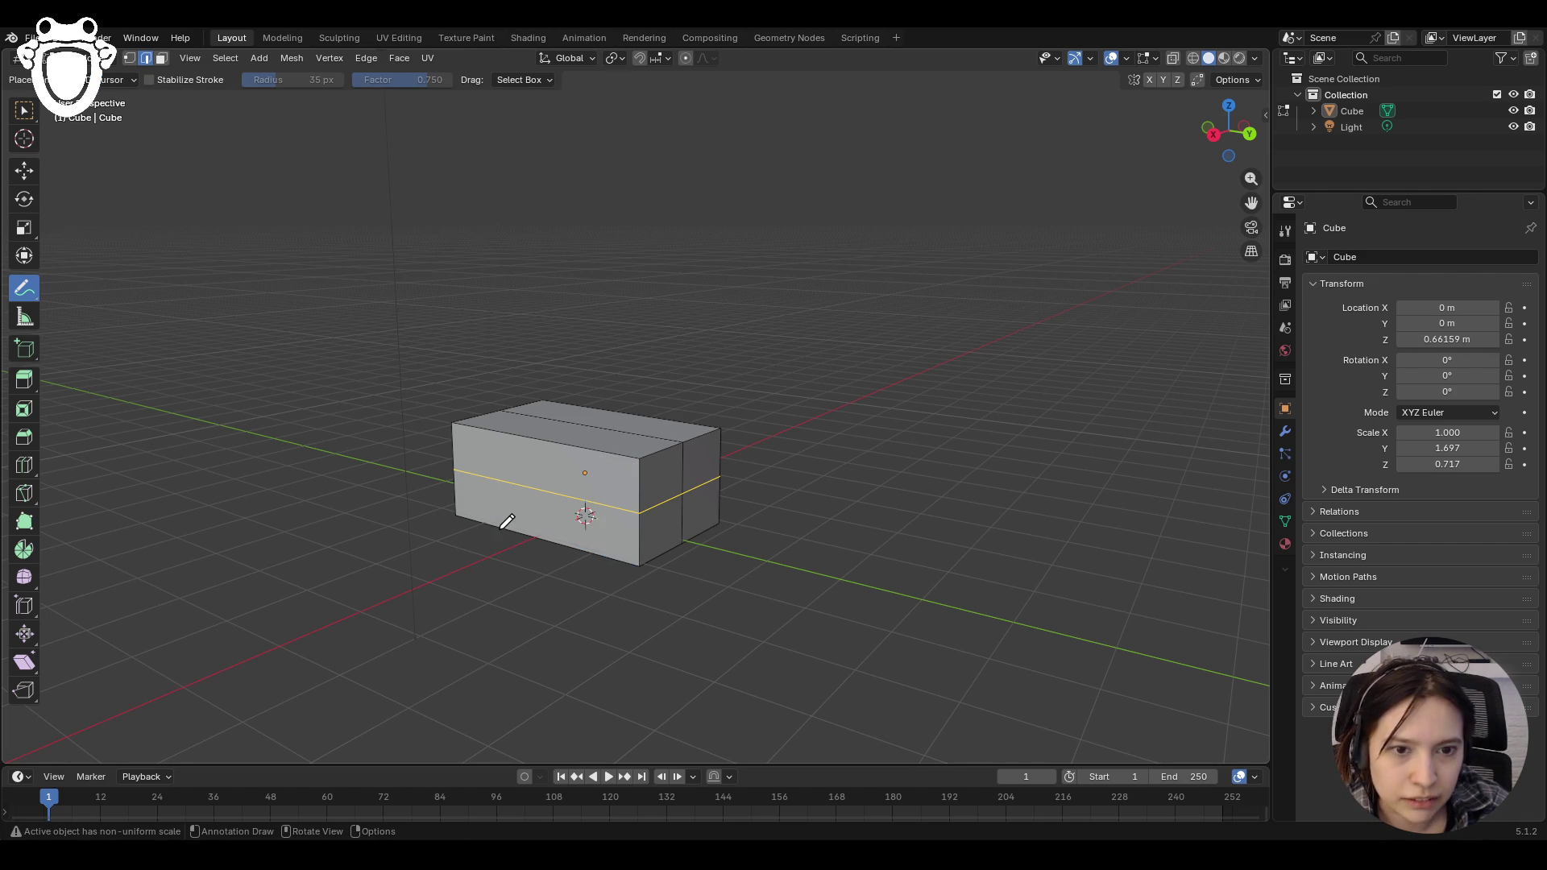
{"action": "mouse_move", "coordinate": [805, 169]}
{"action": "middle_mouse_down"}
{"action": "mouse_move", "coordinate": [916, 196]}
{"action": "mouse_move", "coordinate": [856, 204]}
{"action": "mouse_move", "coordinate": [953, 207]}
{"action": "middle_mouse_up"}
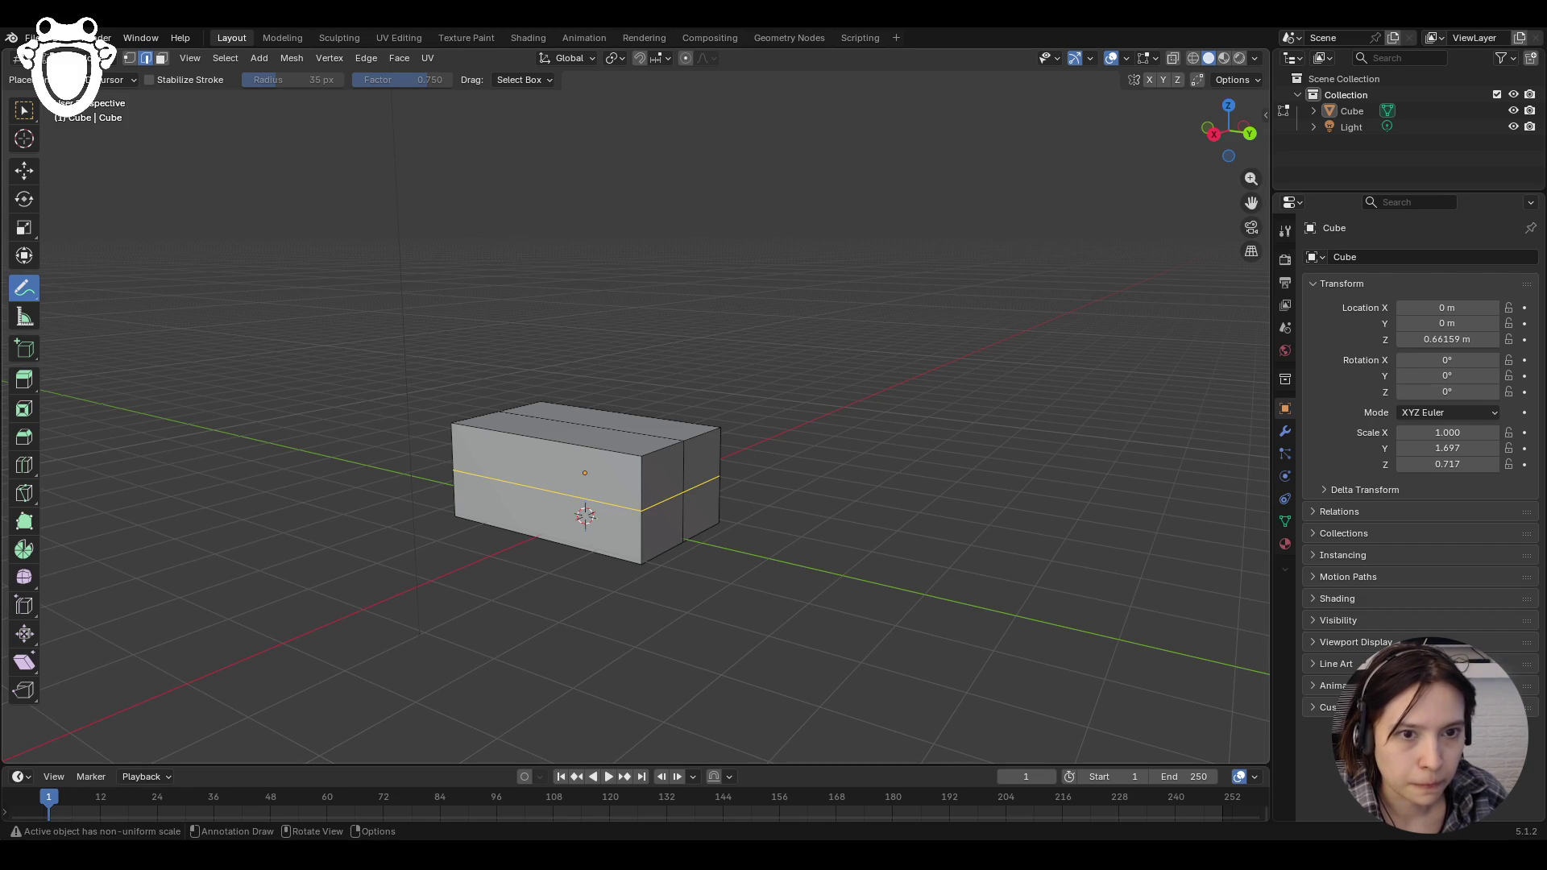
{"action": "left_click_drag", "start_coordinate": [1257, 194], "coordinate": [822, 193]}
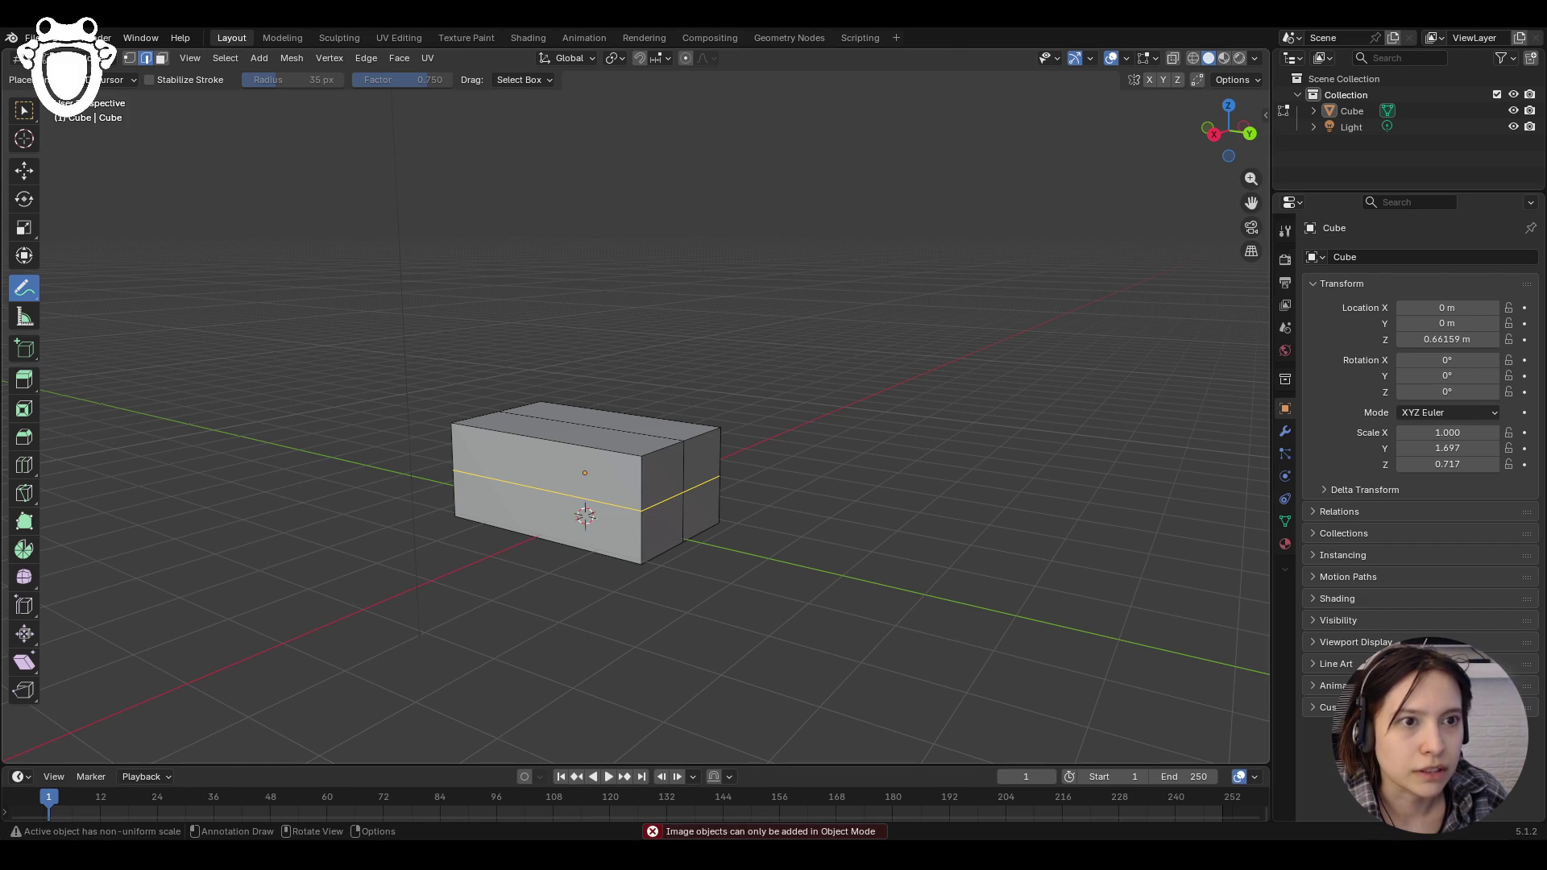
{"action": "left_click", "coordinate": [76, 58]}
Step: In Object Mode, drop the chest sketch in as a reference image scaled to 0.798
{"action": "left_click", "coordinate": [72, 73]}
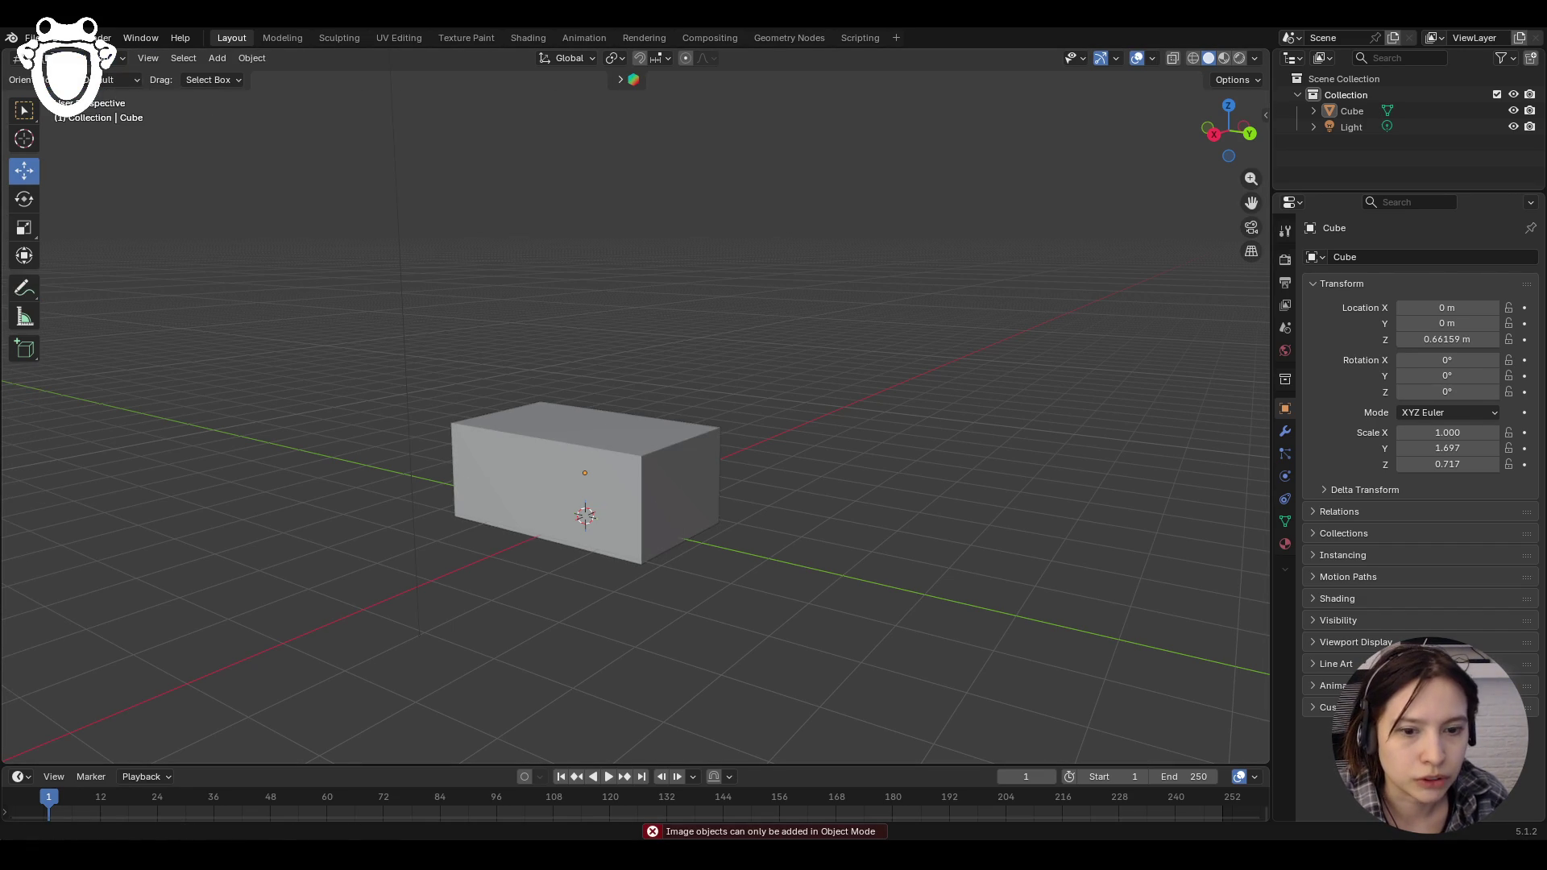
{"action": "left_click_drag", "start_coordinate": [1257, 194], "coordinate": [941, 294]}
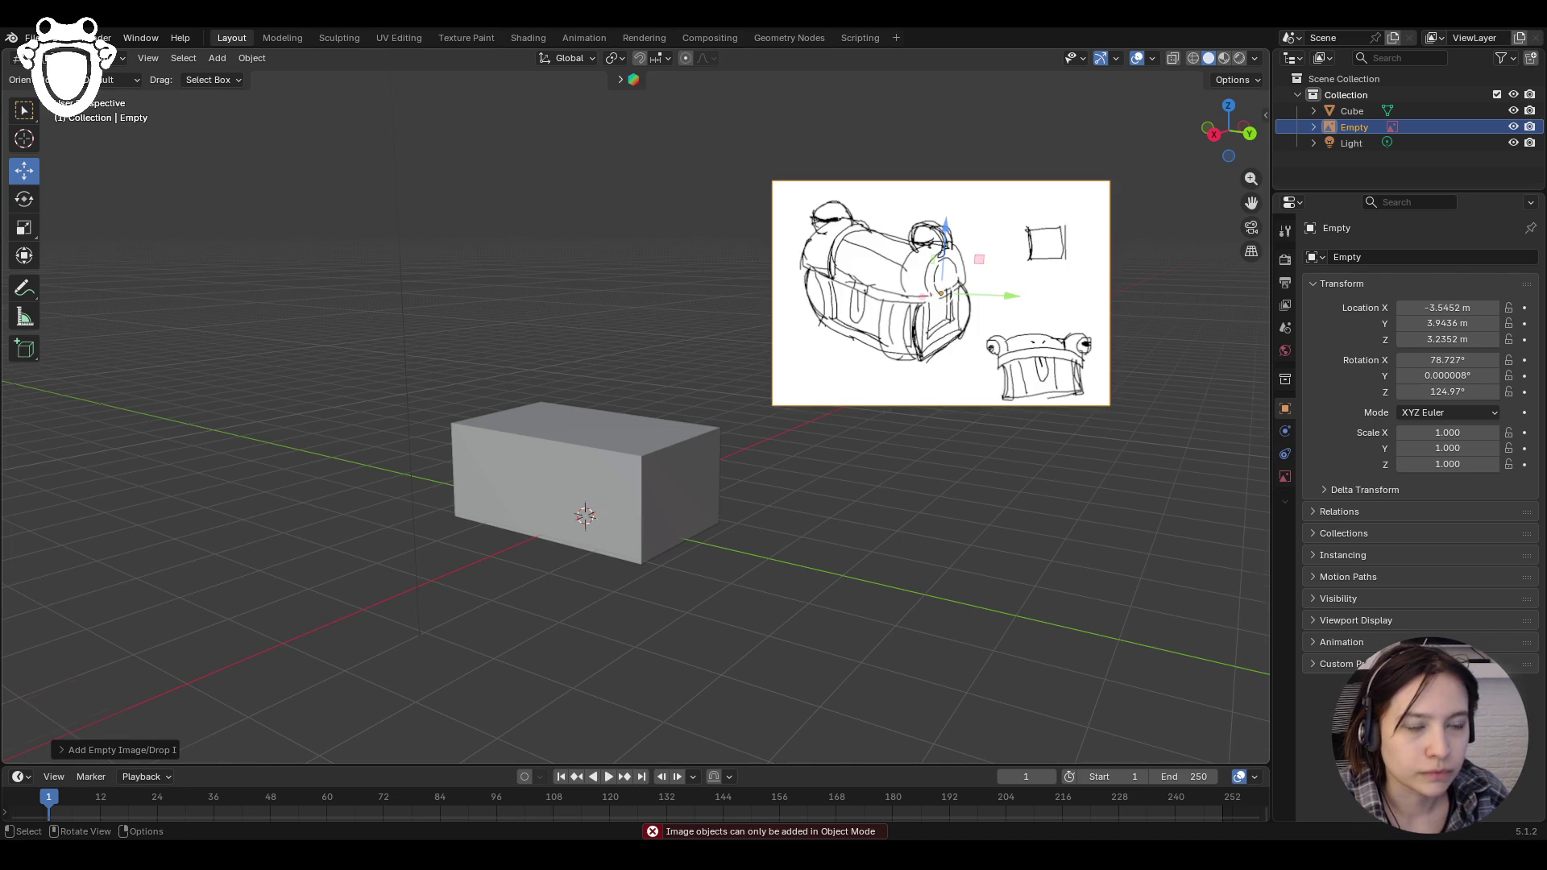
{"action": "scroll", "coordinate": [637, 403], "scroll_direction": "down", "scroll_amount": 2}
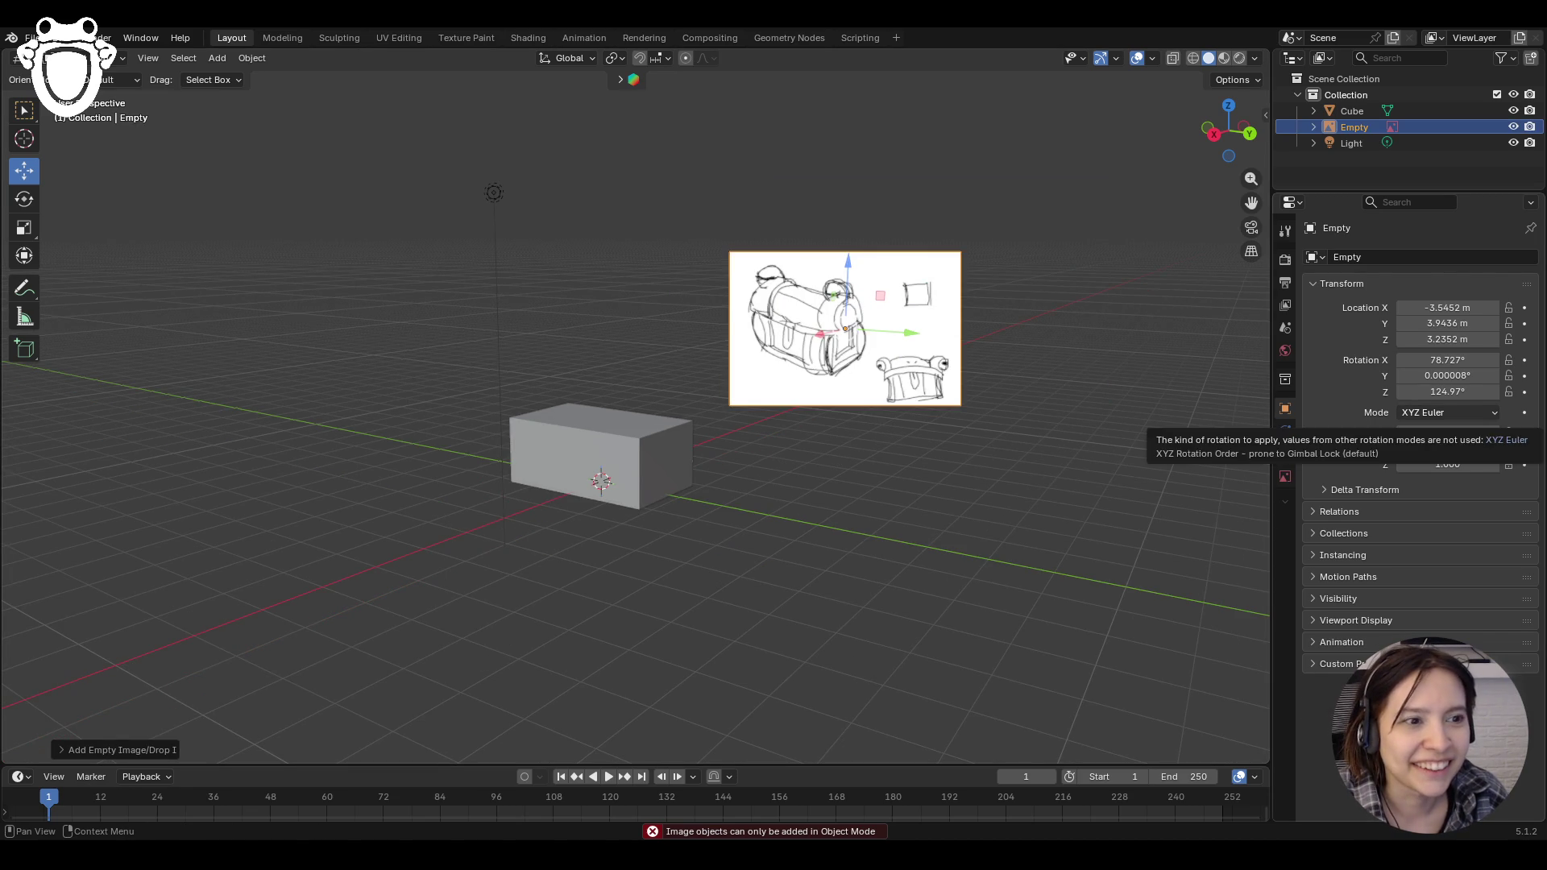
{"action": "key", "text": "s"}
{"action": "left_click", "coordinate": [932, 383]}
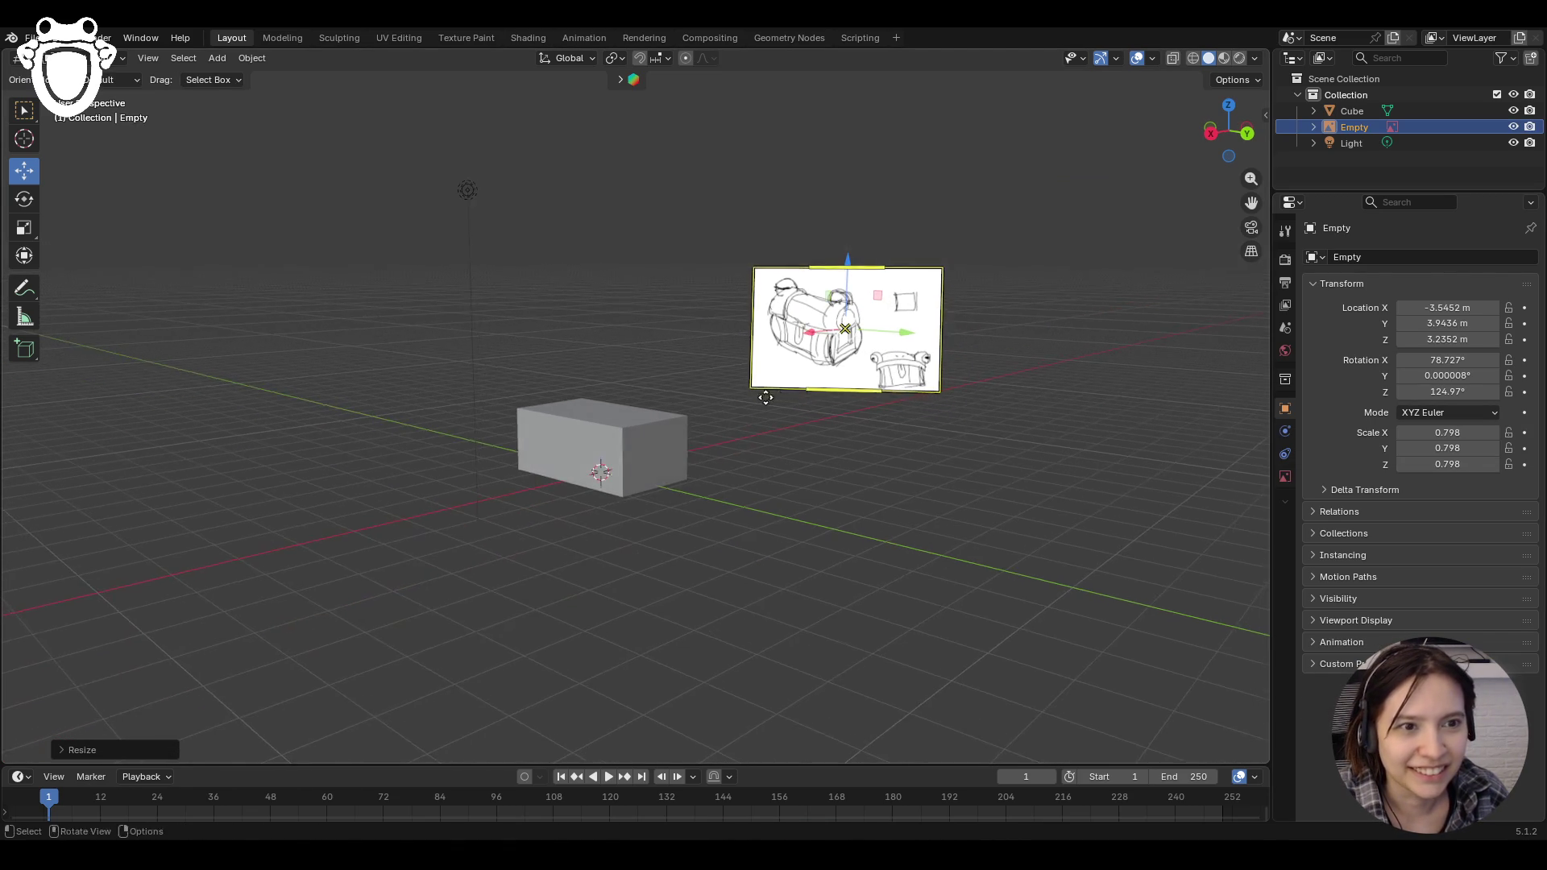
Step: Move the reference image behind the box to X -5.909, Y -3.715, Z 2.0882 m
{"action": "scroll", "coordinate": [665, 336], "scroll_direction": "up", "scroll_amount": 3}
{"action": "mouse_move", "coordinate": [1112, 258]}
{"action": "middle_mouse_down"}
{"action": "mouse_move", "coordinate": [1004, 379]}
{"action": "mouse_move", "coordinate": [1051, 206]}
{"action": "middle_mouse_up"}
{"action": "mouse_move", "coordinate": [1052, 206]}
{"action": "left_mouse_down"}
{"action": "mouse_move", "coordinate": [1051, 331]}
{"action": "mouse_move", "coordinate": [1144, 405]}
{"action": "mouse_move", "coordinate": [1177, 266]}
{"action": "left_mouse_up"}
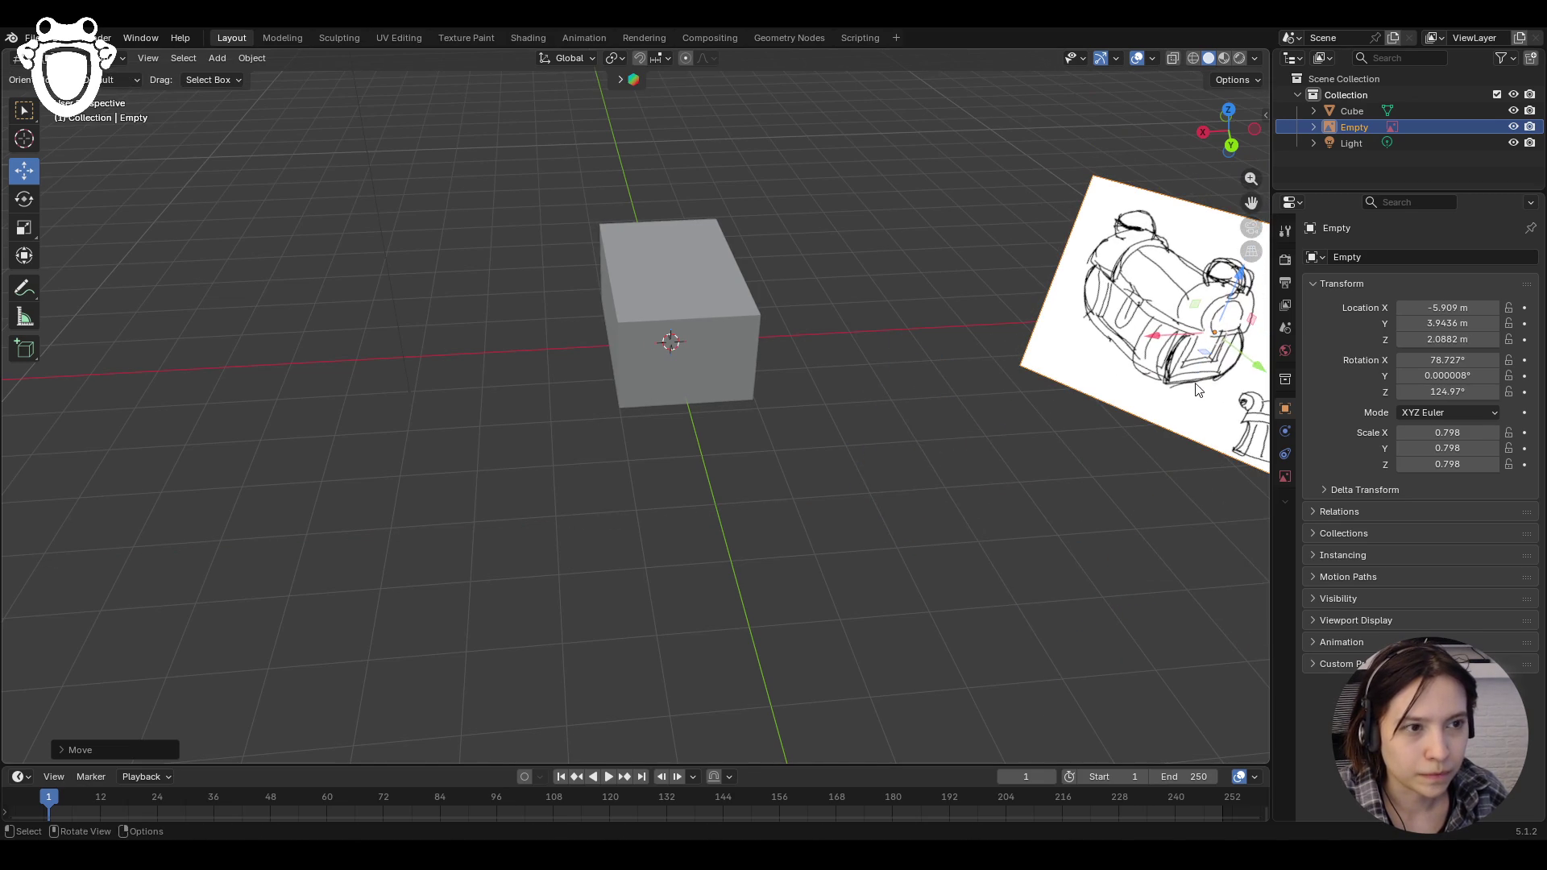
{"action": "mouse_move", "coordinate": [1249, 367]}
{"action": "left_mouse_down"}
{"action": "mouse_move", "coordinate": [972, 186]}
{"action": "mouse_move", "coordinate": [970, 342]}
{"action": "left_mouse_up"}
{"action": "left_click", "coordinate": [971, 342]}
{"action": "middle_click_drag", "start_coordinate": [971, 341], "coordinate": [1024, 315]}
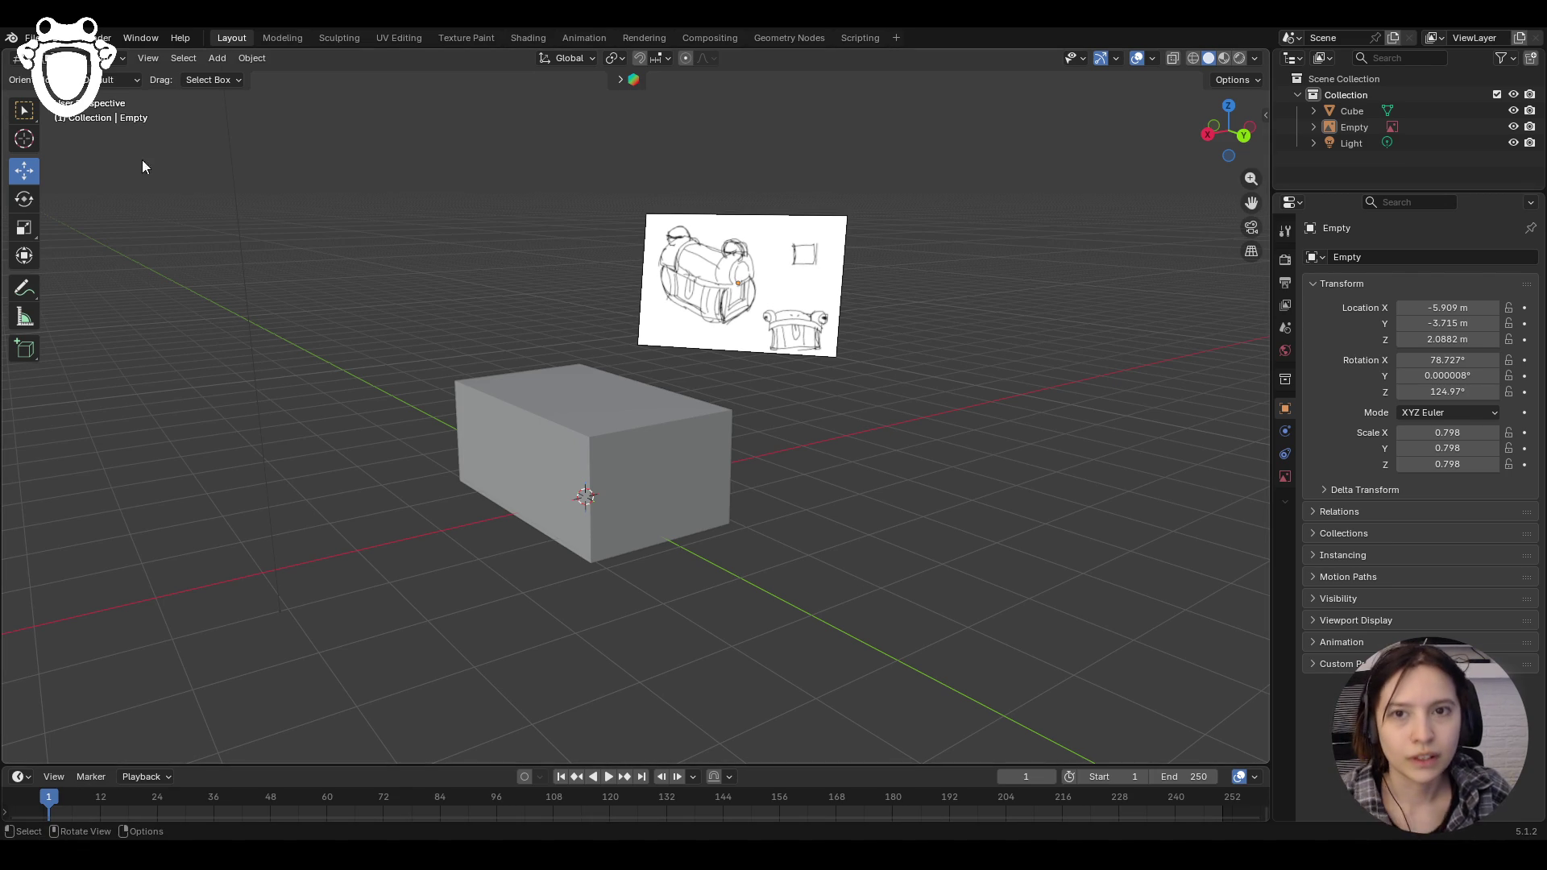
{"action": "left_click", "coordinate": [519, 441]}
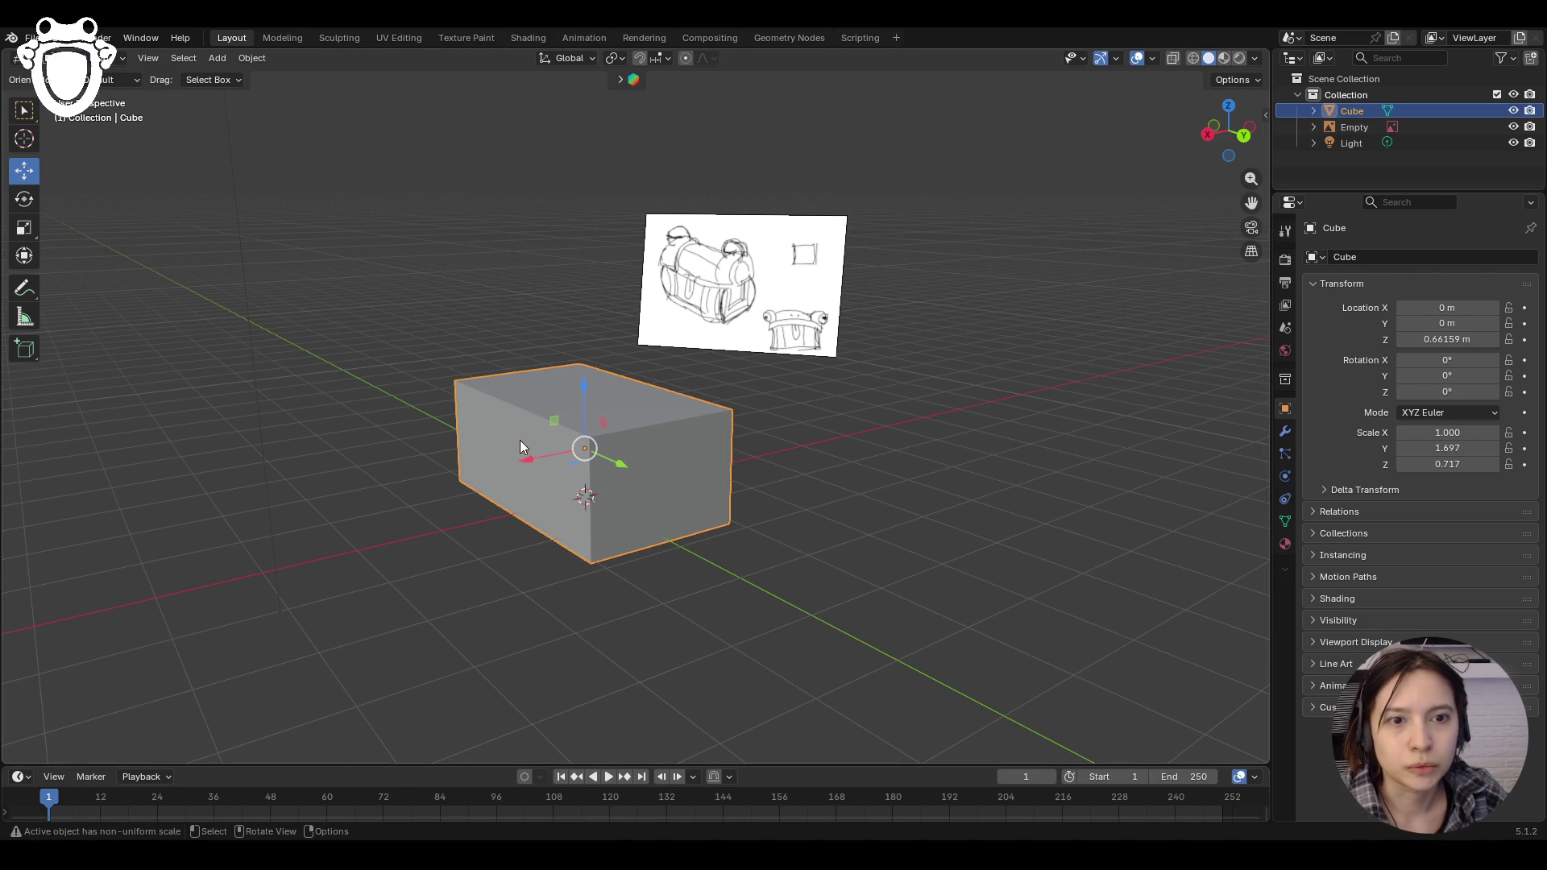
Step: Switch the selected box into Edit Mode
{"action": "left_click", "coordinate": [101, 58]}
{"action": "left_click", "coordinate": [80, 97]}
{"action": "middle_click_drag", "start_coordinate": [726, 419], "coordinate": [582, 402]}
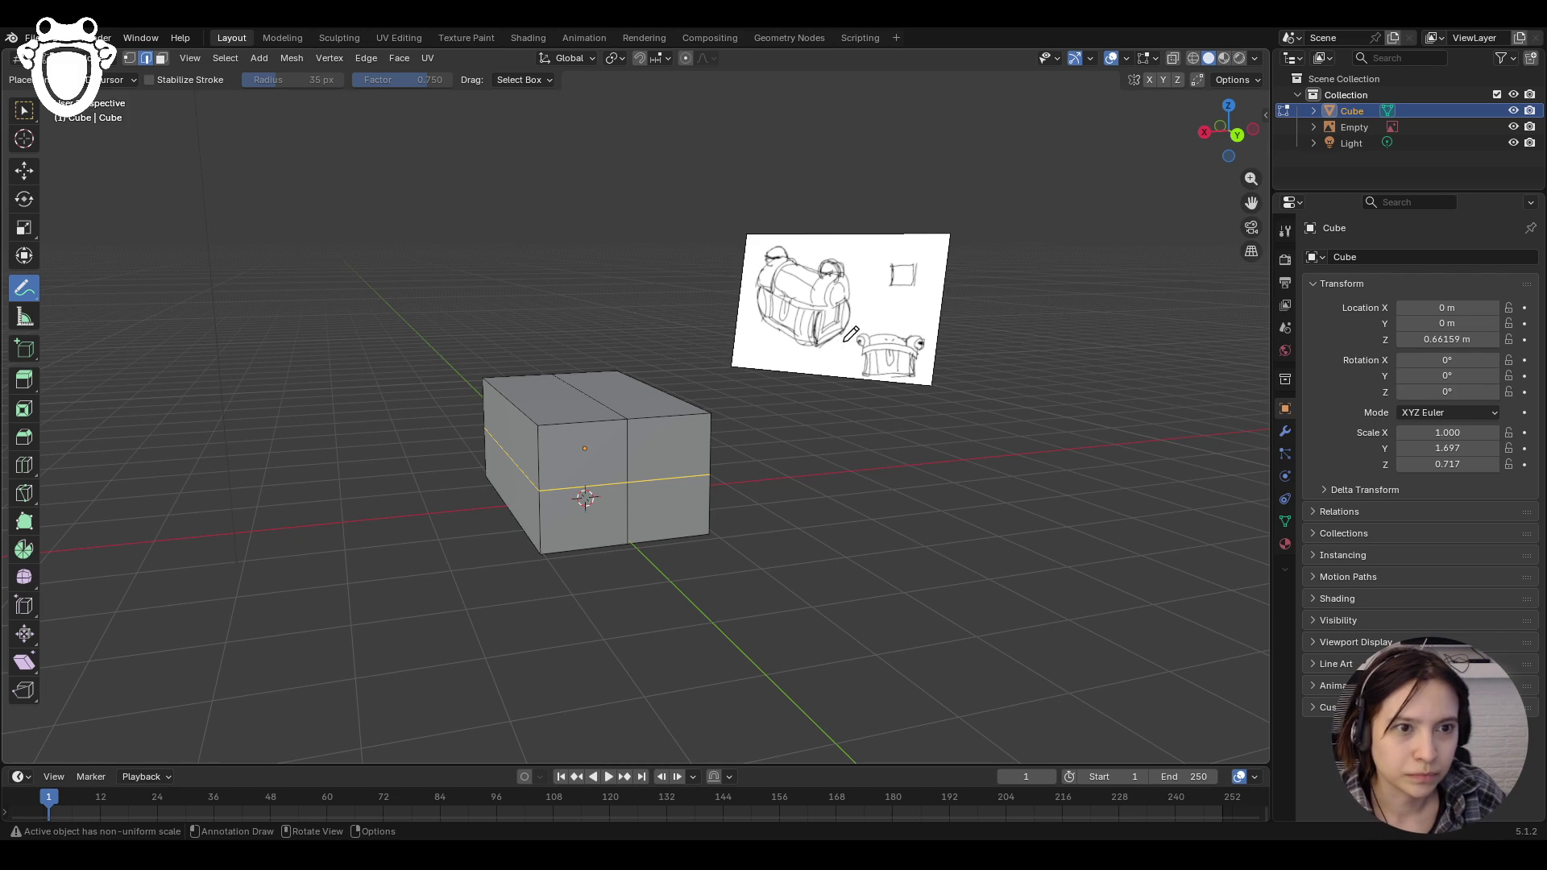
{"action": "middle_click_drag", "start_coordinate": [421, 528], "coordinate": [463, 524]}
{"action": "left_click", "coordinate": [24, 176]}
{"action": "middle_click_drag", "start_coordinate": [367, 345], "coordinate": [2, 256]}
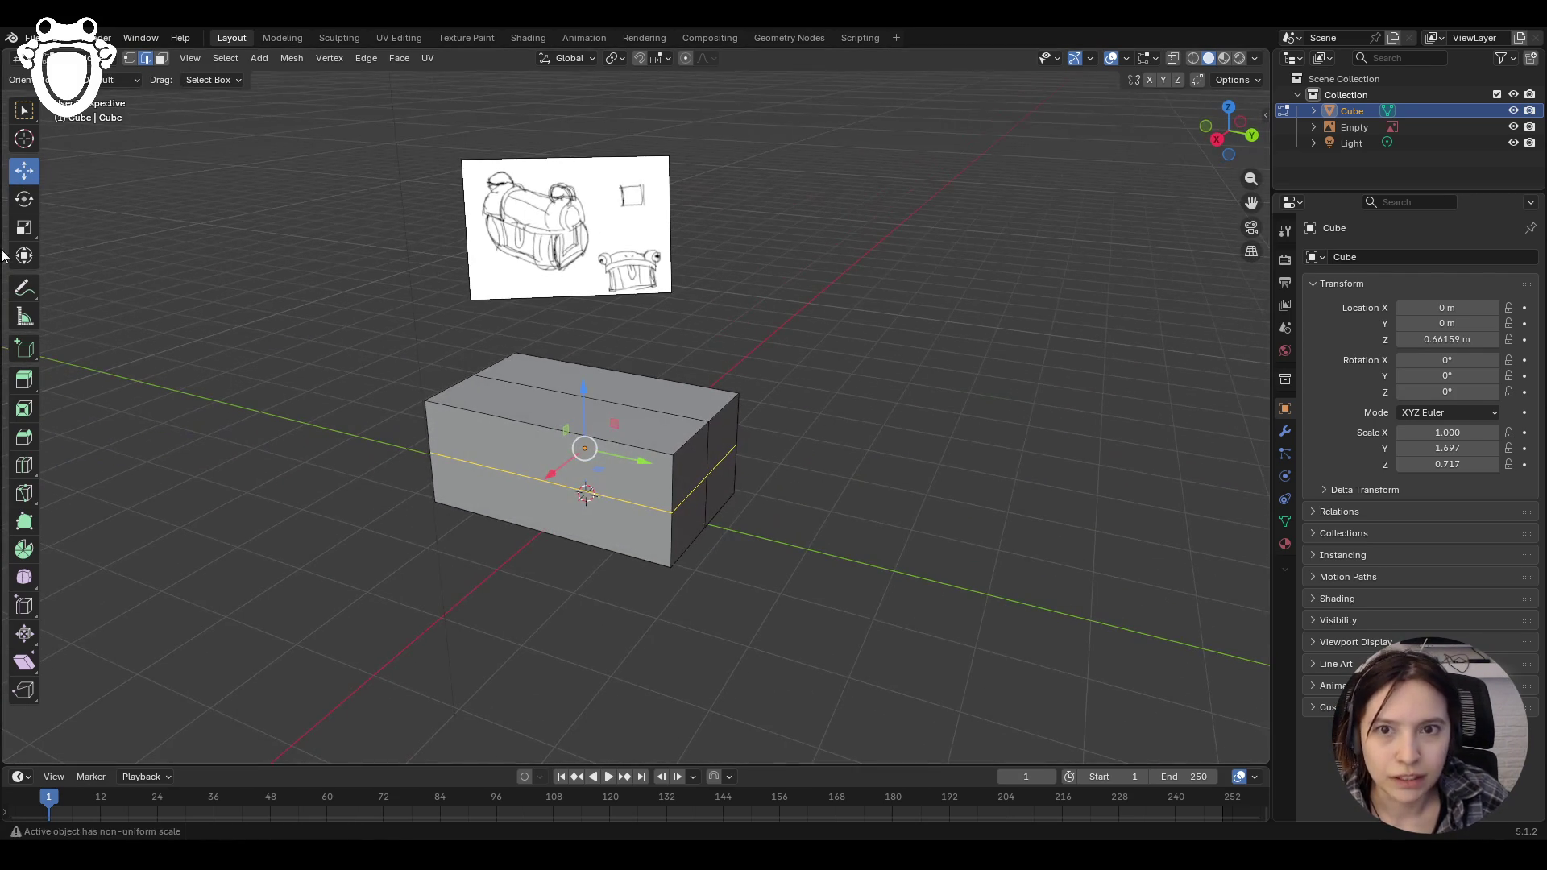
Step: Add a vertical loop cut and slide it close to the box's right end
{"action": "left_click", "coordinate": [24, 465]}
{"action": "middle_click_drag", "start_coordinate": [558, 481], "coordinate": [568, 460]}
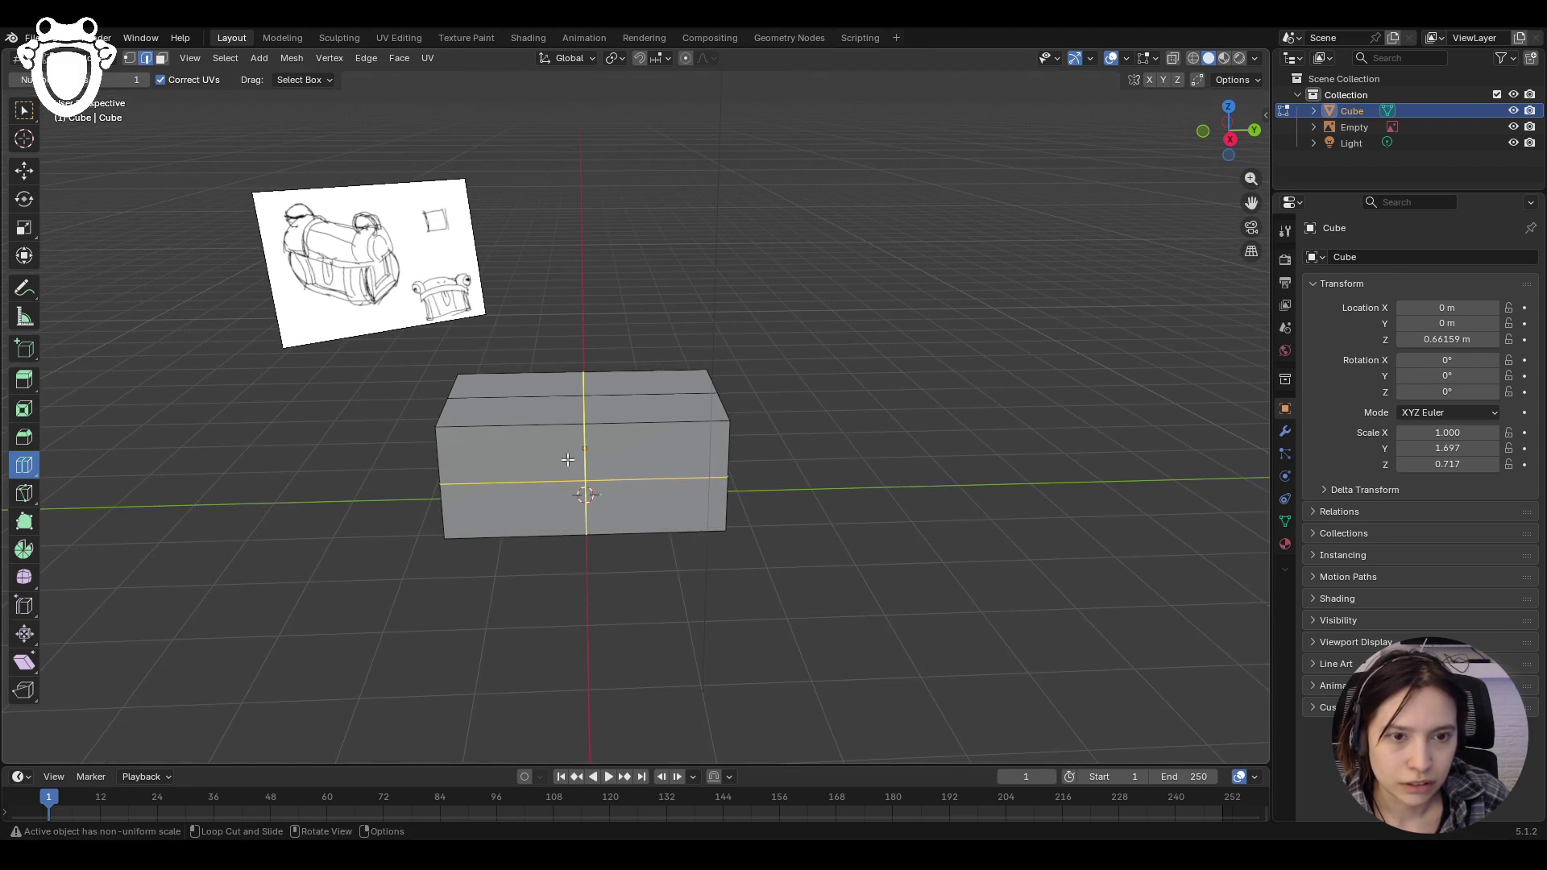
{"action": "left_click_drag", "start_coordinate": [577, 461], "coordinate": [698, 472]}
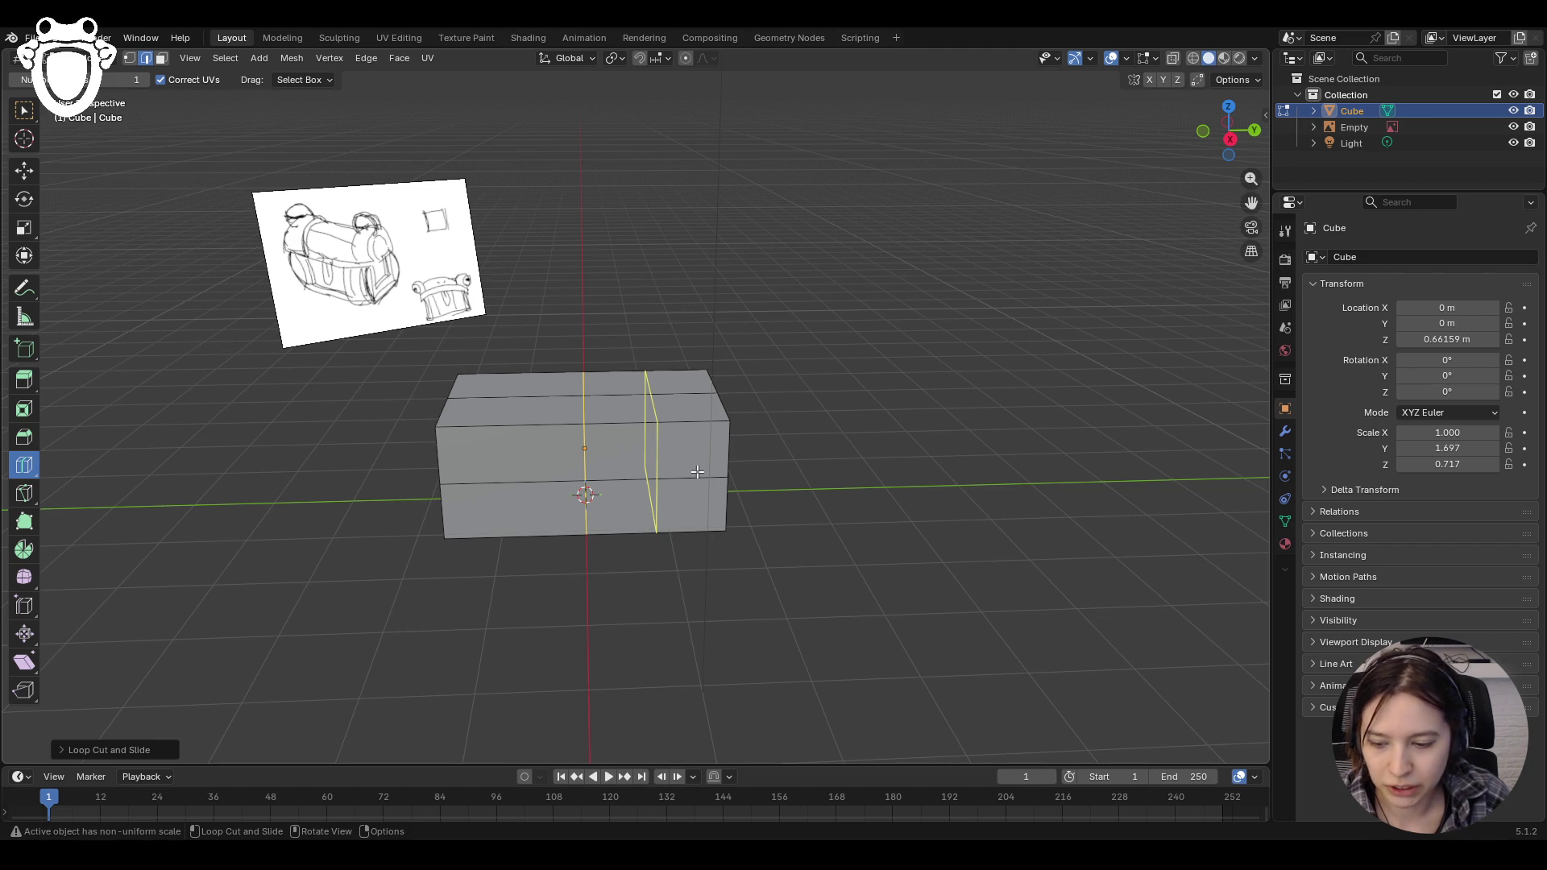
{"action": "key", "text": "g"}
{"action": "key", "text": "g"}
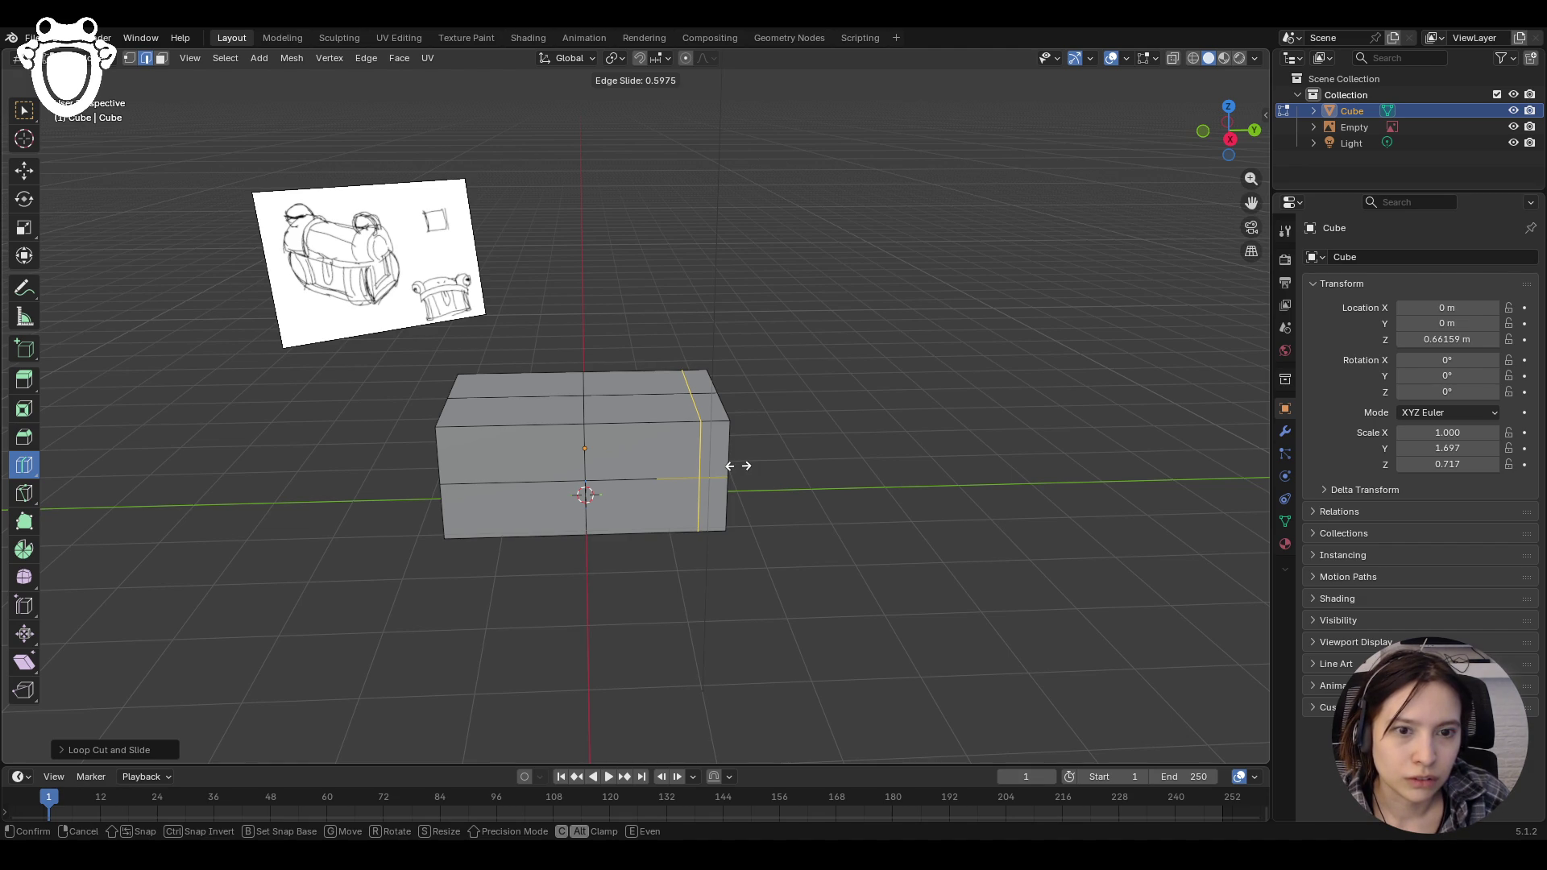
{"action": "left_click", "coordinate": [729, 466]}
Step: Add a second vertical loop cut near the box's left end
{"action": "left_click", "coordinate": [473, 513]}
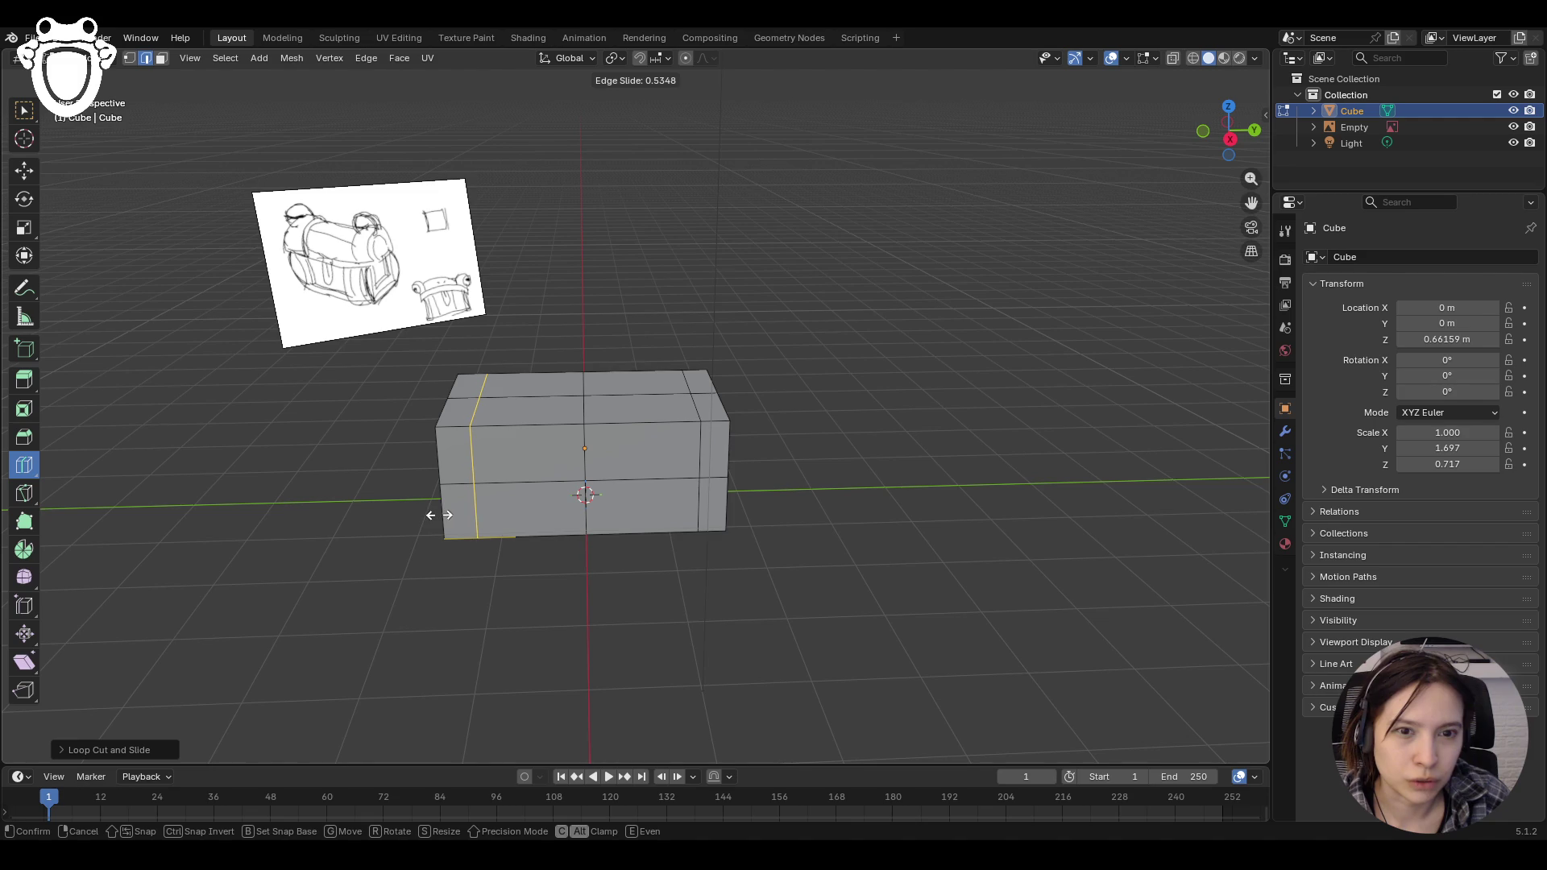
{"action": "left_click", "coordinate": [440, 515]}
{"action": "mouse_move", "coordinate": [884, 590]}
{"action": "middle_mouse_down"}
{"action": "mouse_move", "coordinate": [771, 552]}
{"action": "mouse_move", "coordinate": [873, 563]}
{"action": "middle_mouse_up"}
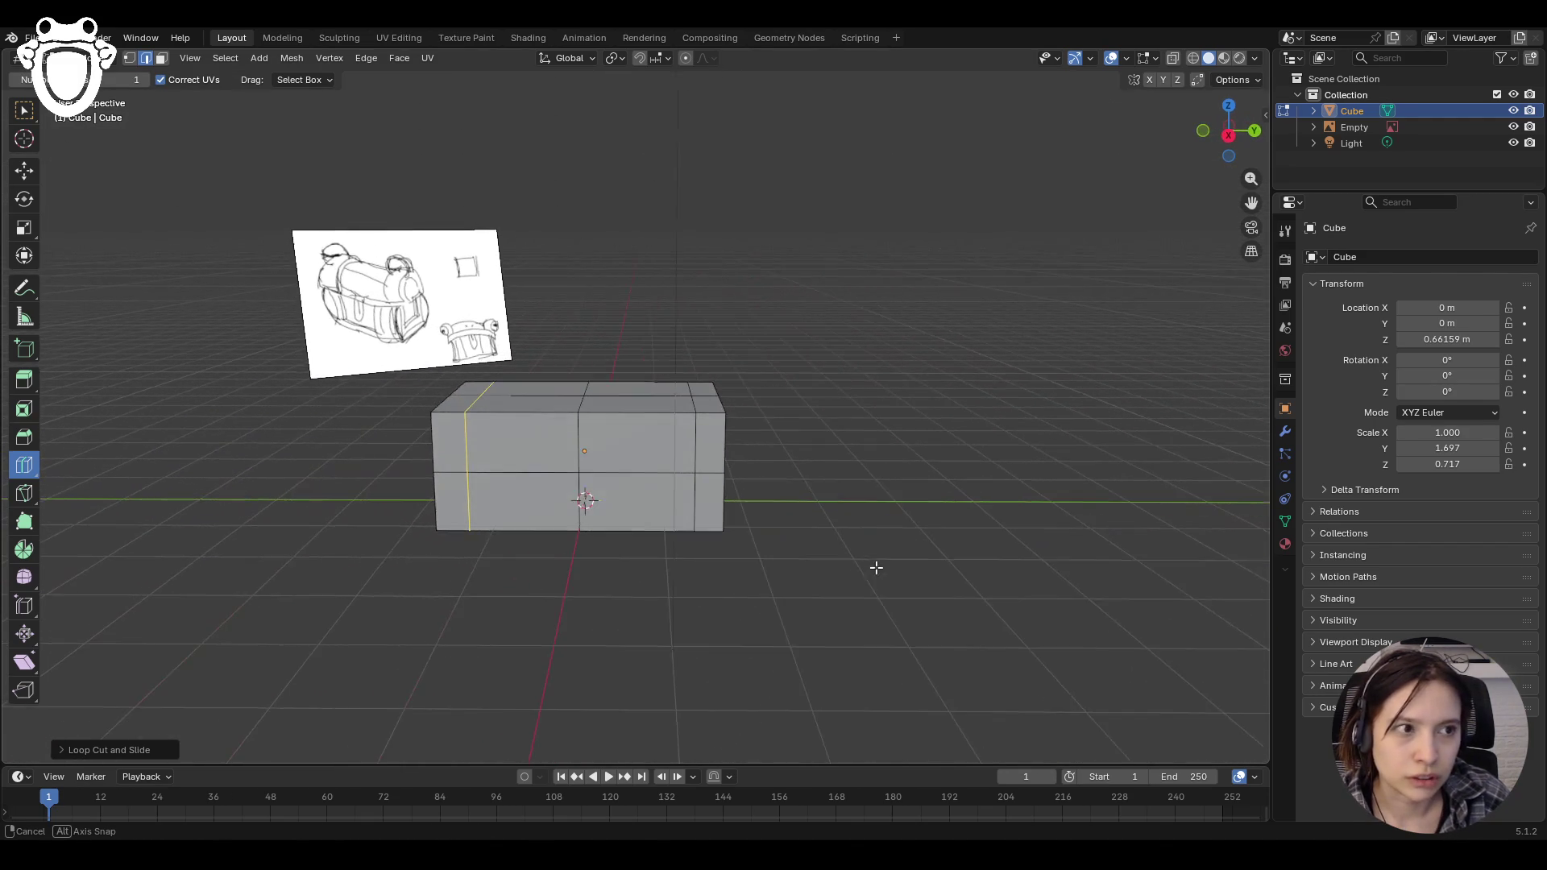
{"action": "left_click", "coordinate": [161, 58]}
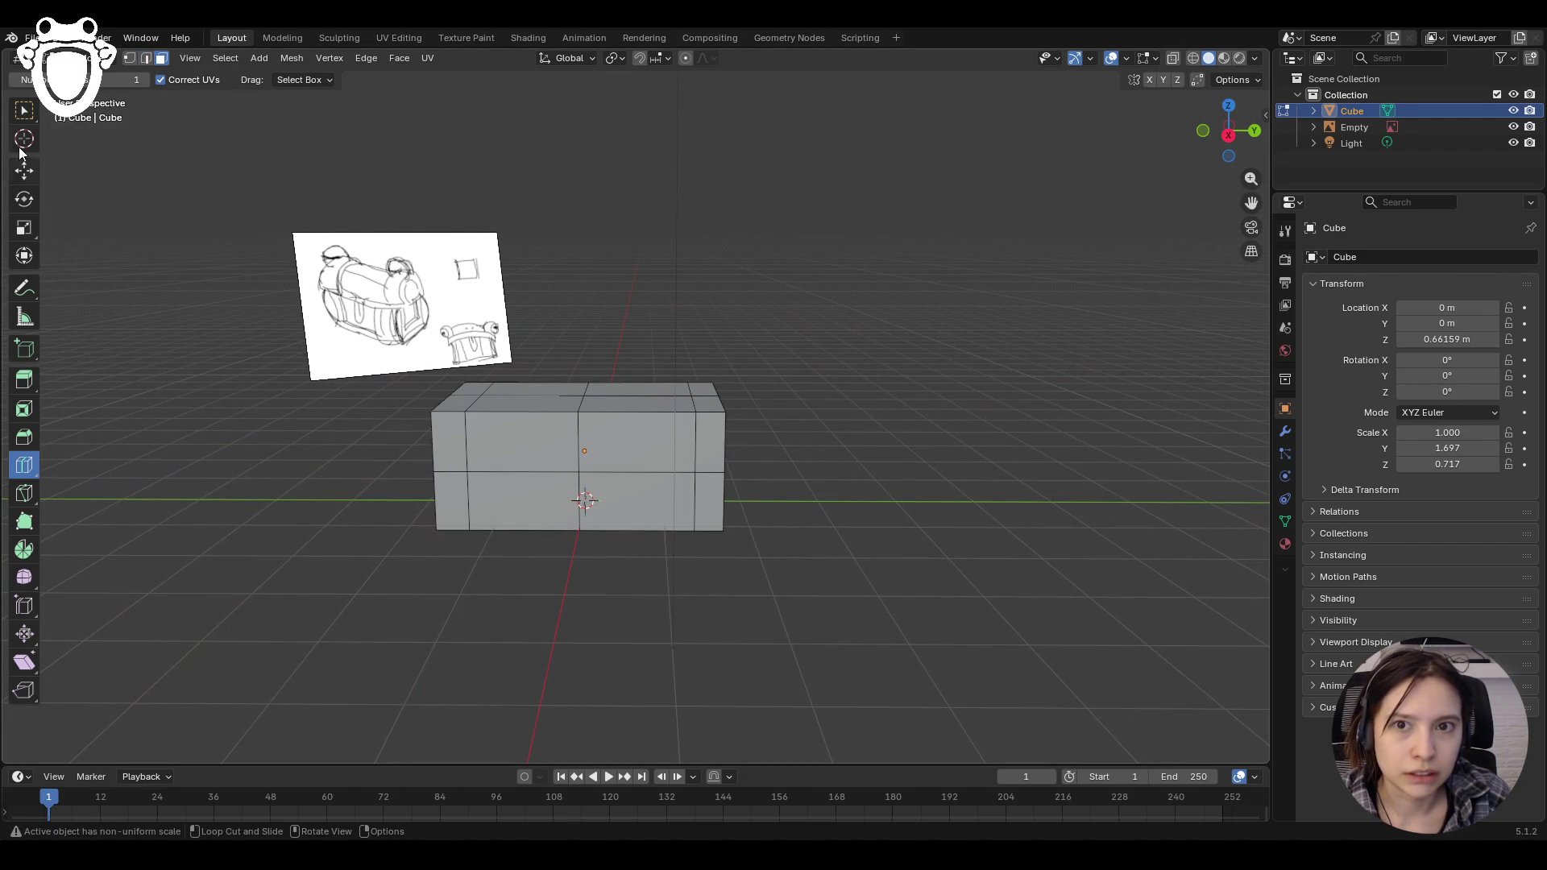
Step: Select the four end-strip faces of the box, then deselect them
{"action": "key", "text": "w"}
{"action": "left_click", "coordinate": [448, 452]}
{"action": "left_click", "coordinate": [451, 501], "text": "shift"}
{"action": "left_click", "coordinate": [709, 441], "text": "shift"}
{"action": "left_click", "coordinate": [710, 502], "text": "shift"}
{"action": "mouse_move", "coordinate": [710, 501]}
{"action": "middle_mouse_down"}
{"action": "mouse_move", "coordinate": [730, 514]}
{"action": "mouse_move", "coordinate": [661, 509]}
{"action": "middle_mouse_up"}
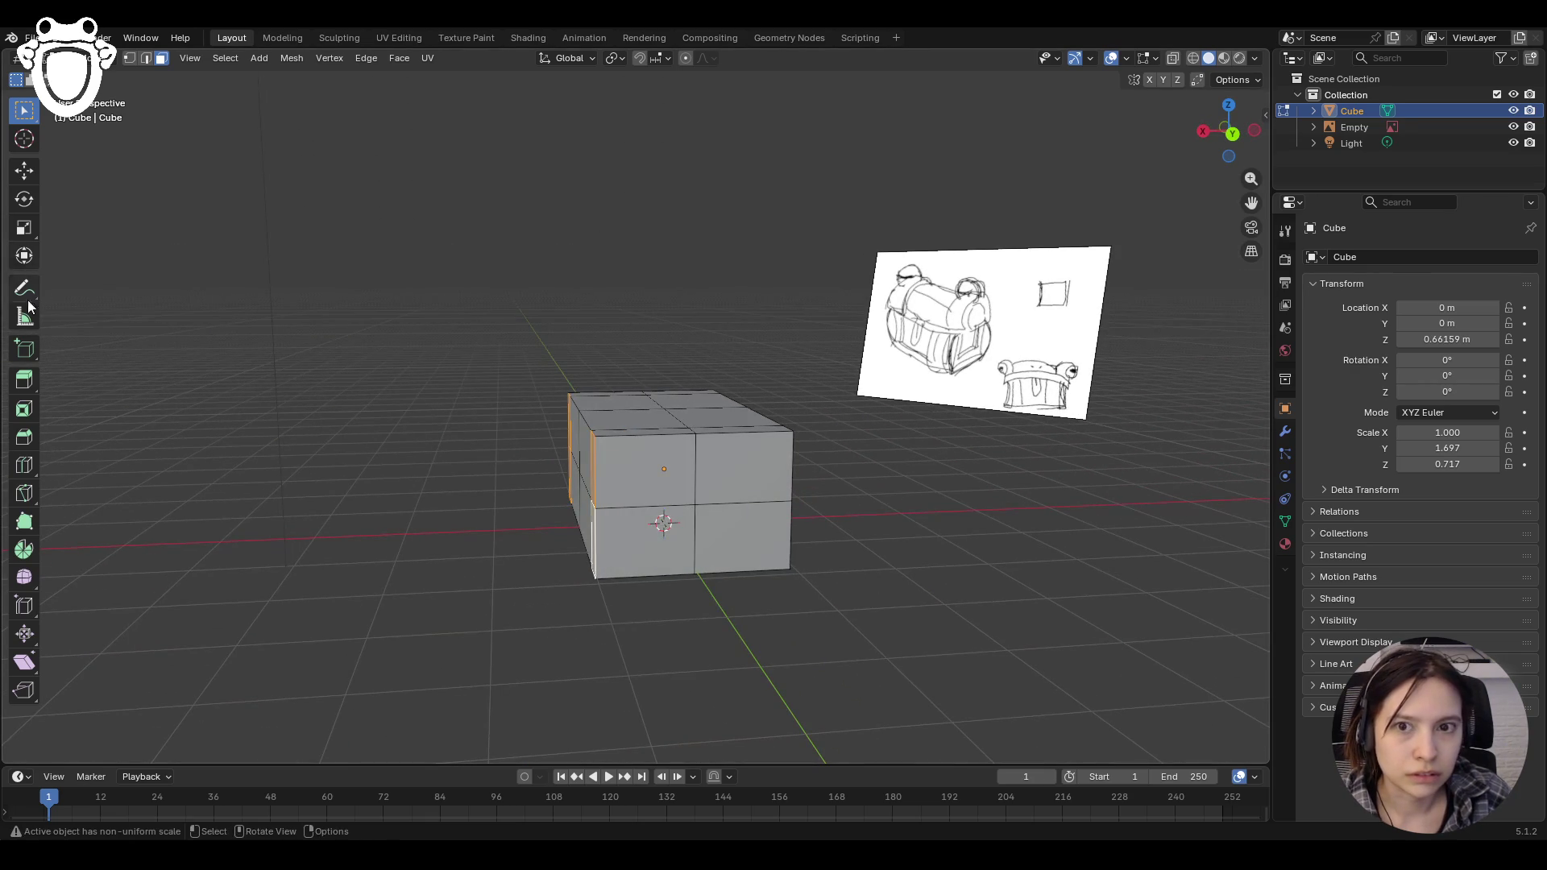
{"action": "mouse_move", "coordinate": [64, 264]}
{"action": "middle_mouse_down"}
{"action": "mouse_move", "coordinate": [526, 387]}
{"action": "mouse_move", "coordinate": [393, 396]}
{"action": "mouse_move", "coordinate": [870, 455]}
{"action": "middle_mouse_up"}
{"action": "left_click", "coordinate": [913, 453]}
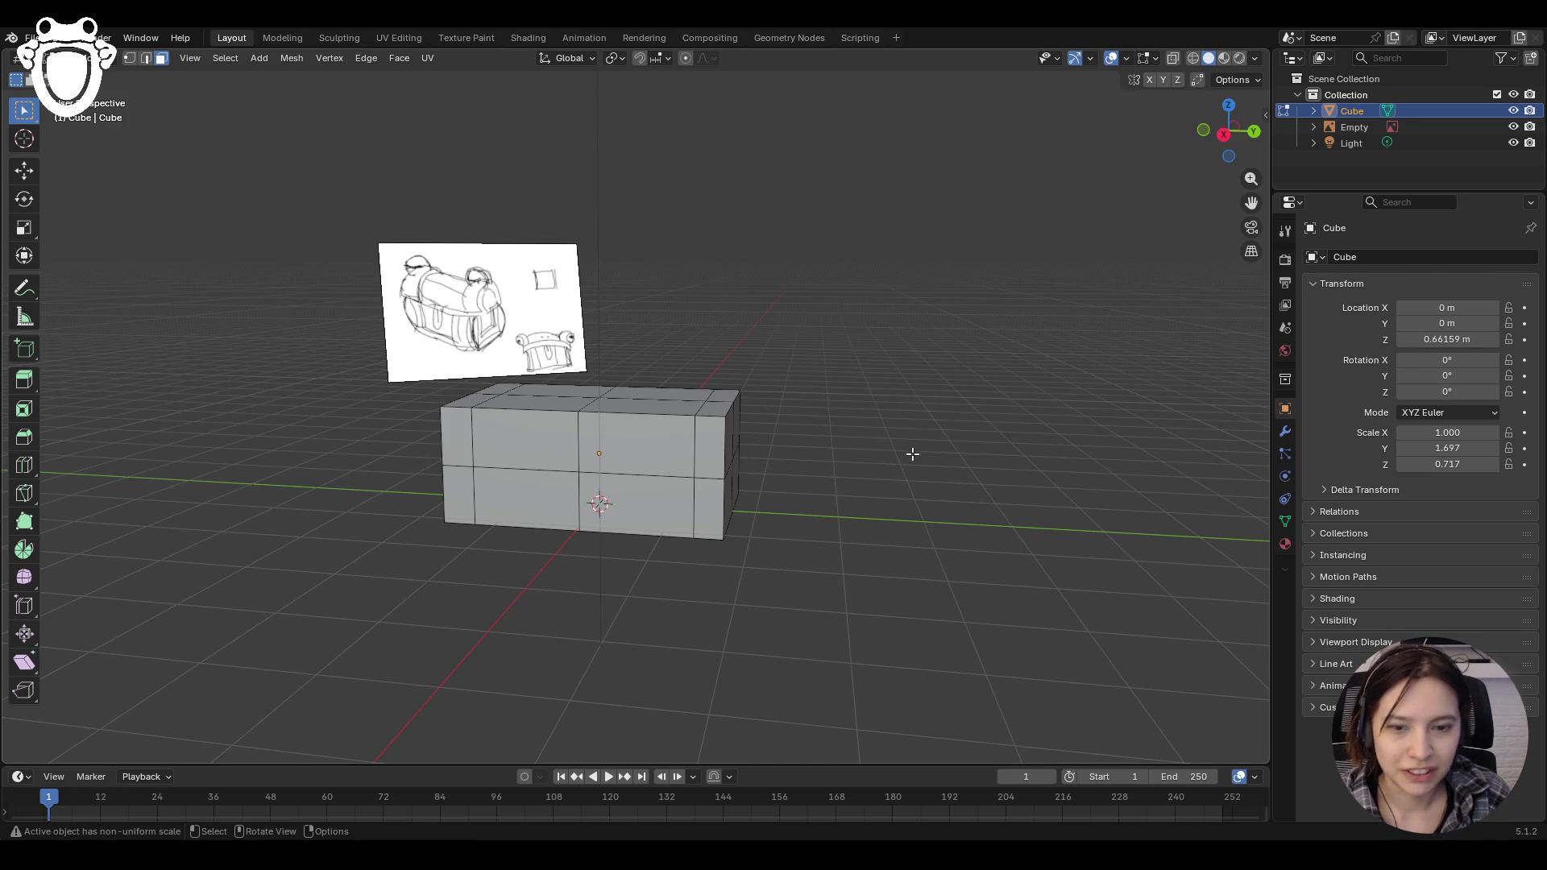
Step: Switch to edge select and turn on X-axis mesh symmetry
{"action": "key", "text": "2"}
{"action": "key", "text": "ctrl+r"}
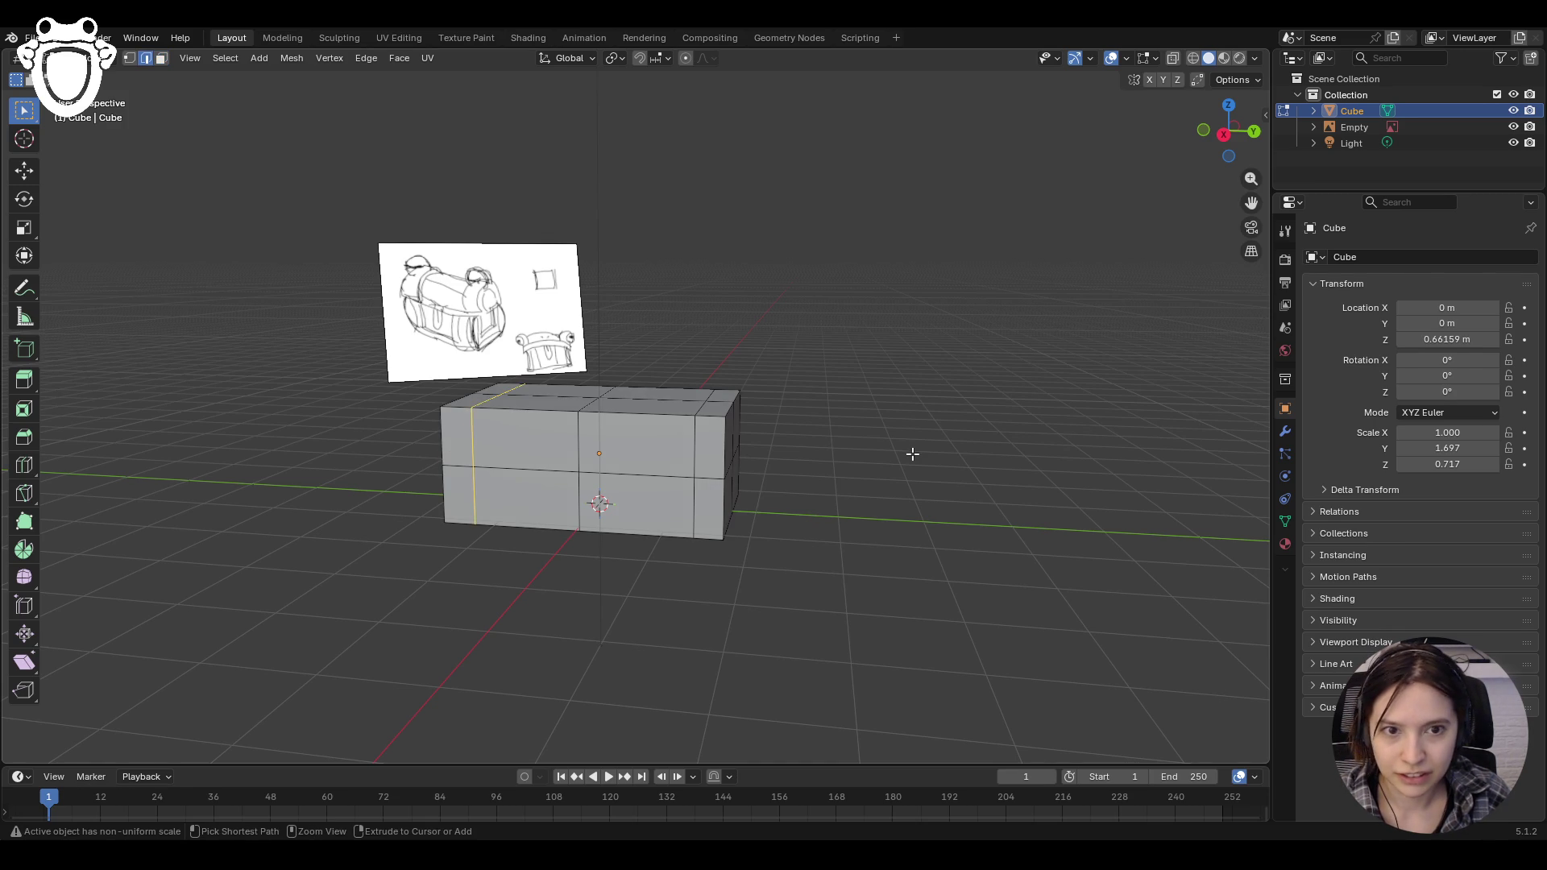
{"action": "middle_click_drag", "start_coordinate": [912, 453], "coordinate": [838, 514]}
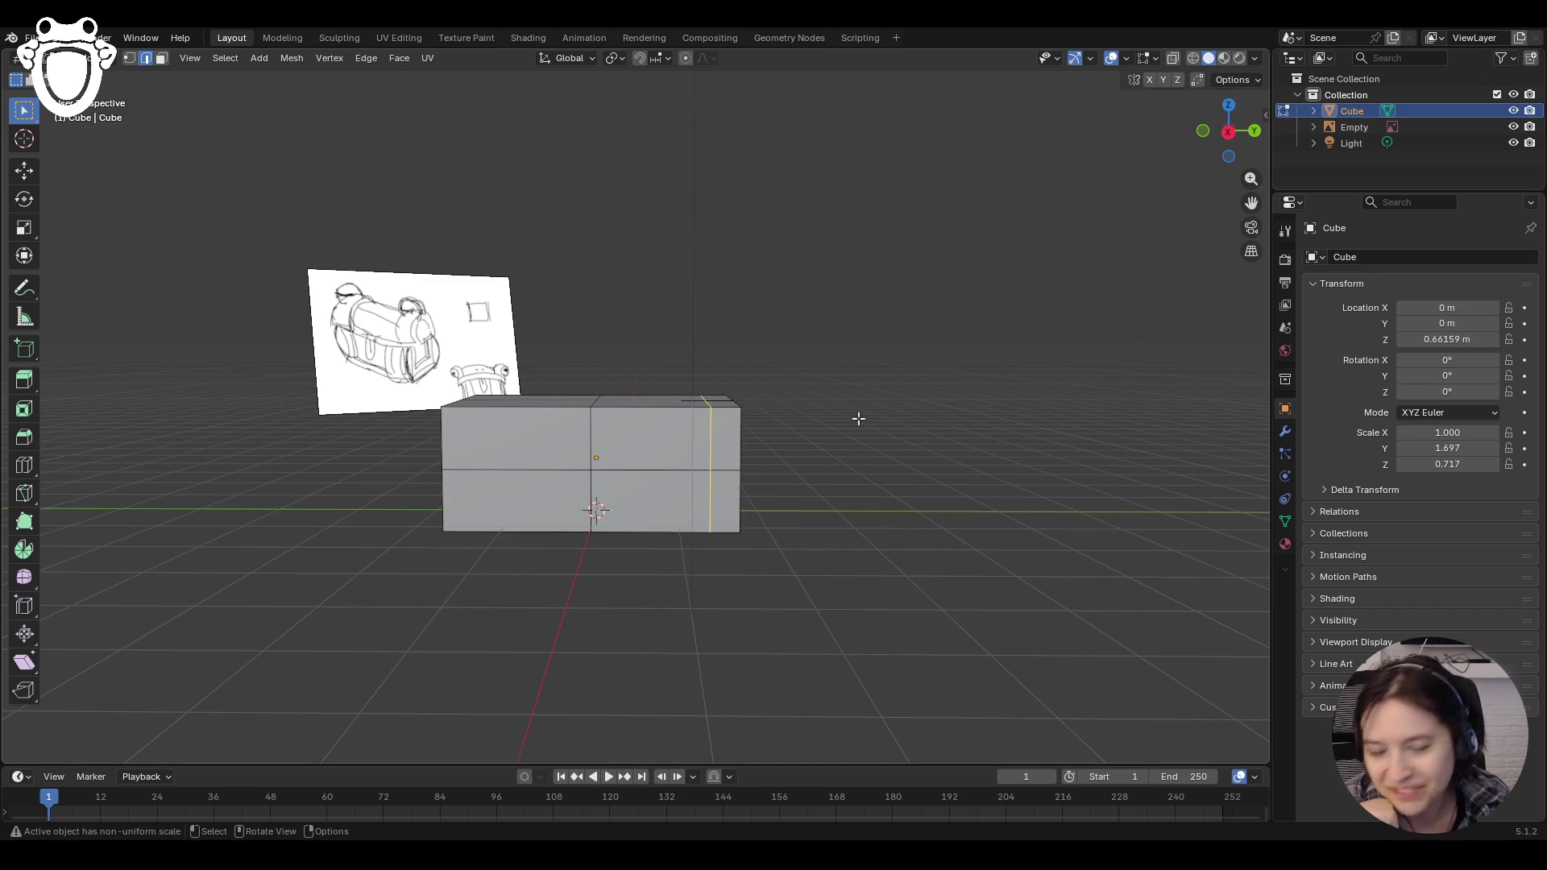
{"action": "left_click", "coordinate": [1150, 79]}
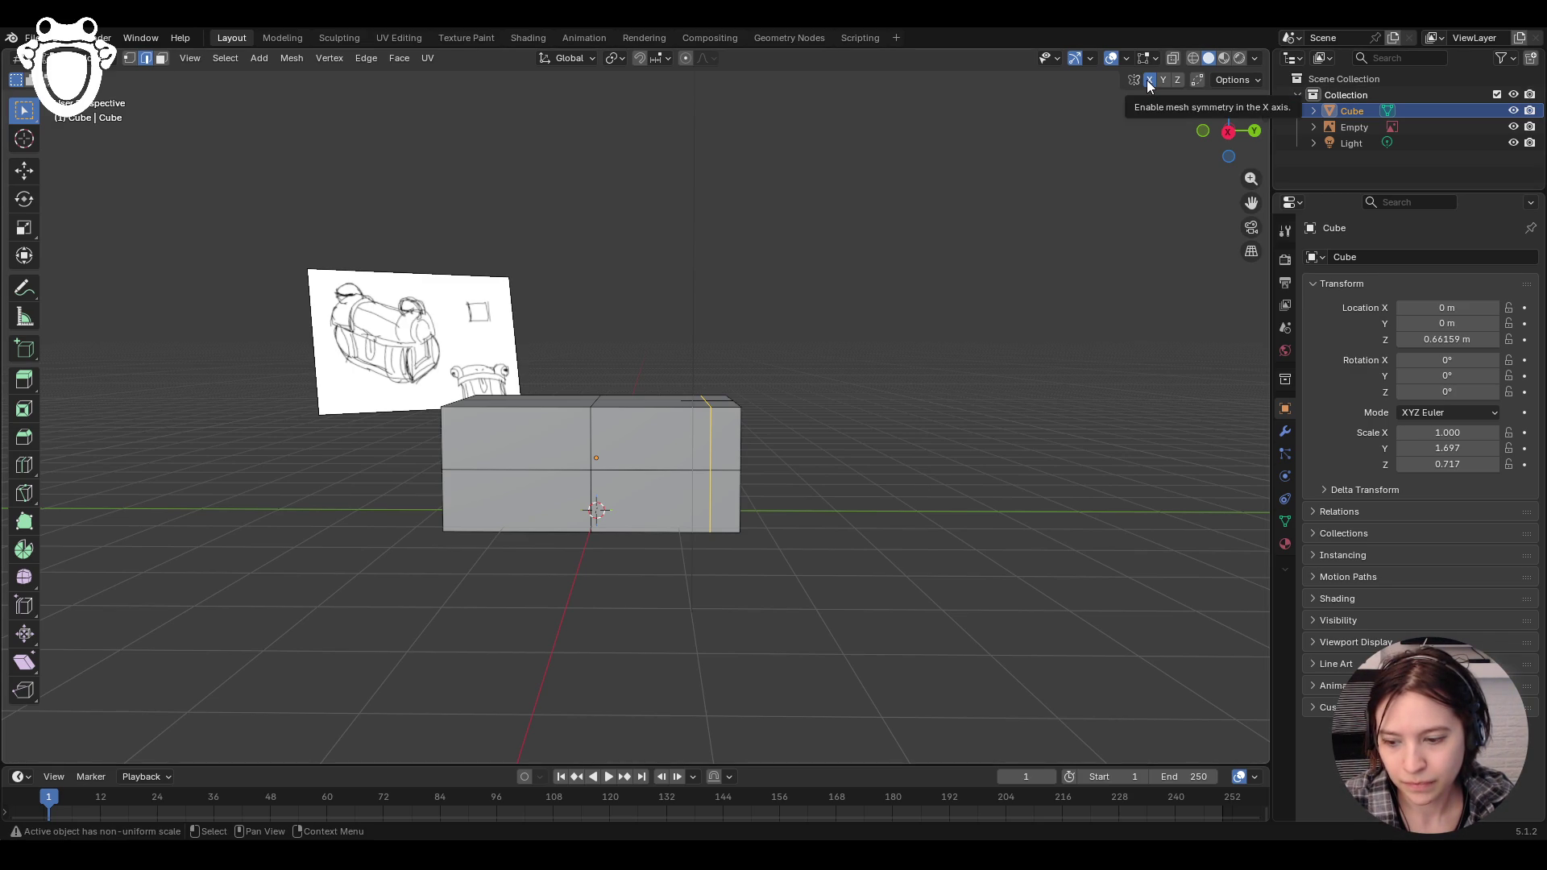
{"action": "key", "text": "ctrl+z"}
Step: Add a Mirror modifier to the box and turn off its X axis
{"action": "mouse_move", "coordinate": [829, 343]}
{"action": "middle_mouse_down"}
{"action": "mouse_move", "coordinate": [825, 369]}
{"action": "mouse_move", "coordinate": [805, 374]}
{"action": "mouse_move", "coordinate": [826, 373]}
{"action": "middle_mouse_up"}
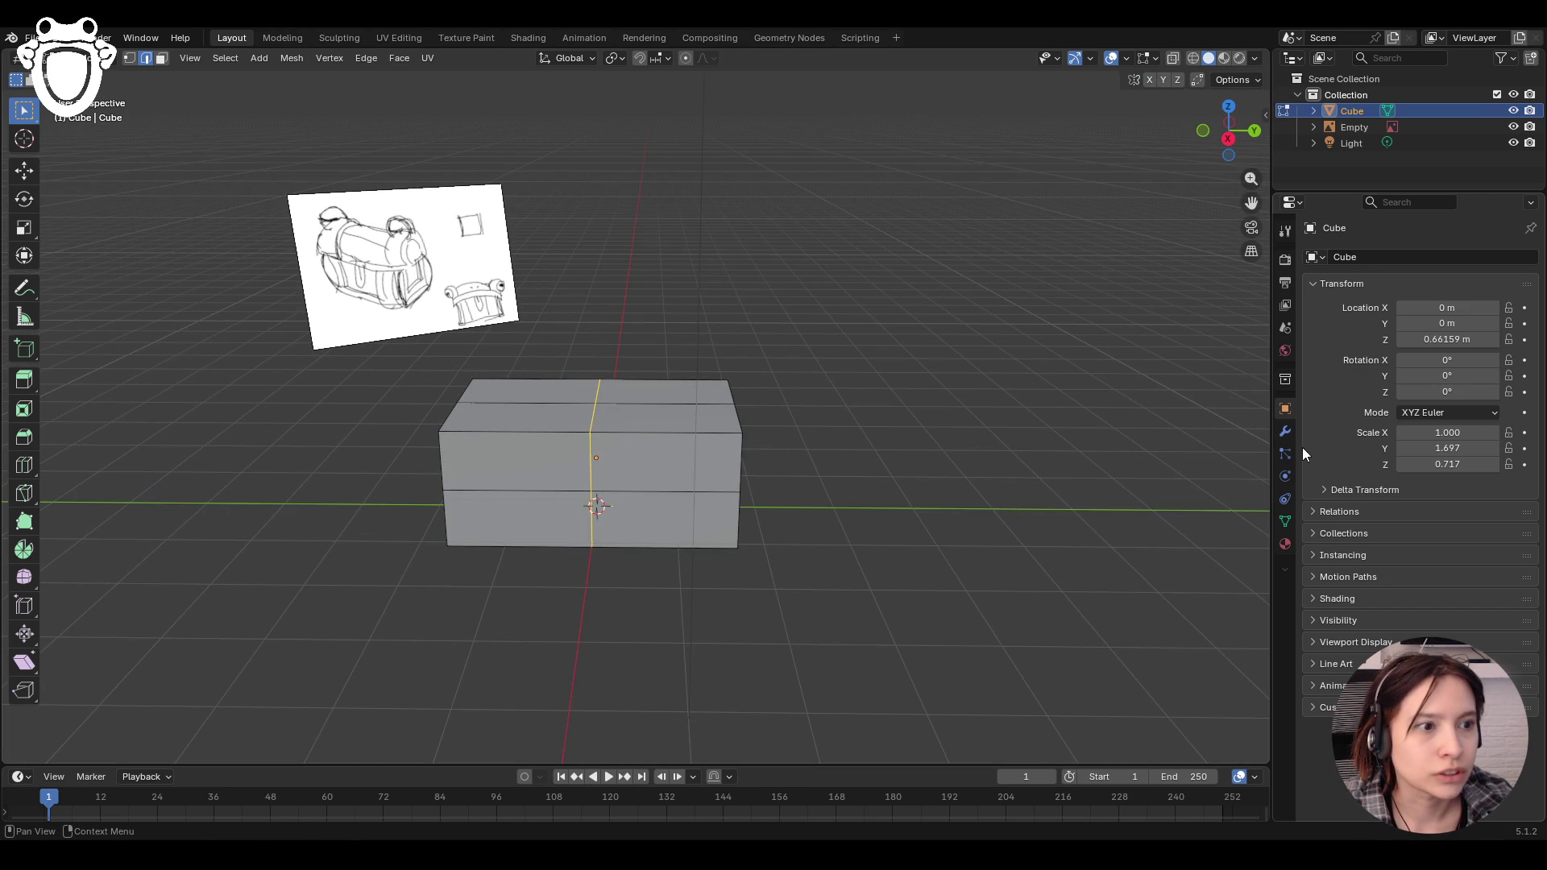
{"action": "left_click", "coordinate": [1285, 434]}
{"action": "left_click", "coordinate": [1344, 256]}
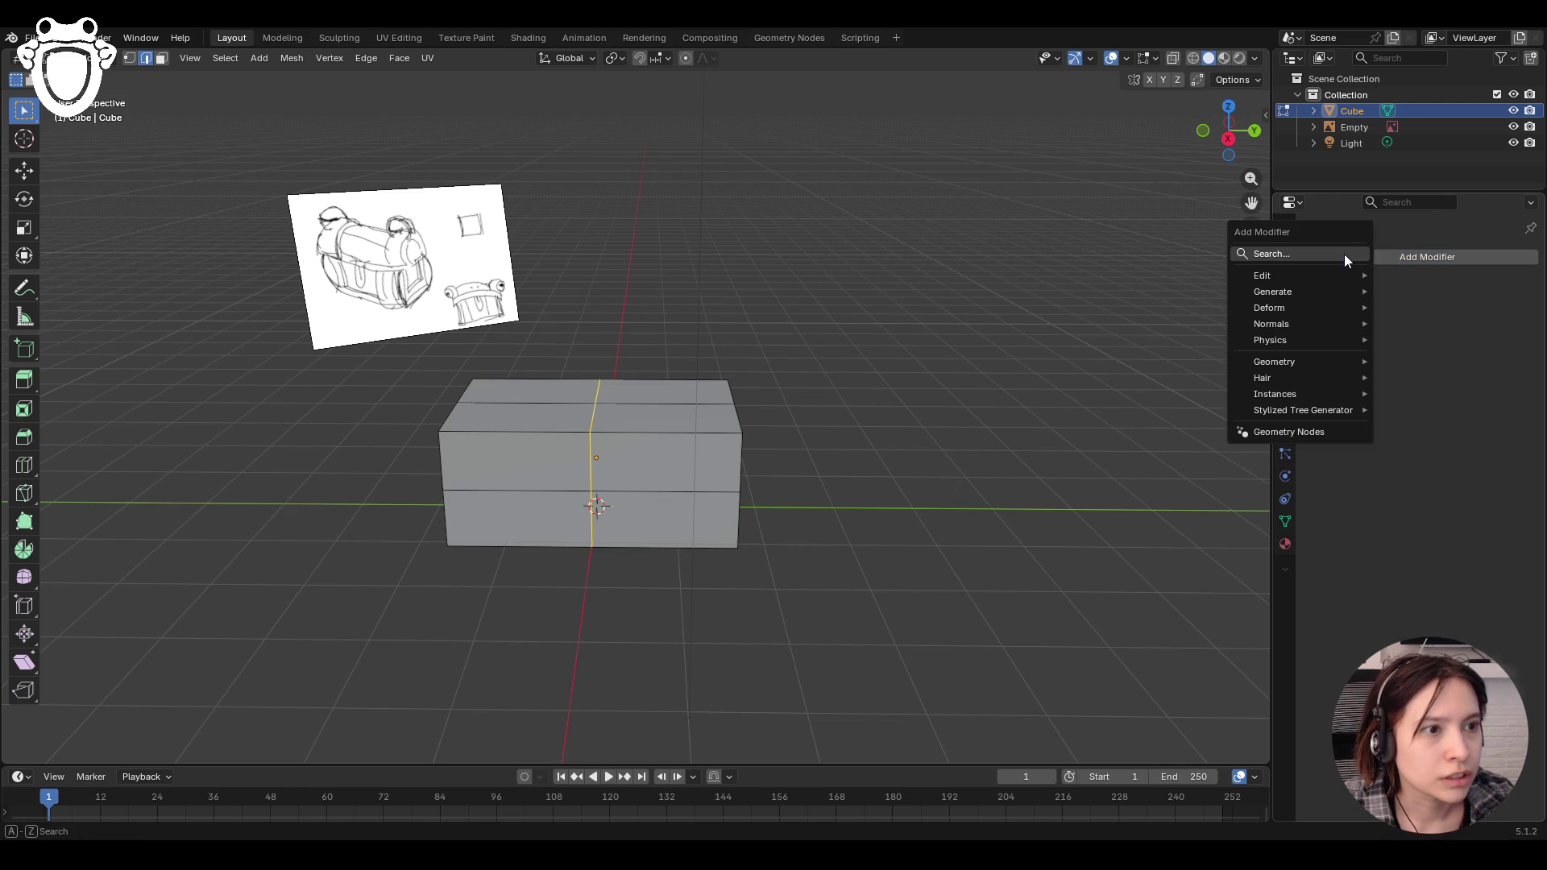
{"action": "mouse_move", "coordinate": [1322, 274]}
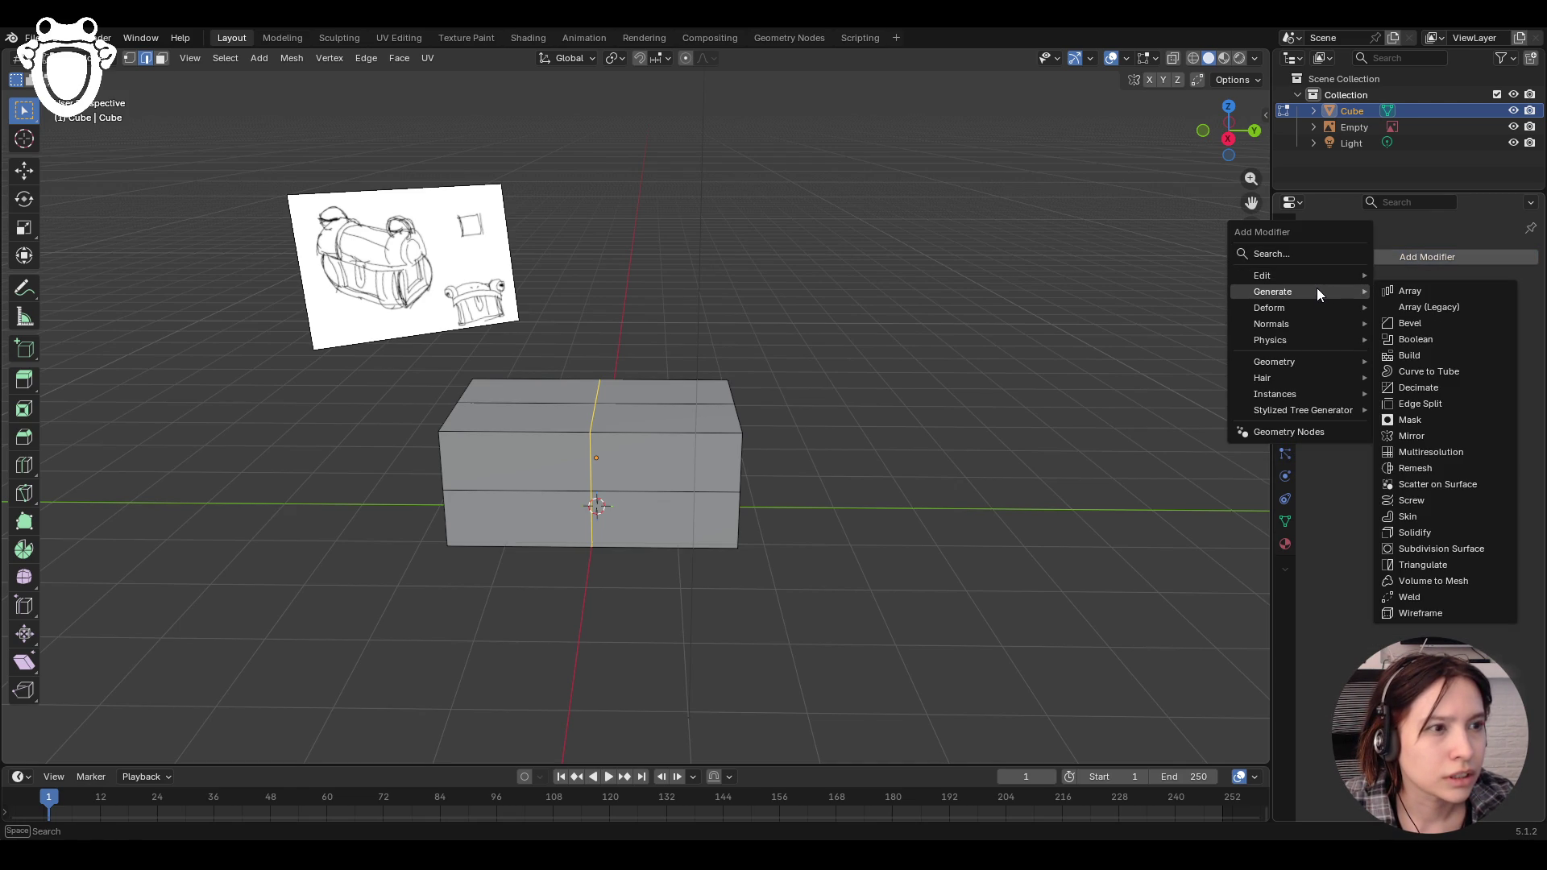
{"action": "left_click", "coordinate": [1430, 437]}
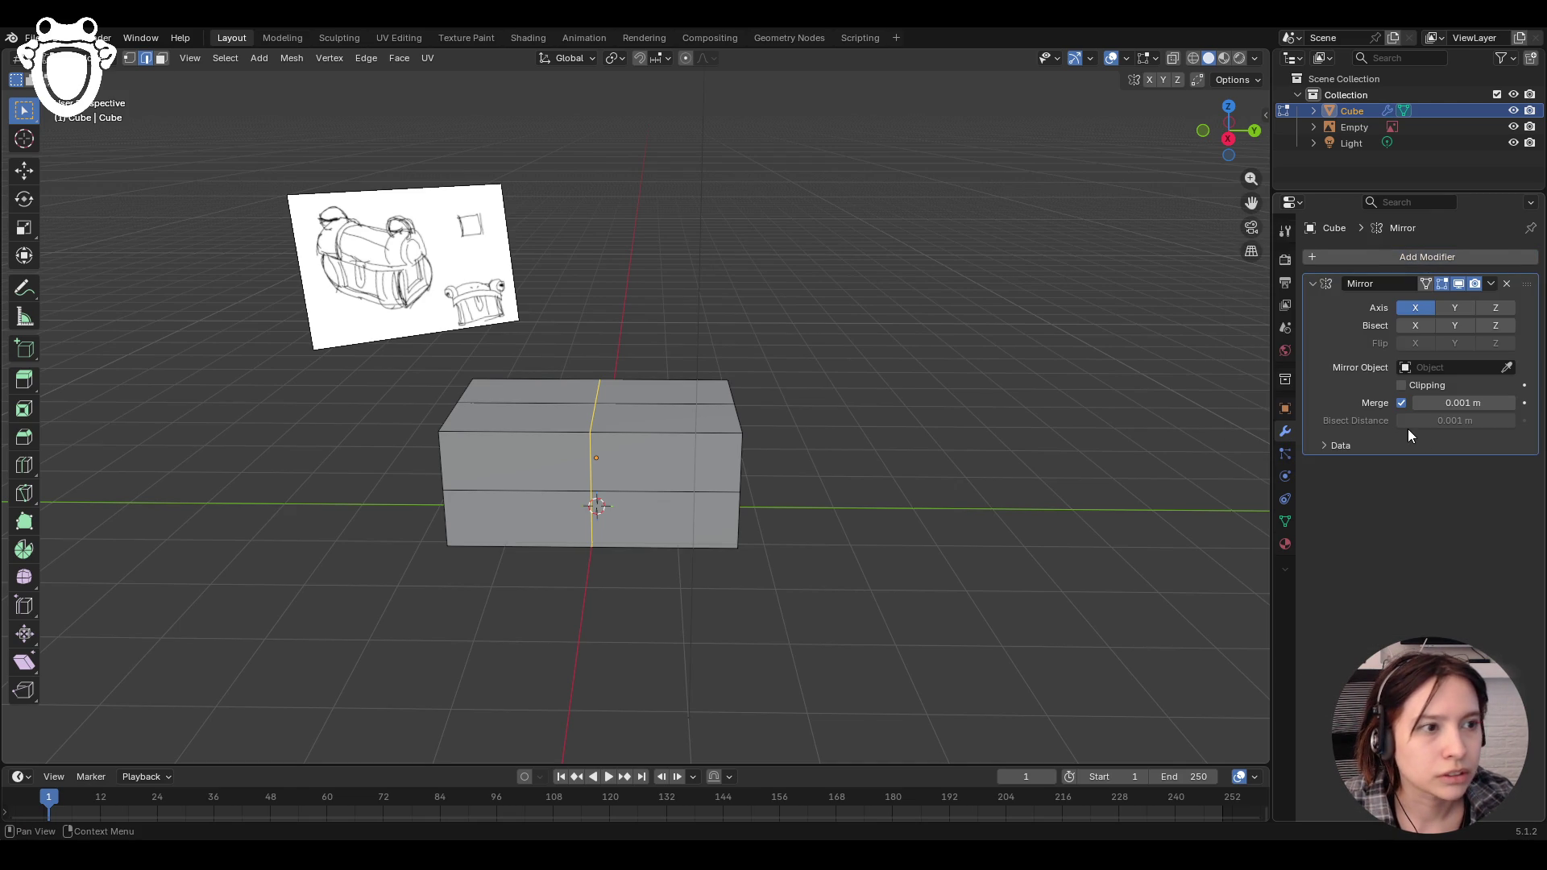
{"action": "middle_click_drag", "start_coordinate": [776, 467], "coordinate": [767, 443]}
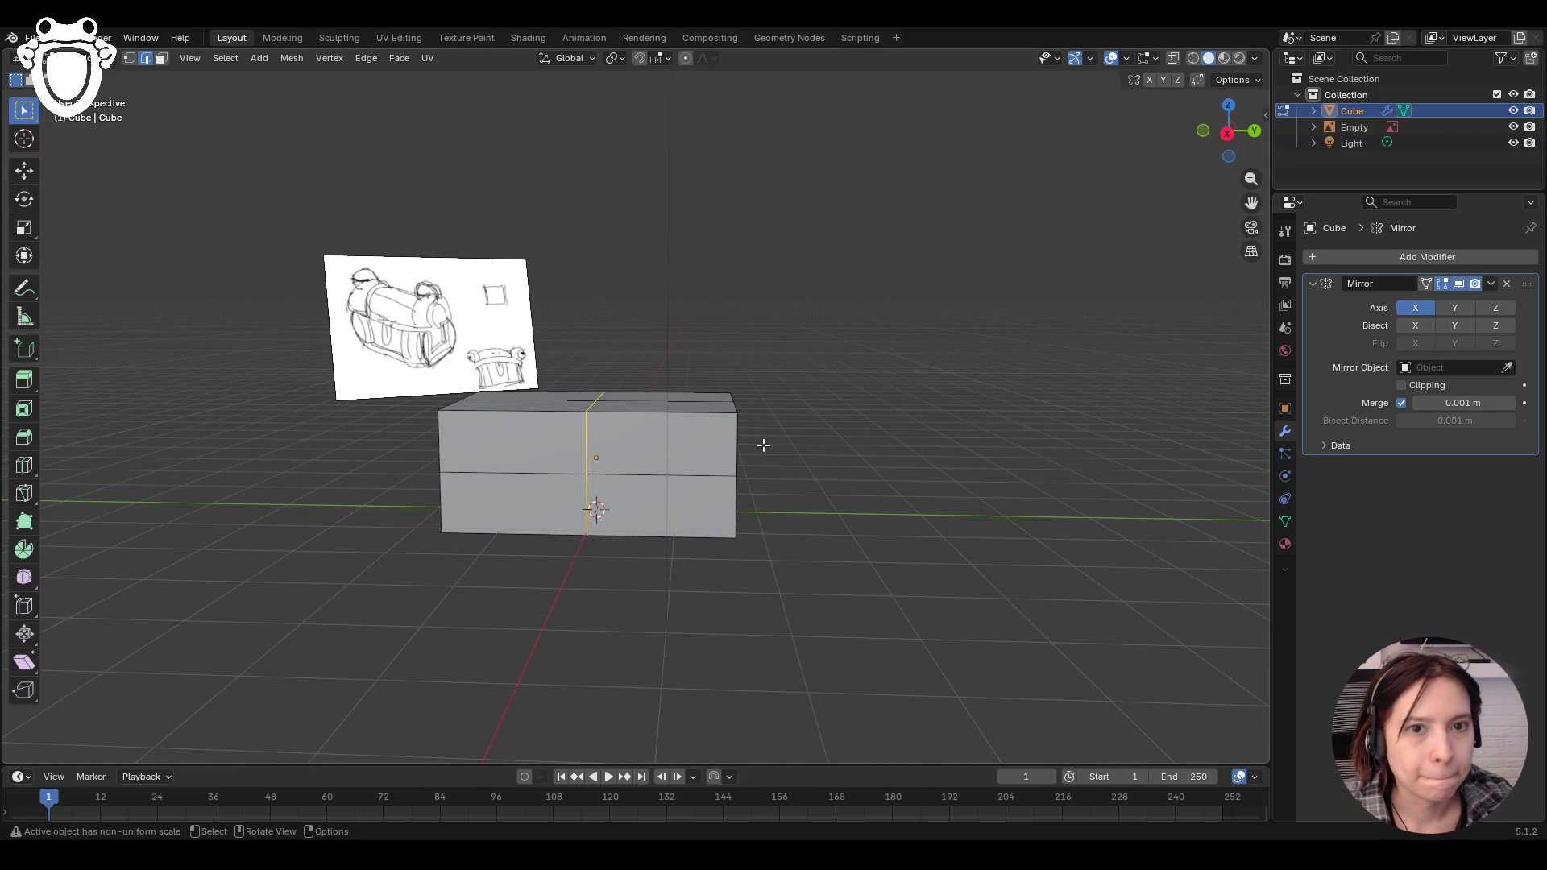
{"action": "left_click", "coordinate": [1418, 308]}
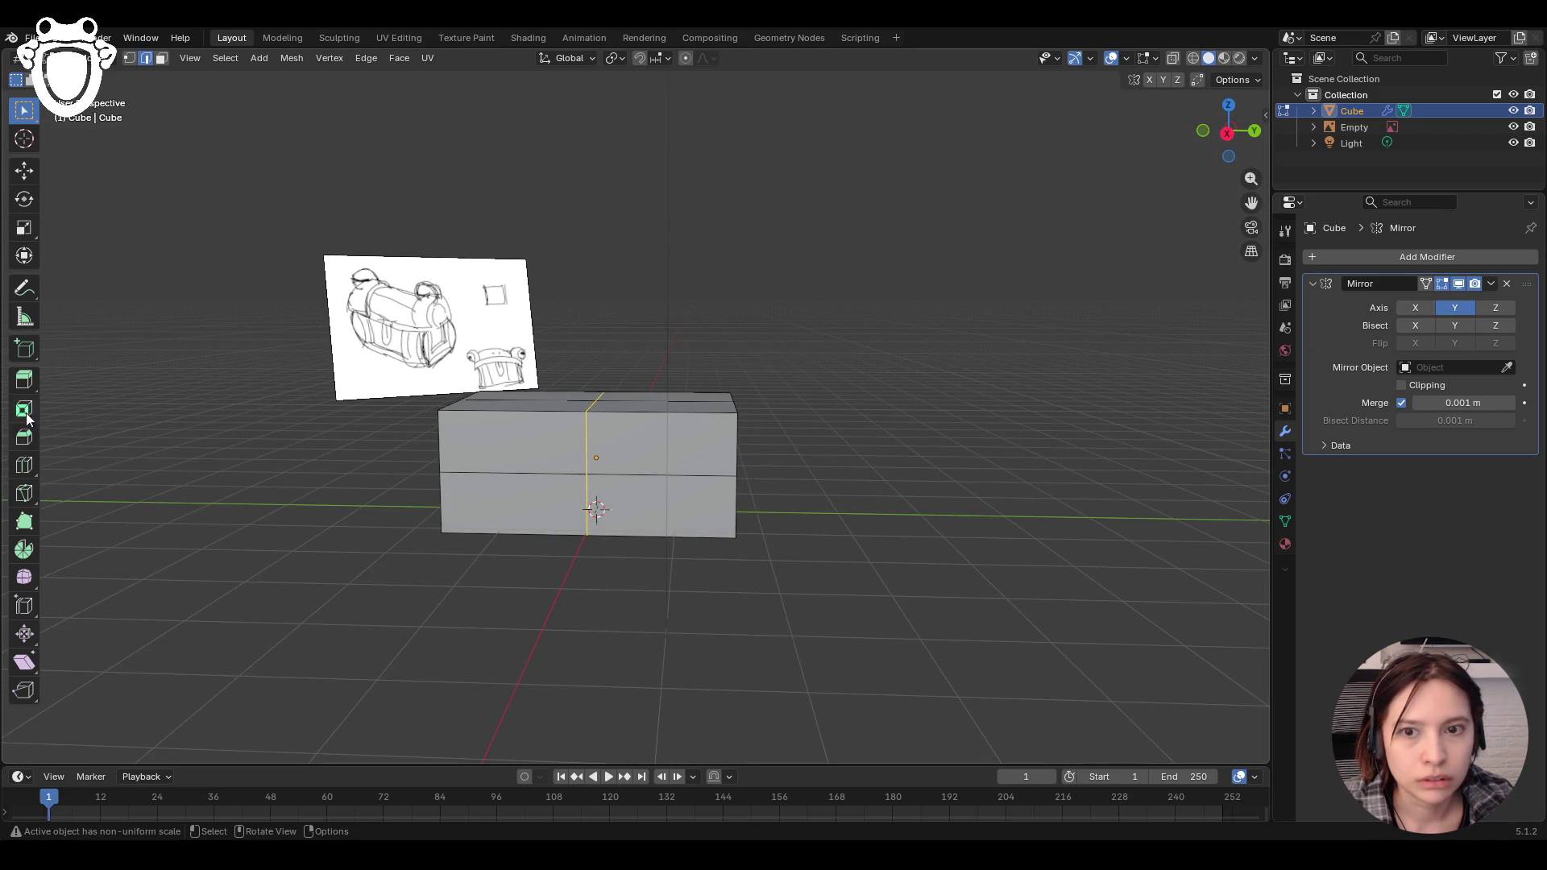
{"action": "left_click", "coordinate": [25, 465]}
Step: Cancel a trial loop cut, then box-select the faces of the box's left half
{"action": "left_click", "coordinate": [693, 464]}
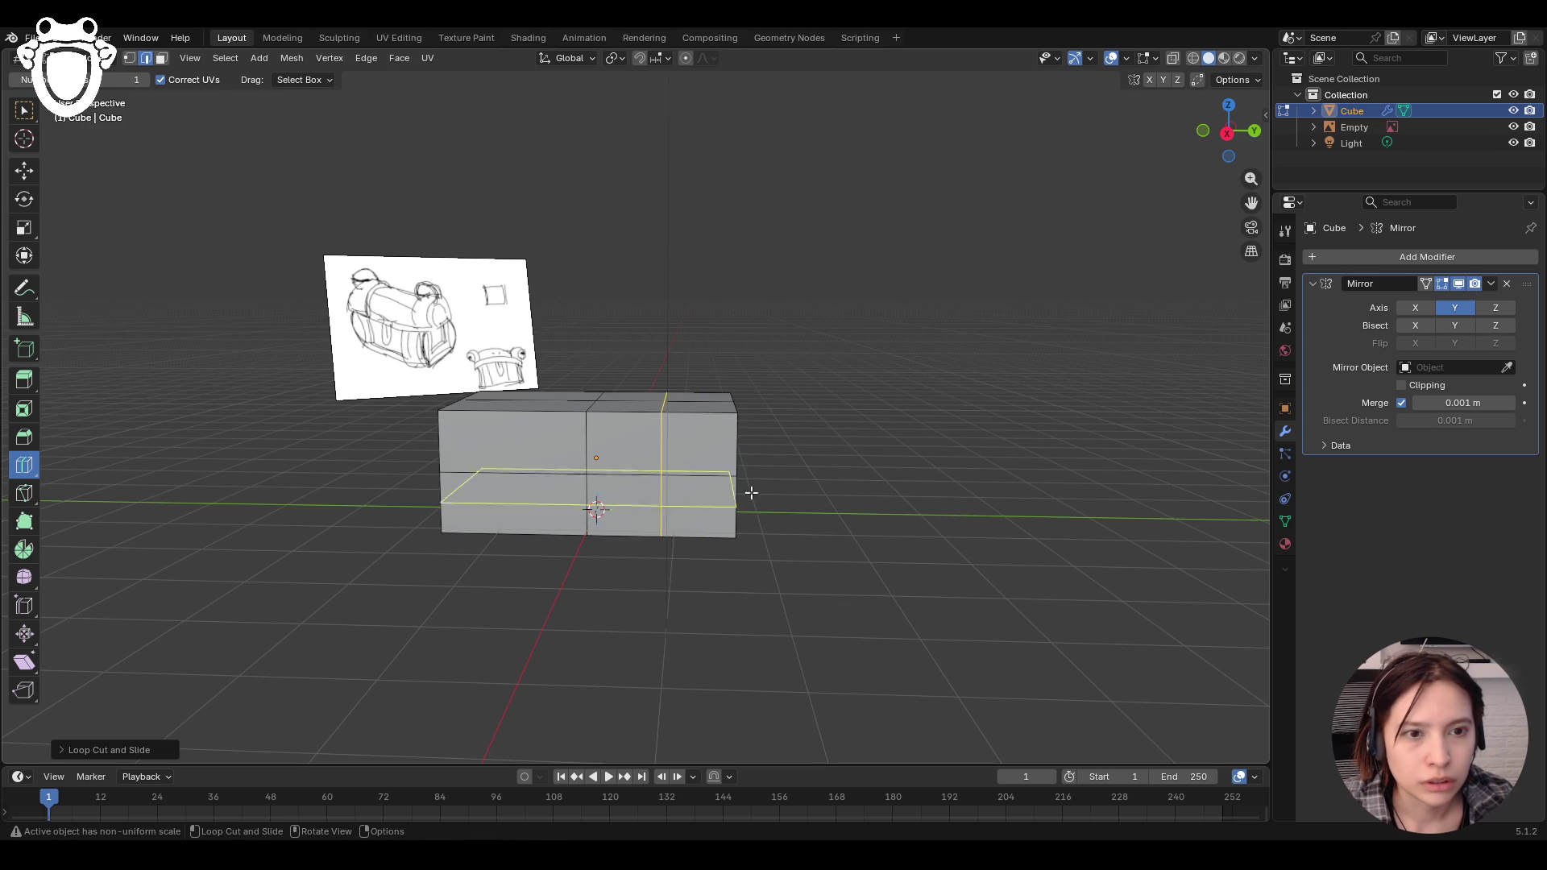
{"action": "key", "text": "ctrl+z"}
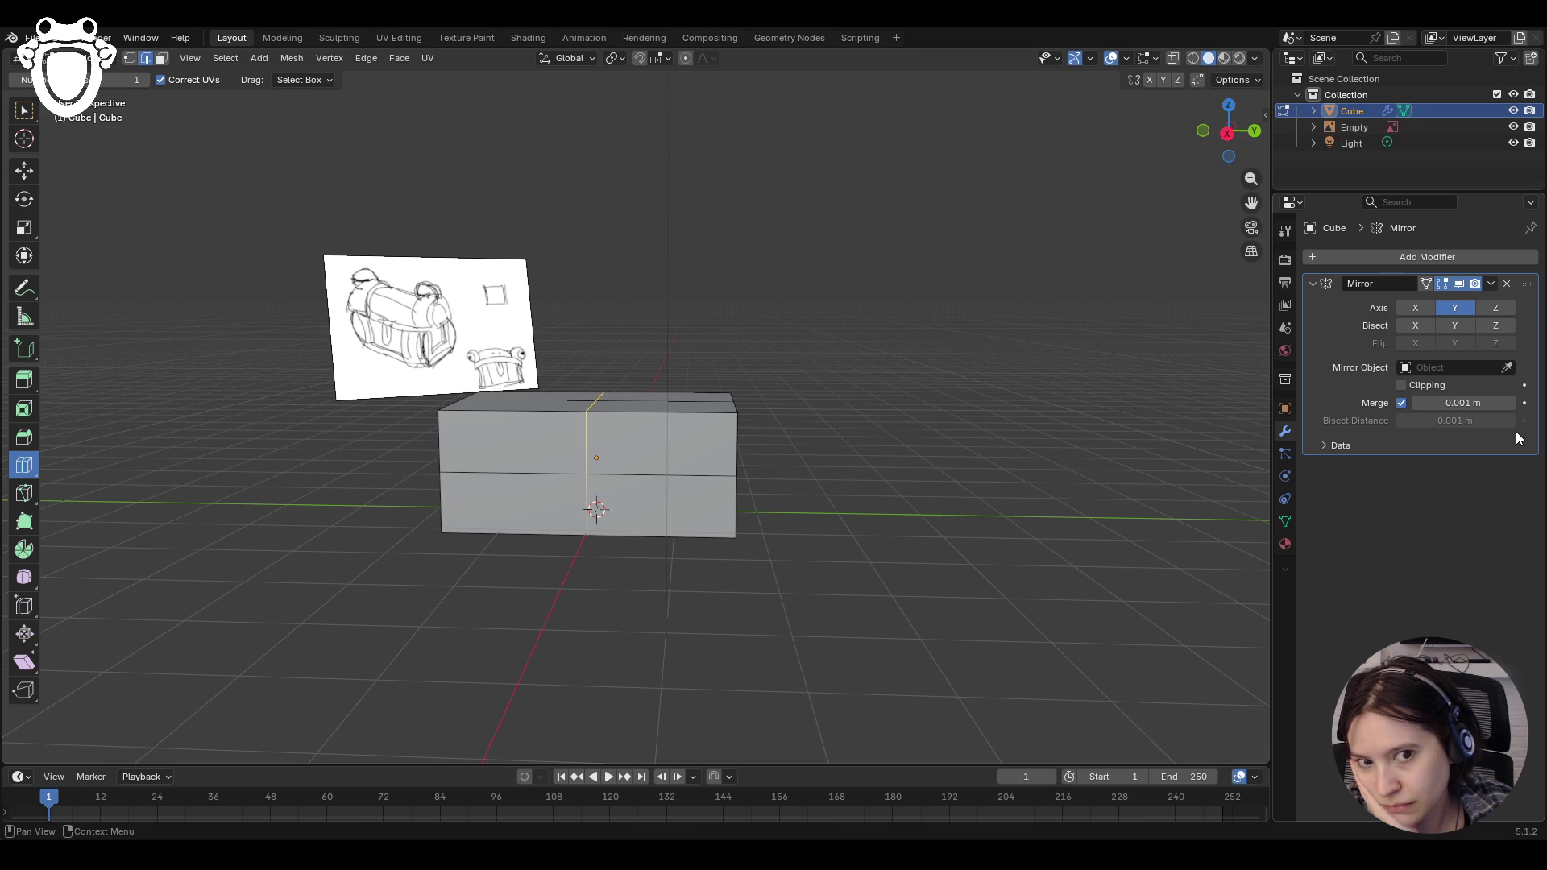
{"action": "left_click", "coordinate": [28, 120]}
{"action": "middle_click_drag", "start_coordinate": [613, 379], "coordinate": [711, 409]}
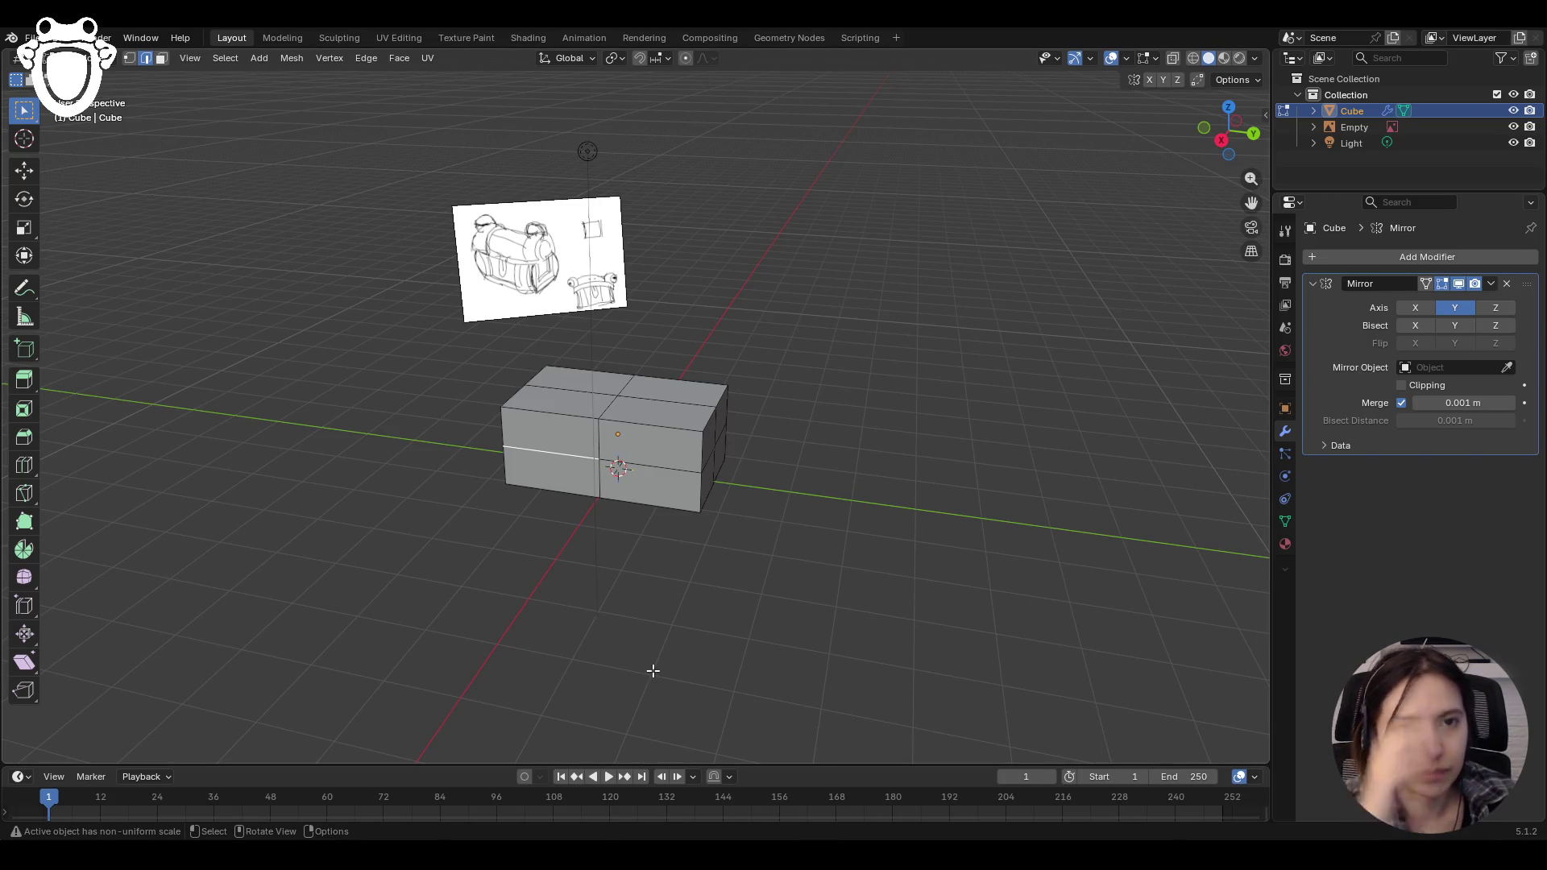
{"action": "middle_click_drag", "start_coordinate": [544, 273], "coordinate": [553, 545]}
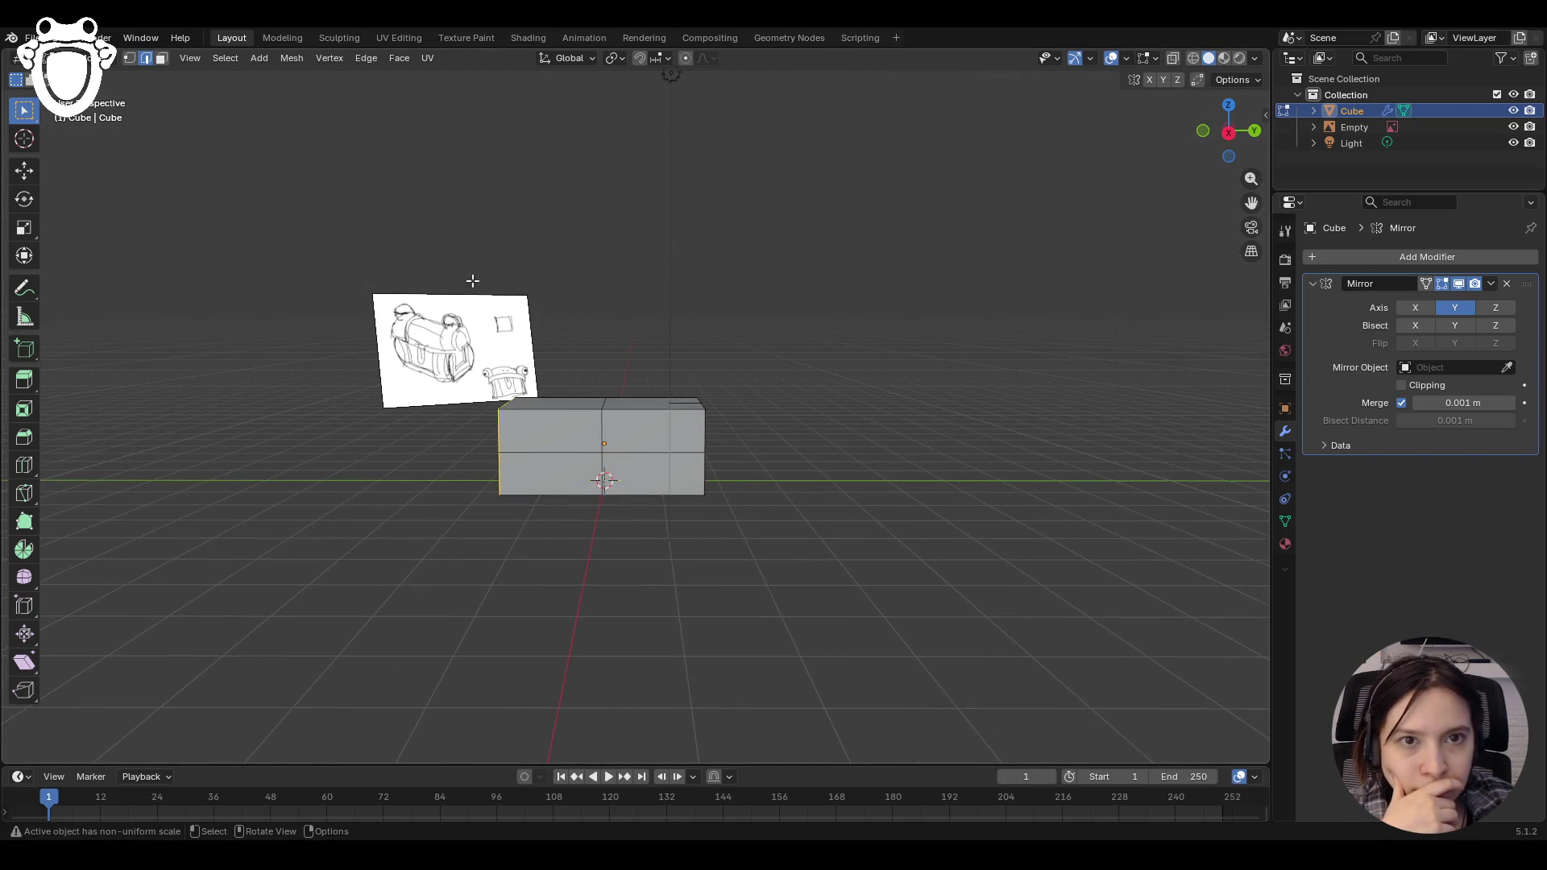
{"action": "left_click", "coordinate": [161, 58]}
{"action": "left_click_drag", "start_coordinate": [480, 383], "coordinate": [585, 581]}
{"action": "mouse_move", "coordinate": [586, 581]}
{"action": "middle_mouse_down"}
{"action": "mouse_move", "coordinate": [812, 577]}
{"action": "mouse_move", "coordinate": [706, 495]}
{"action": "middle_mouse_up"}
{"action": "mouse_move", "coordinate": [460, 413]}
{"action": "middle_mouse_down"}
{"action": "mouse_move", "coordinate": [568, 558]}
{"action": "mouse_move", "coordinate": [537, 524]}
{"action": "middle_mouse_up"}
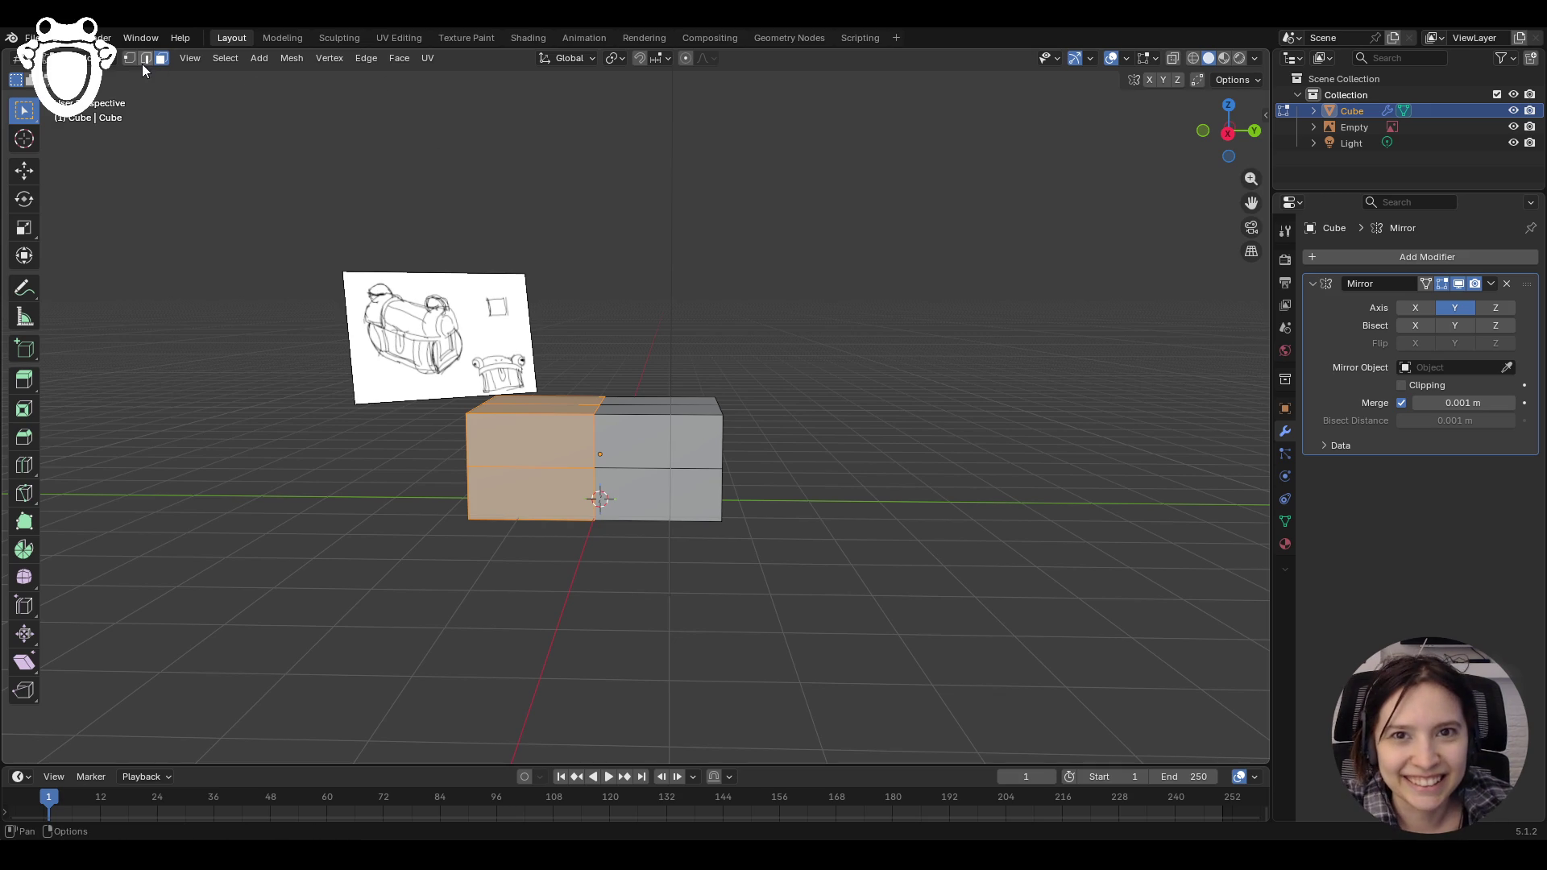
{"action": "key", "text": "1"}
{"action": "mouse_move", "coordinate": [476, 323]}
{"action": "middle_mouse_down"}
{"action": "mouse_move", "coordinate": [515, 283]}
{"action": "mouse_move", "coordinate": [573, 307]}
{"action": "mouse_move", "coordinate": [418, 428]}
{"action": "mouse_move", "coordinate": [439, 336]}
{"action": "mouse_move", "coordinate": [564, 435]}
{"action": "mouse_move", "coordinate": [660, 486]}
{"action": "mouse_move", "coordinate": [729, 476]}
{"action": "mouse_move", "coordinate": [570, 570]}
{"action": "mouse_move", "coordinate": [579, 557]}
{"action": "middle_mouse_up"}
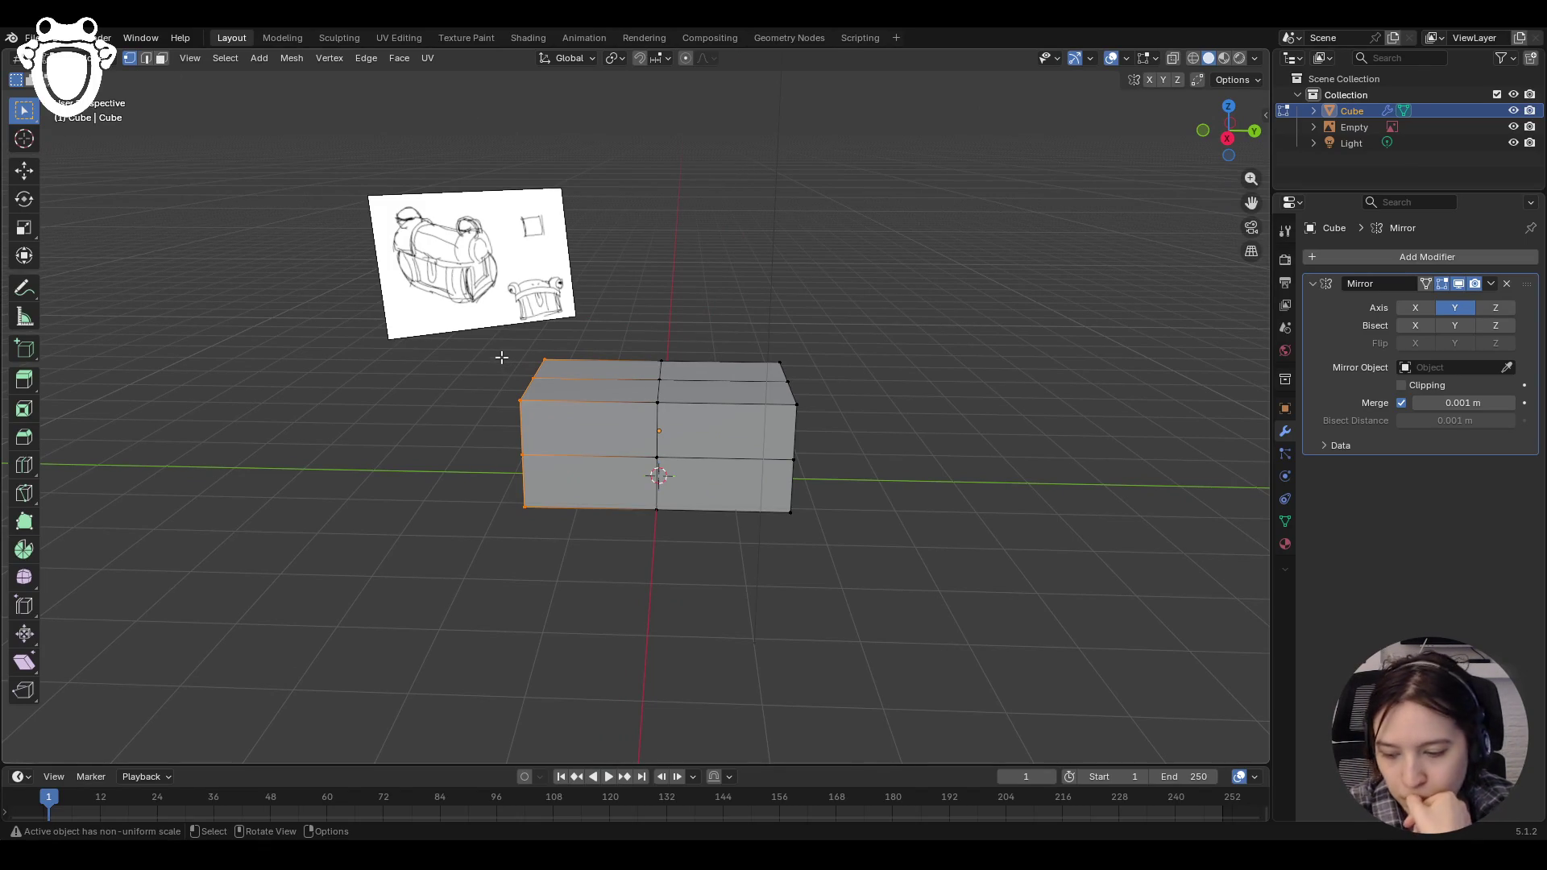
{"action": "key", "text": "x"}
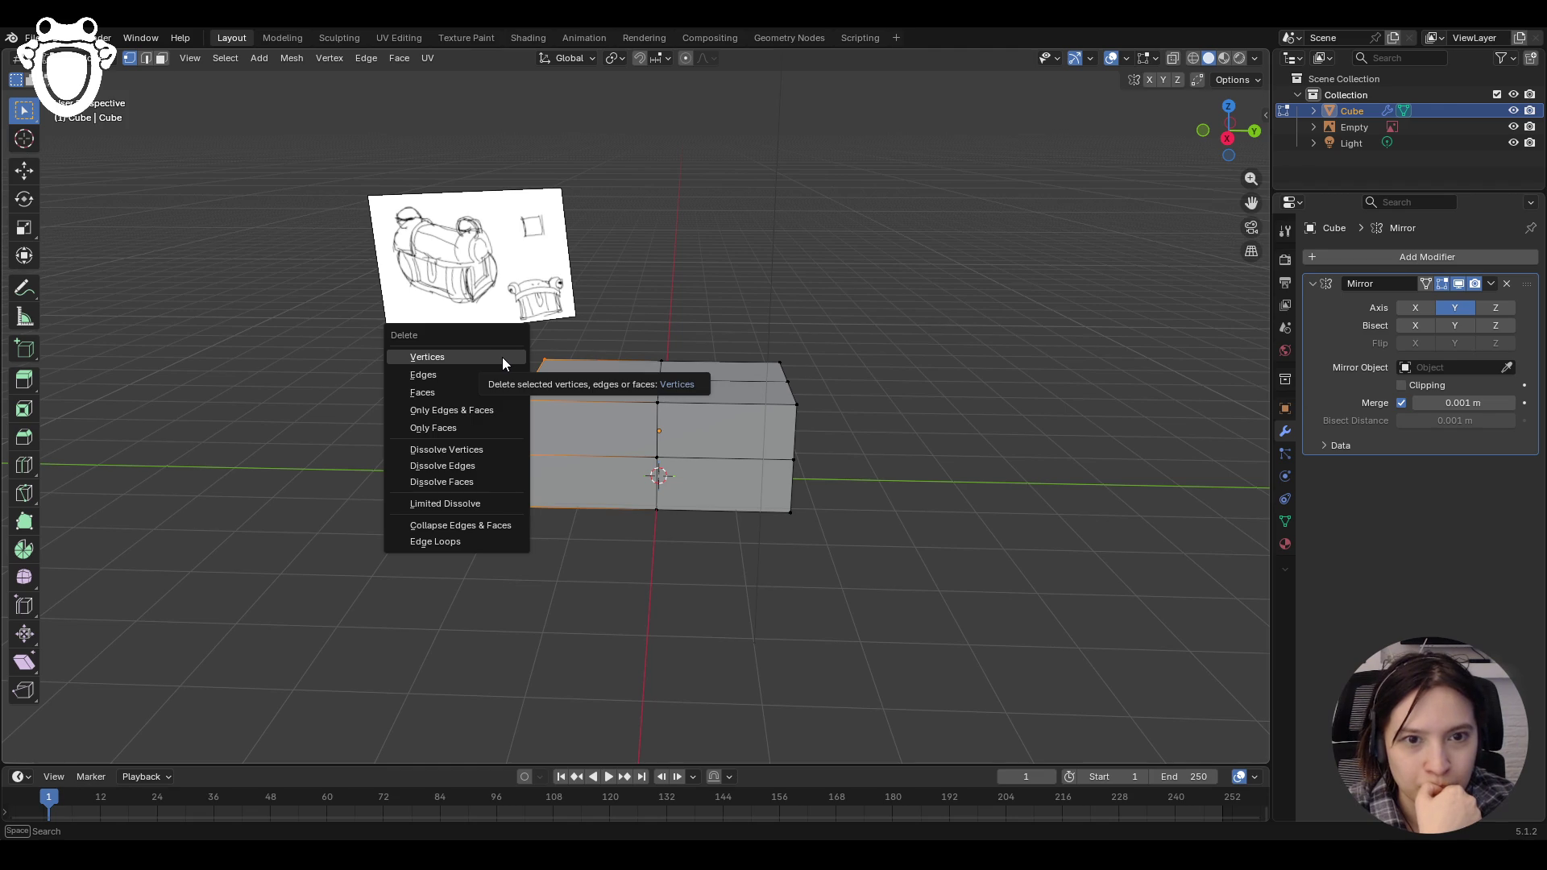
{"action": "left_click", "coordinate": [489, 392]}
{"action": "mouse_move", "coordinate": [363, 256]}
{"action": "middle_mouse_down"}
{"action": "mouse_move", "coordinate": [338, 284]}
{"action": "mouse_move", "coordinate": [358, 260]}
{"action": "middle_mouse_up"}
{"action": "key", "text": "3"}
{"action": "left_click_drag", "start_coordinate": [465, 314], "coordinate": [593, 527]}
{"action": "left_click", "coordinate": [556, 411]}
{"action": "left_click", "coordinate": [566, 398], "text": "shift"}
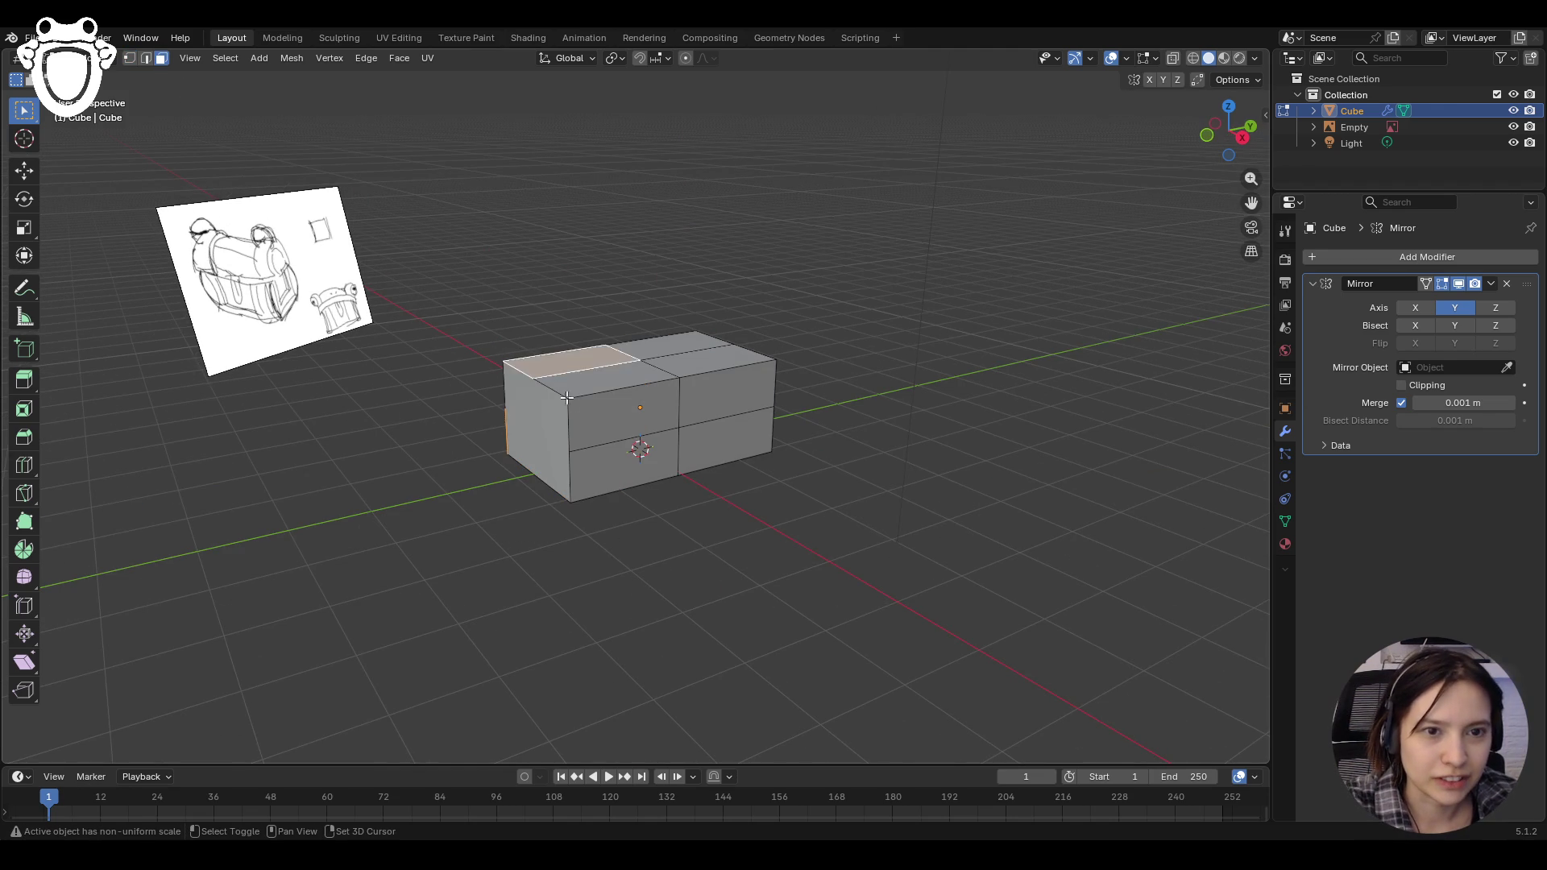
{"action": "left_click", "coordinate": [621, 413], "text": "shift"}
{"action": "left_click", "coordinate": [613, 471], "text": "shift"}
{"action": "mouse_move", "coordinate": [612, 471]}
{"action": "middle_mouse_down"}
{"action": "mouse_move", "coordinate": [701, 467]}
{"action": "mouse_move", "coordinate": [590, 443]}
{"action": "middle_mouse_up"}
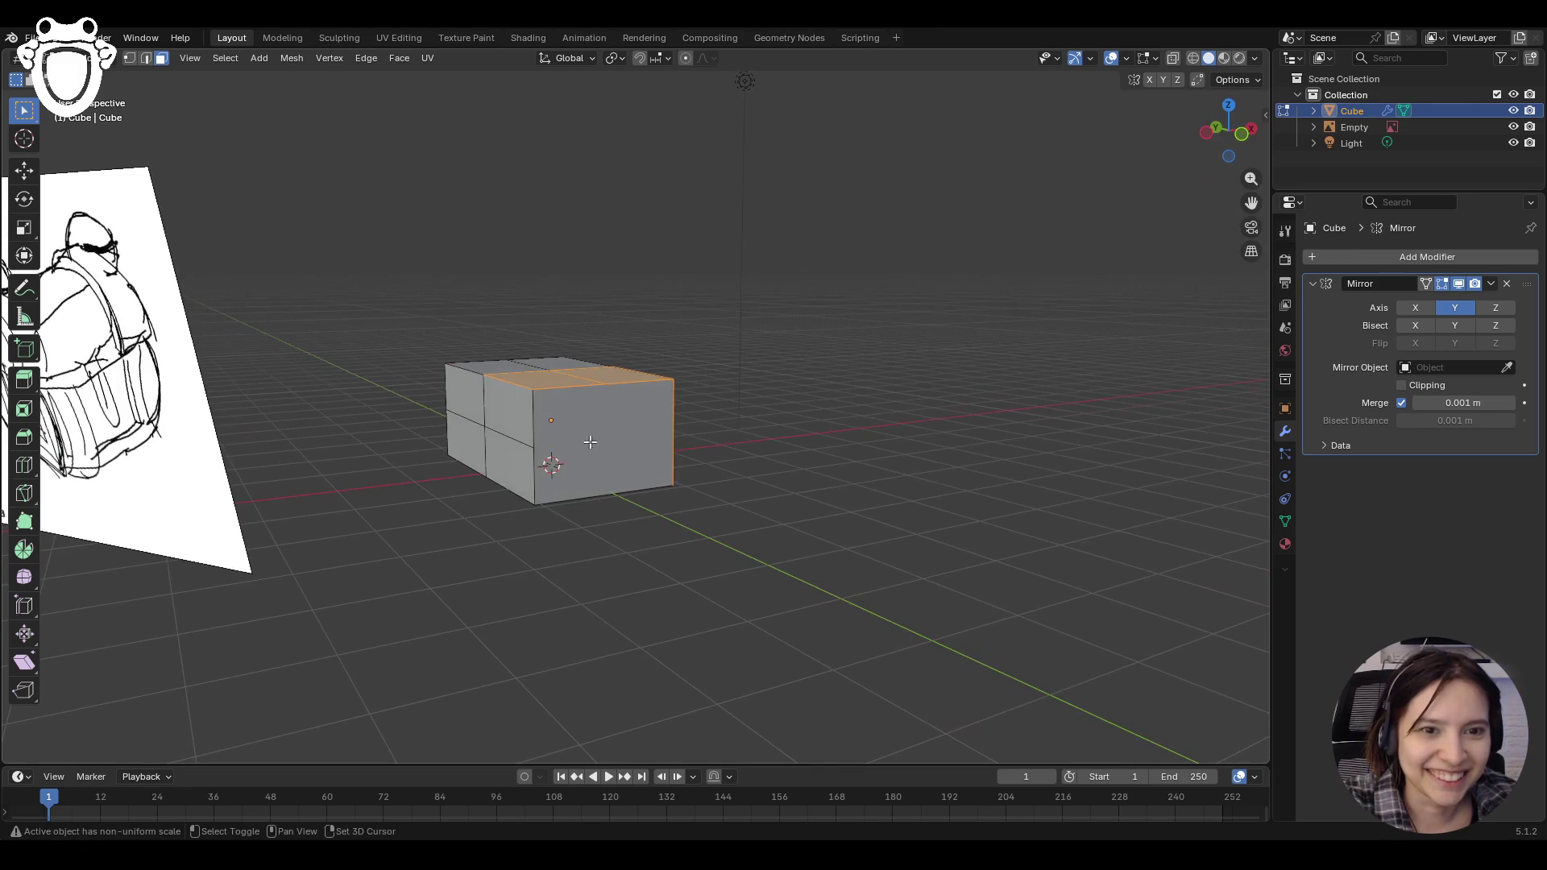
{"action": "left_click", "coordinate": [507, 407], "text": "shift"}
{"action": "left_click", "coordinate": [516, 461], "text": "shift"}
{"action": "left_click", "coordinate": [517, 461], "text": "shift"}
{"action": "key", "text": "ctrl+z"}
{"action": "mouse_move", "coordinate": [562, 474]}
{"action": "middle_mouse_down"}
{"action": "mouse_move", "coordinate": [626, 477]}
{"action": "mouse_move", "coordinate": [569, 467]}
{"action": "mouse_move", "coordinate": [613, 495]}
{"action": "mouse_move", "coordinate": [580, 478]}
{"action": "middle_mouse_up"}
{"action": "key", "text": "ctrl+z"}
{"action": "key", "text": "ctrl+z"}
{"action": "key", "text": "ctrl+z"}
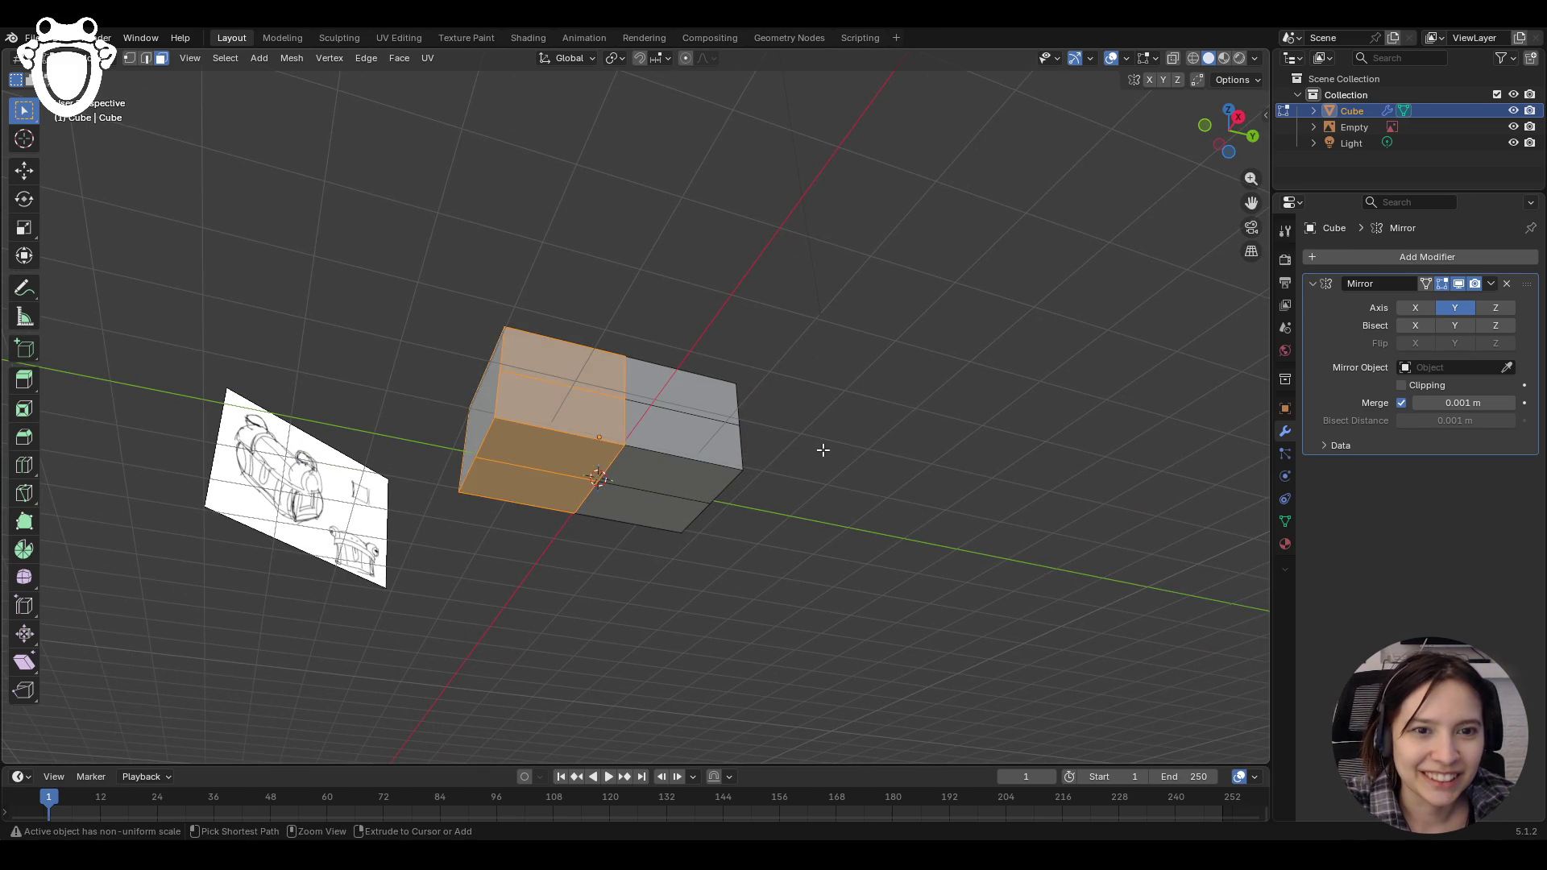
{"action": "key", "text": "ctrl+shift+z"}
{"action": "key", "text": "ctrl+shift+z"}
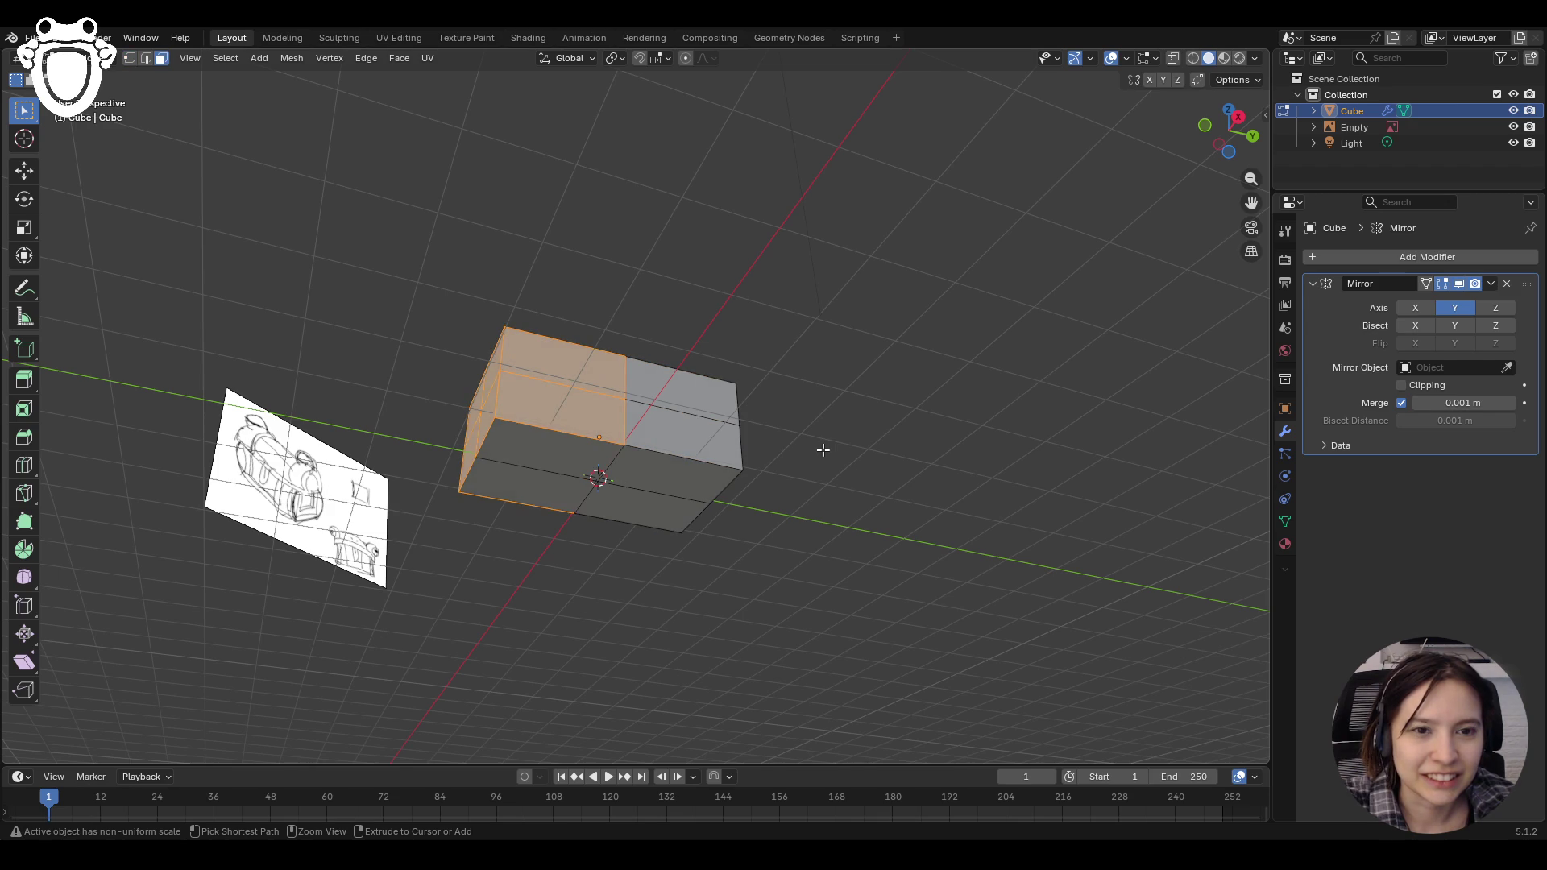
{"action": "key", "text": "ctrl+z"}
{"action": "key", "text": "ctrl+z"}
{"action": "key", "text": "ctrl+z"}
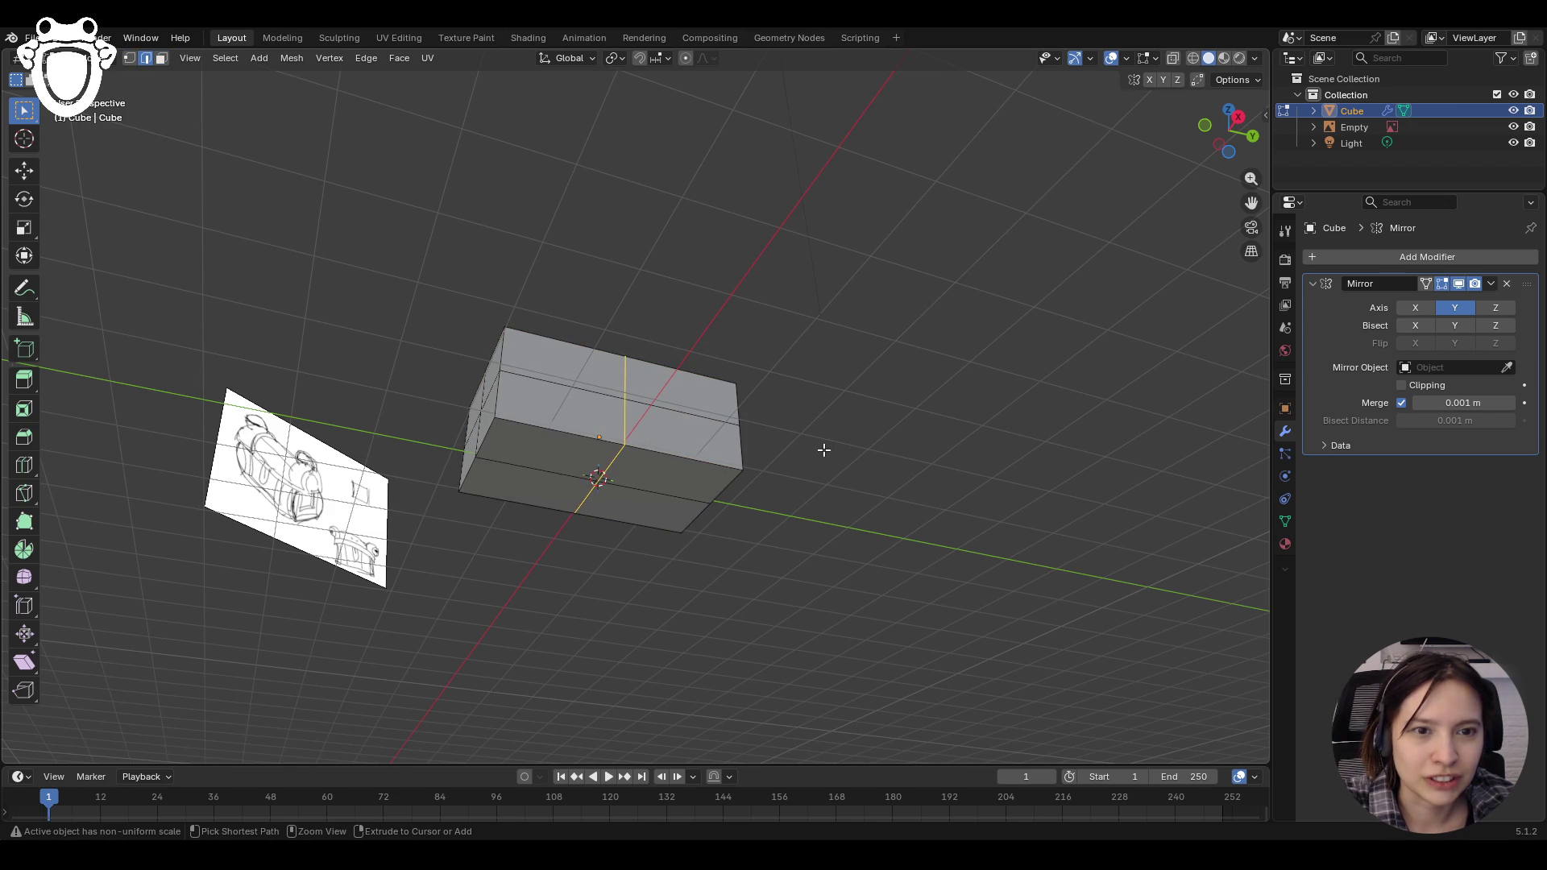
{"action": "middle_click_drag", "start_coordinate": [874, 421], "coordinate": [839, 571]}
{"action": "left_click", "coordinate": [161, 58]}
{"action": "middle_click_drag", "start_coordinate": [282, 178], "coordinate": [500, 241]}
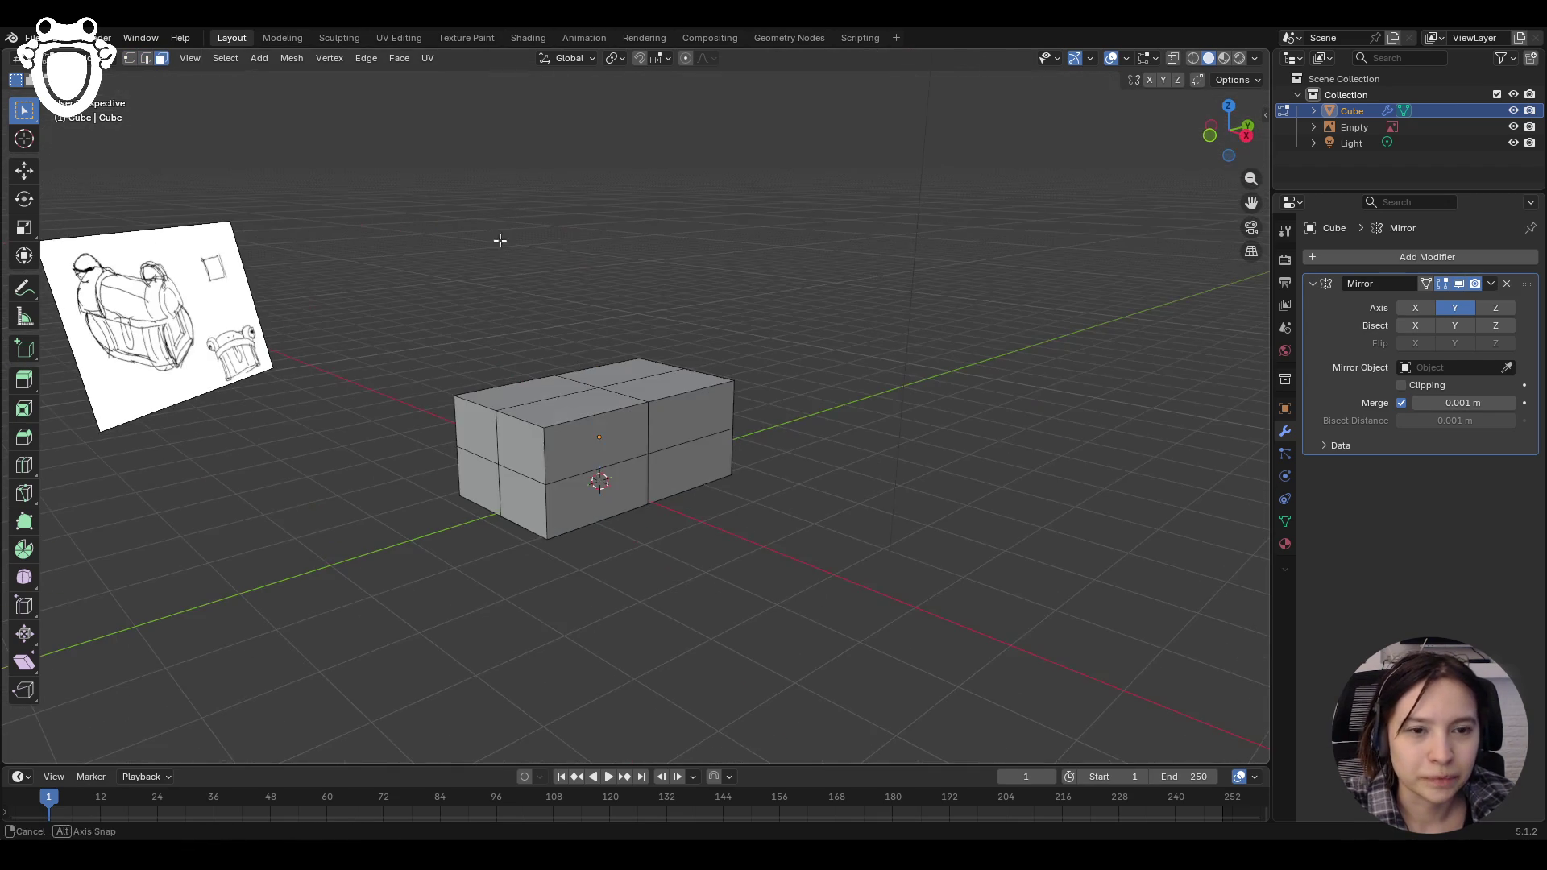
{"action": "left_click_drag", "start_coordinate": [421, 373], "coordinate": [553, 573]}
{"action": "mouse_move", "coordinate": [553, 573]}
{"action": "middle_mouse_down"}
{"action": "mouse_move", "coordinate": [774, 542]}
{"action": "mouse_move", "coordinate": [763, 466]}
{"action": "mouse_move", "coordinate": [749, 476]}
{"action": "middle_mouse_up"}
{"action": "left_click", "coordinate": [483, 444], "text": "shift"}
{"action": "left_click", "coordinate": [564, 516], "text": "shift"}
{"action": "left_click", "coordinate": [580, 524], "text": "shift"}
{"action": "left_click", "coordinate": [559, 517], "text": "shift"}
{"action": "mouse_move", "coordinate": [532, 486]}
{"action": "middle_mouse_down"}
{"action": "mouse_move", "coordinate": [674, 501]}
{"action": "mouse_move", "coordinate": [389, 564]}
{"action": "middle_mouse_up"}
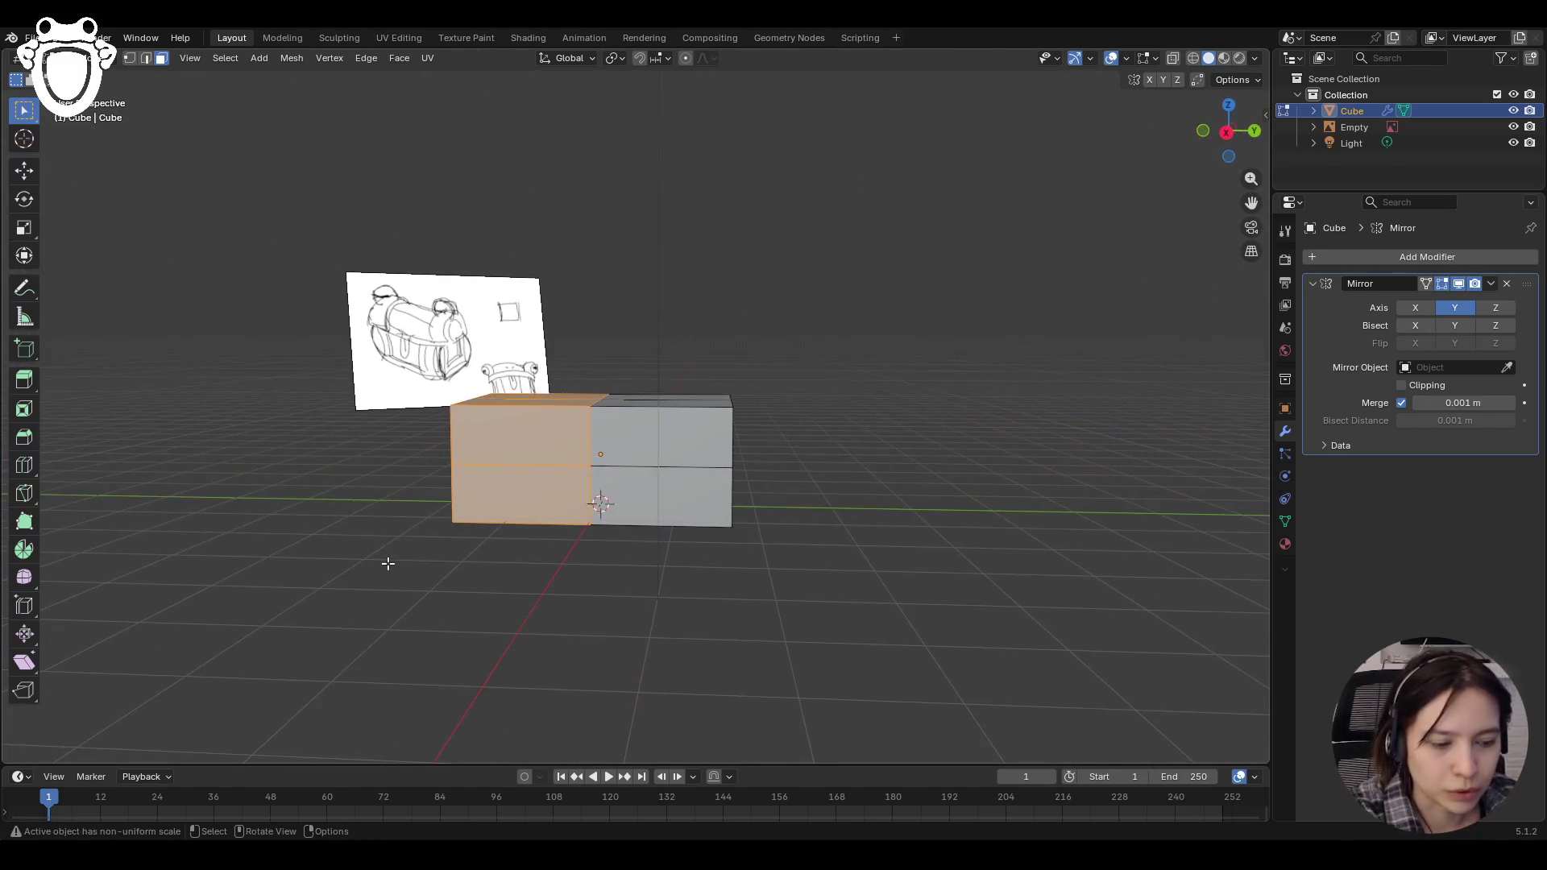
Step: Try deleting the left faces and dissolving their edges, undoing both
{"action": "key", "text": "x"}
{"action": "left_click", "coordinate": [369, 560]}
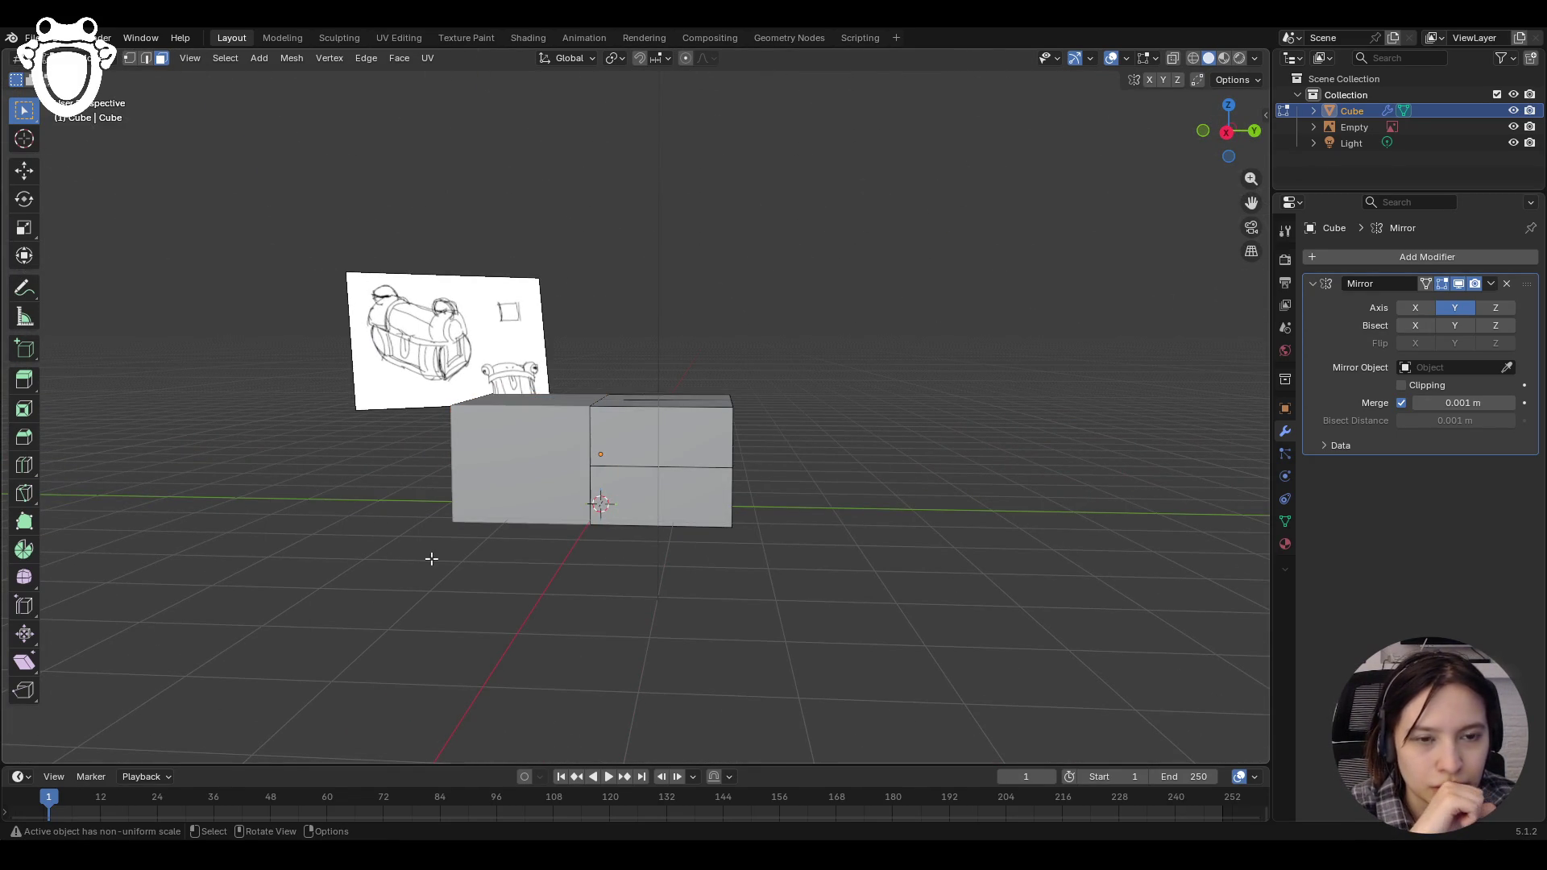
{"action": "key", "text": "ctrl+z"}
{"action": "key", "text": "x"}
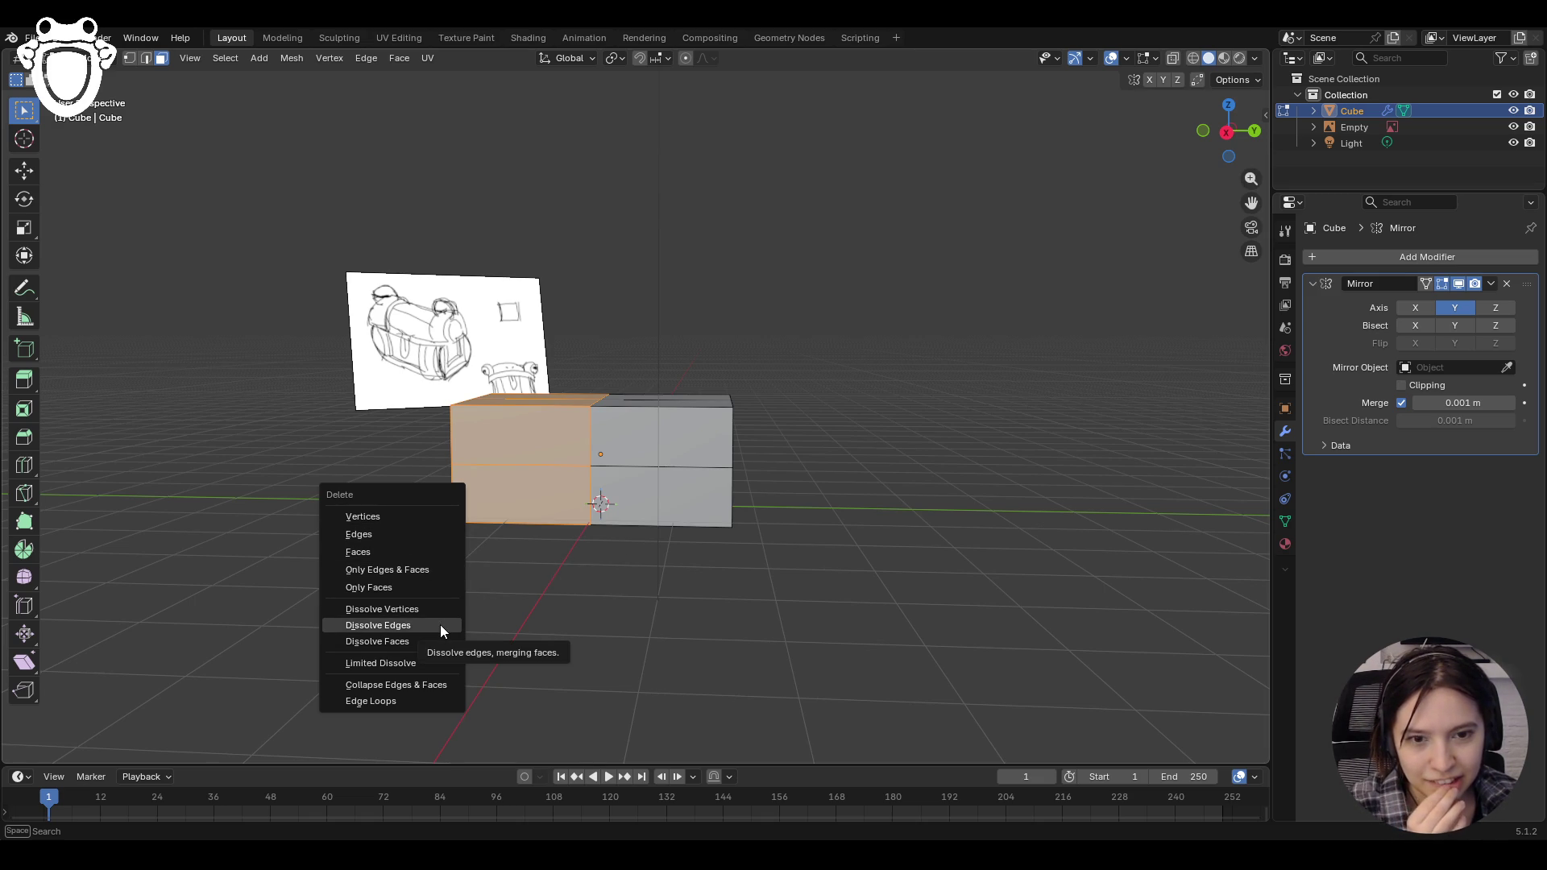
{"action": "left_click", "coordinate": [440, 625]}
{"action": "mouse_move", "coordinate": [432, 618]}
{"action": "middle_mouse_down"}
{"action": "mouse_move", "coordinate": [483, 597]}
{"action": "mouse_move", "coordinate": [573, 601]}
{"action": "mouse_move", "coordinate": [493, 602]}
{"action": "middle_mouse_up"}
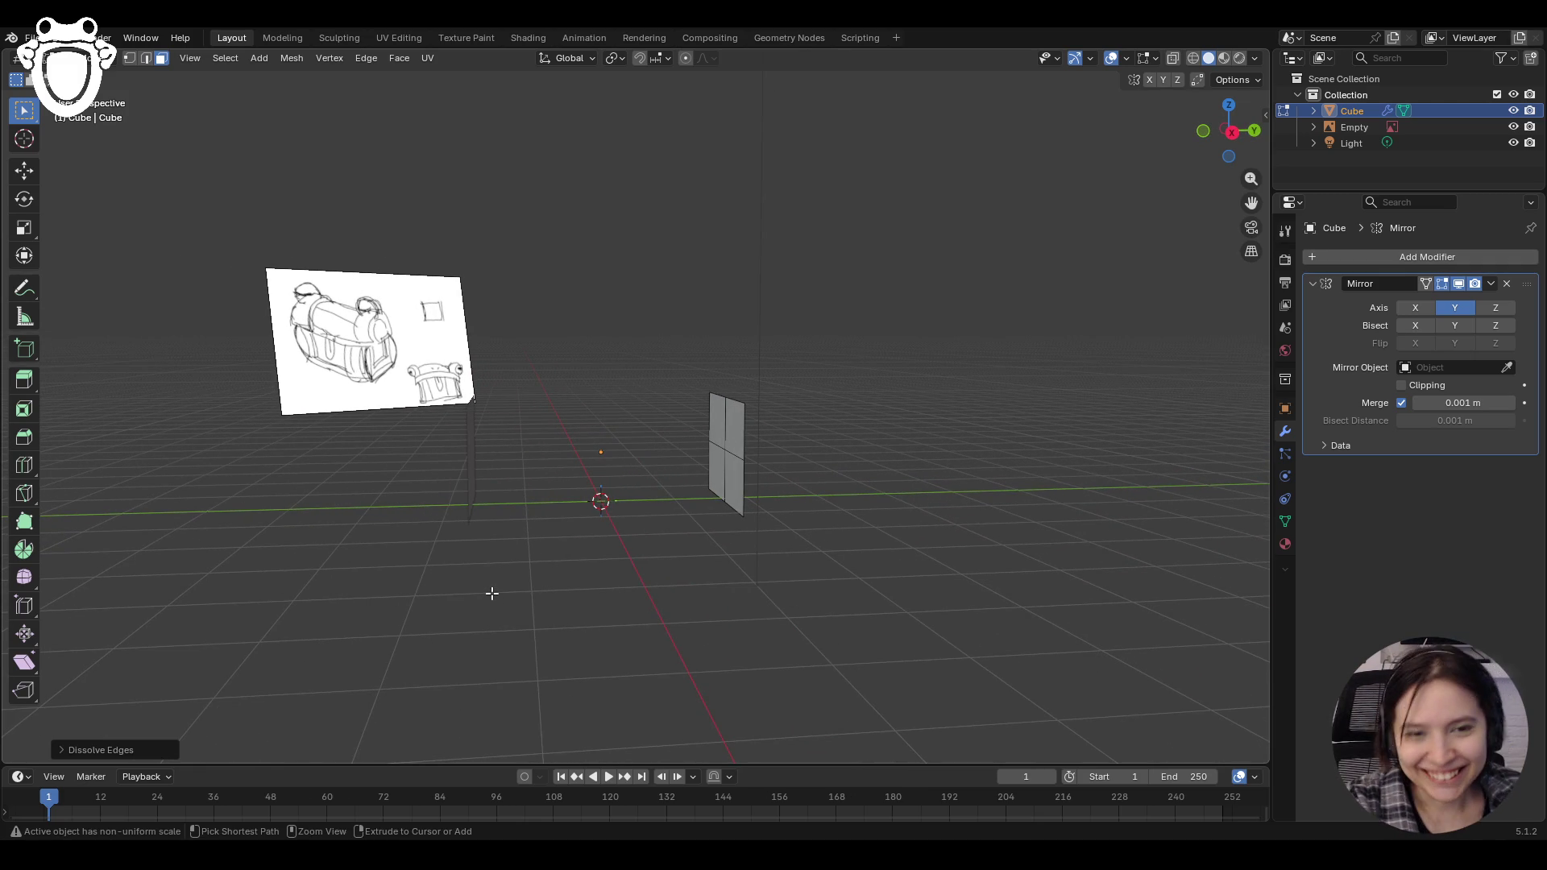
{"action": "key", "text": "ctrl+z"}
Step: Dissolve the selected faces into one and delete the box's left face
{"action": "key", "text": "x"}
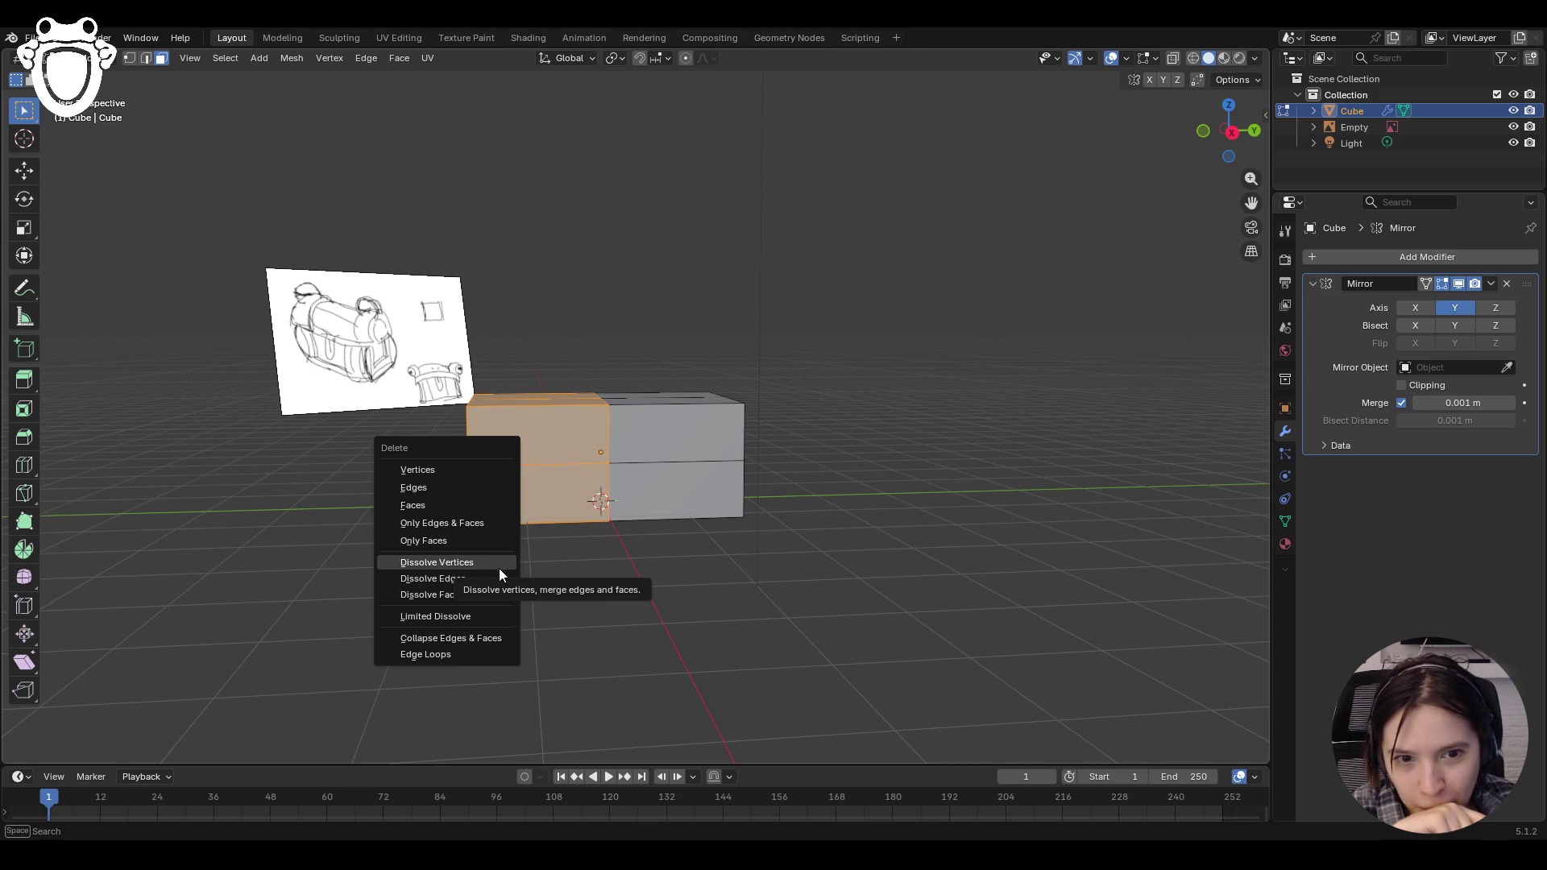
{"action": "left_click", "coordinate": [495, 594]}
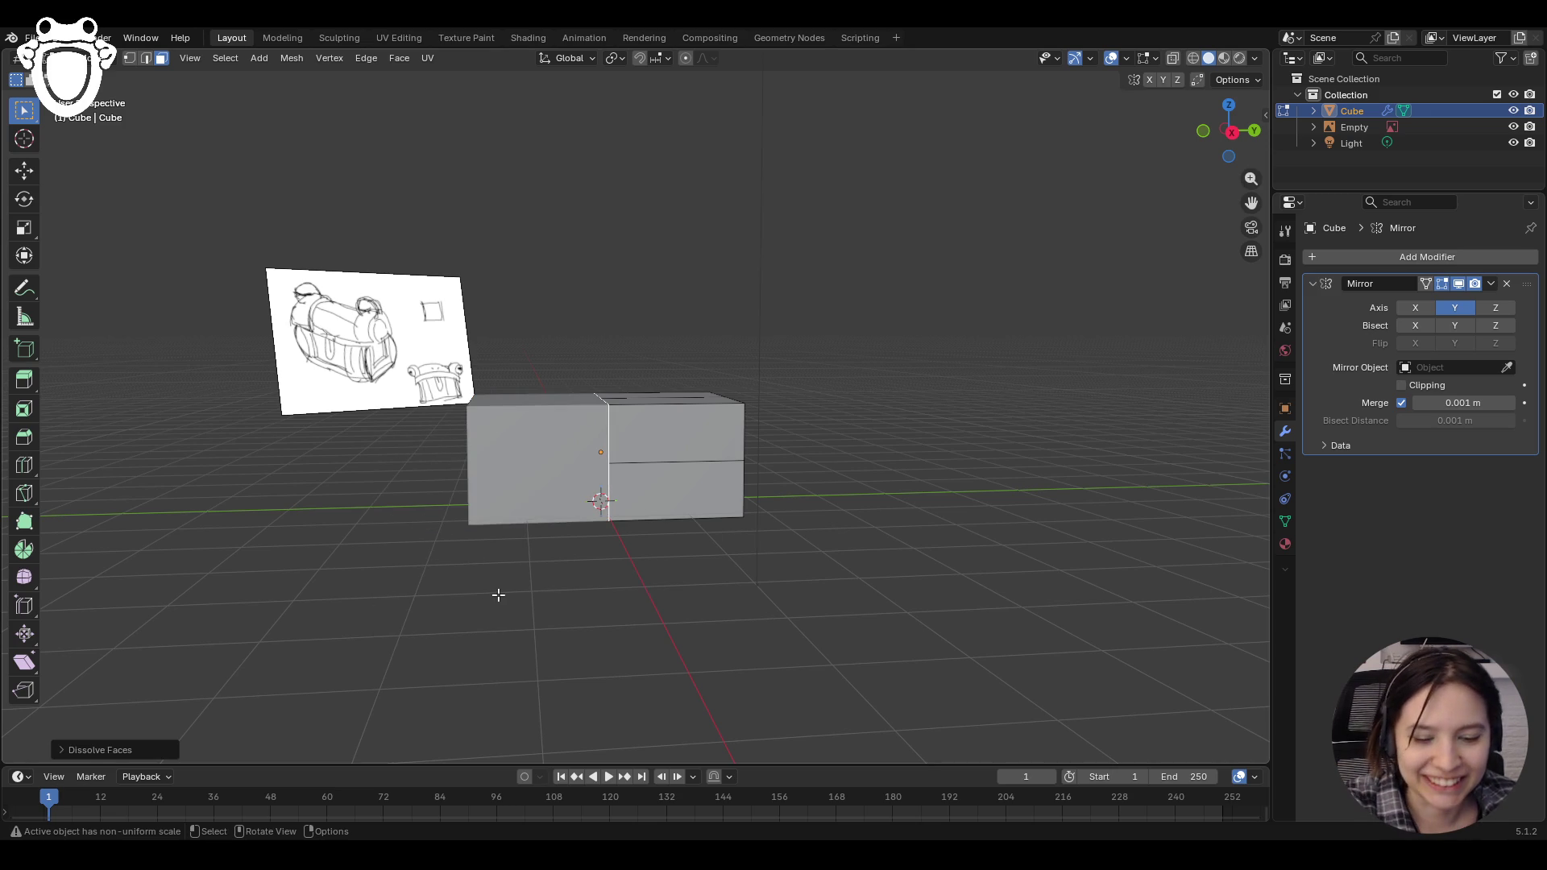
{"action": "left_click", "coordinate": [481, 483]}
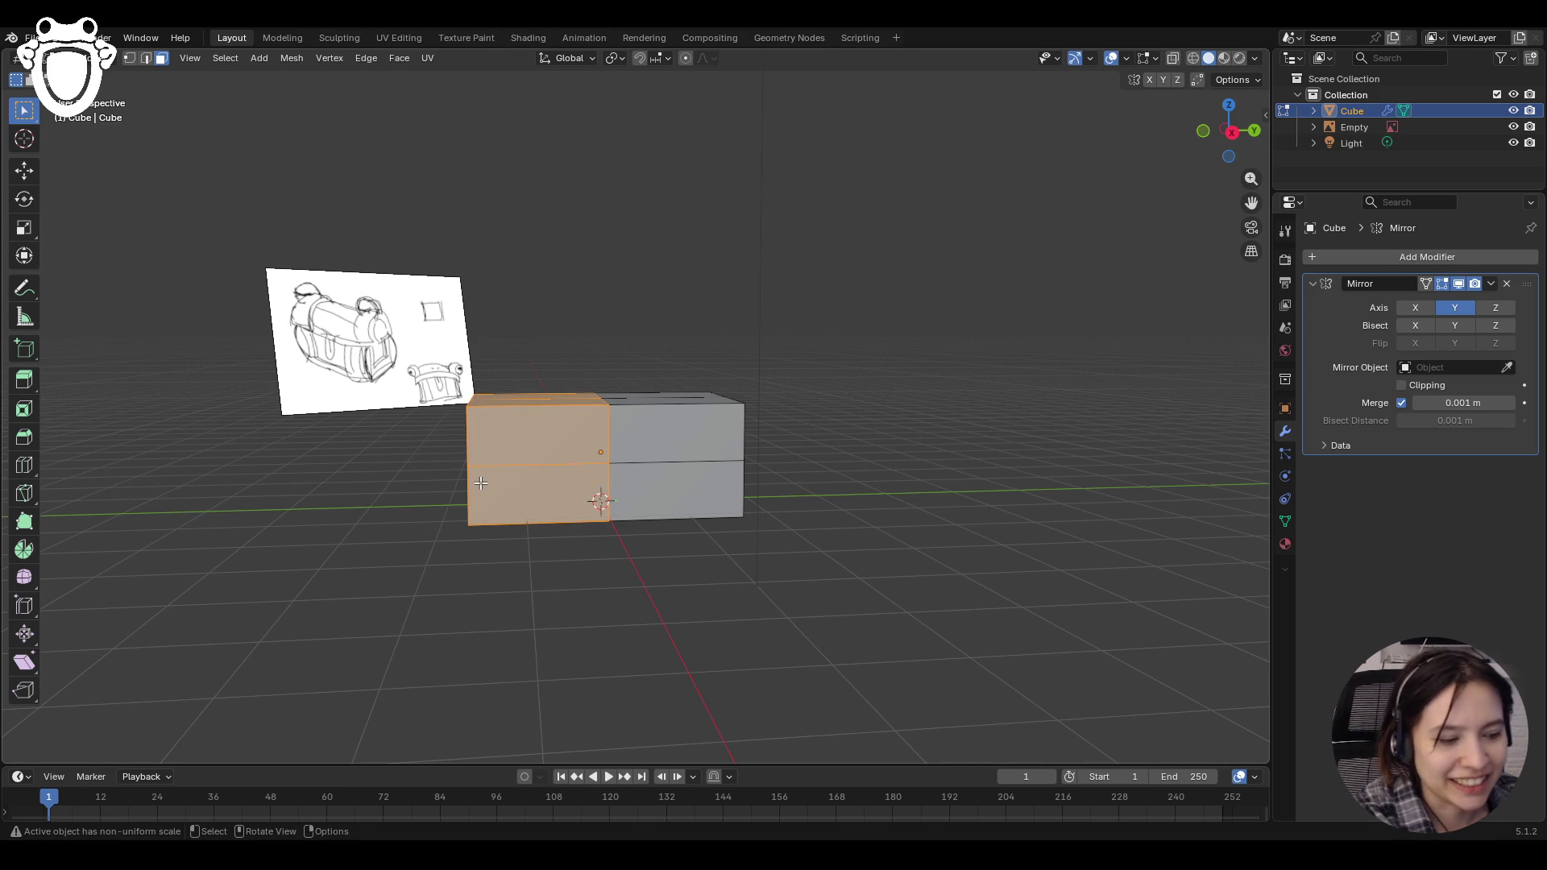
{"action": "key", "text": "x"}
{"action": "left_click", "coordinate": [466, 398]}
{"action": "mouse_move", "coordinate": [549, 491]}
{"action": "middle_mouse_down"}
{"action": "mouse_move", "coordinate": [573, 553]}
{"action": "mouse_move", "coordinate": [677, 518]}
{"action": "mouse_move", "coordinate": [558, 511]}
{"action": "middle_mouse_up"}
Step: Select all the box's faces in wireframe view and bring up the delete options
{"action": "key", "text": "a"}
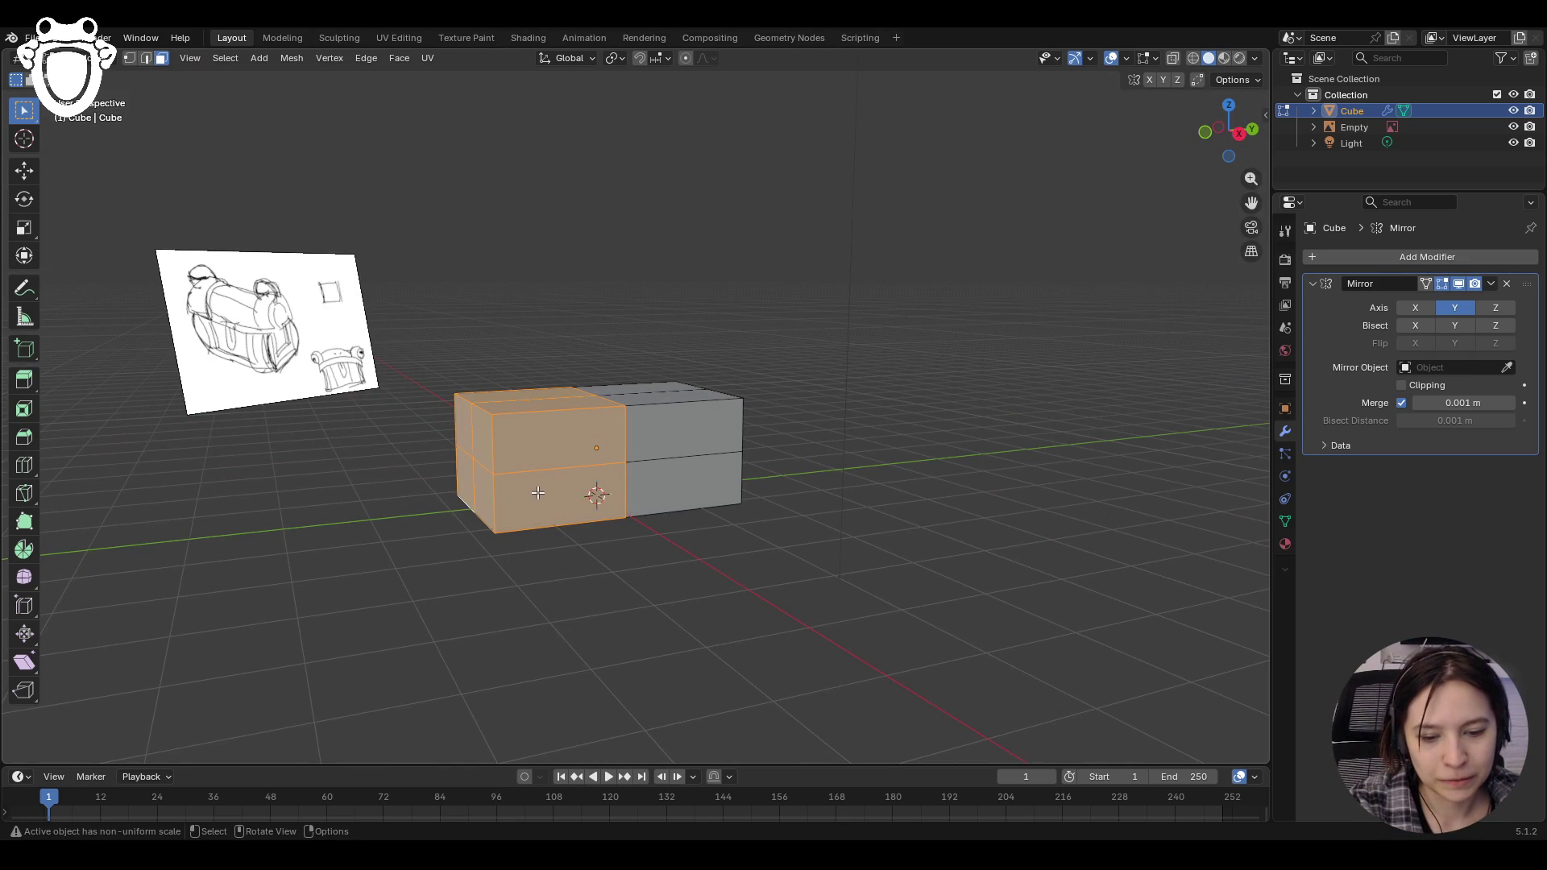
{"action": "key", "text": "shift+z"}
{"action": "mouse_move", "coordinate": [426, 380]}
{"action": "middle_mouse_down"}
{"action": "mouse_move", "coordinate": [509, 356]}
{"action": "mouse_move", "coordinate": [432, 382]}
{"action": "mouse_move", "coordinate": [513, 463]}
{"action": "mouse_move", "coordinate": [421, 372]}
{"action": "middle_mouse_up"}
{"action": "left_click_drag", "start_coordinate": [419, 440], "coordinate": [558, 593]}
{"action": "key", "text": "x"}
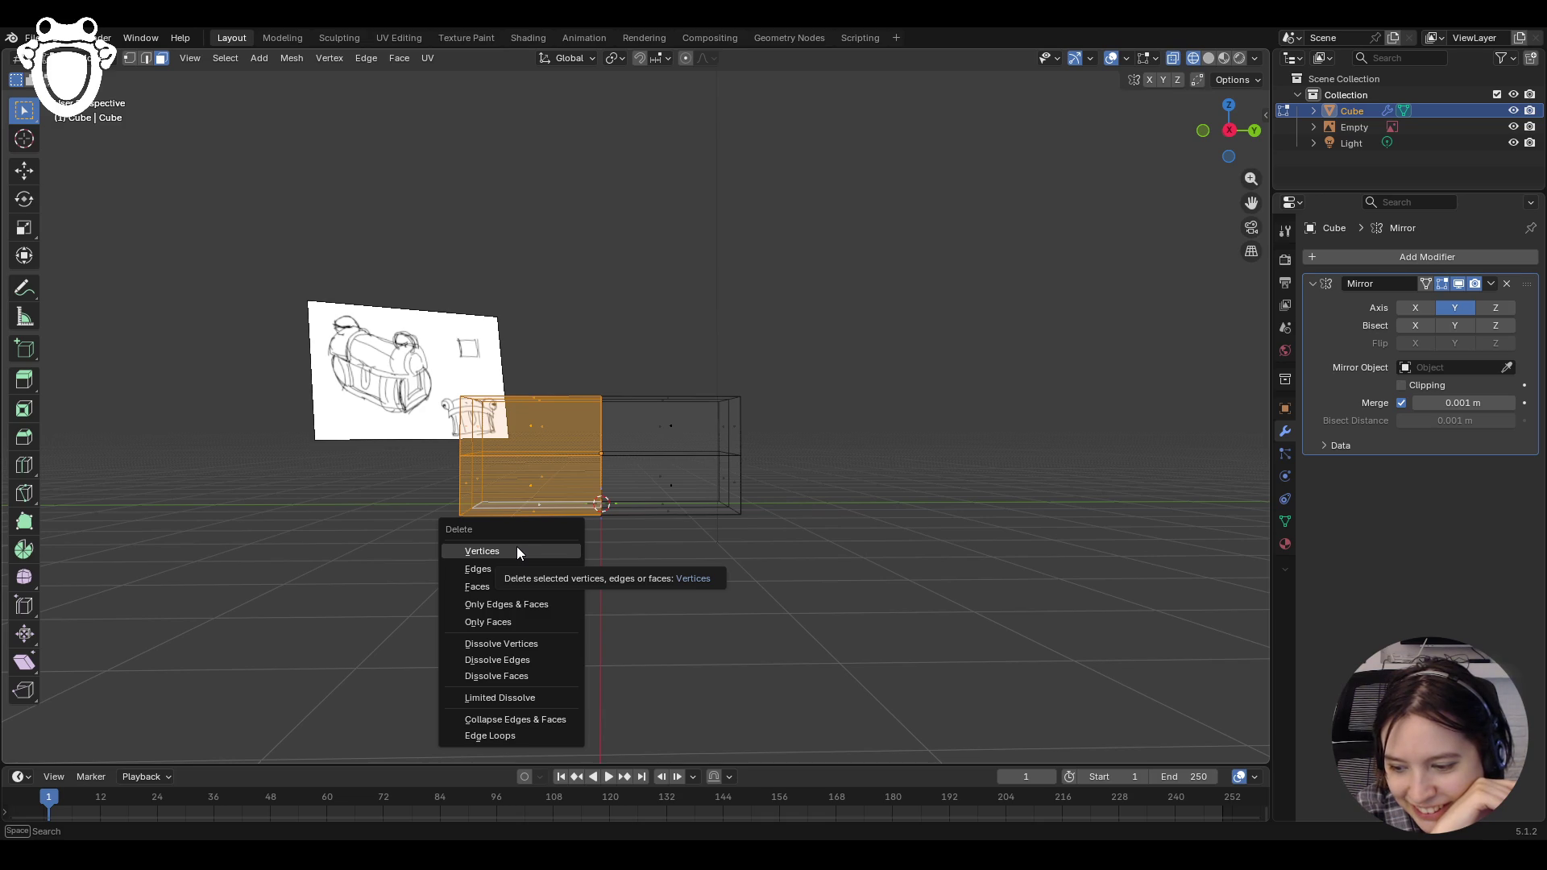
Step: Enable the Mirror modifier's Y axis and delete the selected left-half faces
{"action": "mouse_move", "coordinate": [943, 399]}
{"action": "middle_mouse_down"}
{"action": "mouse_move", "coordinate": [922, 391]}
{"action": "mouse_move", "coordinate": [1434, 292]}
{"action": "middle_mouse_up"}
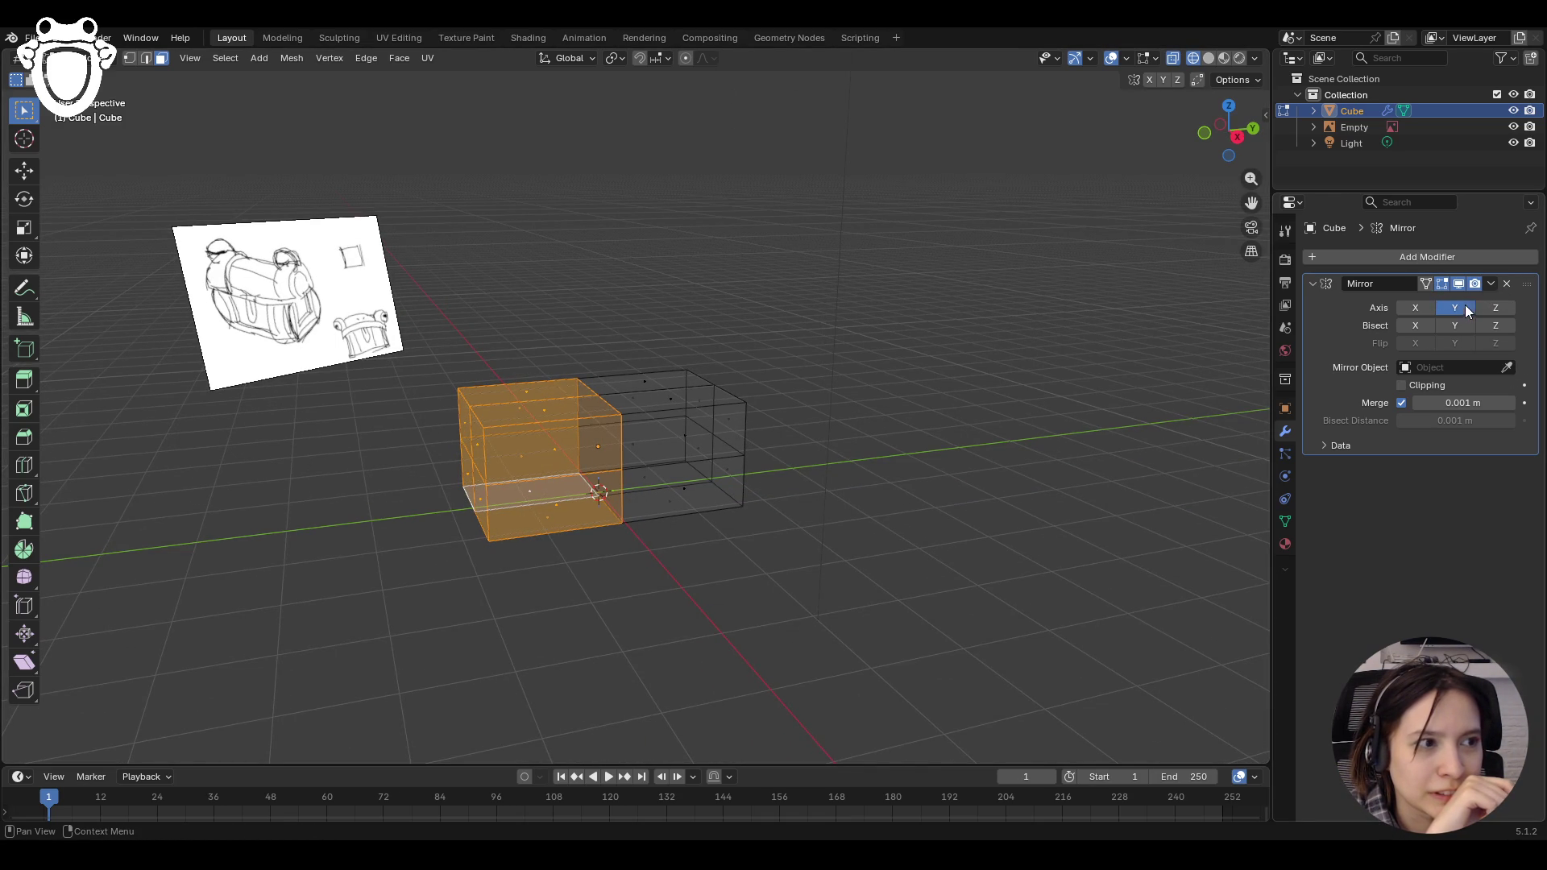
{"action": "left_click", "coordinate": [1465, 306]}
{"action": "mouse_move", "coordinate": [677, 447]}
{"action": "middle_mouse_down"}
{"action": "mouse_move", "coordinate": [691, 442]}
{"action": "mouse_move", "coordinate": [543, 411]}
{"action": "middle_mouse_up"}
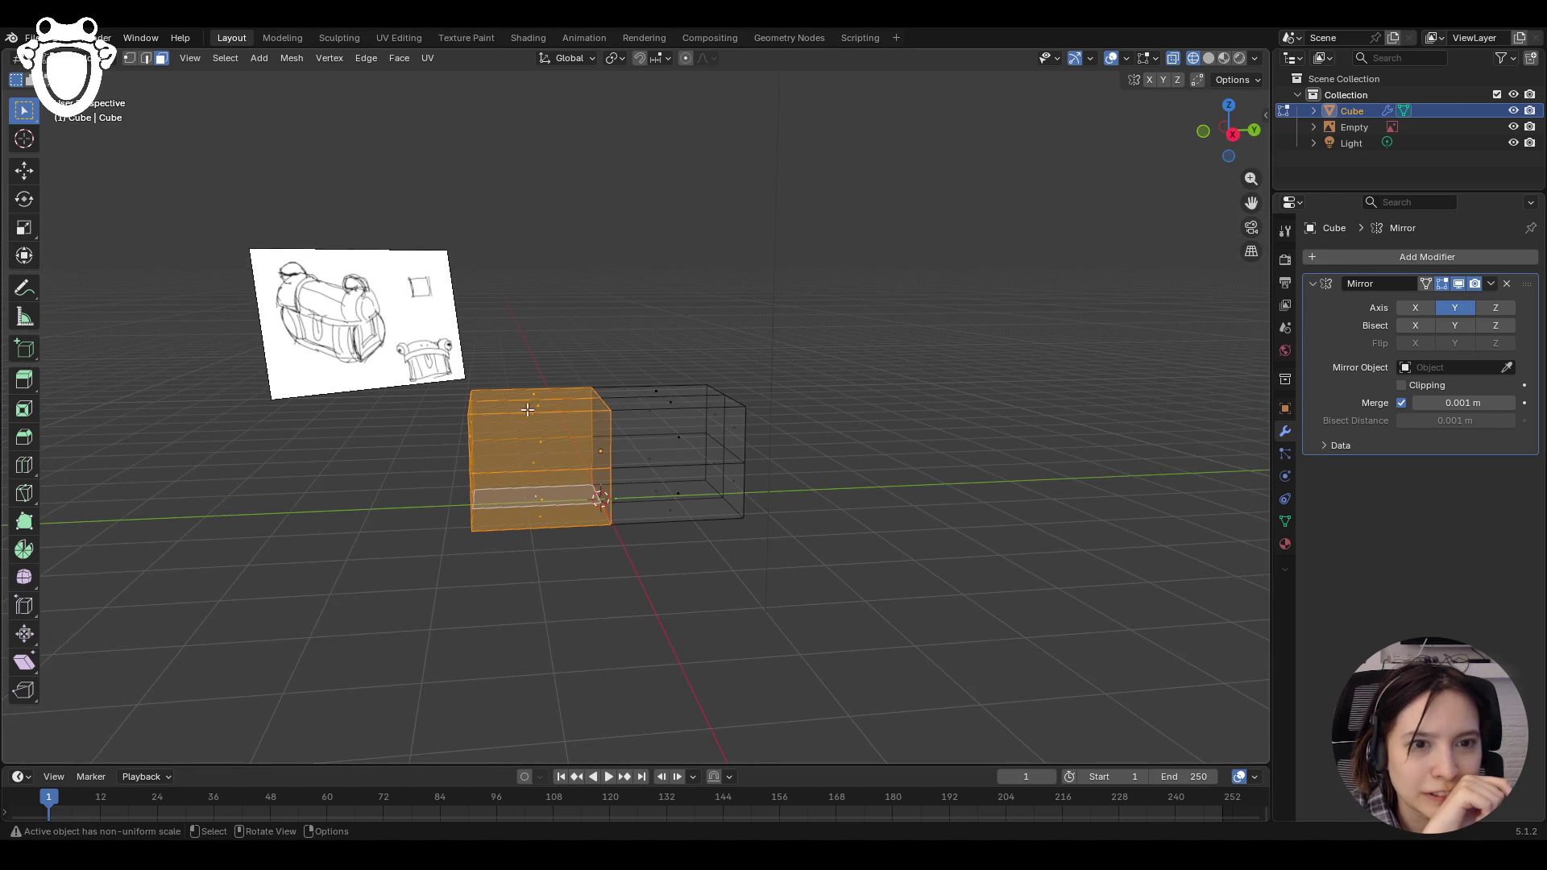
{"action": "key", "text": "x"}
{"action": "left_click", "coordinate": [524, 409]}
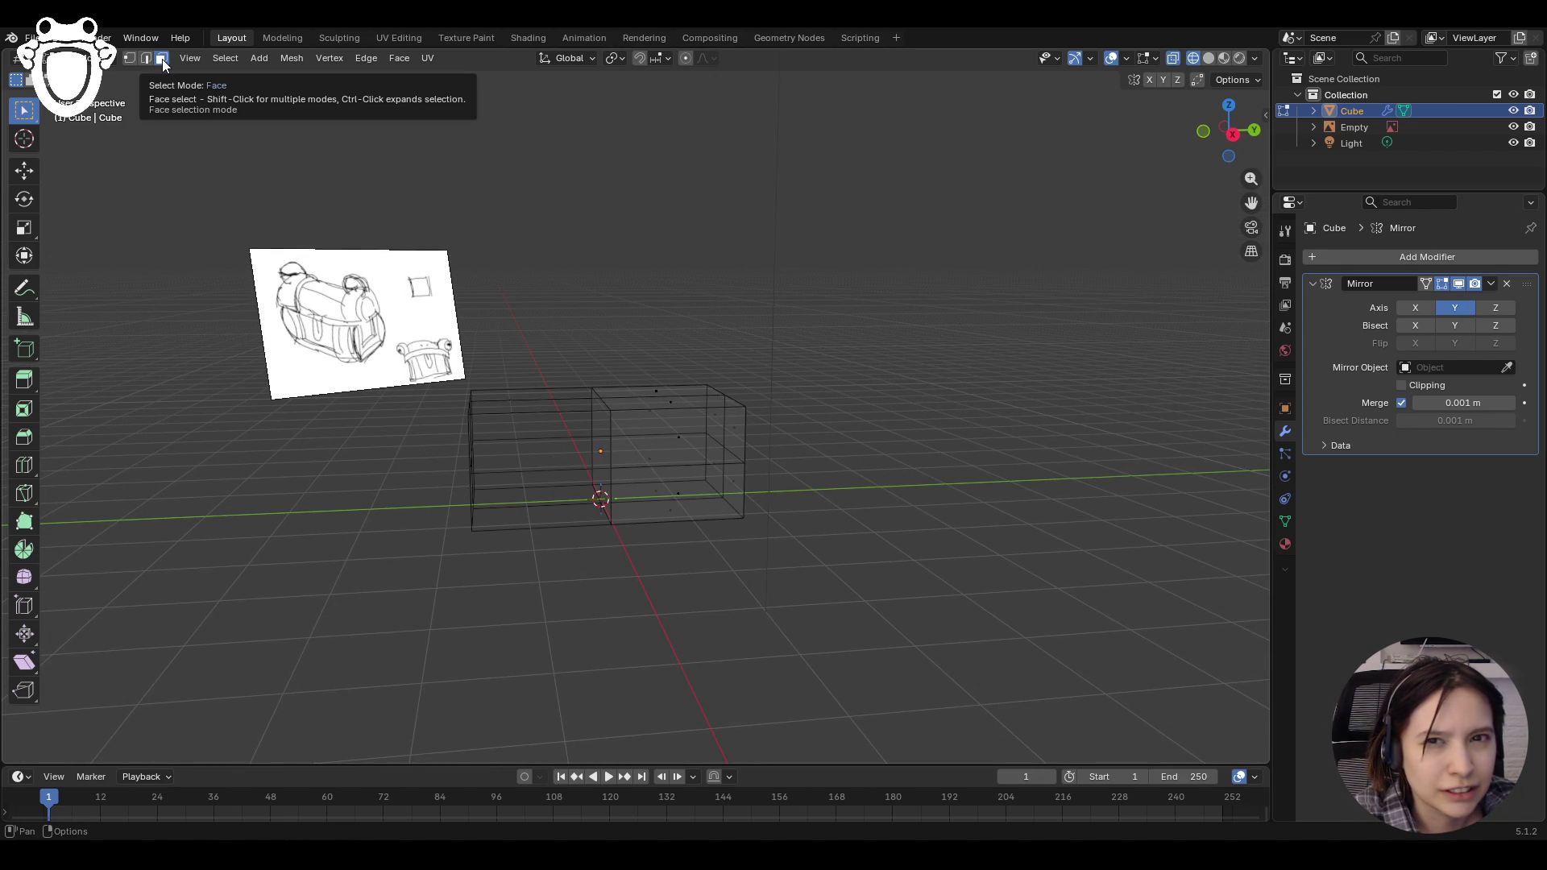
Step: Return to solid shading and add a loop cut through the right half
{"action": "key", "text": "shift+z"}
{"action": "middle_click_drag", "start_coordinate": [666, 342], "coordinate": [641, 364]}
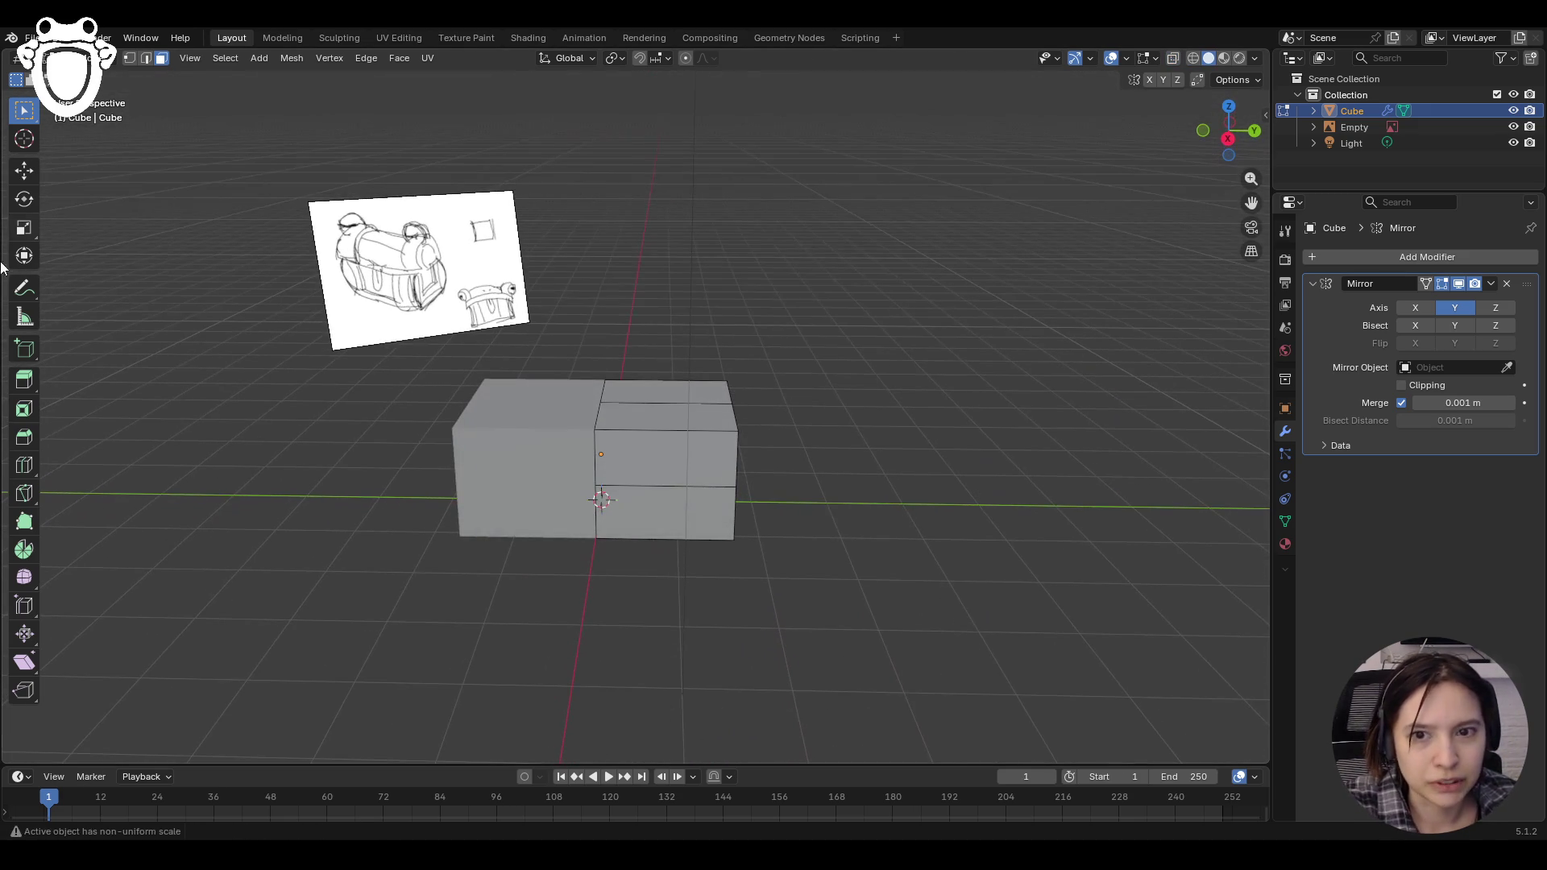
{"action": "left_click", "coordinate": [25, 465]}
{"action": "left_click", "coordinate": [665, 484]}
{"action": "key", "text": "3"}
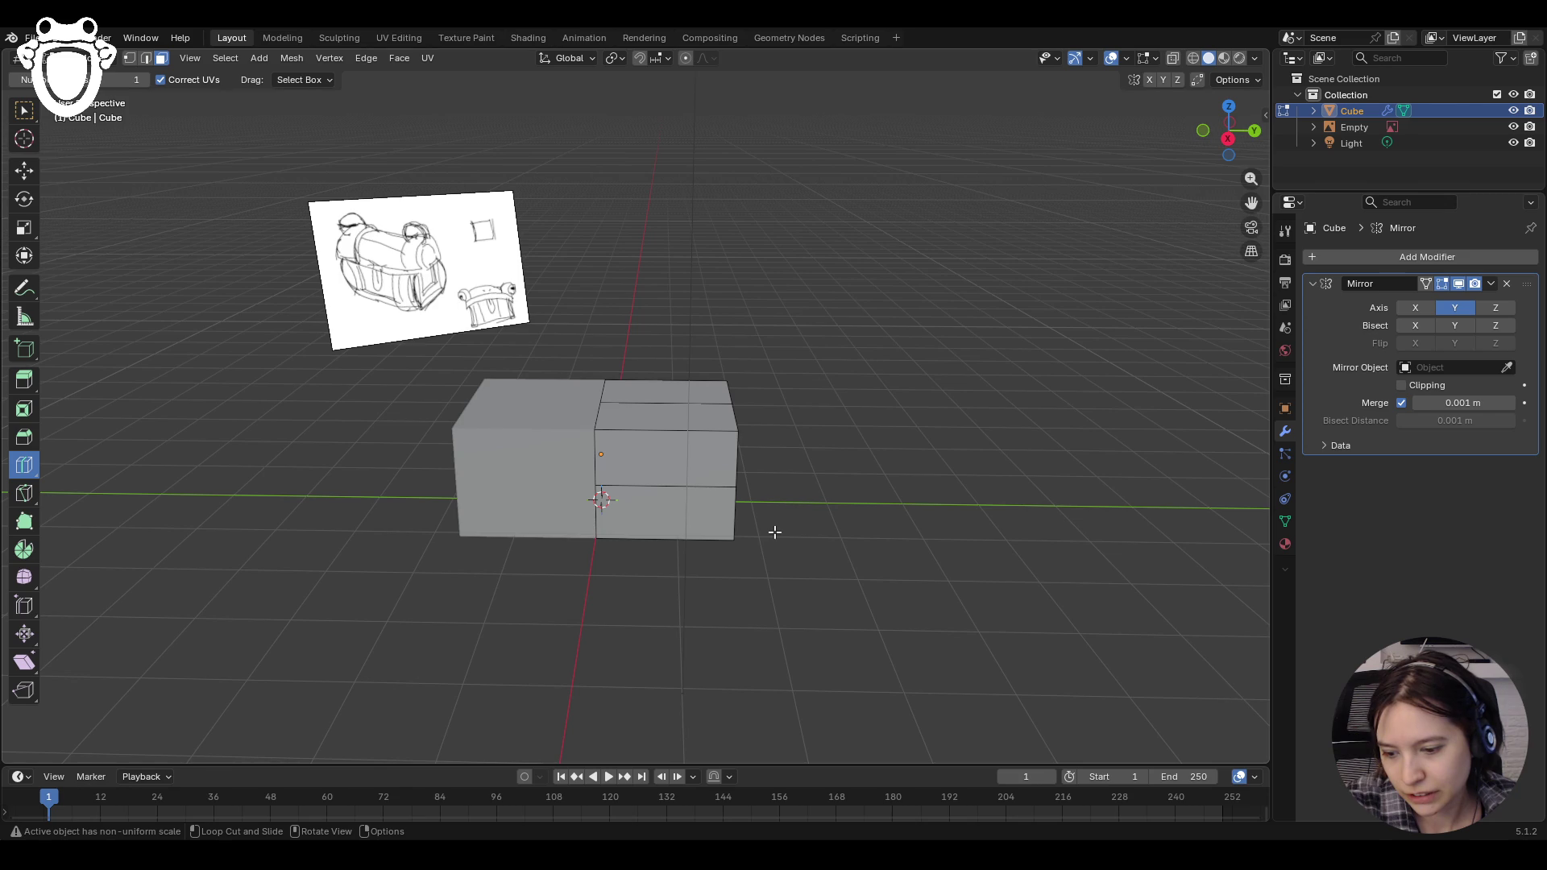
Step: Slide the new loop toward the right end, then try a bevel and undo it
{"action": "left_click_drag", "start_coordinate": [668, 480], "coordinate": [702, 478]}
{"action": "mouse_move", "coordinate": [702, 478]}
{"action": "middle_mouse_down"}
{"action": "mouse_move", "coordinate": [826, 478]}
{"action": "mouse_move", "coordinate": [784, 470]}
{"action": "mouse_move", "coordinate": [805, 459]}
{"action": "mouse_move", "coordinate": [748, 457]}
{"action": "mouse_move", "coordinate": [349, 483]}
{"action": "mouse_move", "coordinate": [304, 418]}
{"action": "middle_mouse_up"}
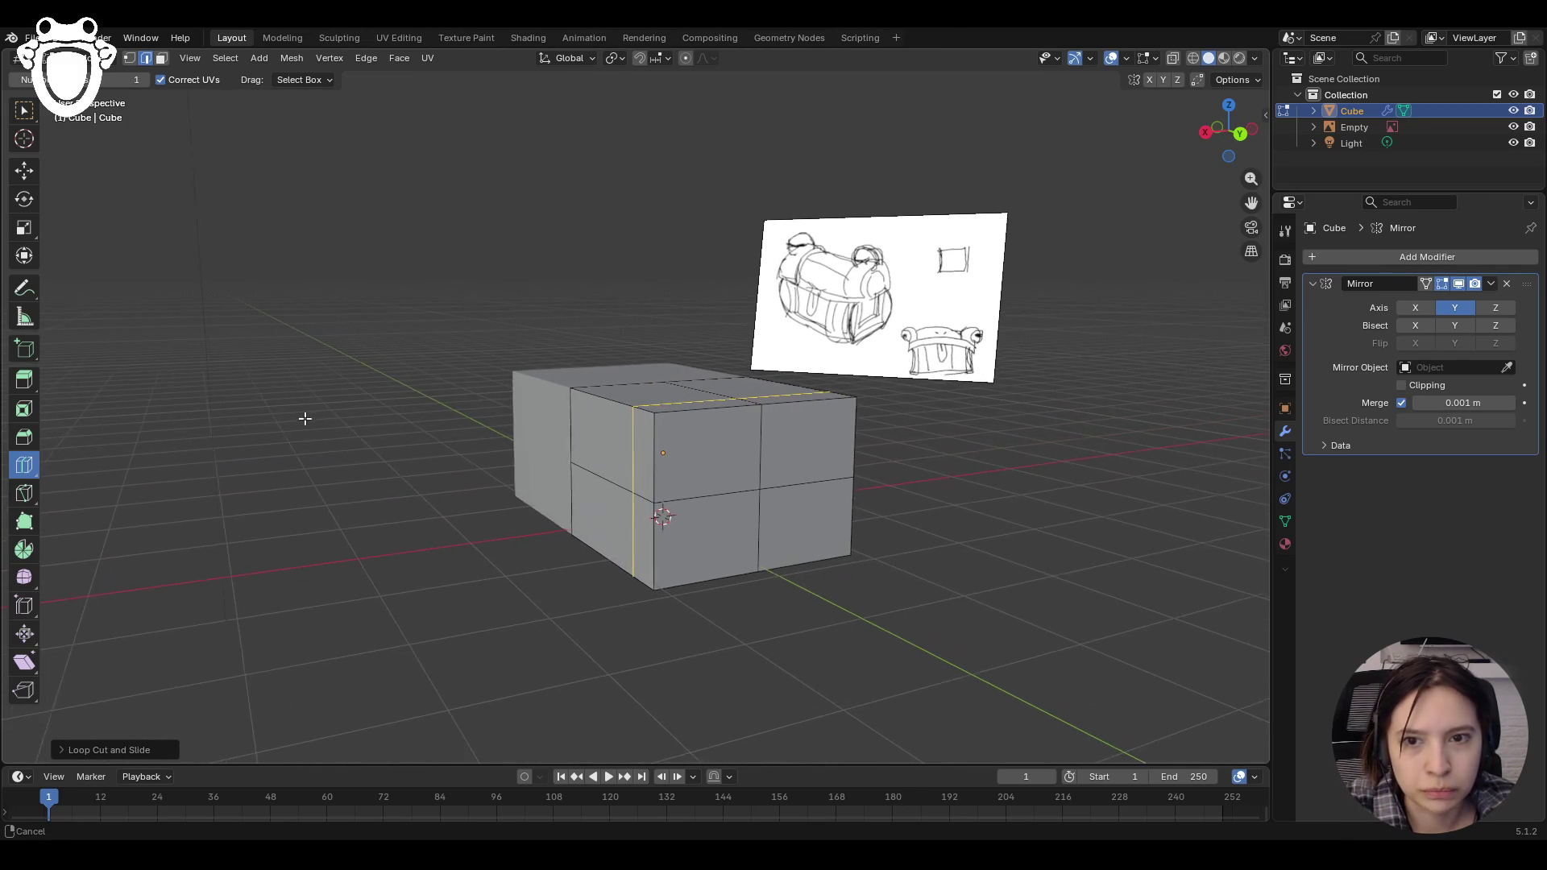
{"action": "left_click", "coordinate": [24, 436]}
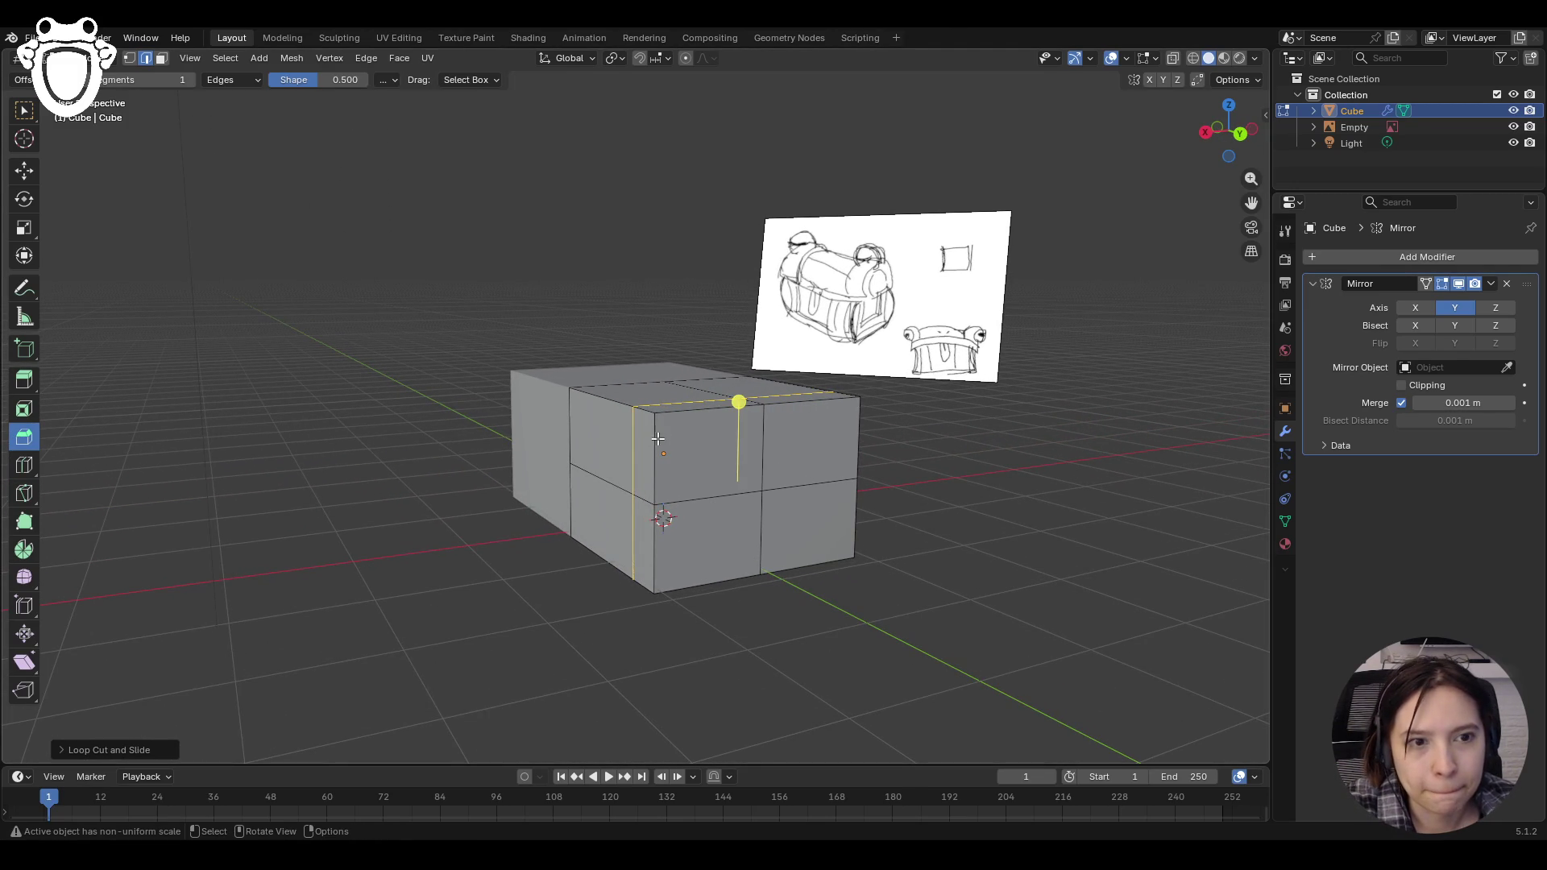
{"action": "left_click", "coordinate": [161, 58]}
{"action": "left_click_drag", "start_coordinate": [567, 508], "coordinate": [506, 505]}
{"action": "mouse_move", "coordinate": [564, 531]}
{"action": "middle_mouse_down"}
{"action": "mouse_move", "coordinate": [796, 576]}
{"action": "mouse_move", "coordinate": [757, 606]}
{"action": "mouse_move", "coordinate": [833, 575]}
{"action": "mouse_move", "coordinate": [786, 575]}
{"action": "middle_mouse_up"}
{"action": "key", "text": "ctrl+z"}
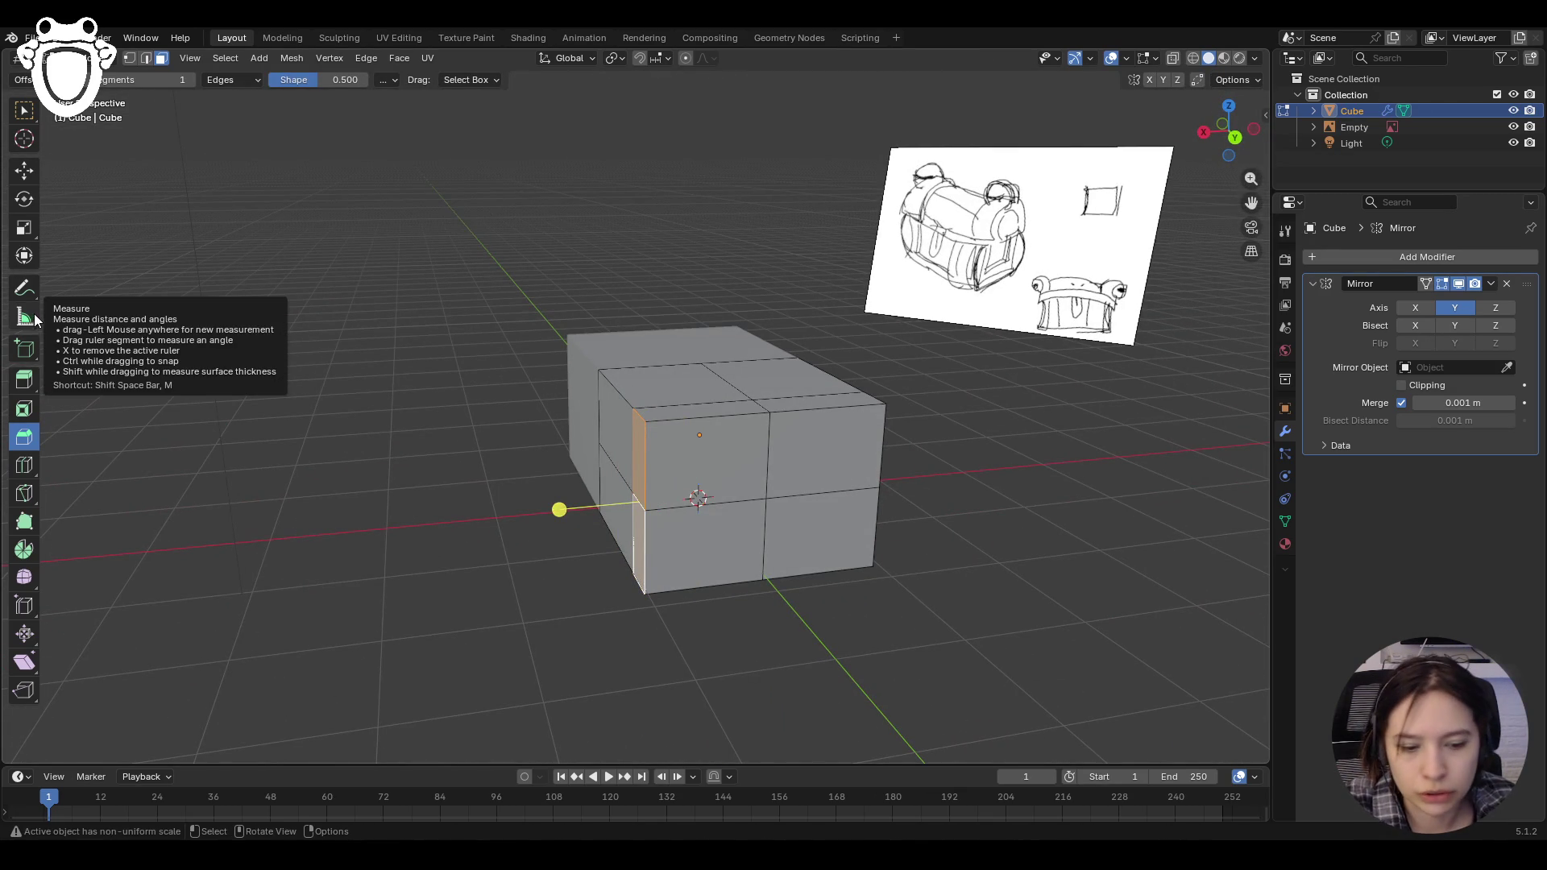
Step: Move the selected edge strip, then add a vertical loop cut near the right end
{"action": "key", "text": "g"}
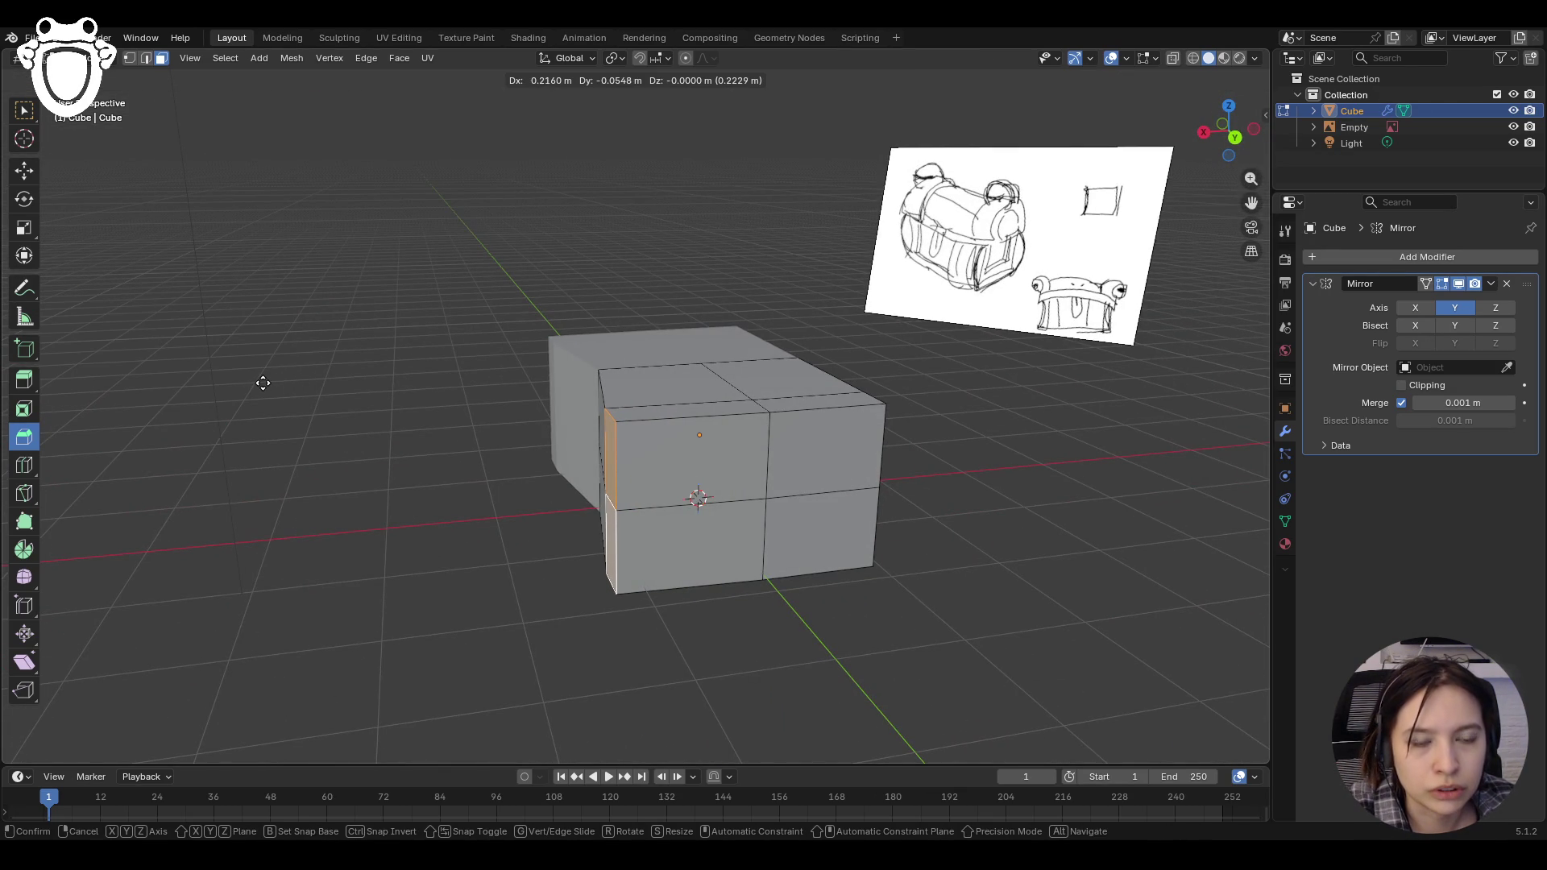
{"action": "left_click", "coordinate": [262, 383]}
{"action": "middle_click_drag", "start_coordinate": [253, 436], "coordinate": [72, 403]}
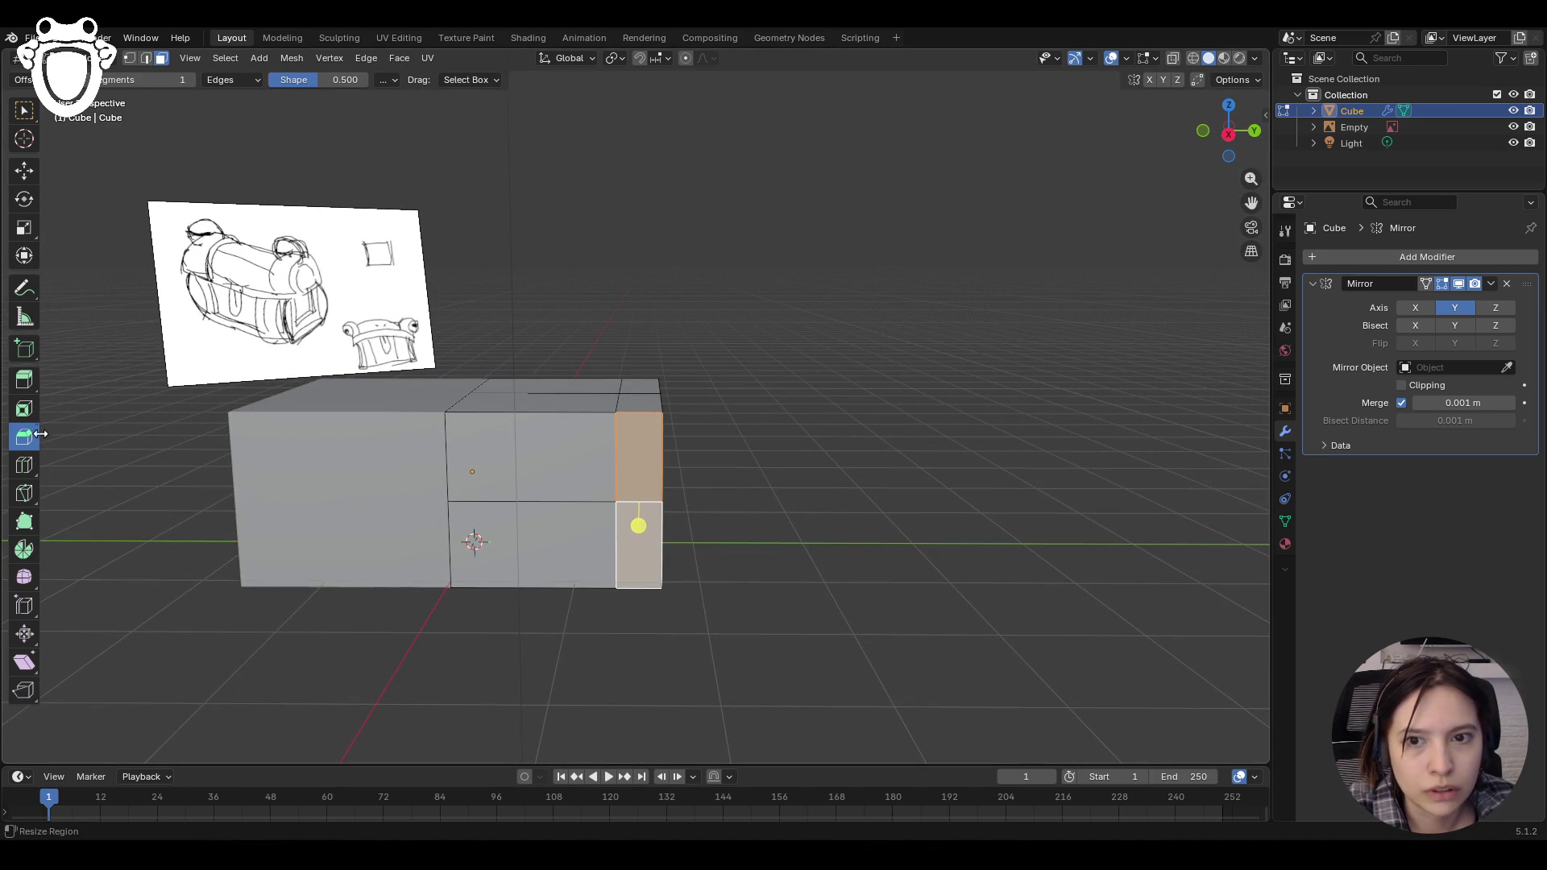
{"action": "left_click", "coordinate": [26, 466]}
{"action": "left_click_drag", "start_coordinate": [564, 496], "coordinate": [641, 489]}
{"action": "middle_click_drag", "start_coordinate": [641, 489], "coordinate": [746, 493]}
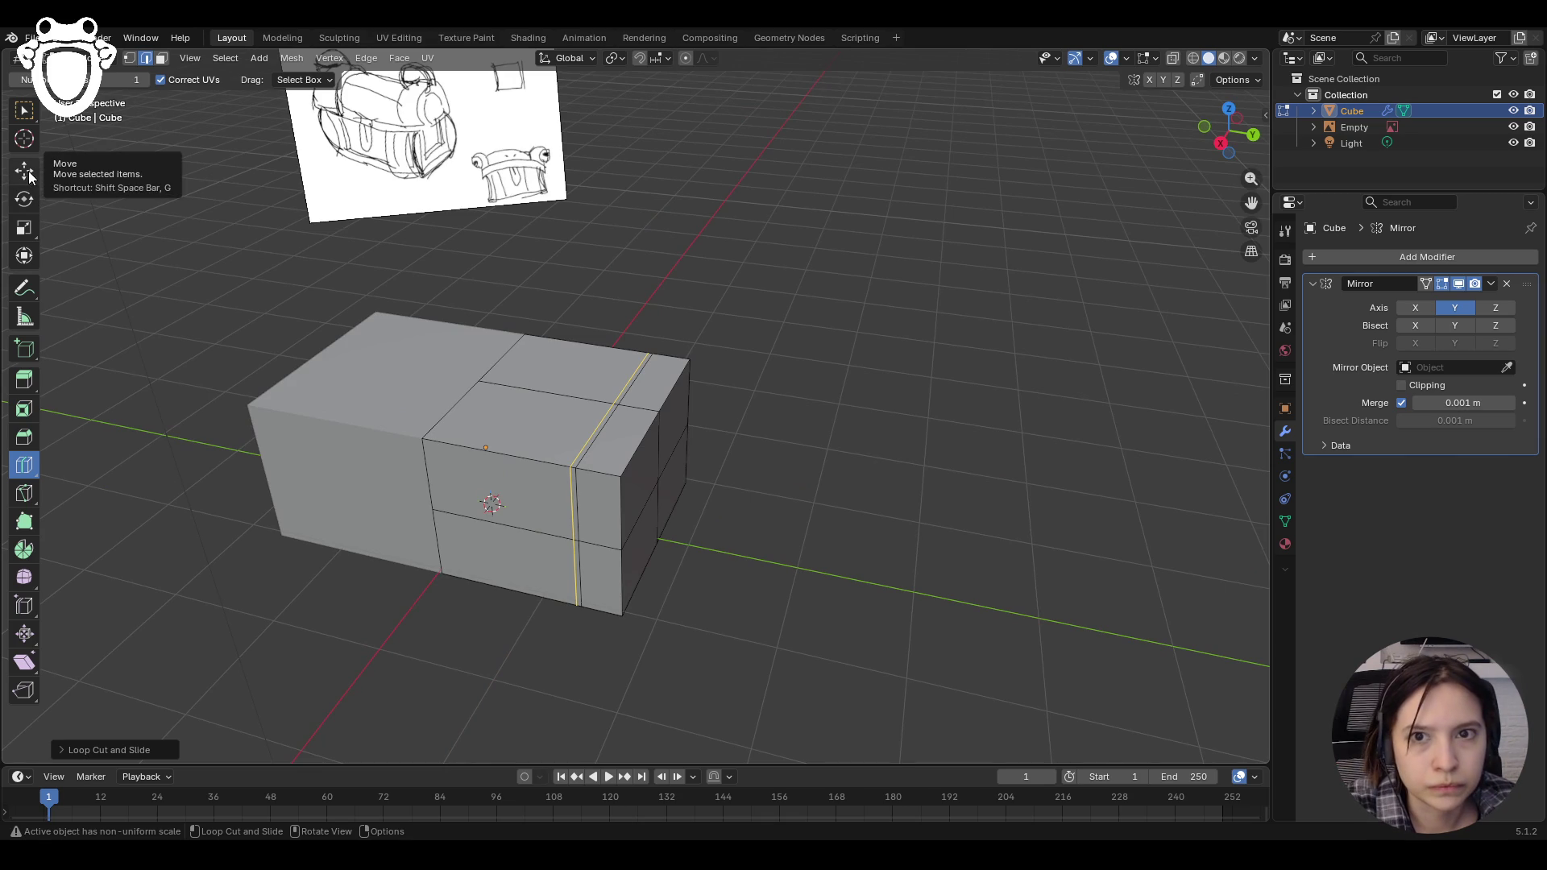
{"action": "left_click", "coordinate": [24, 110]}
Step: Select a vertical edge loop and slide it along X
{"action": "left_click", "coordinate": [578, 490]}
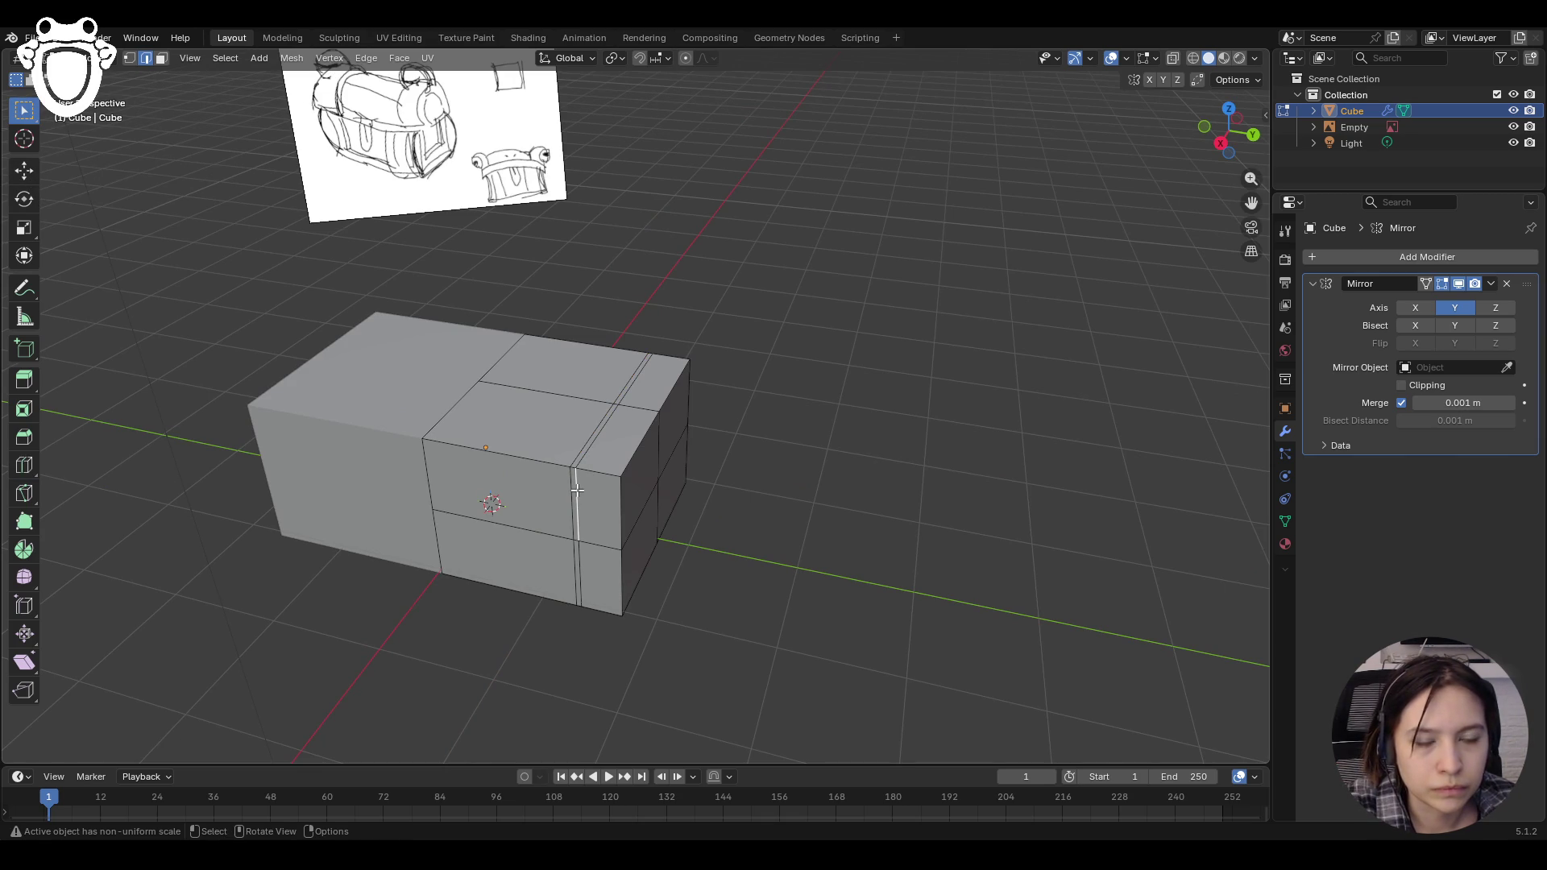
{"action": "left_click", "coordinate": [578, 490], "text": "alt"}
{"action": "middle_click_drag", "start_coordinate": [578, 489], "coordinate": [113, 470]}
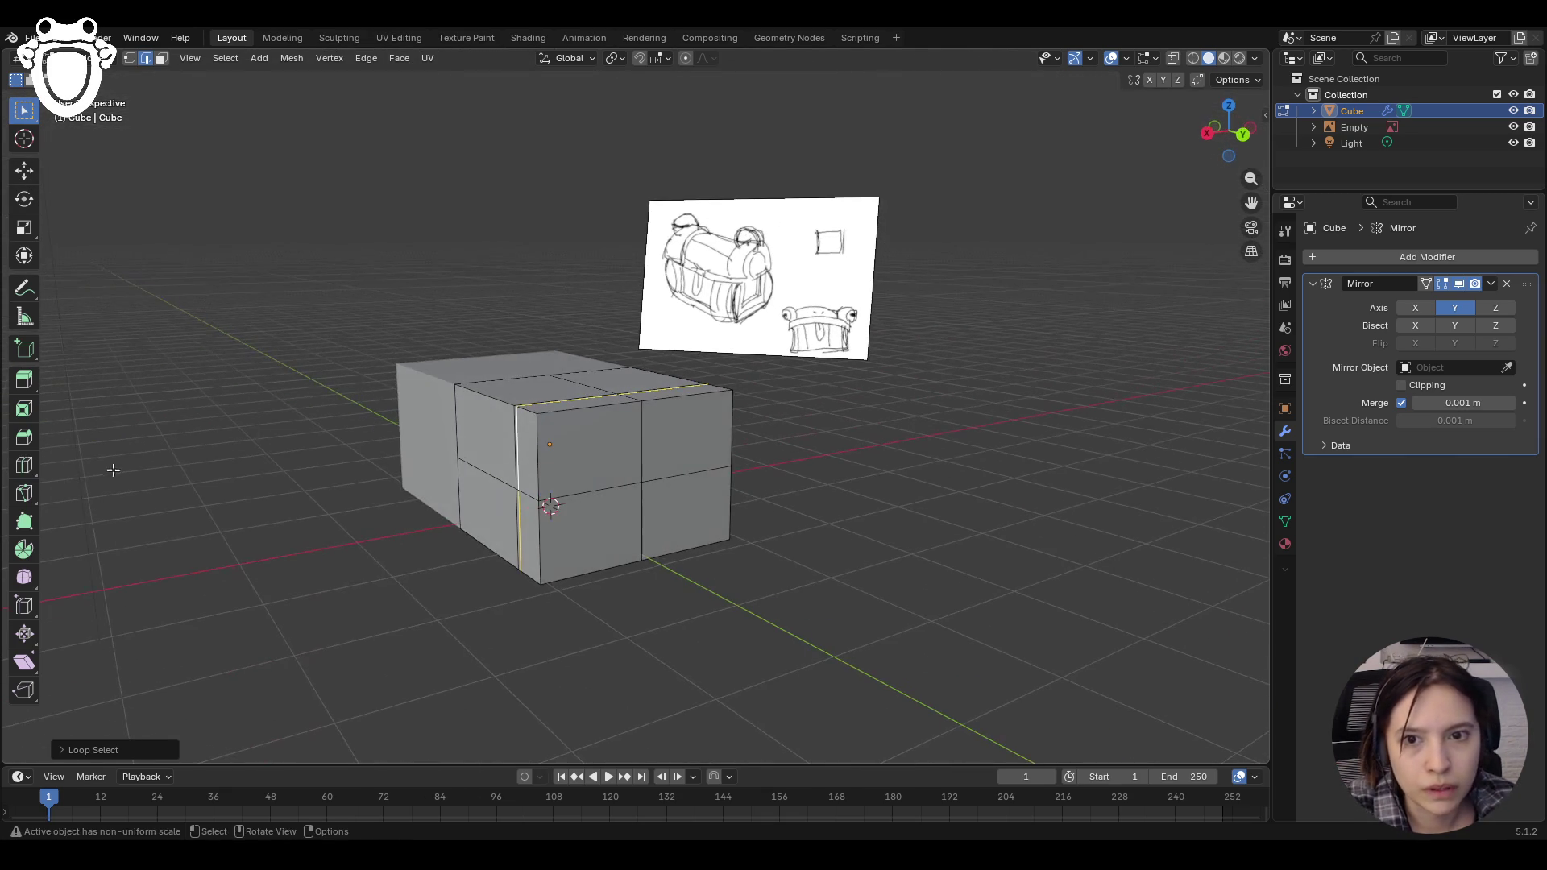
{"action": "left_click", "coordinate": [519, 442]}
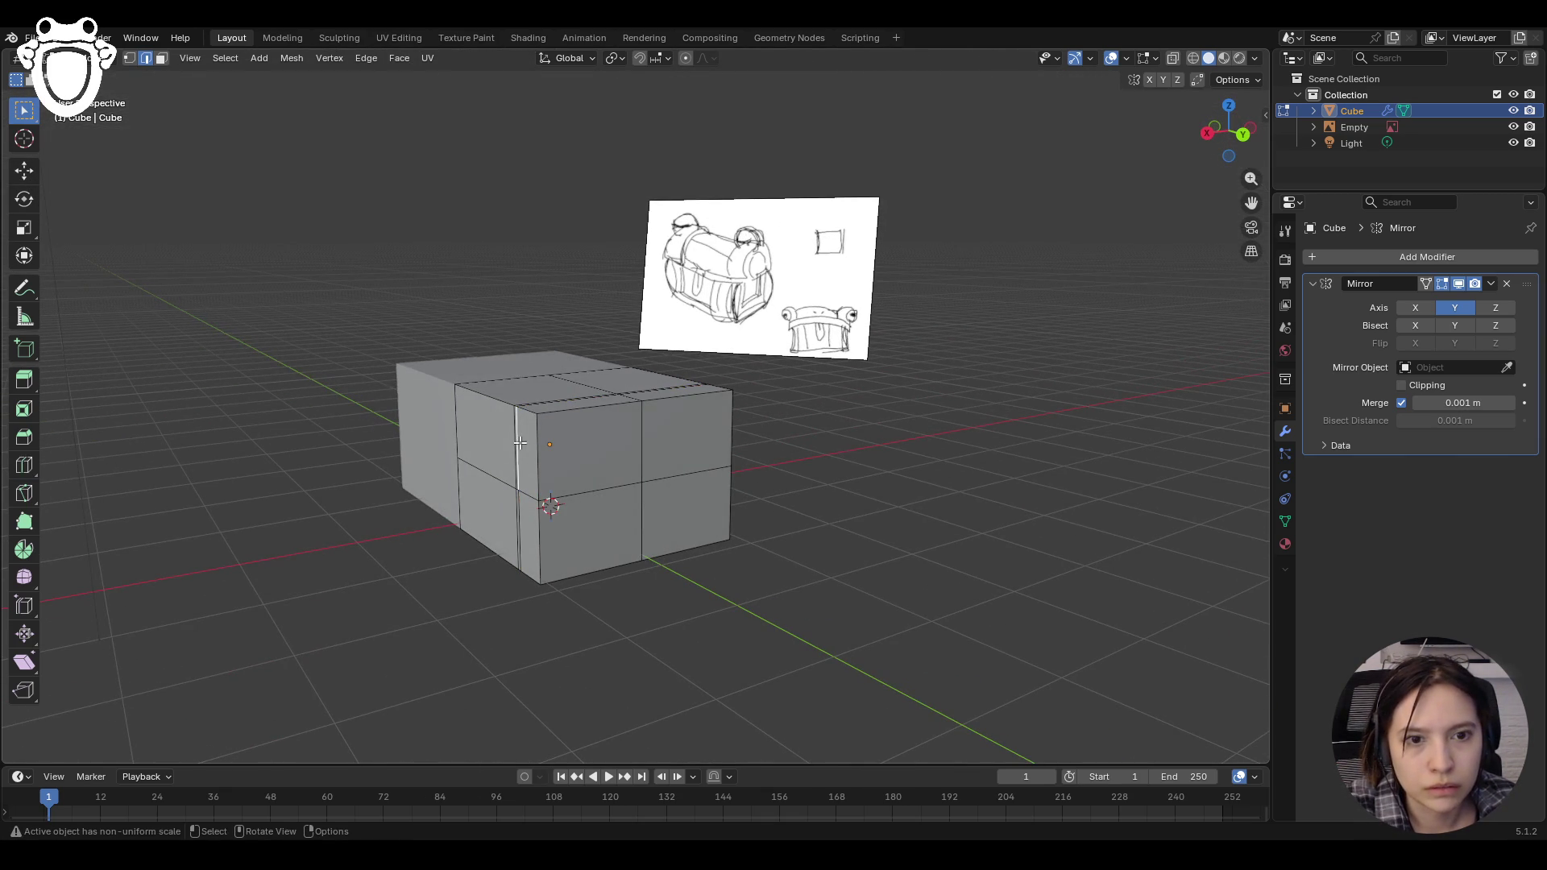
{"action": "left_click", "coordinate": [520, 535], "text": "alt"}
{"action": "left_click", "coordinate": [24, 170]}
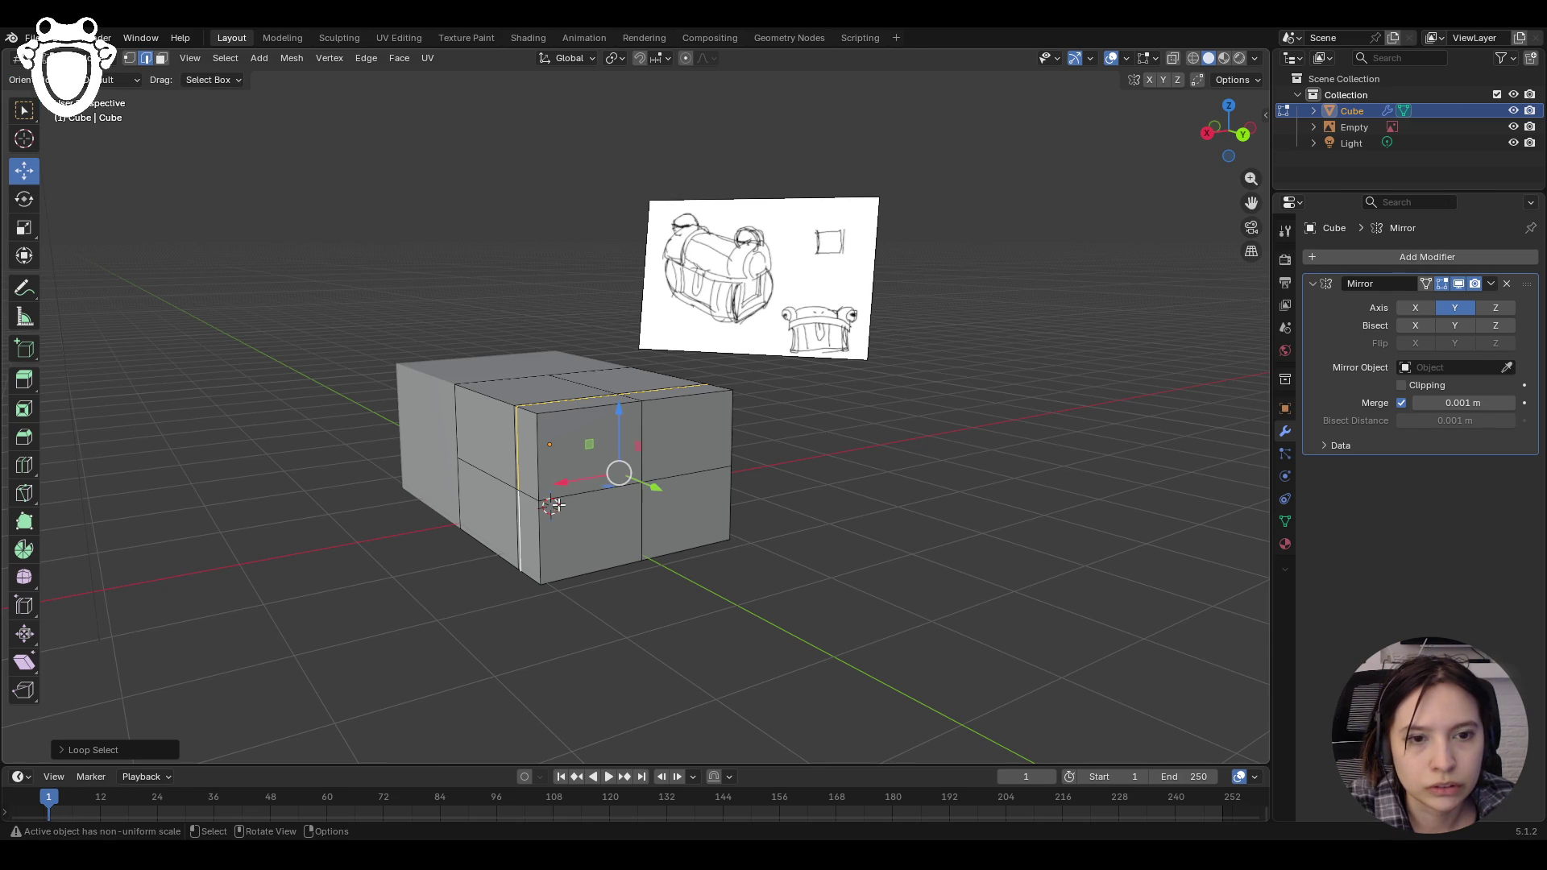
{"action": "left_click_drag", "start_coordinate": [565, 481], "coordinate": [569, 481]}
{"action": "mouse_move", "coordinate": [569, 481]}
{"action": "middle_mouse_down"}
{"action": "mouse_move", "coordinate": [532, 484]}
{"action": "mouse_move", "coordinate": [558, 481]}
{"action": "mouse_move", "coordinate": [577, 508]}
{"action": "mouse_move", "coordinate": [519, 528]}
{"action": "middle_mouse_up"}
Step: Select another vertical edge loop and move it further left along X
{"action": "left_click", "coordinate": [570, 460]}
{"action": "left_click", "coordinate": [569, 511], "text": "alt"}
{"action": "left_click_drag", "start_coordinate": [519, 528], "coordinate": [481, 526]}
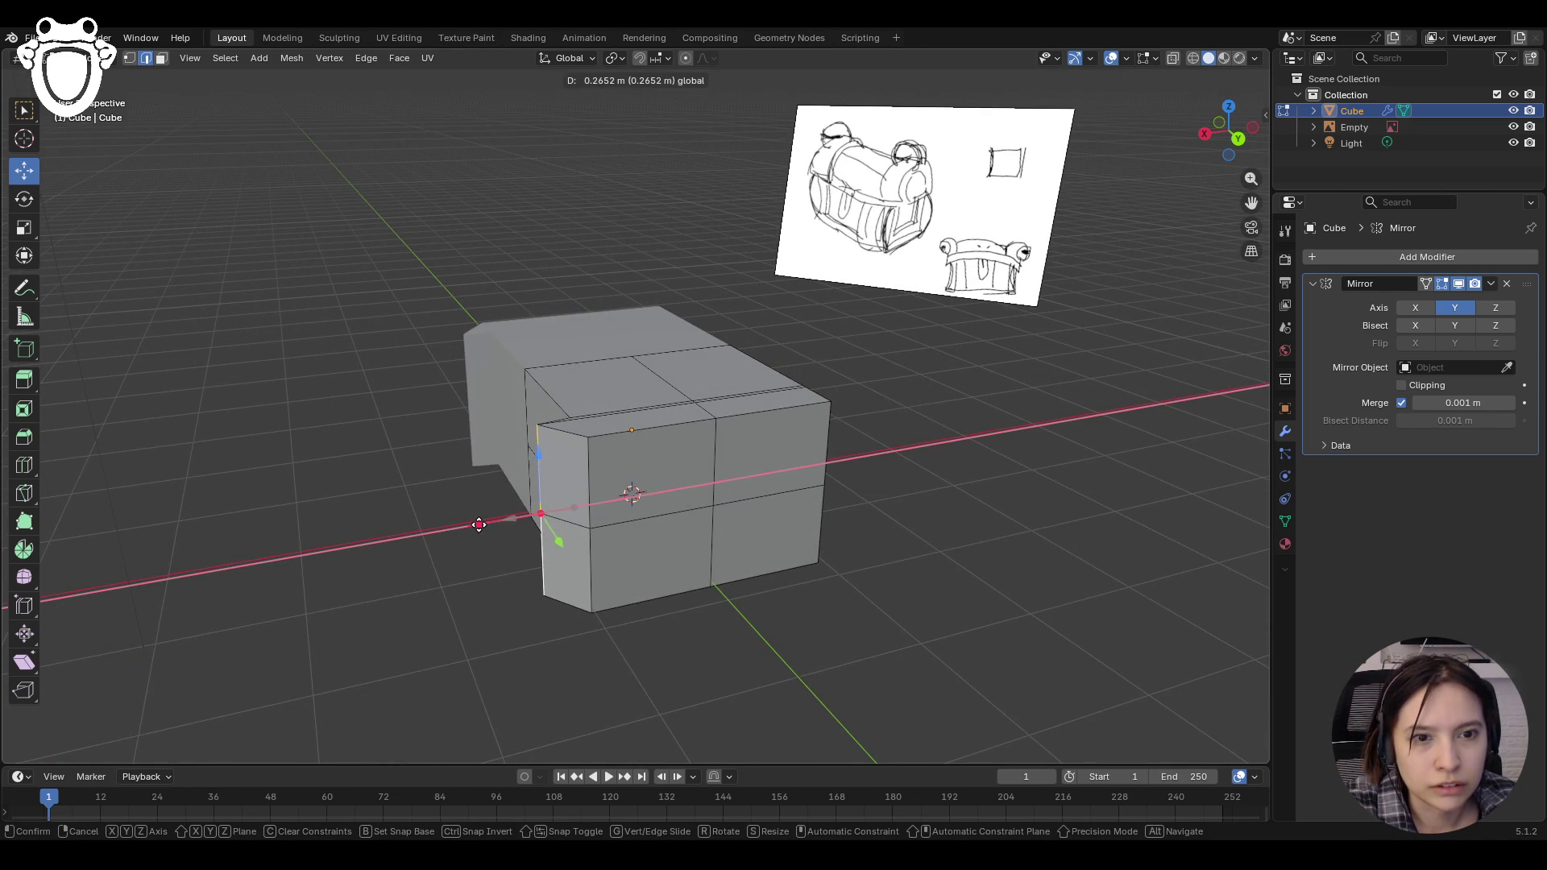
{"action": "mouse_move", "coordinate": [481, 525]}
{"action": "middle_mouse_down"}
{"action": "mouse_move", "coordinate": [587, 576]}
{"action": "mouse_move", "coordinate": [791, 559]}
{"action": "mouse_move", "coordinate": [569, 581]}
{"action": "mouse_move", "coordinate": [595, 492]}
{"action": "middle_mouse_up"}
{"action": "key", "text": "ctrl+z"}
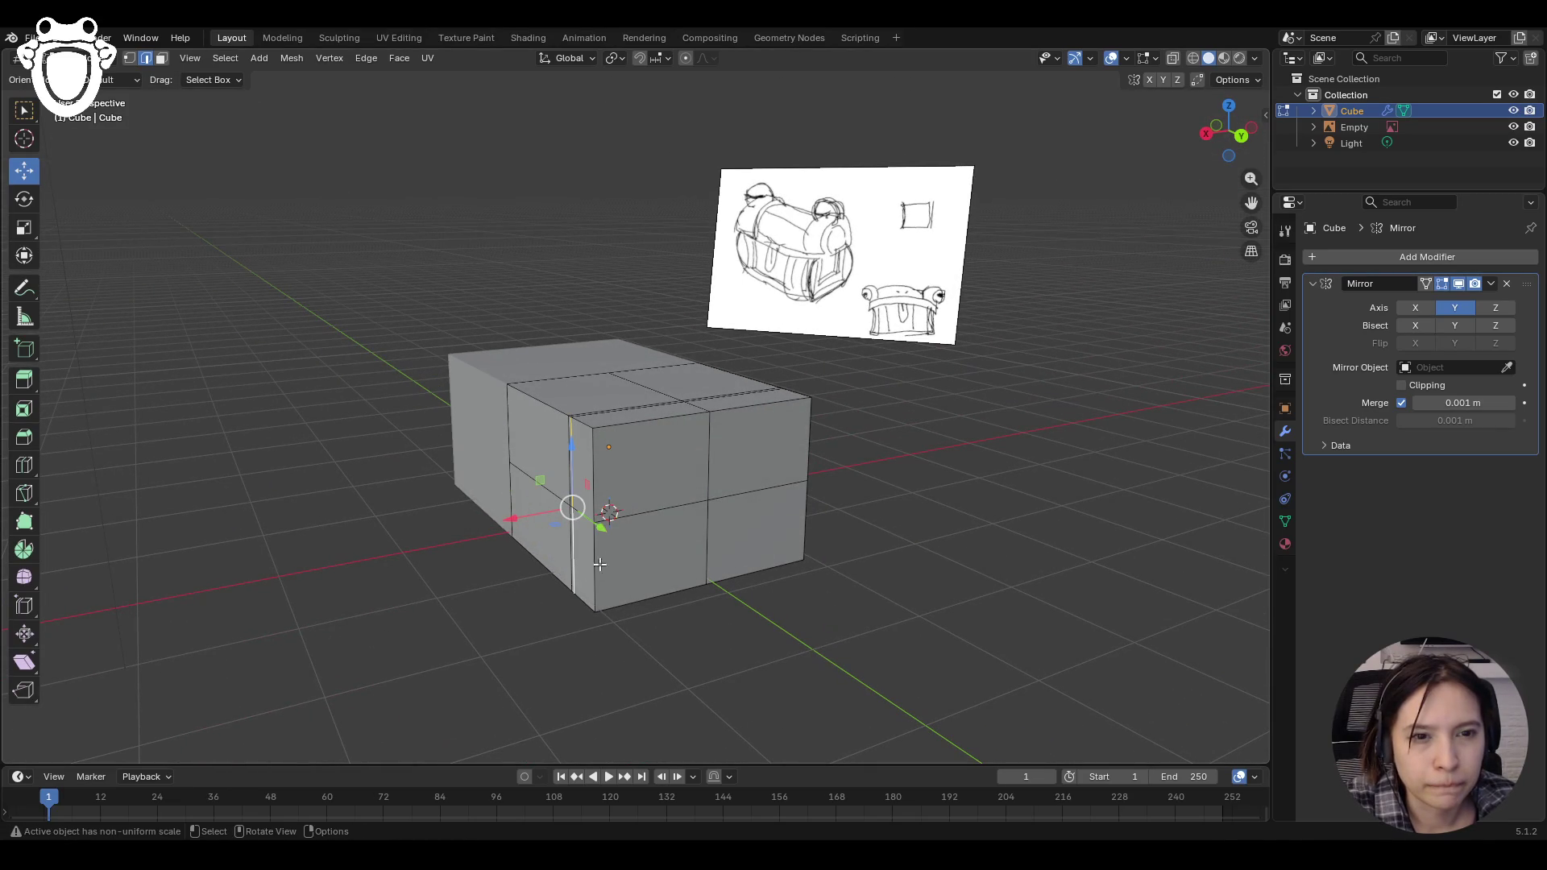
{"action": "left_click_drag", "start_coordinate": [518, 524], "coordinate": [508, 529]}
{"action": "mouse_move", "coordinate": [843, 577]}
{"action": "middle_mouse_down"}
{"action": "mouse_move", "coordinate": [805, 636]}
{"action": "mouse_move", "coordinate": [926, 587]}
{"action": "mouse_move", "coordinate": [977, 618]}
{"action": "mouse_move", "coordinate": [963, 633]}
{"action": "middle_mouse_up"}
{"action": "left_click_drag", "start_coordinate": [569, 570], "coordinate": [563, 571]}
{"action": "mouse_move", "coordinate": [562, 572]}
{"action": "middle_mouse_down"}
{"action": "mouse_move", "coordinate": [613, 492]}
{"action": "mouse_move", "coordinate": [656, 473]}
{"action": "middle_mouse_up"}
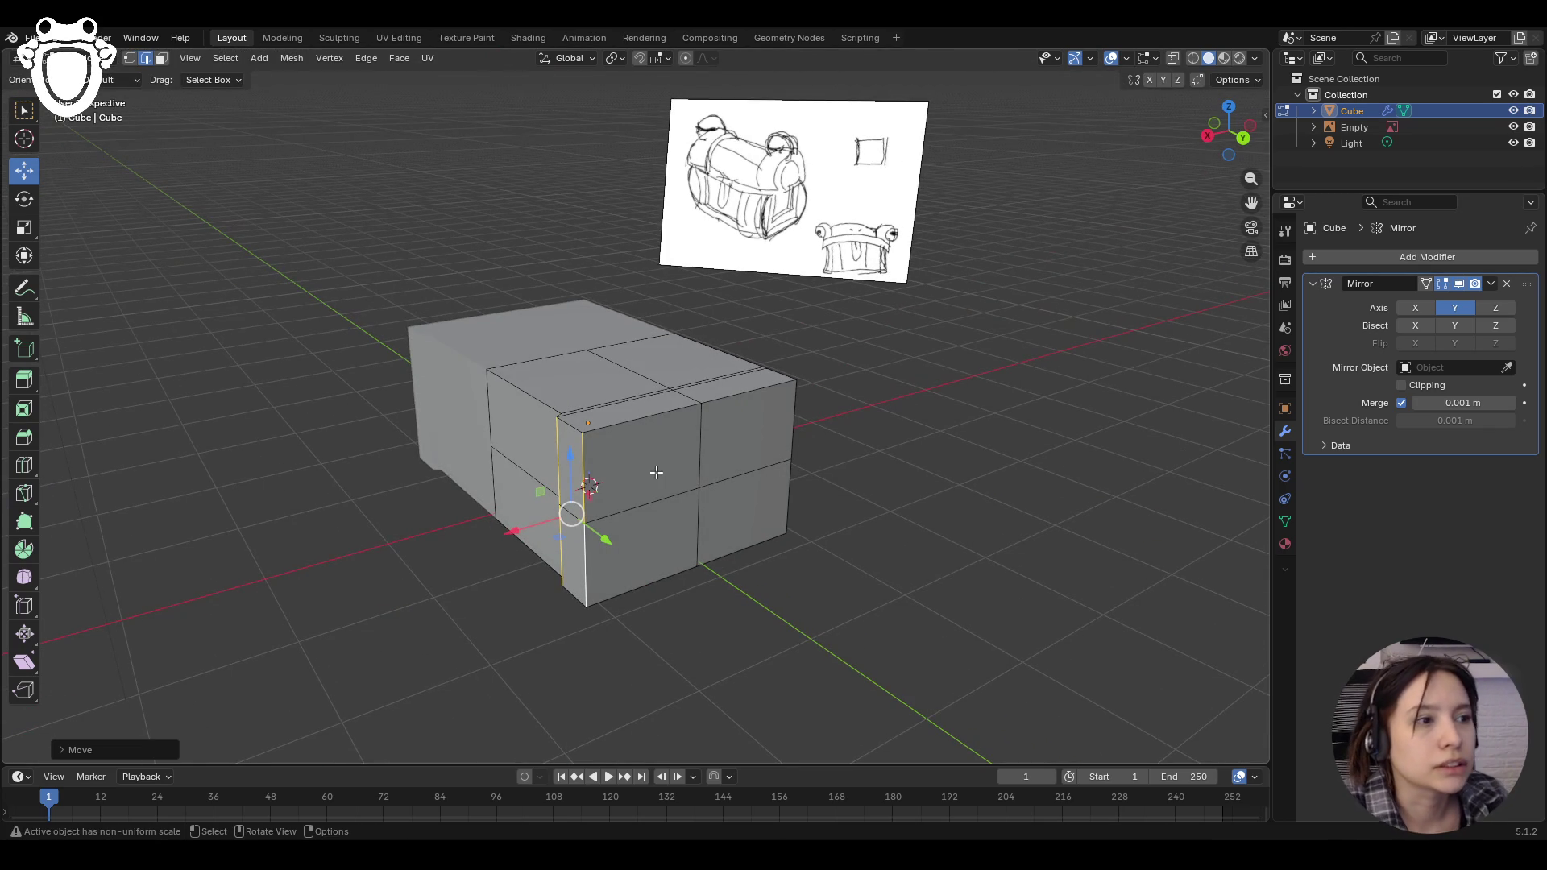
Step: Nudge an edge loop along X once more, deselect it, and switch to see-through wireframe
{"action": "middle_click_drag", "start_coordinate": [881, 424], "coordinate": [767, 408]}
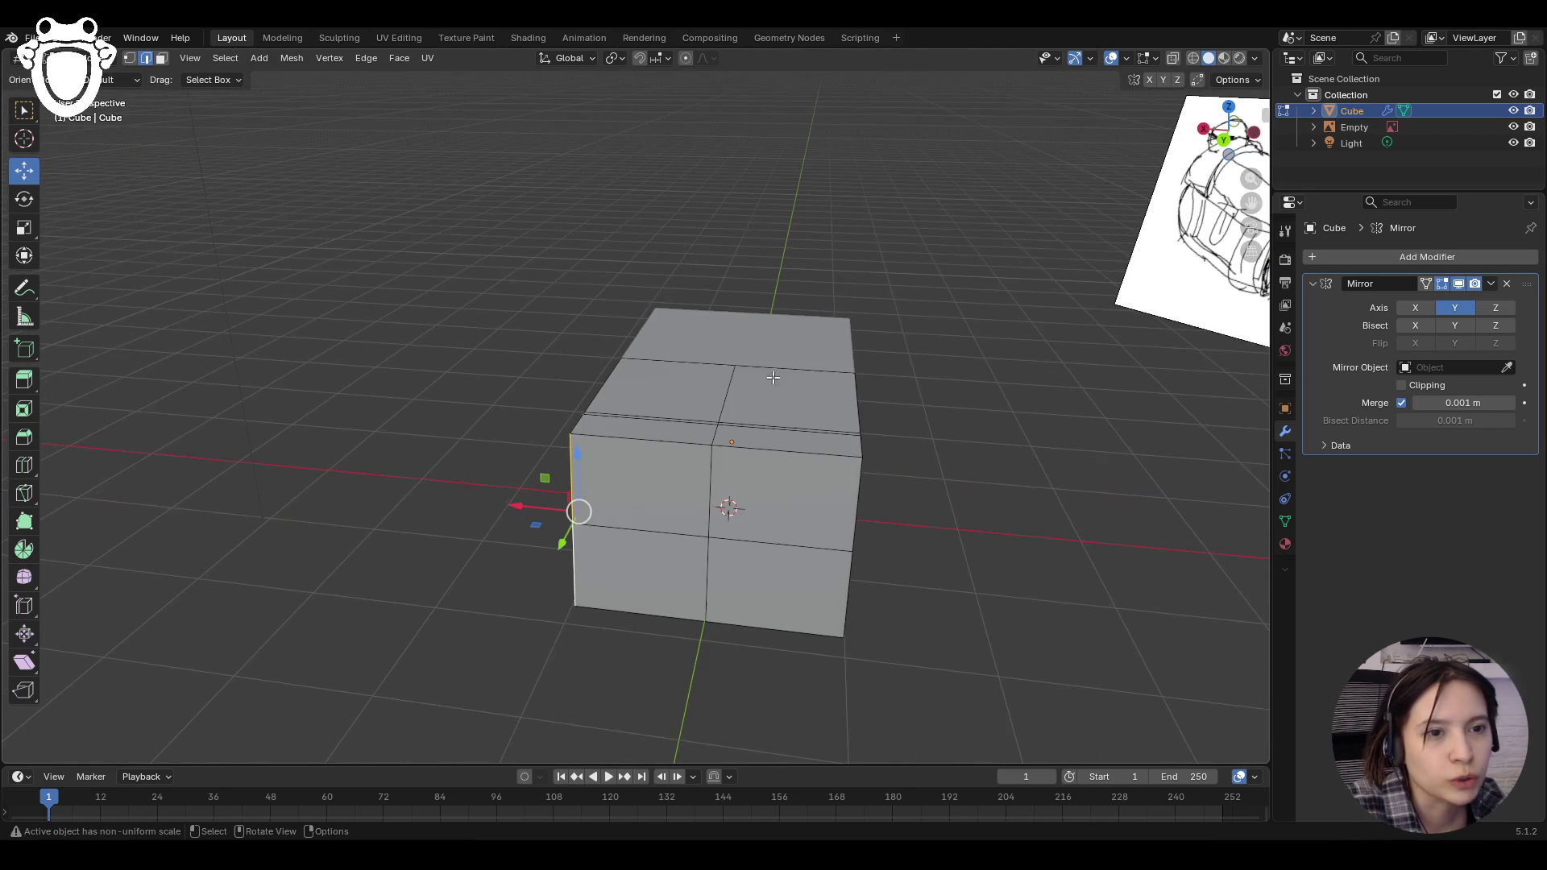
{"action": "middle_click_drag", "start_coordinate": [801, 558], "coordinate": [650, 488]}
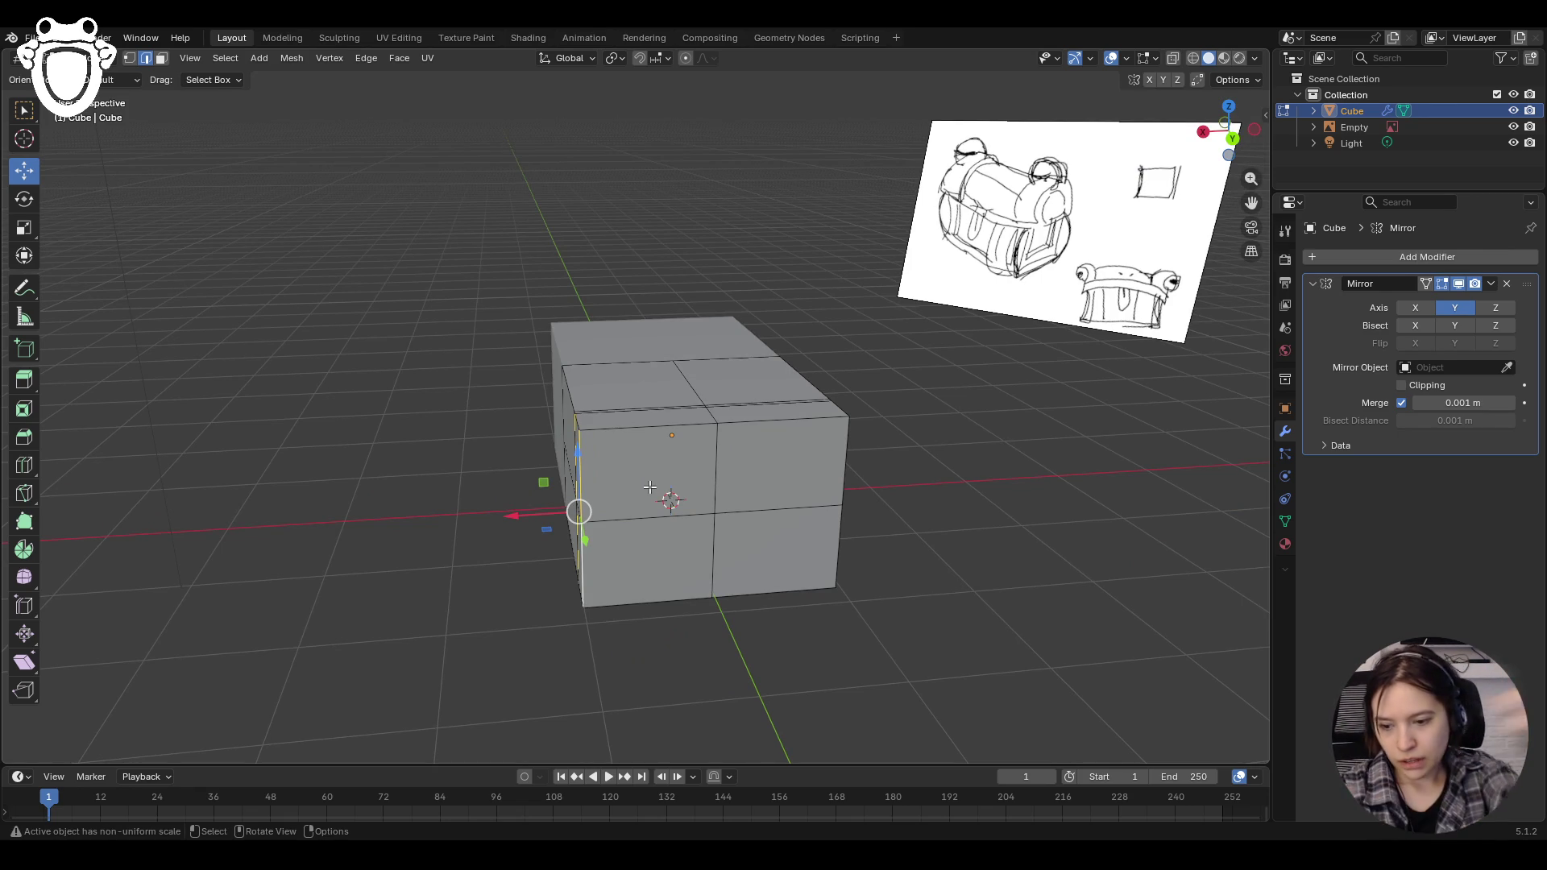
{"action": "middle_click_drag", "start_coordinate": [607, 504], "coordinate": [580, 511]}
{"action": "left_click_drag", "start_coordinate": [527, 529], "coordinate": [502, 528]}
{"action": "mouse_move", "coordinate": [501, 528]}
{"action": "middle_mouse_down"}
{"action": "mouse_move", "coordinate": [729, 594]}
{"action": "mouse_move", "coordinate": [850, 594]}
{"action": "mouse_move", "coordinate": [703, 677]}
{"action": "mouse_move", "coordinate": [535, 642]}
{"action": "mouse_move", "coordinate": [564, 588]}
{"action": "mouse_move", "coordinate": [663, 587]}
{"action": "mouse_move", "coordinate": [559, 648]}
{"action": "middle_mouse_up"}
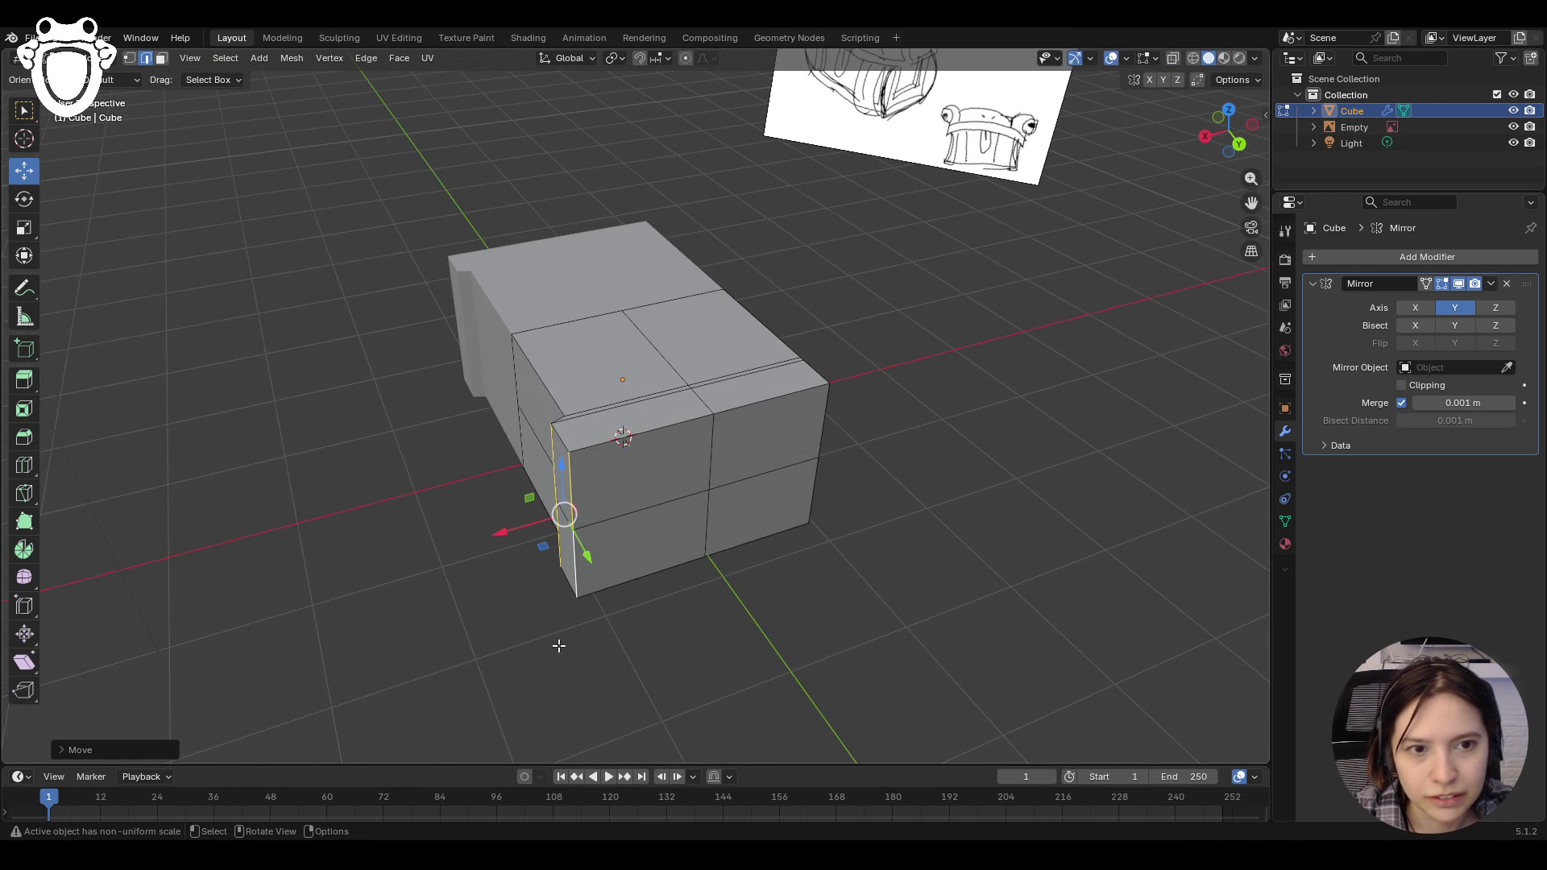
{"action": "left_click", "coordinate": [853, 597]}
{"action": "middle_click_drag", "start_coordinate": [853, 596], "coordinate": [191, 67]}
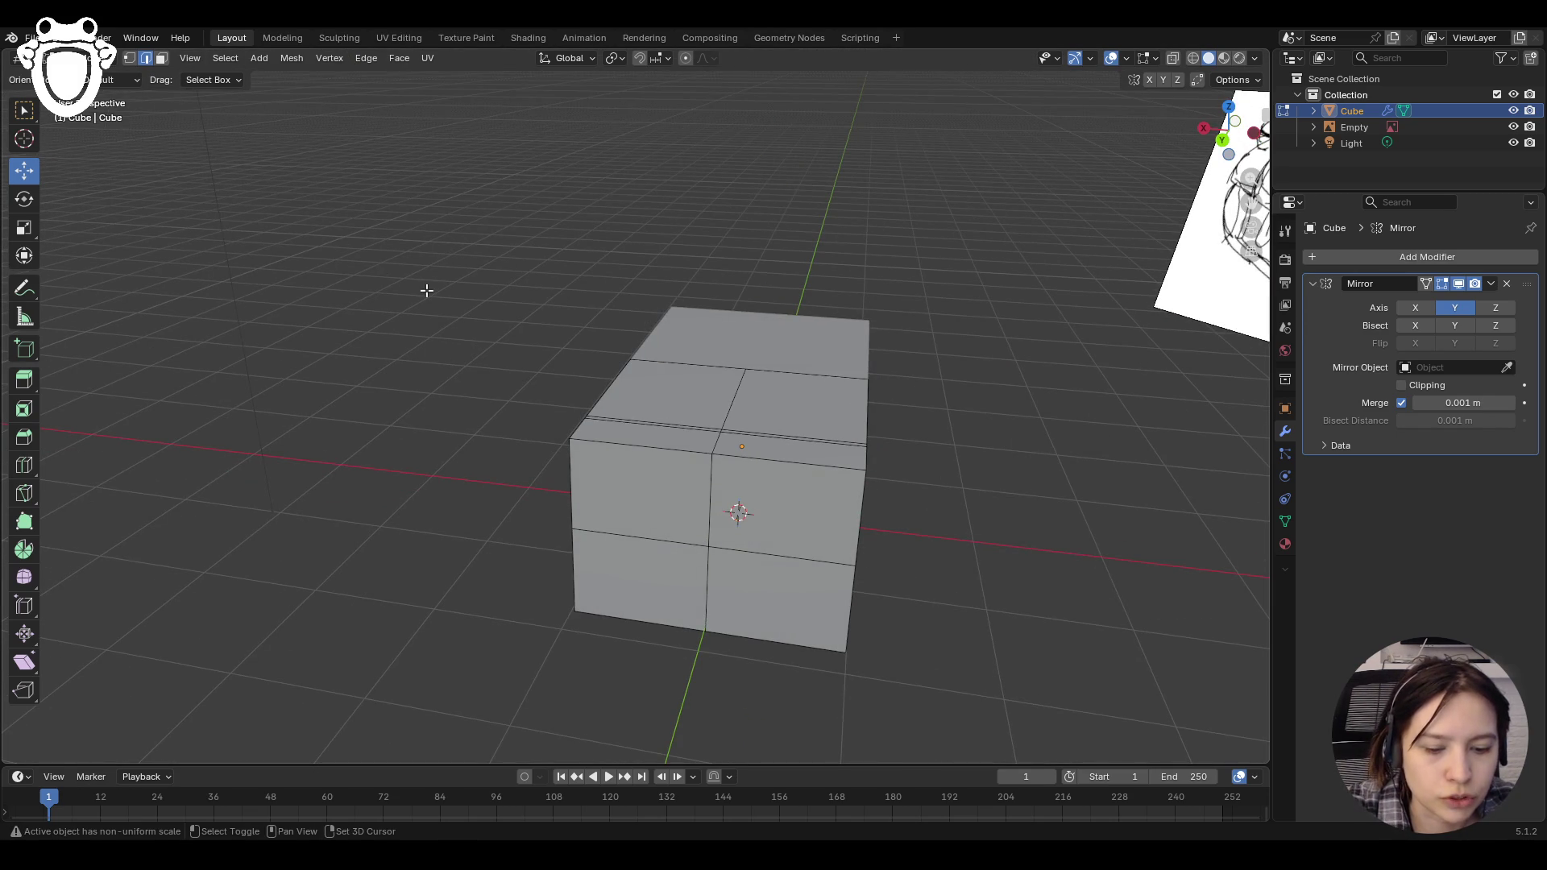
{"action": "key", "text": "shift+z"}
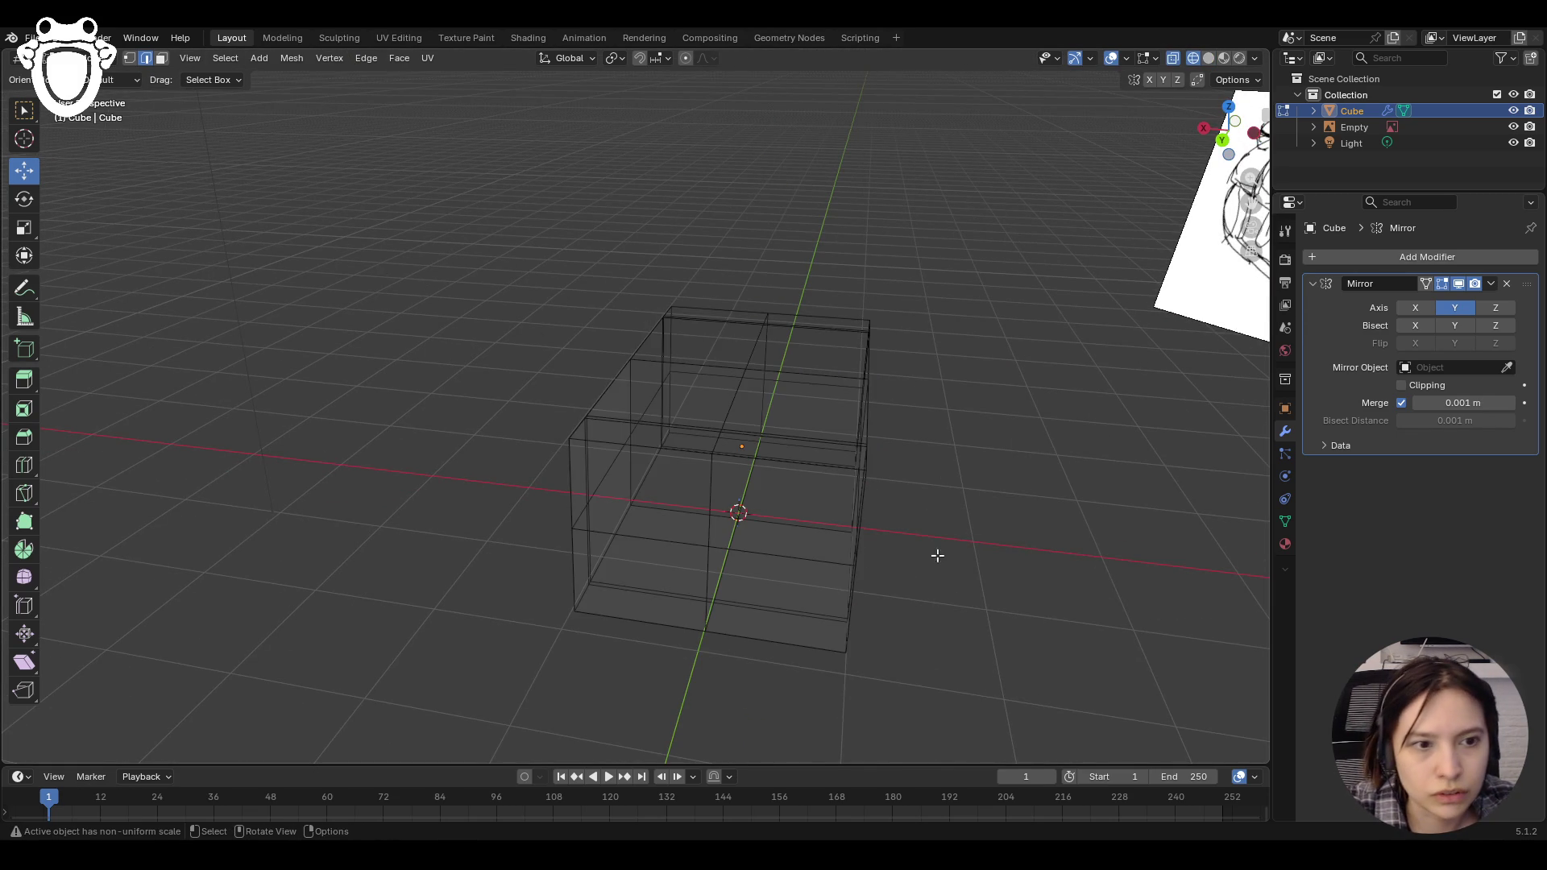
Step: Box-select one half of the mesh from a top view and delete its faces
{"action": "middle_click_drag", "start_coordinate": [905, 532], "coordinate": [411, 170]}
{"action": "mouse_move", "coordinate": [806, 355]}
{"action": "middle_mouse_down"}
{"action": "mouse_move", "coordinate": [895, 394]}
{"action": "mouse_move", "coordinate": [936, 470]}
{"action": "mouse_move", "coordinate": [894, 508]}
{"action": "middle_mouse_up"}
{"action": "key", "text": "b"}
{"action": "left_click_drag", "start_coordinate": [751, 322], "coordinate": [893, 573]}
{"action": "mouse_move", "coordinate": [944, 574]}
{"action": "middle_mouse_down"}
{"action": "mouse_move", "coordinate": [772, 471]}
{"action": "mouse_move", "coordinate": [873, 477]}
{"action": "middle_mouse_up"}
{"action": "key", "text": "x"}
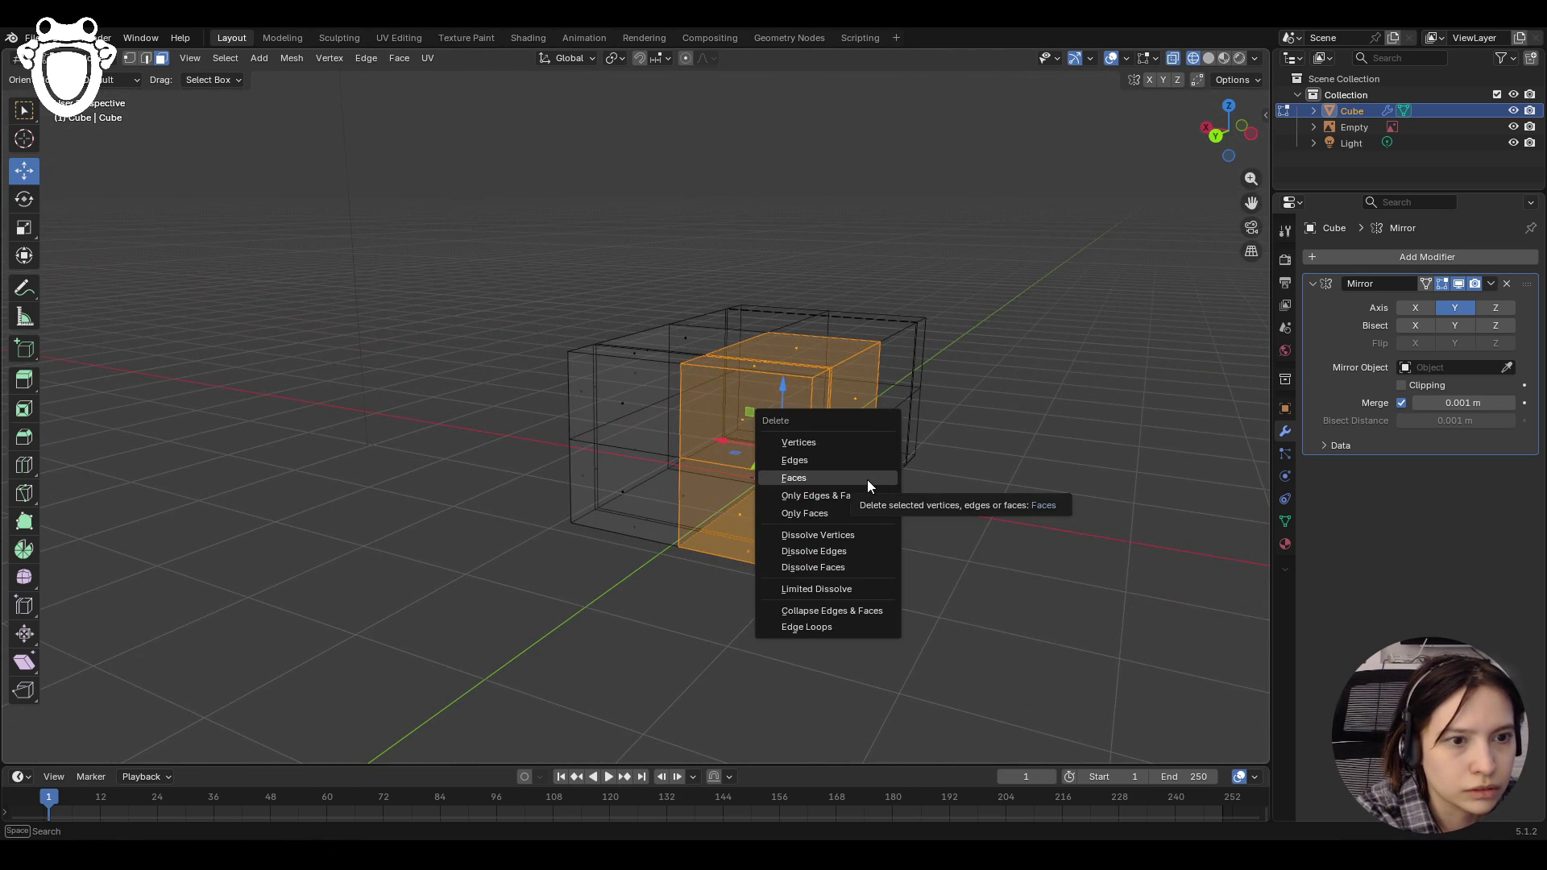
{"action": "left_click", "coordinate": [868, 481]}
Step: Enable X-axis mirroring on the Mirror modifier and return to solid shading
{"action": "middle_click_drag", "start_coordinate": [908, 487], "coordinate": [1541, 395]}
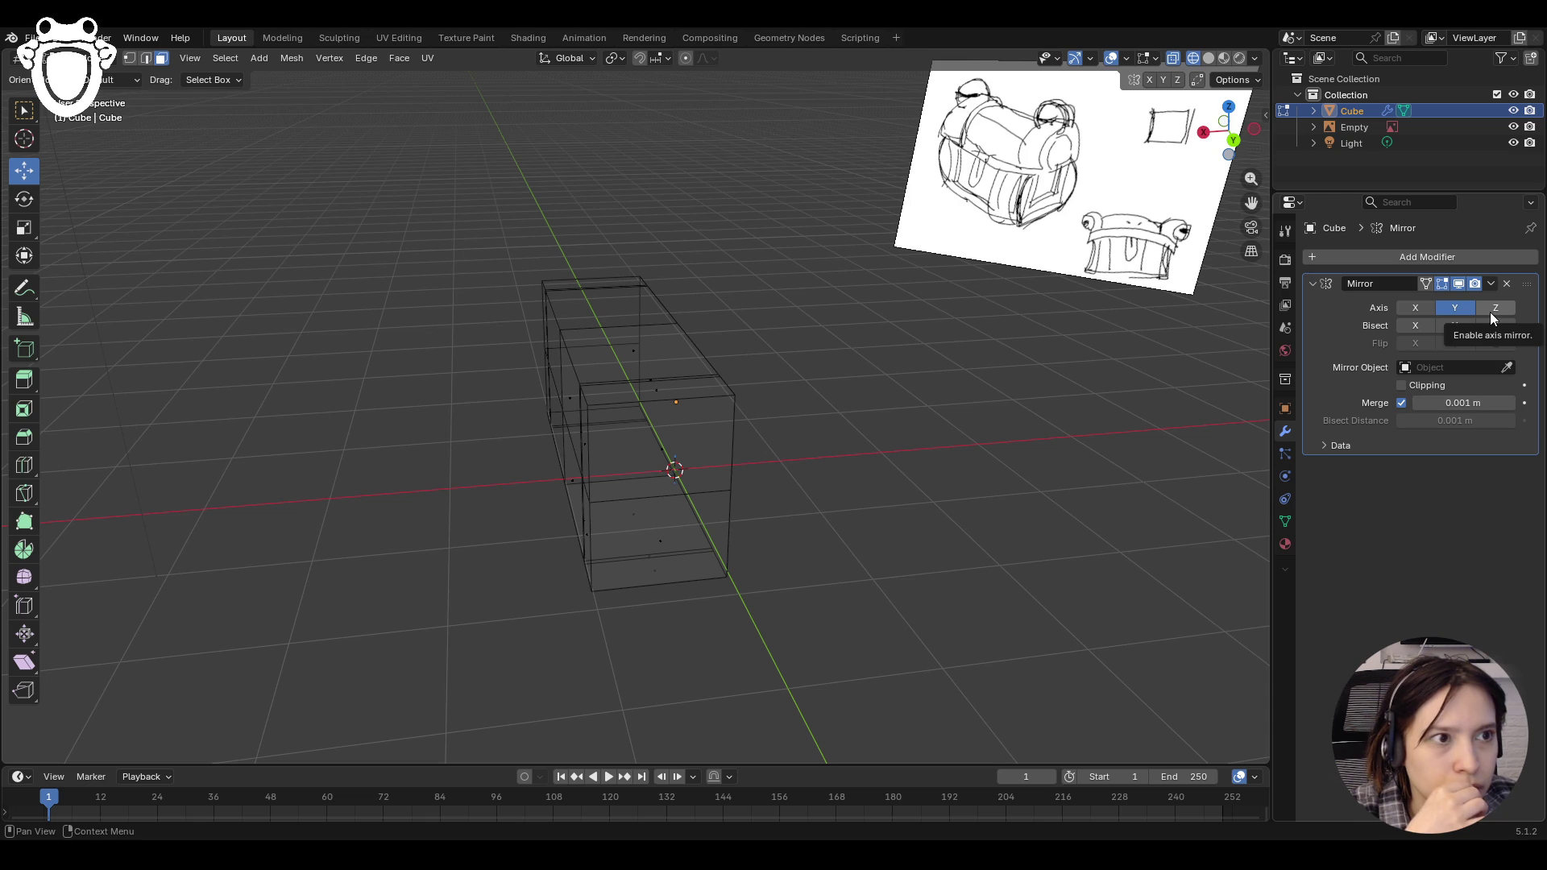
{"action": "left_click", "coordinate": [1415, 308]}
{"action": "mouse_move", "coordinate": [1241, 387]}
{"action": "middle_mouse_down"}
{"action": "mouse_move", "coordinate": [1053, 442]}
{"action": "mouse_move", "coordinate": [927, 451]}
{"action": "middle_mouse_up"}
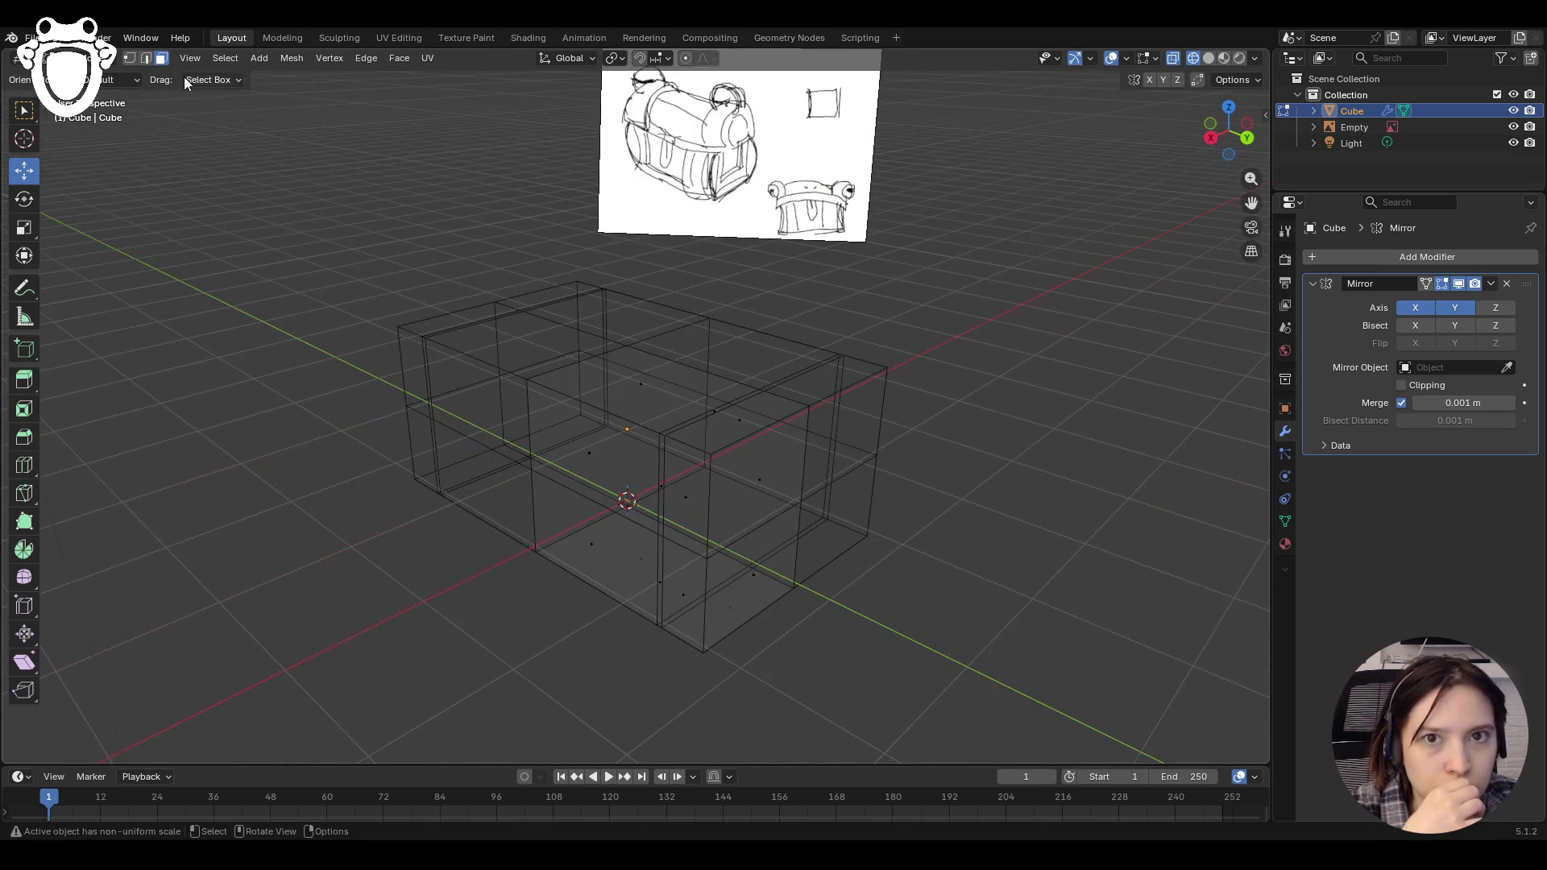
{"action": "key", "text": "shift+z"}
{"action": "middle_click_drag", "start_coordinate": [370, 227], "coordinate": [306, 235]}
{"action": "left_click", "coordinate": [24, 111]}
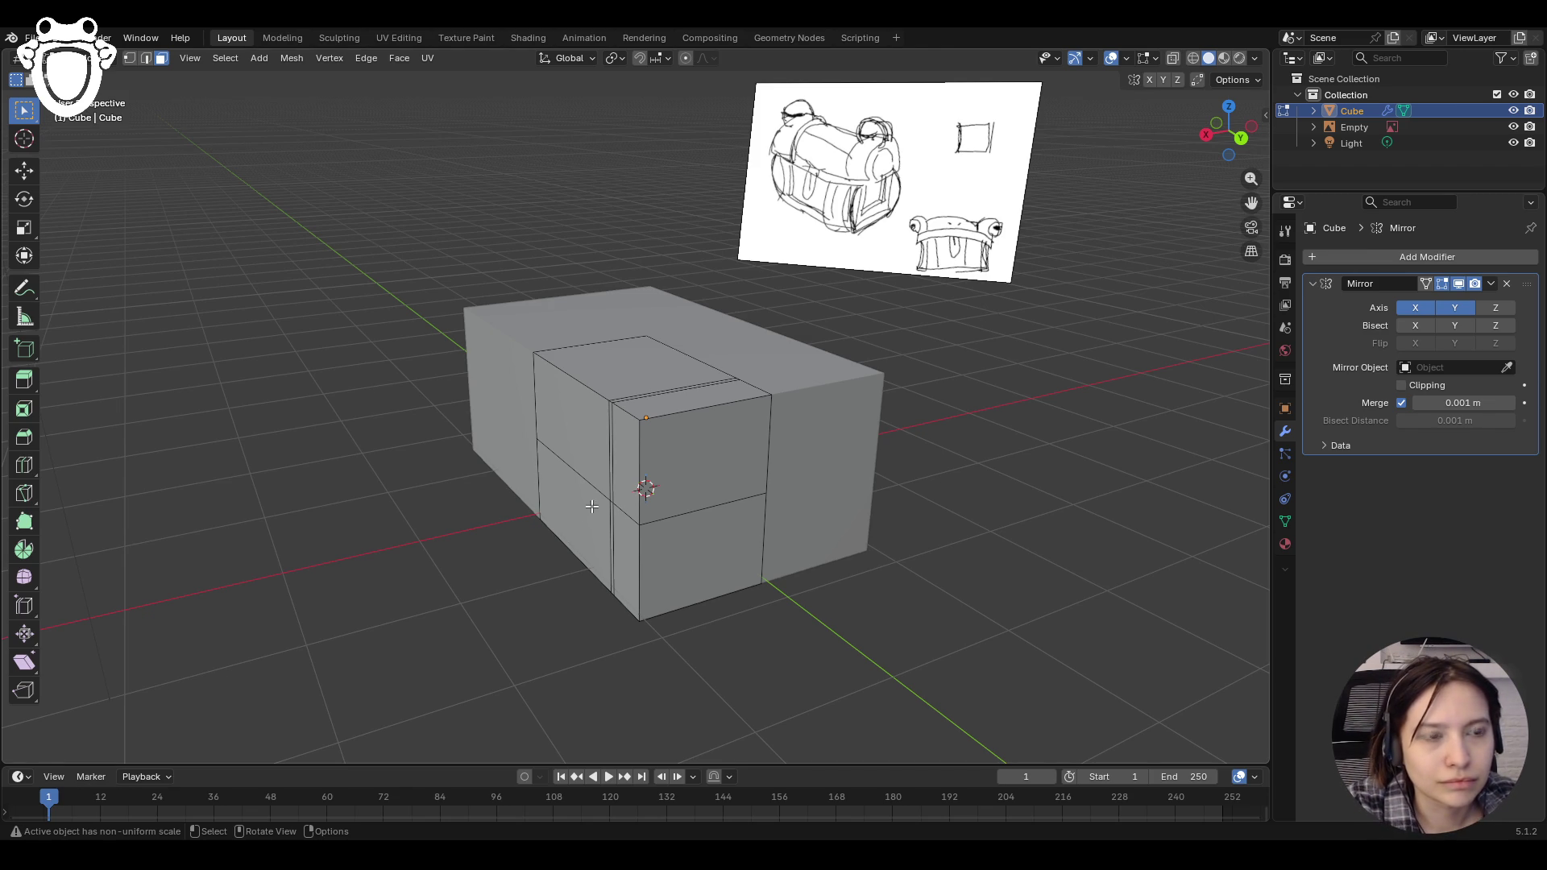
Step: Try moving the upper and lower face strips along X, then undo that move
{"action": "left_click", "coordinate": [625, 469]}
{"action": "left_click", "coordinate": [627, 544], "text": "shift"}
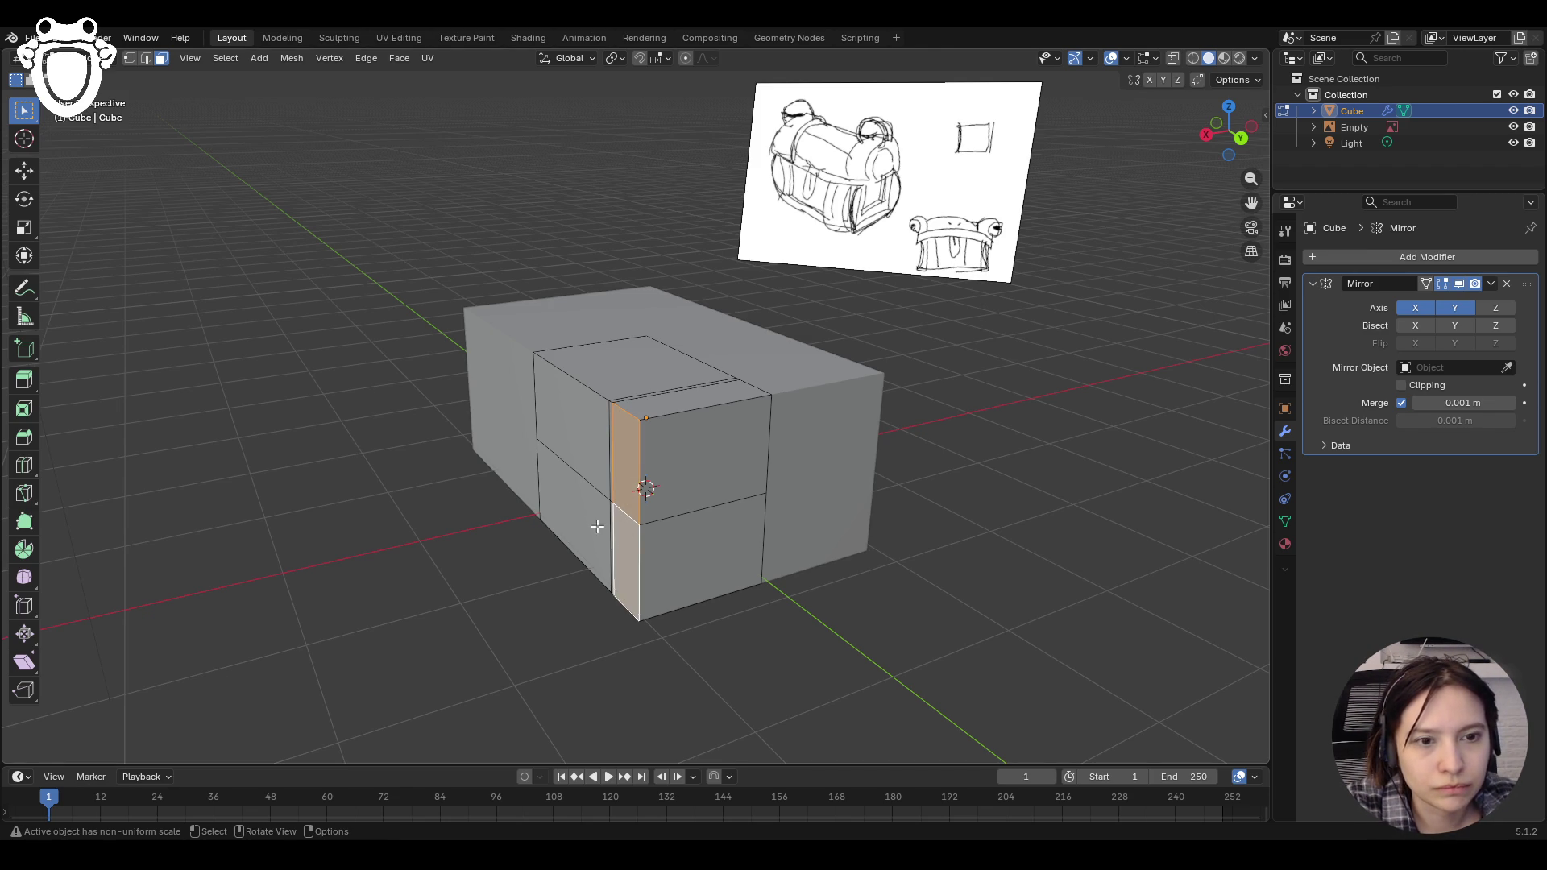
{"action": "left_click", "coordinate": [24, 170]}
{"action": "left_click_drag", "start_coordinate": [573, 528], "coordinate": [546, 534]}
{"action": "mouse_move", "coordinate": [547, 534]}
{"action": "middle_mouse_down"}
{"action": "mouse_move", "coordinate": [677, 594]}
{"action": "mouse_move", "coordinate": [729, 594]}
{"action": "mouse_move", "coordinate": [573, 625]}
{"action": "mouse_move", "coordinate": [535, 597]}
{"action": "mouse_move", "coordinate": [535, 639]}
{"action": "middle_mouse_up"}
{"action": "scroll", "coordinate": [952, 658], "scroll_direction": "up", "scroll_amount": 5}
{"action": "scroll", "coordinate": [953, 658], "scroll_direction": "down", "scroll_amount": 4}
{"action": "mouse_move", "coordinate": [953, 658]}
{"action": "middle_mouse_down"}
{"action": "mouse_move", "coordinate": [834, 543]}
{"action": "mouse_move", "coordinate": [735, 518]}
{"action": "mouse_move", "coordinate": [804, 560]}
{"action": "middle_mouse_up"}
{"action": "key", "text": "g"}
{"action": "key", "text": "x"}
{"action": "key", "text": "Escape"}
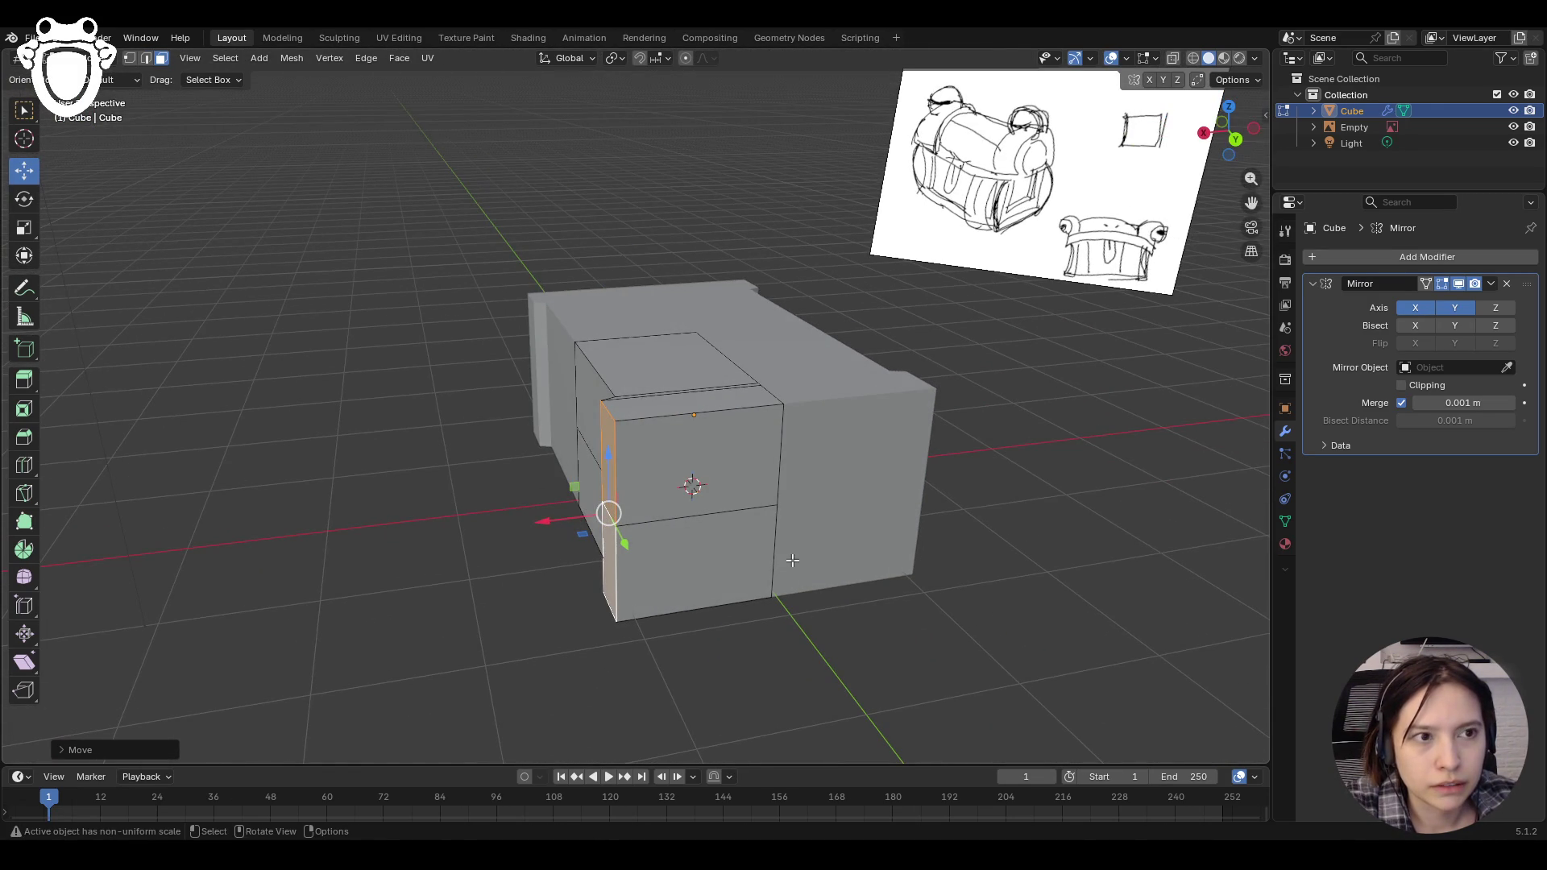
{"action": "key", "text": "ctrl+z"}
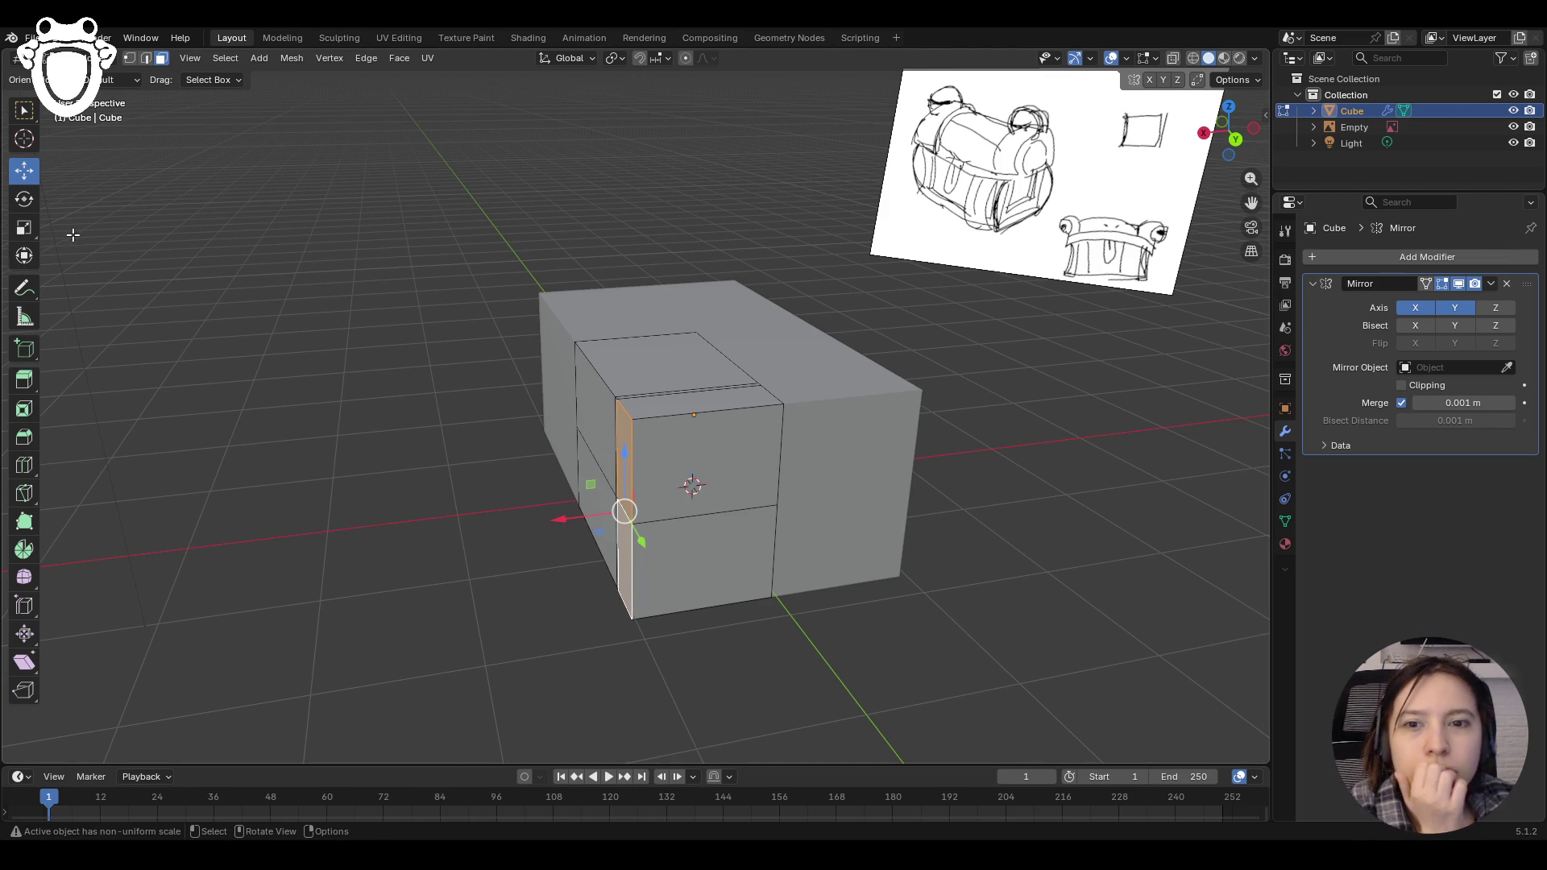
Step: Push the middle end edges 0.25 m outward along X to angle the ends
{"action": "left_click", "coordinate": [266, 563]}
{"action": "middle_click_drag", "start_coordinate": [266, 563], "coordinate": [399, 519]}
{"action": "left_click", "coordinate": [145, 58]}
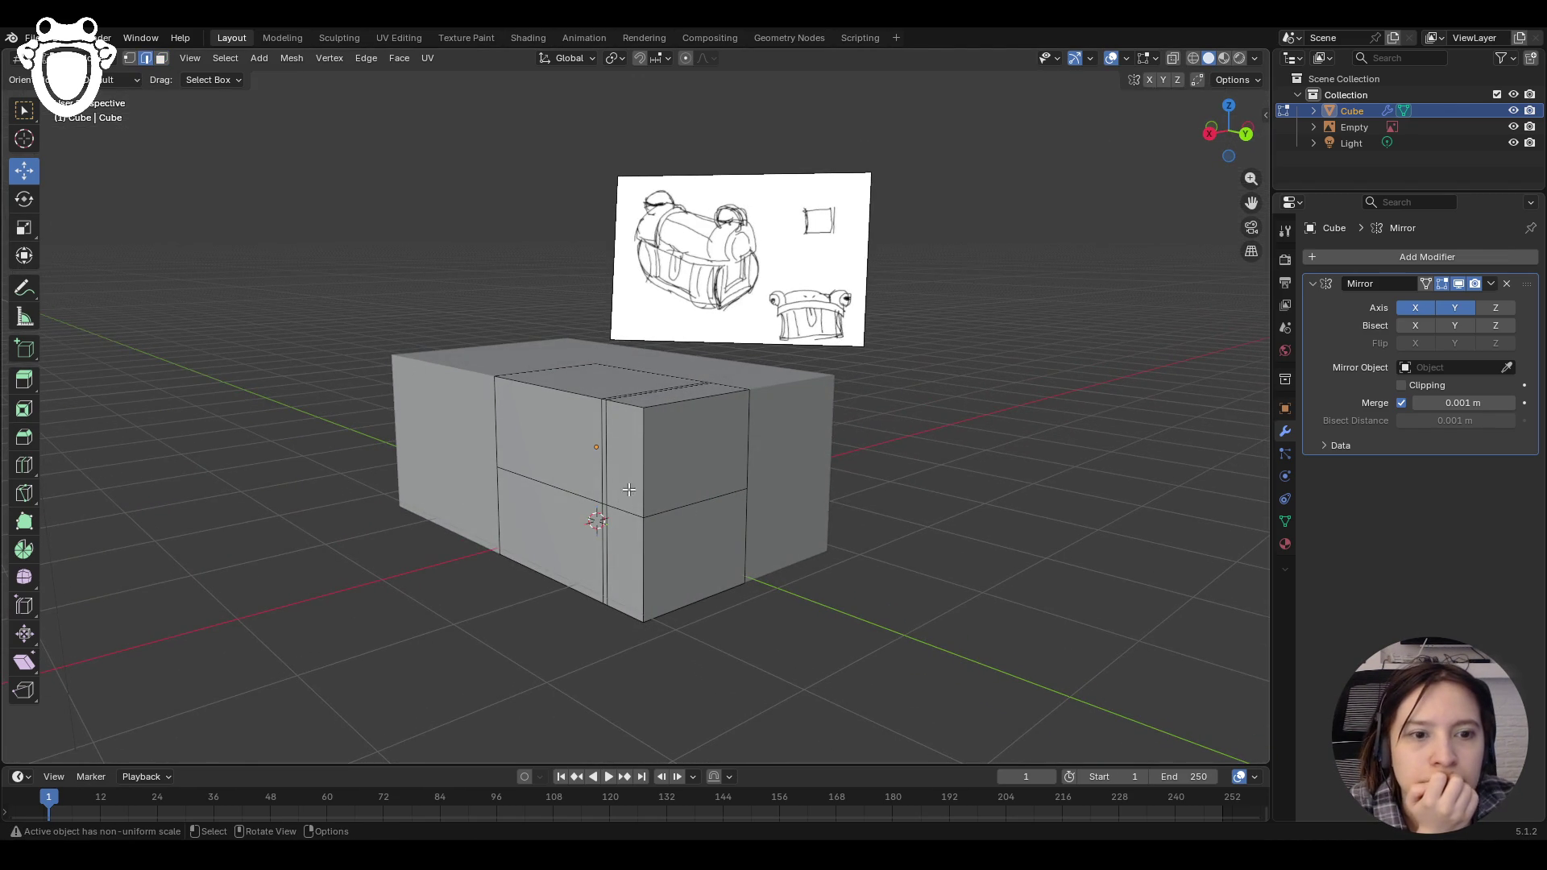
{"action": "middle_click_drag", "start_coordinate": [705, 523], "coordinate": [555, 521]}
{"action": "key", "text": "g"}
{"action": "key", "text": "x"}
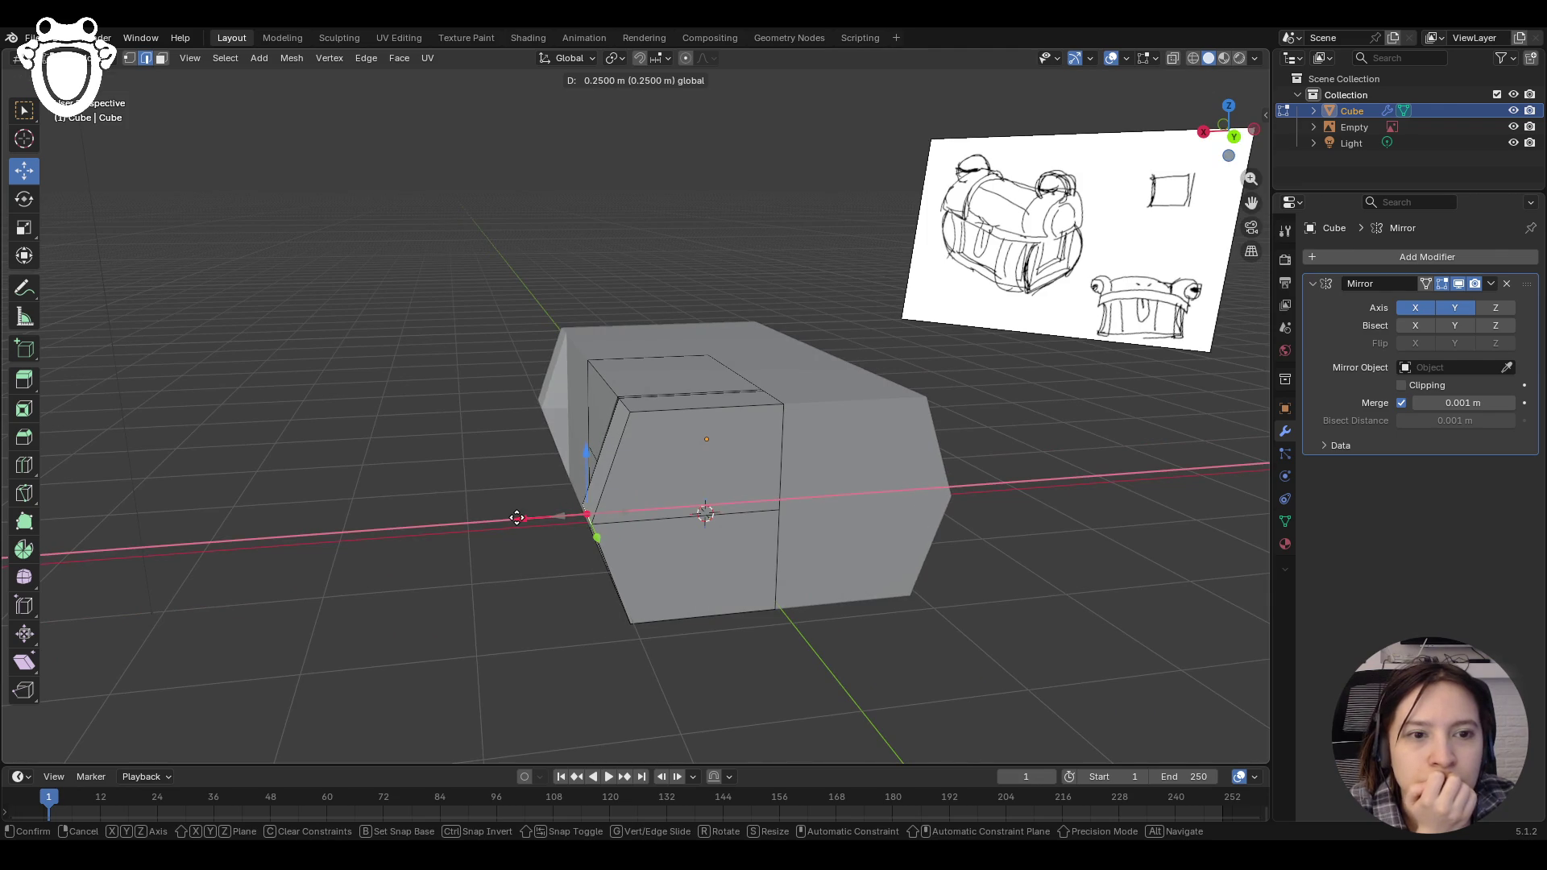
{"action": "left_click", "coordinate": [516, 518]}
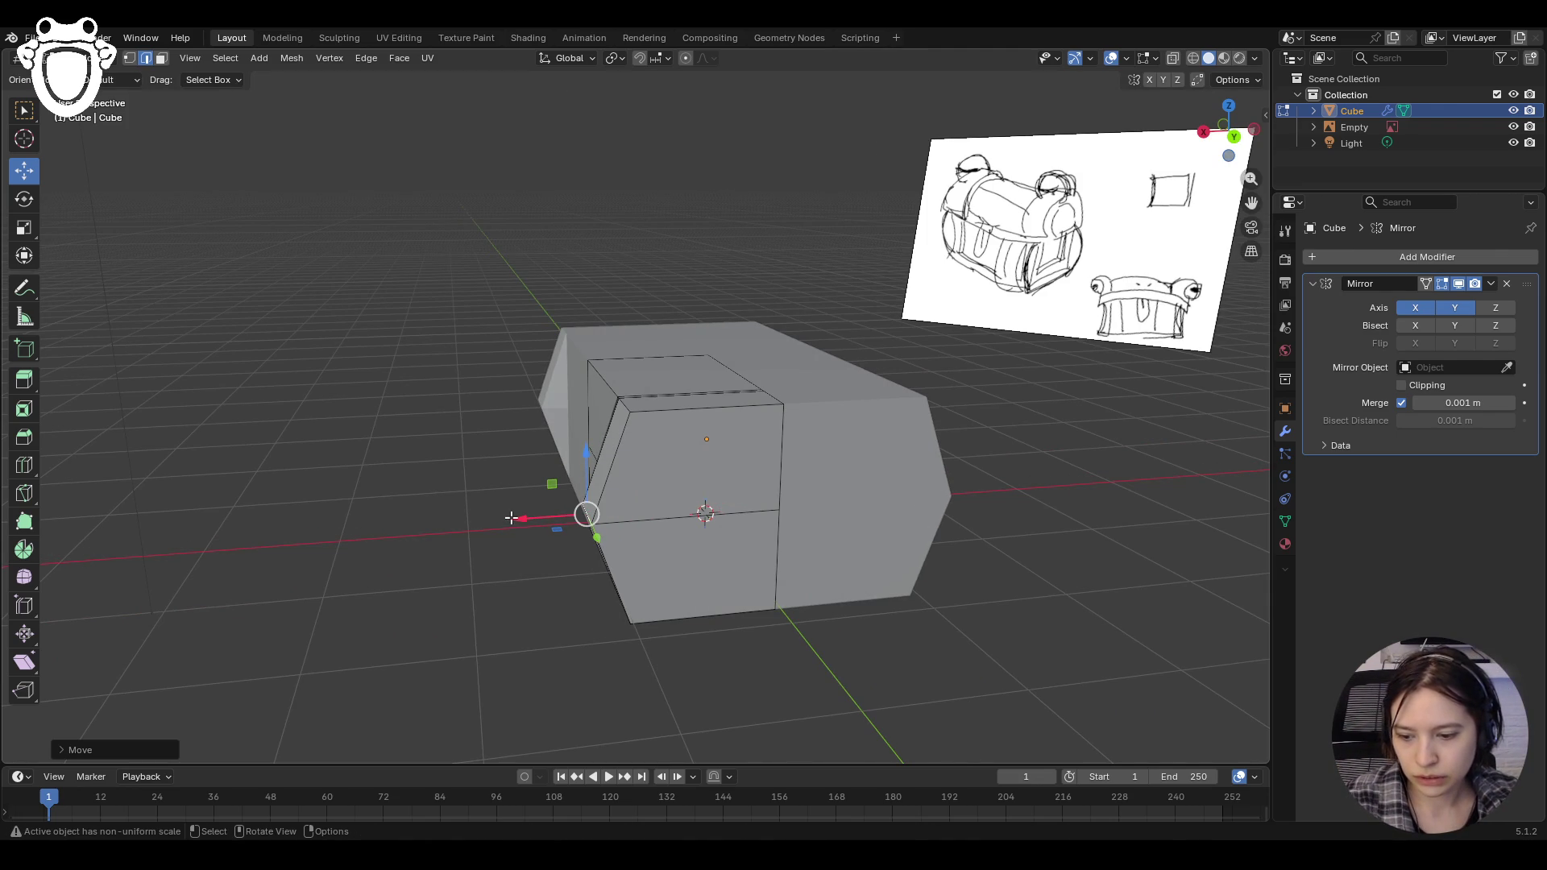
{"action": "mouse_move", "coordinate": [449, 534]}
{"action": "middle_mouse_down"}
{"action": "mouse_move", "coordinate": [754, 543]}
{"action": "mouse_move", "coordinate": [685, 583]}
{"action": "mouse_move", "coordinate": [128, 451]}
{"action": "mouse_move", "coordinate": [150, 485]}
{"action": "middle_mouse_up"}
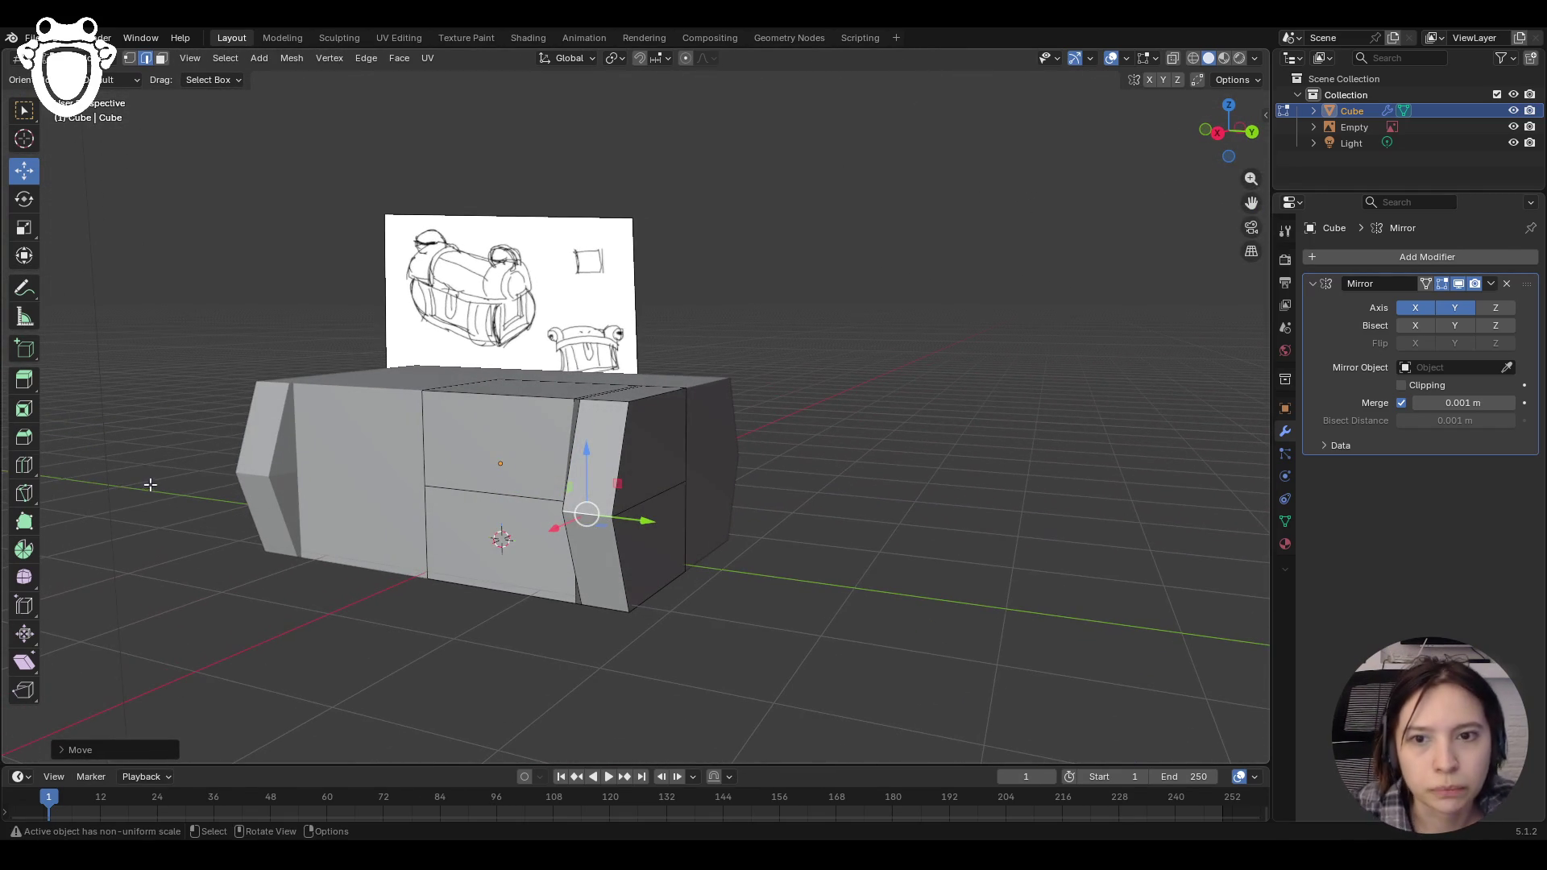
Step: Try bevelling the selected edge into a face, then undo the bevel
{"action": "left_click", "coordinate": [23, 444]}
{"action": "left_click_drag", "start_coordinate": [548, 529], "coordinate": [636, 577]}
{"action": "middle_click_drag", "start_coordinate": [636, 577], "coordinate": [717, 615]}
{"action": "key", "text": "ctrl+z"}
{"action": "key", "text": "ctrl+z"}
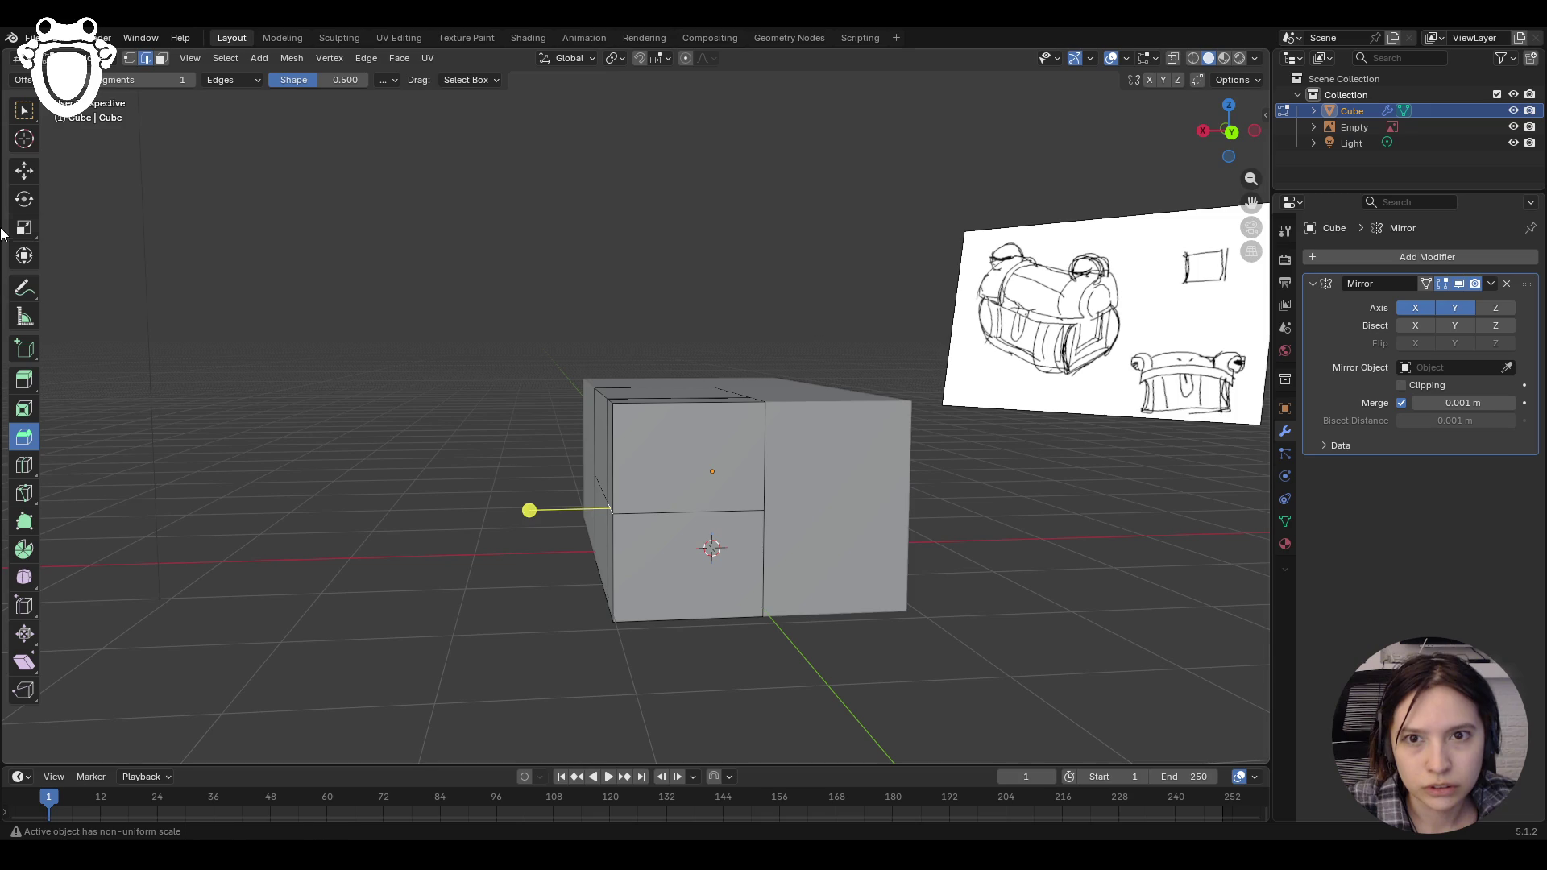
{"action": "left_click", "coordinate": [30, 176]}
Step: Shift the selected edge left along X and try smoothing, then undo the smoothing
{"action": "left_click_drag", "start_coordinate": [544, 509], "coordinate": [516, 511]}
{"action": "middle_click_drag", "start_coordinate": [509, 551], "coordinate": [571, 596]}
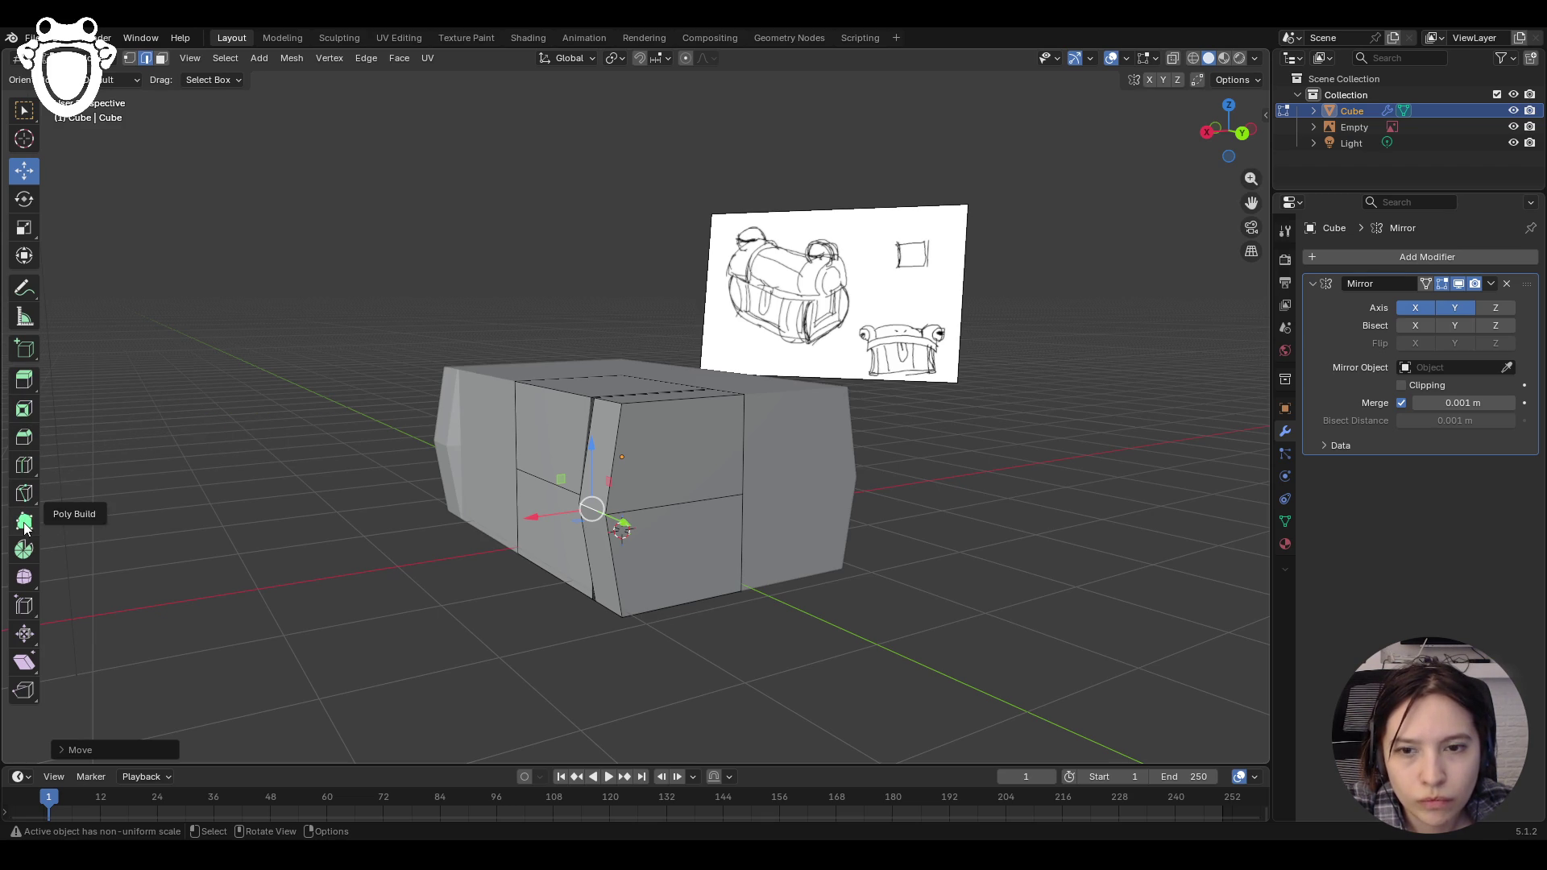
{"action": "left_click", "coordinate": [24, 578]}
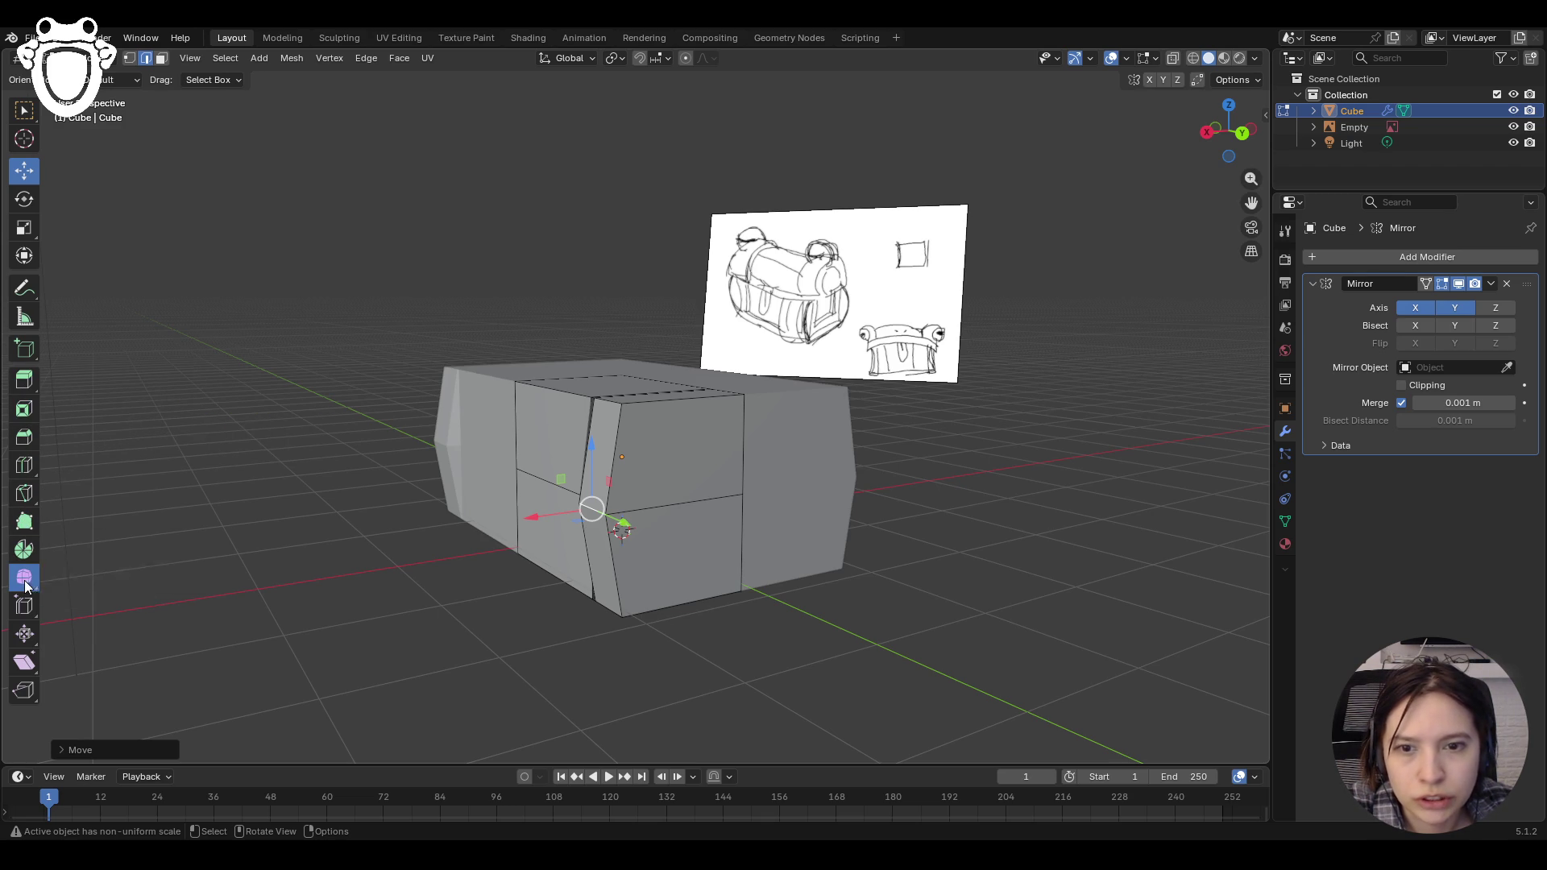
{"action": "left_click_drag", "start_coordinate": [542, 510], "coordinate": [180, 539]}
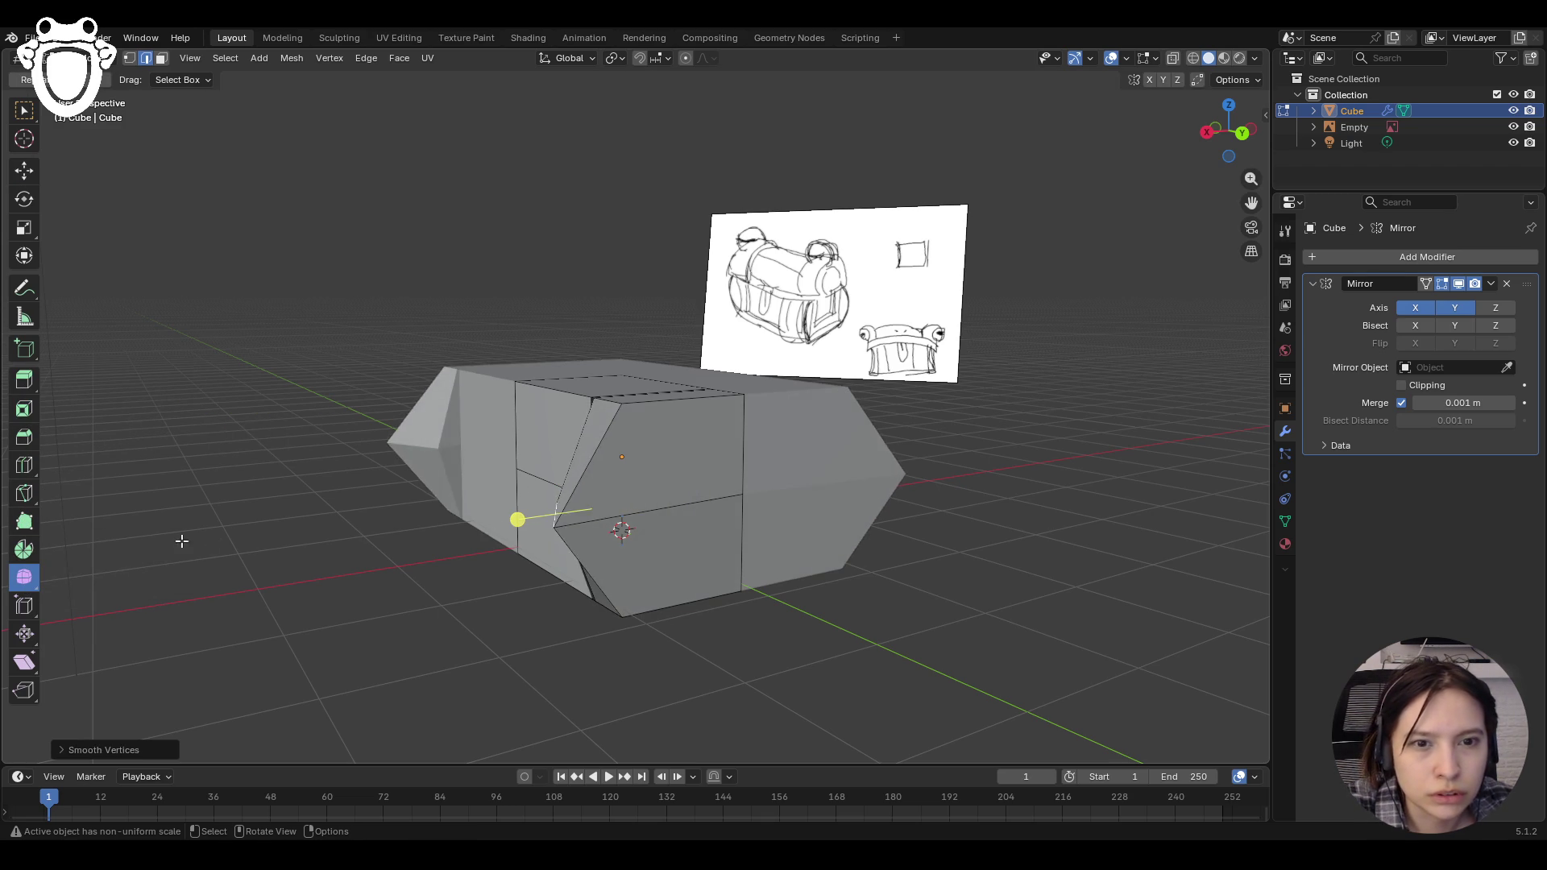
{"action": "key", "text": "ctrl+z"}
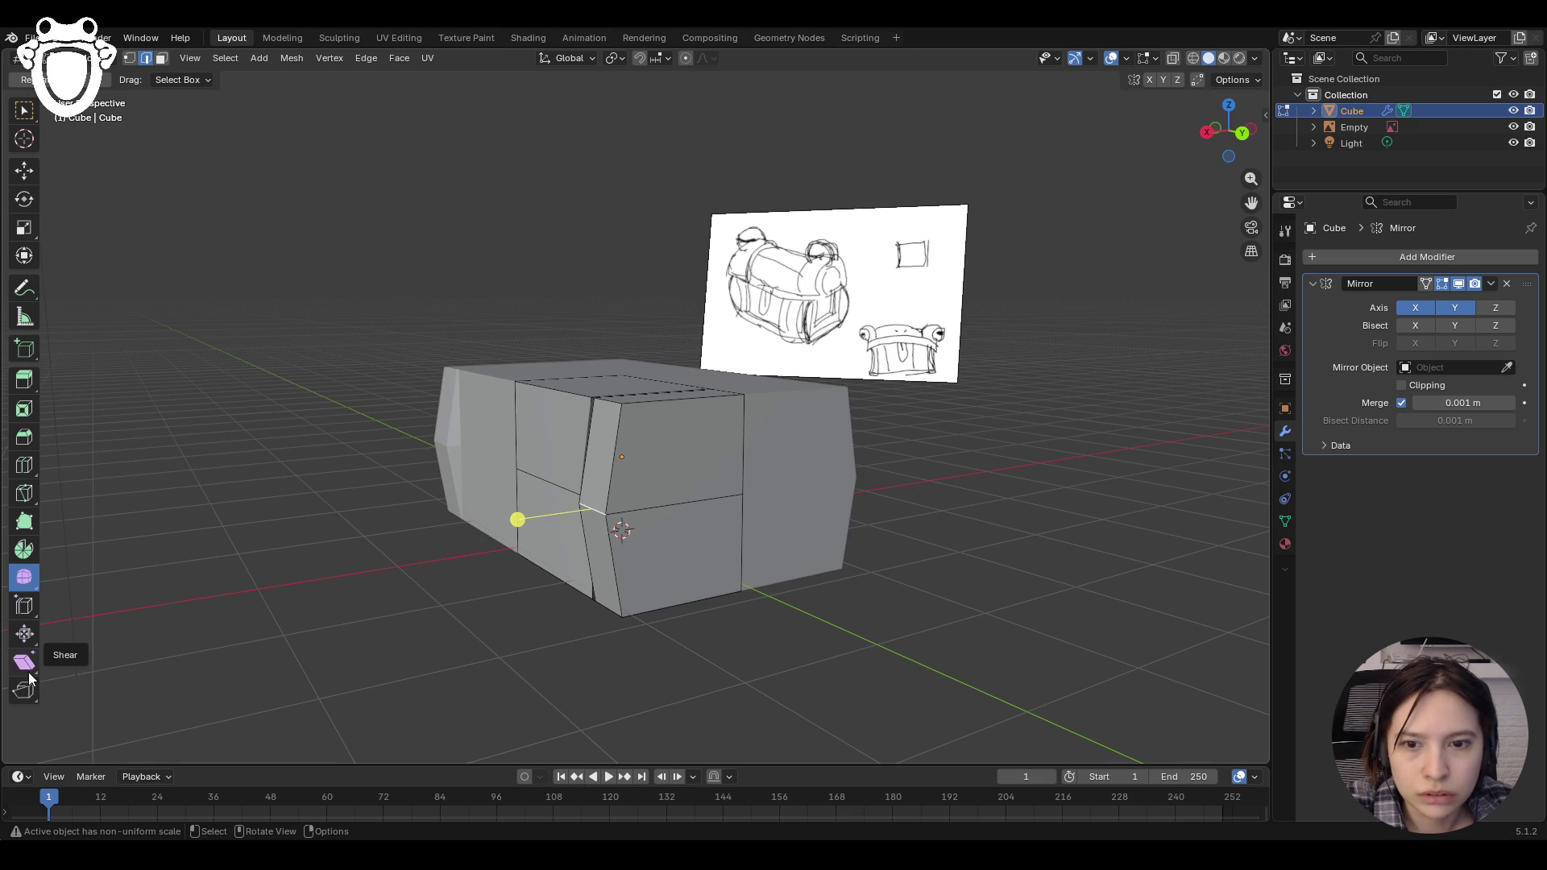
Step: Try a Spin extrusion arc, then undo back to the plain rectangular box
{"action": "left_click", "coordinate": [25, 551]}
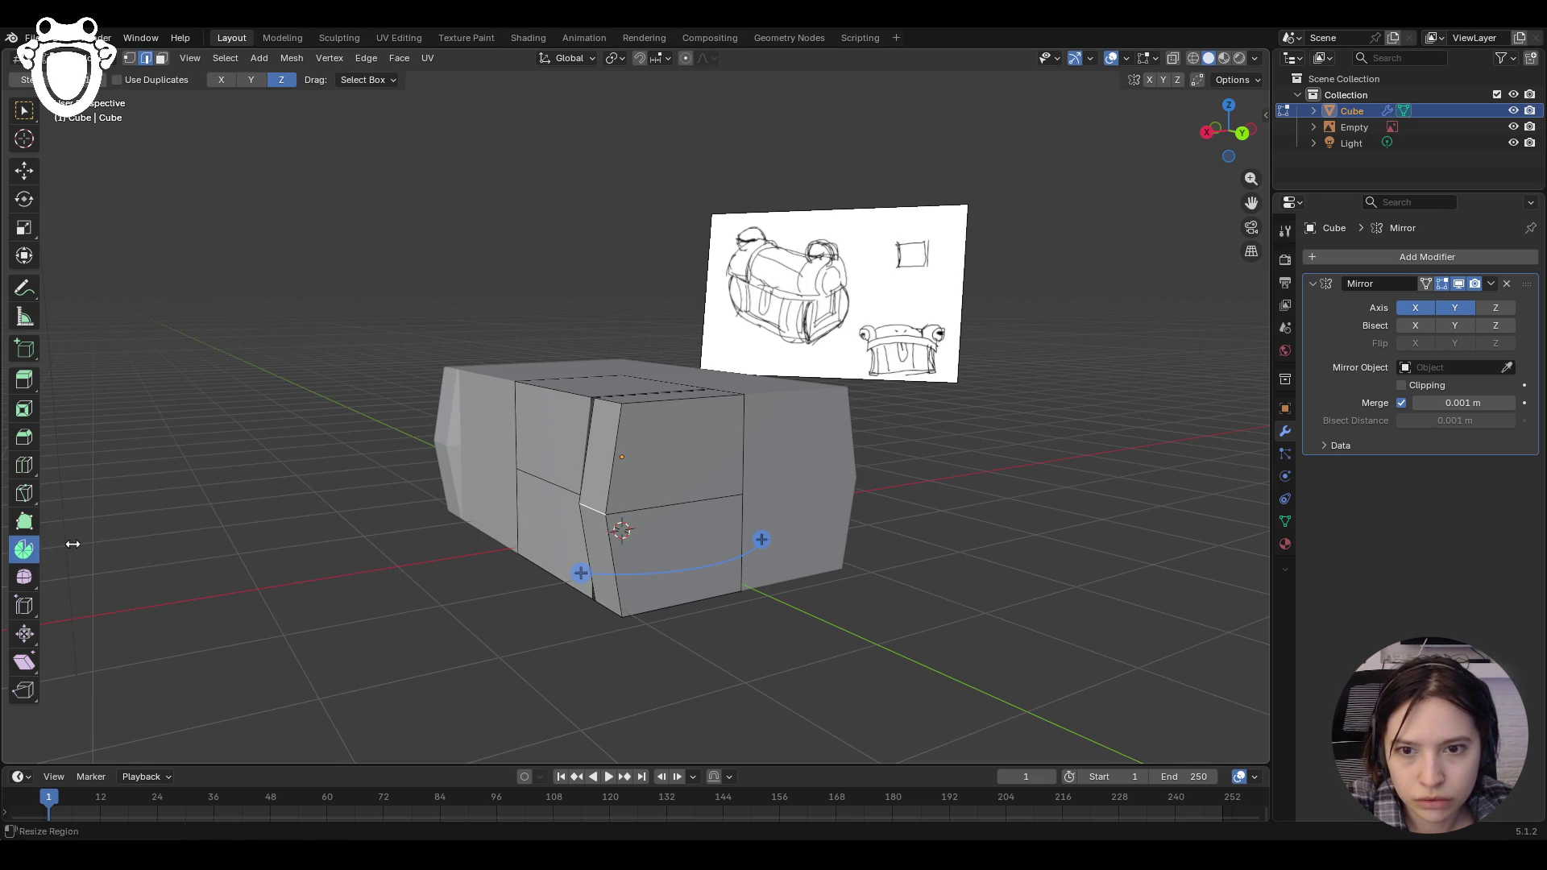
{"action": "left_click_drag", "start_coordinate": [580, 574], "coordinate": [271, 542]}
{"action": "mouse_move", "coordinate": [271, 542]}
{"action": "middle_mouse_down"}
{"action": "mouse_move", "coordinate": [795, 680]}
{"action": "mouse_move", "coordinate": [1005, 660]}
{"action": "middle_mouse_up"}
{"action": "key", "text": "ctrl+z"}
{"action": "mouse_move", "coordinate": [853, 563]}
{"action": "middle_mouse_down"}
{"action": "mouse_move", "coordinate": [736, 542]}
{"action": "mouse_move", "coordinate": [763, 539]}
{"action": "mouse_move", "coordinate": [234, 530]}
{"action": "middle_mouse_up"}
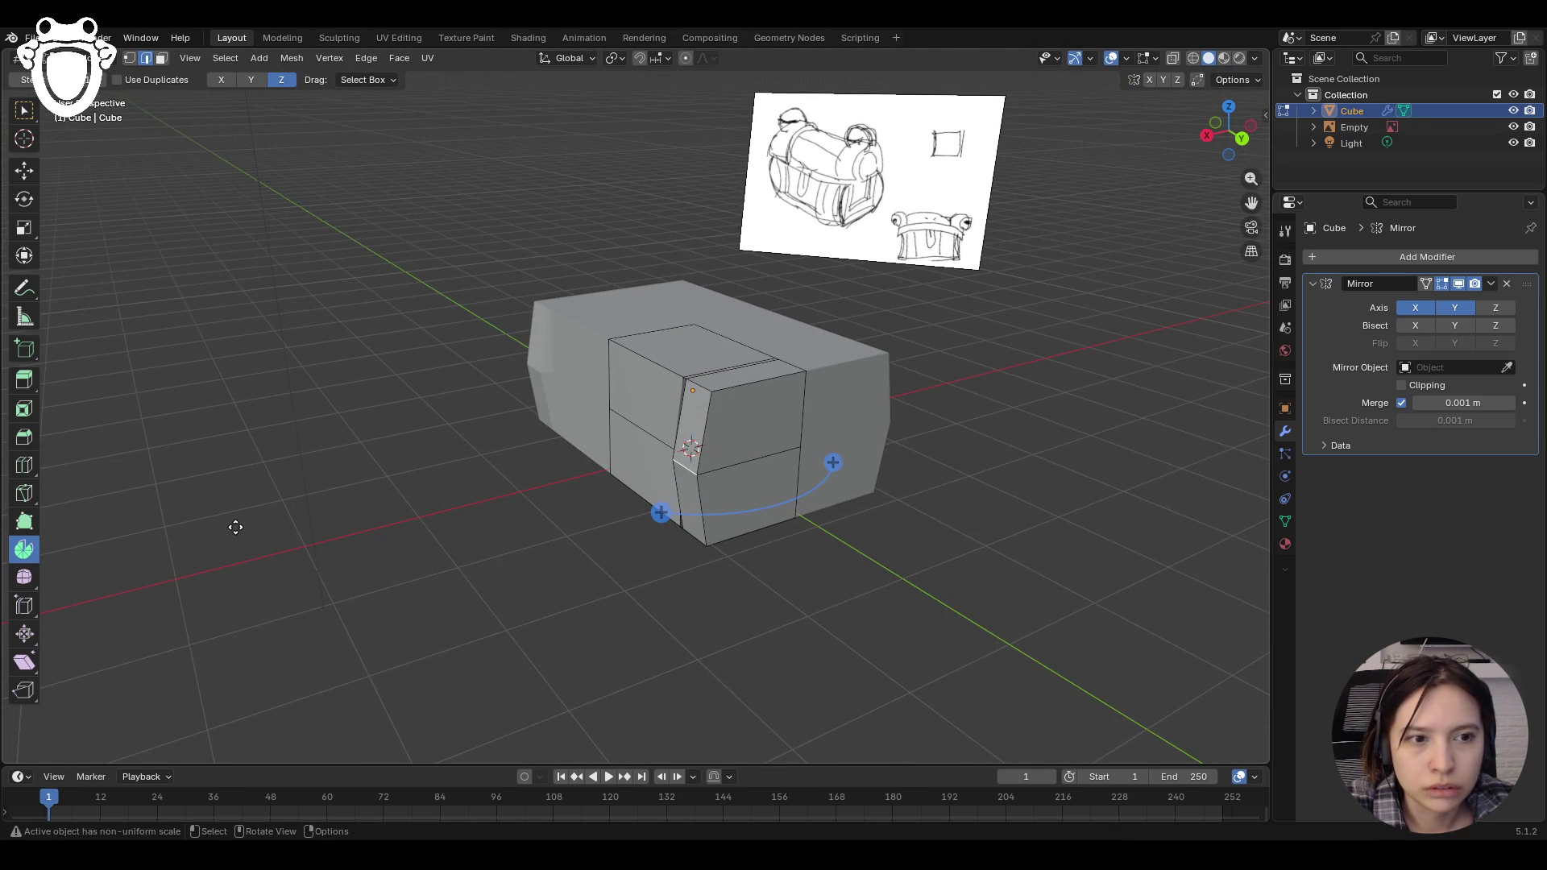
{"action": "key", "text": "ctrl+z"}
{"action": "left_click", "coordinate": [35, 172]}
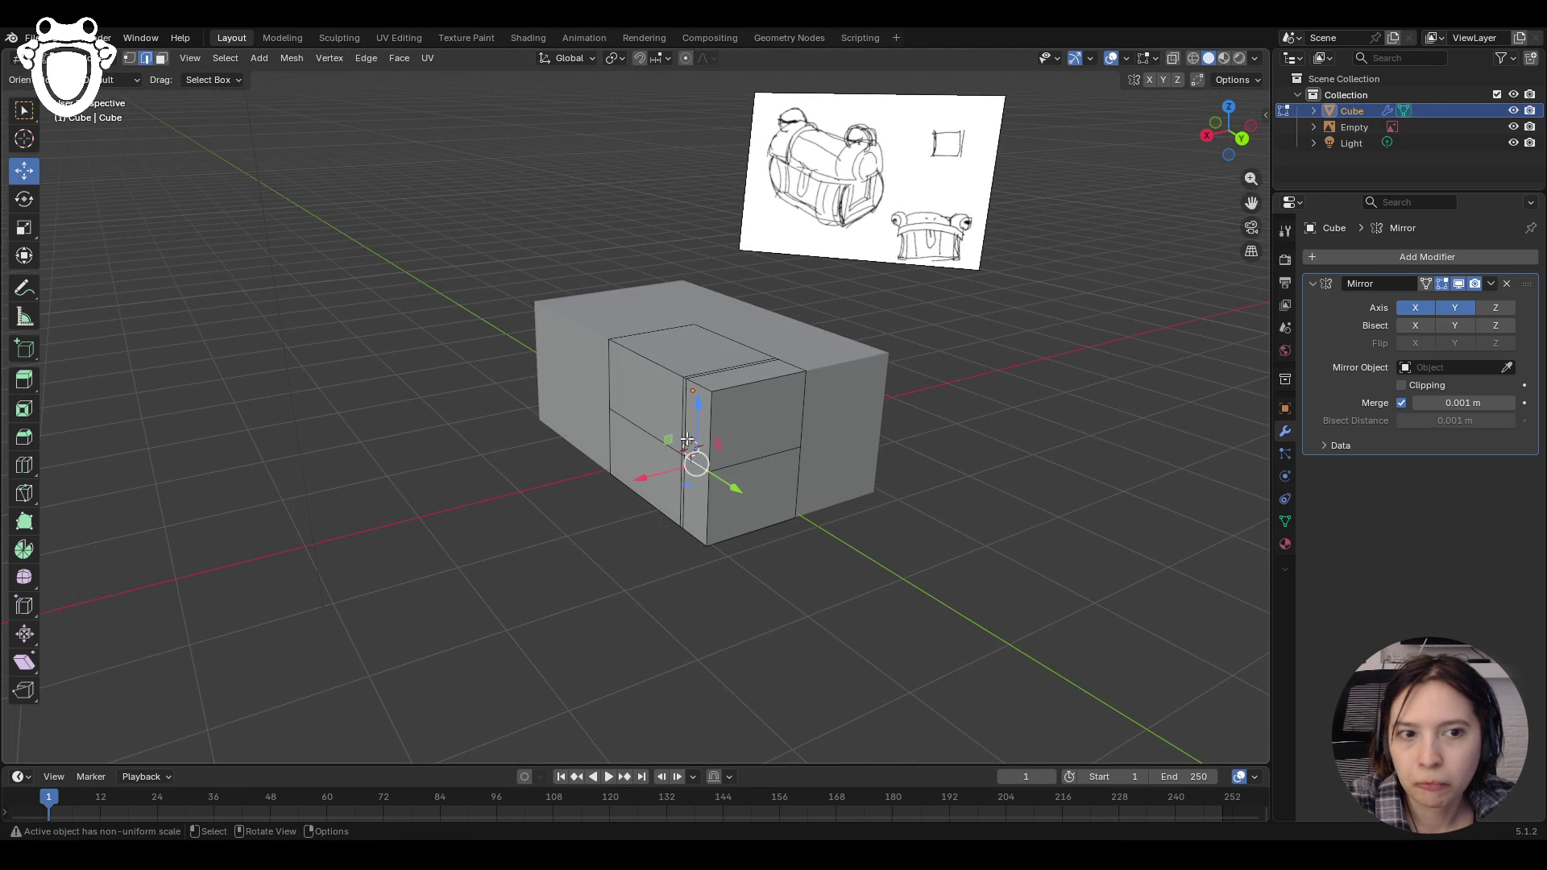
Step: Select the narrow front face strips, test another Spin sweep, and cancel it
{"action": "left_click", "coordinate": [161, 58]}
{"action": "left_click", "coordinate": [706, 409]}
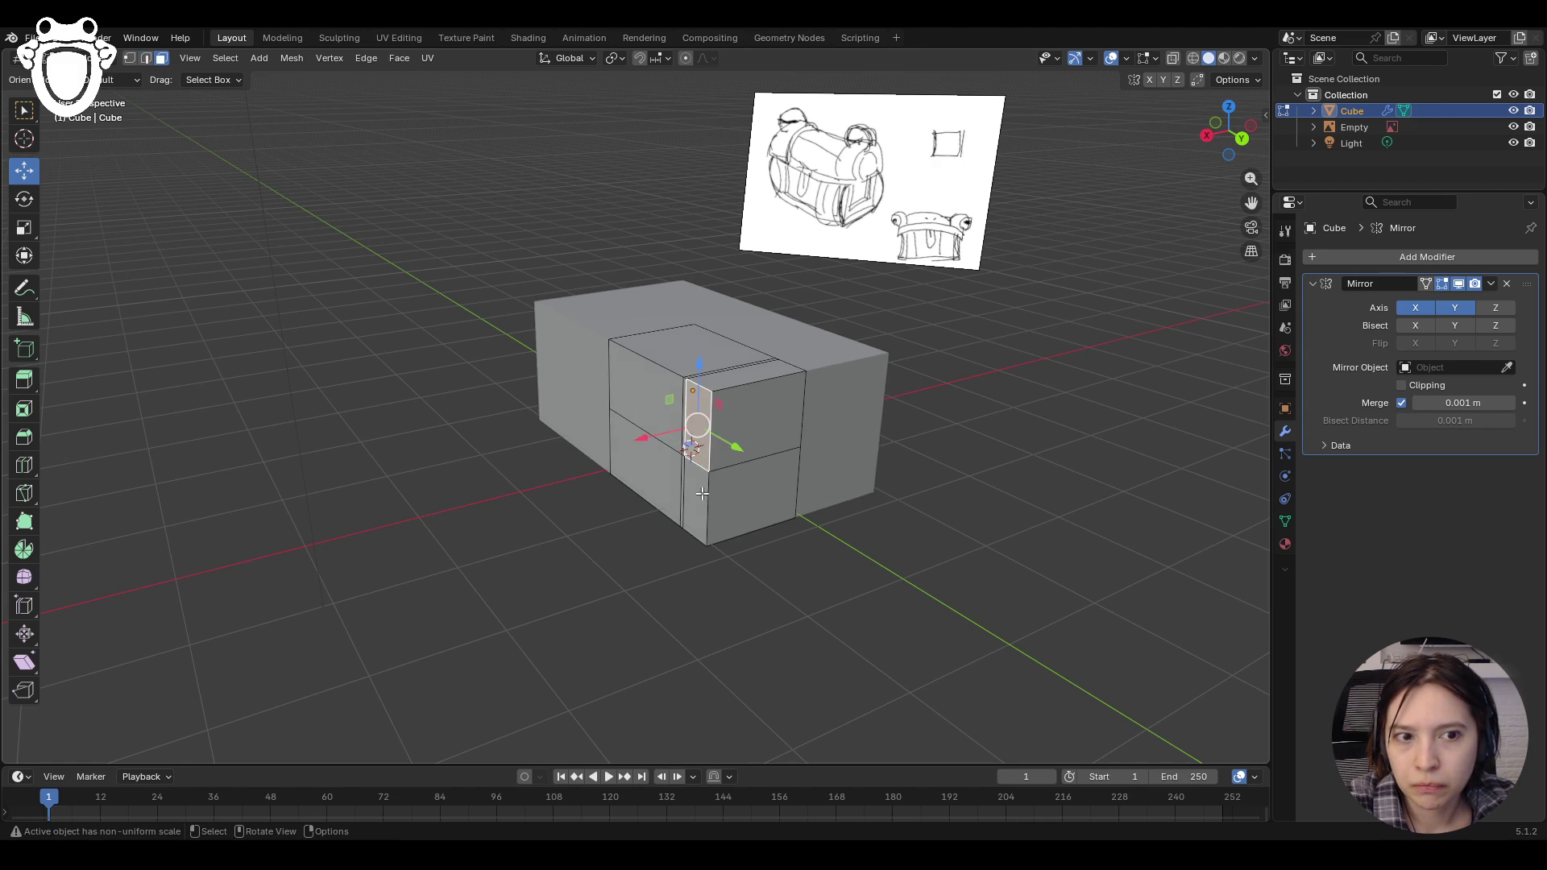
{"action": "left_click", "coordinate": [23, 549]}
{"action": "left_click", "coordinate": [736, 510]}
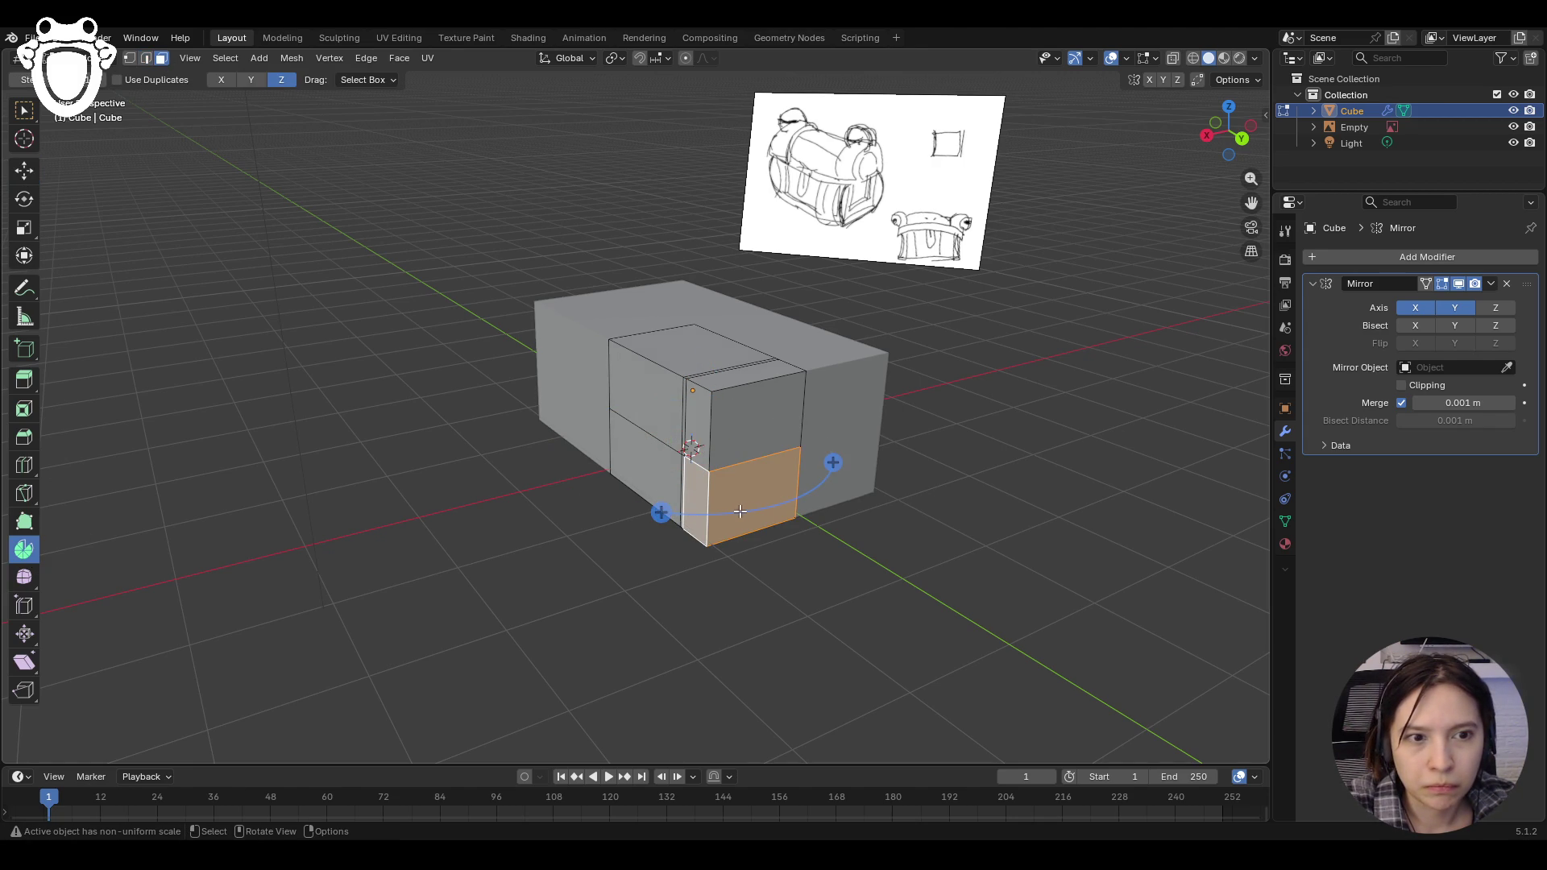
{"action": "left_click", "coordinate": [700, 414]}
{"action": "left_click", "coordinate": [694, 476], "text": "shift"}
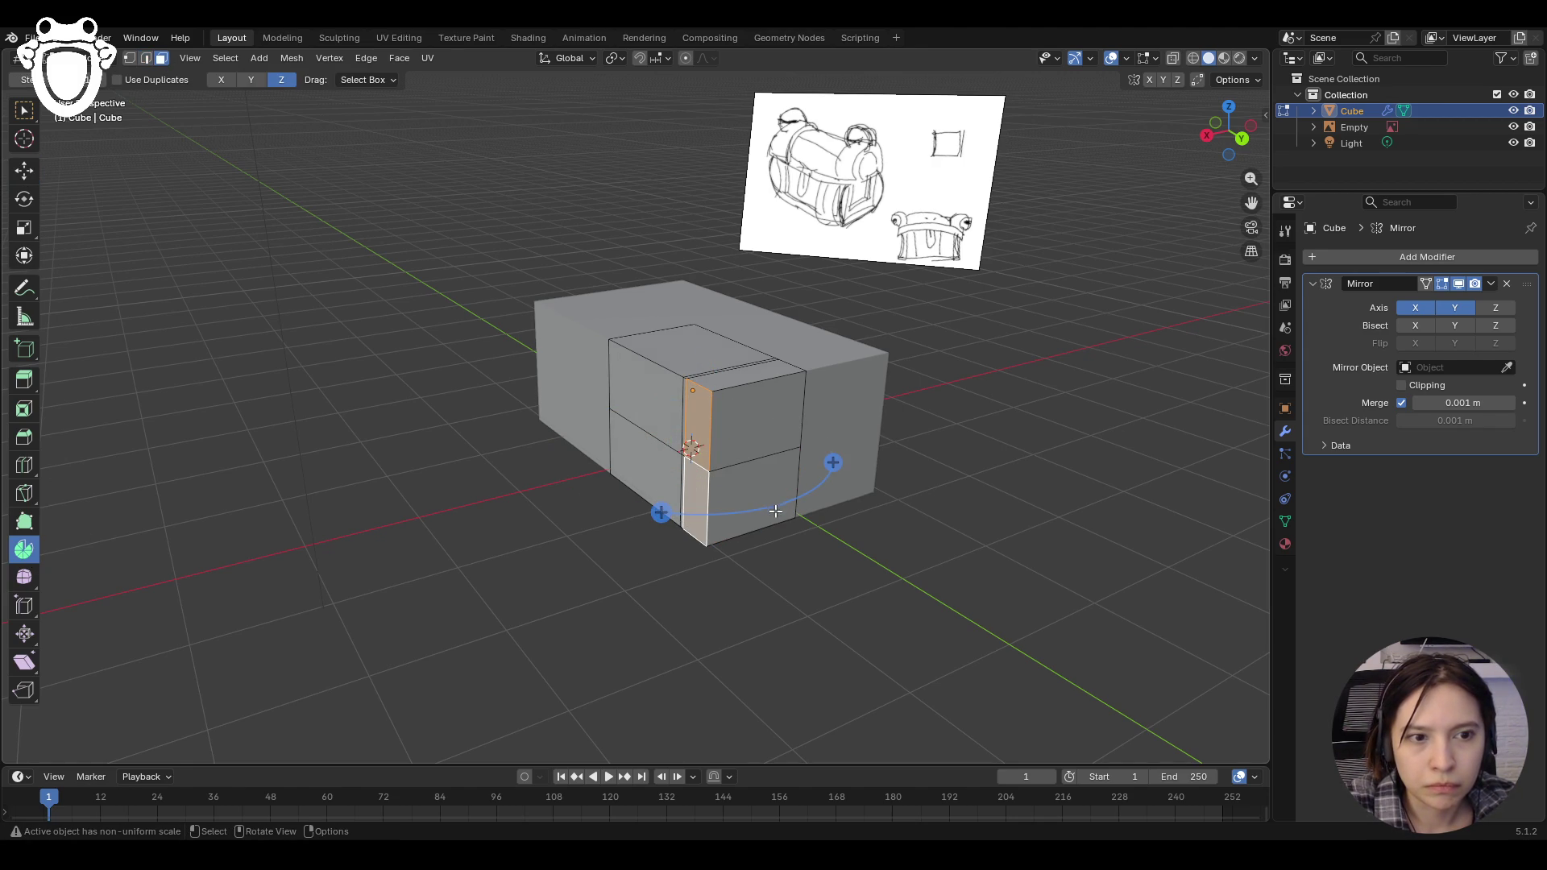
{"action": "mouse_move", "coordinate": [642, 508]}
{"action": "left_mouse_down"}
{"action": "mouse_move", "coordinate": [414, 459]}
{"action": "mouse_move", "coordinate": [622, 462]}
{"action": "mouse_move", "coordinate": [663, 497]}
{"action": "mouse_move", "coordinate": [641, 507]}
{"action": "left_mouse_up"}
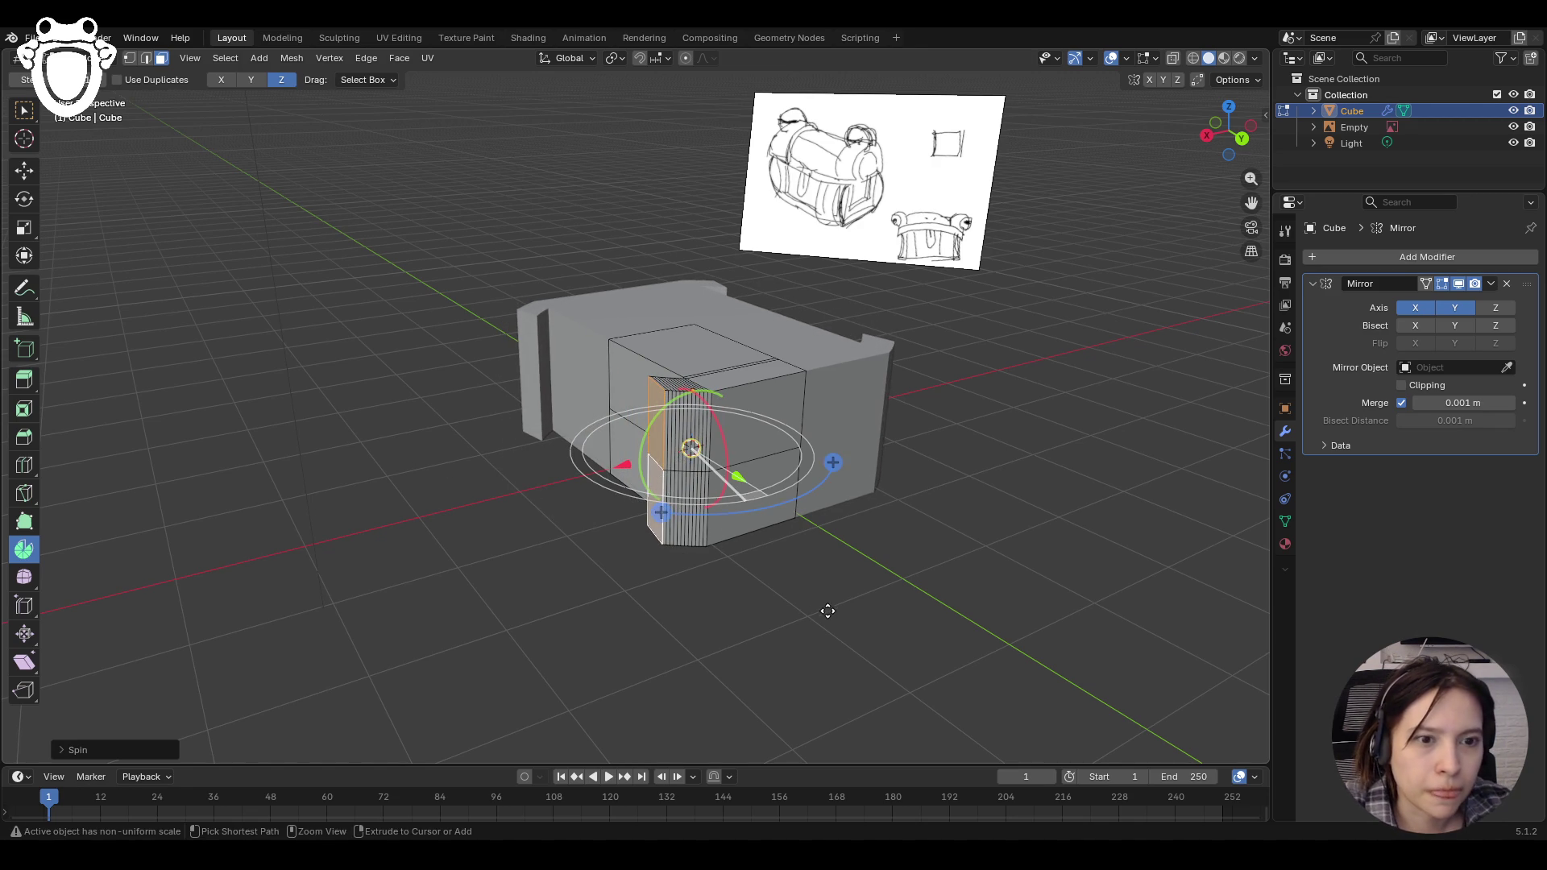
{"action": "key", "text": "ctrl+z"}
{"action": "middle_click_drag", "start_coordinate": [227, 425], "coordinate": [511, 511]}
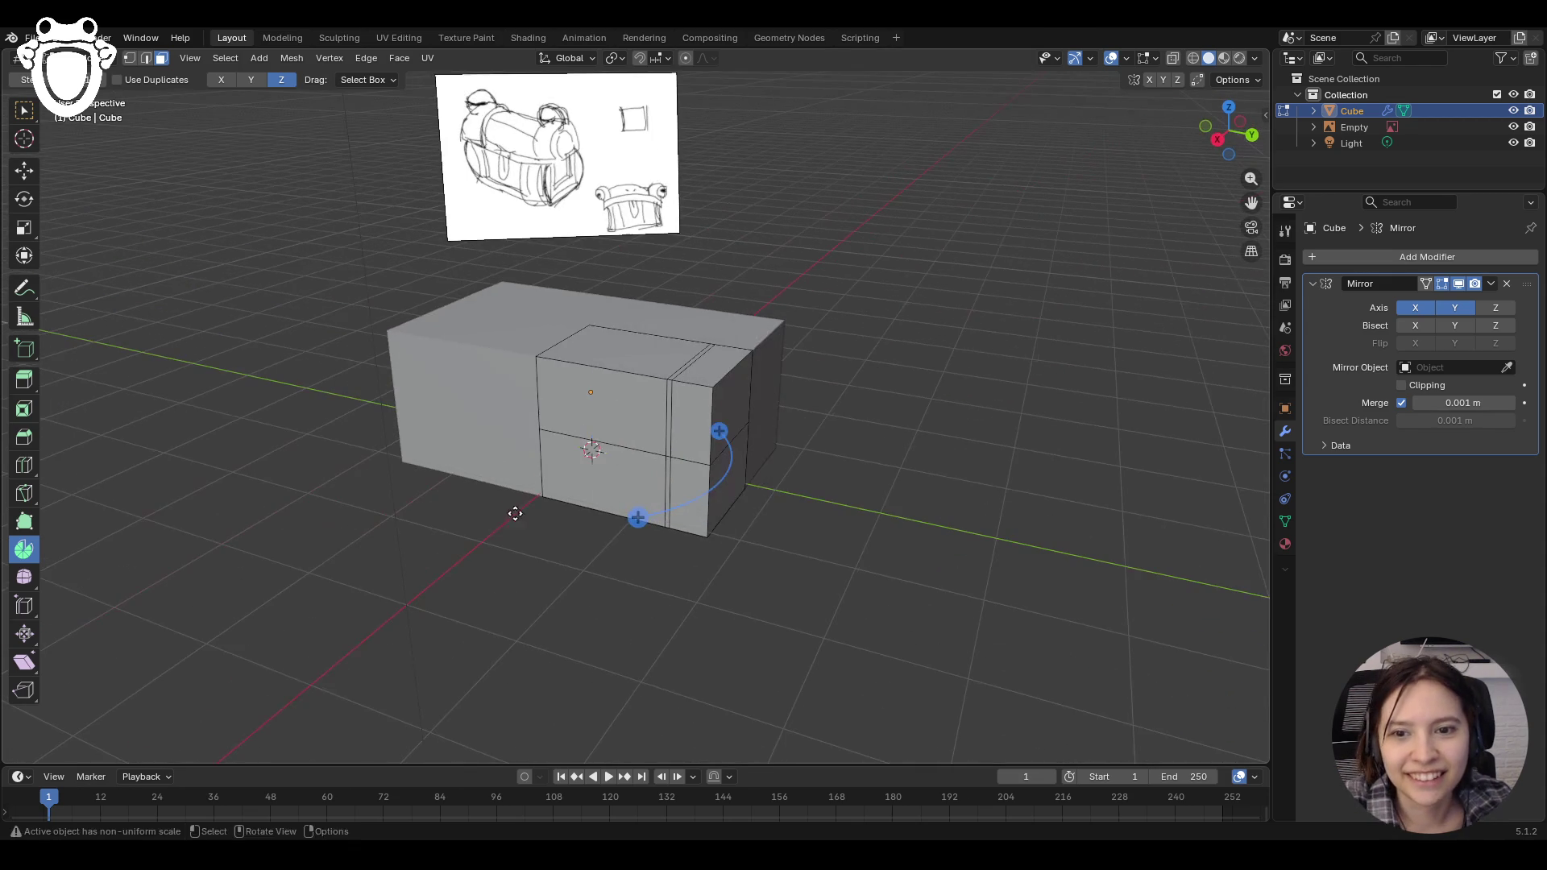
{"action": "left_click", "coordinate": [24, 577]}
{"action": "mouse_move", "coordinate": [551, 501]}
{"action": "middle_mouse_down"}
{"action": "mouse_move", "coordinate": [483, 511]}
{"action": "mouse_move", "coordinate": [496, 506]}
{"action": "middle_mouse_up"}
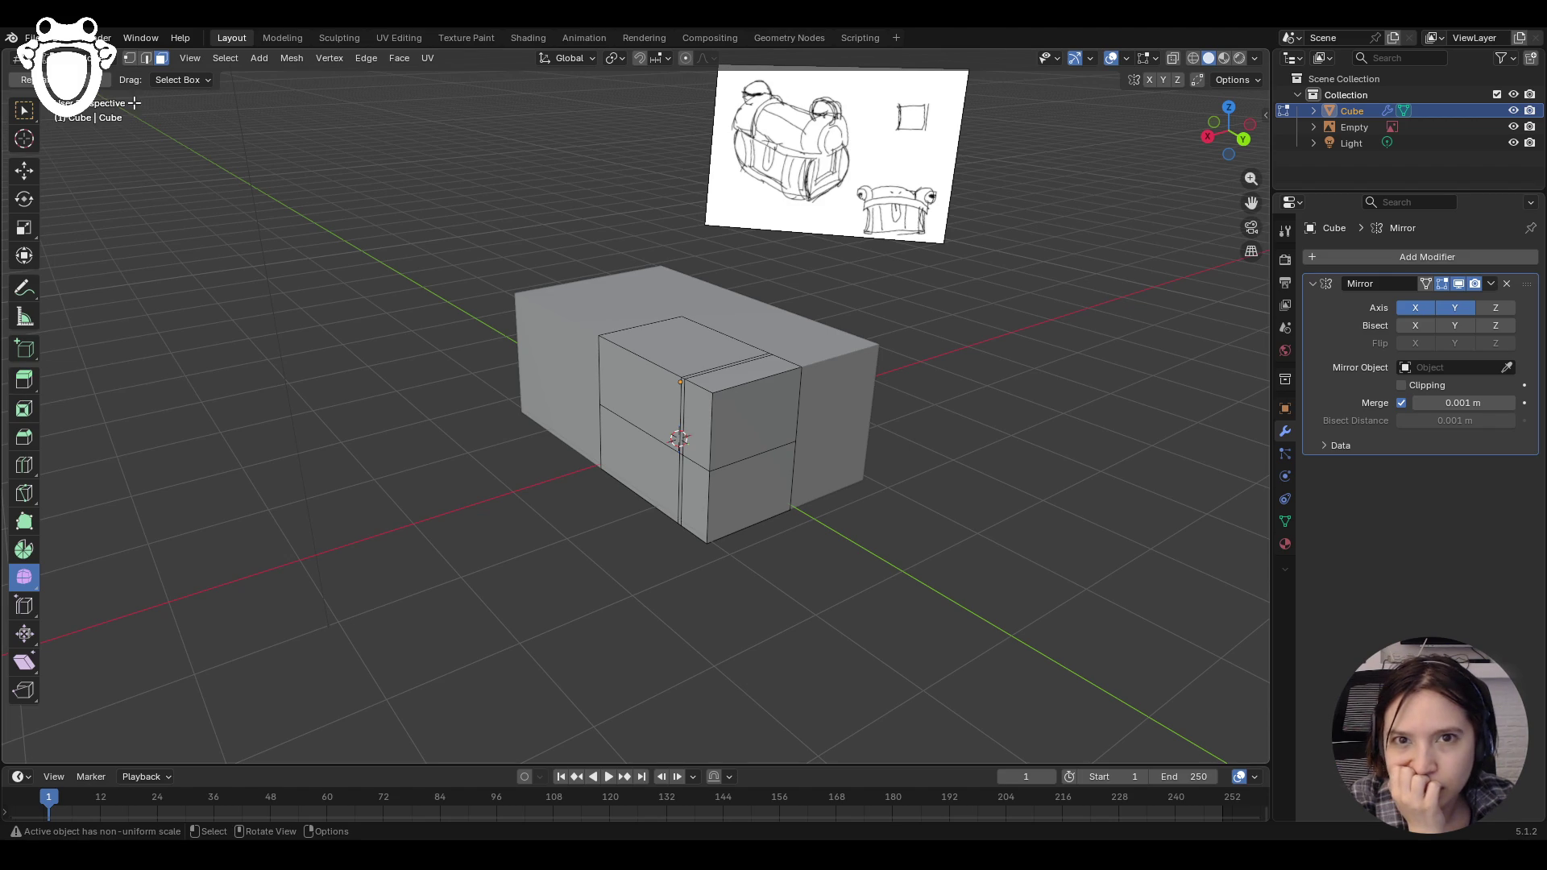
Step: Select the vertical front corner edge and slide it along X to angle the ends
{"action": "mouse_move", "coordinate": [33, 323]}
{"action": "middle_mouse_down"}
{"action": "mouse_move", "coordinate": [96, 306]}
{"action": "mouse_move", "coordinate": [33, 162]}
{"action": "middle_mouse_up"}
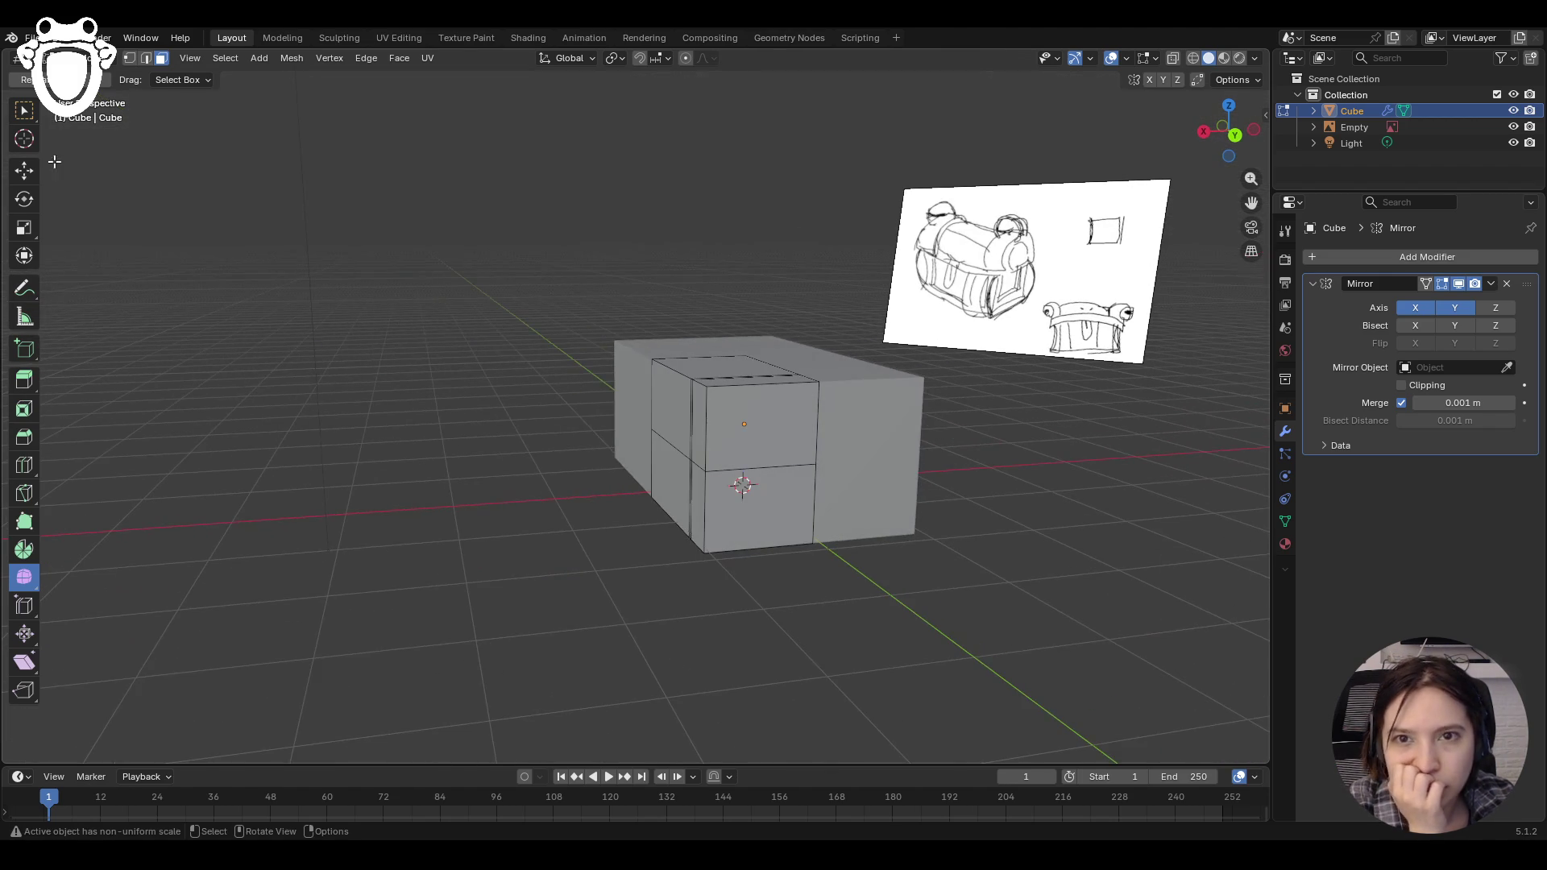
{"action": "left_click", "coordinate": [25, 169]}
{"action": "left_click", "coordinate": [696, 508]}
{"action": "left_click", "coordinate": [698, 425]}
{"action": "key", "text": "2"}
{"action": "left_click", "coordinate": [693, 472]}
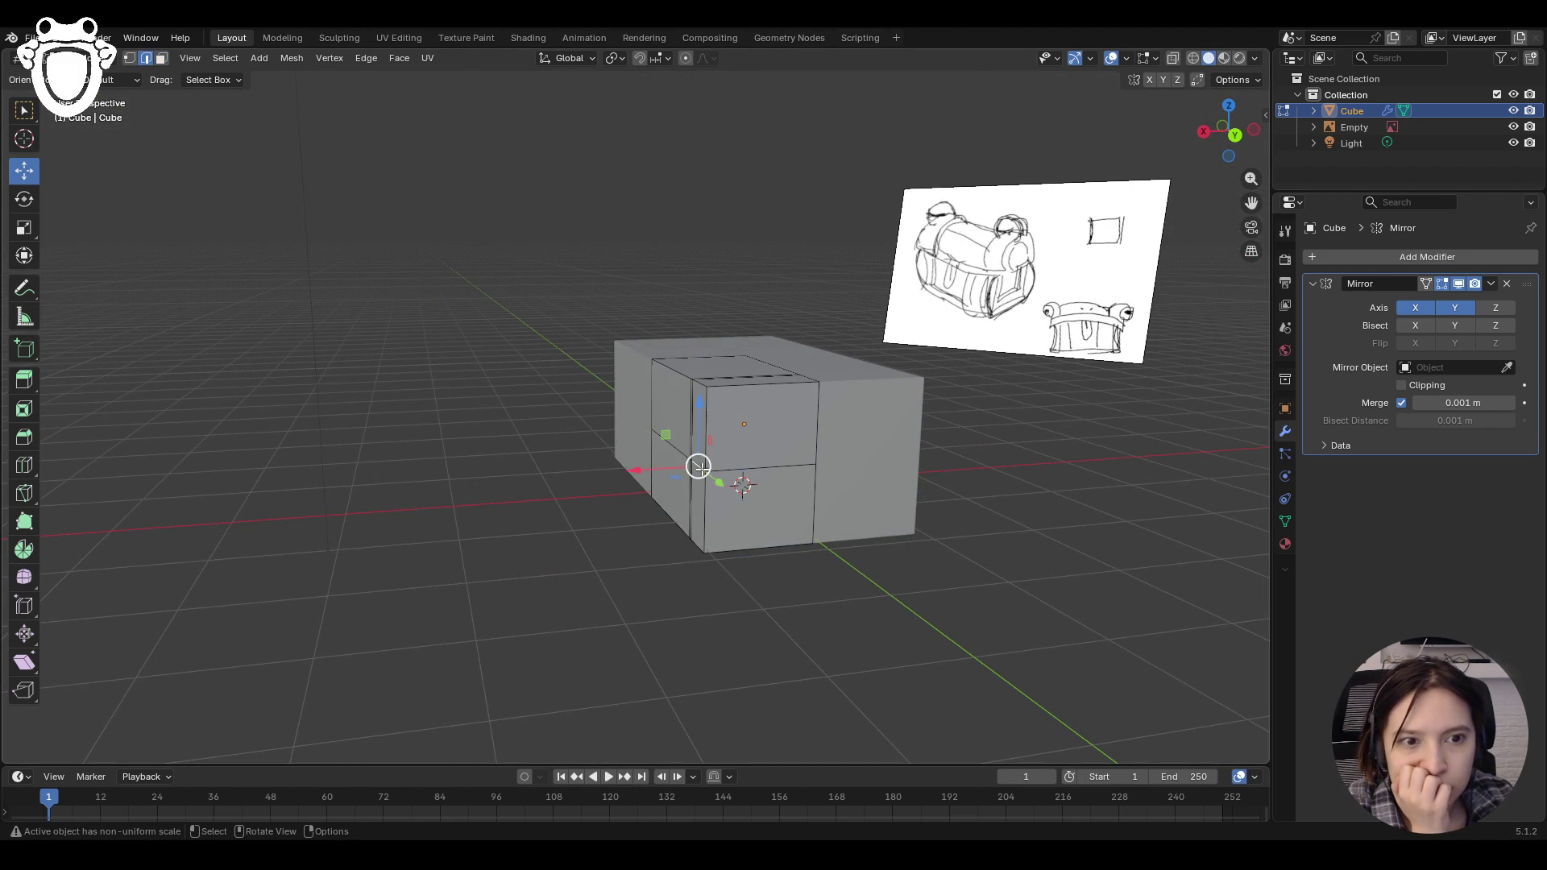
{"action": "left_click_drag", "start_coordinate": [633, 473], "coordinate": [547, 475]}
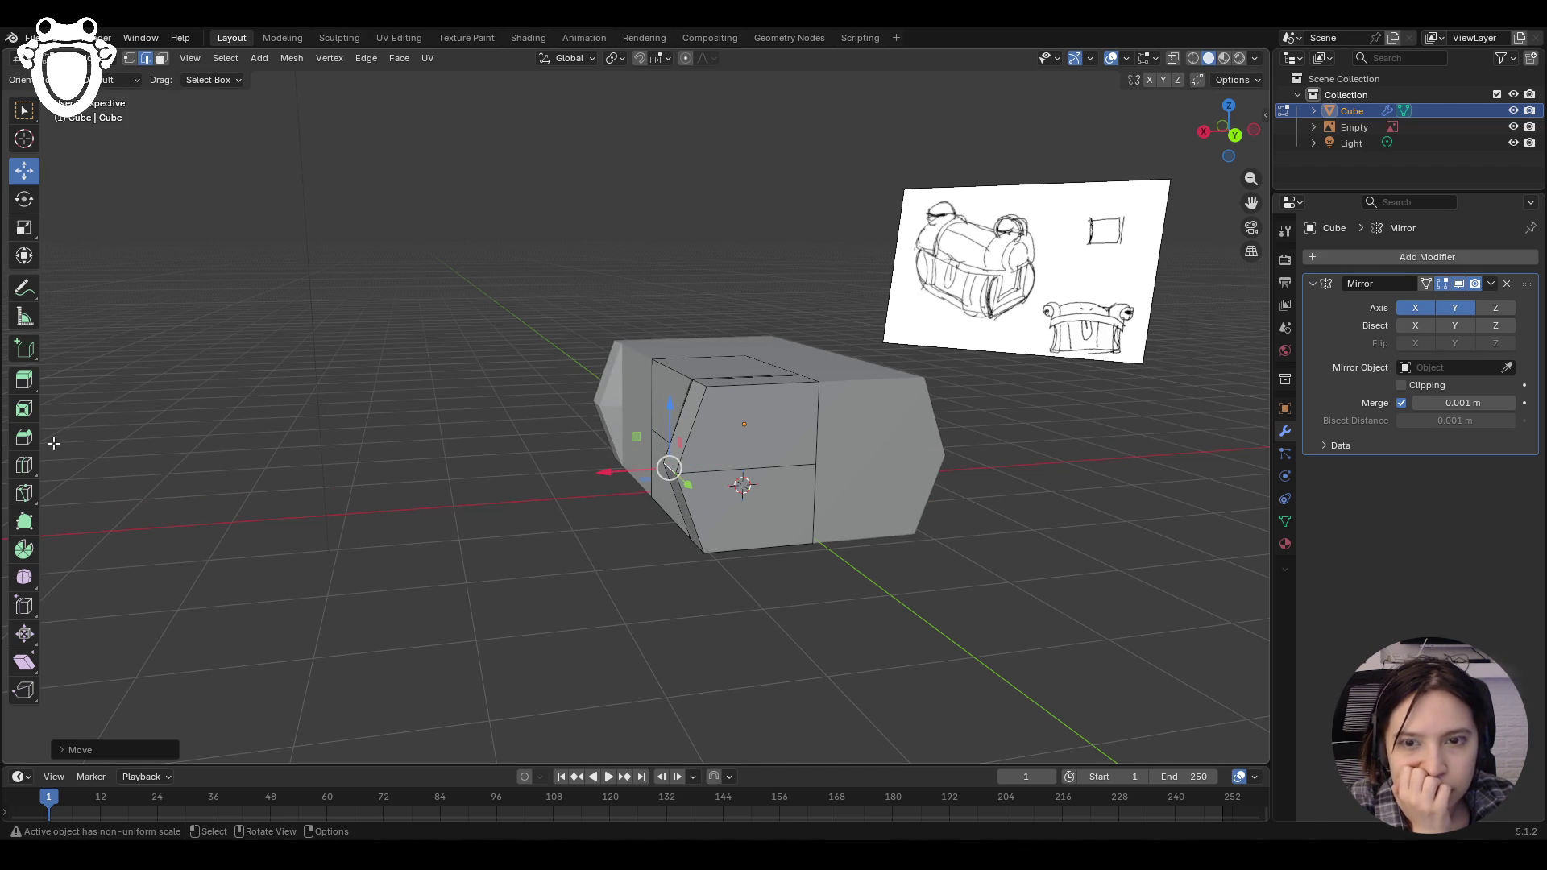
Step: After a cancelled inset, bevel the front corner edge about 0.42 m wide with 20 segments
{"action": "left_click", "coordinate": [24, 408]}
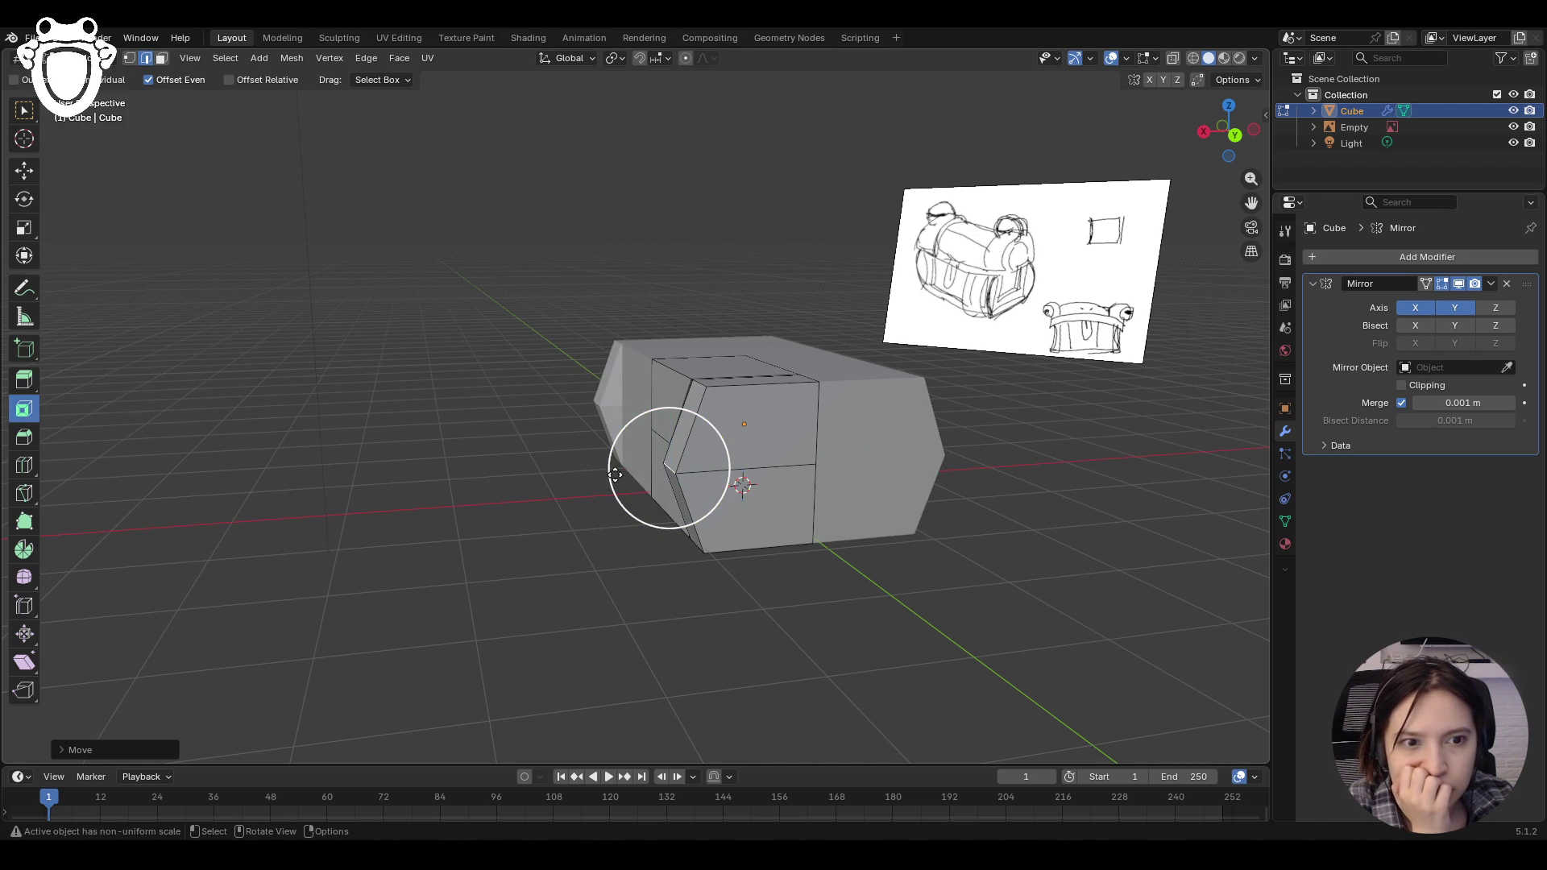
{"action": "mouse_move", "coordinate": [637, 423]}
{"action": "left_mouse_down"}
{"action": "mouse_move", "coordinate": [697, 405]}
{"action": "mouse_move", "coordinate": [580, 301]}
{"action": "mouse_move", "coordinate": [520, 293]}
{"action": "mouse_move", "coordinate": [250, 505]}
{"action": "left_mouse_up"}
{"action": "key", "text": "shift+space"}
{"action": "key", "text": "ctrl+b"}
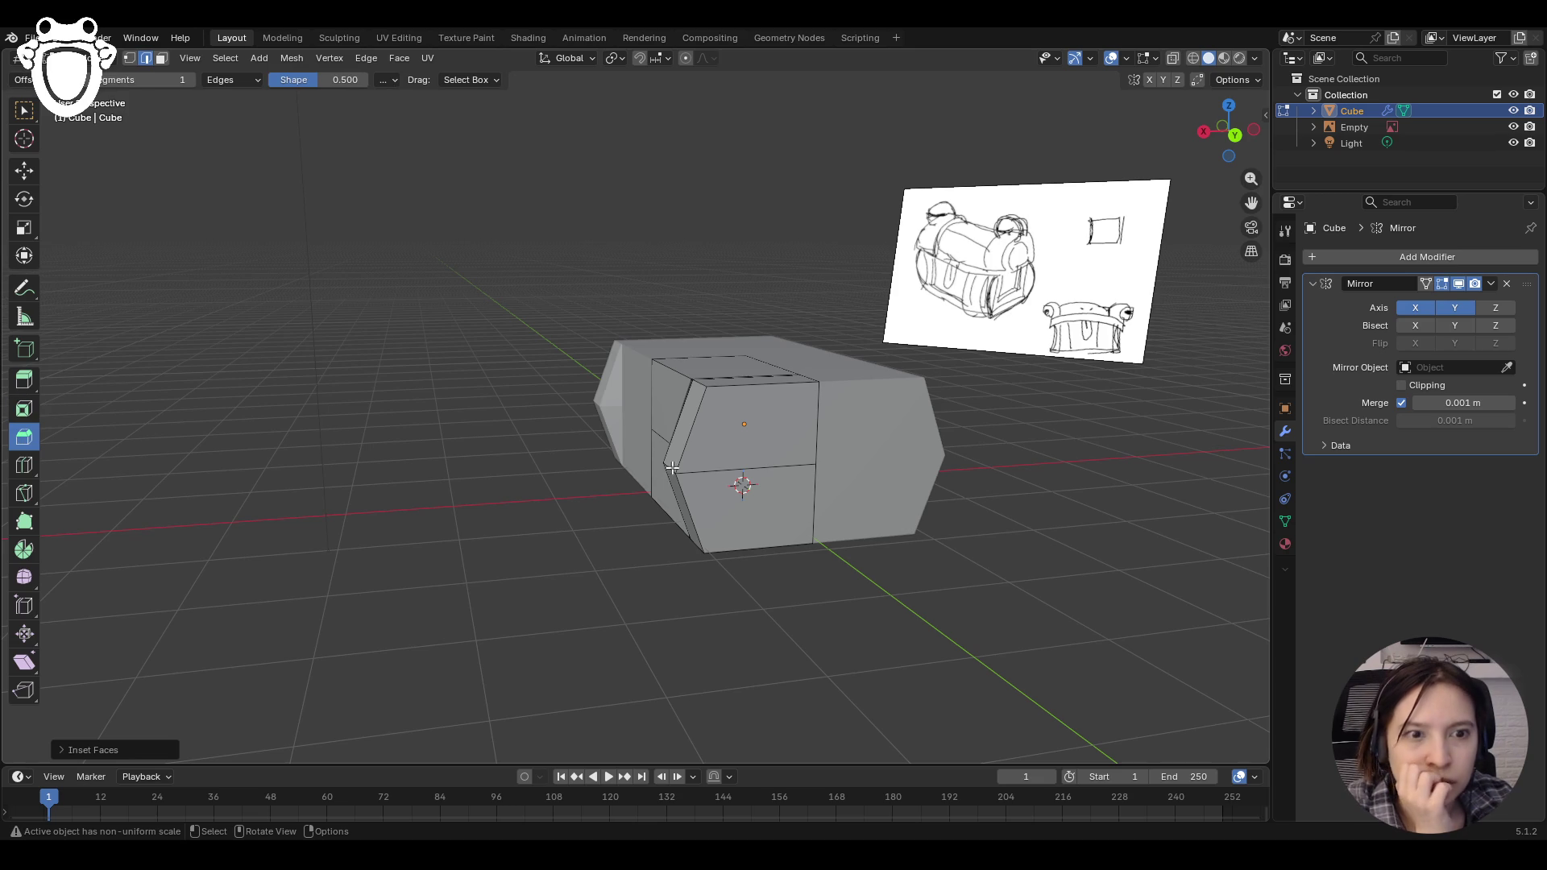
{"action": "middle_click_drag", "start_coordinate": [584, 466], "coordinate": [698, 472]}
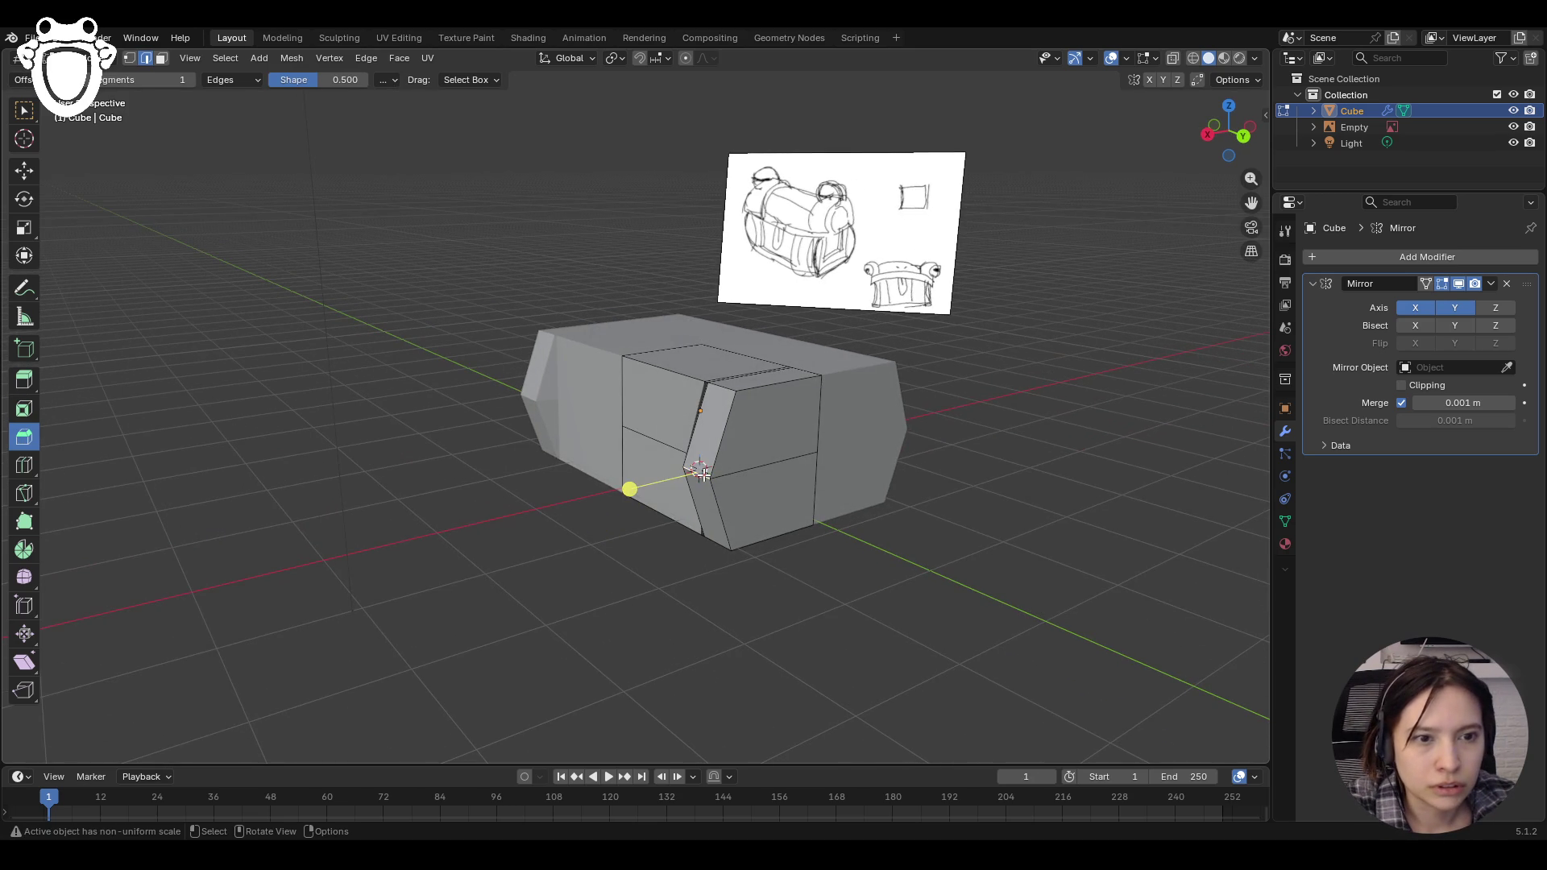
{"action": "left_click_drag", "start_coordinate": [630, 489], "coordinate": [594, 518]}
{"action": "left_click", "coordinate": [81, 750]}
{"action": "mouse_move", "coordinate": [207, 501]}
{"action": "left_mouse_down"}
{"action": "mouse_move", "coordinate": [230, 500]}
{"action": "mouse_move", "coordinate": [191, 531]}
{"action": "left_mouse_up"}
{"action": "middle_click_drag", "start_coordinate": [612, 540], "coordinate": [710, 555]}
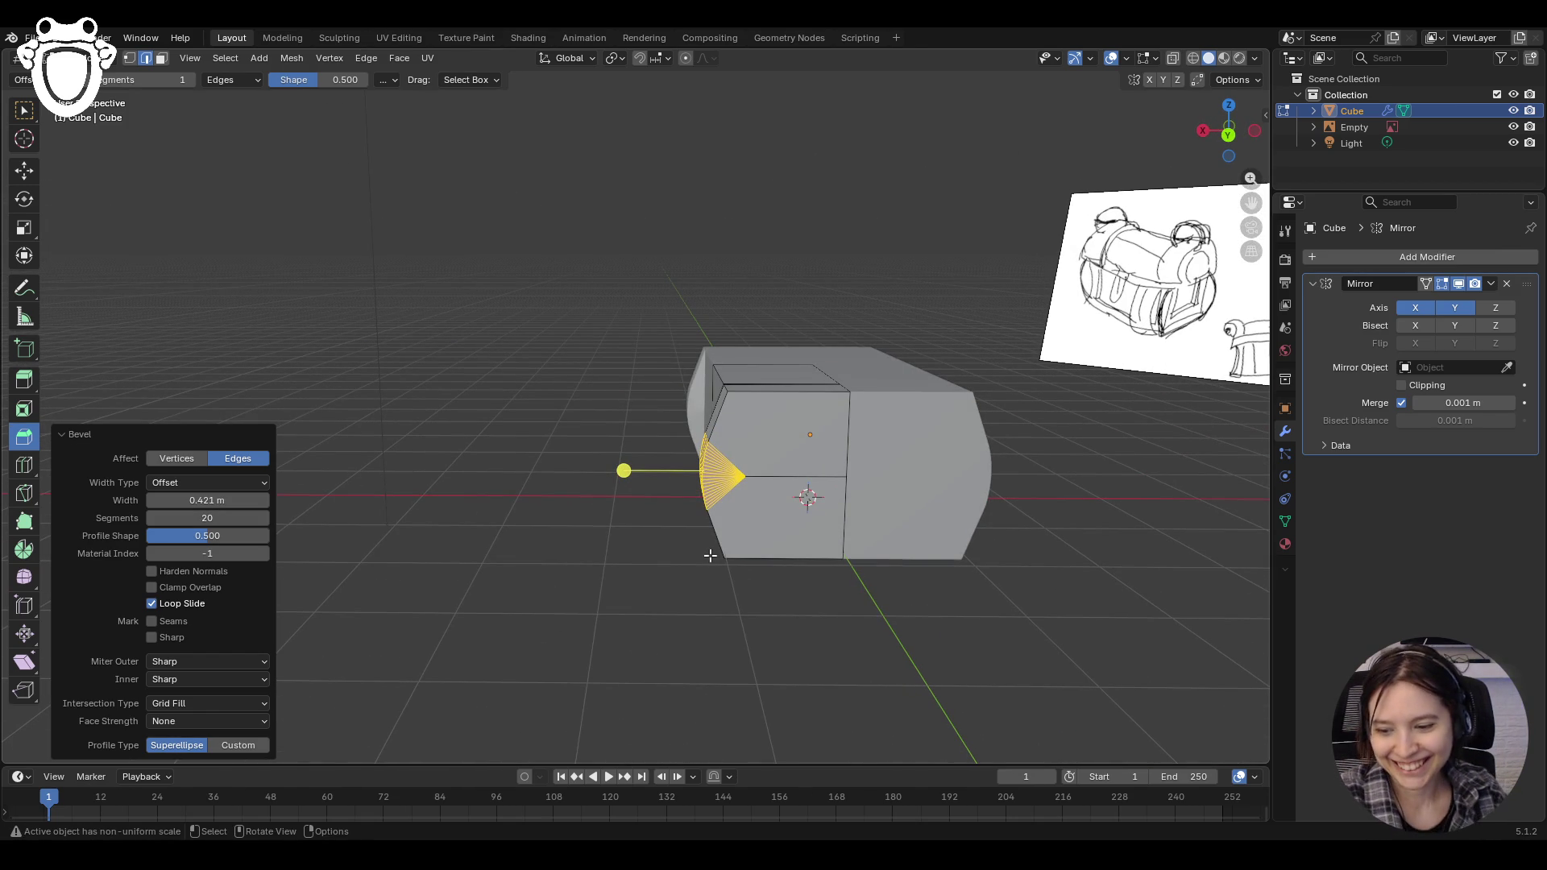
Step: Test corner bevels with 9 segments and 0.500 profile, then undo the spiked result
{"action": "middle_click_drag", "start_coordinate": [634, 575], "coordinate": [709, 563]}
{"action": "left_click_drag", "start_coordinate": [621, 478], "coordinate": [598, 489]}
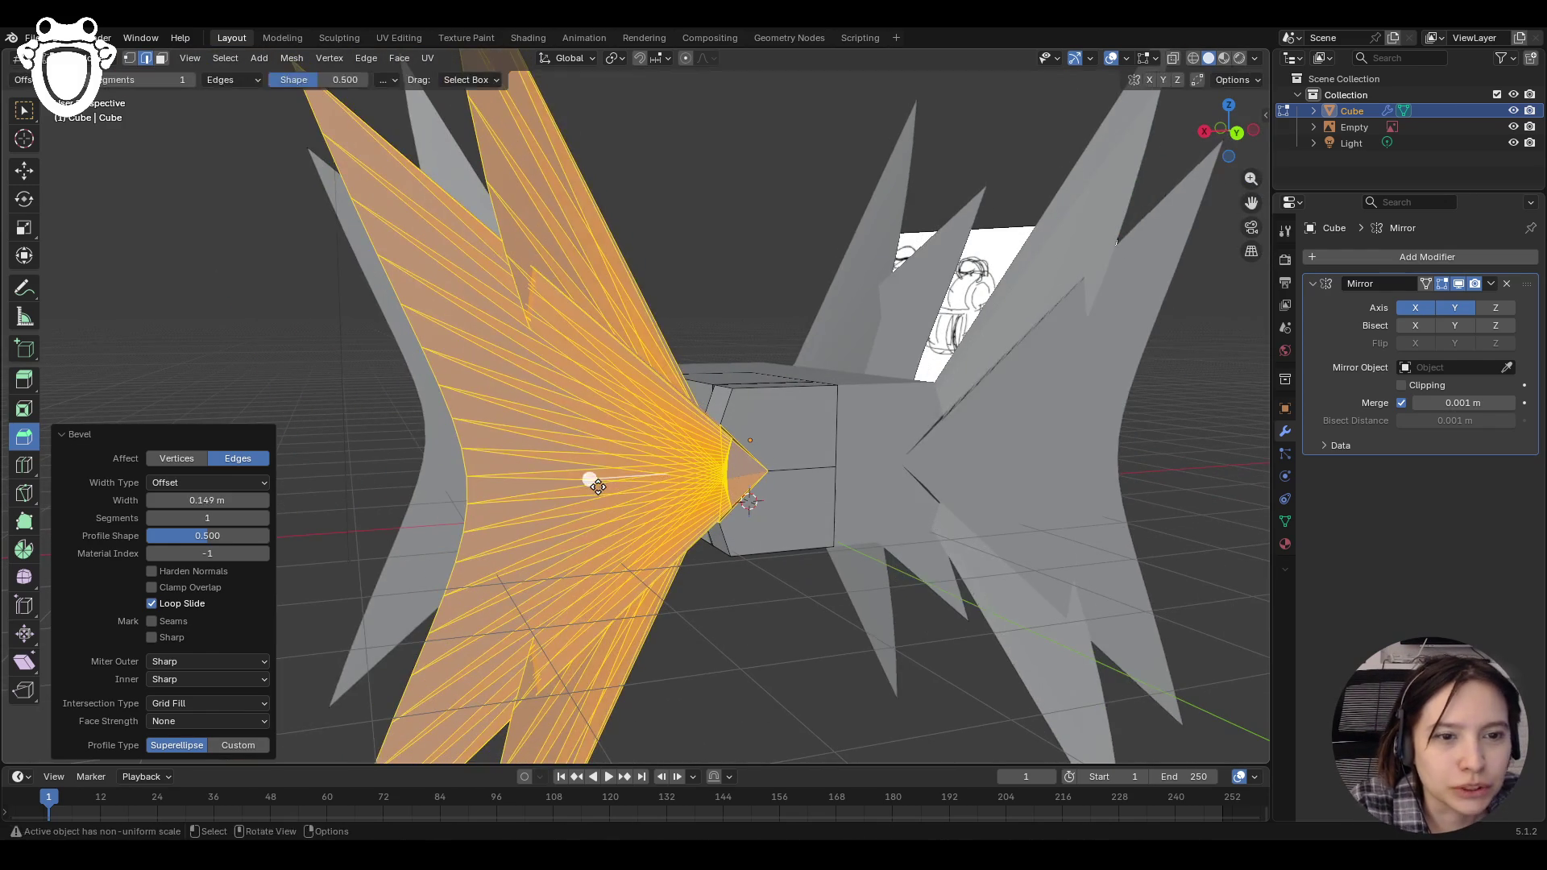
{"action": "key", "text": "Escape"}
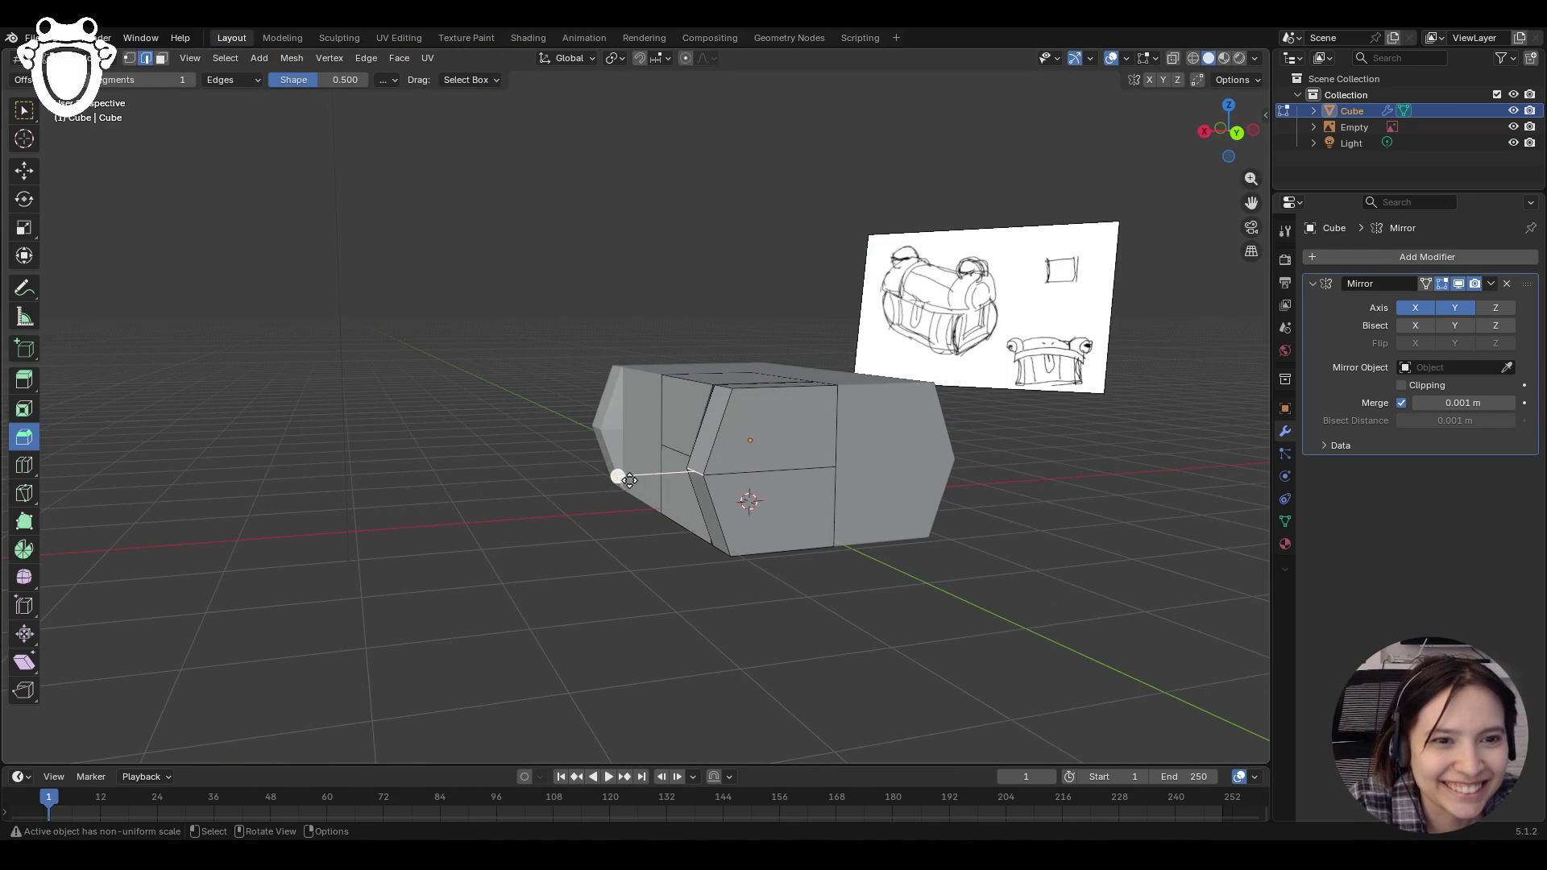
{"action": "mouse_move", "coordinate": [618, 476]}
{"action": "left_mouse_down"}
{"action": "mouse_move", "coordinate": [656, 476]}
{"action": "mouse_move", "coordinate": [554, 494]}
{"action": "left_mouse_up"}
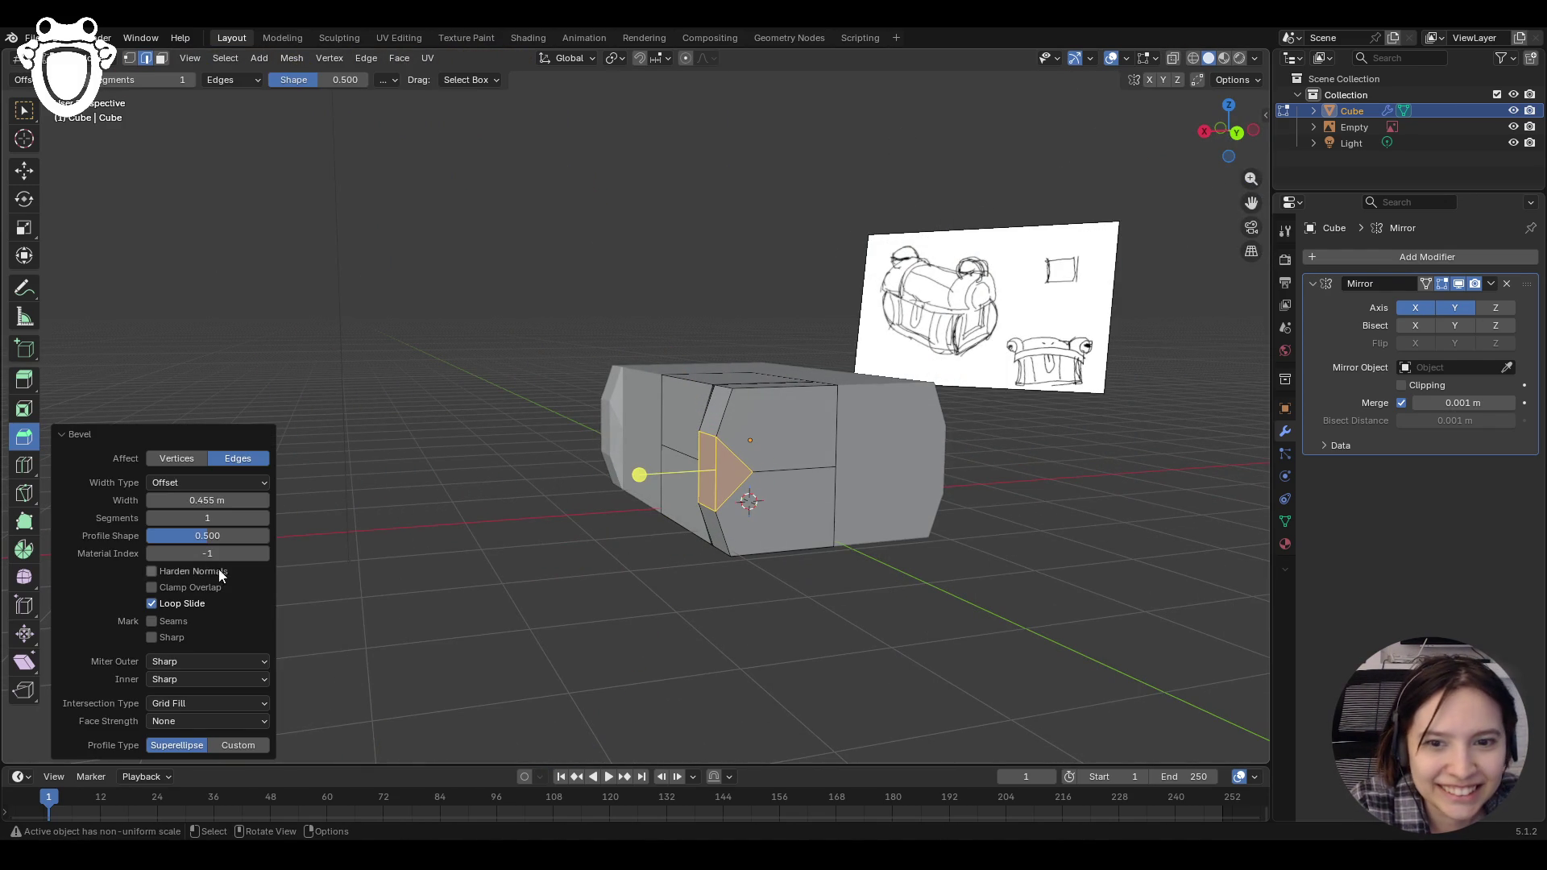
{"action": "left_click_drag", "start_coordinate": [183, 520], "coordinate": [234, 520]}
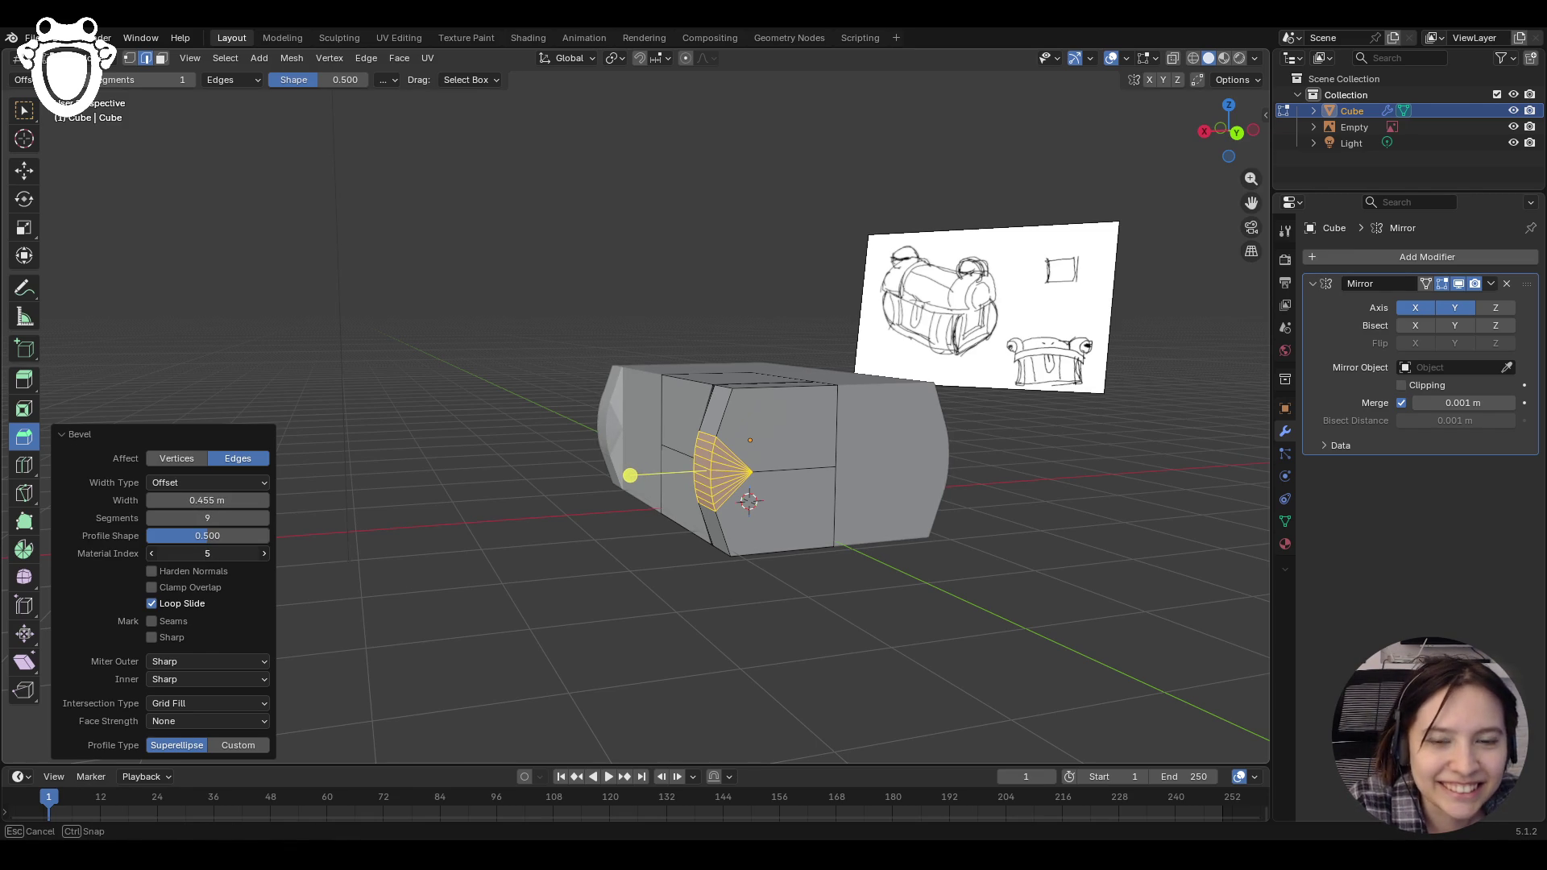
{"action": "left_click", "coordinate": [150, 555]}
{"action": "left_click", "coordinate": [150, 554]}
{"action": "left_click", "coordinate": [150, 554]}
{"action": "left_click", "coordinate": [266, 536]}
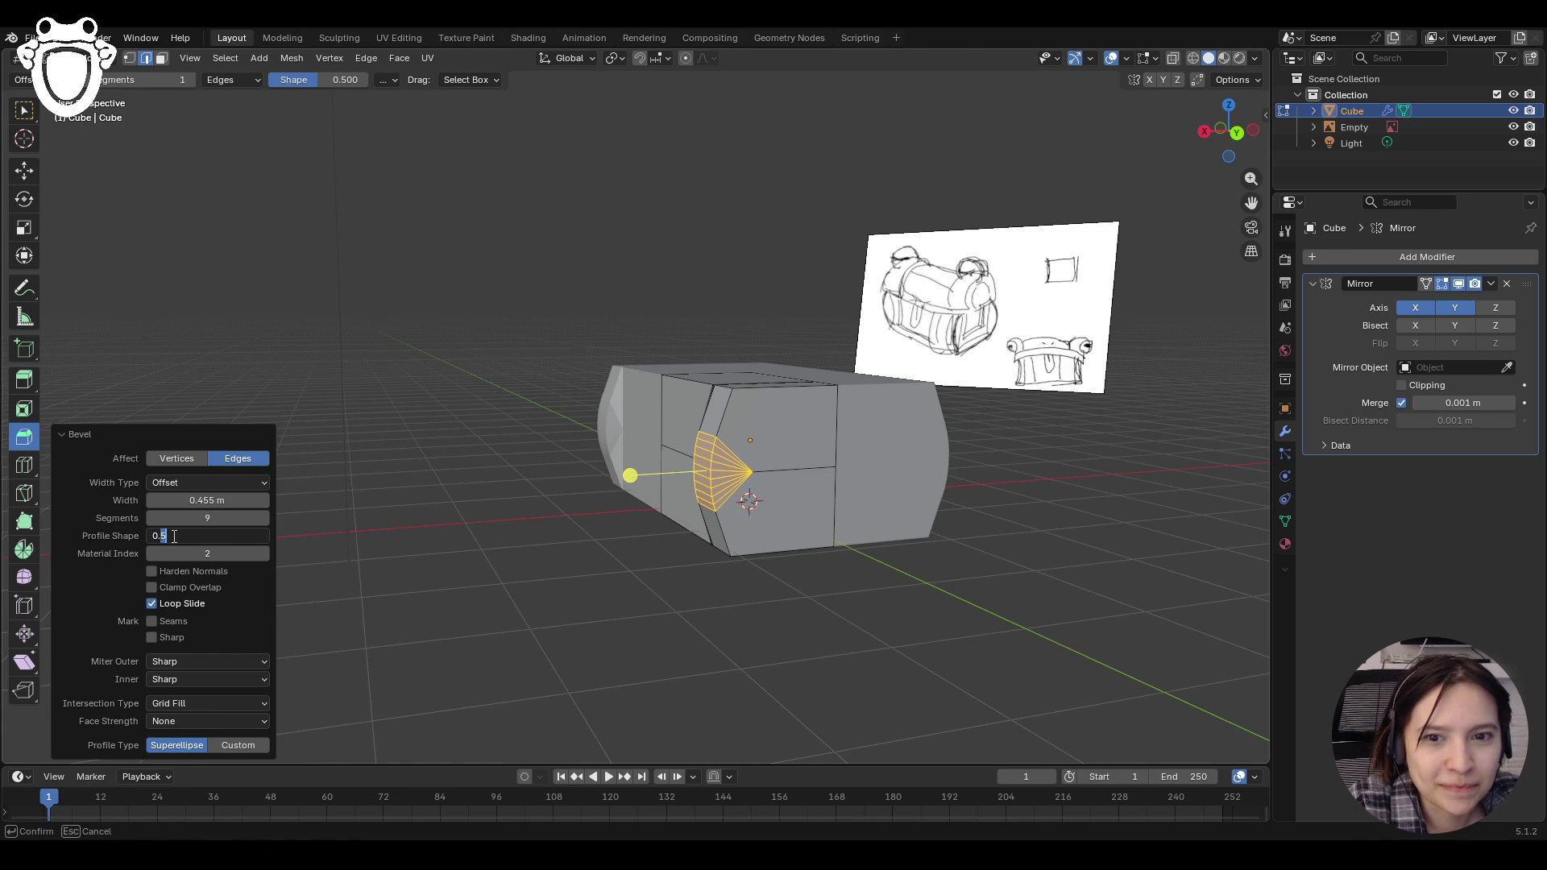
{"action": "key", "text": "Return"}
{"action": "mouse_move", "coordinate": [207, 501]}
{"action": "left_mouse_down"}
{"action": "mouse_move", "coordinate": [270, 501]}
{"action": "mouse_move", "coordinate": [250, 501]}
{"action": "left_mouse_up"}
{"action": "key", "text": "ctrl+b"}
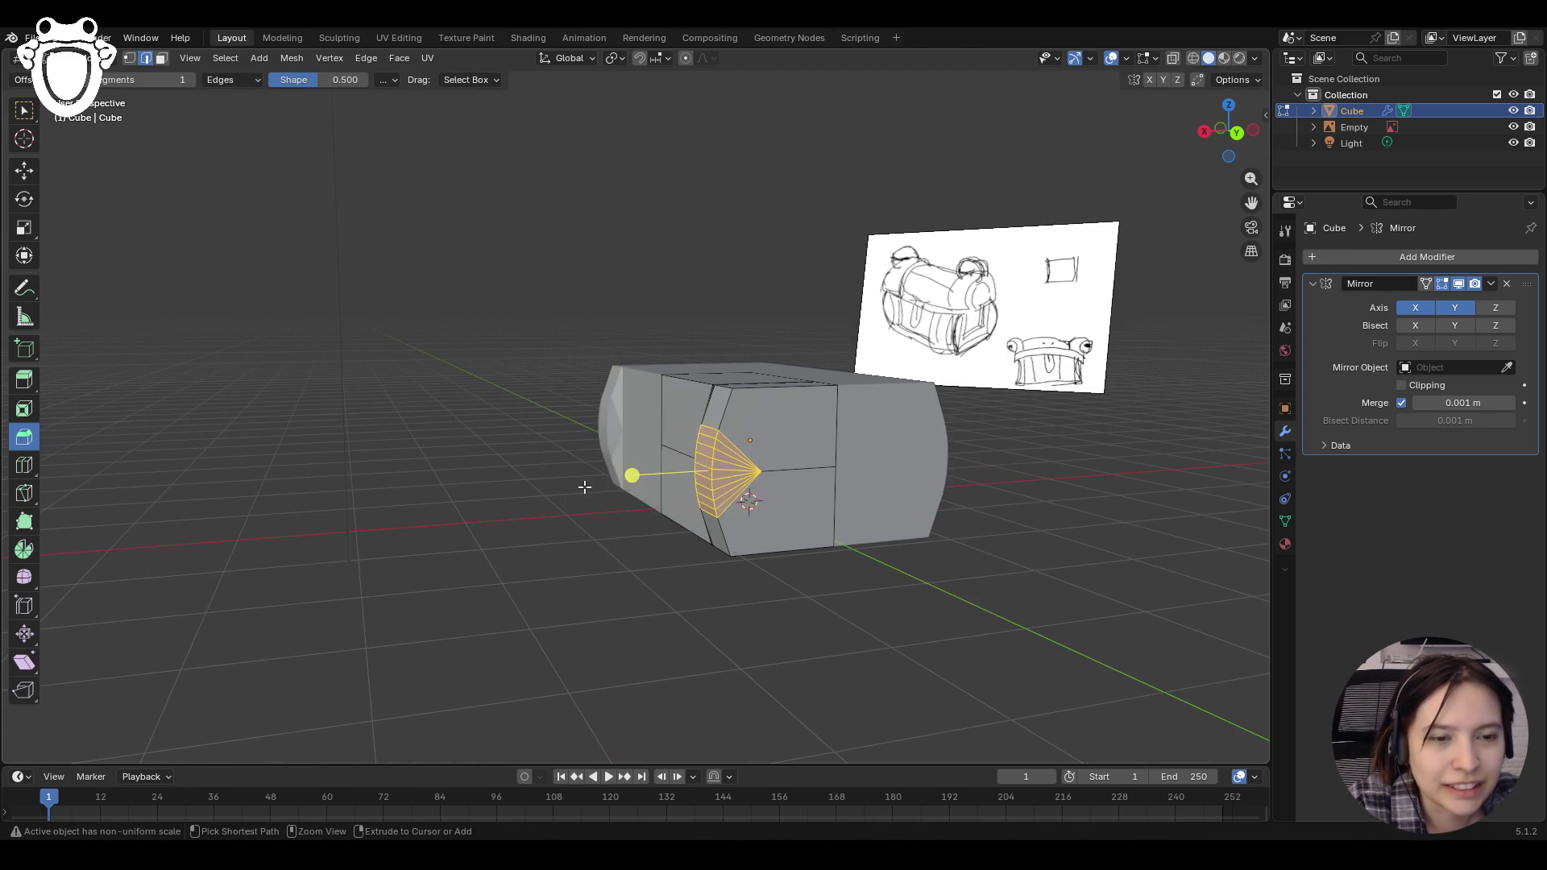
{"action": "left_click", "coordinate": [593, 482]}
{"action": "key", "text": "ctrl+z"}
Step: Re-bevel the corner edge with 15 segments at 1.01 m width
{"action": "middle_click_drag", "start_coordinate": [685, 573], "coordinate": [690, 580]}
{"action": "mouse_move", "coordinate": [599, 490]}
{"action": "middle_mouse_down"}
{"action": "mouse_move", "coordinate": [680, 532]}
{"action": "mouse_move", "coordinate": [618, 475]}
{"action": "middle_mouse_up"}
{"action": "left_click_drag", "start_coordinate": [618, 474], "coordinate": [556, 494]}
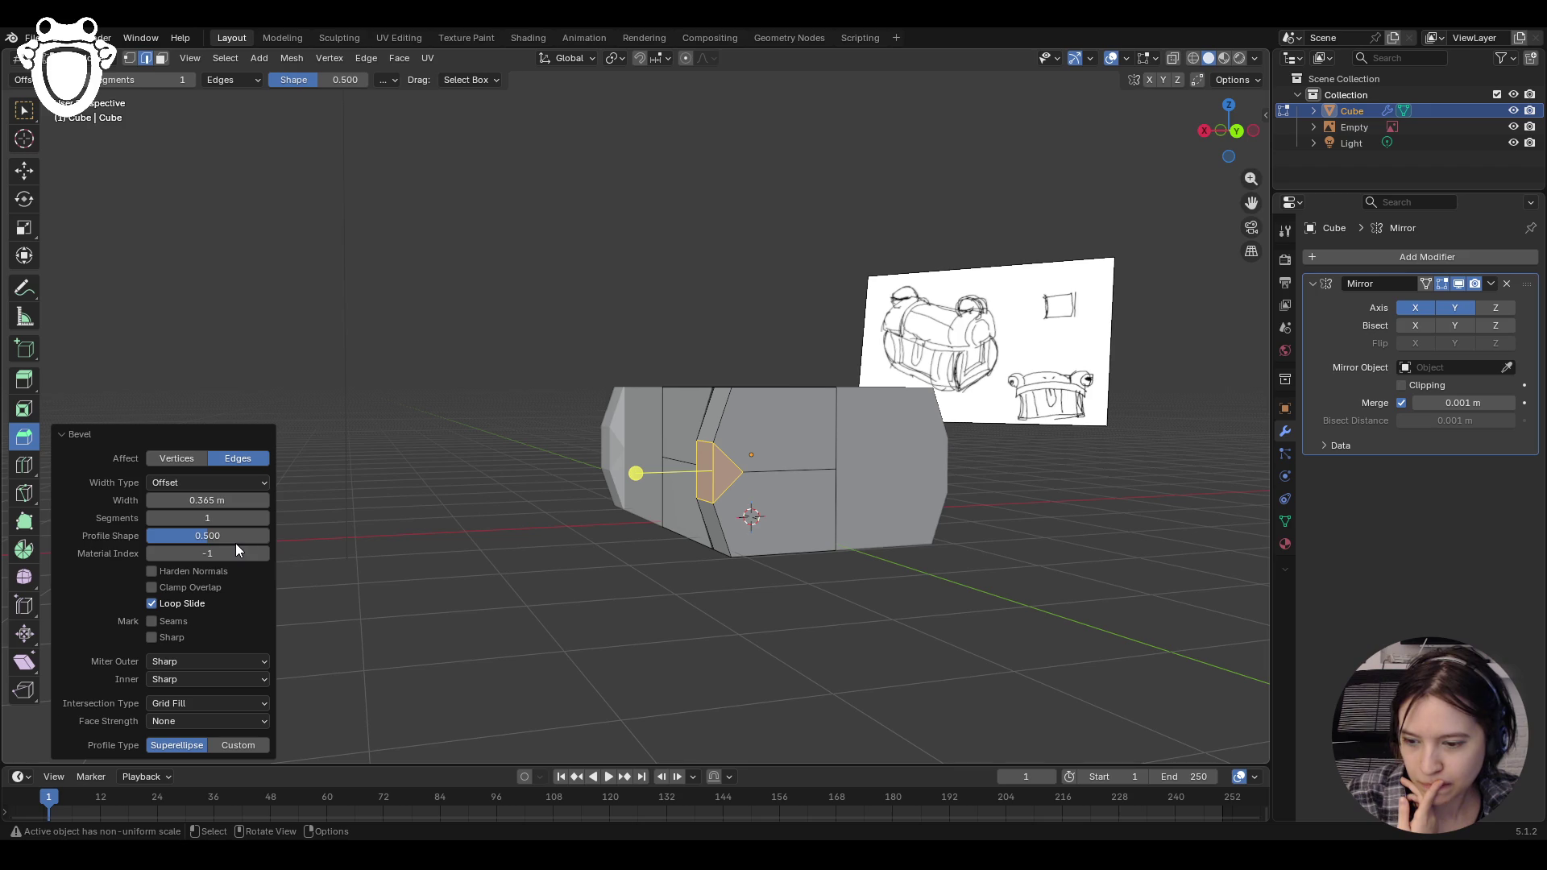
{"action": "left_click_drag", "start_coordinate": [207, 518], "coordinate": [255, 519]}
{"action": "mouse_move", "coordinate": [964, 626]}
{"action": "middle_mouse_down"}
{"action": "mouse_move", "coordinate": [880, 616]}
{"action": "mouse_move", "coordinate": [905, 591]}
{"action": "mouse_move", "coordinate": [917, 606]}
{"action": "middle_mouse_up"}
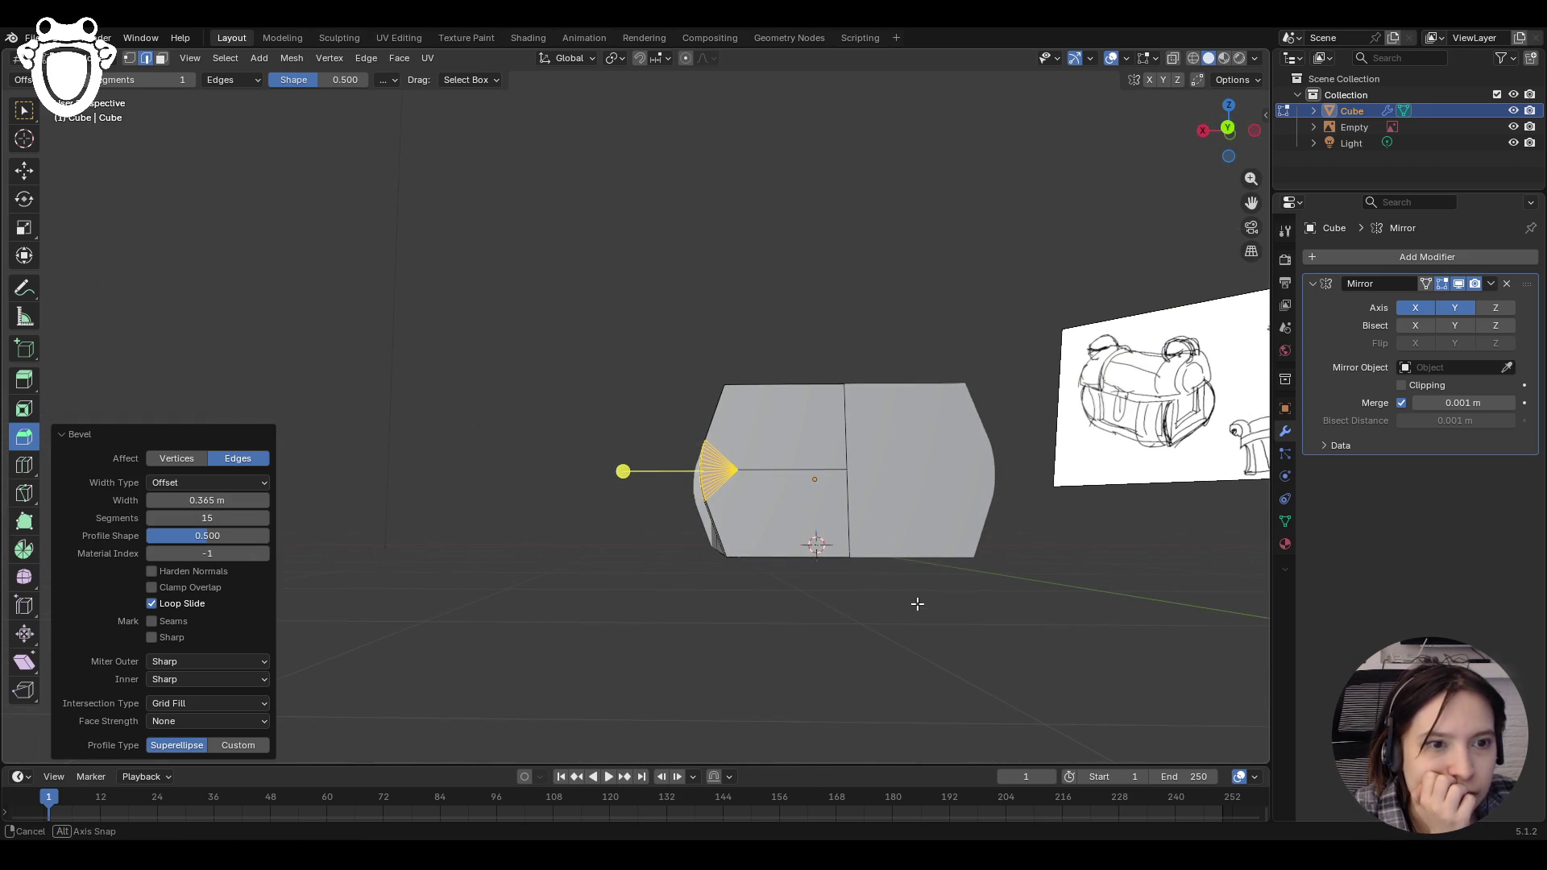
{"action": "left_click_drag", "start_coordinate": [211, 507], "coordinate": [251, 507]}
{"action": "mouse_move", "coordinate": [436, 555]}
{"action": "middle_mouse_down"}
{"action": "mouse_move", "coordinate": [906, 635]}
{"action": "mouse_move", "coordinate": [499, 606]}
{"action": "middle_mouse_up"}
{"action": "mouse_move", "coordinate": [221, 559]}
{"action": "left_mouse_down"}
{"action": "mouse_move", "coordinate": [250, 559]}
{"action": "mouse_move", "coordinate": [153, 554]}
{"action": "left_mouse_up"}
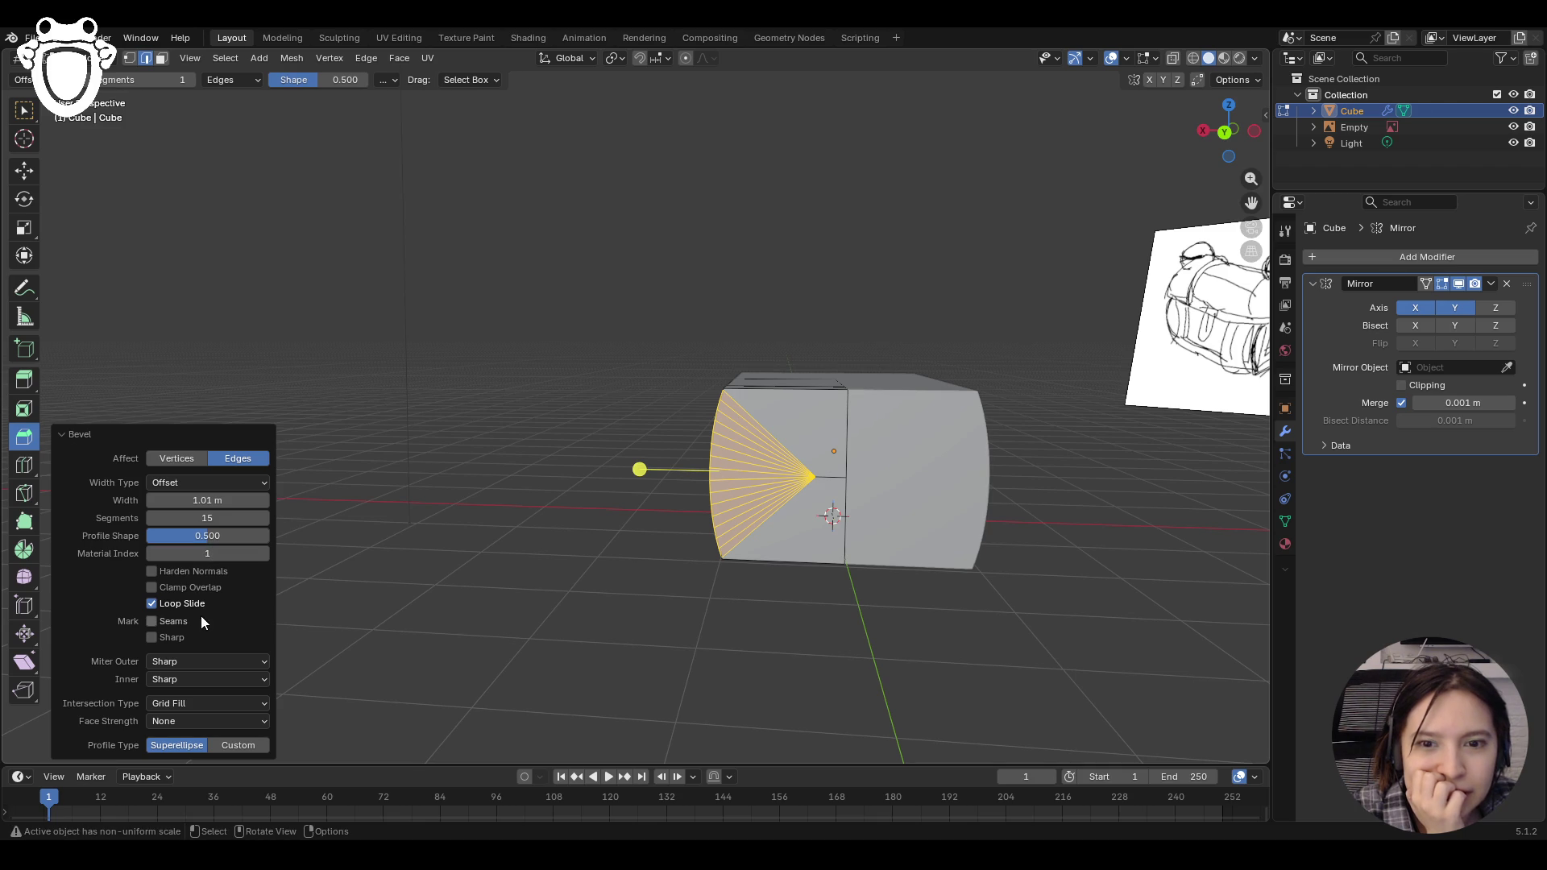
{"action": "middle_click_drag", "start_coordinate": [604, 631], "coordinate": [596, 637]}
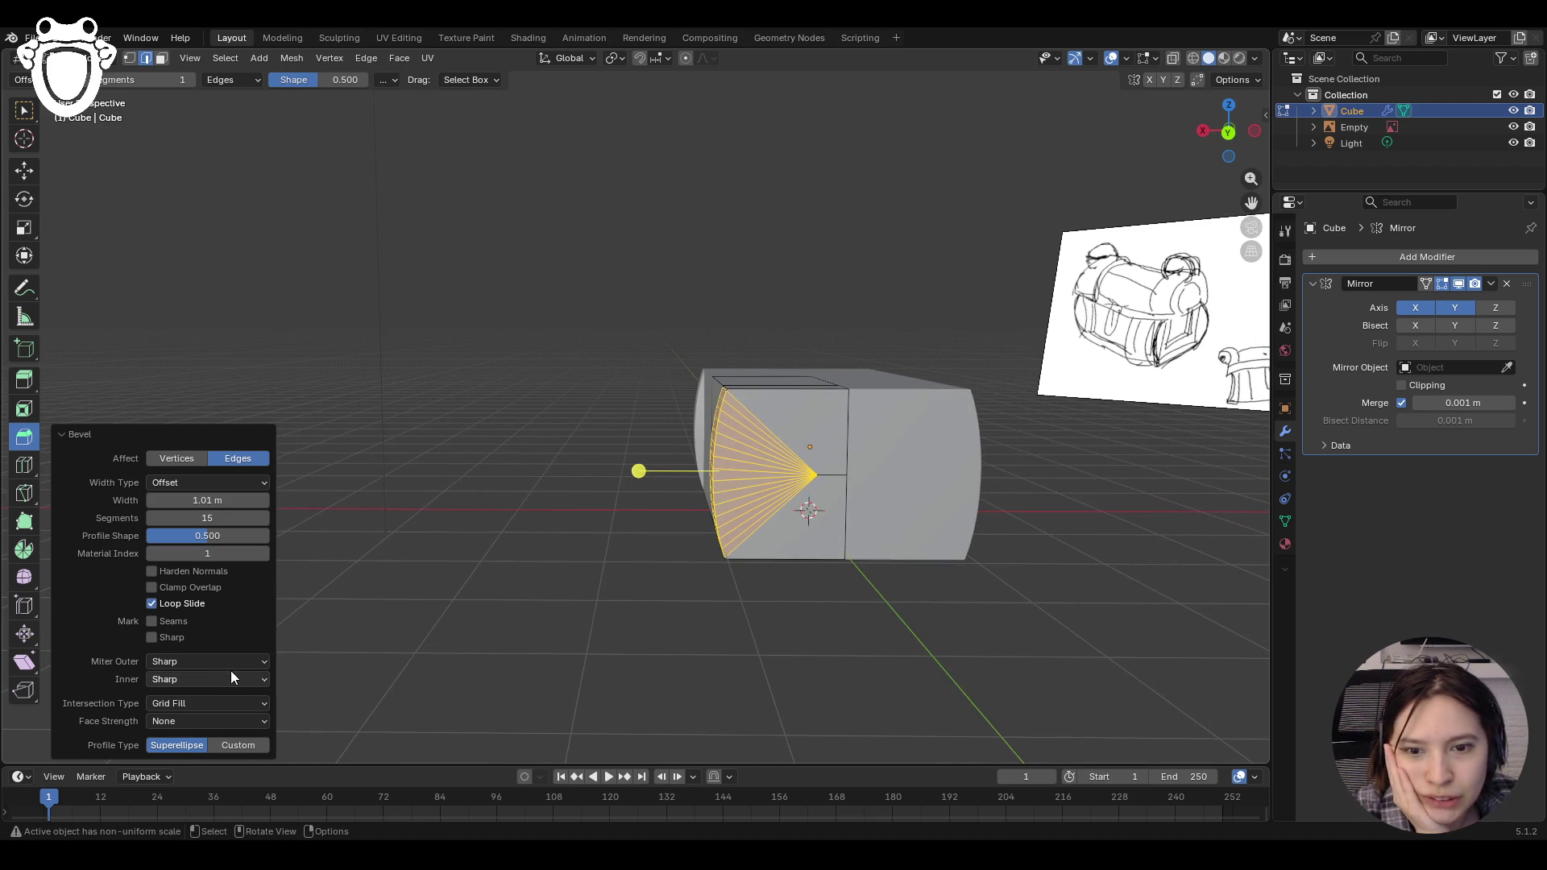
{"action": "mouse_move", "coordinate": [616, 544]}
{"action": "middle_mouse_down"}
{"action": "mouse_move", "coordinate": [964, 559]}
{"action": "mouse_move", "coordinate": [657, 571]}
{"action": "mouse_move", "coordinate": [749, 563]}
{"action": "mouse_move", "coordinate": [681, 585]}
{"action": "middle_mouse_up"}
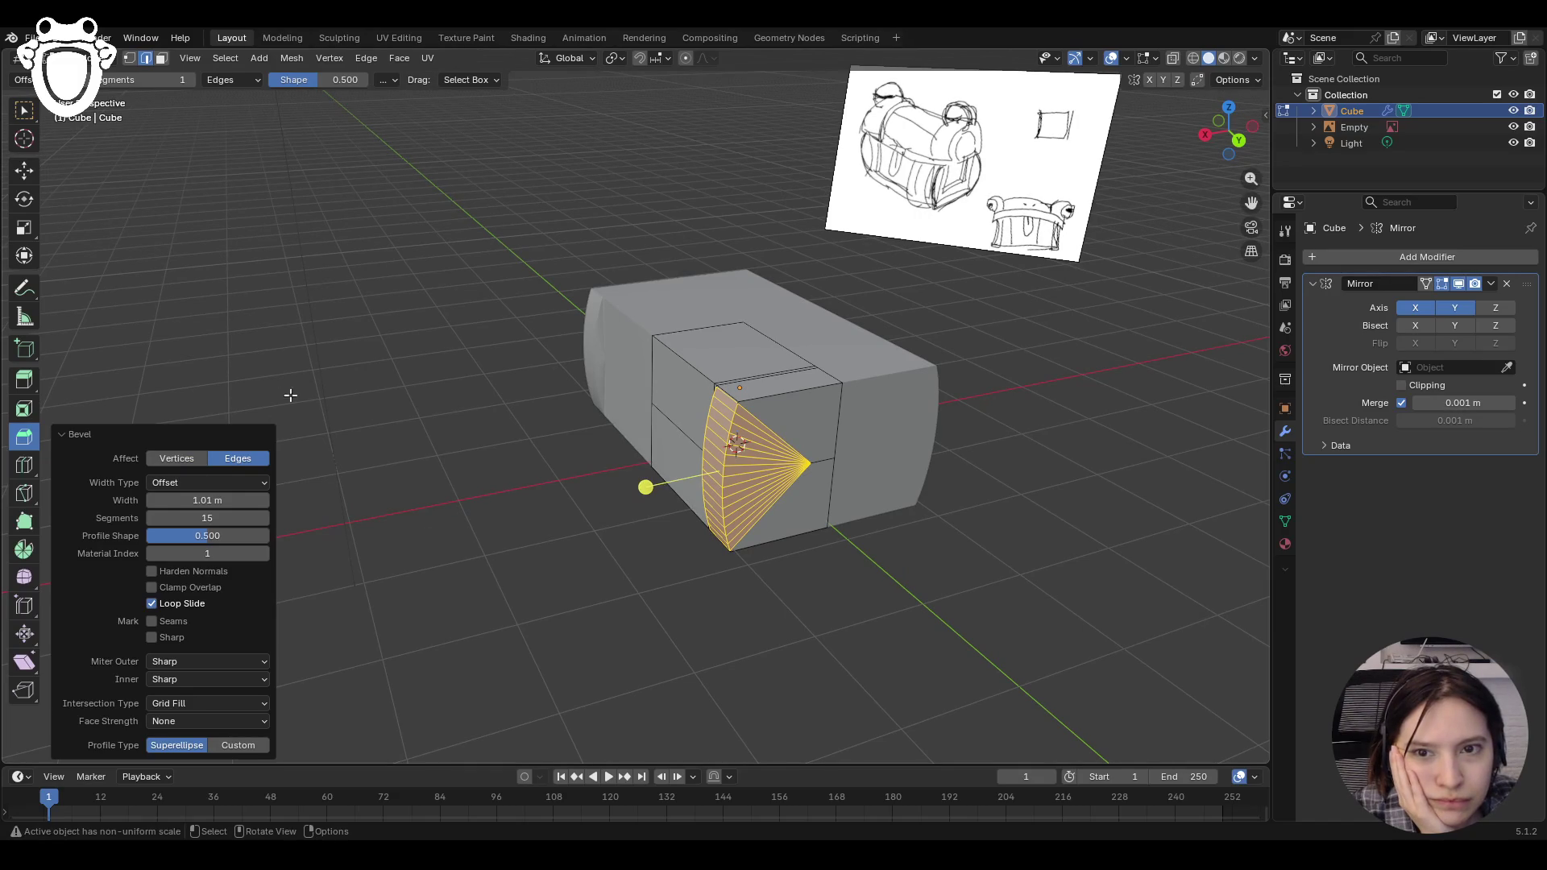
Step: Clear the bevel selection and nudge the end-cap face slightly along X
{"action": "key", "text": "w"}
{"action": "left_click", "coordinate": [411, 390]}
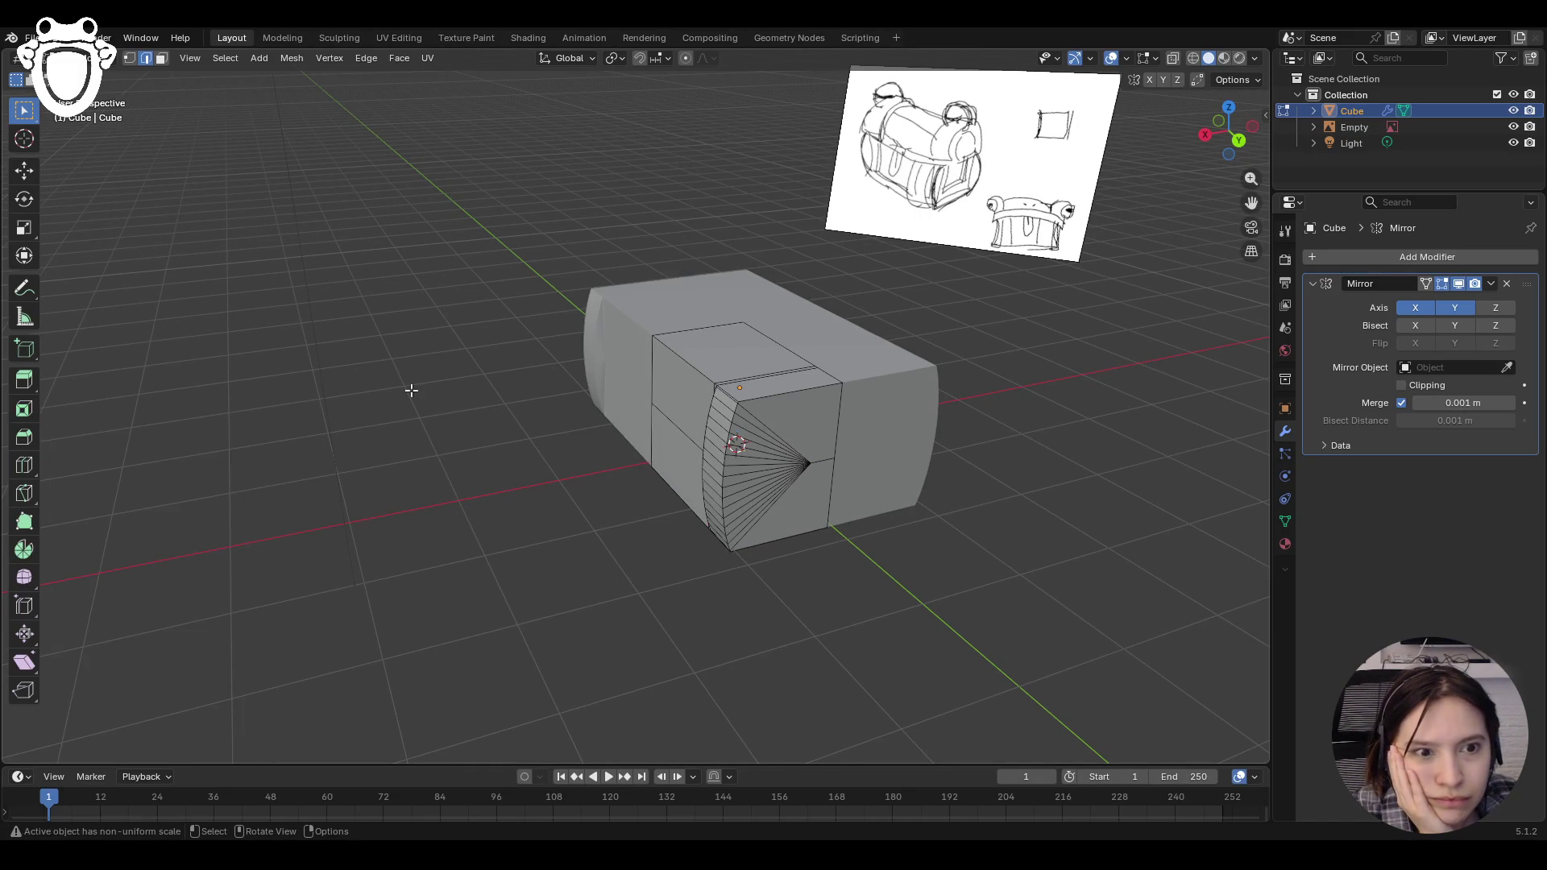
{"action": "middle_click_drag", "start_coordinate": [511, 476], "coordinate": [749, 399]}
{"action": "mouse_move", "coordinate": [721, 560]}
{"action": "middle_mouse_down"}
{"action": "mouse_move", "coordinate": [790, 556]}
{"action": "mouse_move", "coordinate": [580, 568]}
{"action": "middle_mouse_up"}
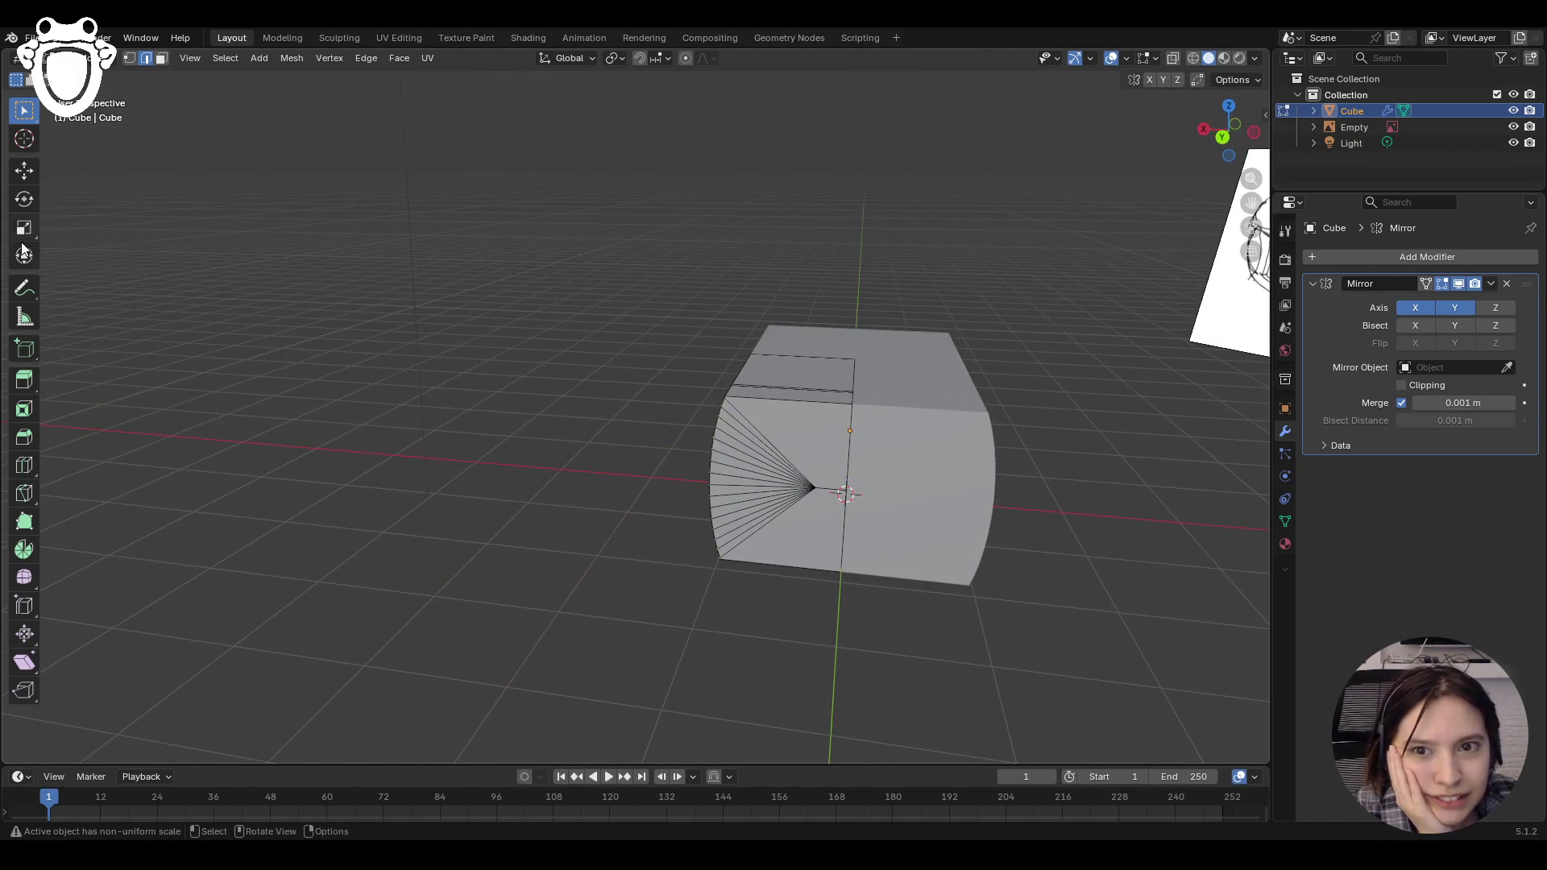
{"action": "left_click", "coordinate": [23, 170]}
{"action": "left_click_drag", "start_coordinate": [658, 486], "coordinate": [645, 487]}
{"action": "mouse_move", "coordinate": [645, 487]}
{"action": "middle_mouse_down"}
{"action": "mouse_move", "coordinate": [691, 564]}
{"action": "mouse_move", "coordinate": [956, 546]}
{"action": "mouse_move", "coordinate": [967, 532]}
{"action": "mouse_move", "coordinate": [891, 532]}
{"action": "middle_mouse_up"}
Step: Select the top face and small end-cap top face and lower them about 0.12 m along Z
{"action": "left_click", "coordinate": [902, 548]}
{"action": "mouse_move", "coordinate": [978, 597]}
{"action": "middle_mouse_down"}
{"action": "mouse_move", "coordinate": [788, 570]}
{"action": "mouse_move", "coordinate": [721, 586]}
{"action": "mouse_move", "coordinate": [519, 494]}
{"action": "mouse_move", "coordinate": [661, 452]}
{"action": "mouse_move", "coordinate": [693, 403]}
{"action": "middle_mouse_up"}
{"action": "left_click", "coordinate": [709, 368]}
{"action": "left_click", "coordinate": [162, 58]}
{"action": "left_click", "coordinate": [714, 376]}
{"action": "left_click", "coordinate": [725, 367], "text": "shift"}
{"action": "mouse_move", "coordinate": [726, 371]}
{"action": "middle_mouse_down"}
{"action": "mouse_move", "coordinate": [757, 411]}
{"action": "mouse_move", "coordinate": [906, 411]}
{"action": "mouse_move", "coordinate": [762, 426]}
{"action": "mouse_move", "coordinate": [678, 295]}
{"action": "middle_mouse_up"}
{"action": "key", "text": "g"}
{"action": "key", "text": "z"}
{"action": "left_click", "coordinate": [681, 317]}
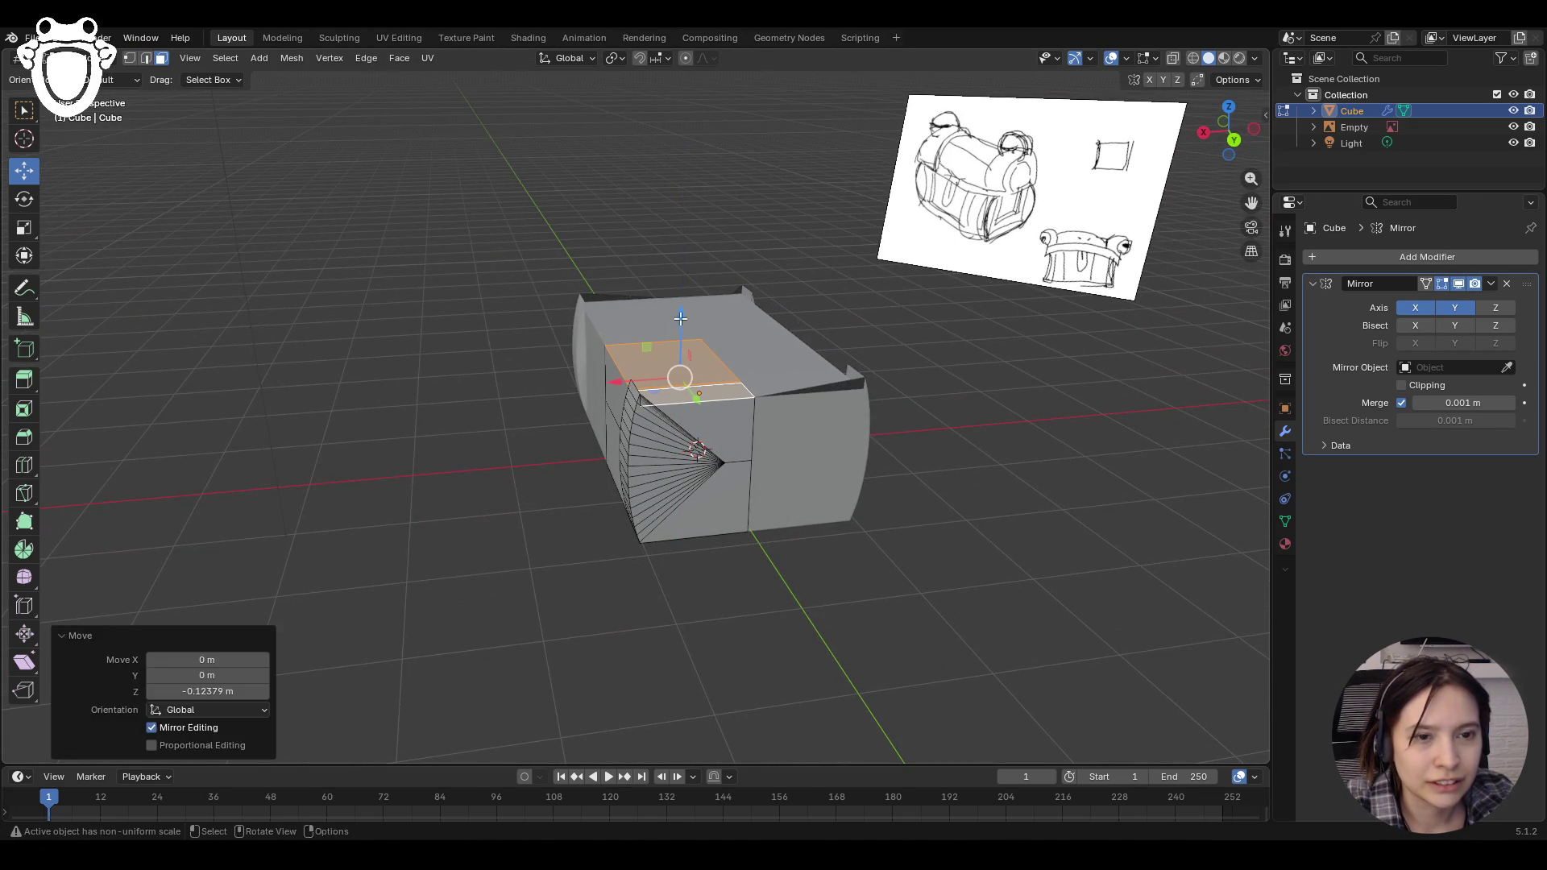
Step: Select the linked front section, deselect it, and compare the box against the reference image
{"action": "left_click", "coordinate": [372, 283]}
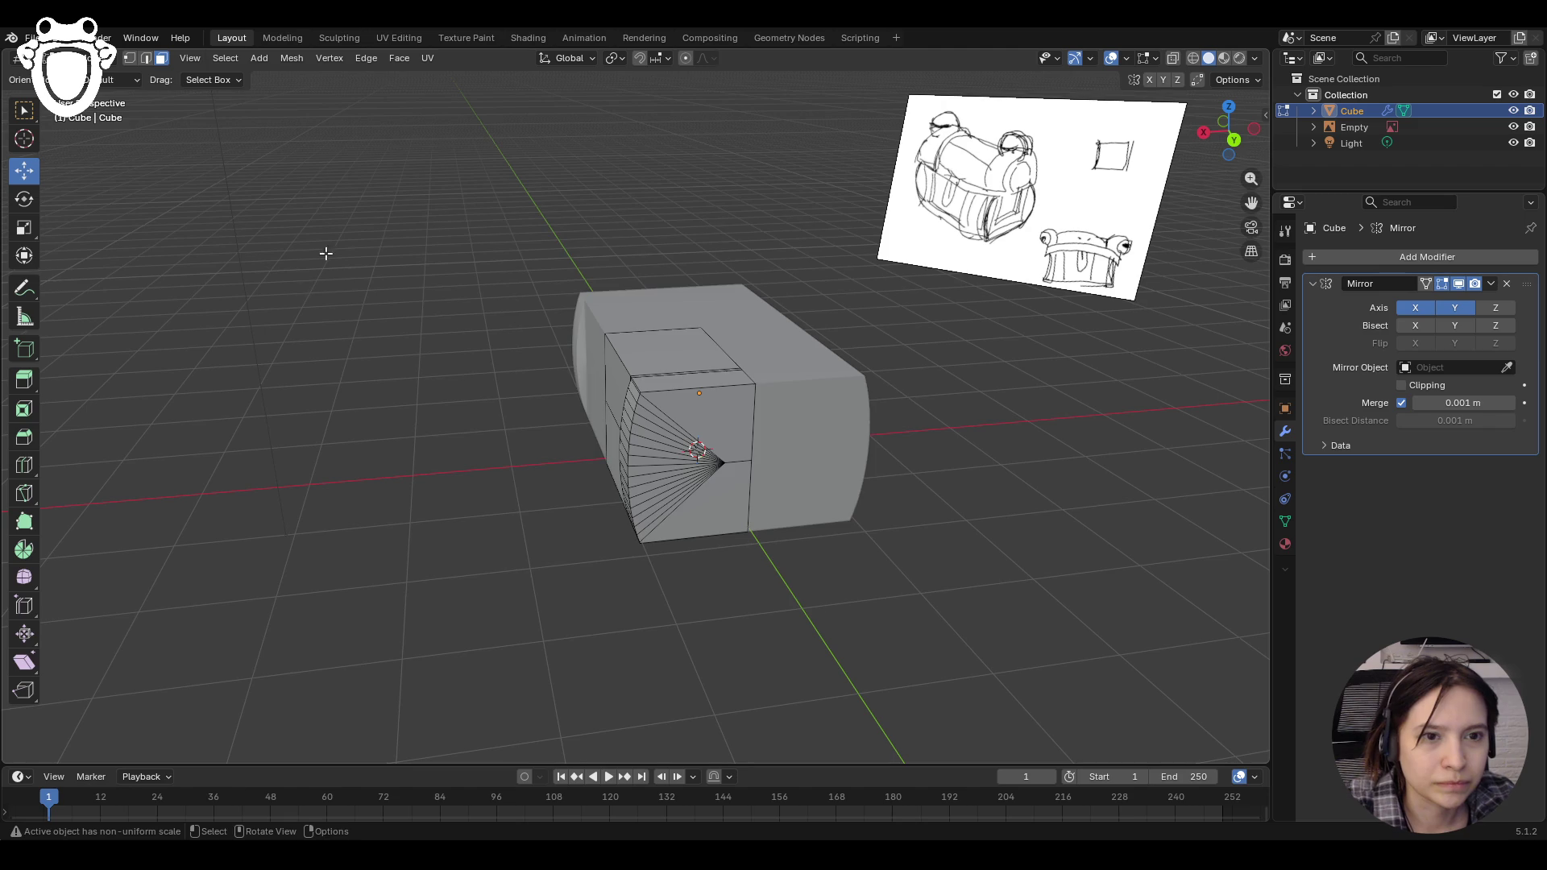
{"action": "key", "text": "l"}
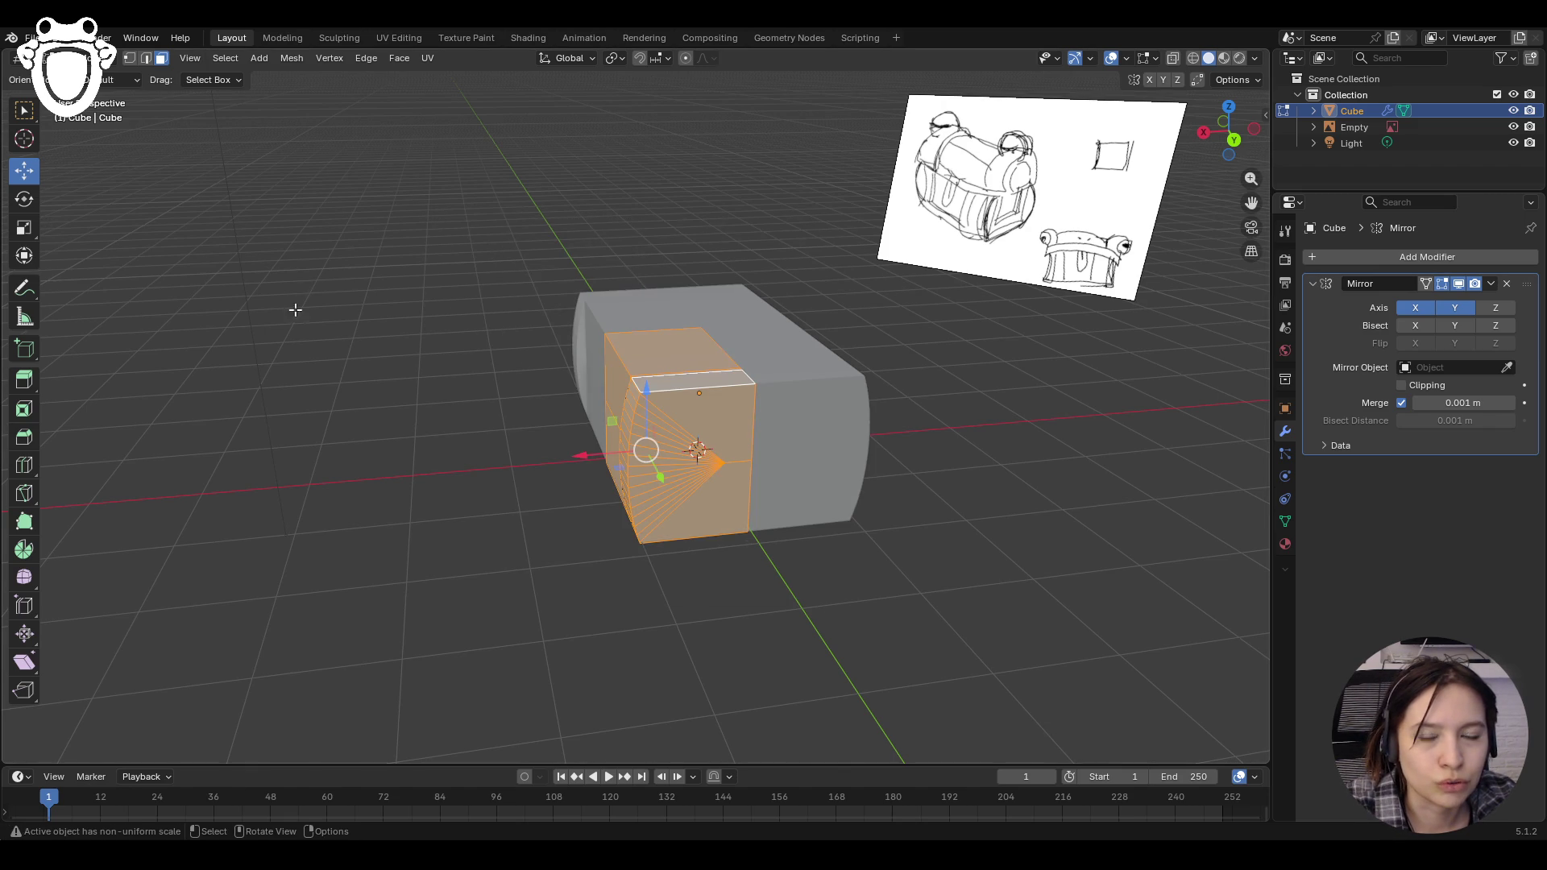
{"action": "left_click", "coordinate": [314, 367]}
{"action": "middle_click_drag", "start_coordinate": [315, 367], "coordinate": [484, 386]}
{"action": "scroll", "coordinate": [432, 524], "scroll_direction": "down", "scroll_amount": 3}
{"action": "mouse_move", "coordinate": [432, 524]}
{"action": "middle_mouse_down"}
{"action": "mouse_move", "coordinate": [1058, 492]}
{"action": "mouse_move", "coordinate": [625, 497]}
{"action": "mouse_move", "coordinate": [741, 490]}
{"action": "mouse_move", "coordinate": [608, 483]}
{"action": "mouse_move", "coordinate": [635, 331]}
{"action": "middle_mouse_up"}
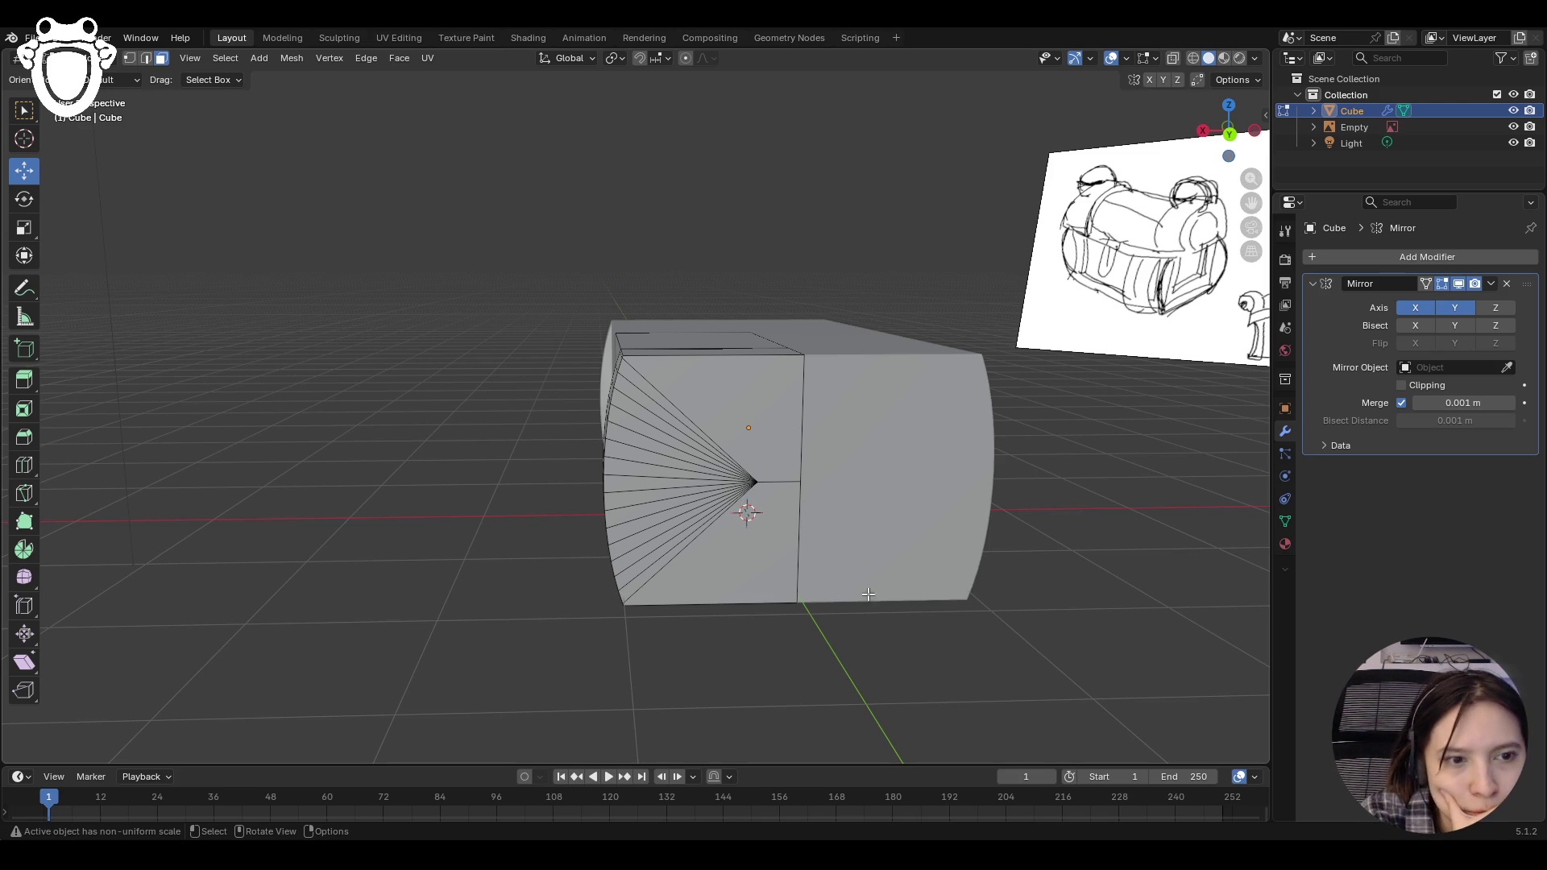
{"action": "mouse_move", "coordinate": [927, 421]}
{"action": "middle_mouse_down"}
{"action": "mouse_move", "coordinate": [822, 473]}
{"action": "mouse_move", "coordinate": [749, 483]}
{"action": "mouse_move", "coordinate": [670, 464]}
{"action": "mouse_move", "coordinate": [871, 438]}
{"action": "mouse_move", "coordinate": [973, 480]}
{"action": "middle_mouse_up"}
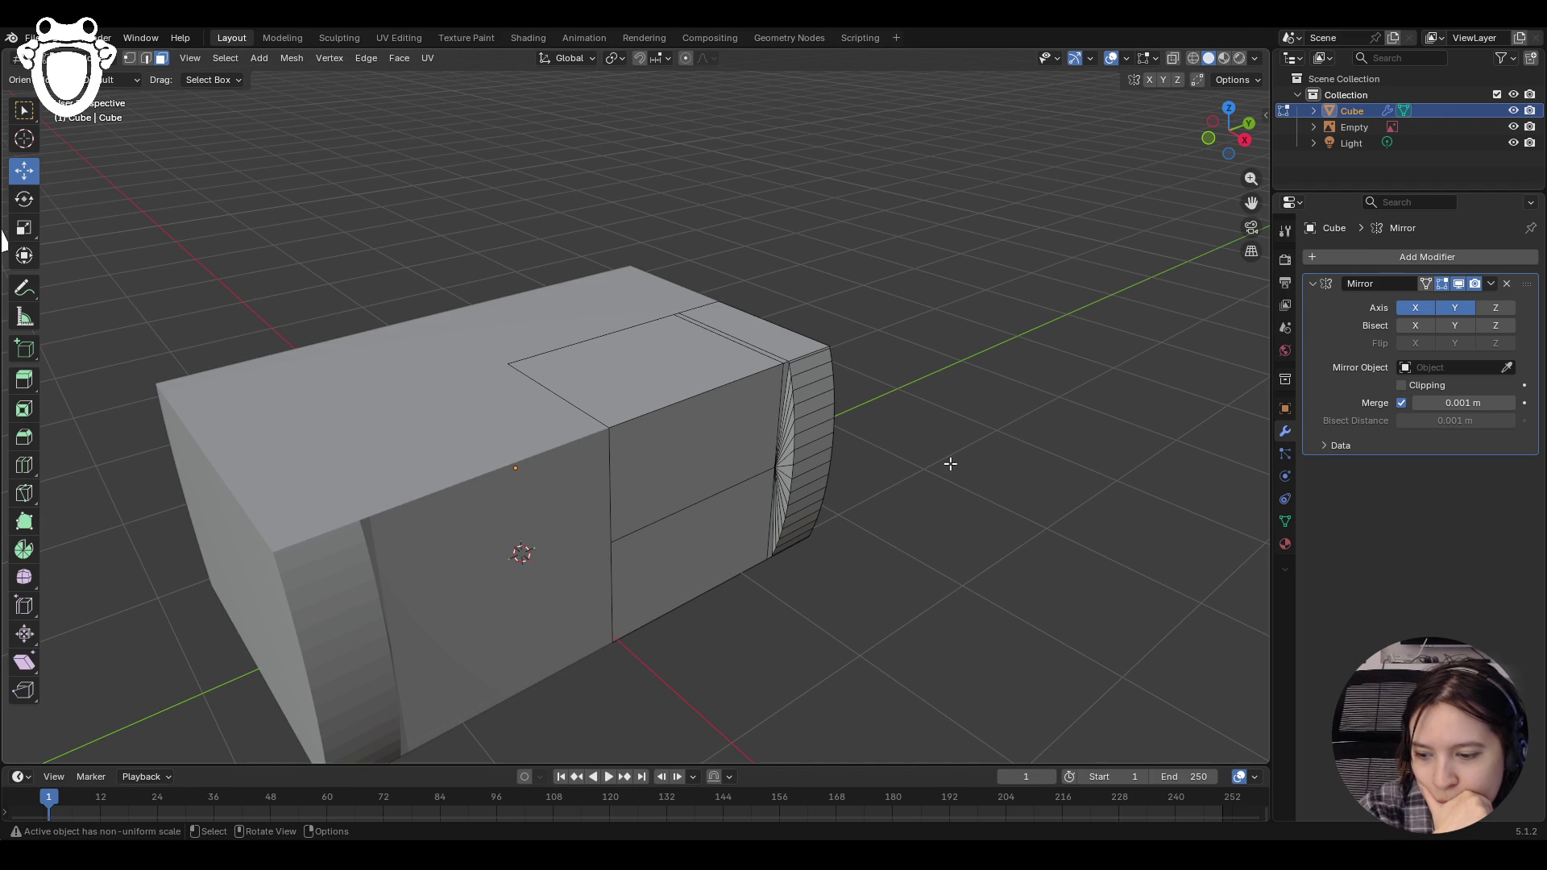
{"action": "mouse_move", "coordinate": [943, 462]}
{"action": "middle_mouse_down"}
{"action": "mouse_move", "coordinate": [897, 424]}
{"action": "mouse_move", "coordinate": [995, 397]}
{"action": "mouse_move", "coordinate": [914, 403]}
{"action": "mouse_move", "coordinate": [734, 473]}
{"action": "middle_mouse_up"}
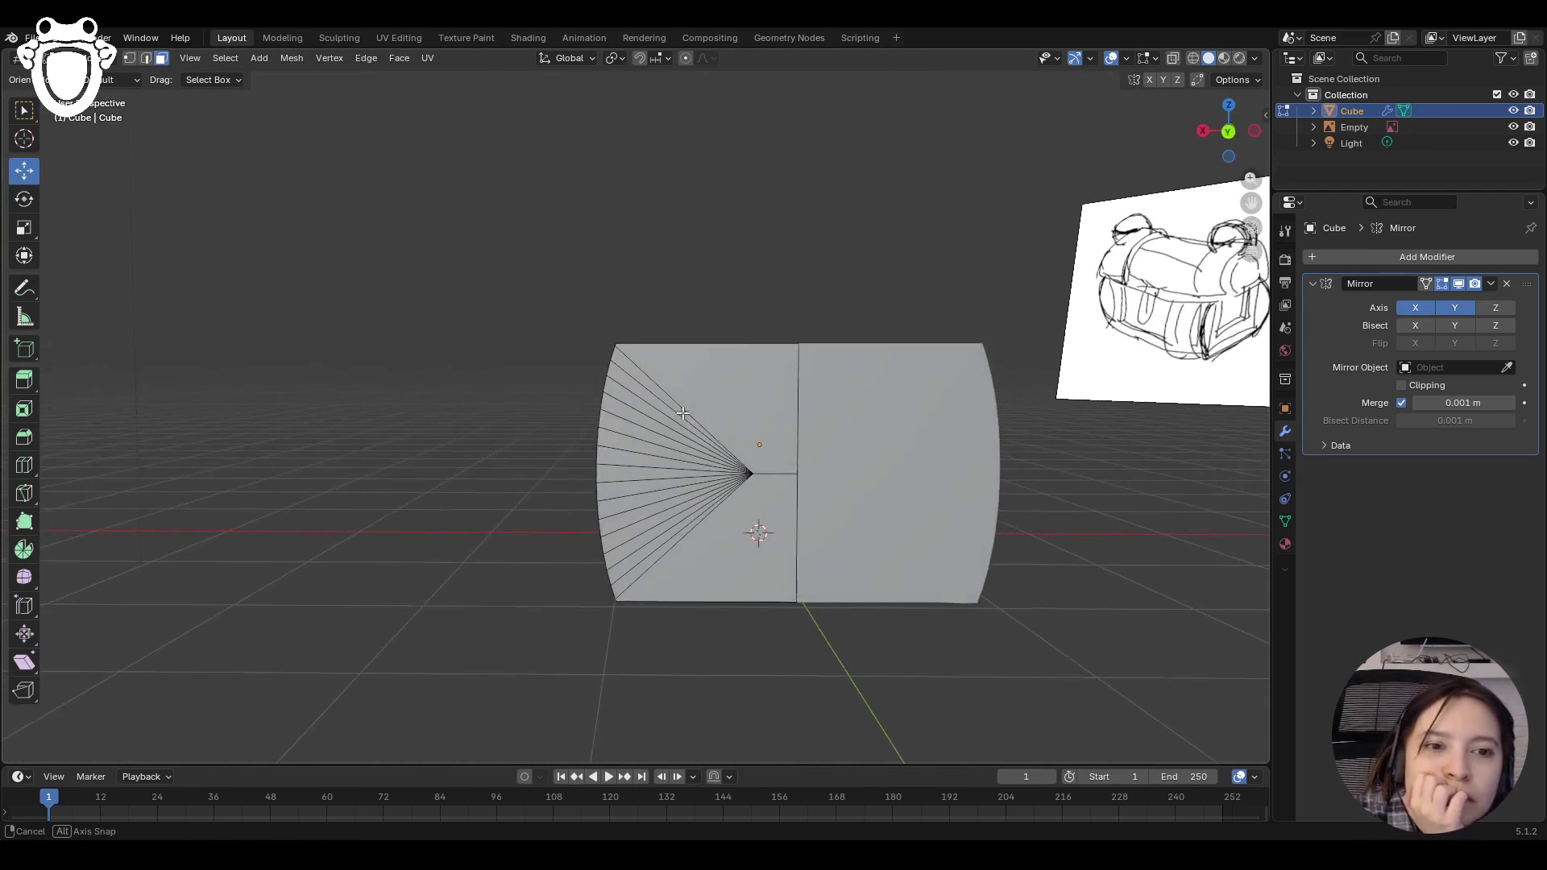
Step: Inspect several thin fan triangle faces of the bevel, then clear the selection
{"action": "left_click", "coordinate": [751, 483]}
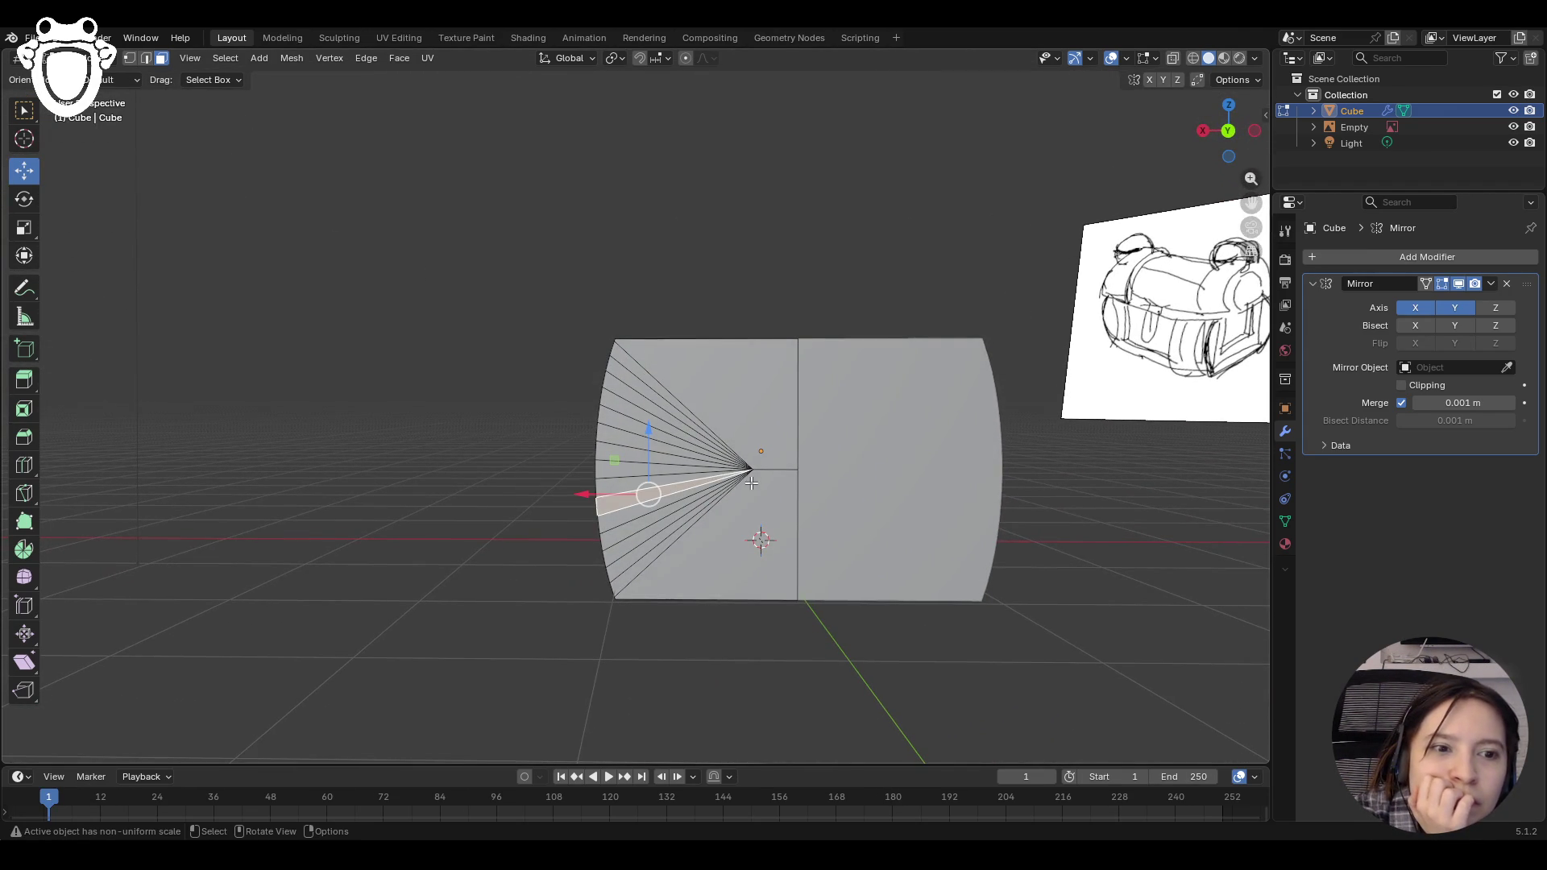
{"action": "left_click", "coordinate": [711, 455]}
{"action": "left_click", "coordinate": [725, 385]}
{"action": "left_click", "coordinate": [501, 374]}
{"action": "mouse_move", "coordinate": [501, 375]}
{"action": "middle_mouse_down"}
{"action": "mouse_move", "coordinate": [713, 419]}
{"action": "mouse_move", "coordinate": [515, 414]}
{"action": "mouse_move", "coordinate": [501, 397]}
{"action": "mouse_move", "coordinate": [514, 394]}
{"action": "middle_mouse_up"}
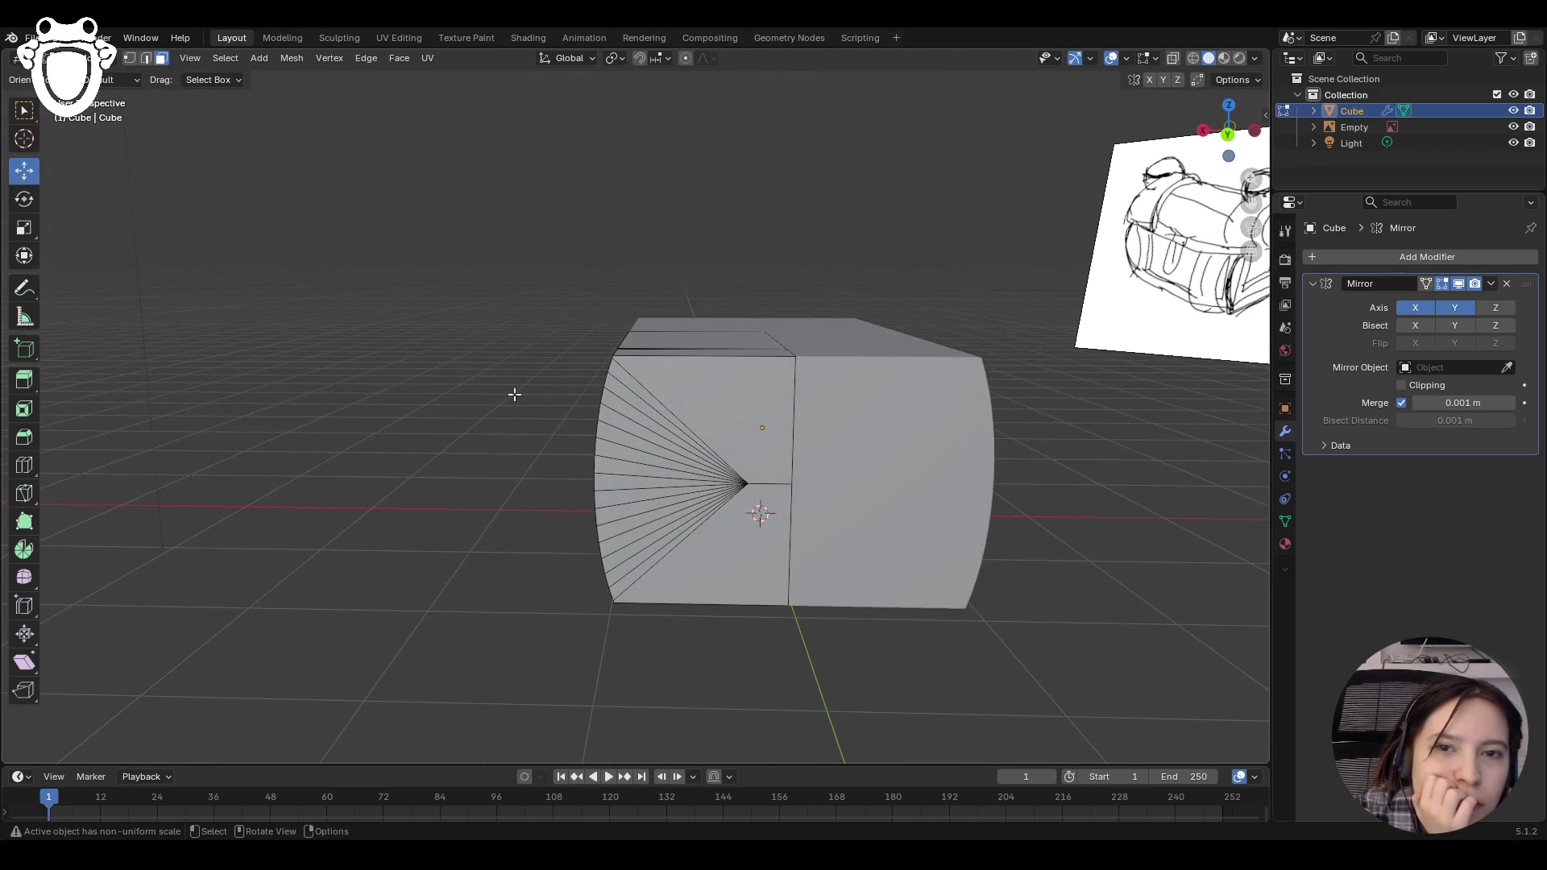
{"action": "left_click", "coordinate": [25, 466]}
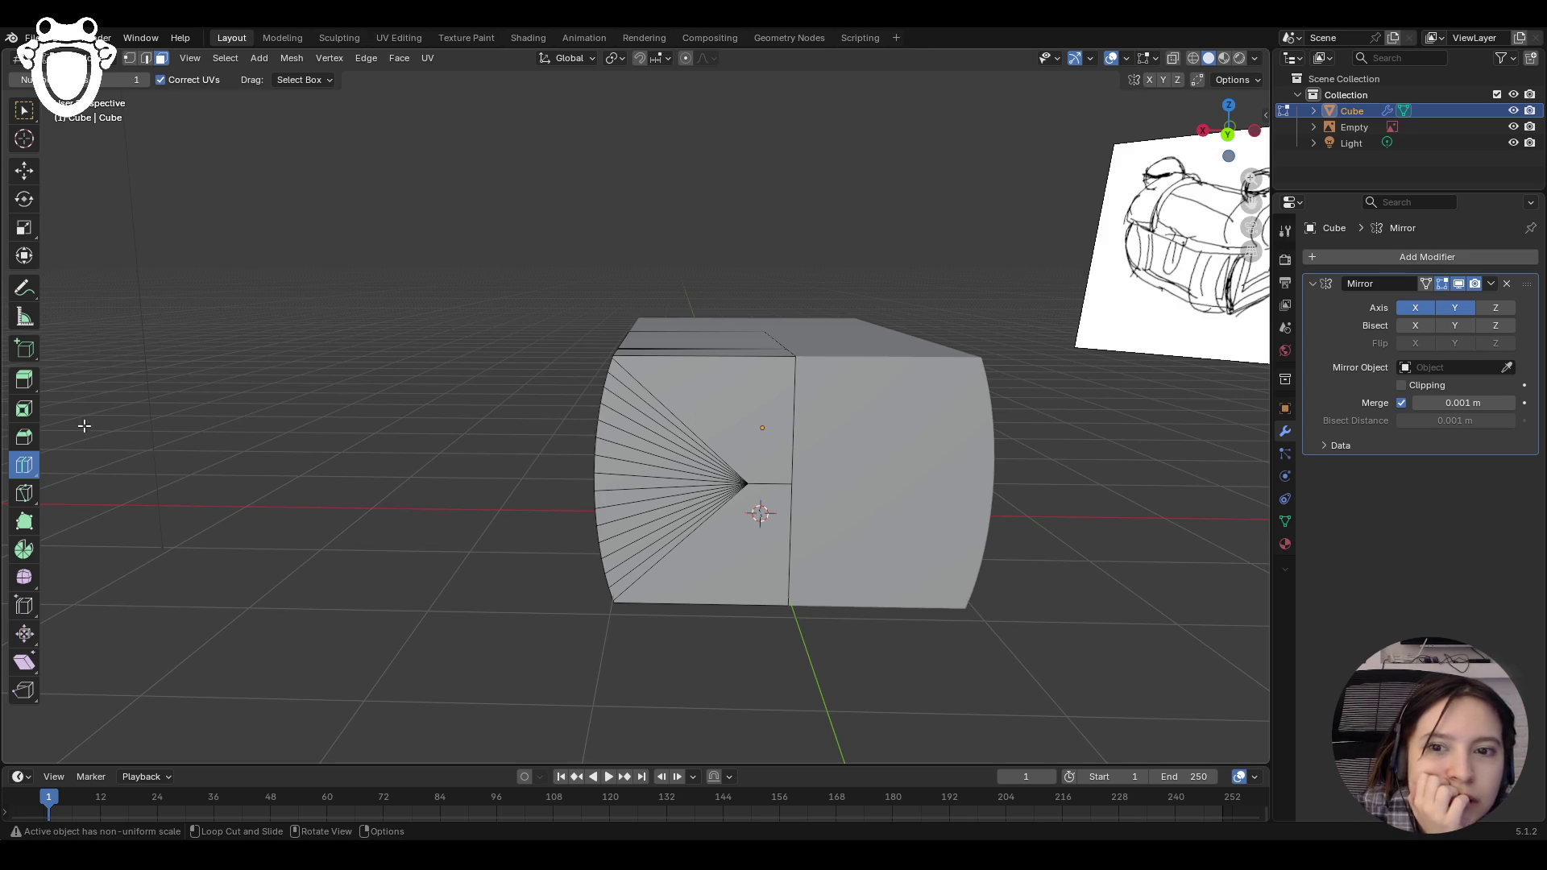
Step: Add a loop cut across the bevel fan at the box's front corner
{"action": "left_click", "coordinate": [145, 58]}
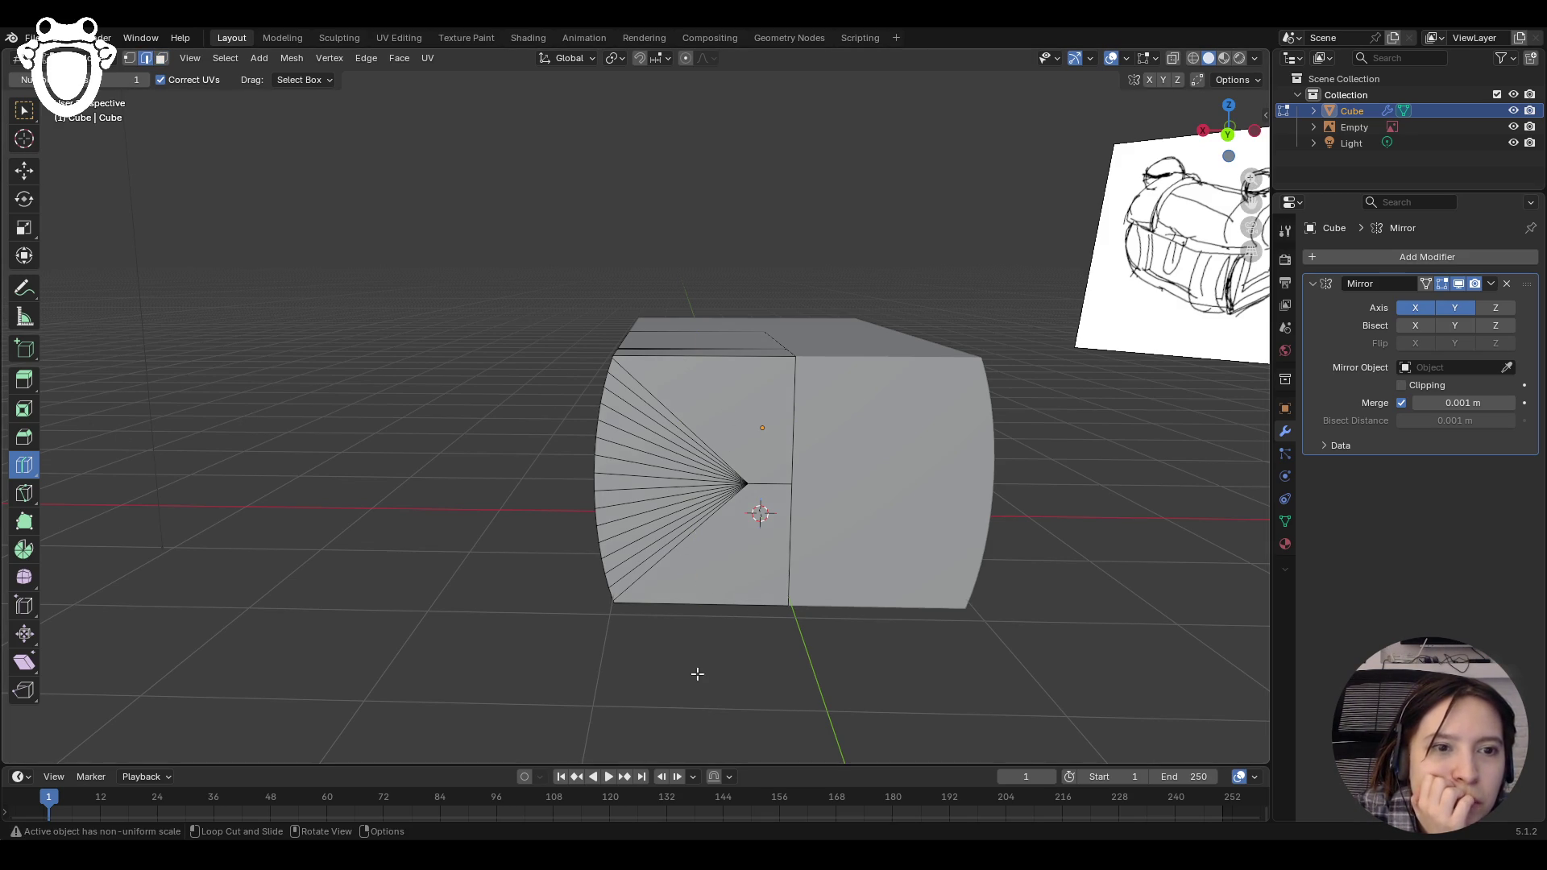
{"action": "middle_click_drag", "start_coordinate": [642, 628], "coordinate": [689, 403]}
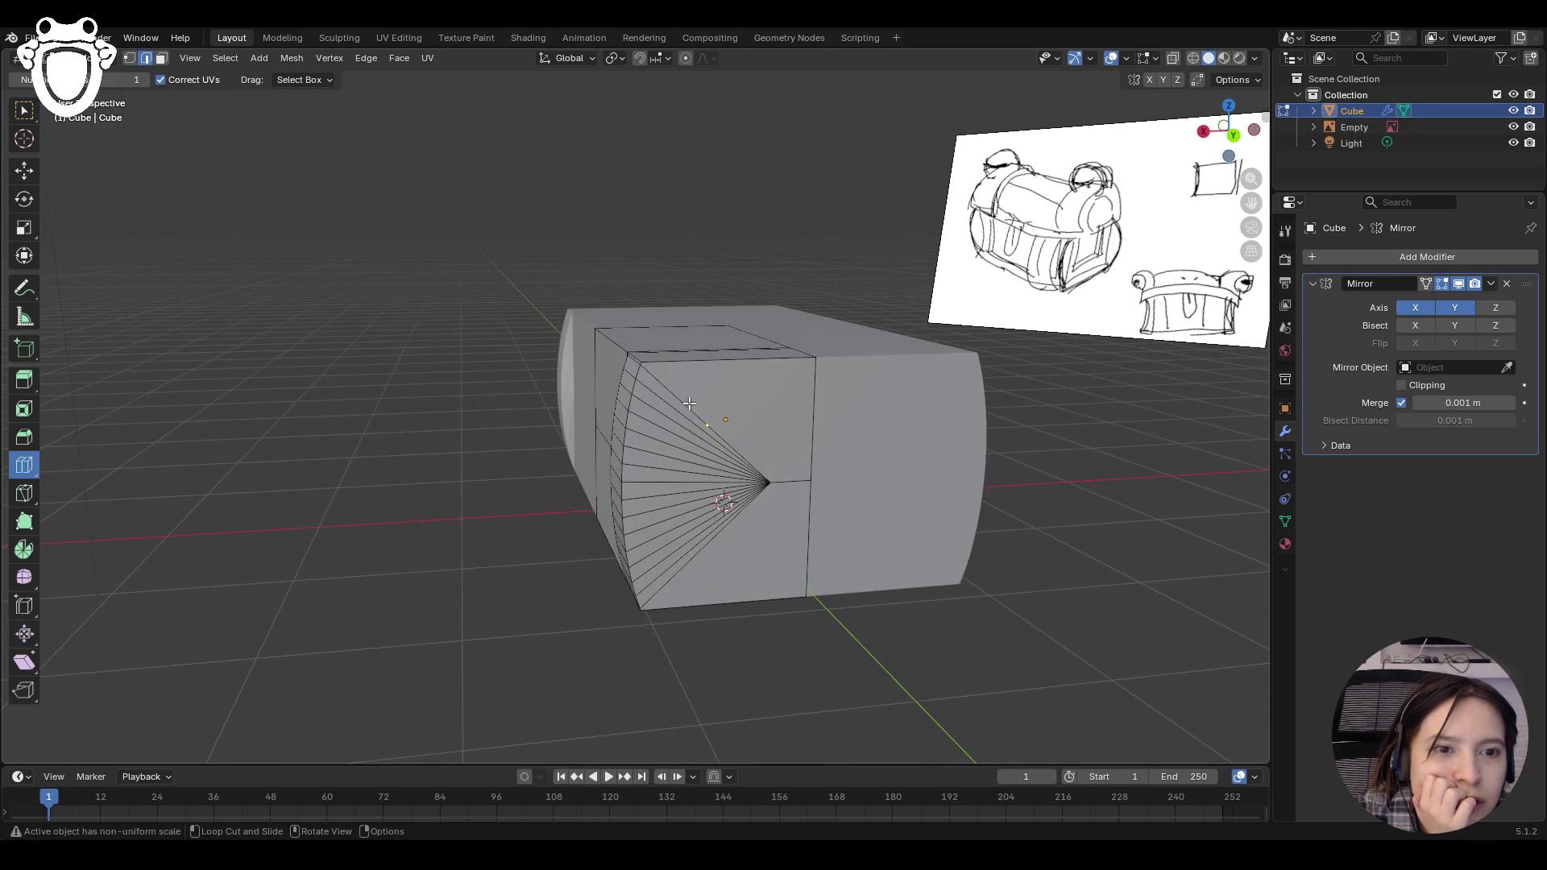
{"action": "mouse_move", "coordinate": [685, 649]}
{"action": "middle_mouse_down"}
{"action": "mouse_move", "coordinate": [677, 625]}
{"action": "mouse_move", "coordinate": [829, 621]}
{"action": "mouse_move", "coordinate": [594, 597]}
{"action": "middle_mouse_up"}
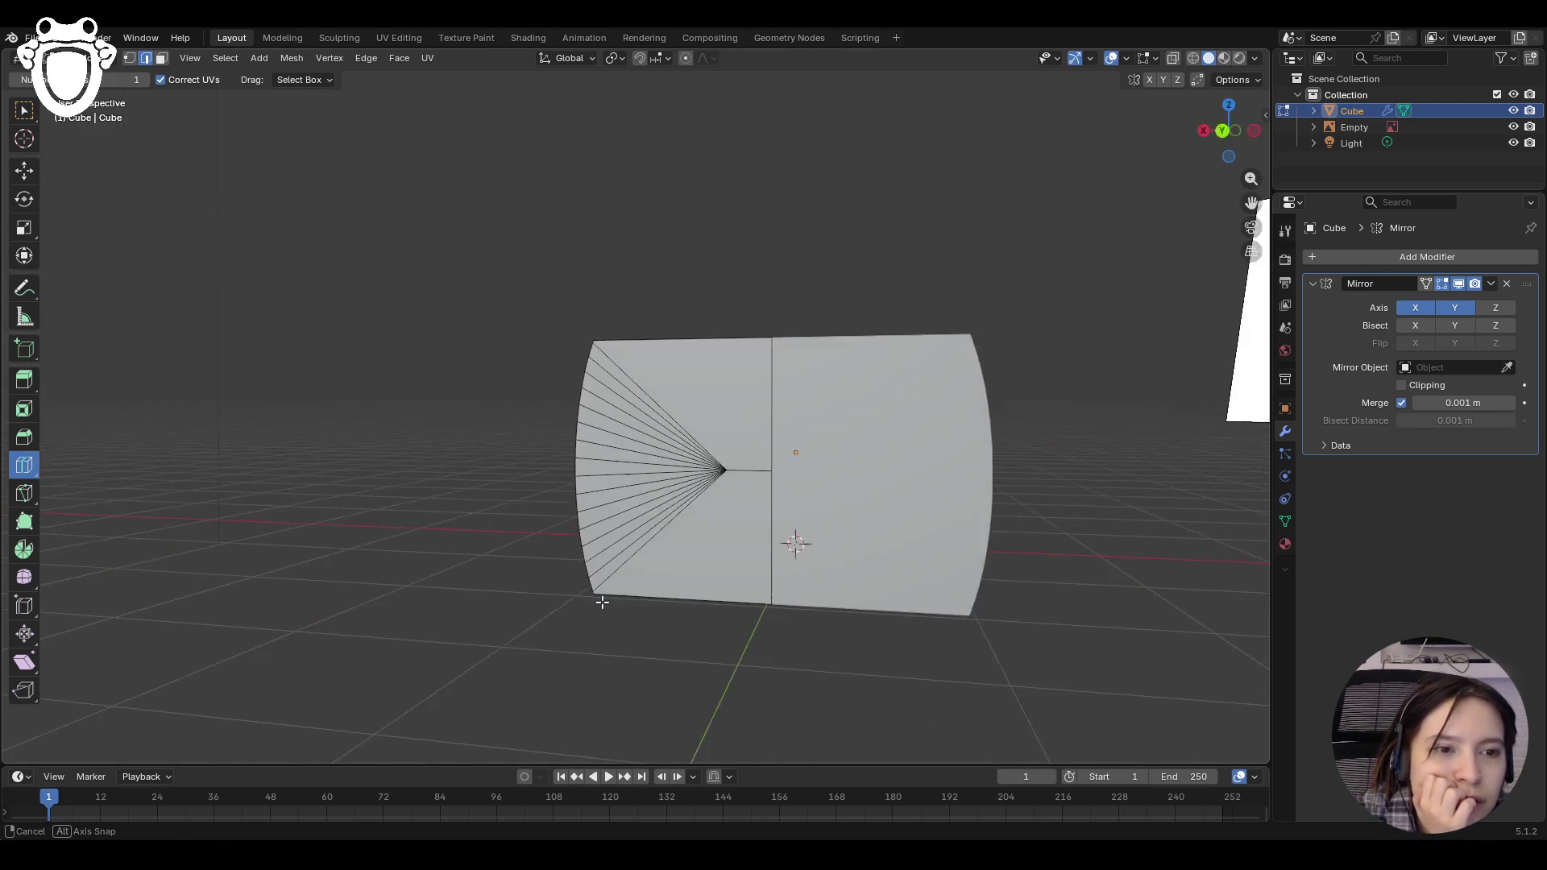
{"action": "key", "text": "1"}
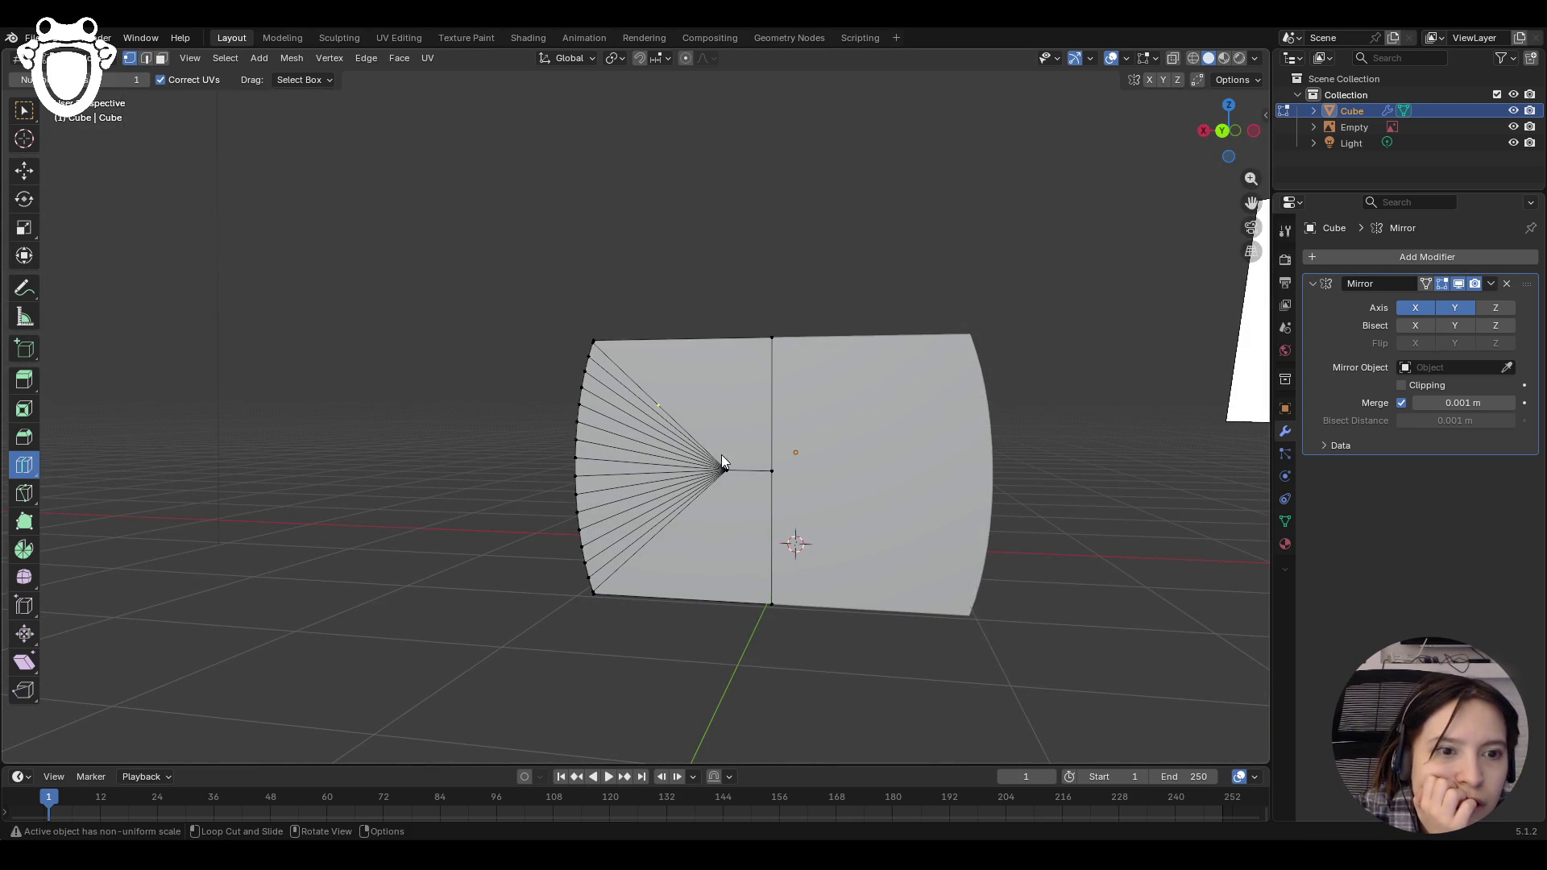
{"action": "left_click", "coordinate": [722, 459]}
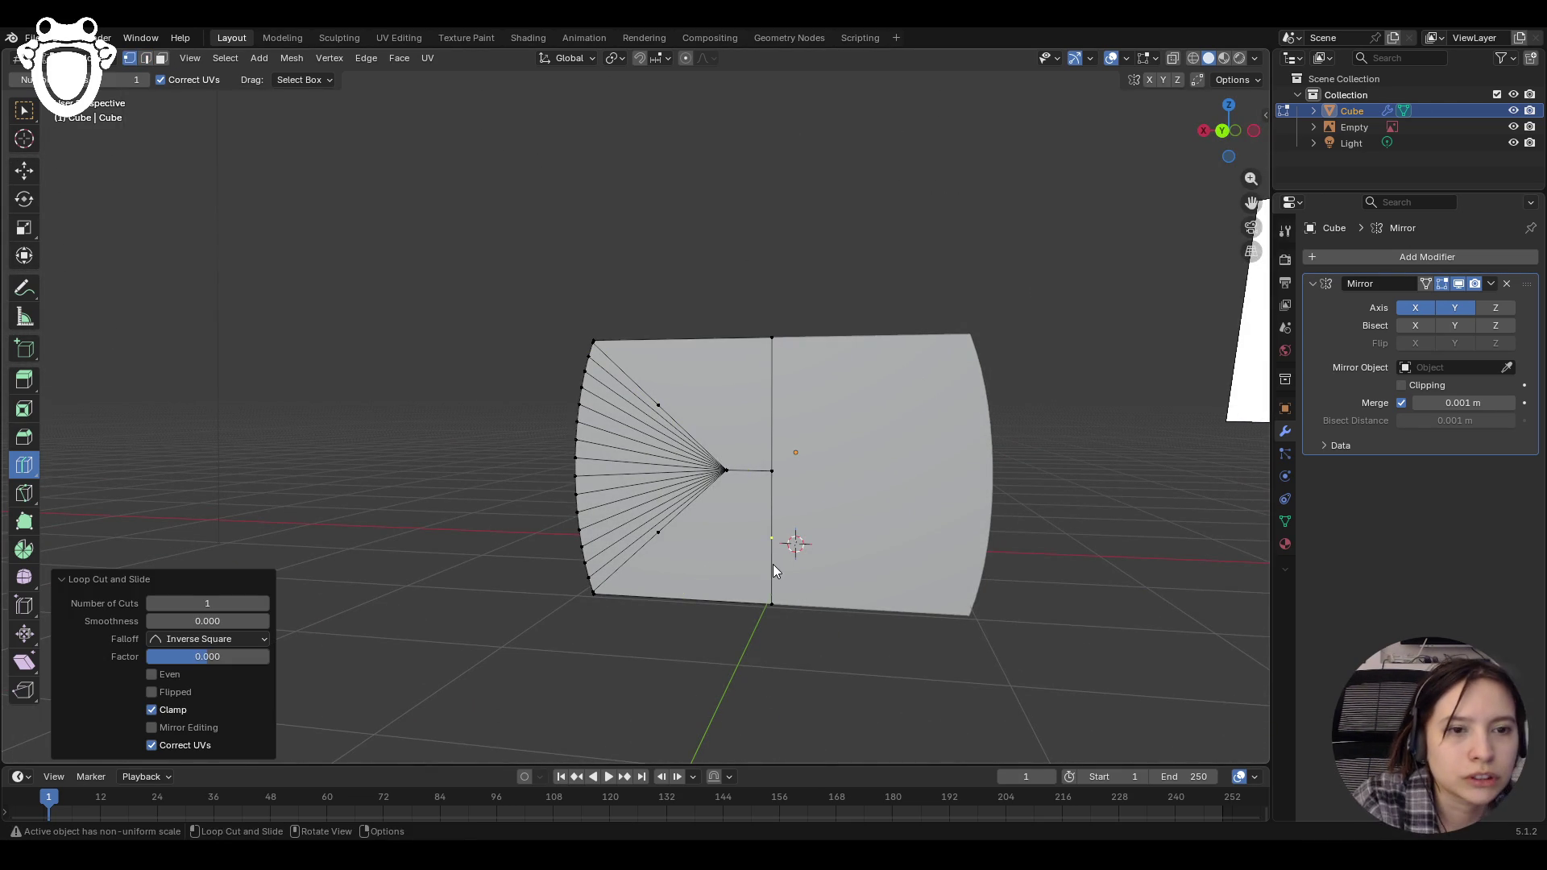
{"action": "middle_click_drag", "start_coordinate": [729, 519], "coordinate": [757, 540]}
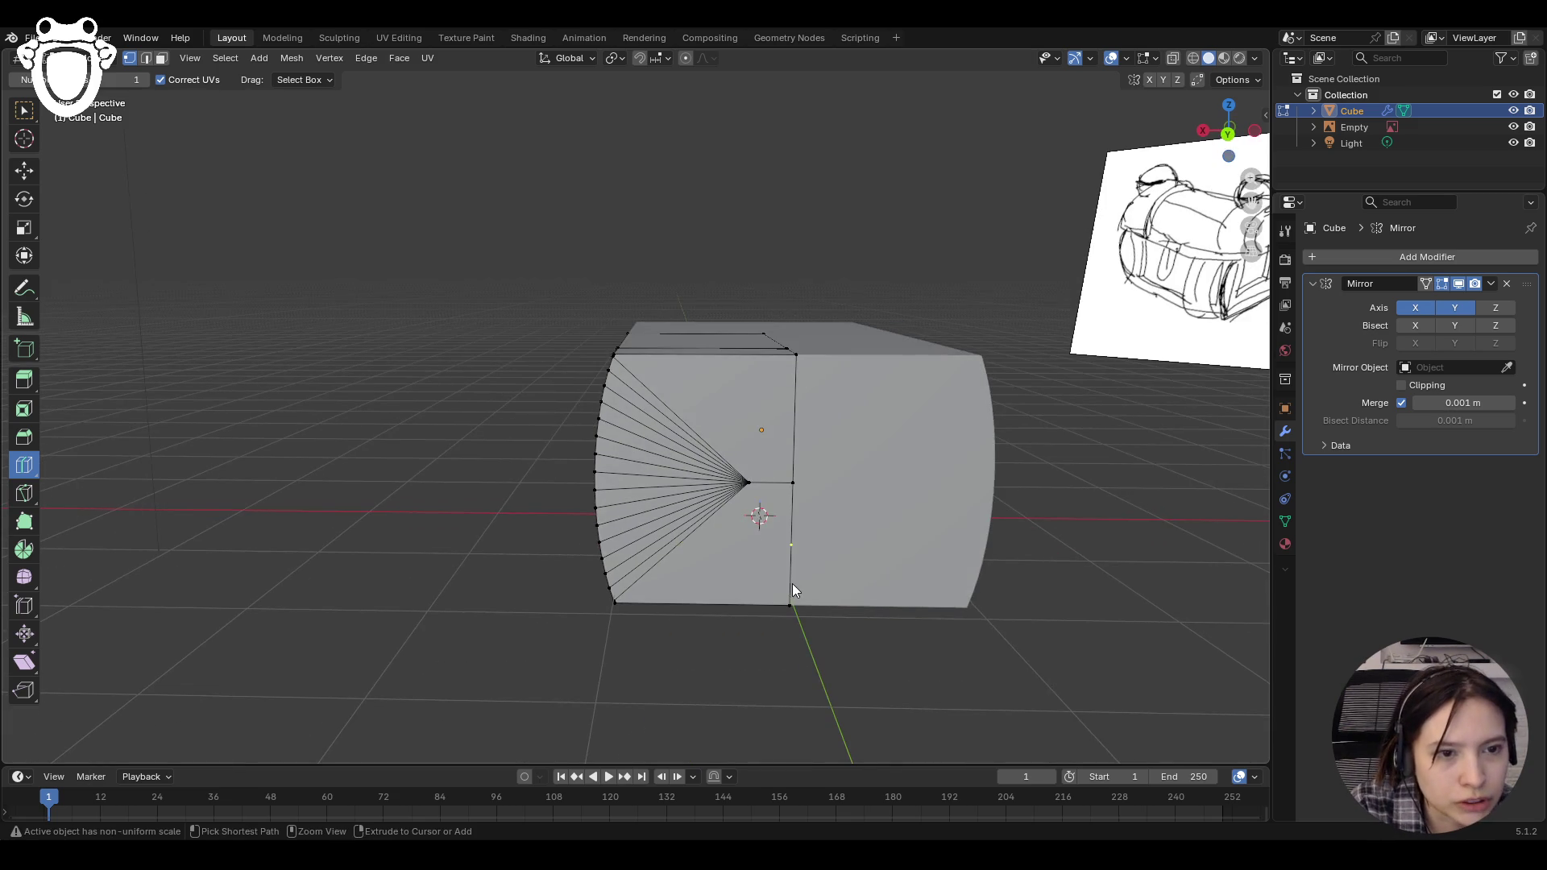
{"action": "scroll", "coordinate": [785, 574], "scroll_direction": "up", "scroll_amount": 5}
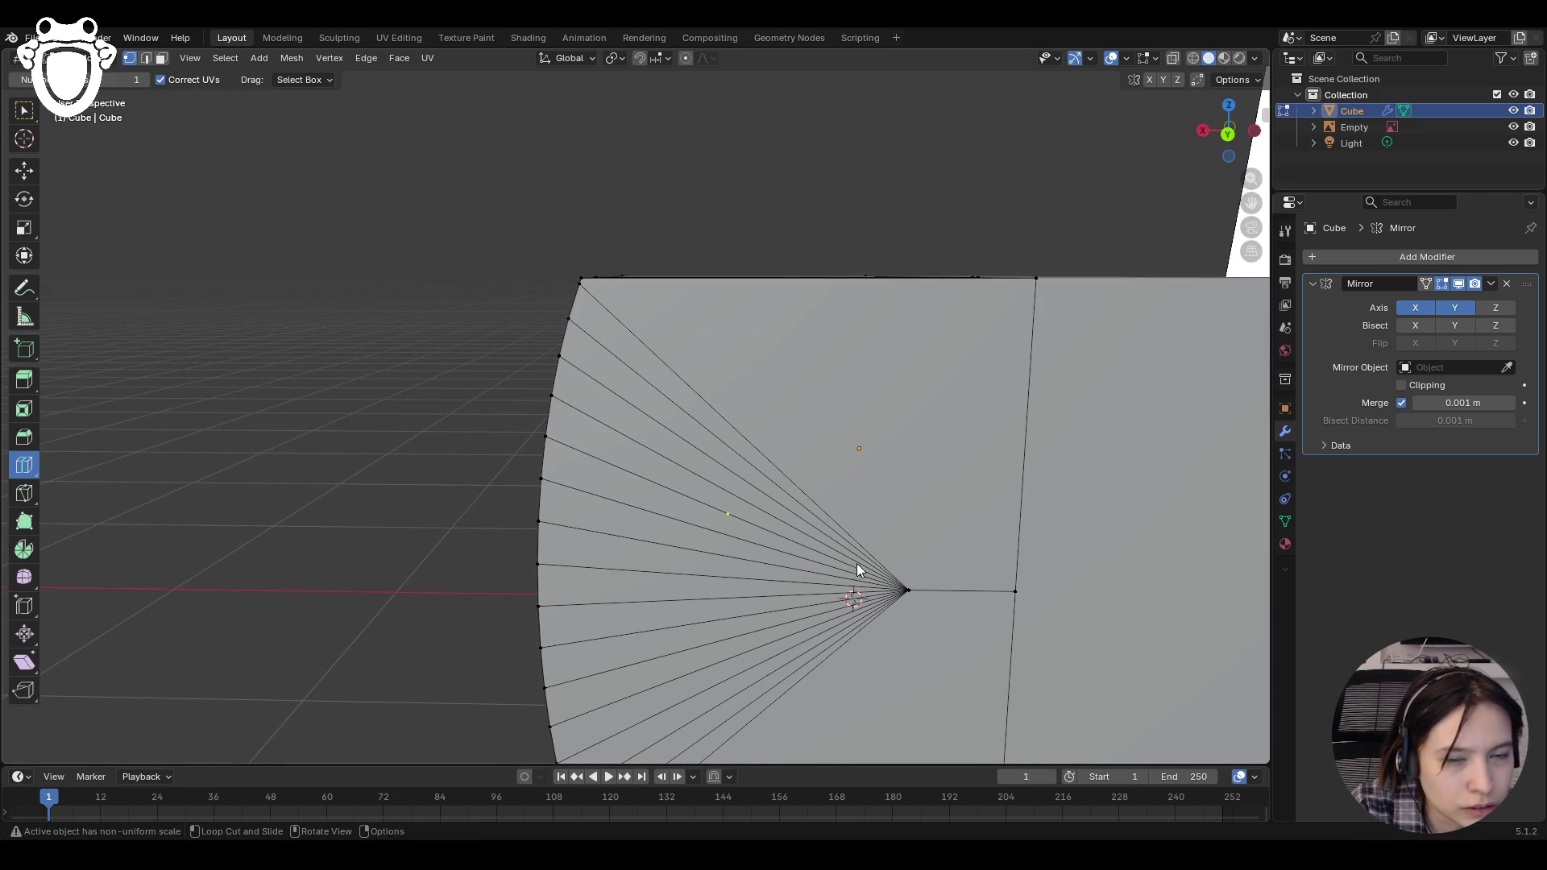
Step: Move the fan's centre vertex about 0.68 m along X, then deselect it
{"action": "left_click", "coordinate": [24, 109]}
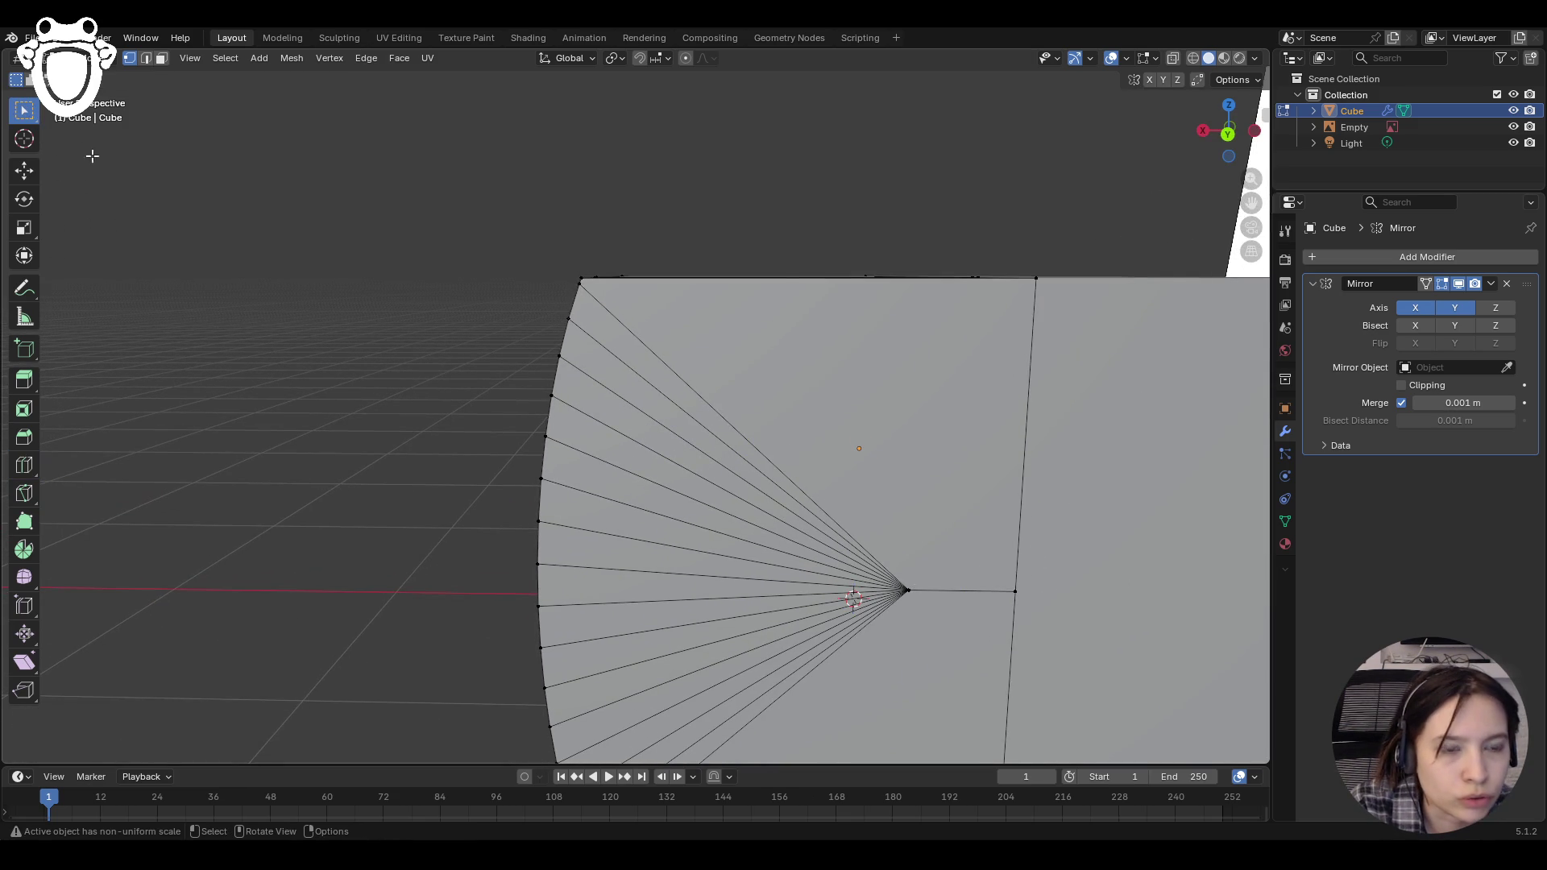
{"action": "left_click", "coordinate": [900, 609]}
{"action": "scroll", "coordinate": [870, 596], "scroll_direction": "down", "scroll_amount": 5}
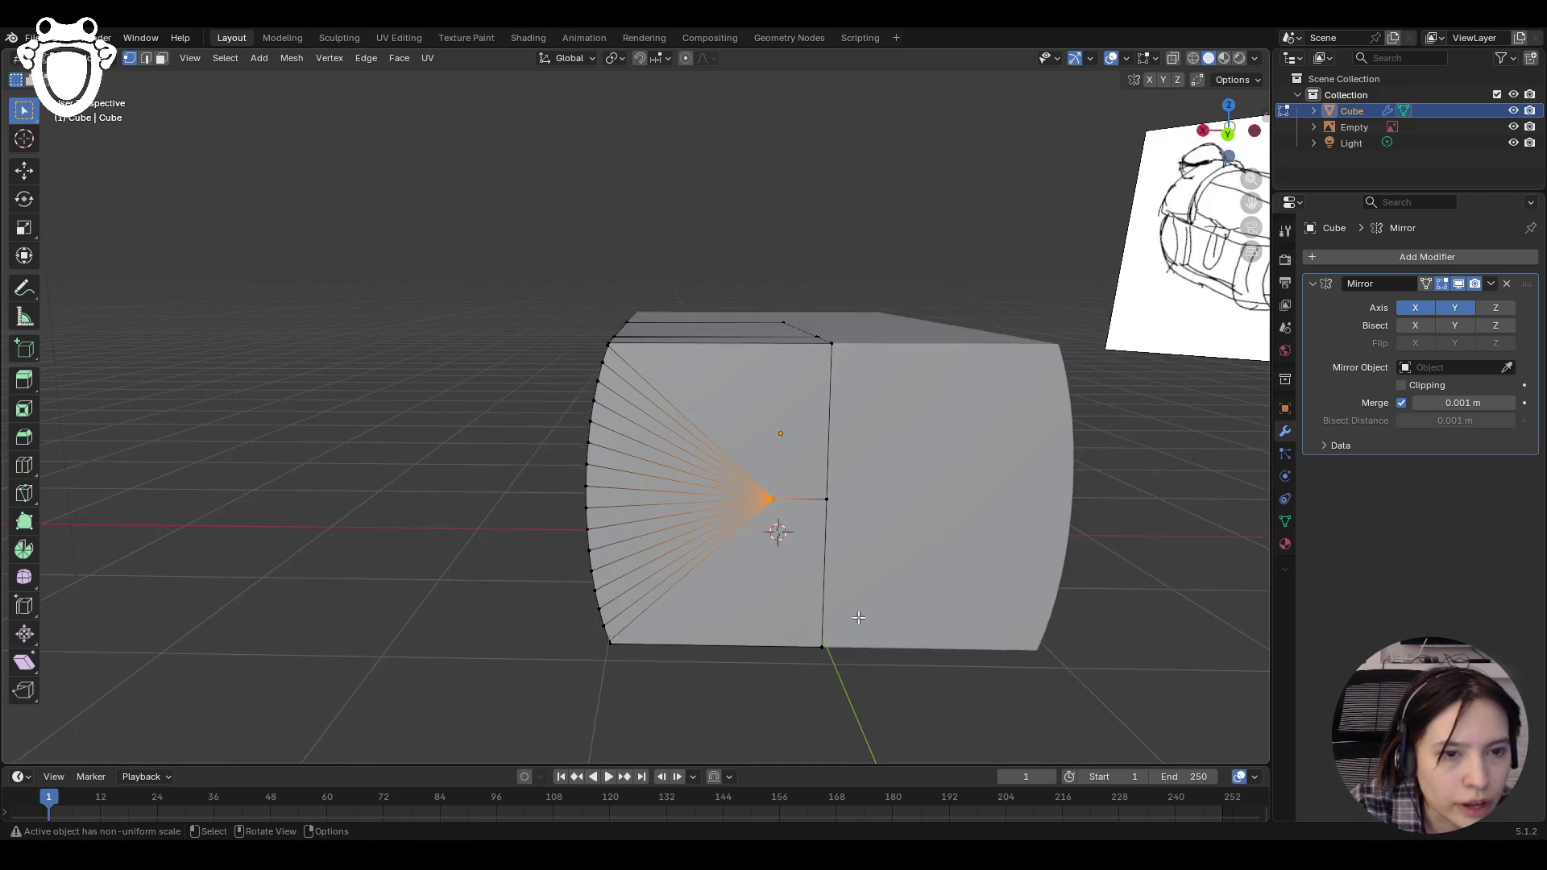
{"action": "left_click", "coordinate": [24, 171]}
{"action": "left_click_drag", "start_coordinate": [708, 497], "coordinate": [569, 486]}
{"action": "middle_click_drag", "start_coordinate": [569, 486], "coordinate": [614, 511]}
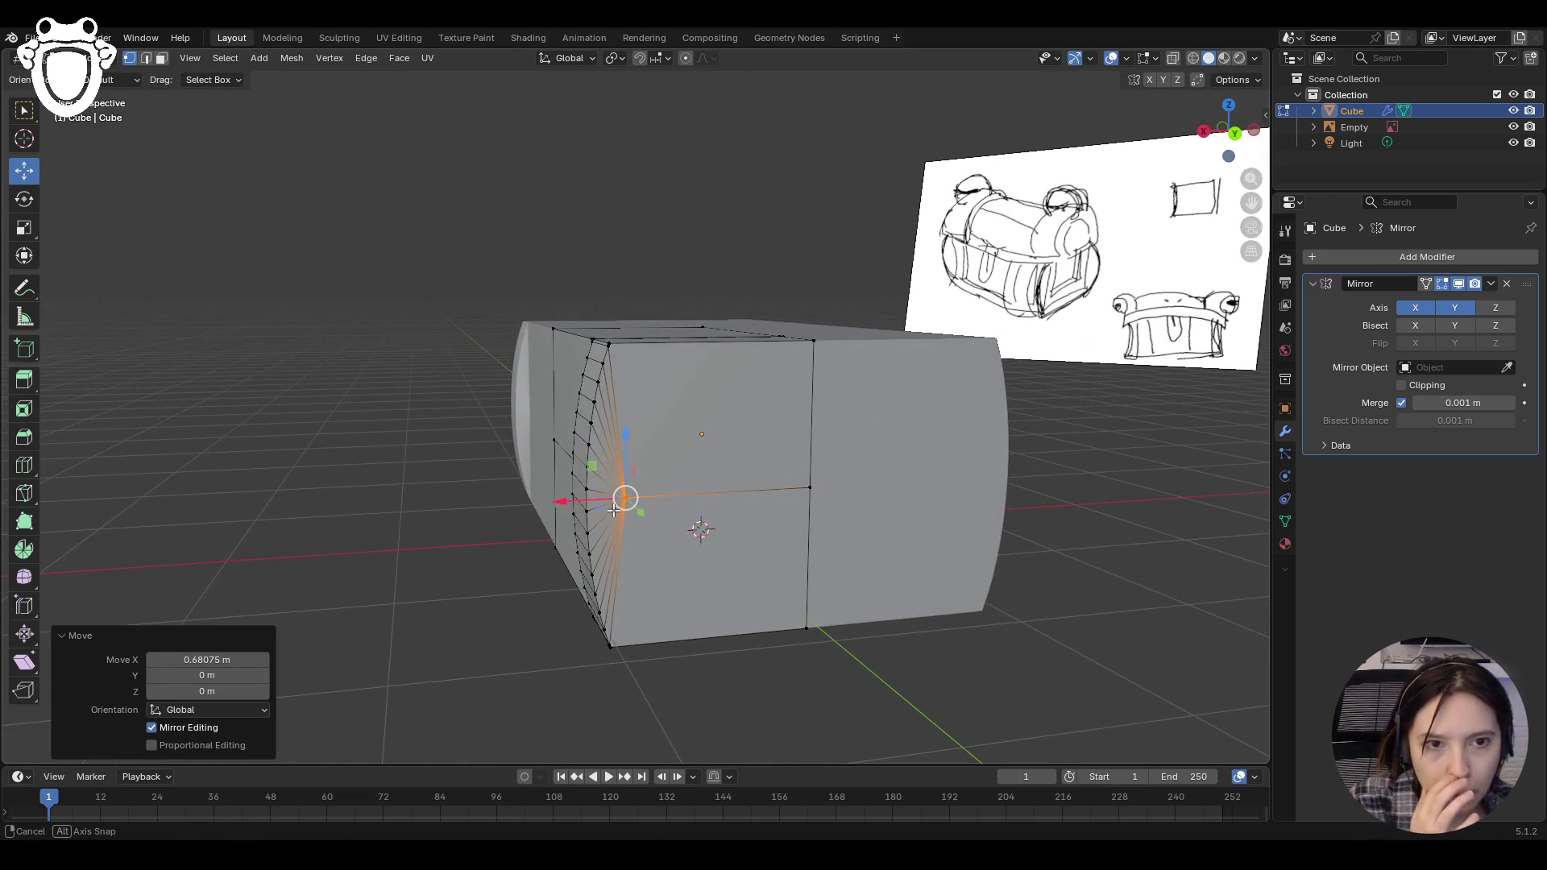
{"action": "left_click", "coordinate": [362, 492]}
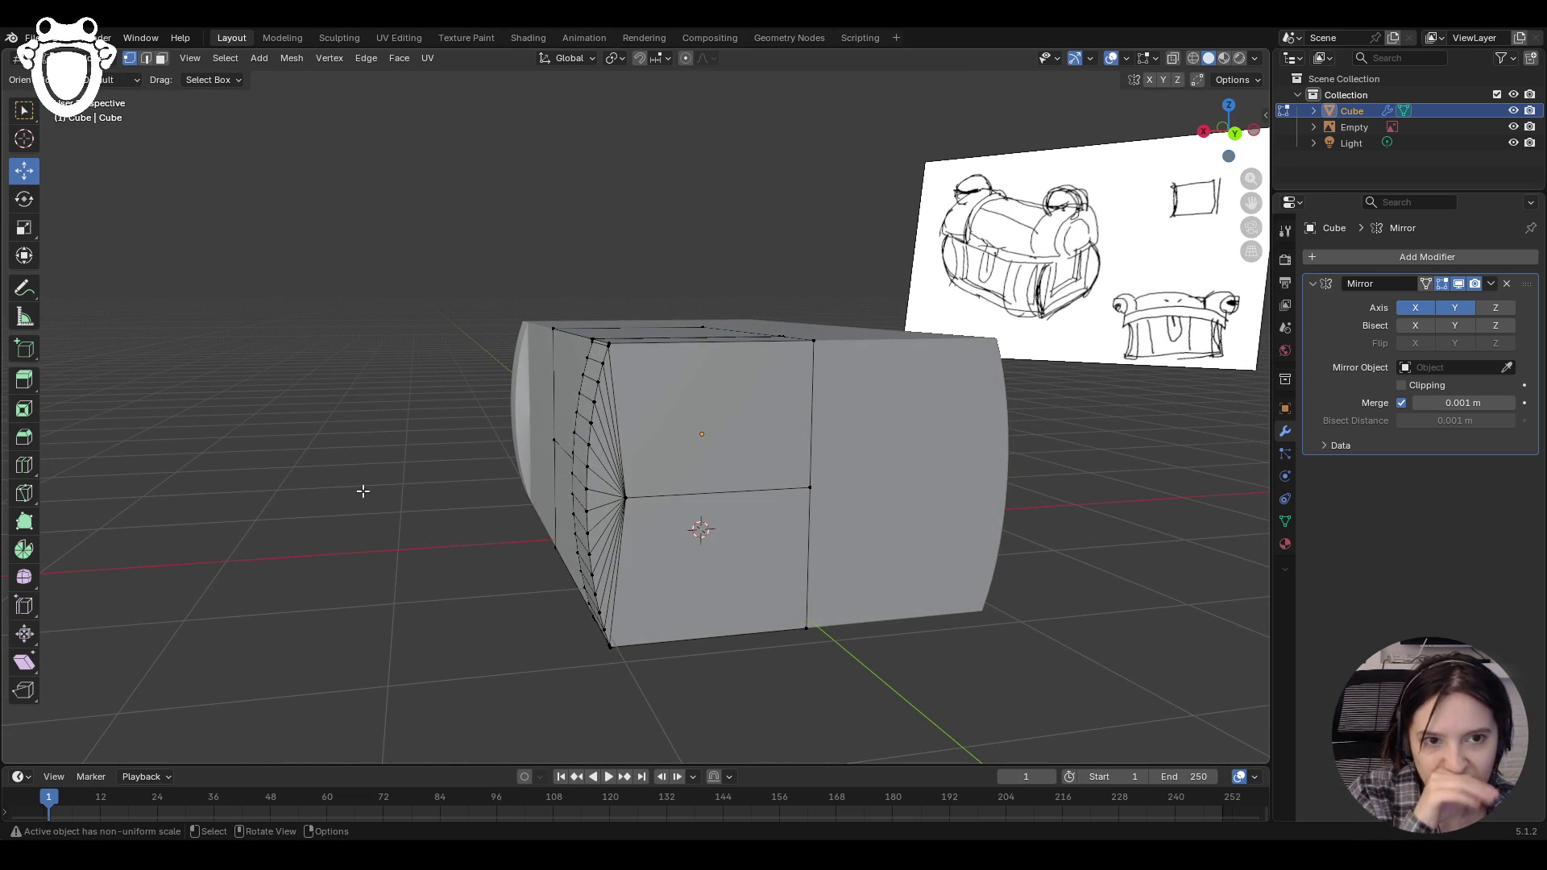
Step: Add an edge loop across the box's lower front face and slide it downward
{"action": "left_click", "coordinate": [24, 465]}
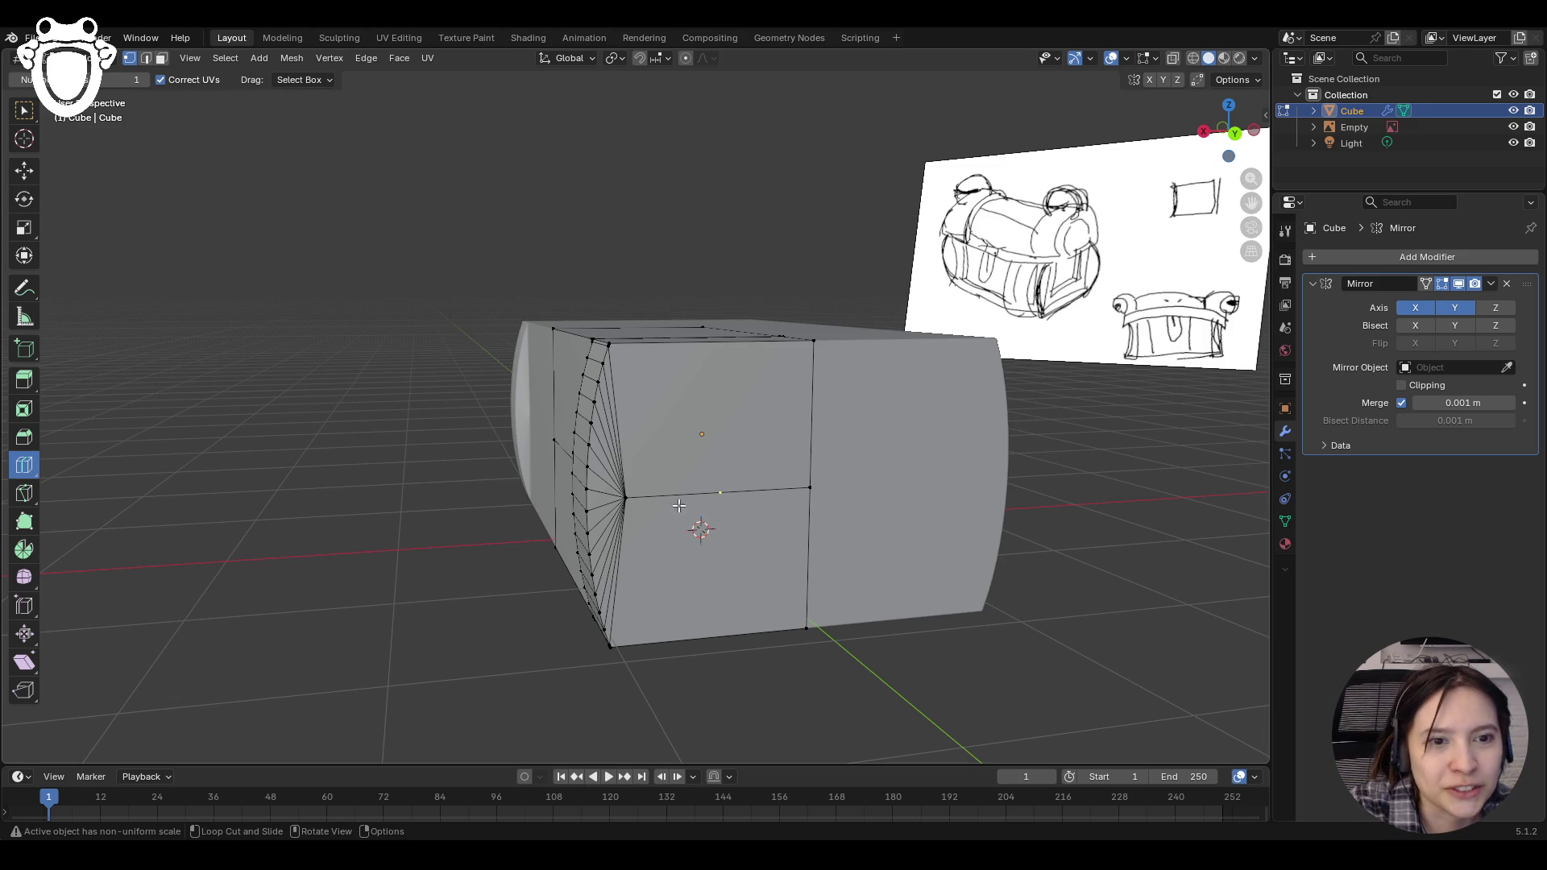
{"action": "left_click", "coordinate": [146, 58]}
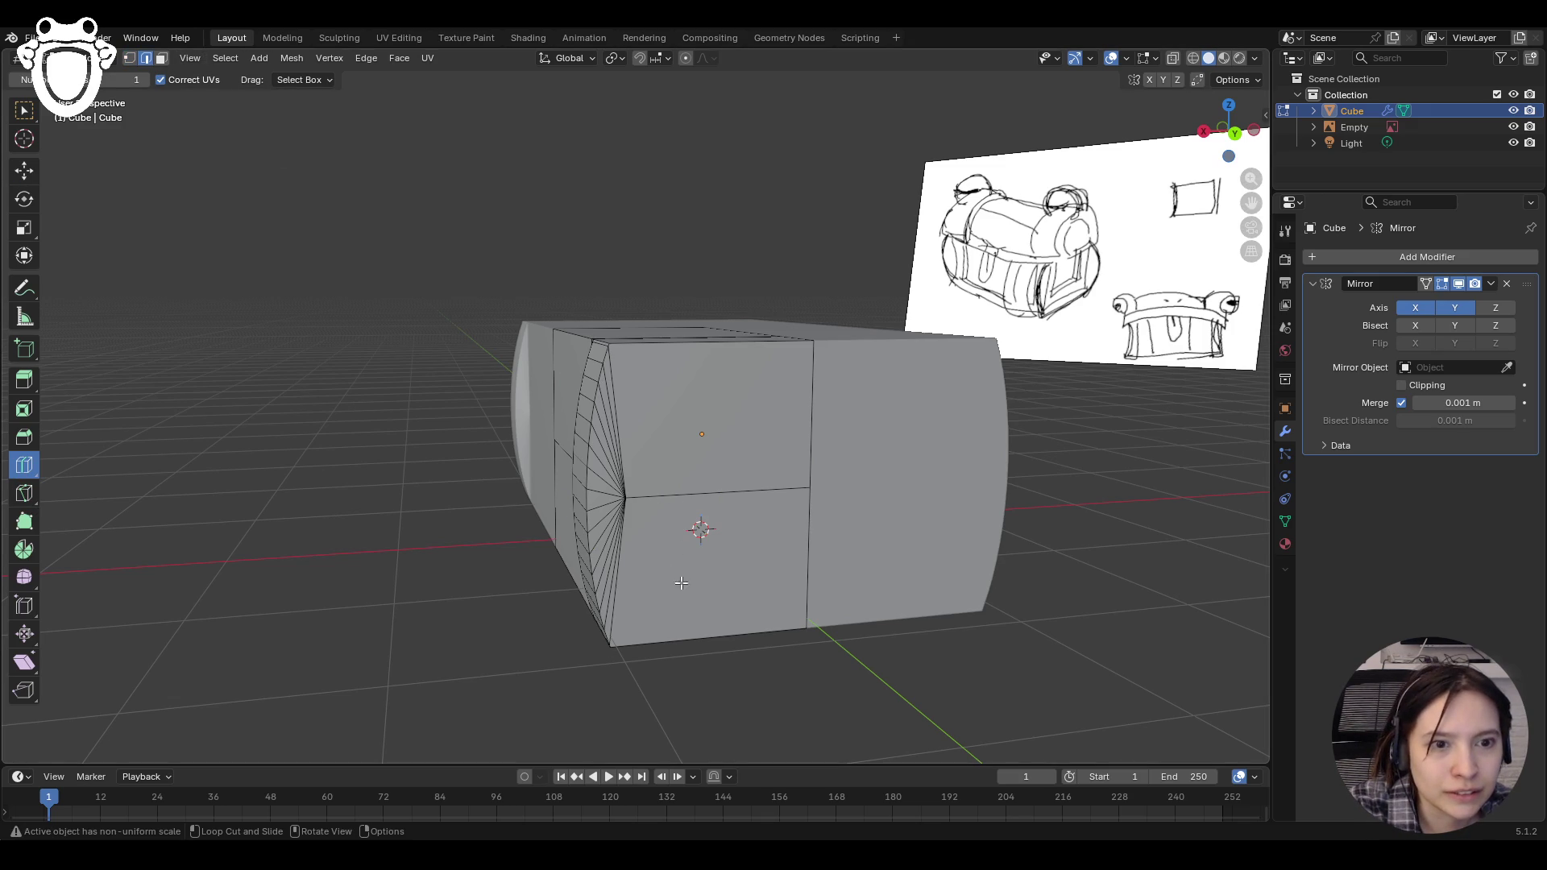
{"action": "mouse_move", "coordinate": [777, 341]}
{"action": "middle_mouse_down"}
{"action": "mouse_move", "coordinate": [815, 365]}
{"action": "mouse_move", "coordinate": [742, 359]}
{"action": "middle_mouse_up"}
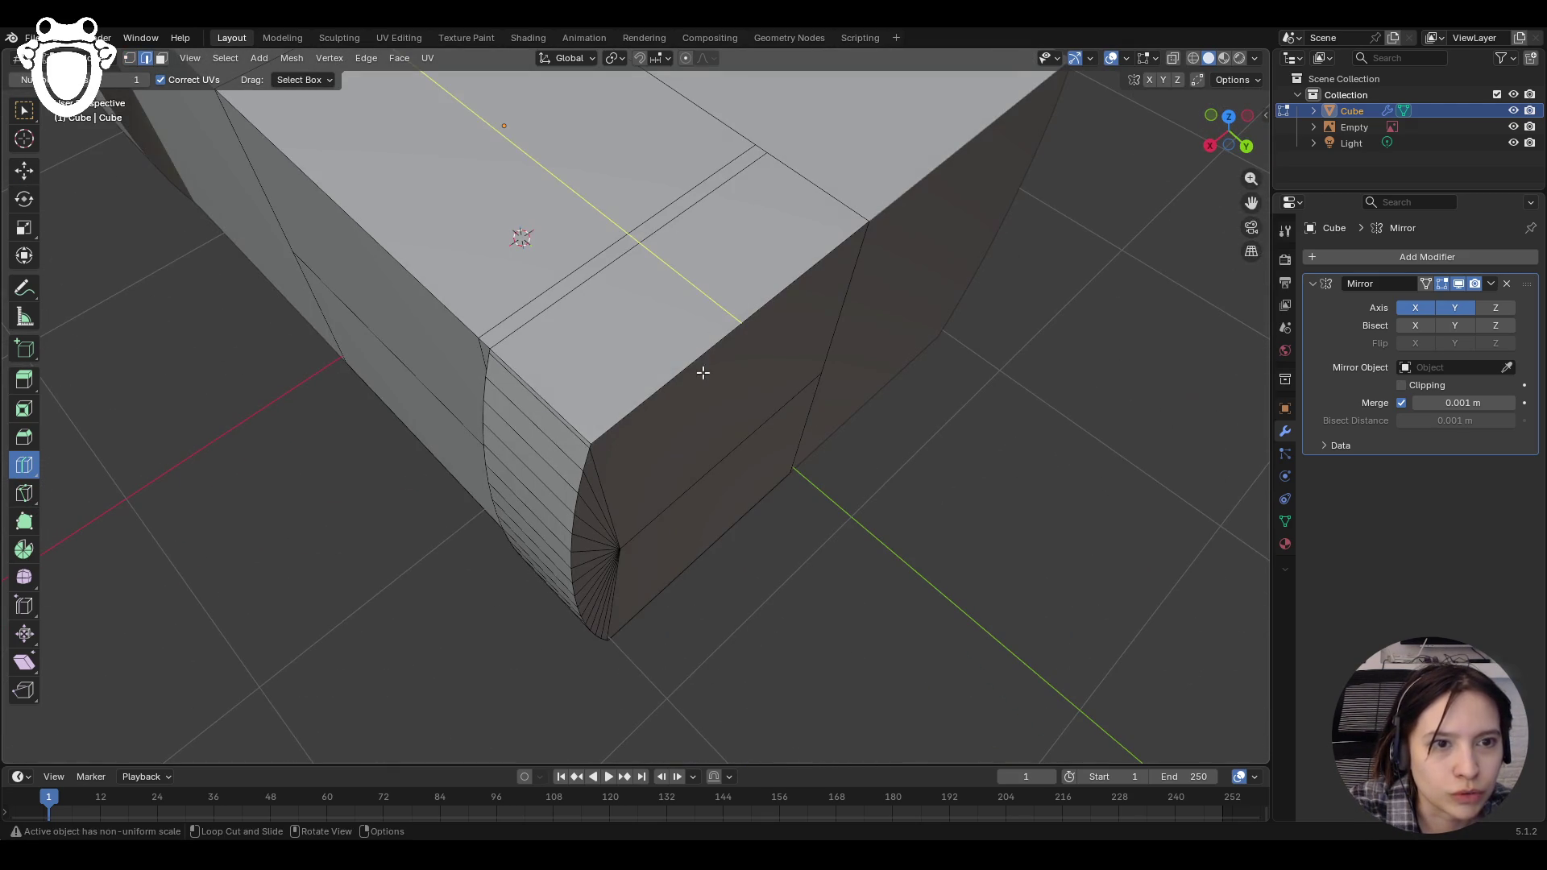
{"action": "mouse_move", "coordinate": [736, 556]}
{"action": "middle_mouse_down"}
{"action": "mouse_move", "coordinate": [728, 518]}
{"action": "mouse_move", "coordinate": [355, 452]}
{"action": "mouse_move", "coordinate": [344, 541]}
{"action": "middle_mouse_up"}
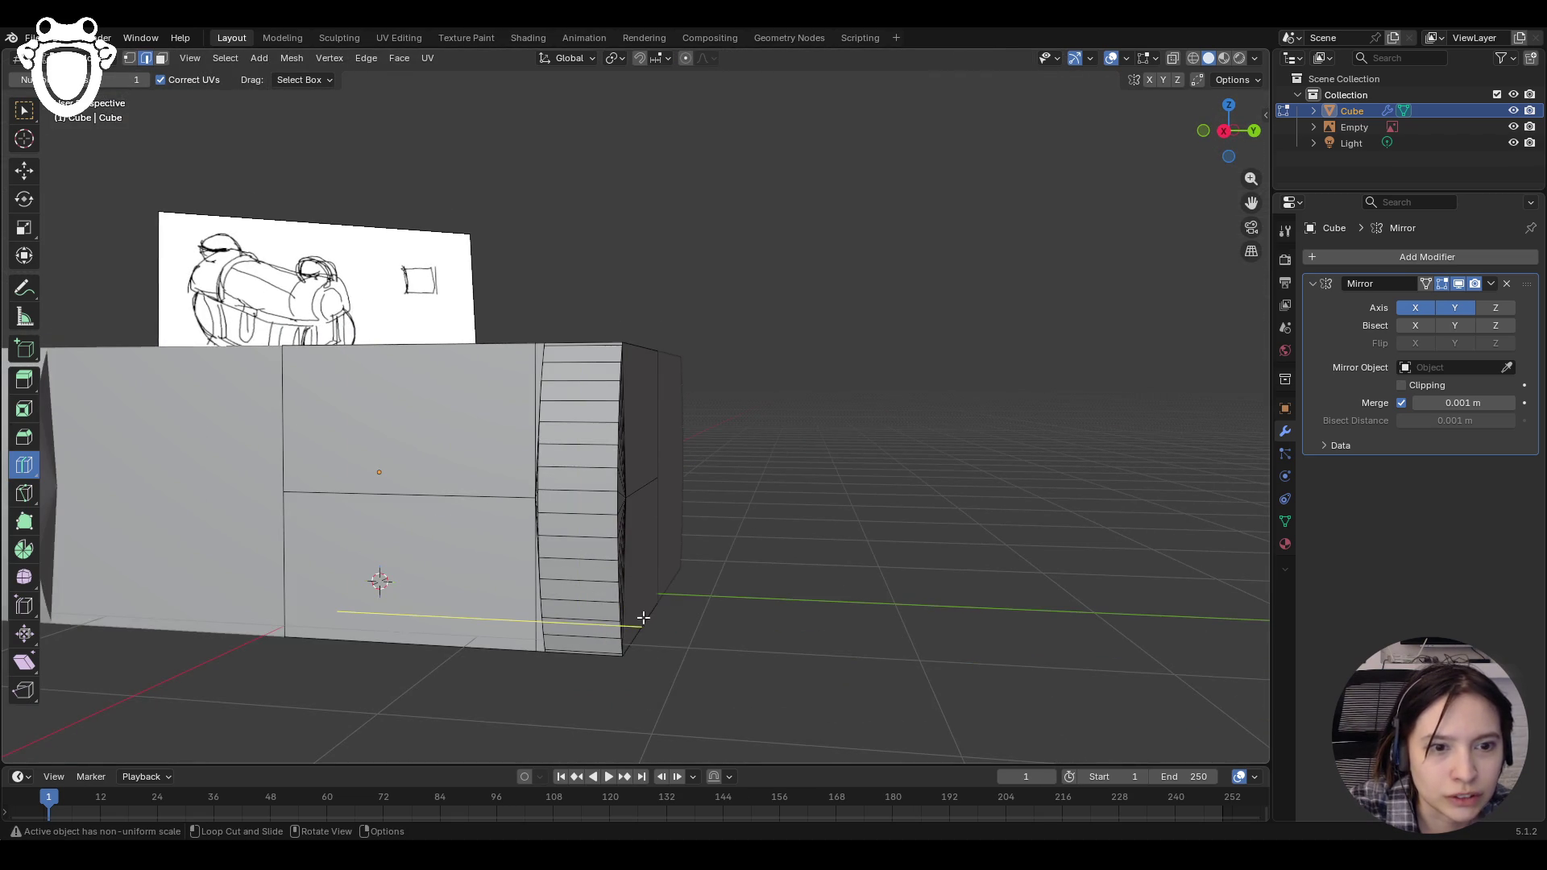
{"action": "mouse_move", "coordinate": [483, 633]}
{"action": "middle_mouse_down"}
{"action": "mouse_move", "coordinate": [470, 608]}
{"action": "mouse_move", "coordinate": [568, 602]}
{"action": "mouse_move", "coordinate": [353, 604]}
{"action": "middle_mouse_up"}
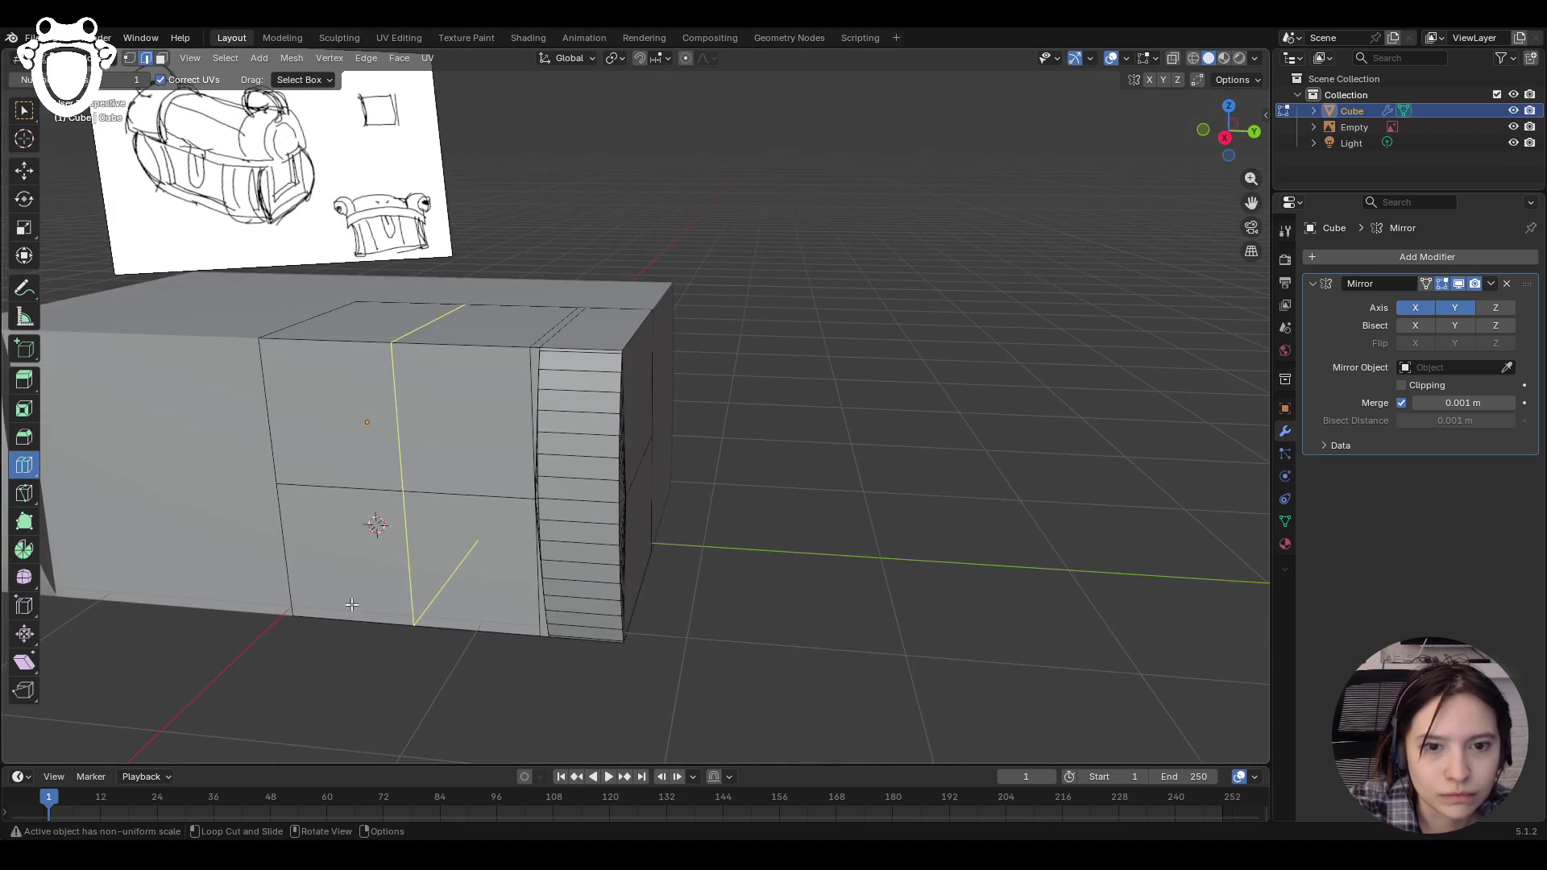
{"action": "mouse_move", "coordinate": [464, 558]}
{"action": "middle_mouse_down"}
{"action": "mouse_move", "coordinate": [335, 543]}
{"action": "mouse_move", "coordinate": [427, 590]}
{"action": "middle_mouse_up"}
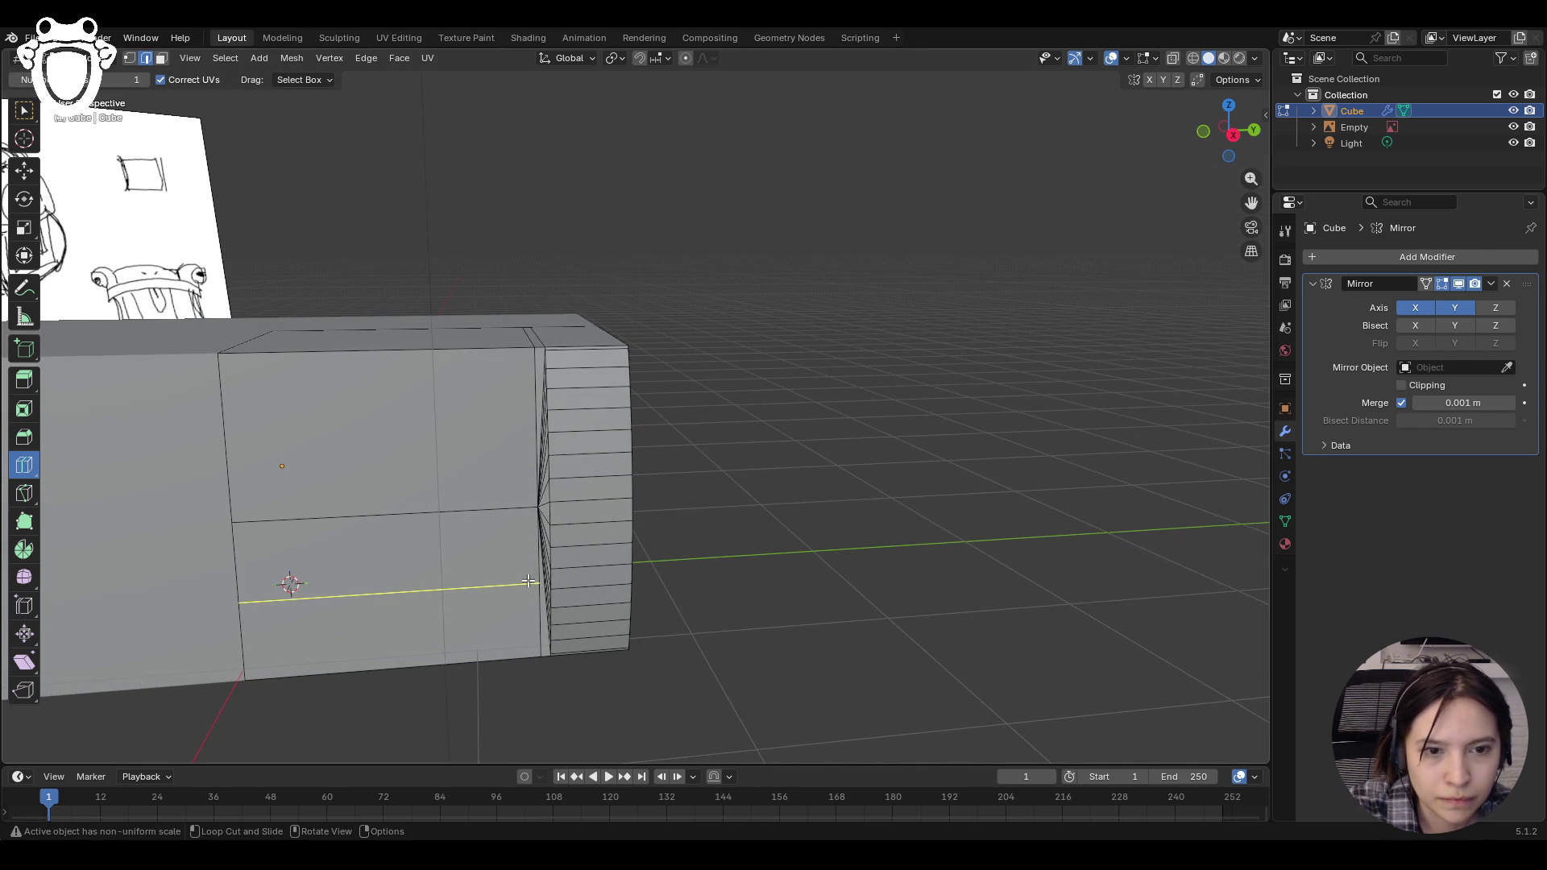
{"action": "left_click_drag", "start_coordinate": [528, 581], "coordinate": [533, 644]}
{"action": "mouse_move", "coordinate": [533, 644]}
{"action": "middle_mouse_down"}
{"action": "mouse_move", "coordinate": [770, 642]}
{"action": "mouse_move", "coordinate": [622, 645]}
{"action": "middle_mouse_up"}
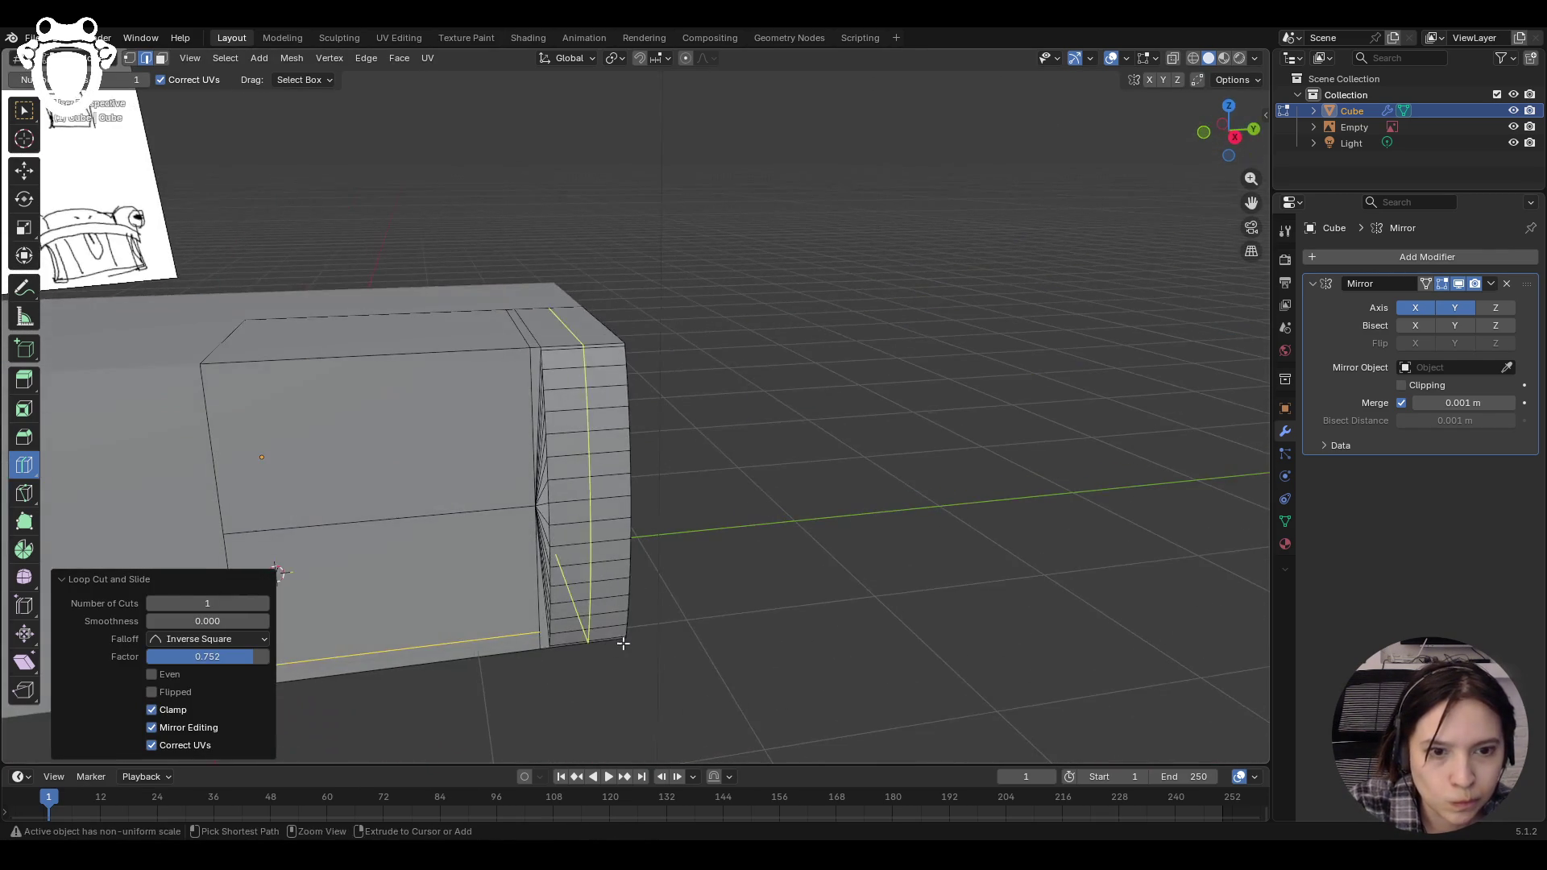
{"action": "left_click", "coordinate": [622, 644]}
Step: Compare the box's curved end with the reference image, then start a knife cut
{"action": "mouse_move", "coordinate": [749, 621]}
{"action": "middle_mouse_down"}
{"action": "mouse_move", "coordinate": [733, 573]}
{"action": "mouse_move", "coordinate": [594, 594]}
{"action": "mouse_move", "coordinate": [680, 572]}
{"action": "middle_mouse_up"}
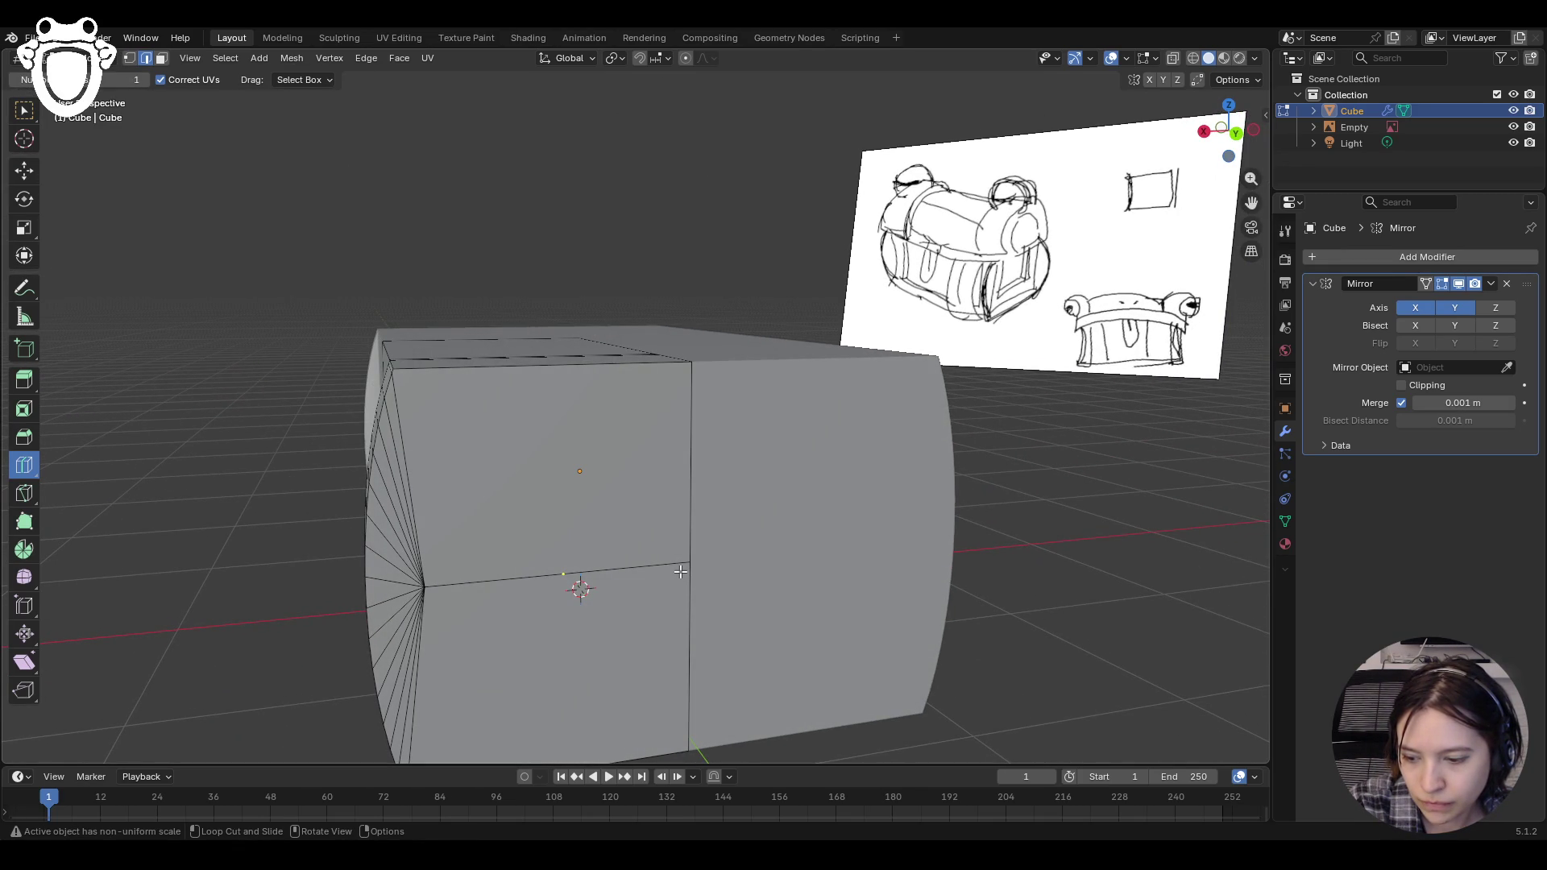
{"action": "middle_click_drag", "start_coordinate": [338, 459], "coordinate": [294, 459]}
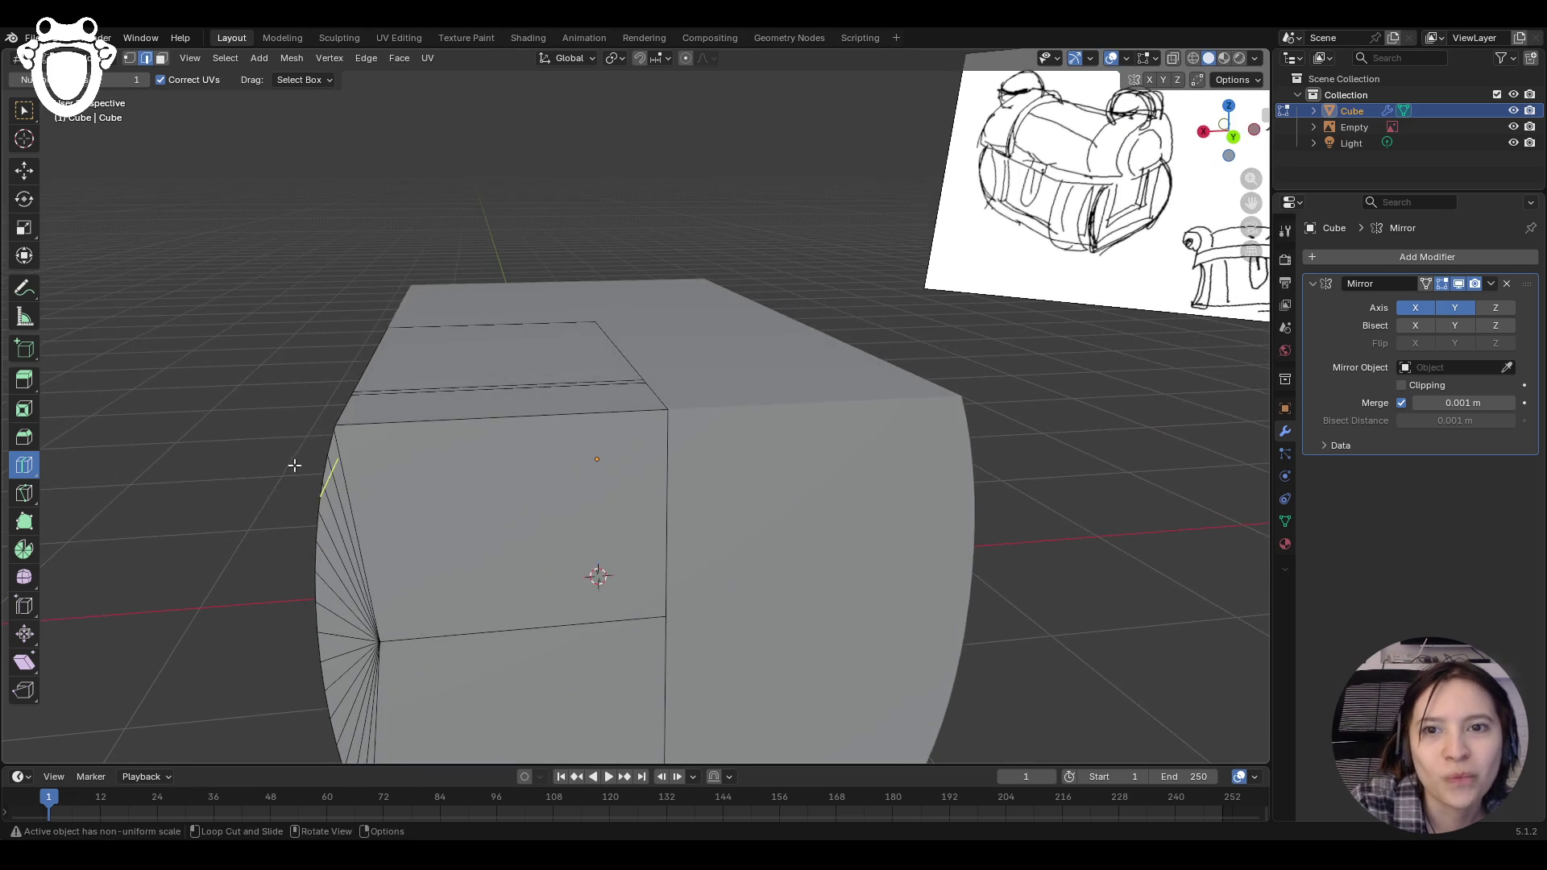
{"action": "scroll", "coordinate": [304, 452], "scroll_direction": "down", "scroll_amount": 5}
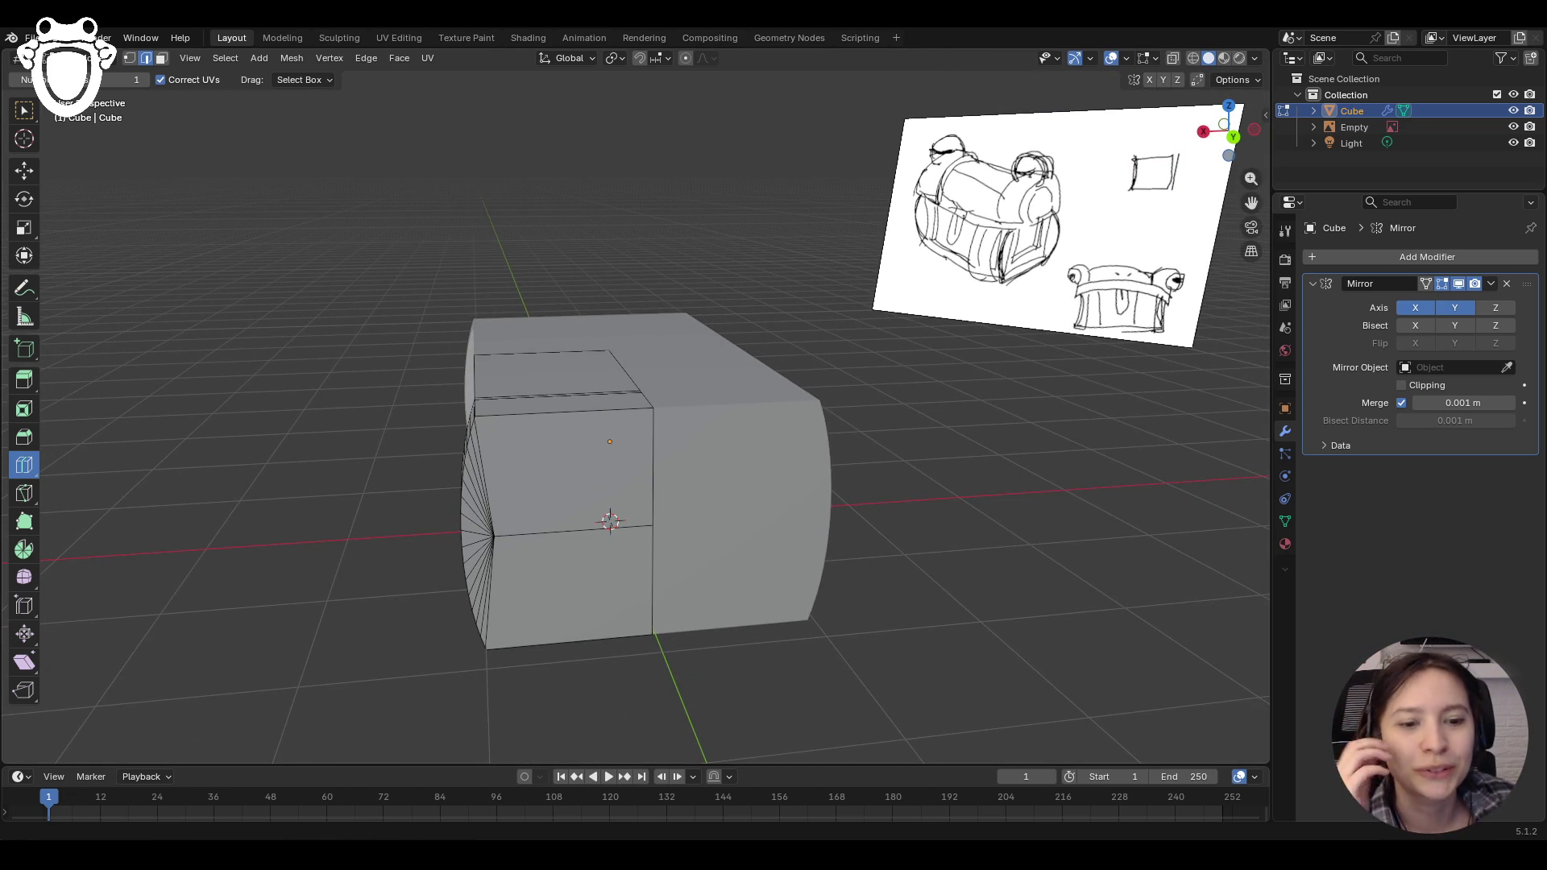
{"action": "middle_click_drag", "start_coordinate": [323, 476], "coordinate": [2, 475]}
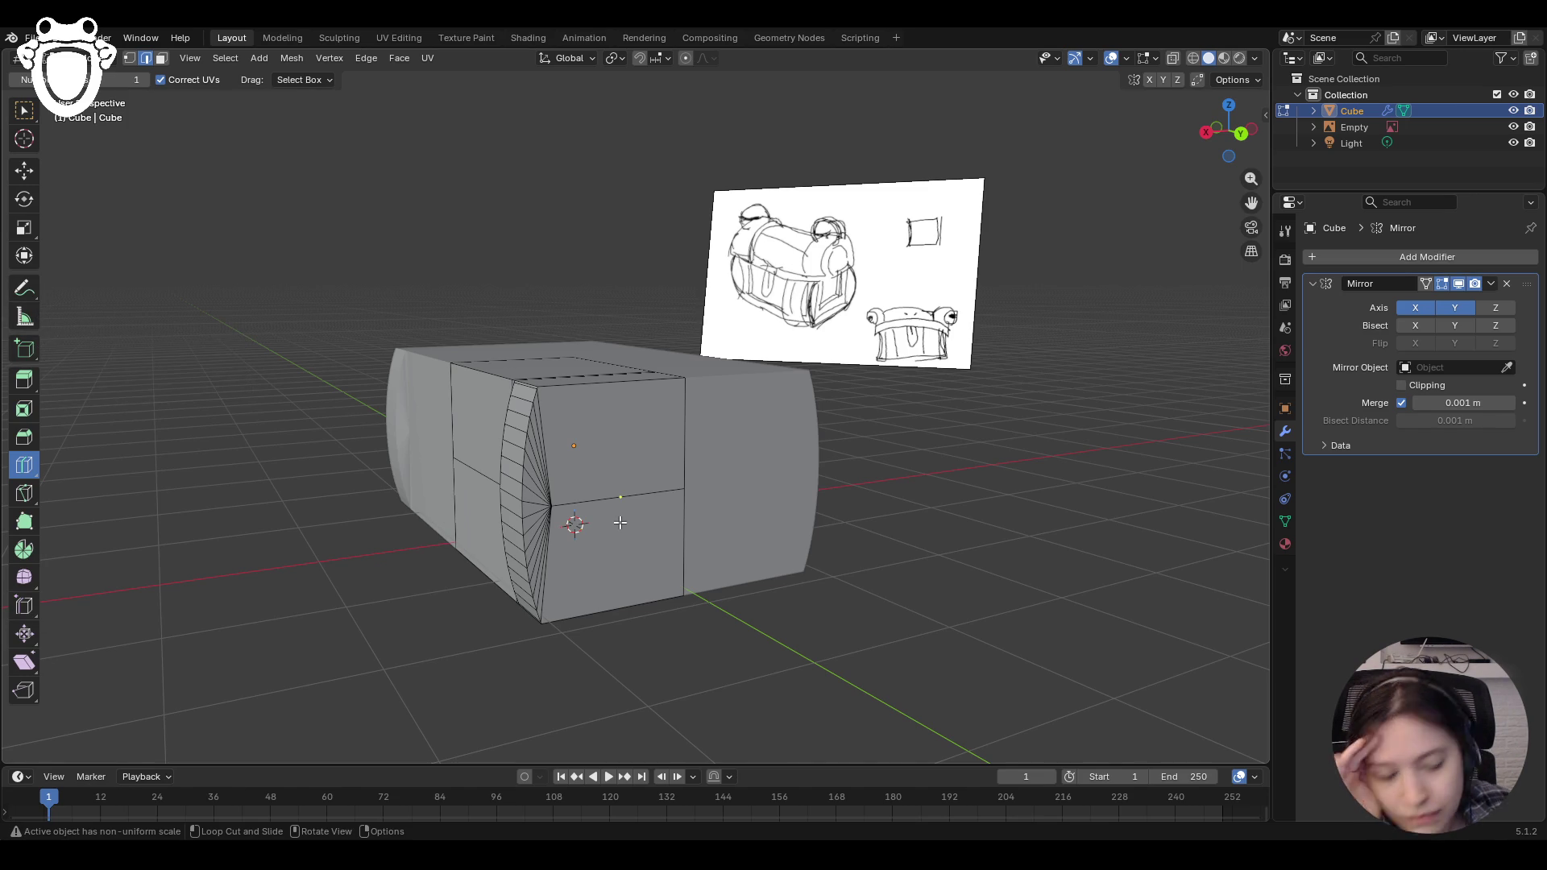
{"action": "key", "text": "k"}
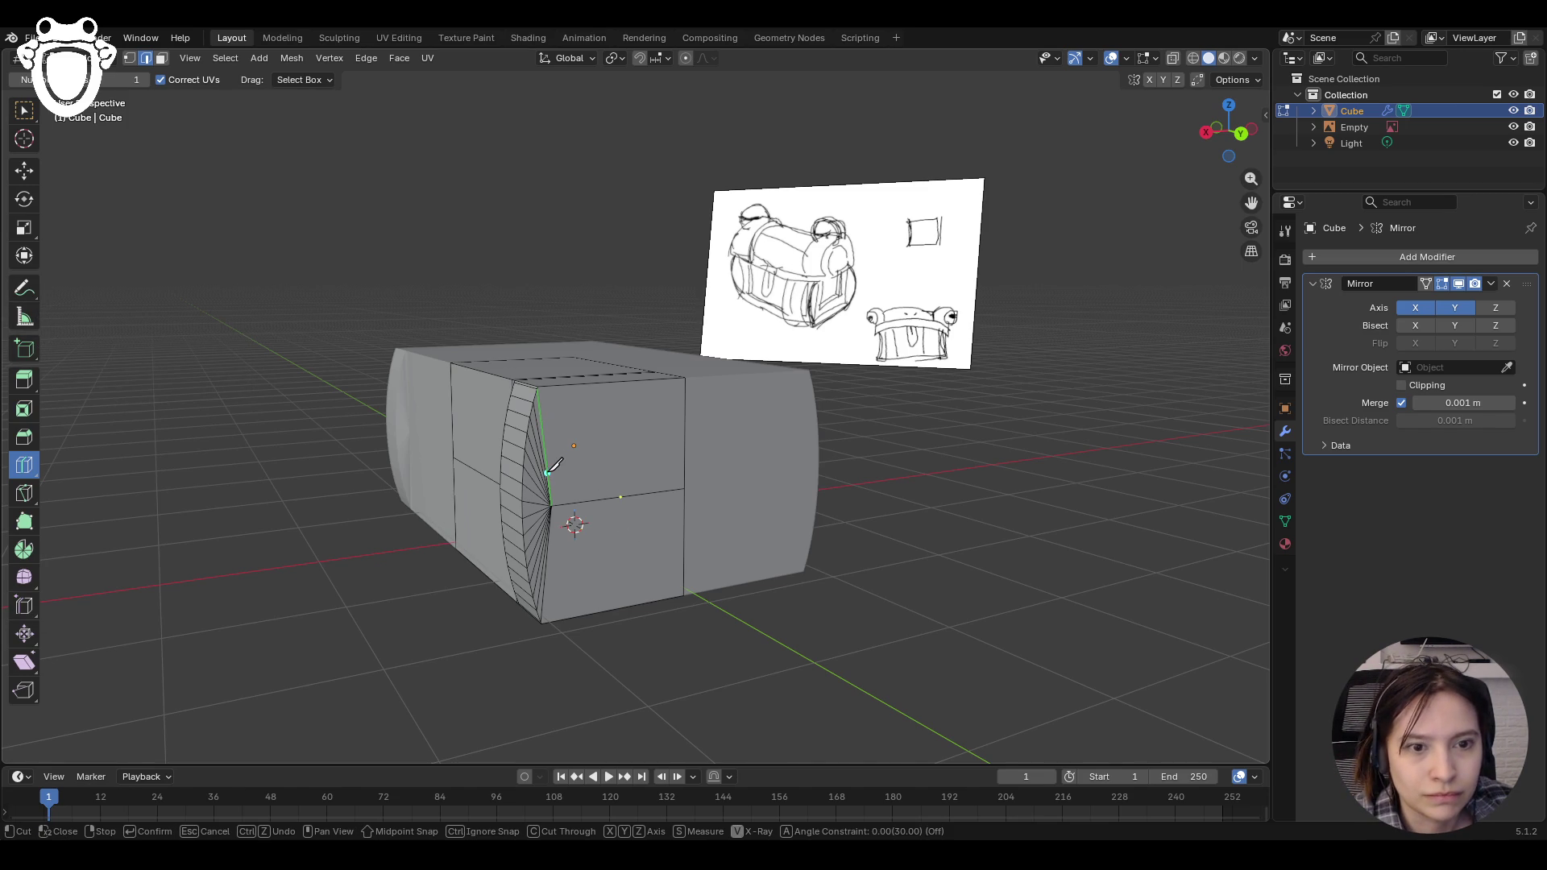
{"action": "key", "text": "ctrl"}
{"action": "left_click", "coordinate": [538, 442]}
{"action": "left_click", "coordinate": [524, 514]}
{"action": "left_click", "coordinate": [544, 589]}
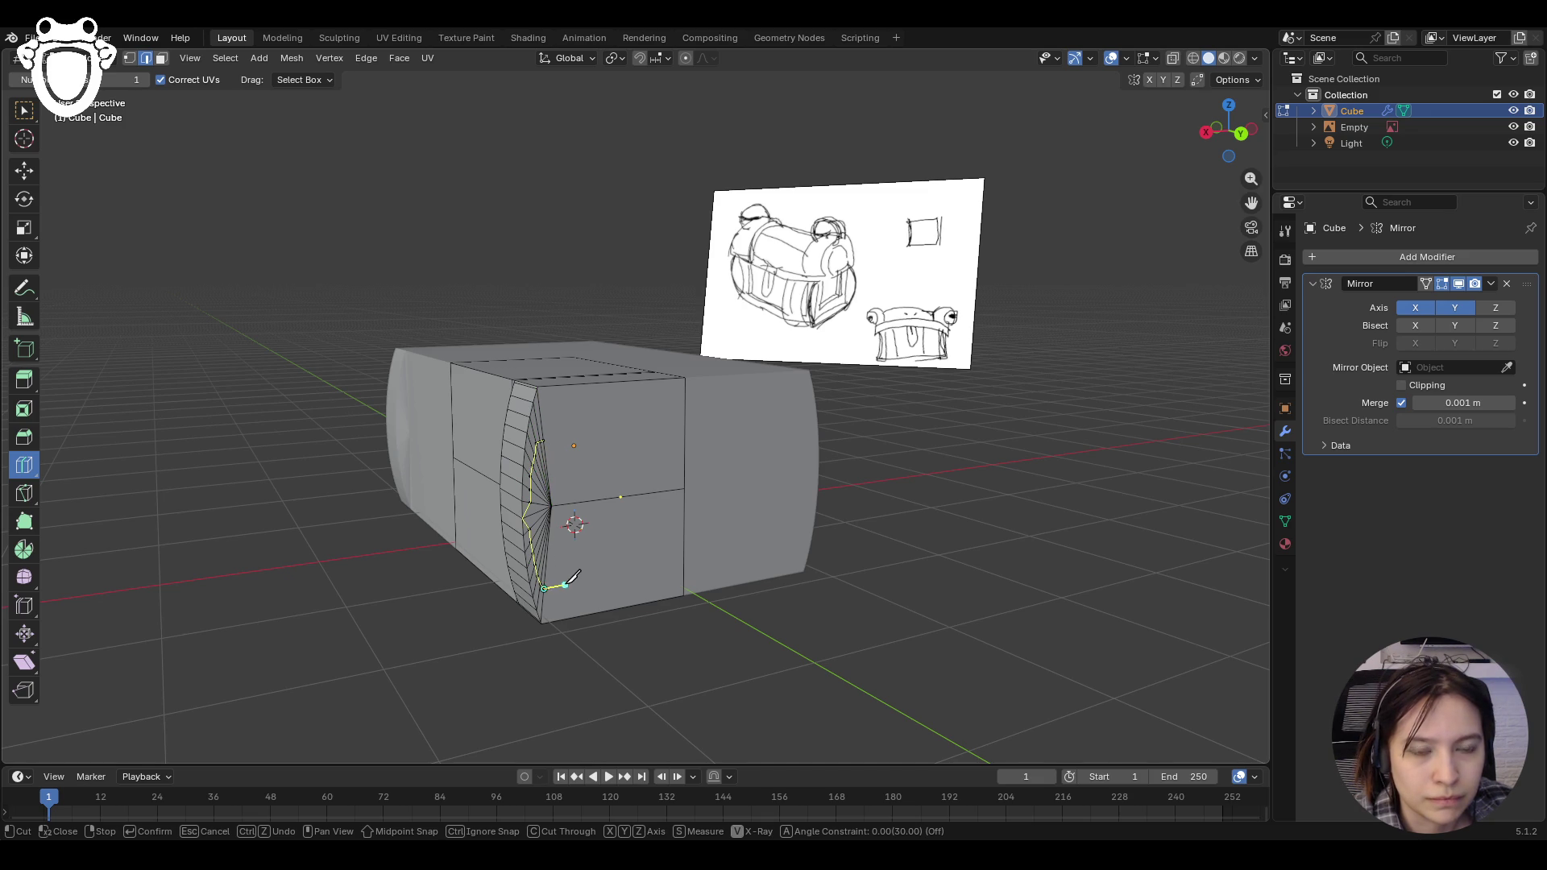
{"action": "left_click", "coordinate": [564, 505]}
{"action": "left_click", "coordinate": [544, 441]}
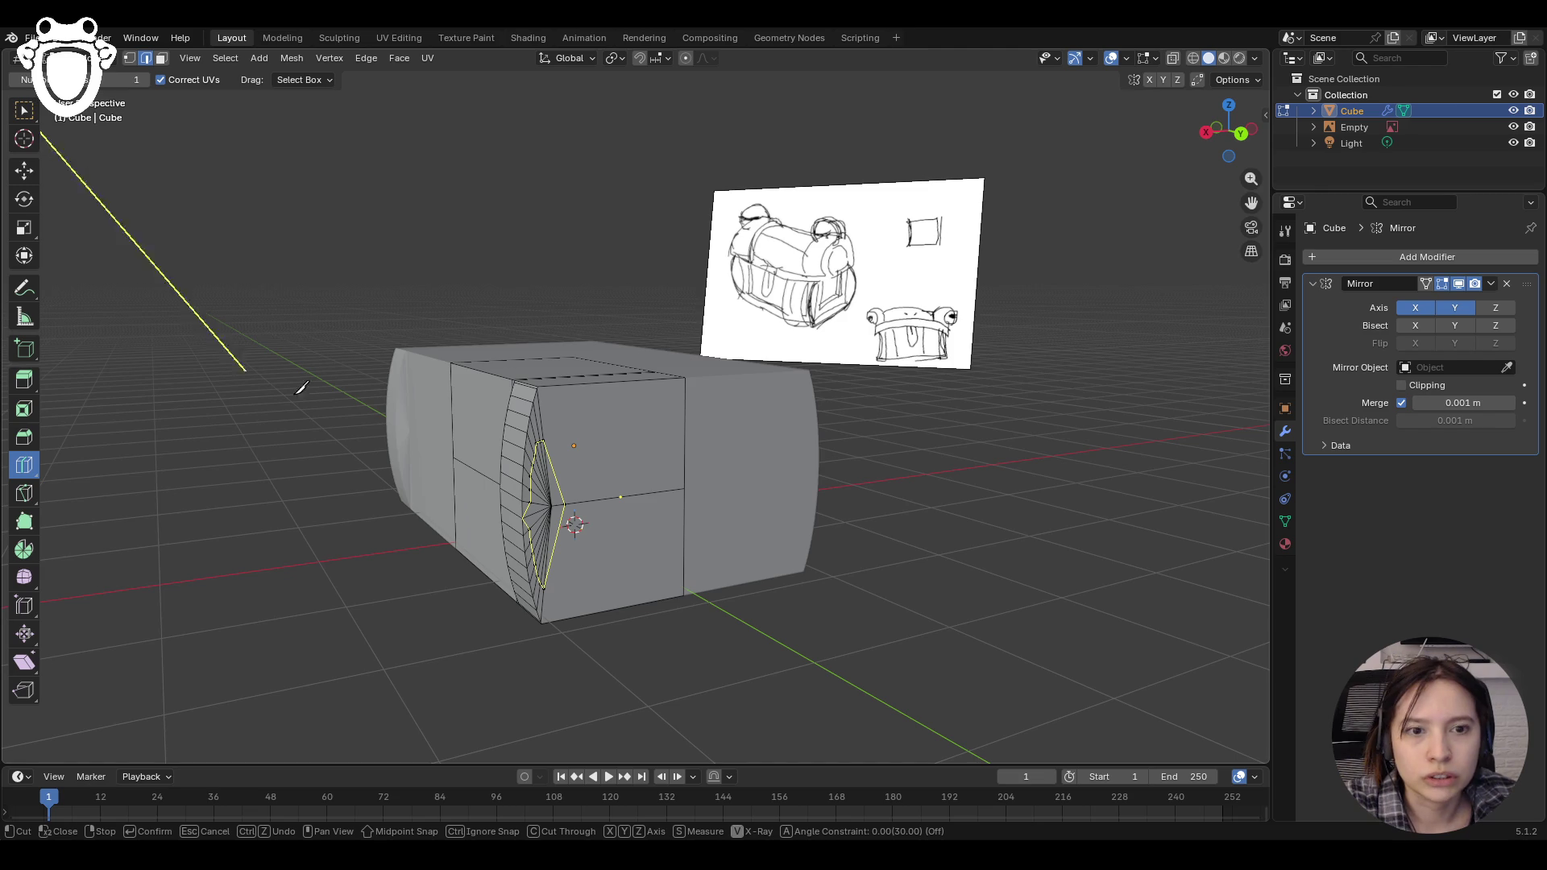
{"action": "key", "text": "Escape"}
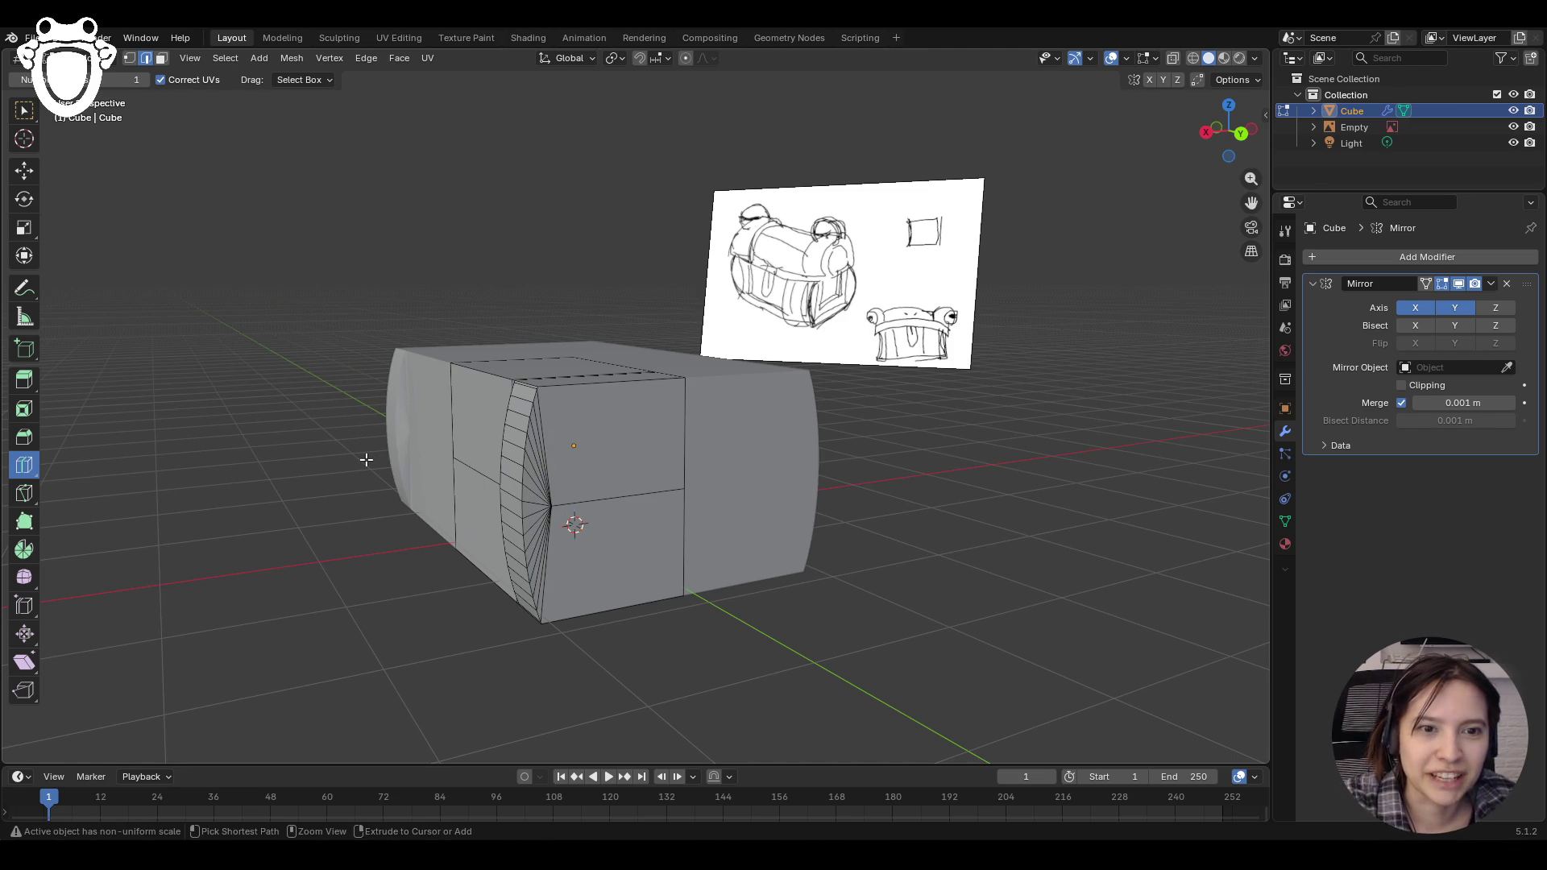
{"action": "mouse_move", "coordinate": [588, 478]}
{"action": "middle_mouse_down"}
{"action": "mouse_move", "coordinate": [642, 453]}
{"action": "mouse_move", "coordinate": [451, 474]}
{"action": "mouse_move", "coordinate": [409, 414]}
{"action": "middle_mouse_up"}
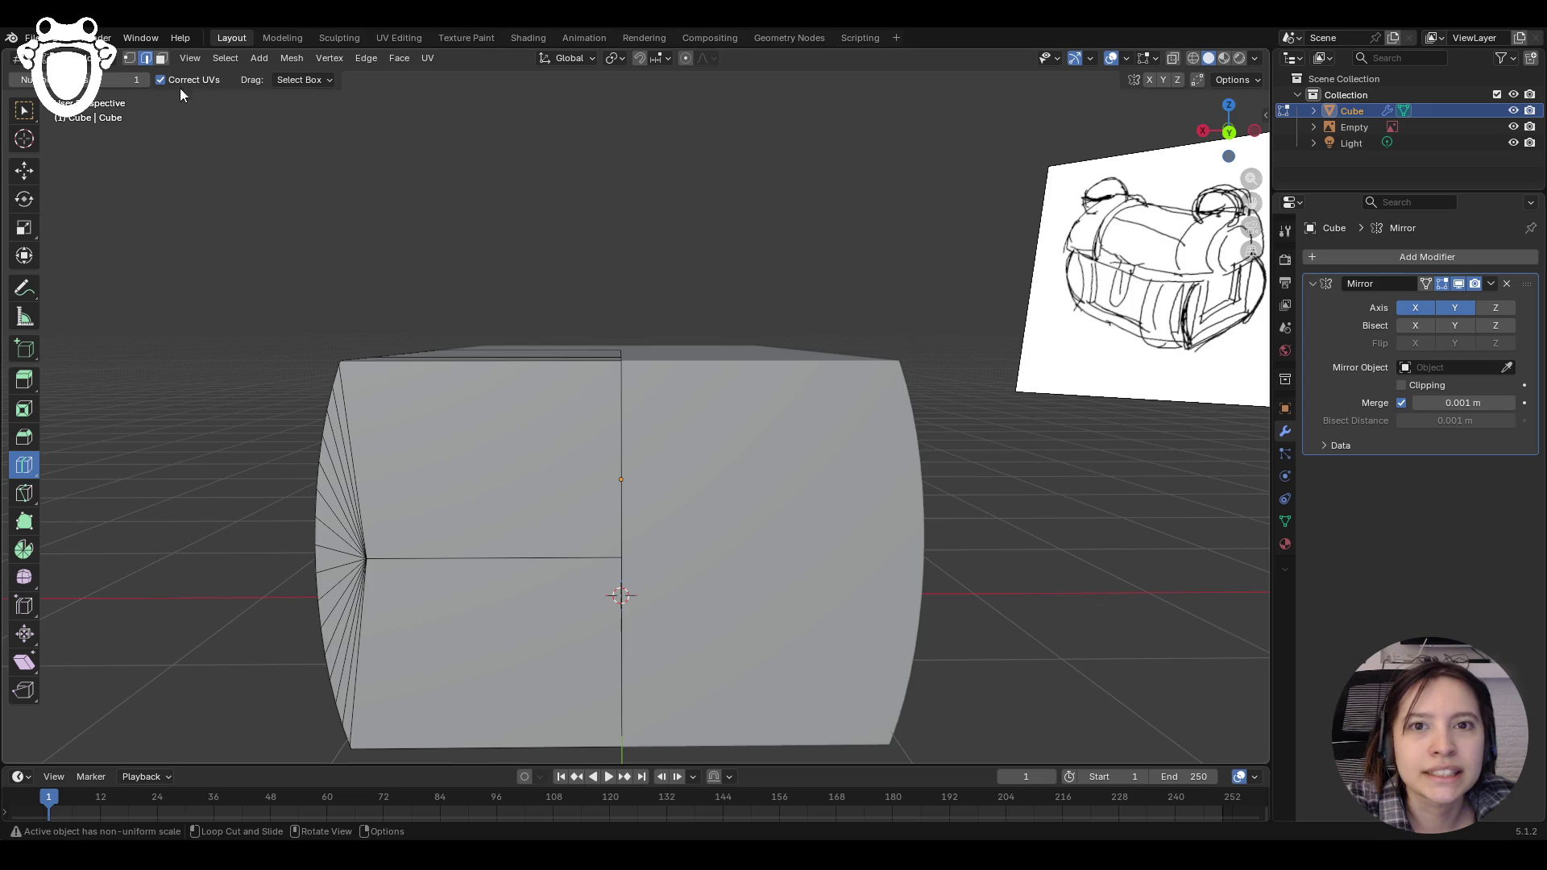
Step: Box-select the vertex at the bevel fan's centre in vertex mode
{"action": "left_click", "coordinate": [129, 58]}
{"action": "middle_click_drag", "start_coordinate": [422, 483], "coordinate": [470, 501]}
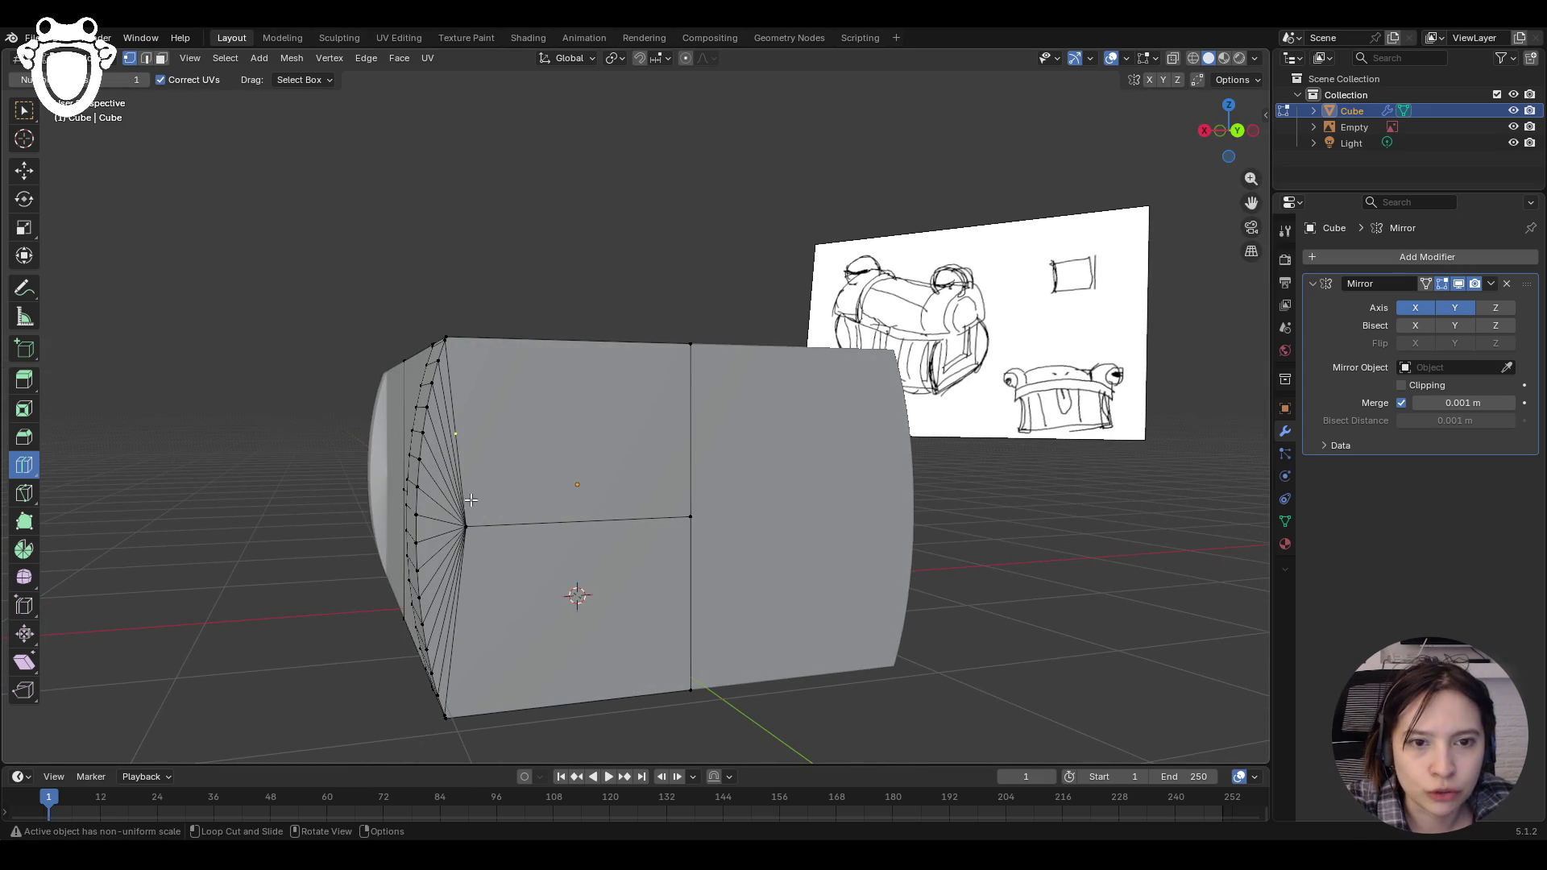
{"action": "left_click", "coordinate": [509, 502]}
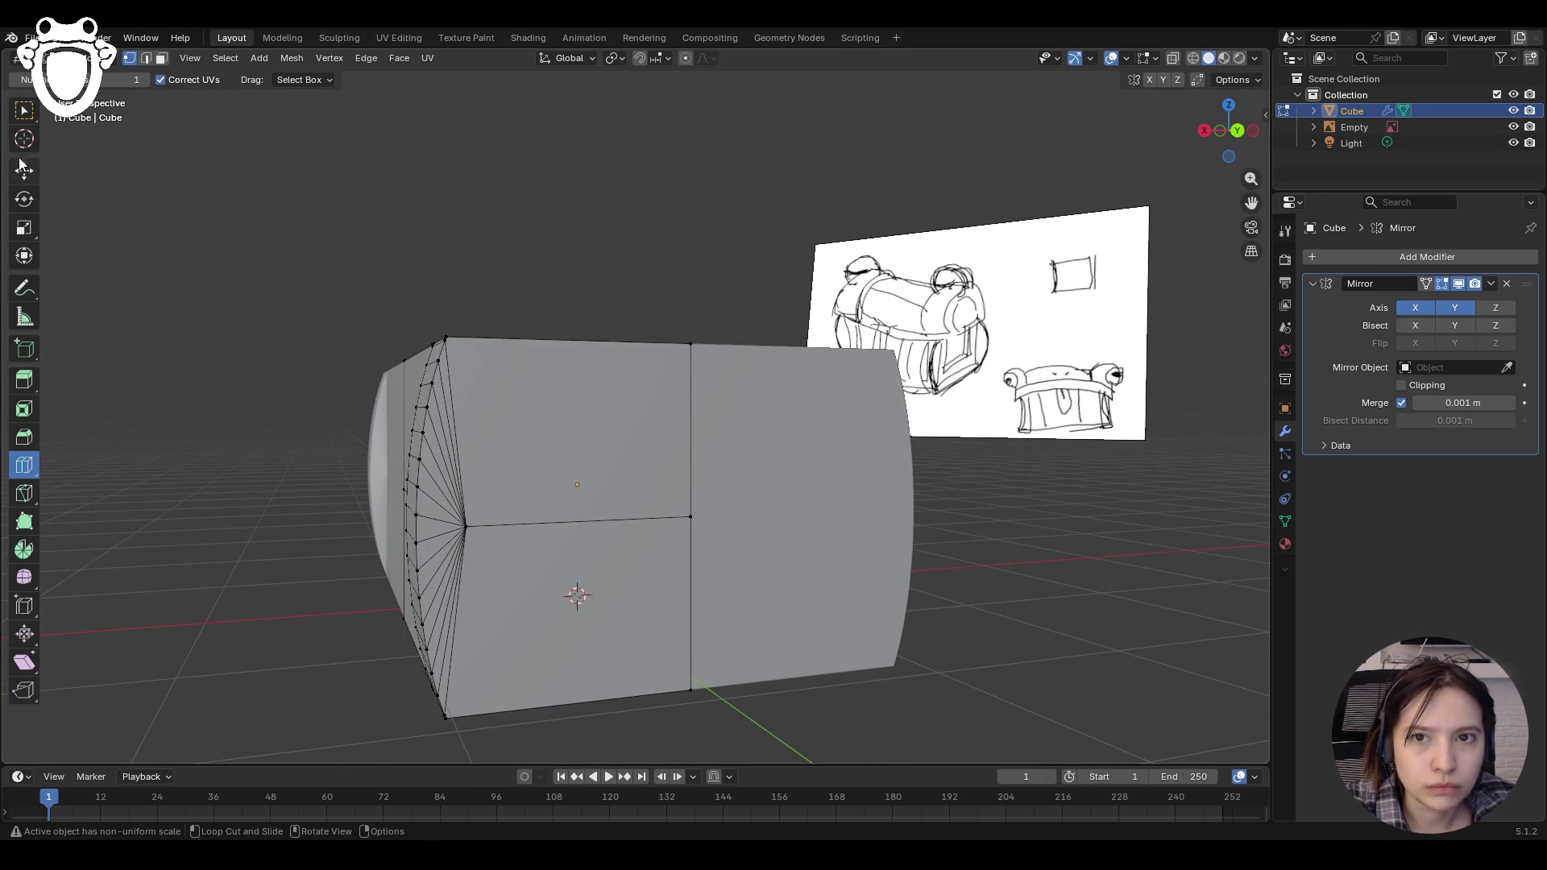
{"action": "key", "text": "w"}
{"action": "key", "text": "b"}
{"action": "left_click_drag", "start_coordinate": [460, 517], "coordinate": [490, 608]}
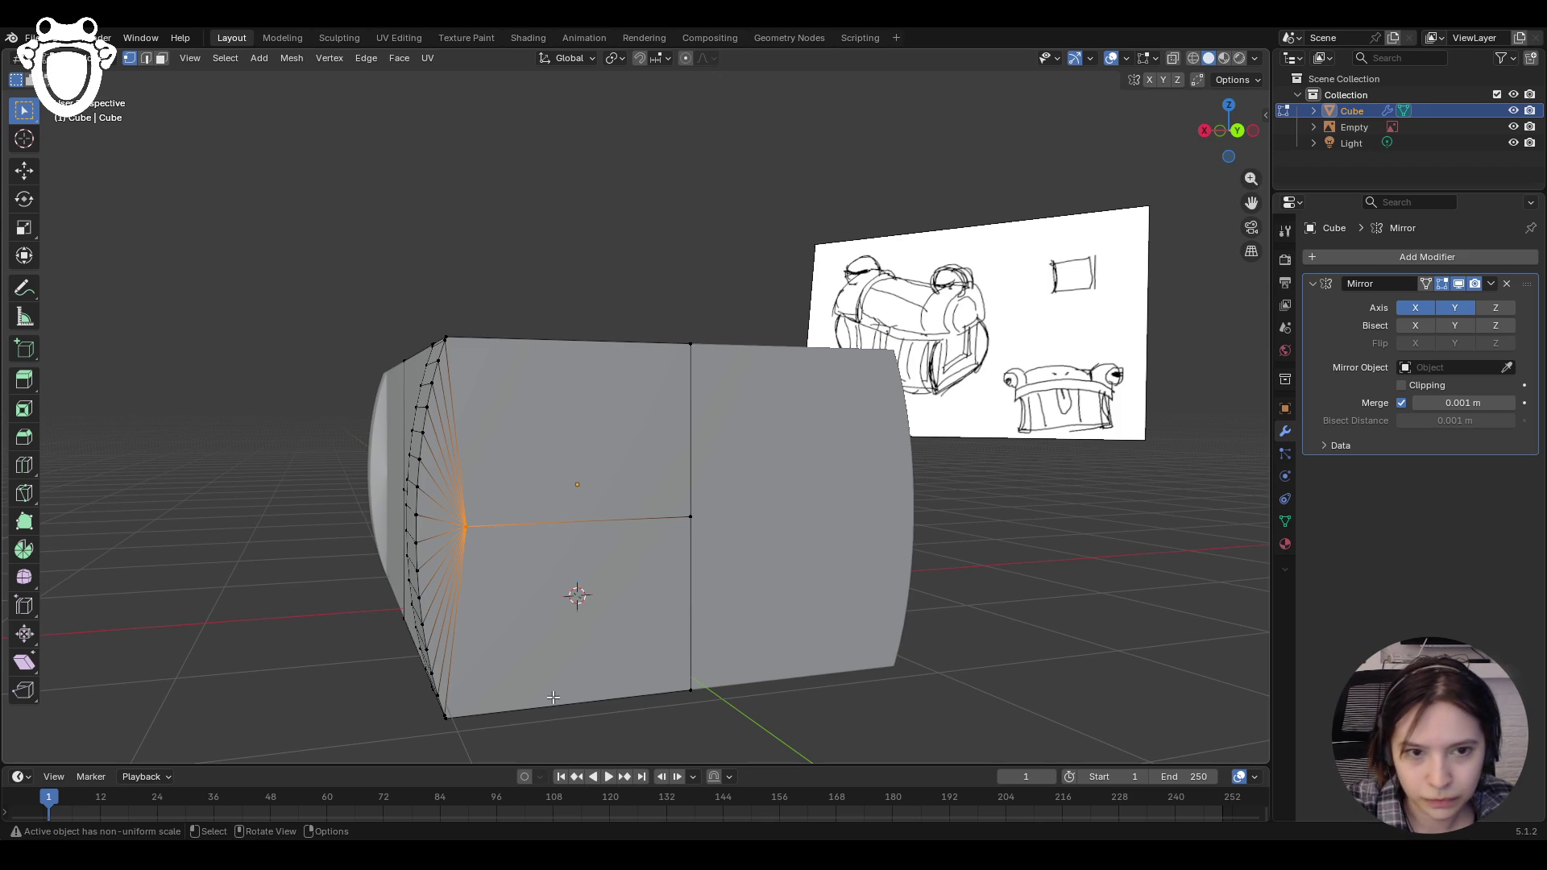
{"action": "right_click", "coordinate": [553, 695]}
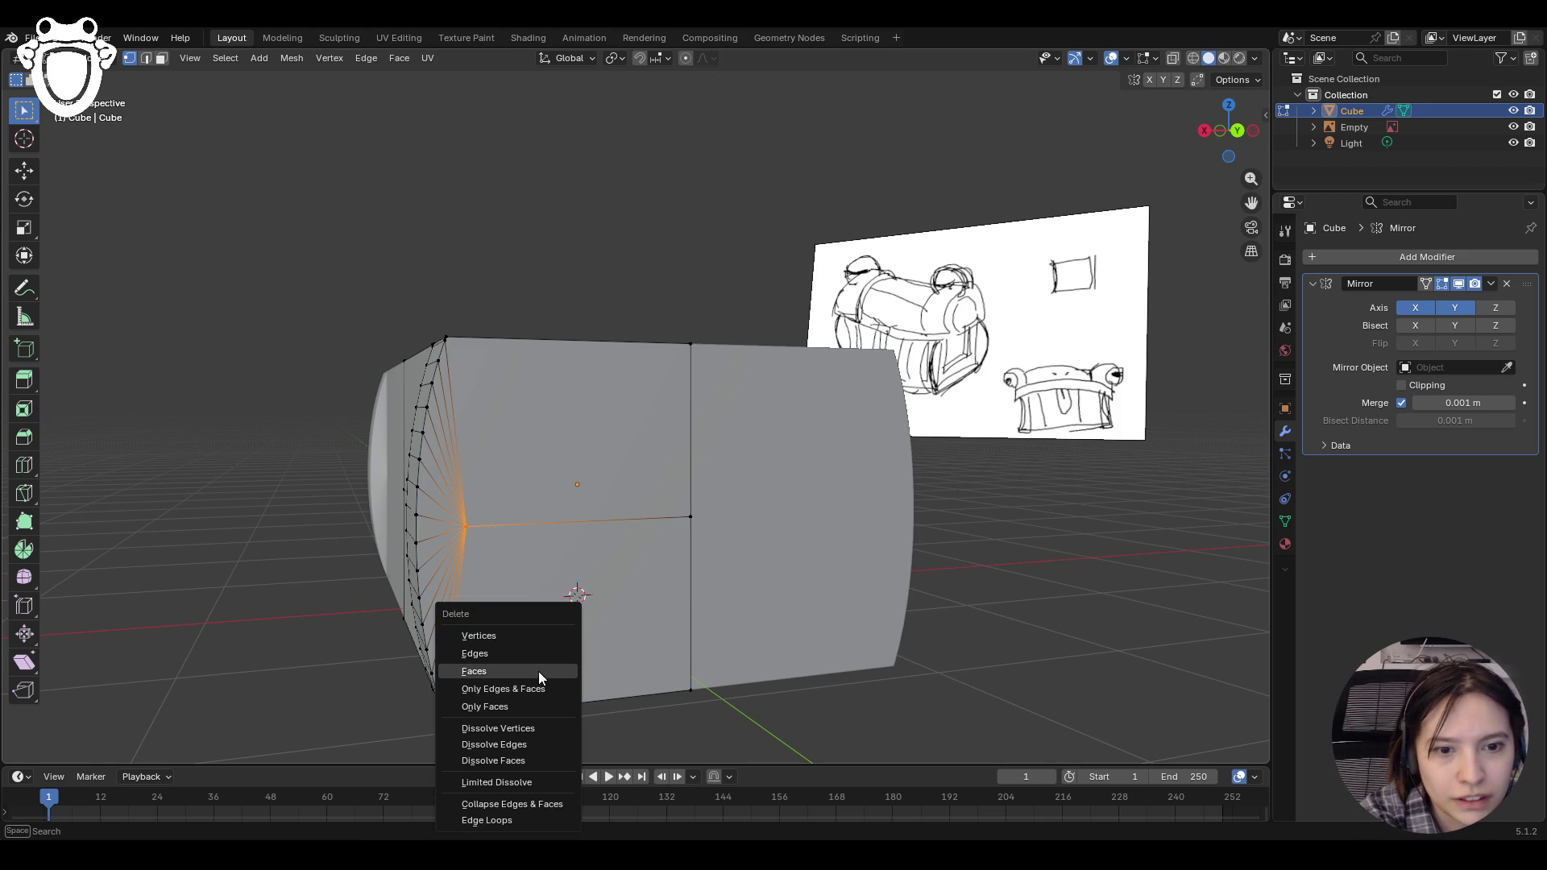
{"action": "key", "text": "Escape"}
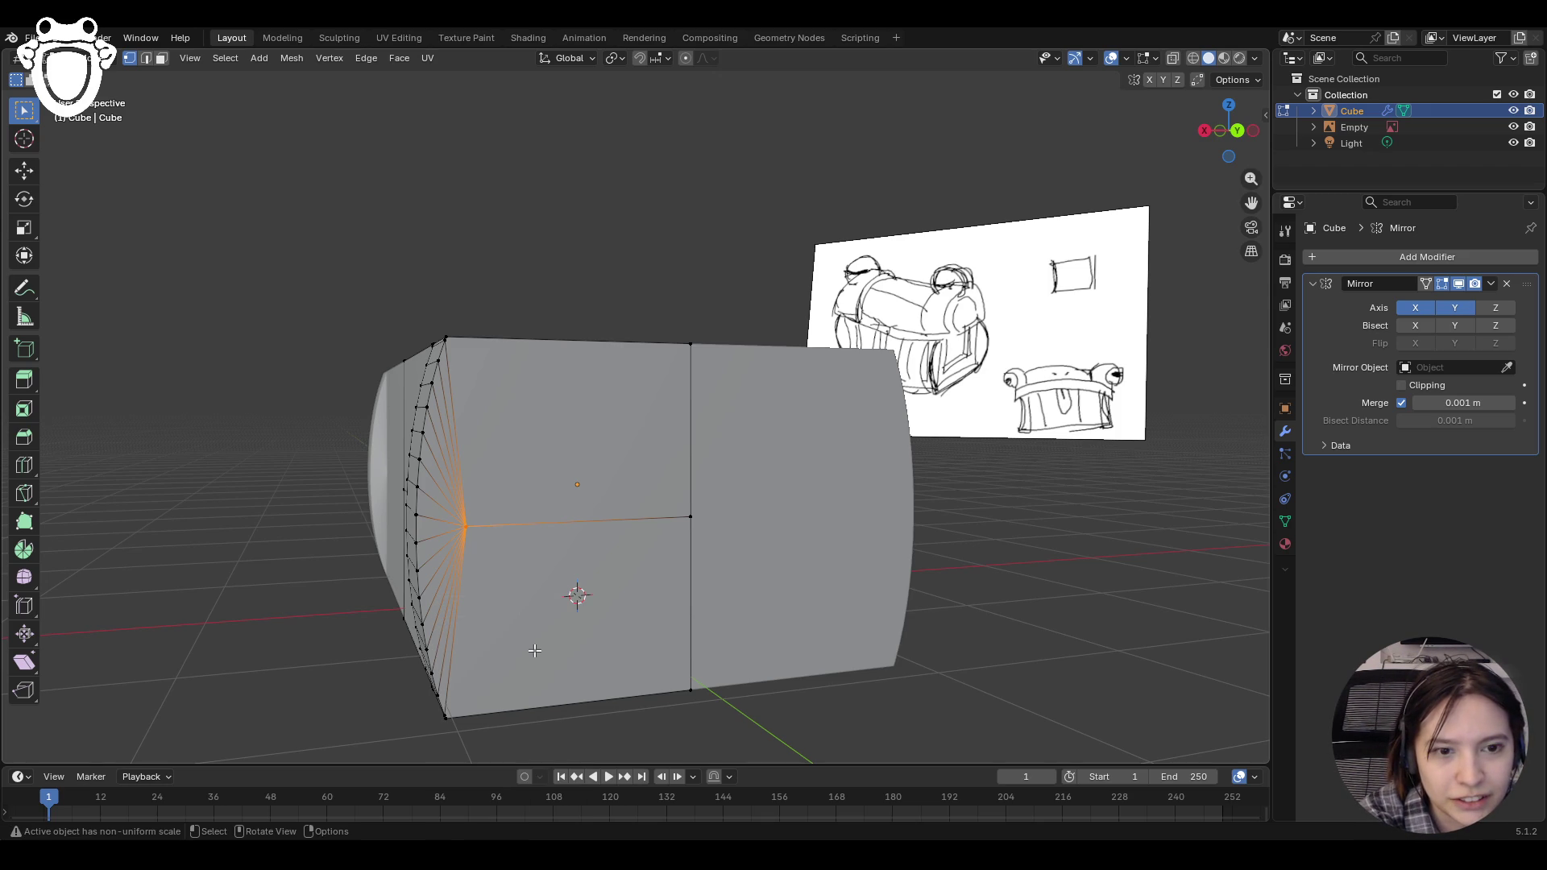
{"action": "middle_click_drag", "start_coordinate": [552, 639], "coordinate": [574, 648]}
Step: Select only the fan-centre pole vertex and dissolve it
{"action": "key", "text": "alt+a"}
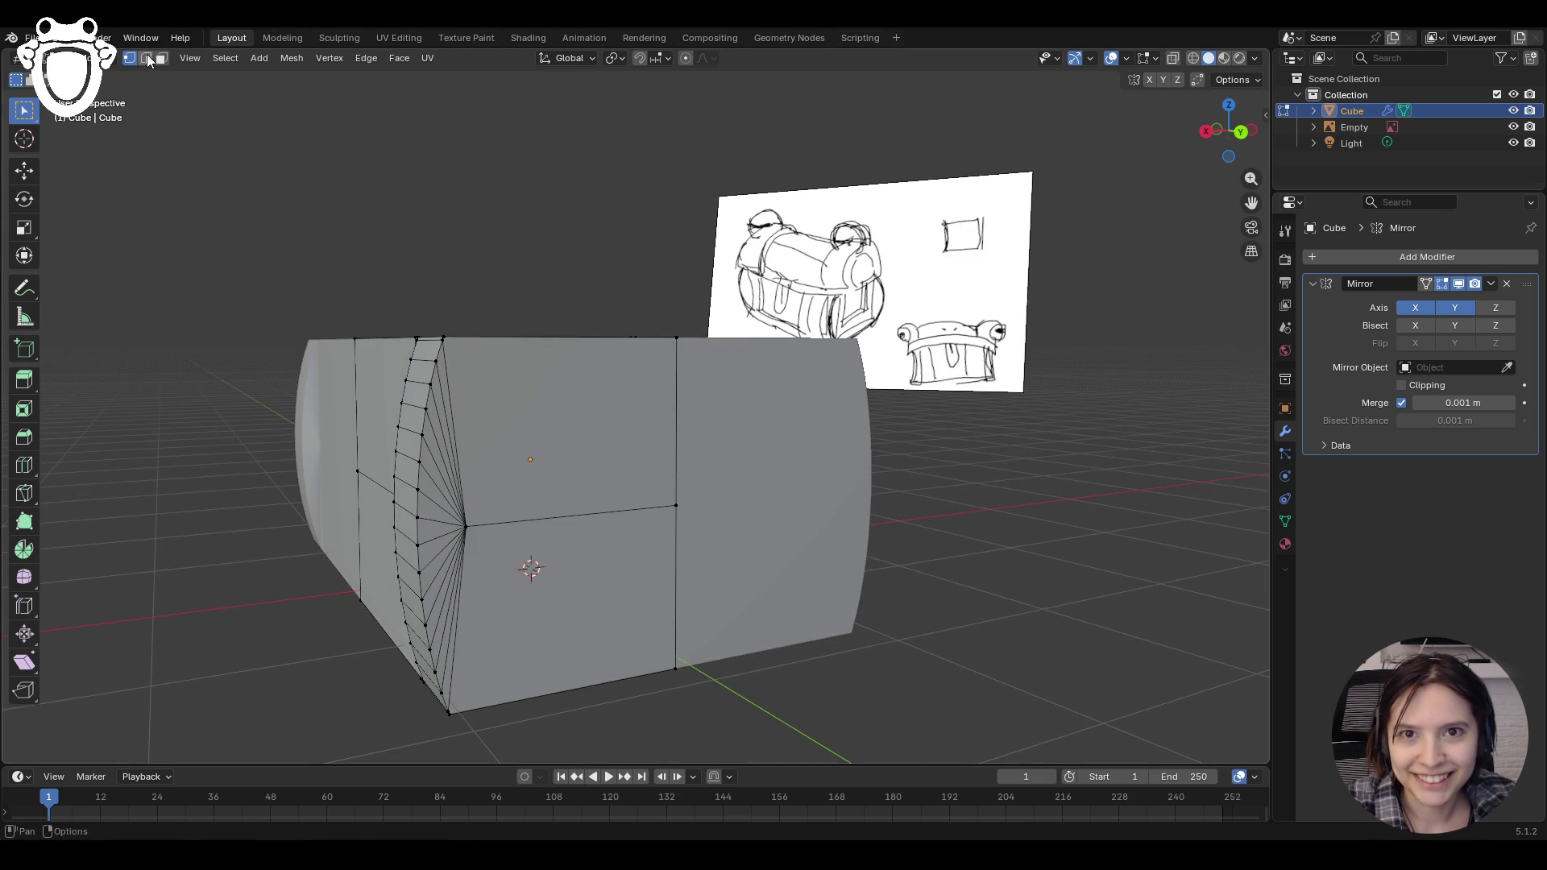
{"action": "left_click", "coordinate": [463, 540]}
{"action": "right_click", "coordinate": [463, 539]}
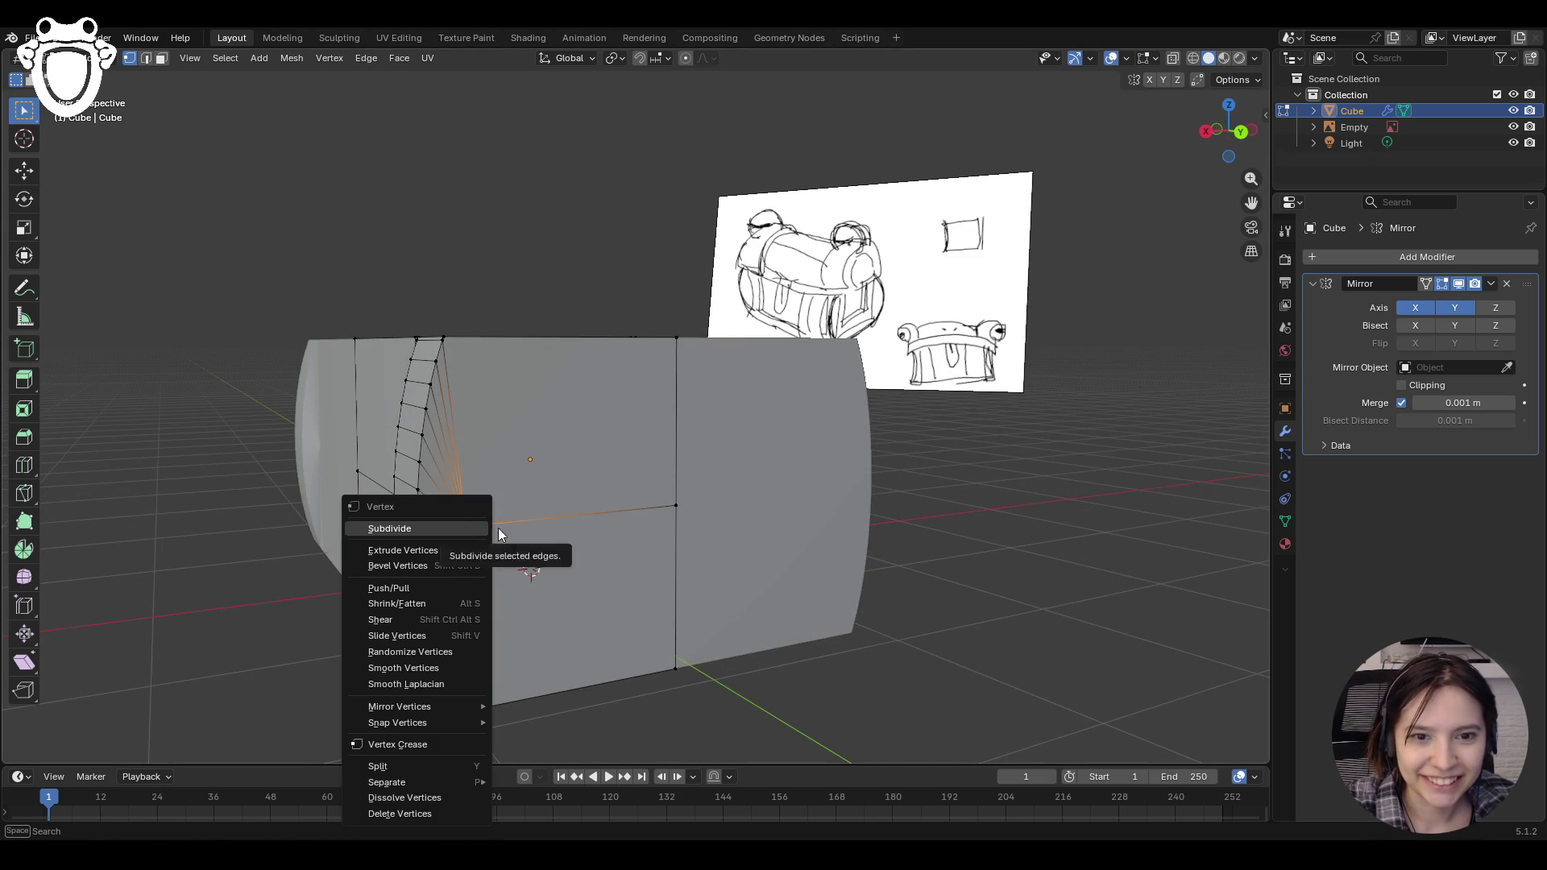
{"action": "key", "text": "Escape"}
{"action": "key", "text": "x"}
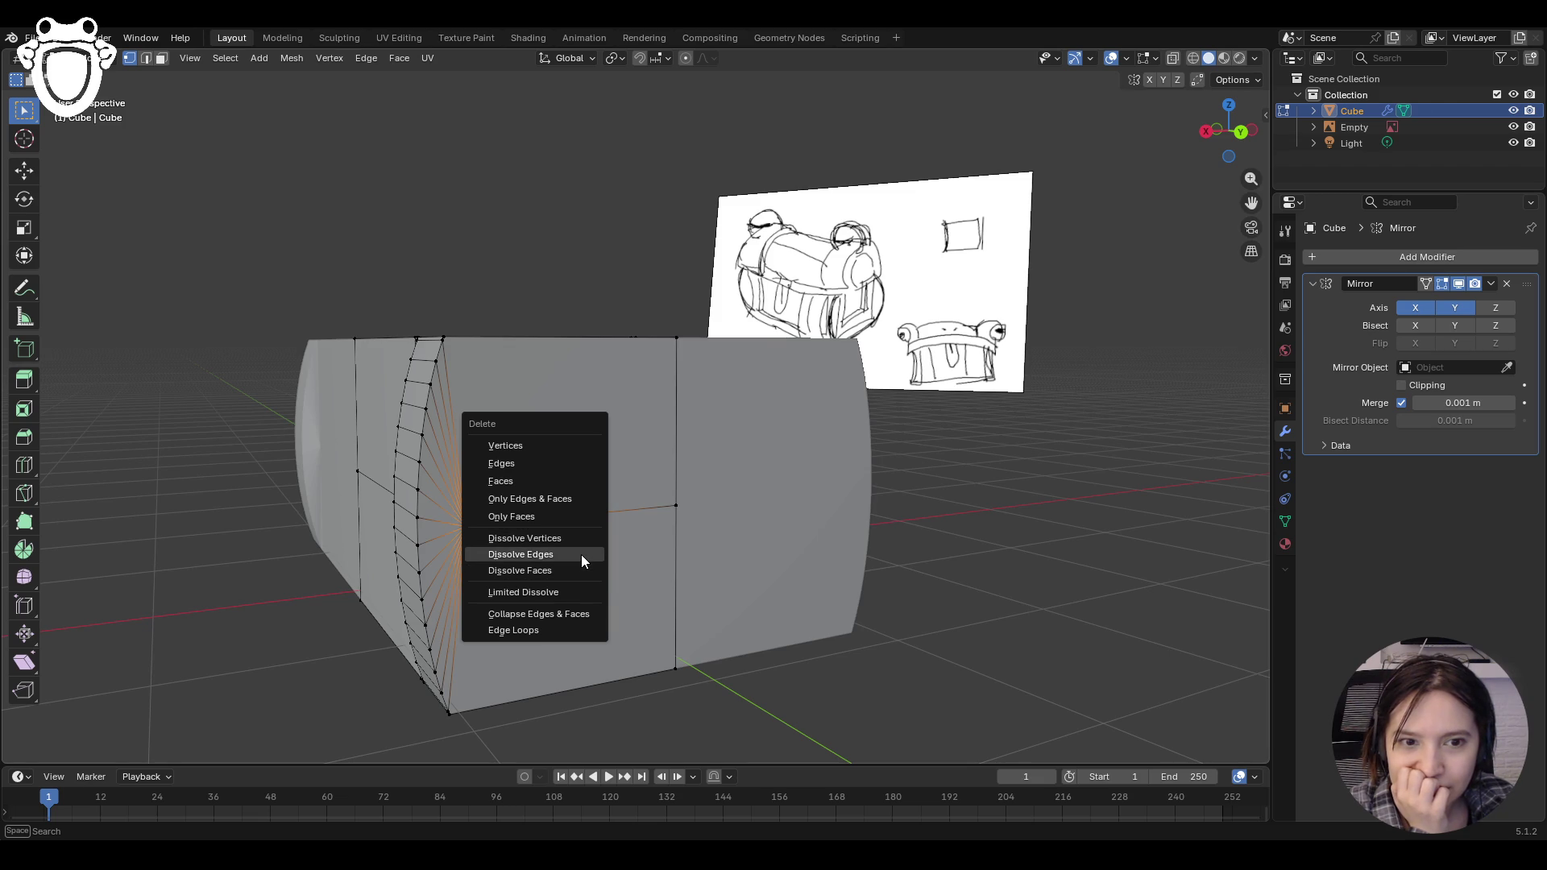
{"action": "left_click", "coordinate": [582, 545]}
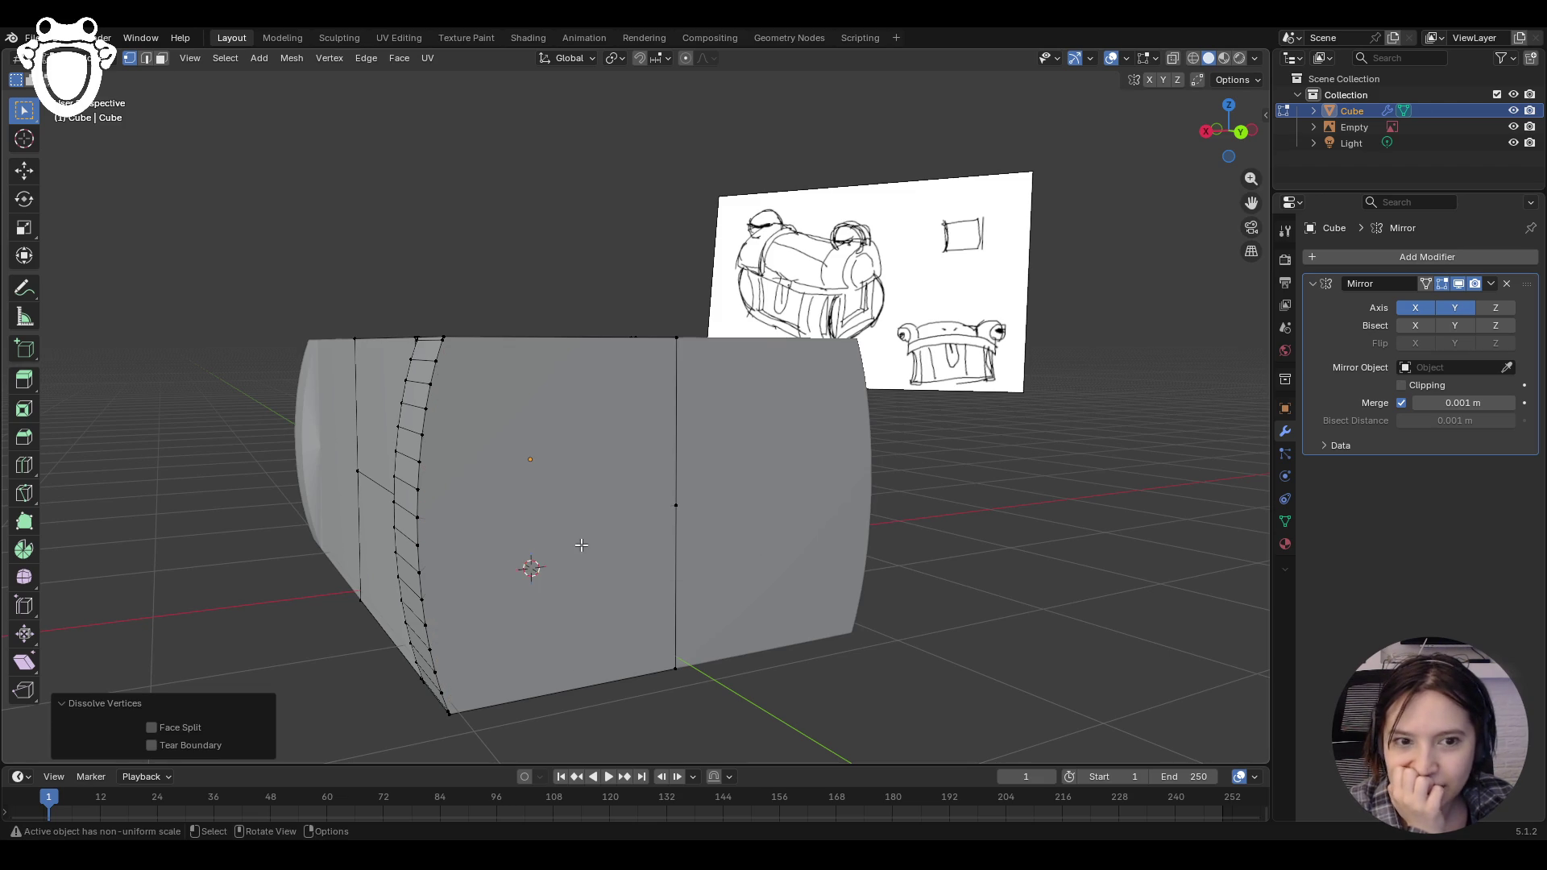
Step: Dissolve the edges and leftover vertex at the bevel's cut edge, clearing the fan
{"action": "mouse_move", "coordinate": [582, 545]}
{"action": "middle_mouse_down"}
{"action": "mouse_move", "coordinate": [618, 577]}
{"action": "mouse_move", "coordinate": [725, 580]}
{"action": "mouse_move", "coordinate": [573, 559]}
{"action": "middle_mouse_up"}
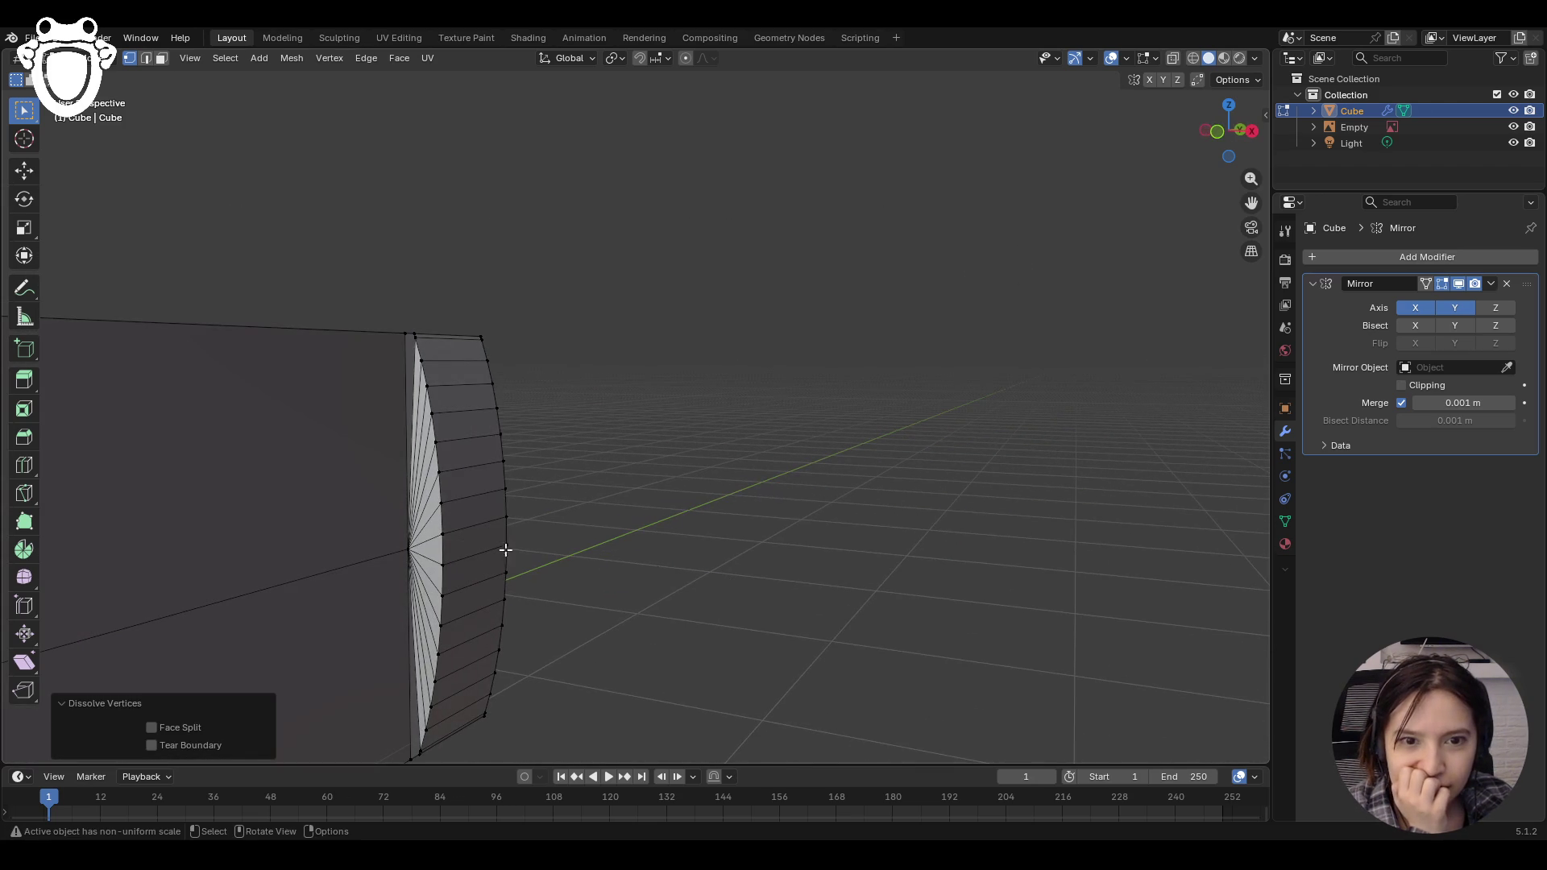
{"action": "left_click", "coordinate": [415, 556]}
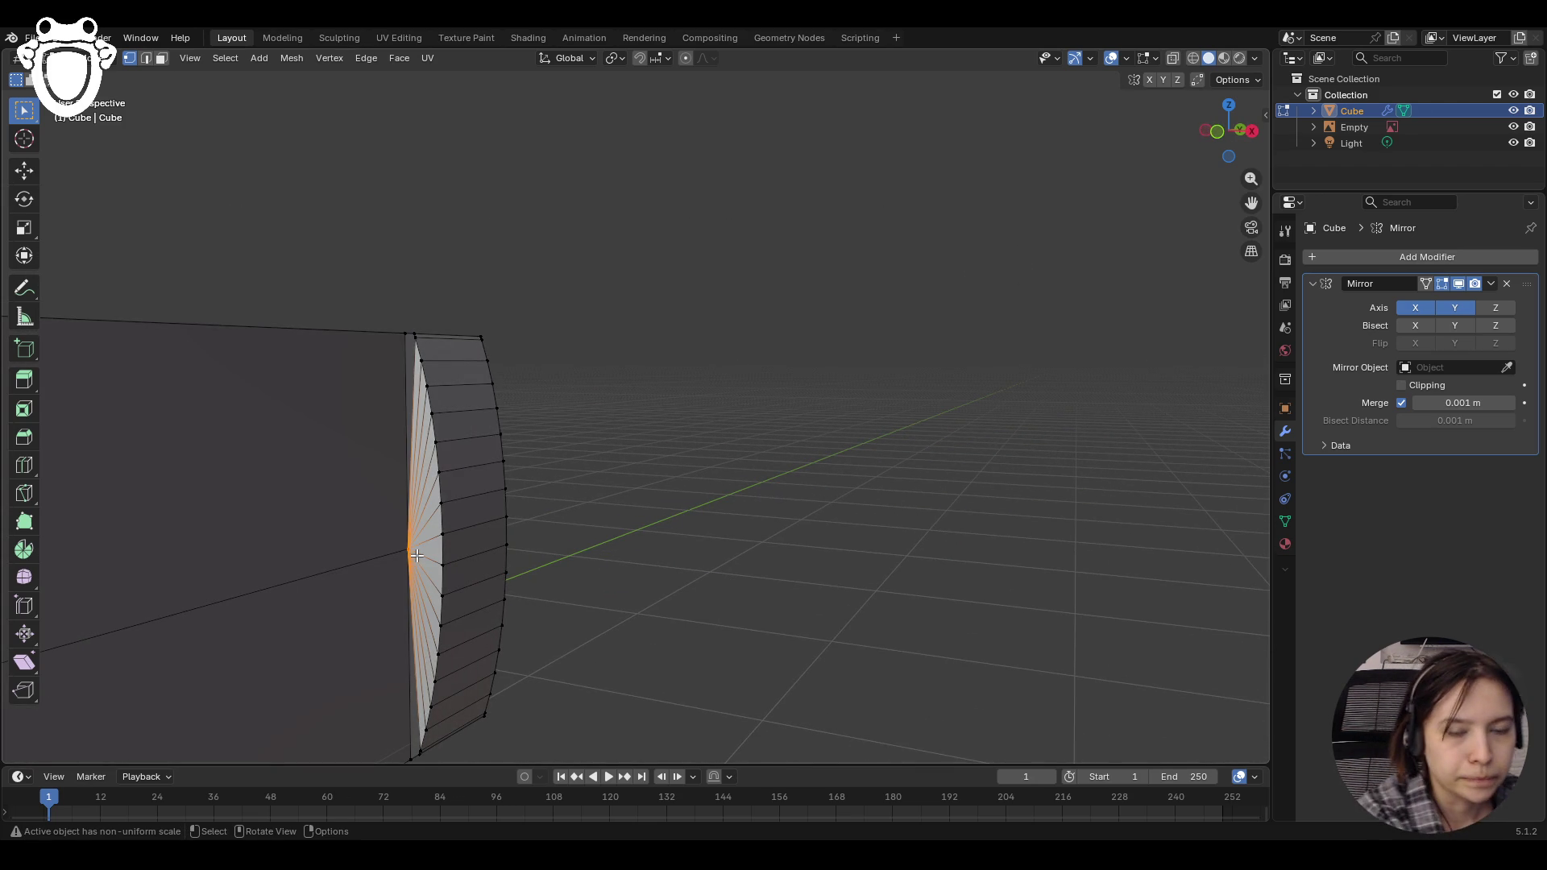
{"action": "key", "text": "x"}
{"action": "left_click", "coordinate": [409, 573]}
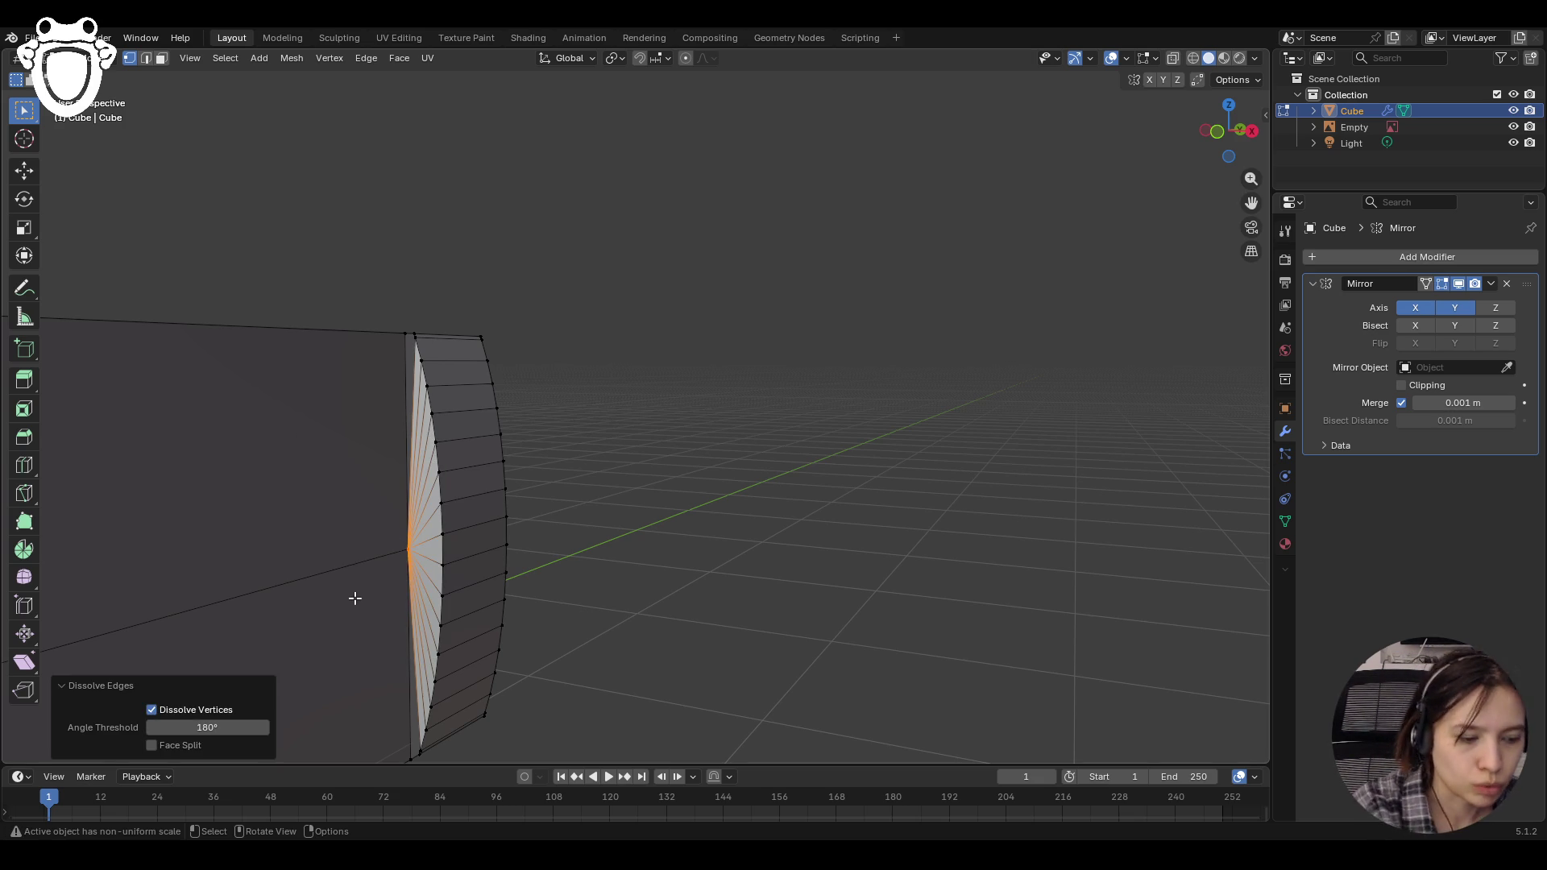
{"action": "key", "text": "x"}
{"action": "left_click", "coordinate": [347, 587]}
{"action": "mouse_move", "coordinate": [626, 563]}
{"action": "middle_mouse_down"}
{"action": "mouse_move", "coordinate": [826, 562]}
{"action": "mouse_move", "coordinate": [500, 552]}
{"action": "mouse_move", "coordinate": [510, 572]}
{"action": "middle_mouse_up"}
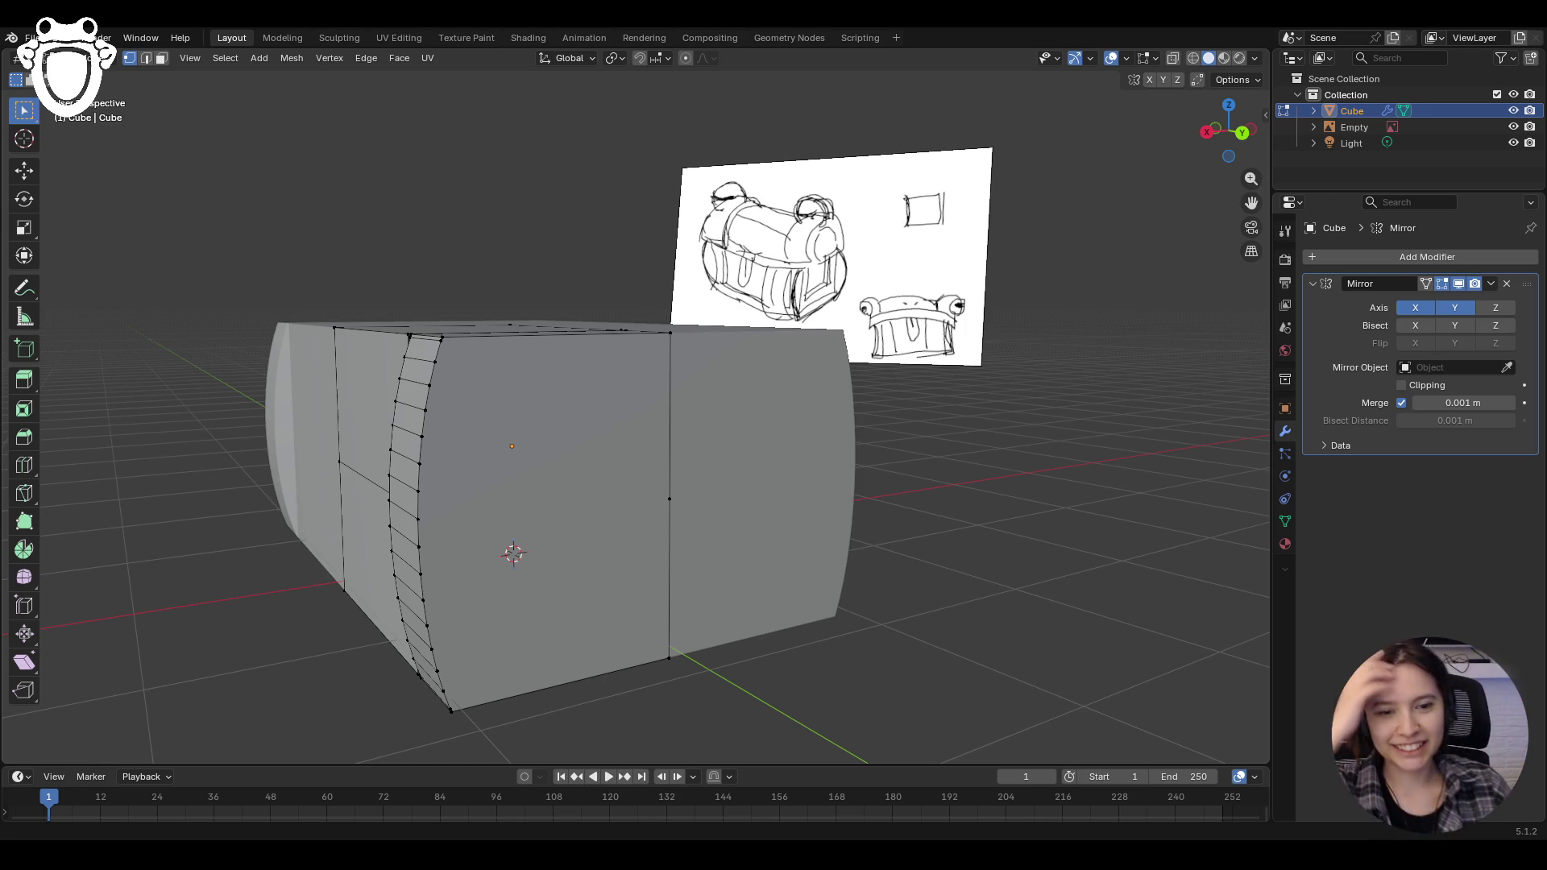
{"action": "mouse_move", "coordinate": [515, 564]}
{"action": "middle_mouse_down"}
{"action": "mouse_move", "coordinate": [600, 610]}
{"action": "mouse_move", "coordinate": [677, 626]}
{"action": "mouse_move", "coordinate": [656, 674]}
{"action": "mouse_move", "coordinate": [549, 704]}
{"action": "mouse_move", "coordinate": [465, 643]}
{"action": "mouse_move", "coordinate": [508, 542]}
{"action": "mouse_move", "coordinate": [482, 582]}
{"action": "mouse_move", "coordinate": [660, 614]}
{"action": "mouse_move", "coordinate": [752, 547]}
{"action": "mouse_move", "coordinate": [687, 614]}
{"action": "mouse_move", "coordinate": [539, 573]}
{"action": "mouse_move", "coordinate": [597, 524]}
{"action": "mouse_move", "coordinate": [646, 547]}
{"action": "middle_mouse_up"}
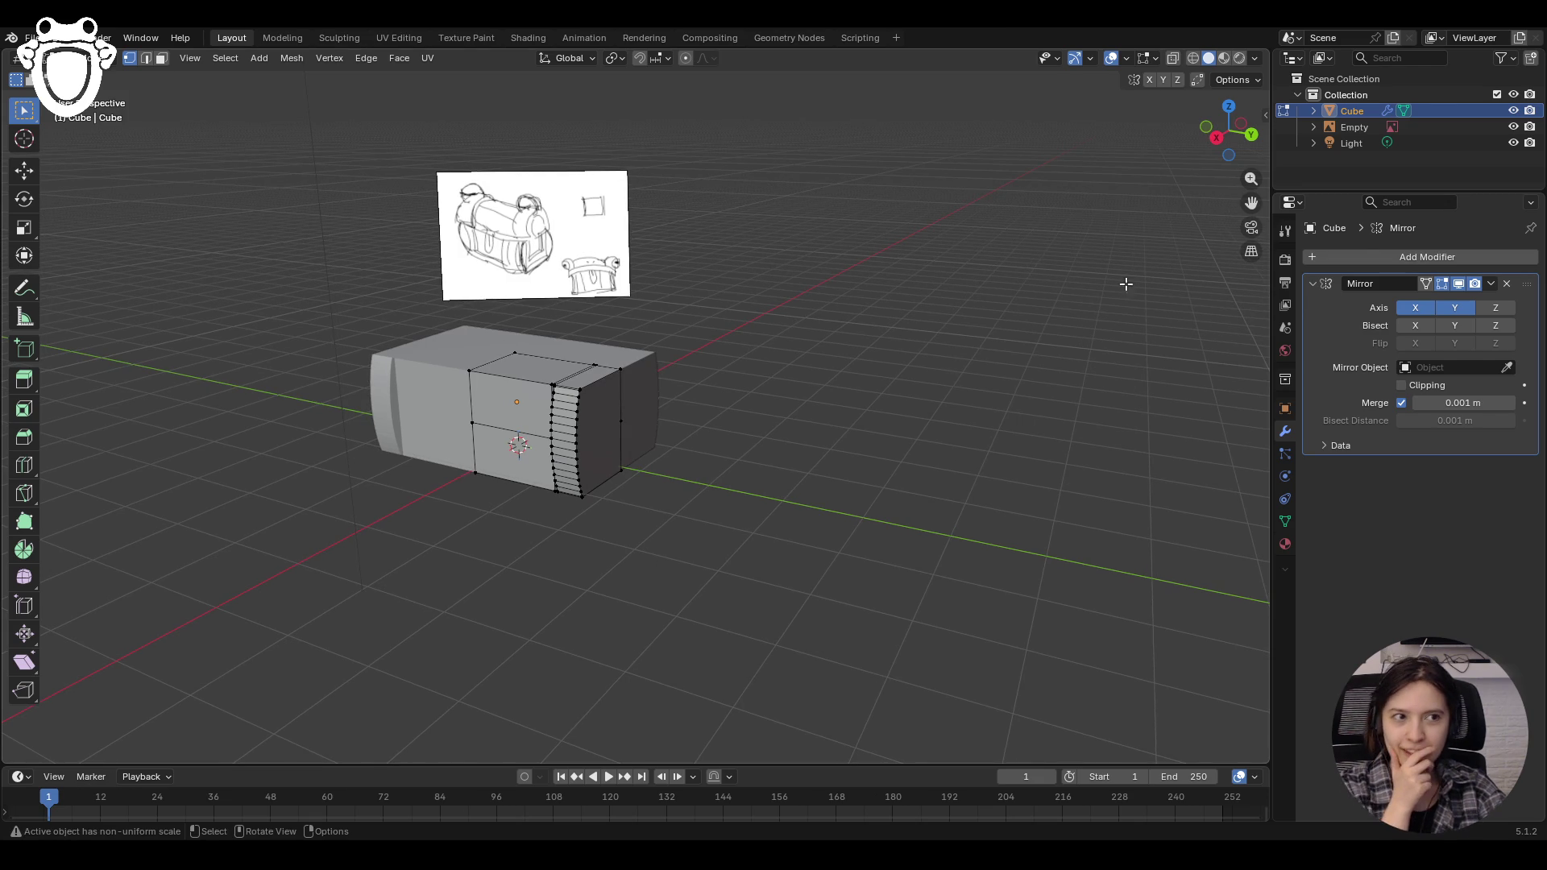
{"action": "left_click_drag", "start_coordinate": [1251, 202], "coordinate": [1298, 242]}
{"action": "scroll", "coordinate": [249, 542], "scroll_direction": "up", "scroll_amount": 3}
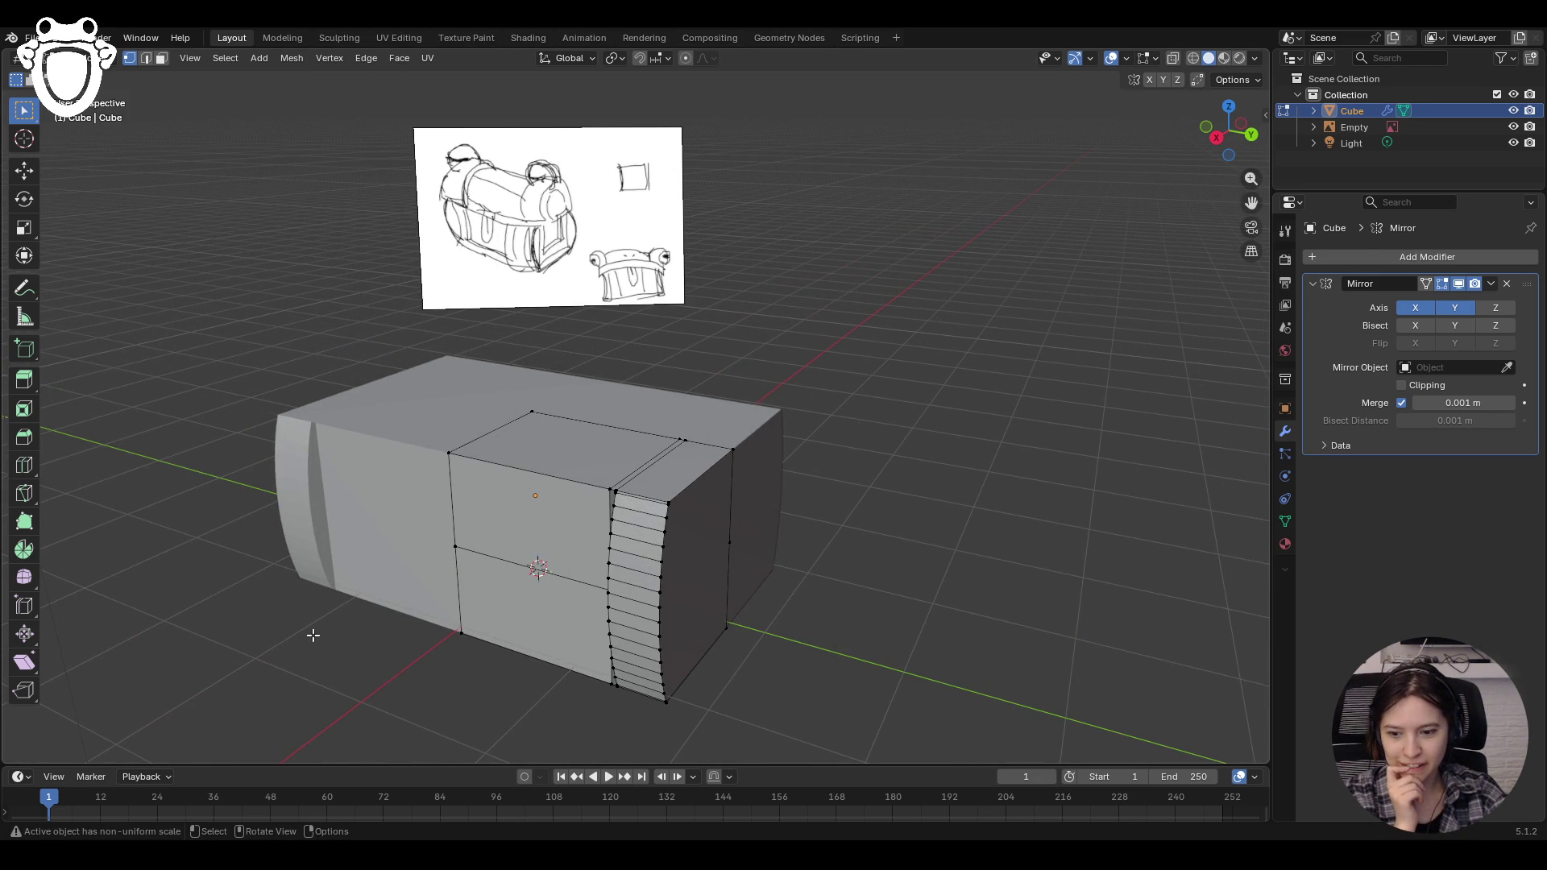
{"action": "mouse_move", "coordinate": [313, 636]}
{"action": "middle_mouse_down"}
{"action": "mouse_move", "coordinate": [294, 625]}
{"action": "mouse_move", "coordinate": [473, 597]}
{"action": "mouse_move", "coordinate": [378, 621]}
{"action": "mouse_move", "coordinate": [389, 603]}
{"action": "mouse_move", "coordinate": [249, 614]}
{"action": "mouse_move", "coordinate": [273, 622]}
{"action": "middle_mouse_up"}
{"action": "key", "text": "ctrl+r"}
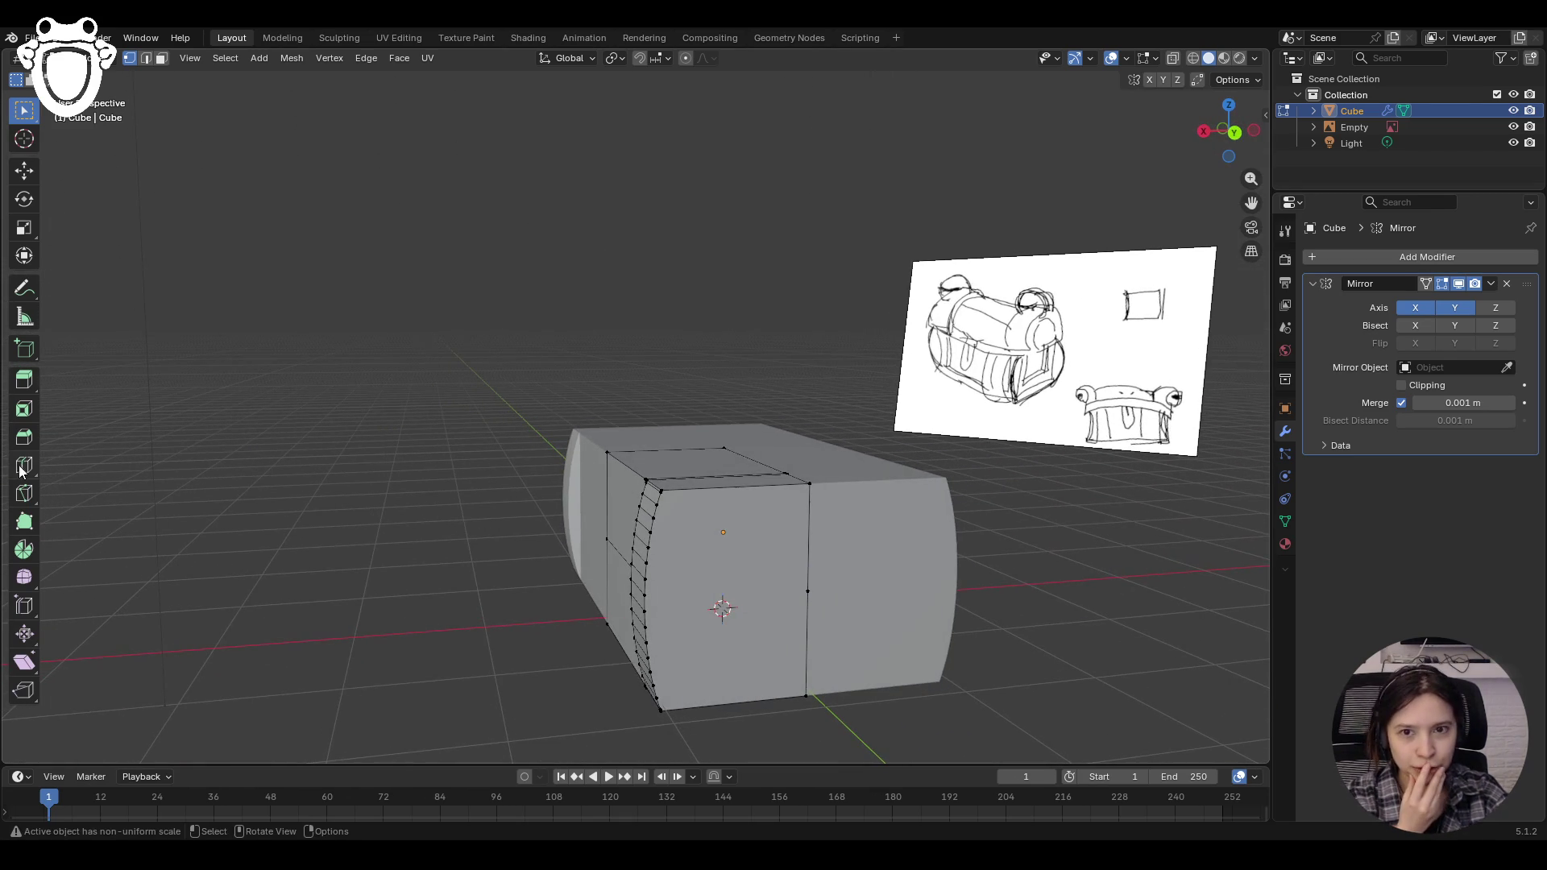
Step: Loop-cut across the box's top panel and slide the new loop toward the back to 0.294
{"action": "key", "text": "2"}
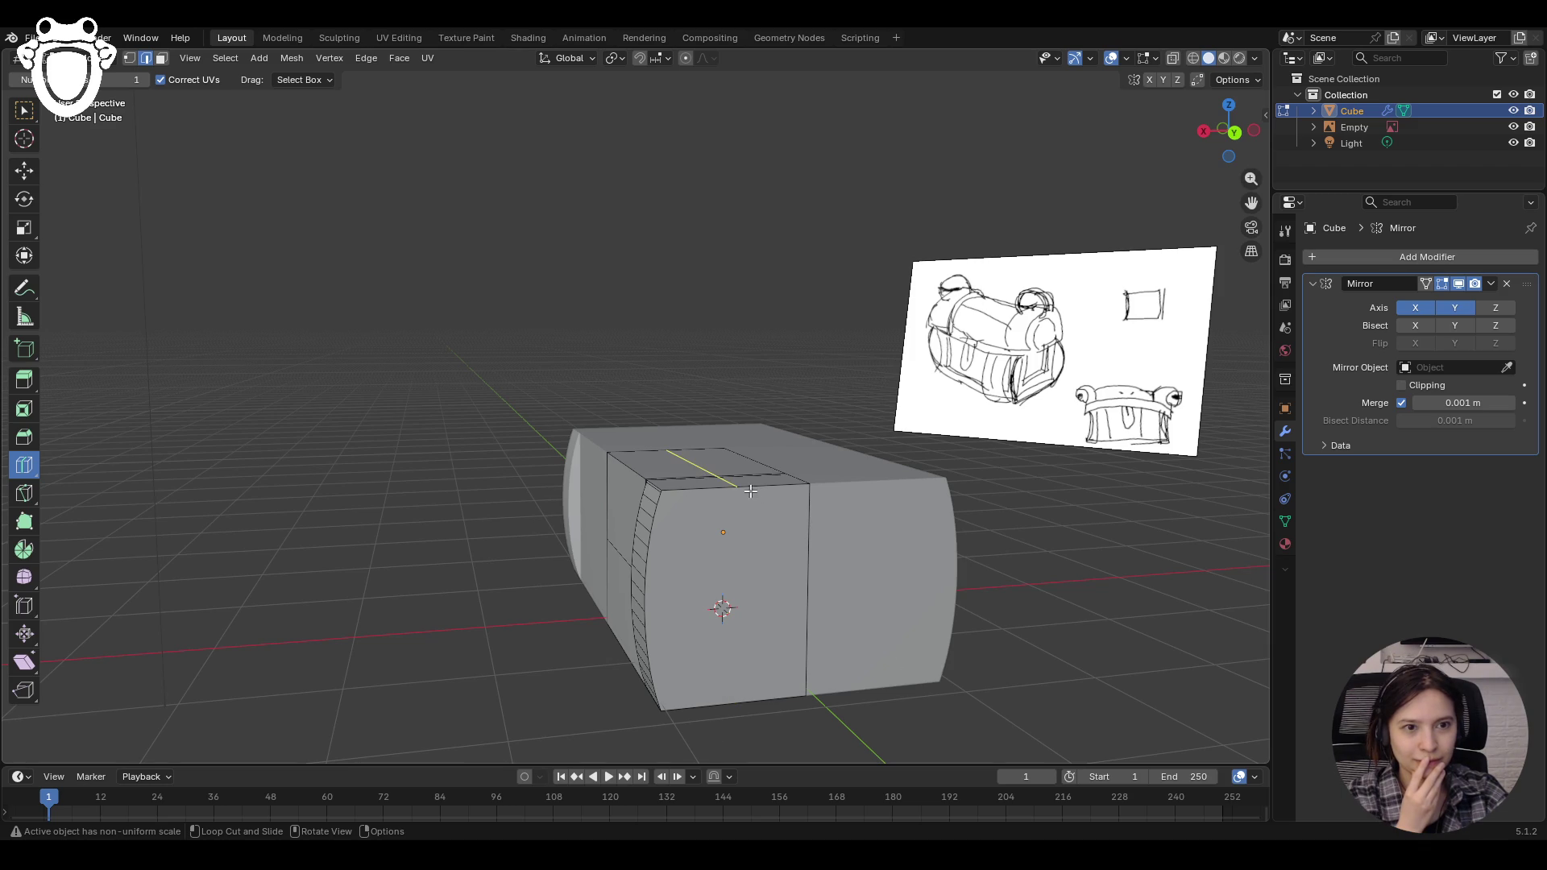
{"action": "mouse_move", "coordinate": [709, 624]}
{"action": "middle_mouse_down"}
{"action": "mouse_move", "coordinate": [715, 605]}
{"action": "mouse_move", "coordinate": [789, 577]}
{"action": "mouse_move", "coordinate": [757, 593]}
{"action": "mouse_move", "coordinate": [870, 587]}
{"action": "mouse_move", "coordinate": [877, 561]}
{"action": "mouse_move", "coordinate": [886, 572]}
{"action": "middle_mouse_up"}
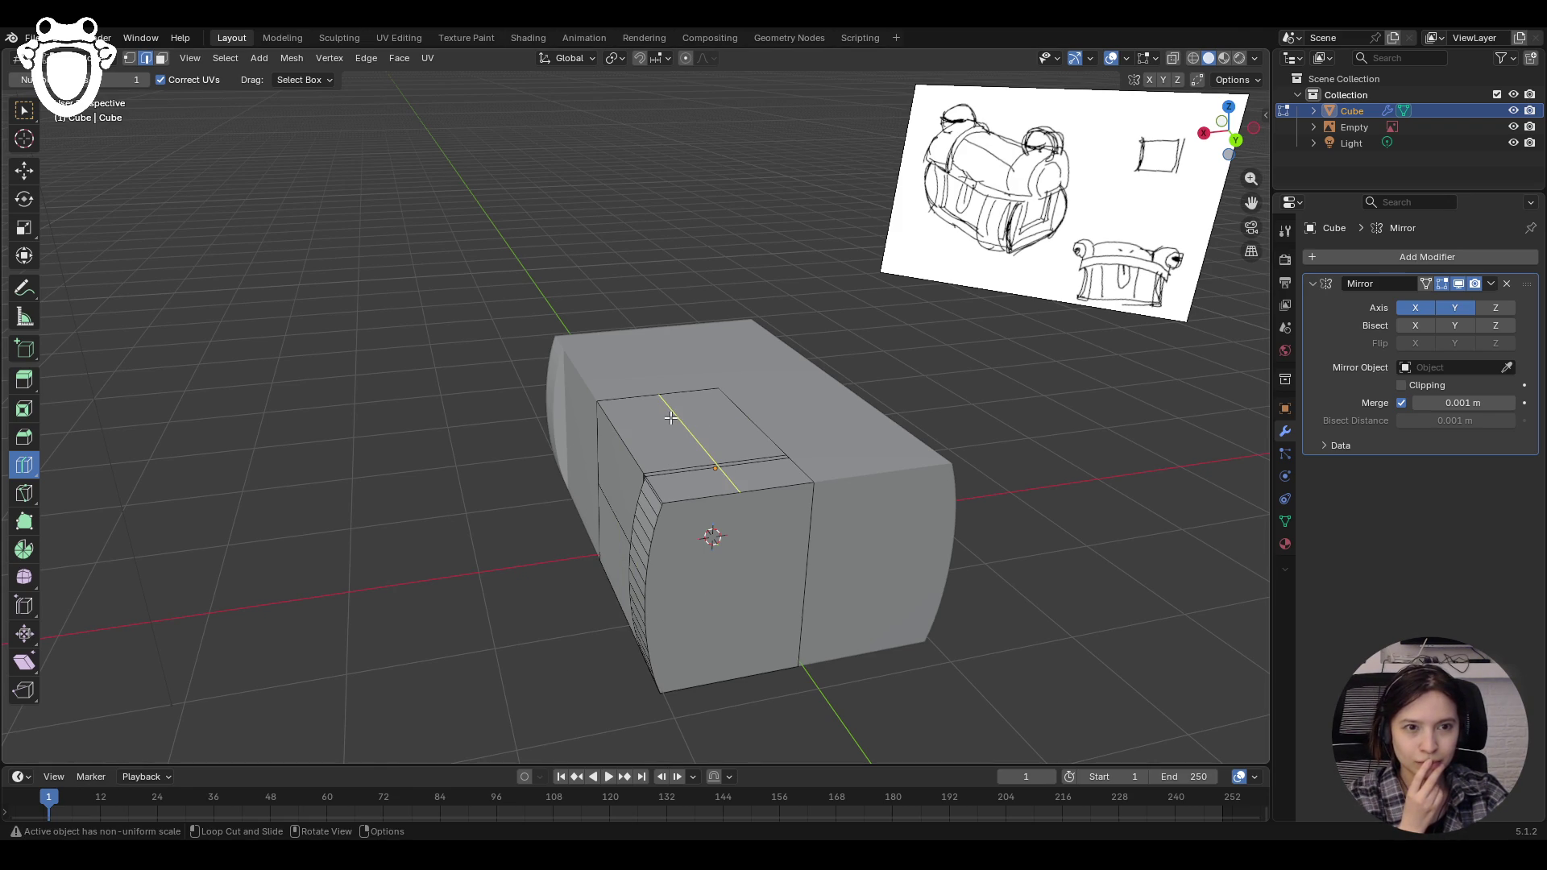
{"action": "mouse_move", "coordinate": [673, 418]}
{"action": "middle_mouse_down"}
{"action": "mouse_move", "coordinate": [833, 460]}
{"action": "mouse_move", "coordinate": [394, 488]}
{"action": "middle_mouse_up"}
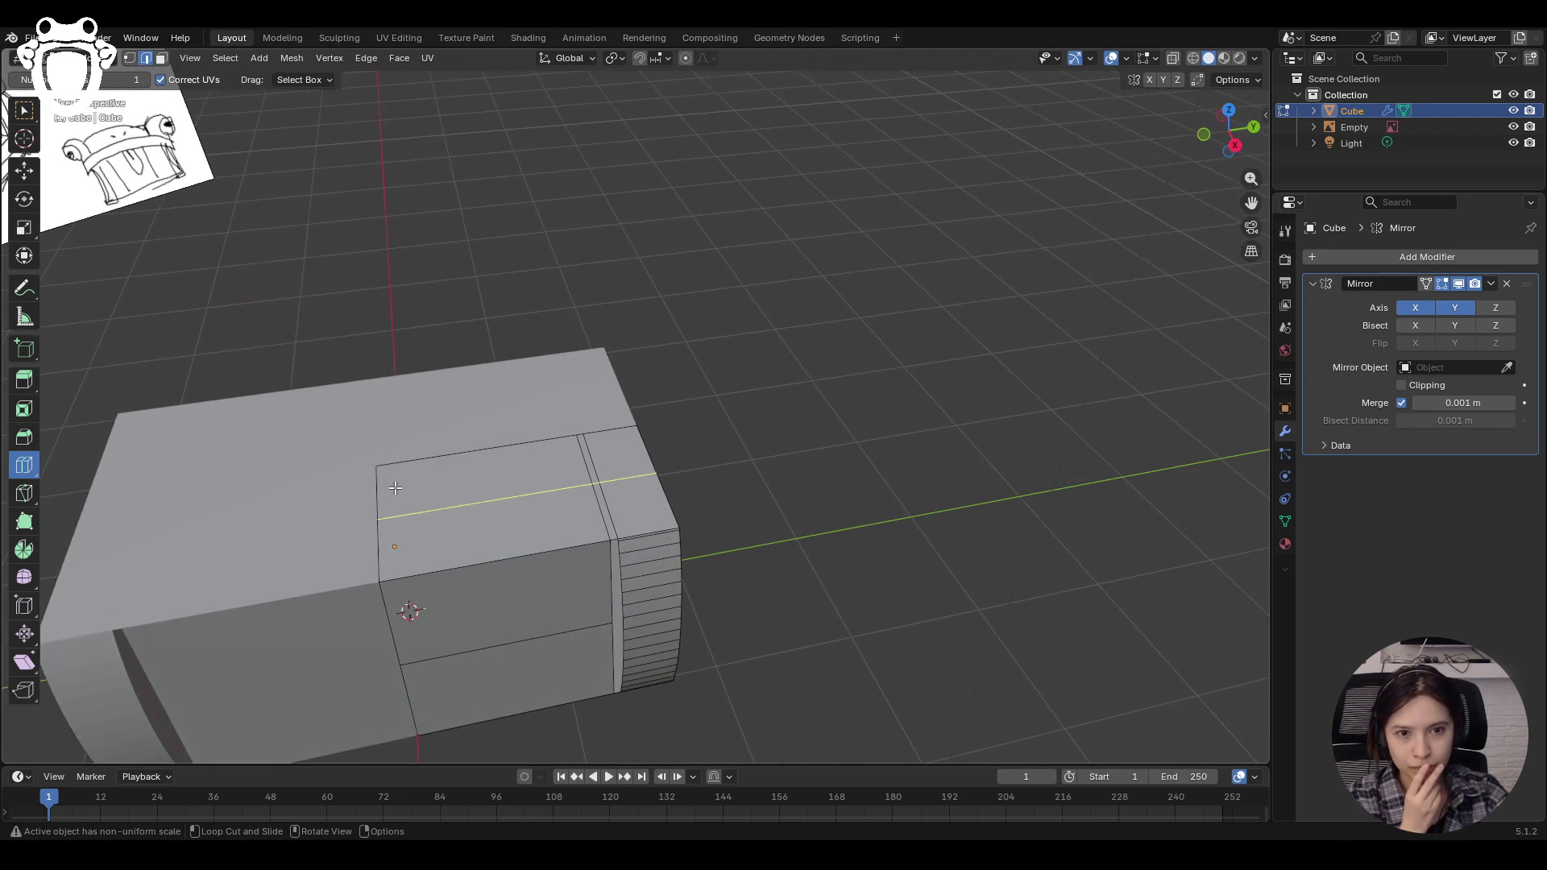
{"action": "left_click_drag", "start_coordinate": [582, 487], "coordinate": [581, 513]}
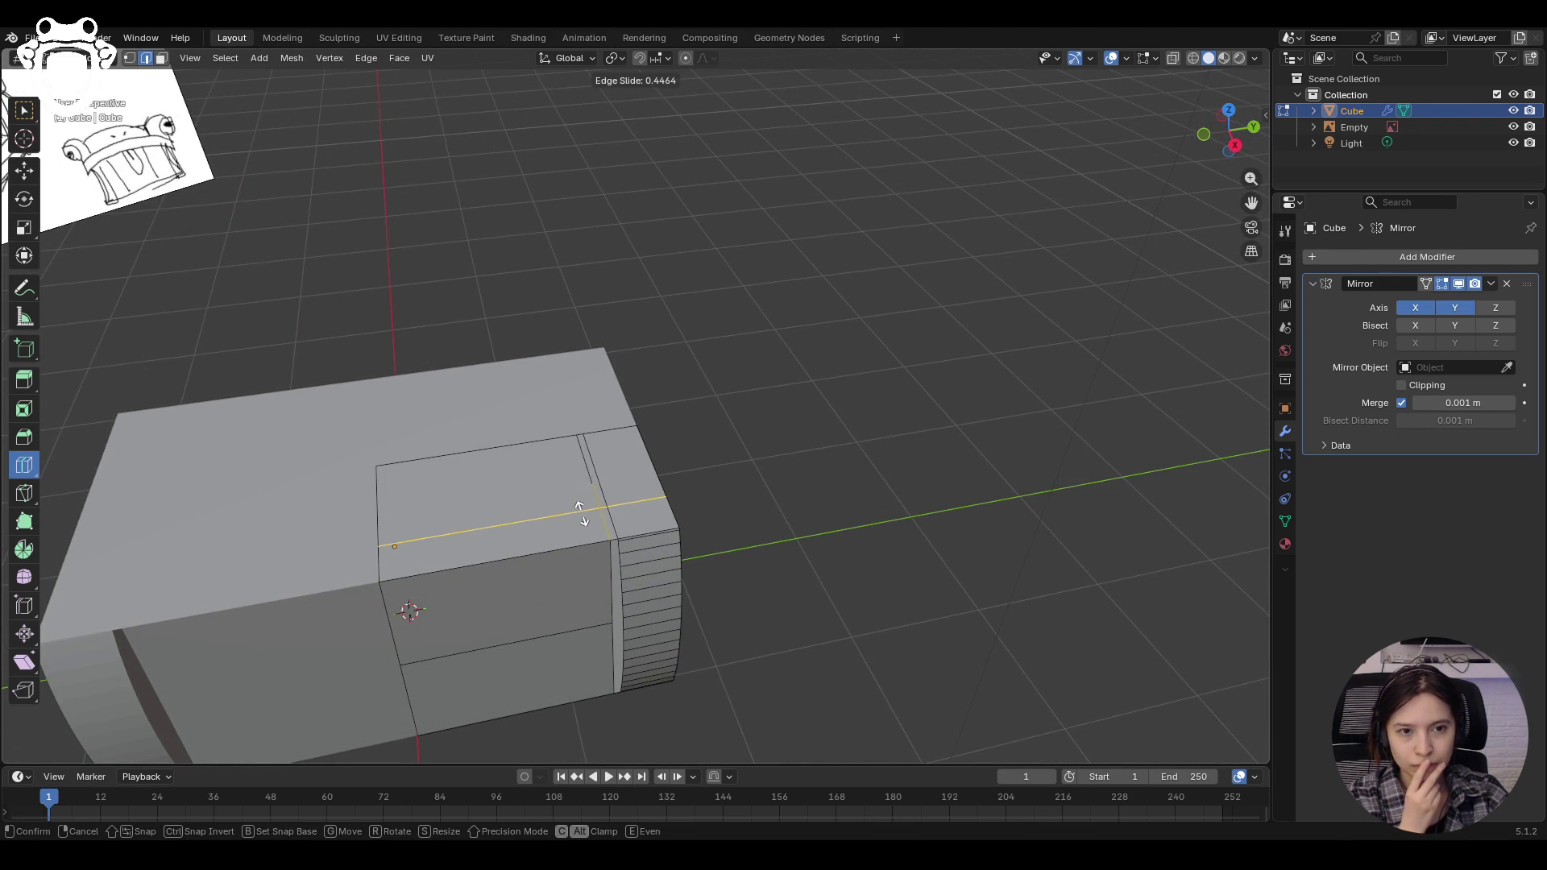
{"action": "left_click_drag", "start_coordinate": [581, 513], "coordinate": [580, 505]}
{"action": "mouse_move", "coordinate": [881, 559]}
{"action": "middle_mouse_down"}
{"action": "mouse_move", "coordinate": [791, 483]}
{"action": "mouse_move", "coordinate": [605, 473]}
{"action": "mouse_move", "coordinate": [610, 498]}
{"action": "middle_mouse_up"}
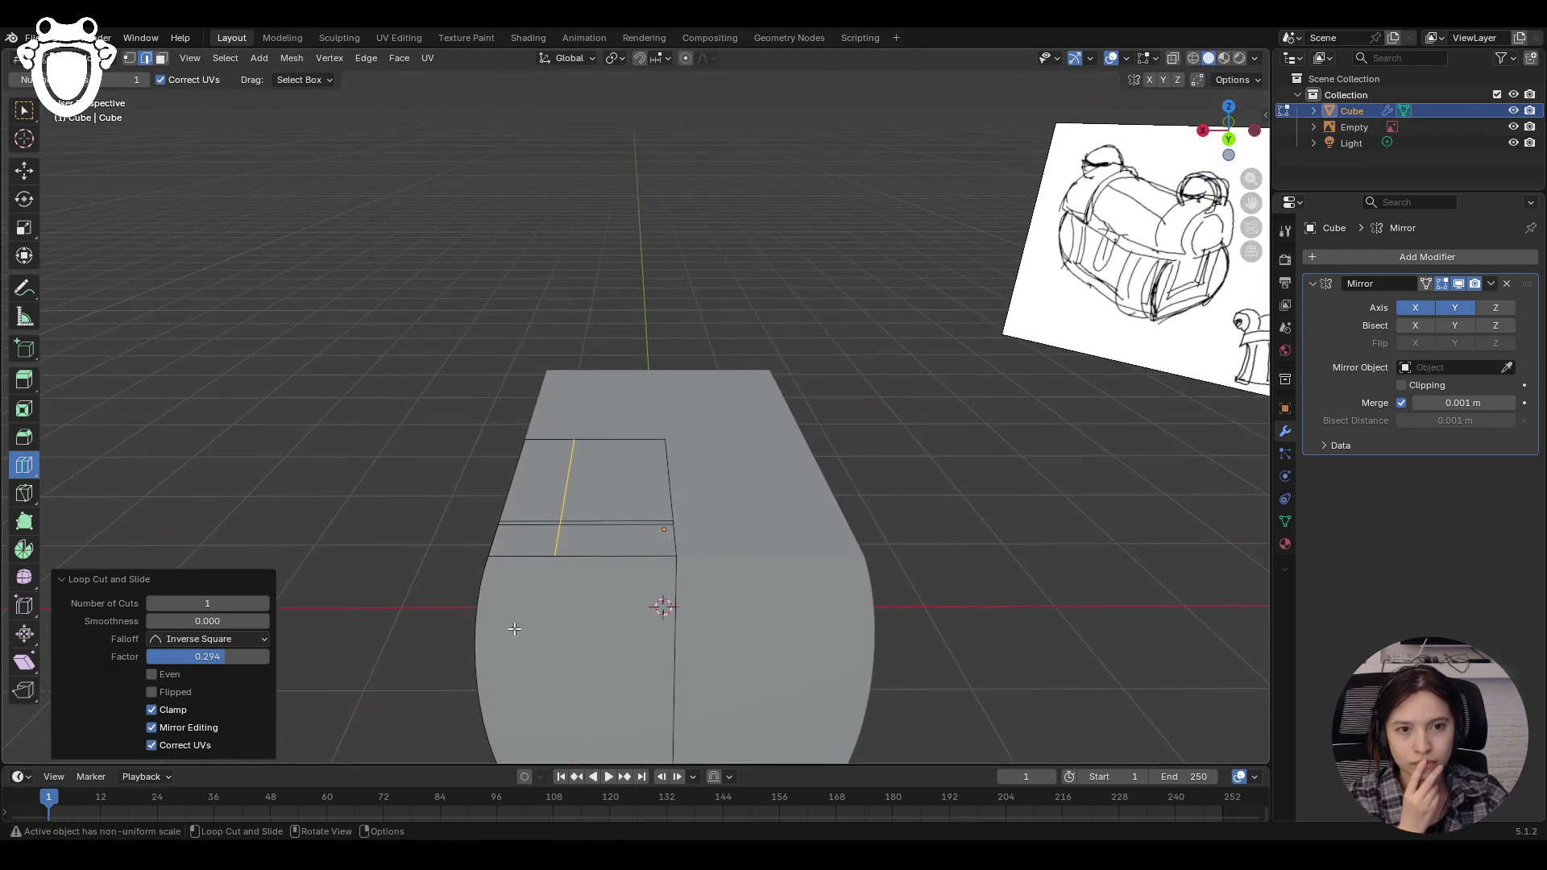
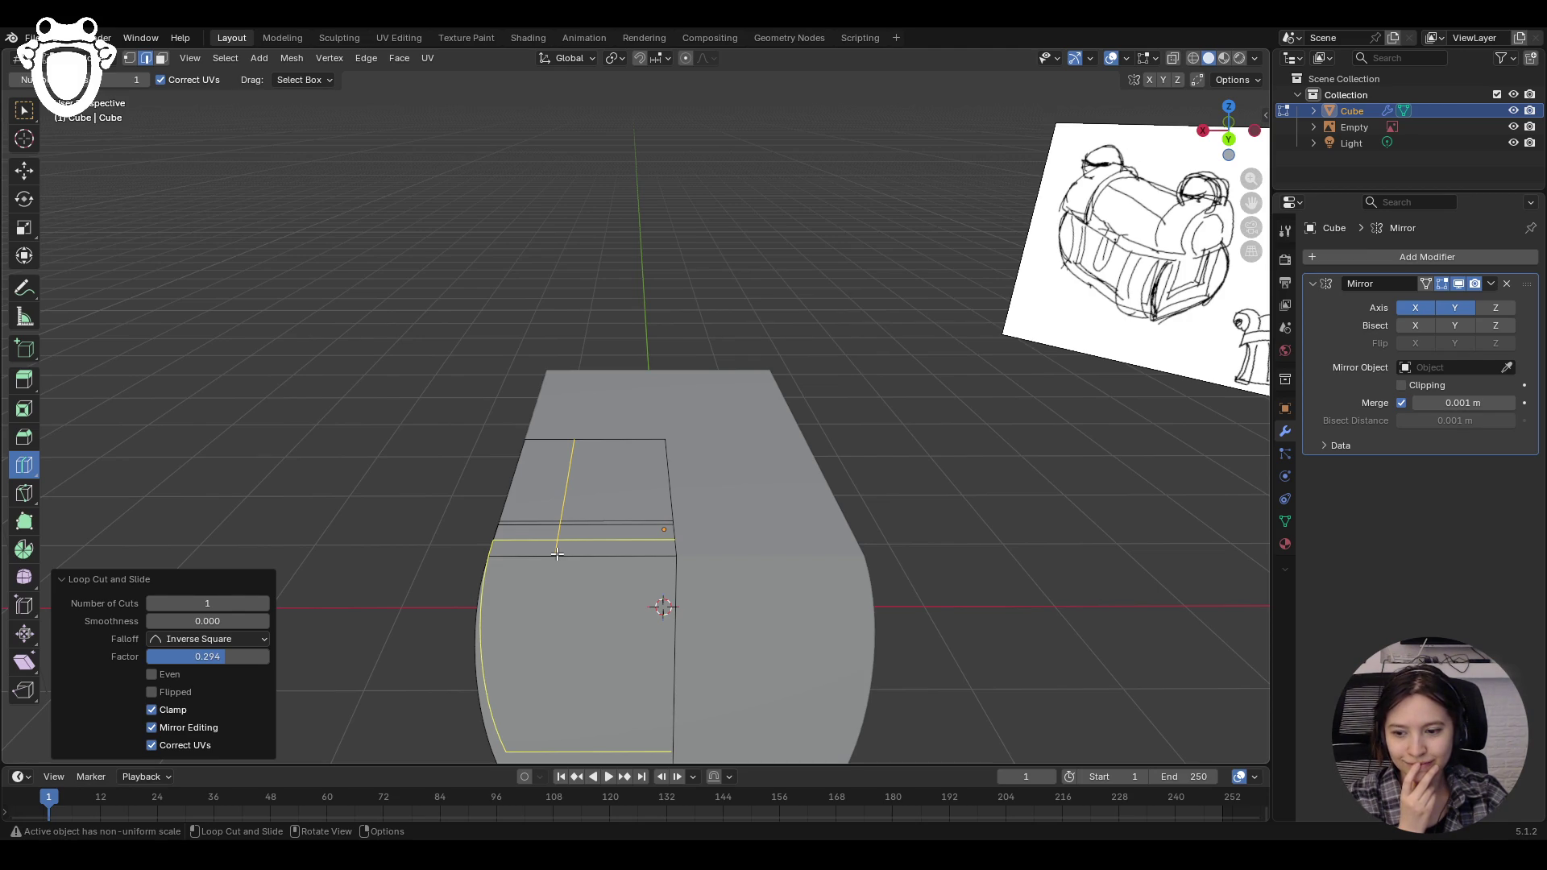
Step: In Face select mode with Select Box, select the inset rectangular face on the box top
{"action": "mouse_move", "coordinate": [557, 554]}
{"action": "middle_mouse_down"}
{"action": "mouse_move", "coordinate": [752, 608]}
{"action": "mouse_move", "coordinate": [758, 664]}
{"action": "mouse_move", "coordinate": [687, 688]}
{"action": "mouse_move", "coordinate": [779, 543]}
{"action": "middle_mouse_up"}
{"action": "left_click_drag", "start_coordinate": [1251, 202], "coordinate": [1345, 182]}
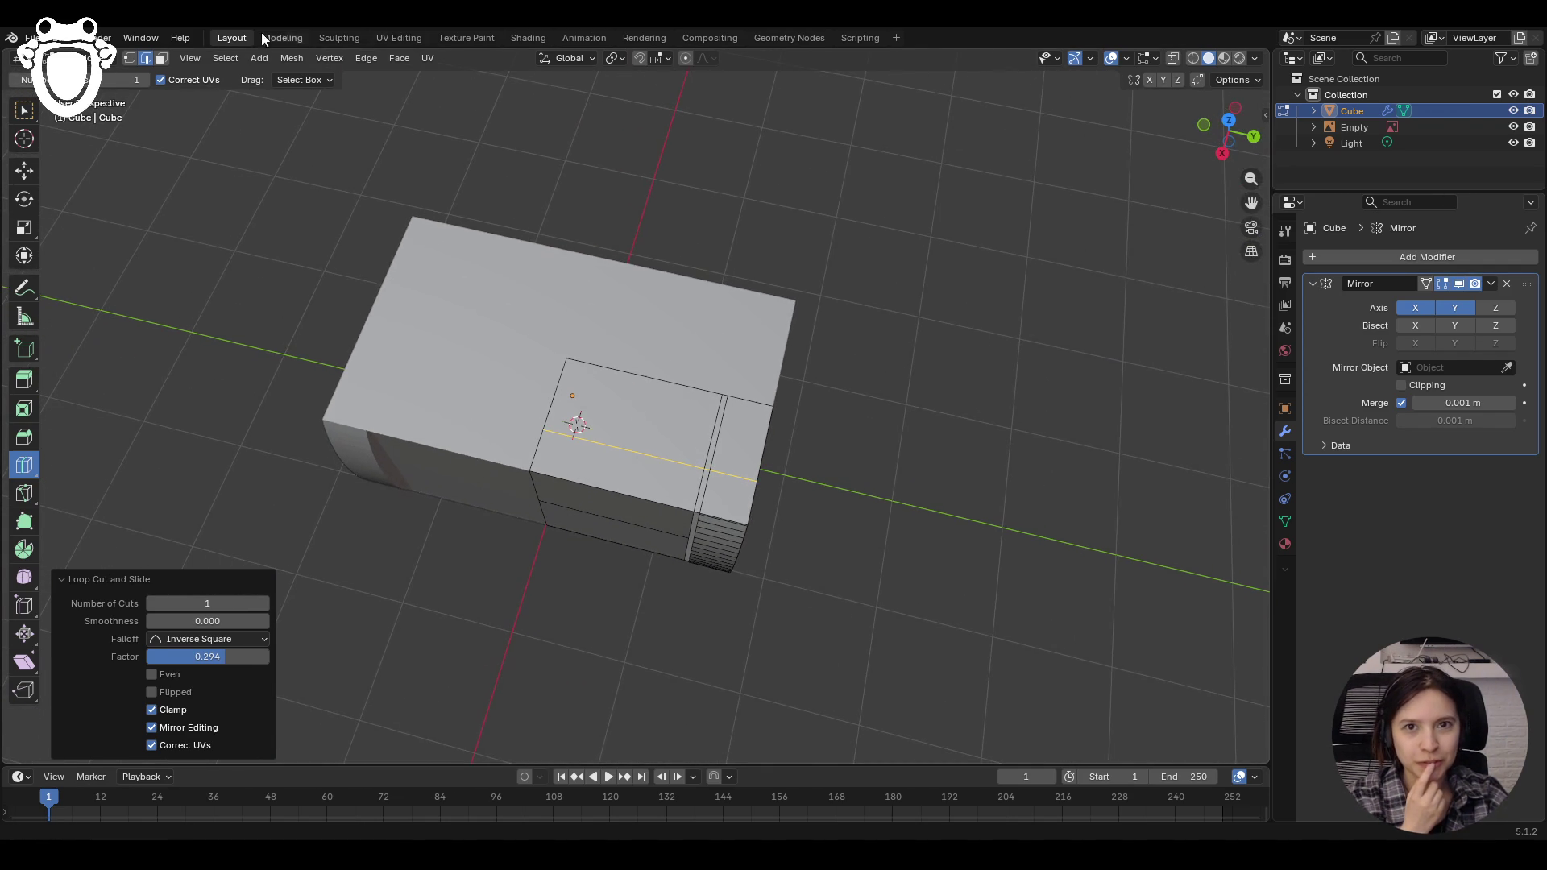
{"action": "left_click", "coordinate": [161, 58]}
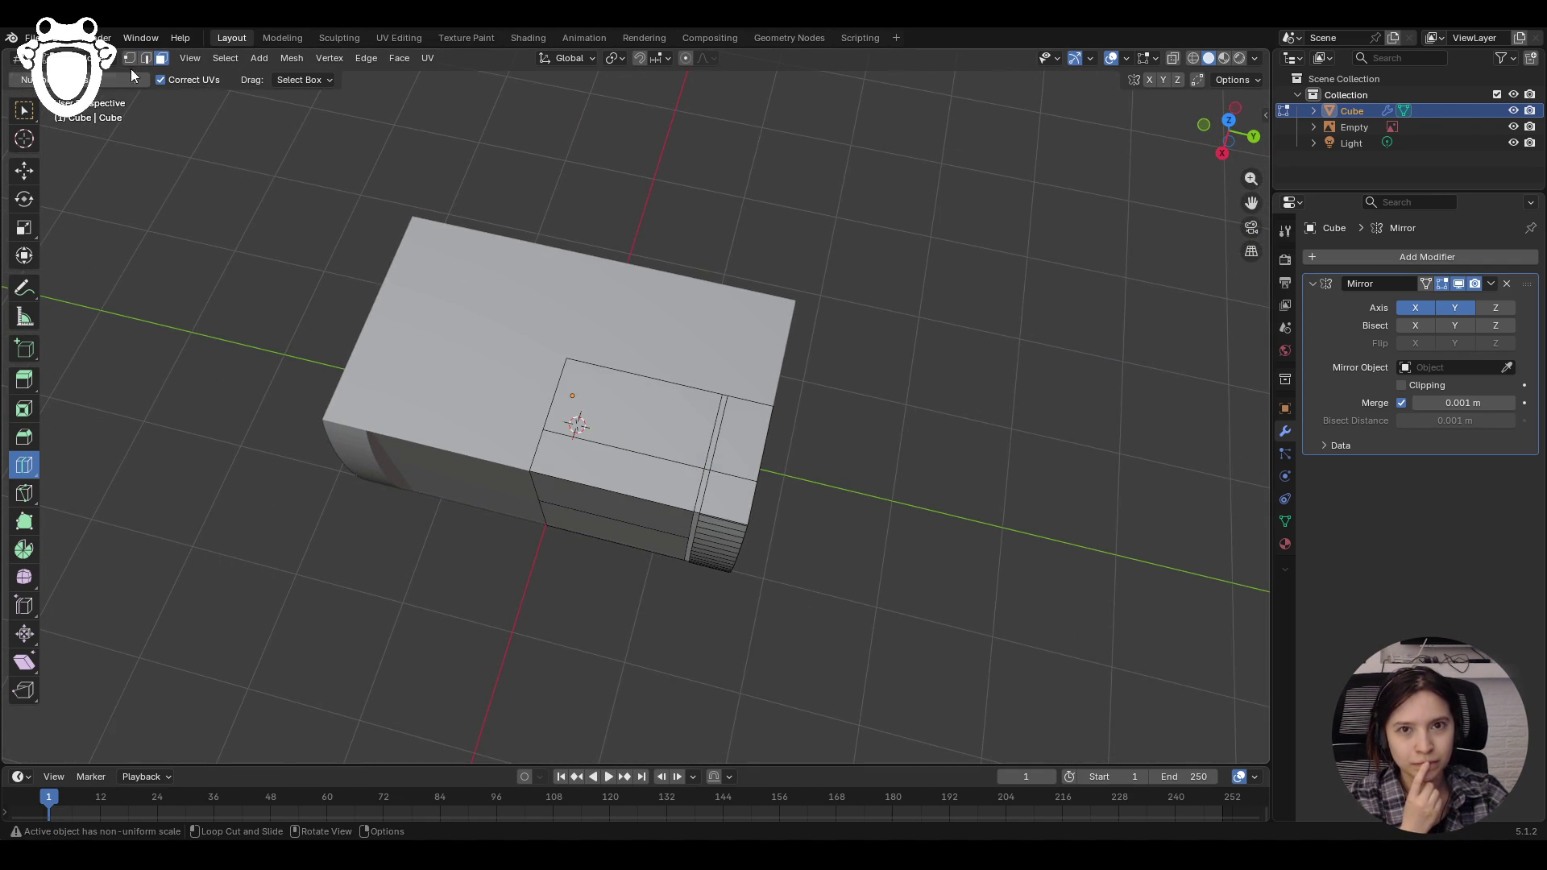
{"action": "key", "text": "w"}
{"action": "left_click", "coordinate": [662, 420]}
{"action": "mouse_move", "coordinate": [662, 420]}
{"action": "middle_mouse_down"}
{"action": "mouse_move", "coordinate": [649, 335]}
{"action": "mouse_move", "coordinate": [618, 355]}
{"action": "middle_mouse_up"}
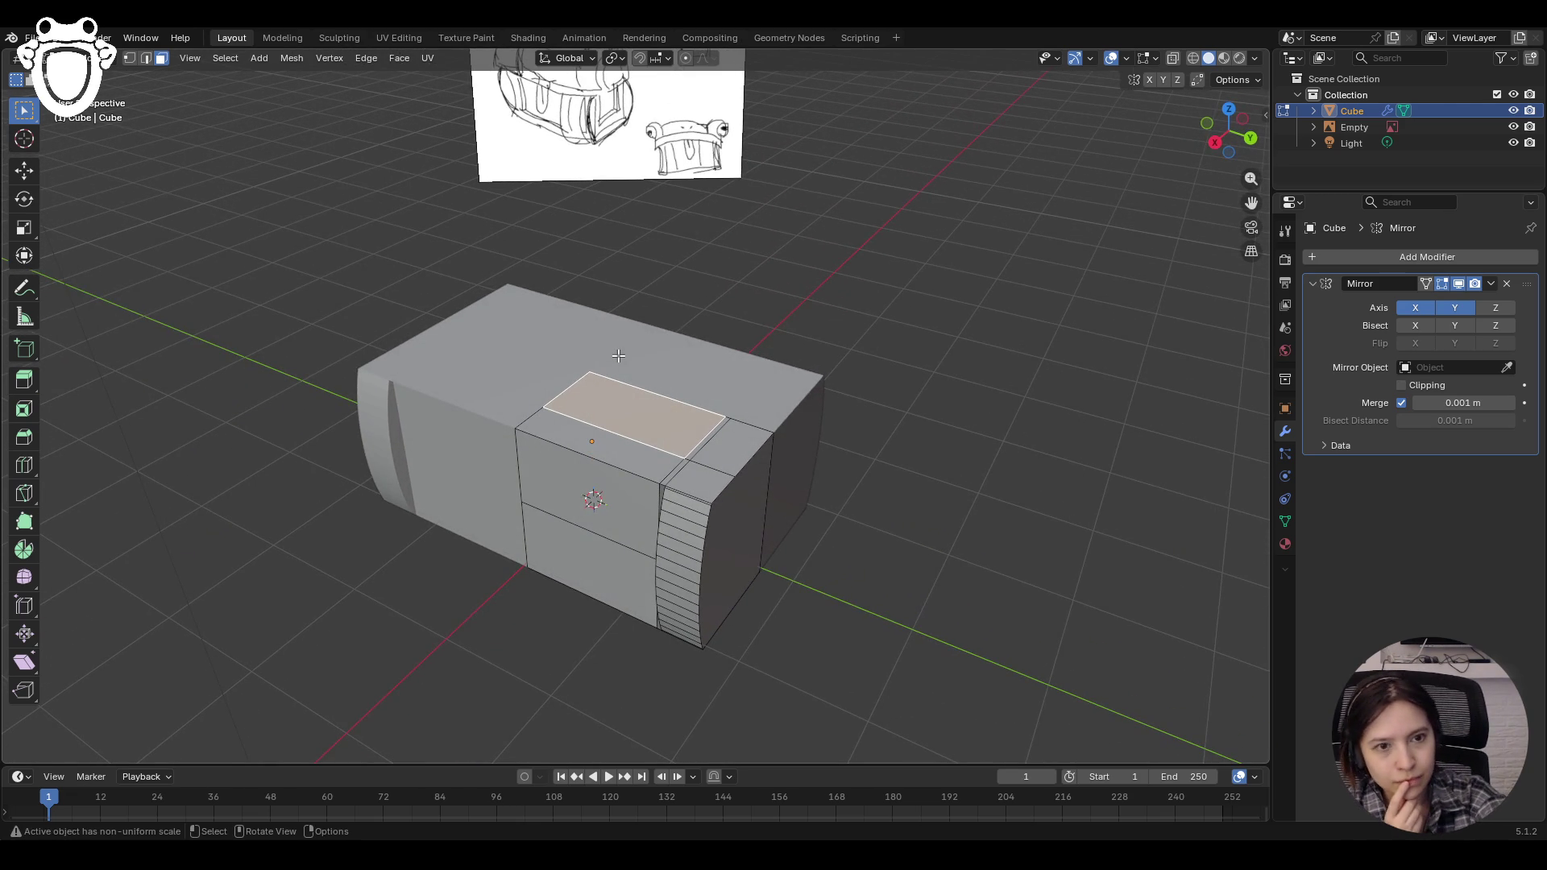
Step: Delete the selected inset top face with X > Faces to open a hole in the box
{"action": "key", "text": "x"}
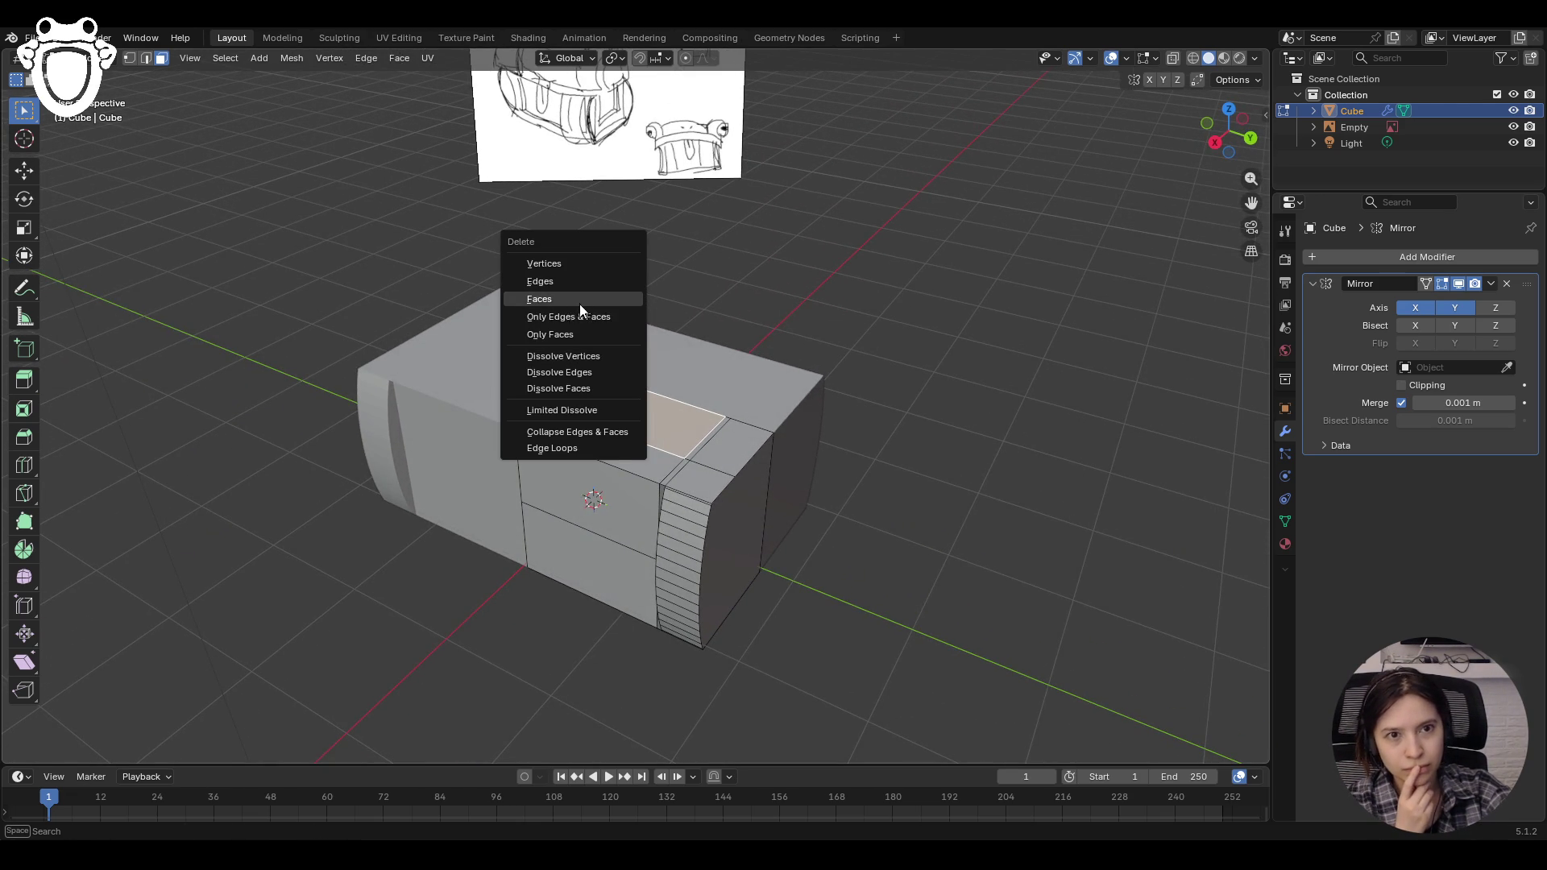
{"action": "left_click", "coordinate": [577, 301]}
{"action": "mouse_move", "coordinate": [989, 383]}
{"action": "middle_mouse_down"}
{"action": "mouse_move", "coordinate": [905, 476]}
{"action": "mouse_move", "coordinate": [1012, 398]}
{"action": "mouse_move", "coordinate": [1133, 366]}
{"action": "mouse_move", "coordinate": [1233, 363]}
{"action": "mouse_move", "coordinate": [1180, 370]}
{"action": "middle_mouse_up"}
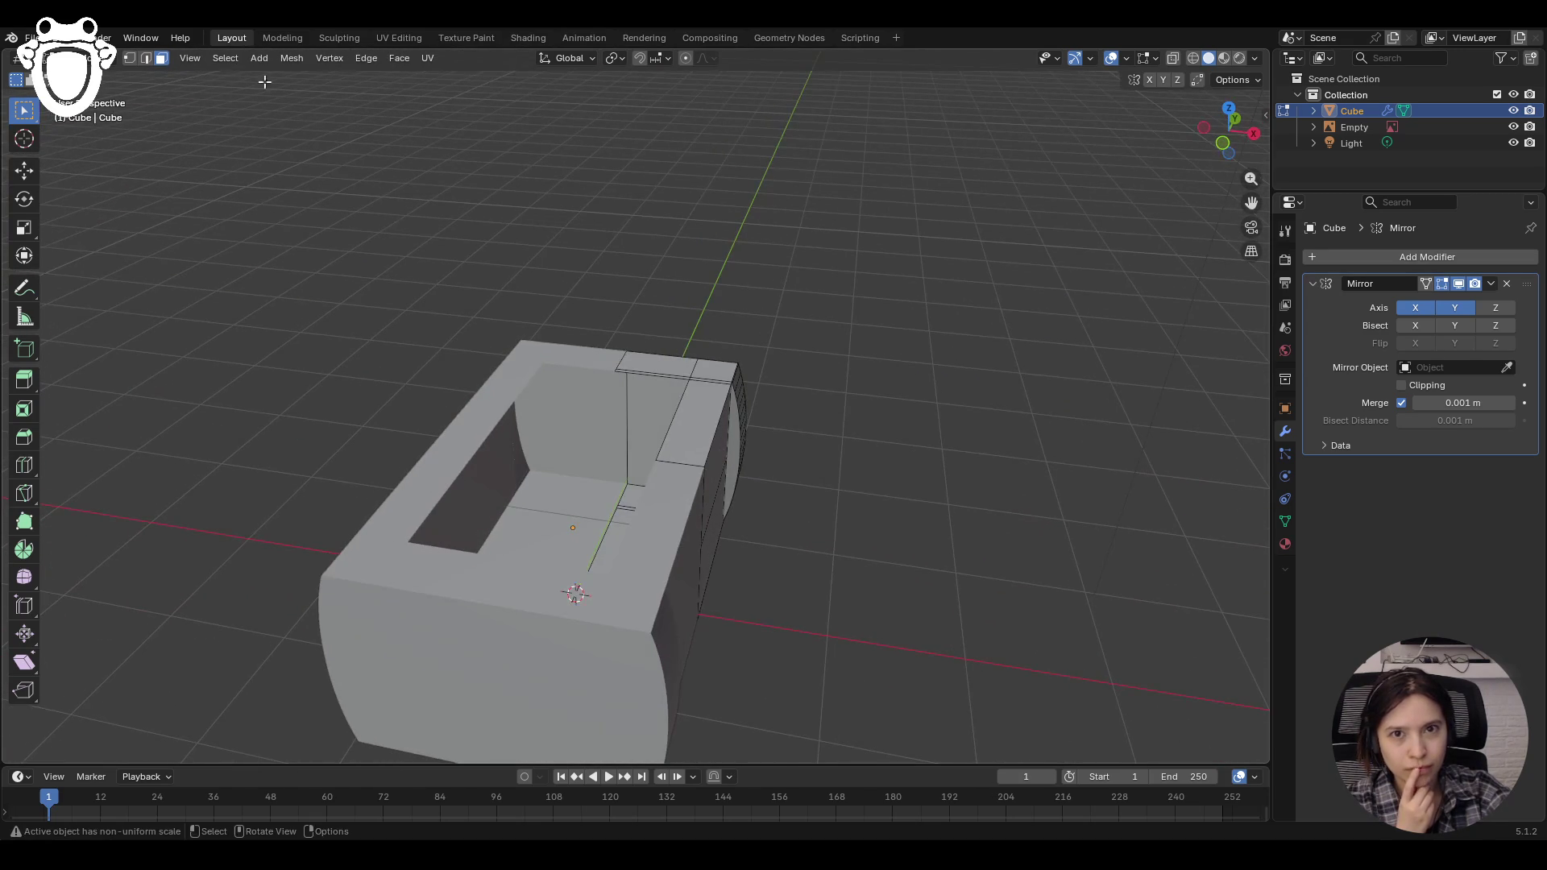
{"action": "middle_click_drag", "start_coordinate": [593, 328], "coordinate": [729, 352]}
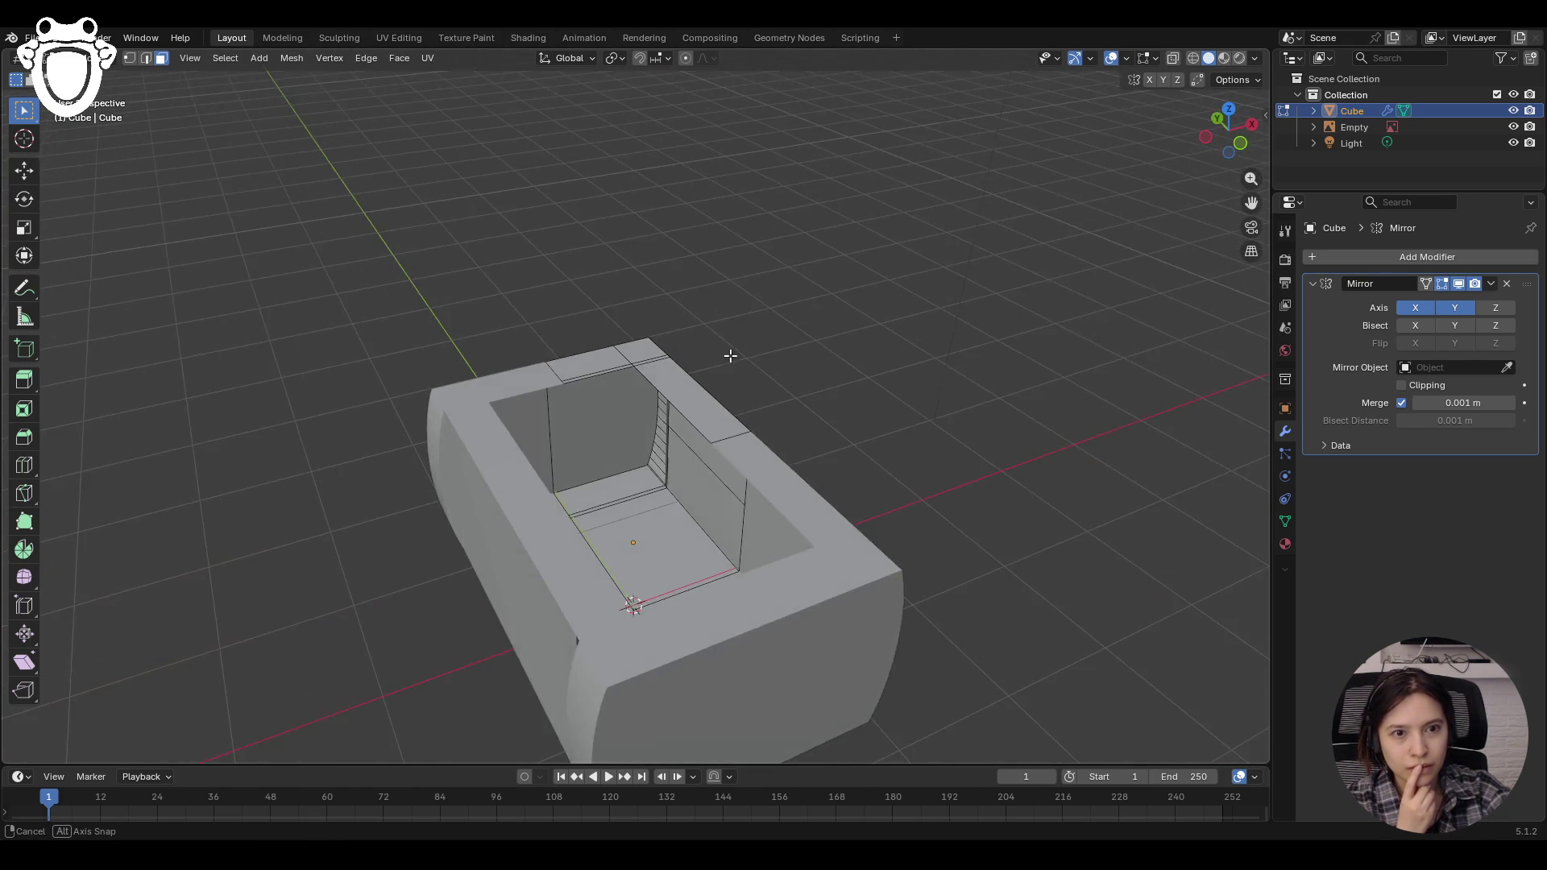
{"action": "scroll", "coordinate": [571, 435], "scroll_direction": "up", "scroll_amount": 5}
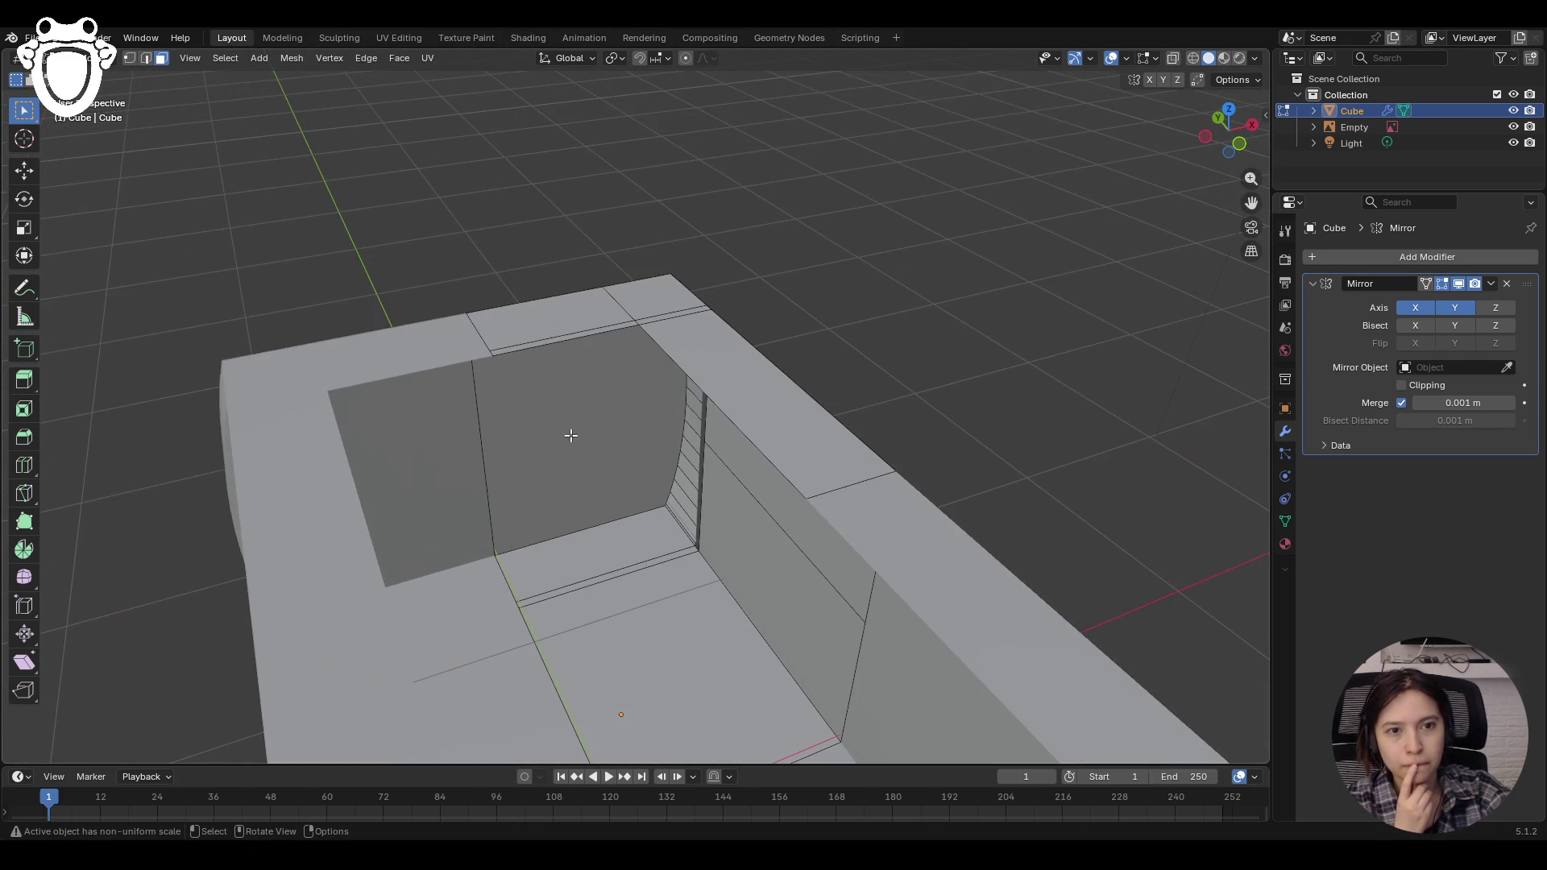
Step: Select the inner top rim edge, the rim's end and corner vertices, and the wall's lower edge
{"action": "left_click", "coordinate": [143, 60]}
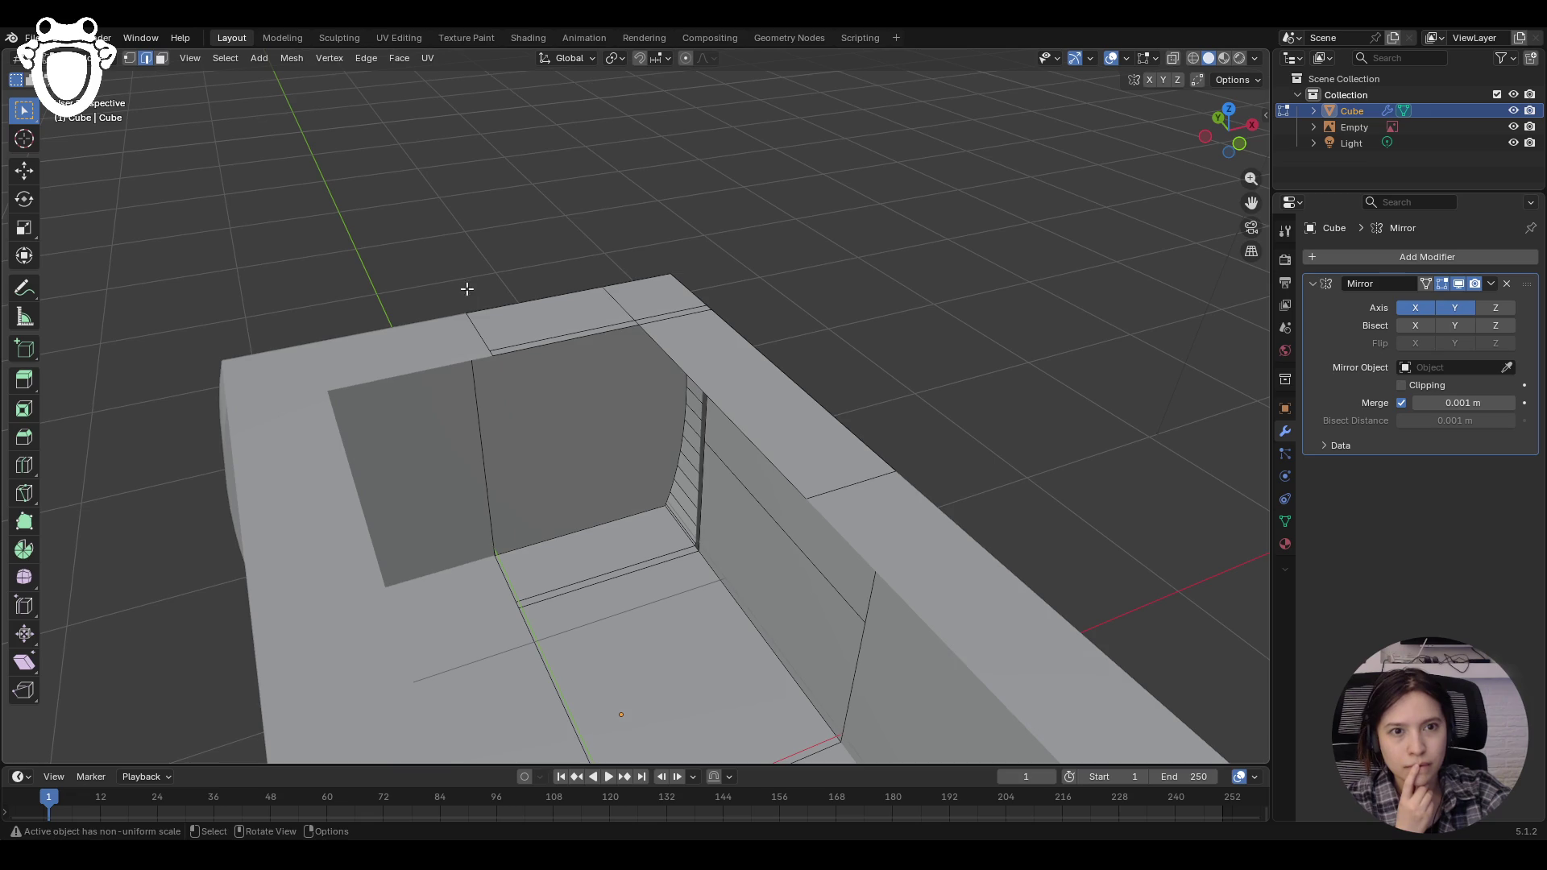
{"action": "left_click", "coordinate": [510, 354]}
{"action": "middle_click_drag", "start_coordinate": [634, 433], "coordinate": [604, 432]}
{"action": "left_click", "coordinate": [129, 60]}
{"action": "left_click", "coordinate": [500, 370]}
{"action": "left_click", "coordinate": [532, 567], "text": "shift"}
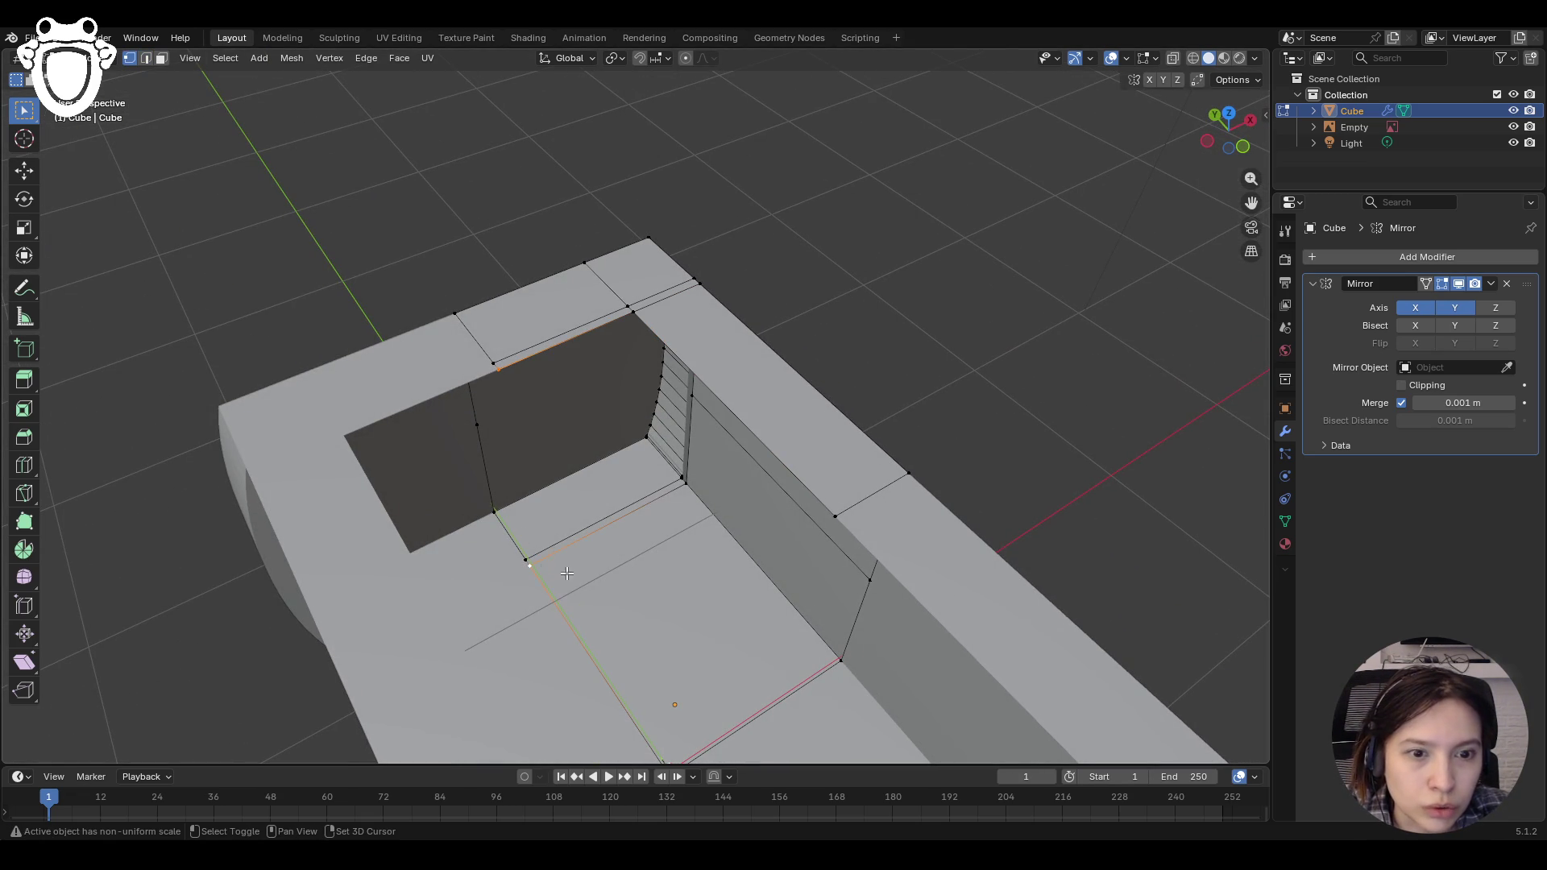
{"action": "mouse_move", "coordinate": [686, 483]}
{"action": "middle_mouse_down"}
{"action": "mouse_move", "coordinate": [657, 419]}
{"action": "mouse_move", "coordinate": [631, 458]}
{"action": "mouse_move", "coordinate": [673, 504]}
{"action": "mouse_move", "coordinate": [651, 383]}
{"action": "mouse_move", "coordinate": [649, 428]}
{"action": "mouse_move", "coordinate": [712, 428]}
{"action": "mouse_move", "coordinate": [675, 428]}
{"action": "mouse_move", "coordinate": [668, 403]}
{"action": "mouse_move", "coordinate": [643, 736]}
{"action": "mouse_move", "coordinate": [645, 390]}
{"action": "mouse_move", "coordinate": [732, 554]}
{"action": "mouse_move", "coordinate": [727, 335]}
{"action": "mouse_move", "coordinate": [693, 429]}
{"action": "middle_mouse_up"}
{"action": "left_click", "coordinate": [719, 585], "text": "shift"}
{"action": "left_click", "coordinate": [727, 335], "text": "shift"}
Step: Subdivide the selected edges with one cut, then check the new cuts from above and the side
{"action": "right_click", "coordinate": [580, 598]}
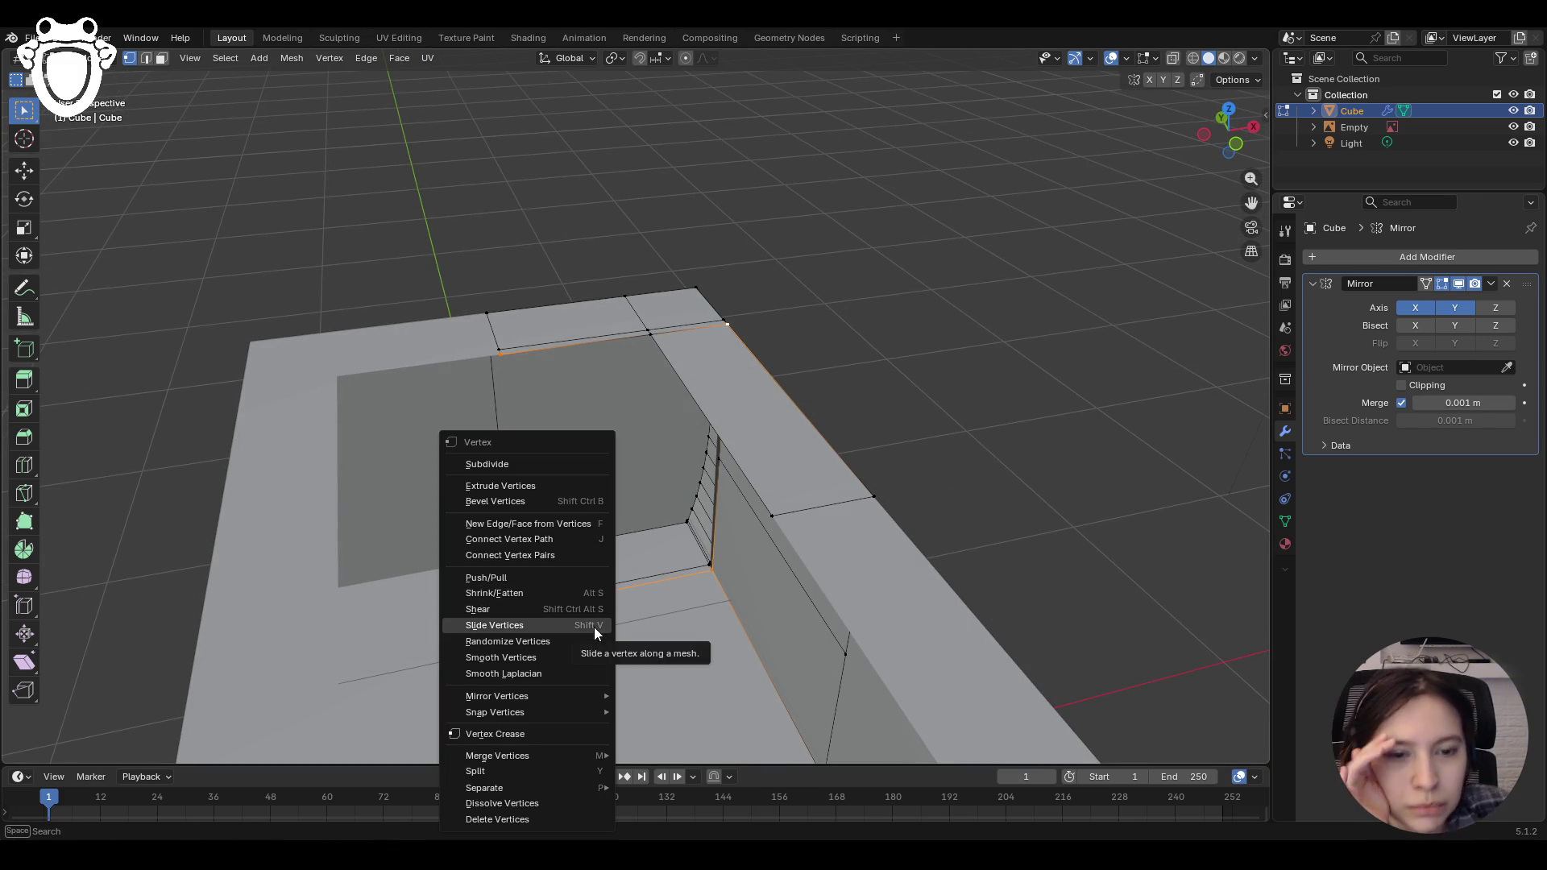
{"action": "left_click", "coordinate": [553, 465]}
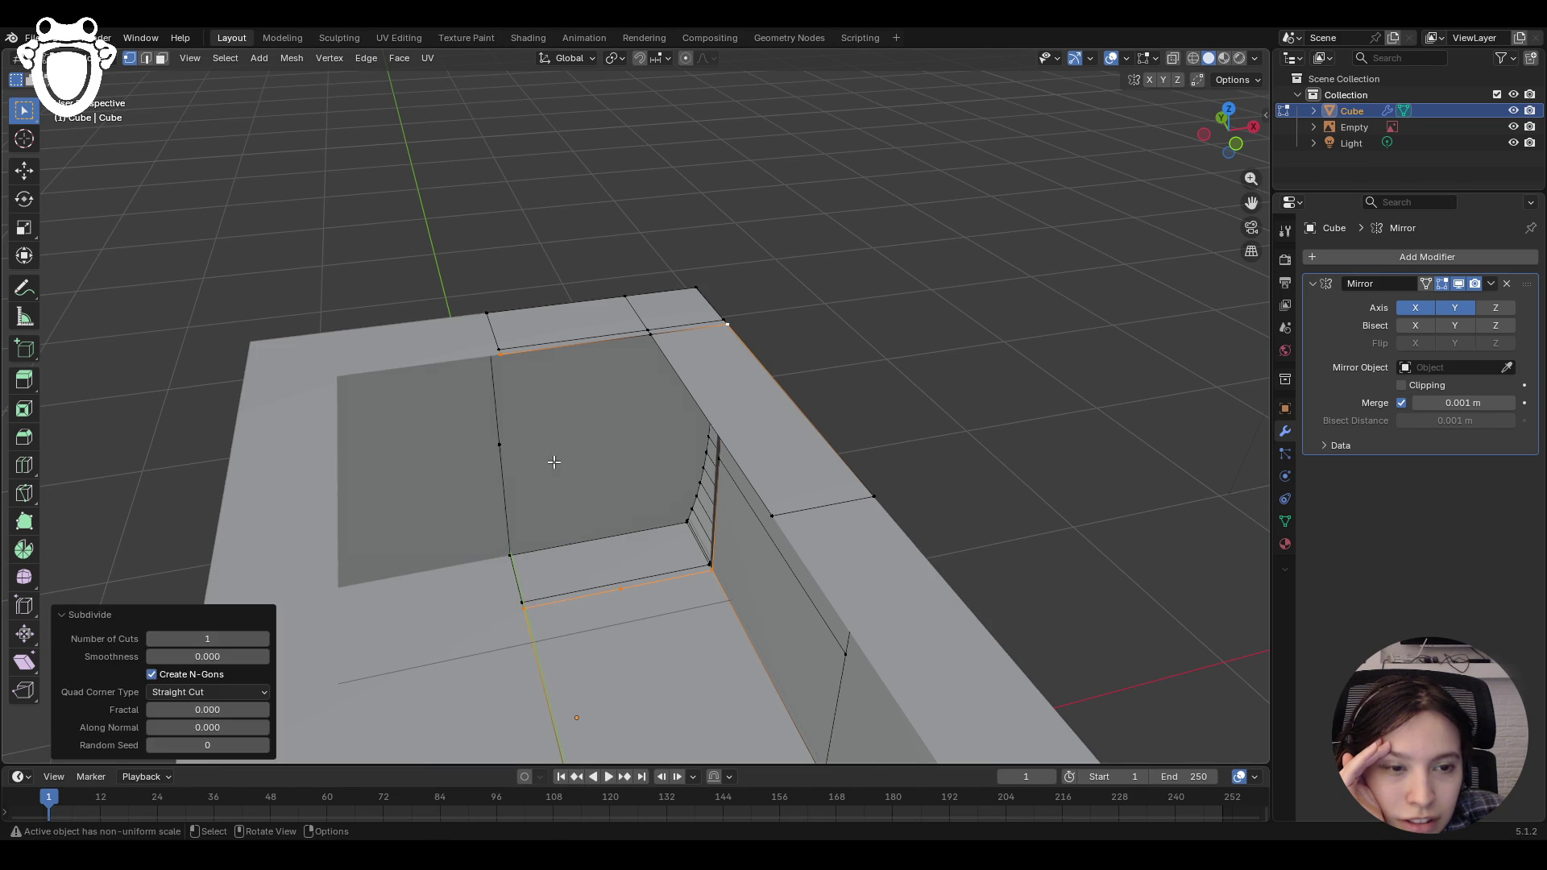
{"action": "mouse_move", "coordinate": [926, 394]}
{"action": "middle_mouse_down"}
{"action": "mouse_move", "coordinate": [905, 387]}
{"action": "mouse_move", "coordinate": [918, 385]}
{"action": "middle_mouse_up"}
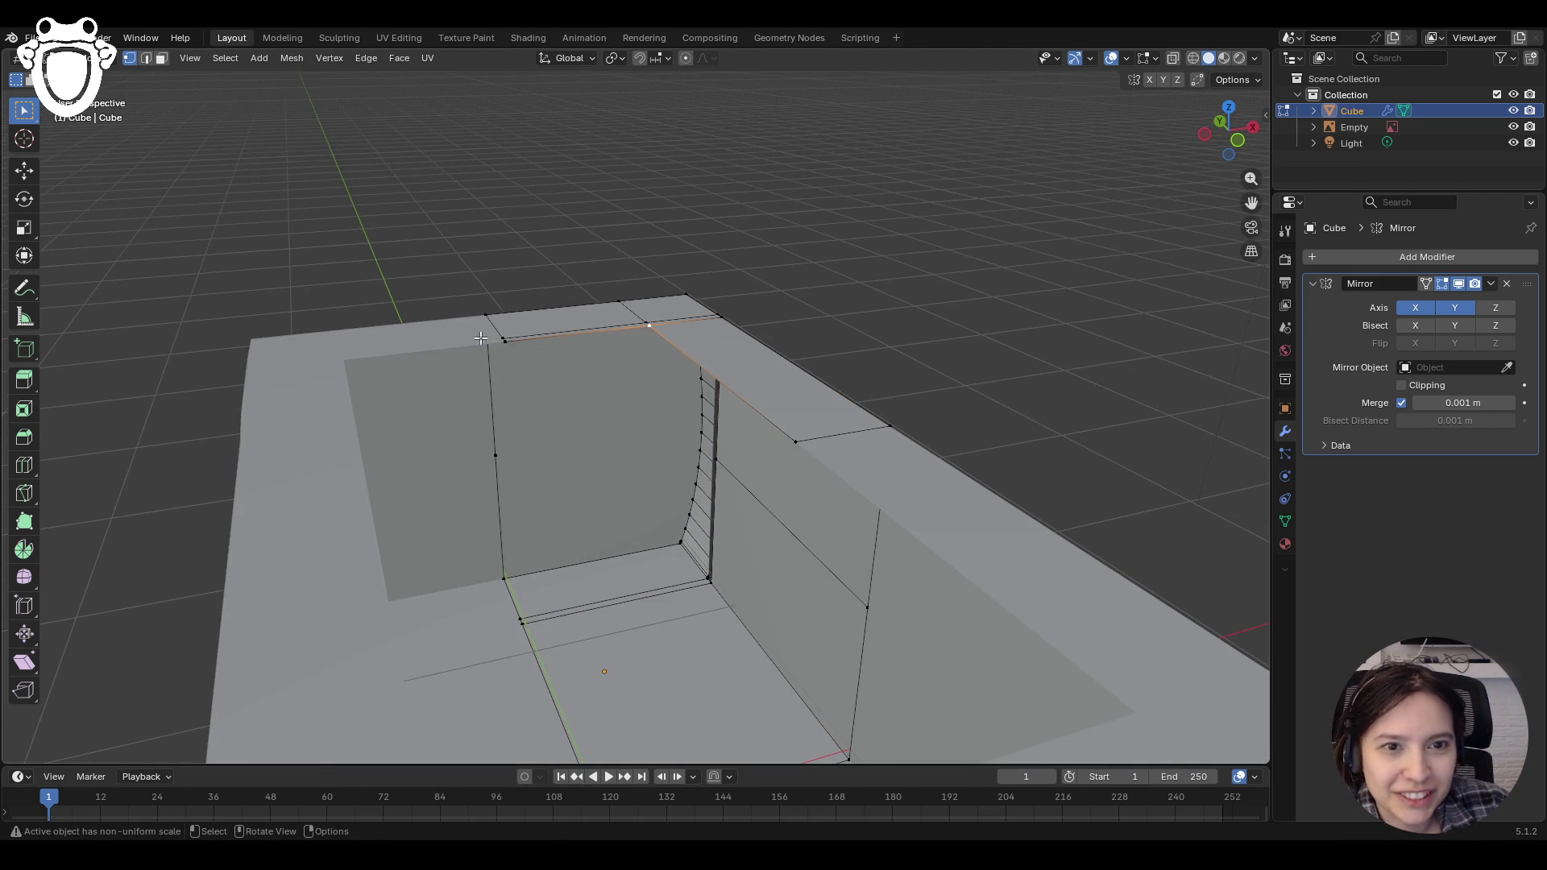
{"action": "key", "text": "KP_8"}
{"action": "middle_click_drag", "start_coordinate": [573, 538], "coordinate": [810, 377]}
{"action": "key", "text": "KP_6"}
{"action": "key", "text": "KP_6"}
{"action": "key", "text": "KP_6"}
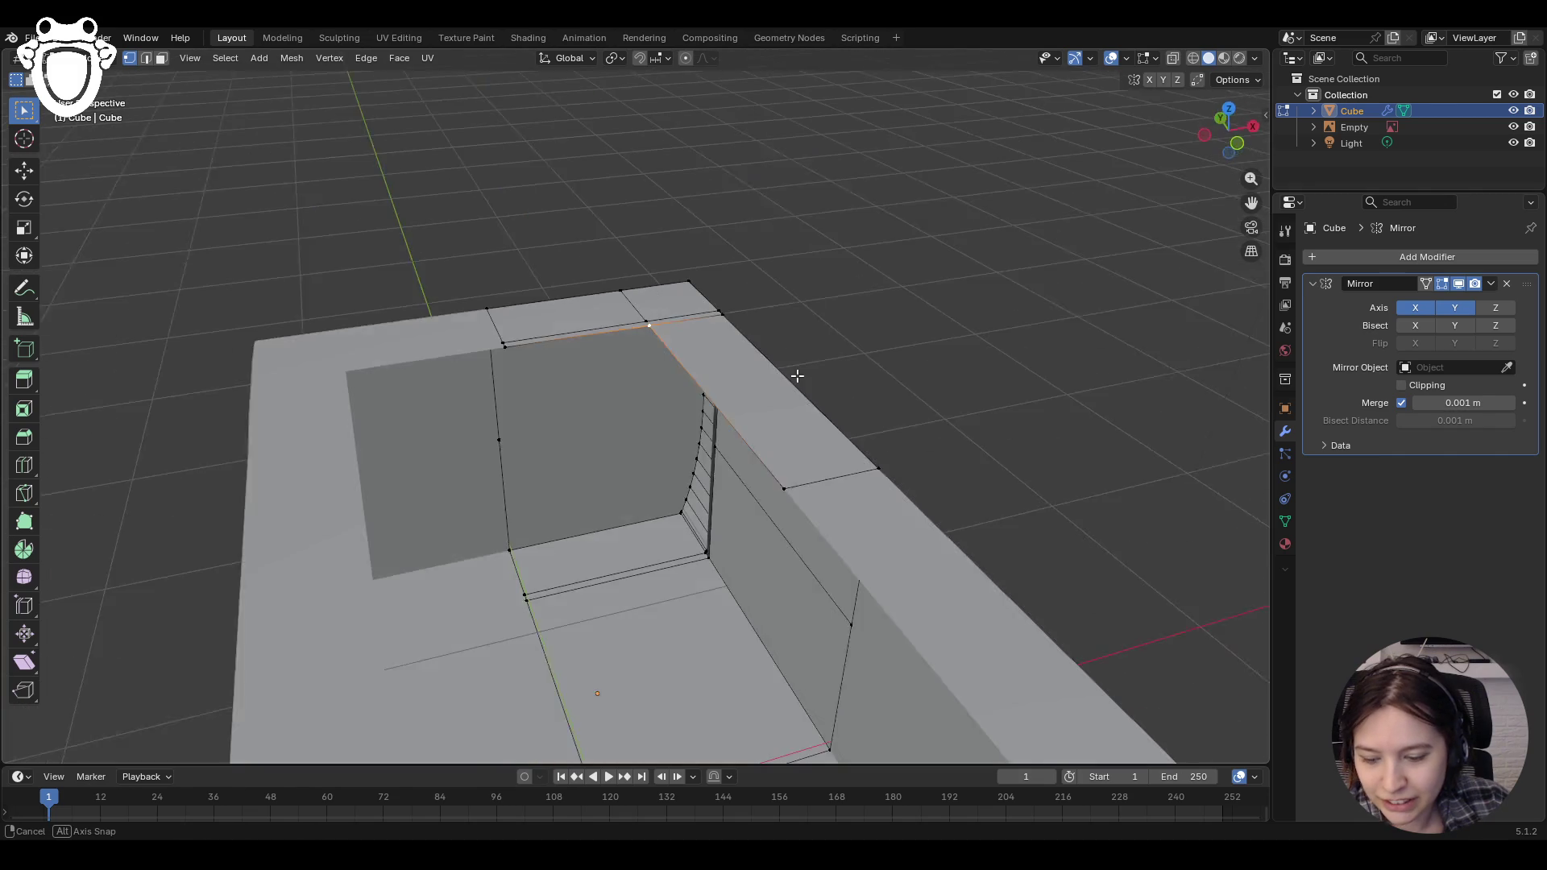
Step: Reselect the inner rim's top, bottom, wall and diagonal edges around the opening
{"action": "left_click", "coordinate": [511, 362]}
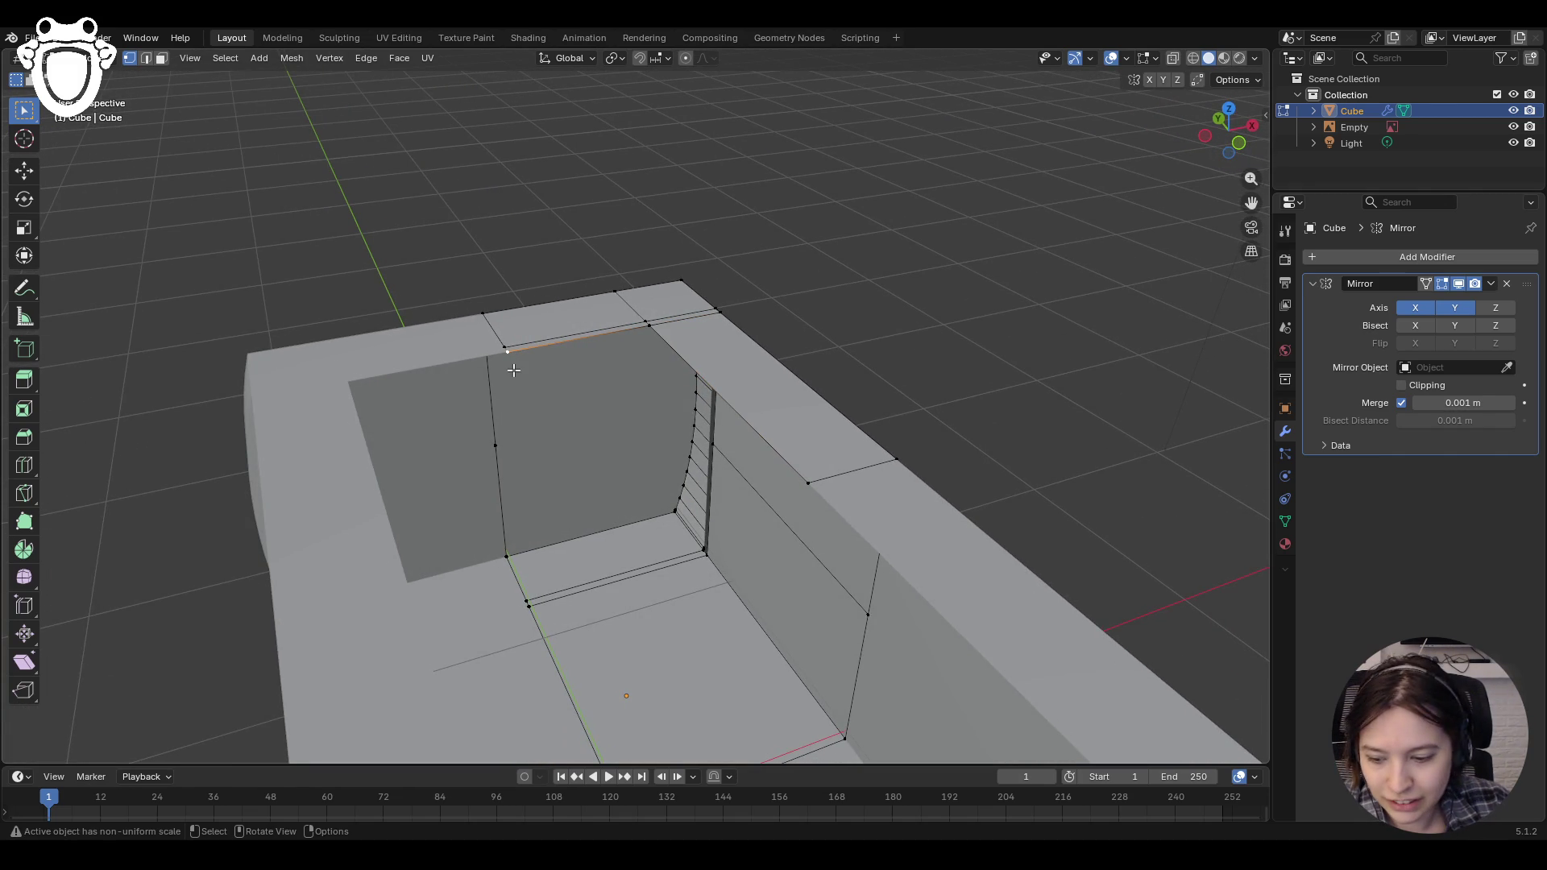
{"action": "left_click", "coordinate": [532, 615], "text": "shift"}
{"action": "left_click", "coordinate": [720, 572], "text": "shift"}
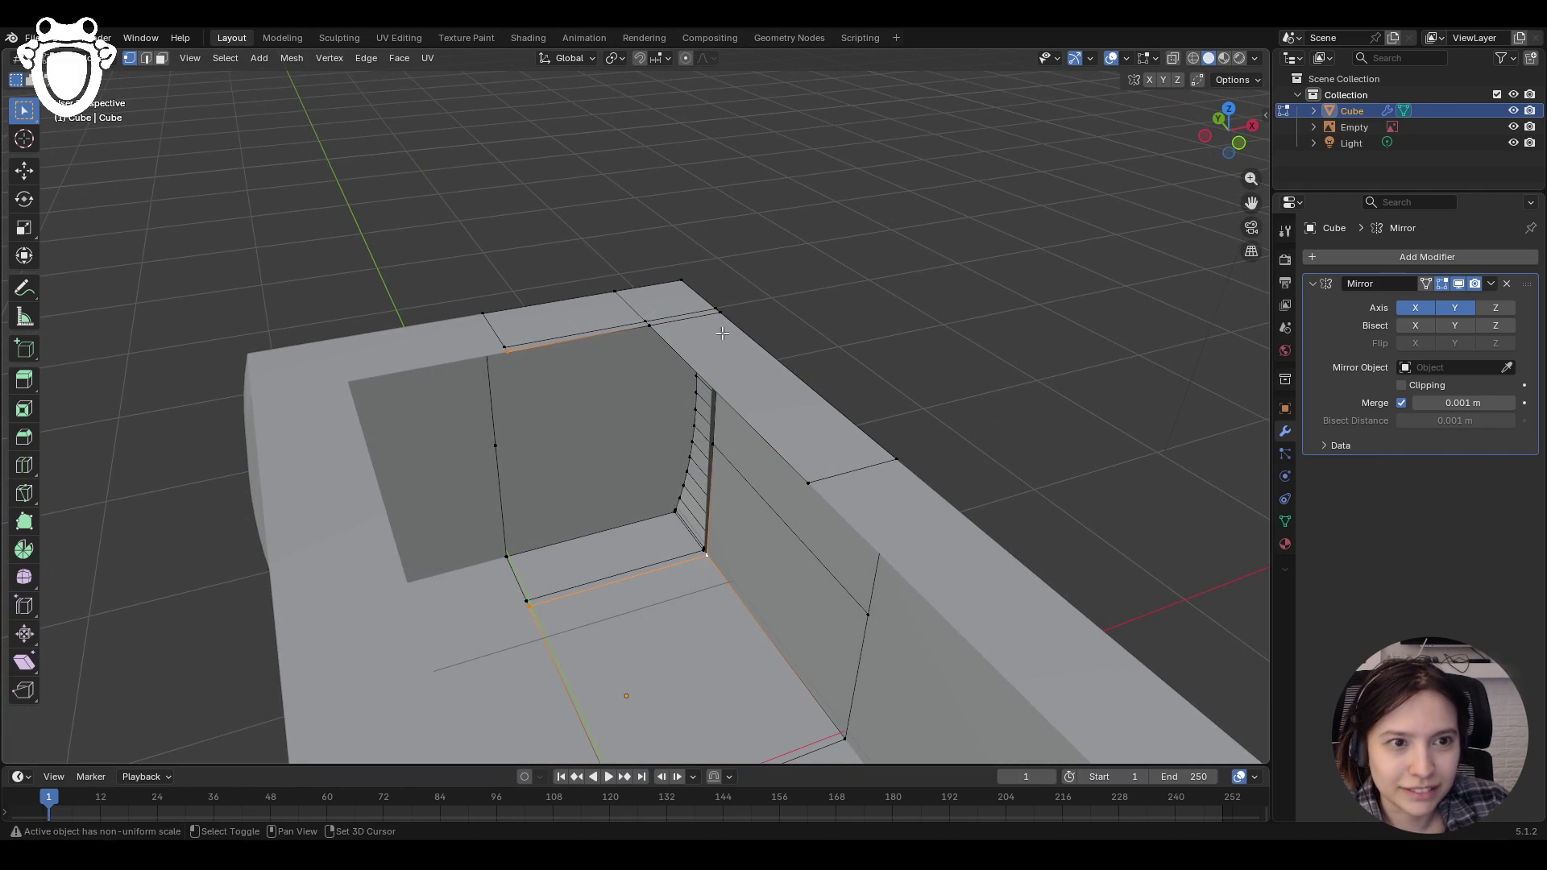
{"action": "left_click", "coordinate": [756, 359], "text": "shift"}
{"action": "left_click", "coordinate": [652, 422]}
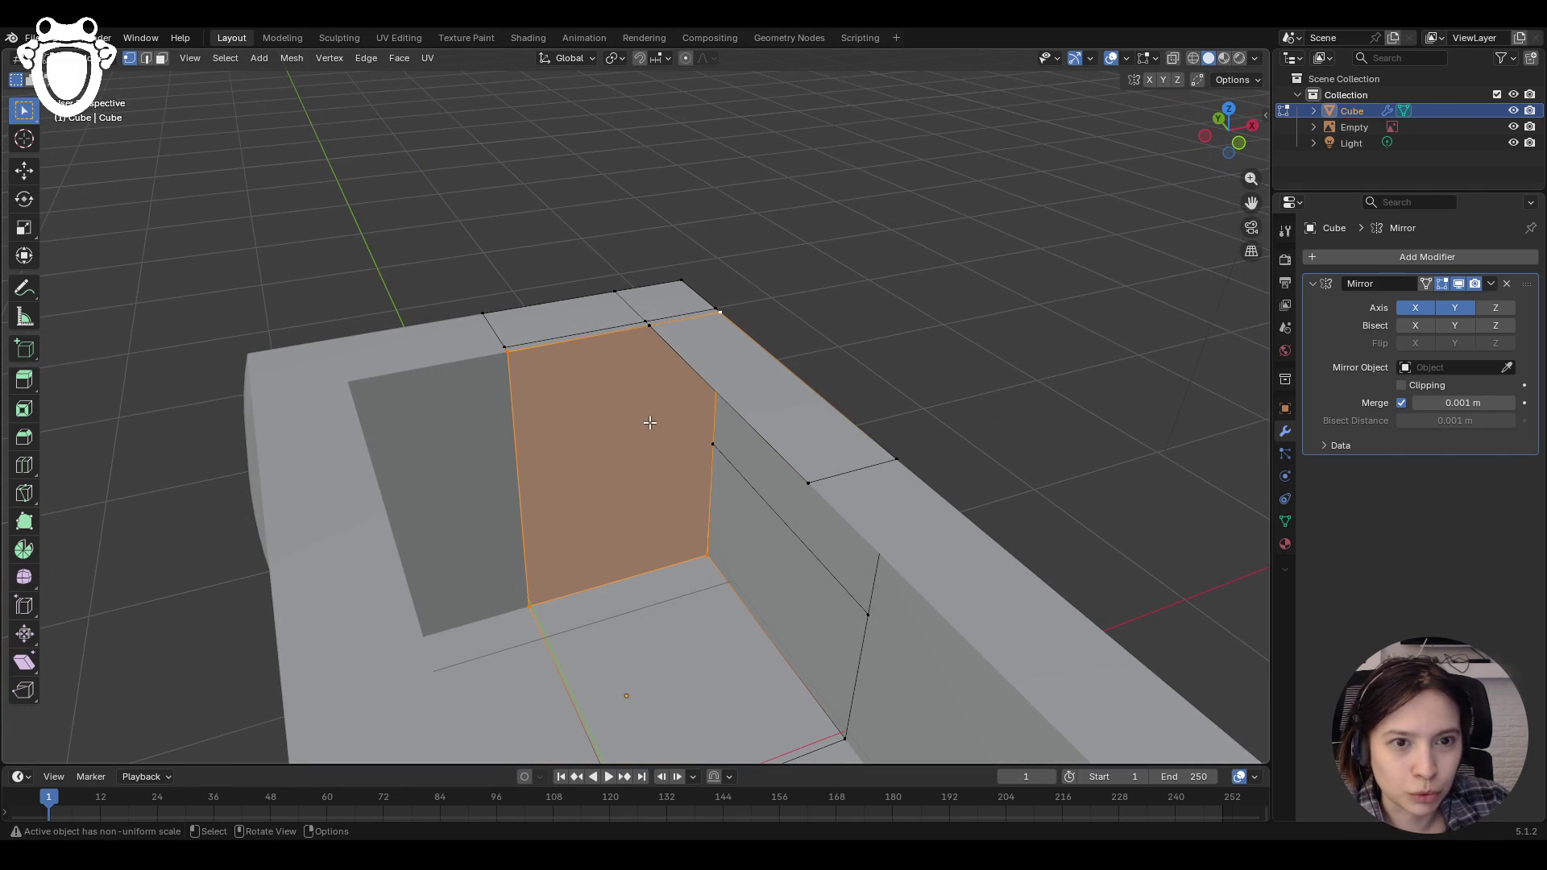
{"action": "left_click", "coordinate": [898, 294]}
{"action": "mouse_move", "coordinate": [897, 293]}
{"action": "middle_mouse_down"}
{"action": "mouse_move", "coordinate": [763, 302]}
{"action": "mouse_move", "coordinate": [922, 311]}
{"action": "mouse_move", "coordinate": [933, 277]}
{"action": "mouse_move", "coordinate": [970, 290]}
{"action": "mouse_move", "coordinate": [1010, 348]}
{"action": "mouse_move", "coordinate": [951, 387]}
{"action": "middle_mouse_up"}
{"action": "left_click", "coordinate": [941, 380]}
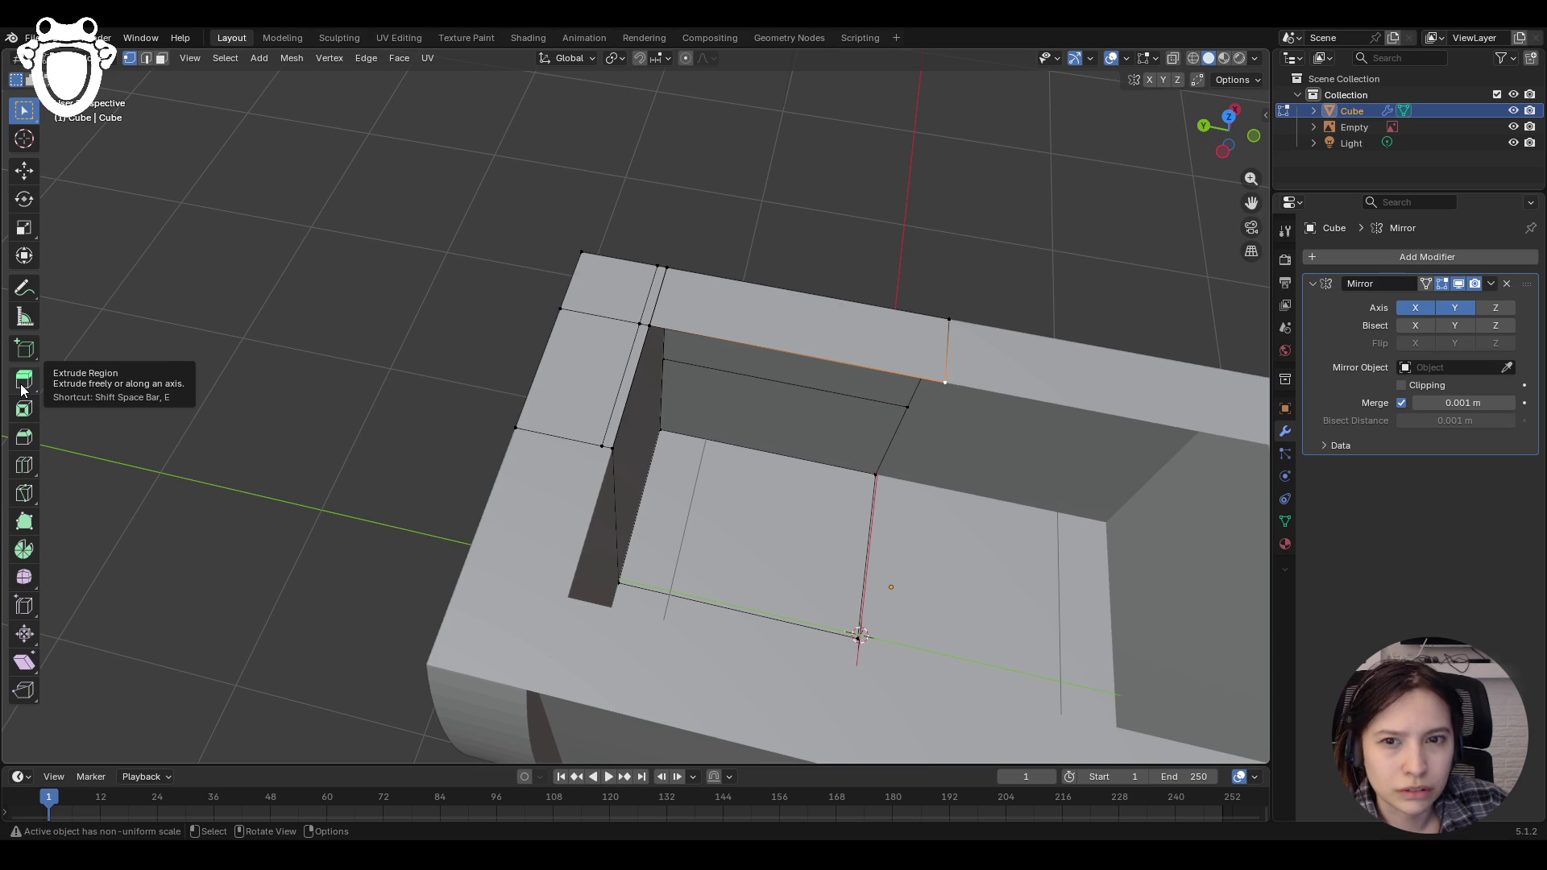
{"action": "left_click", "coordinate": [24, 465]}
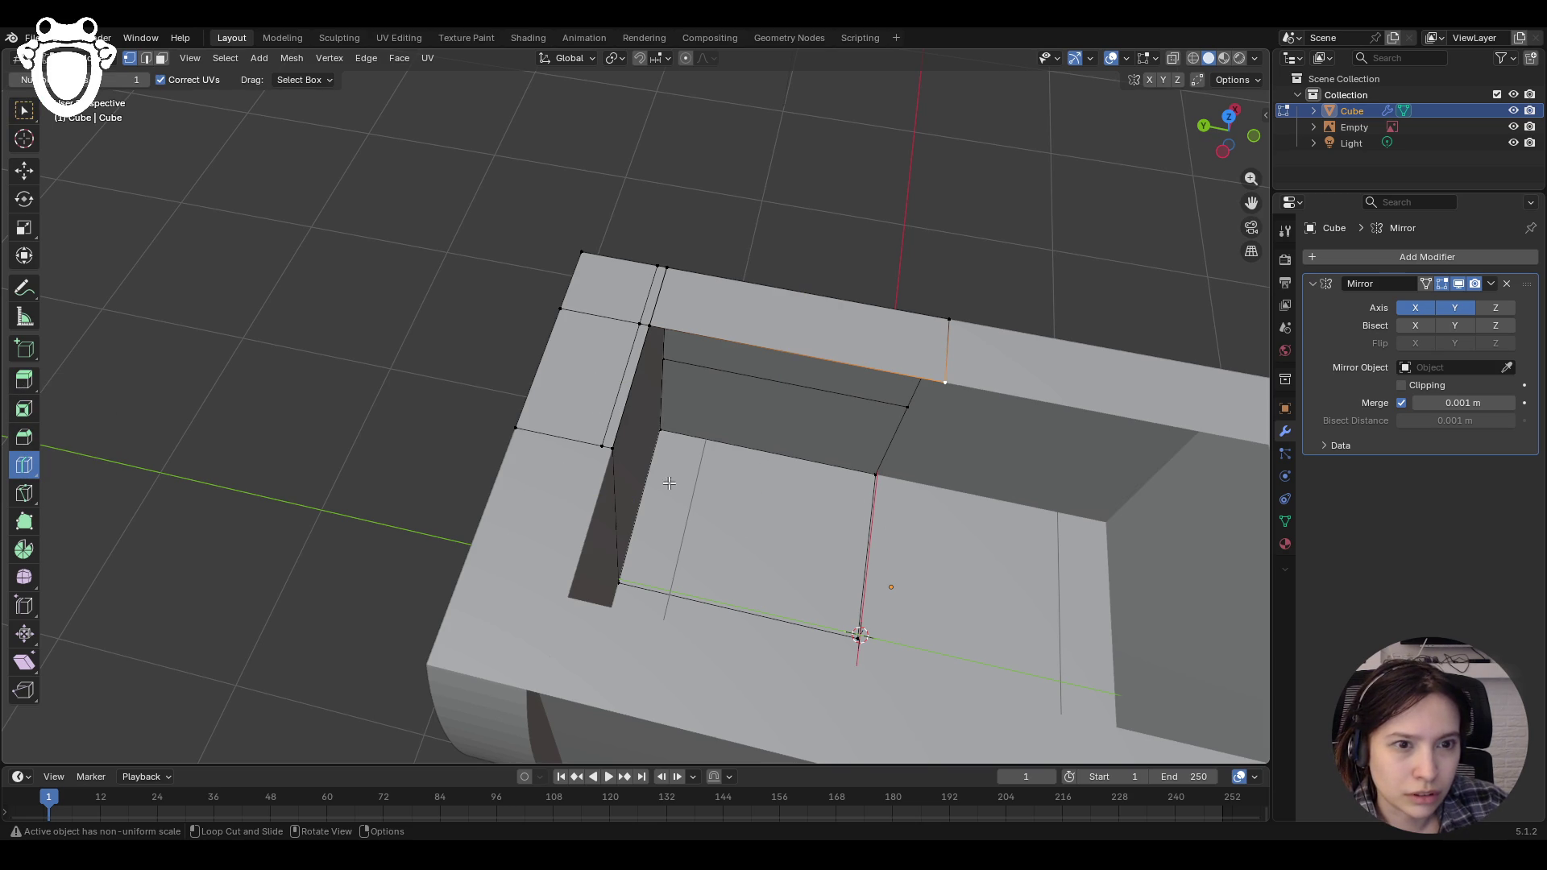
{"action": "middle_click_drag", "start_coordinate": [631, 486], "coordinate": [763, 474]}
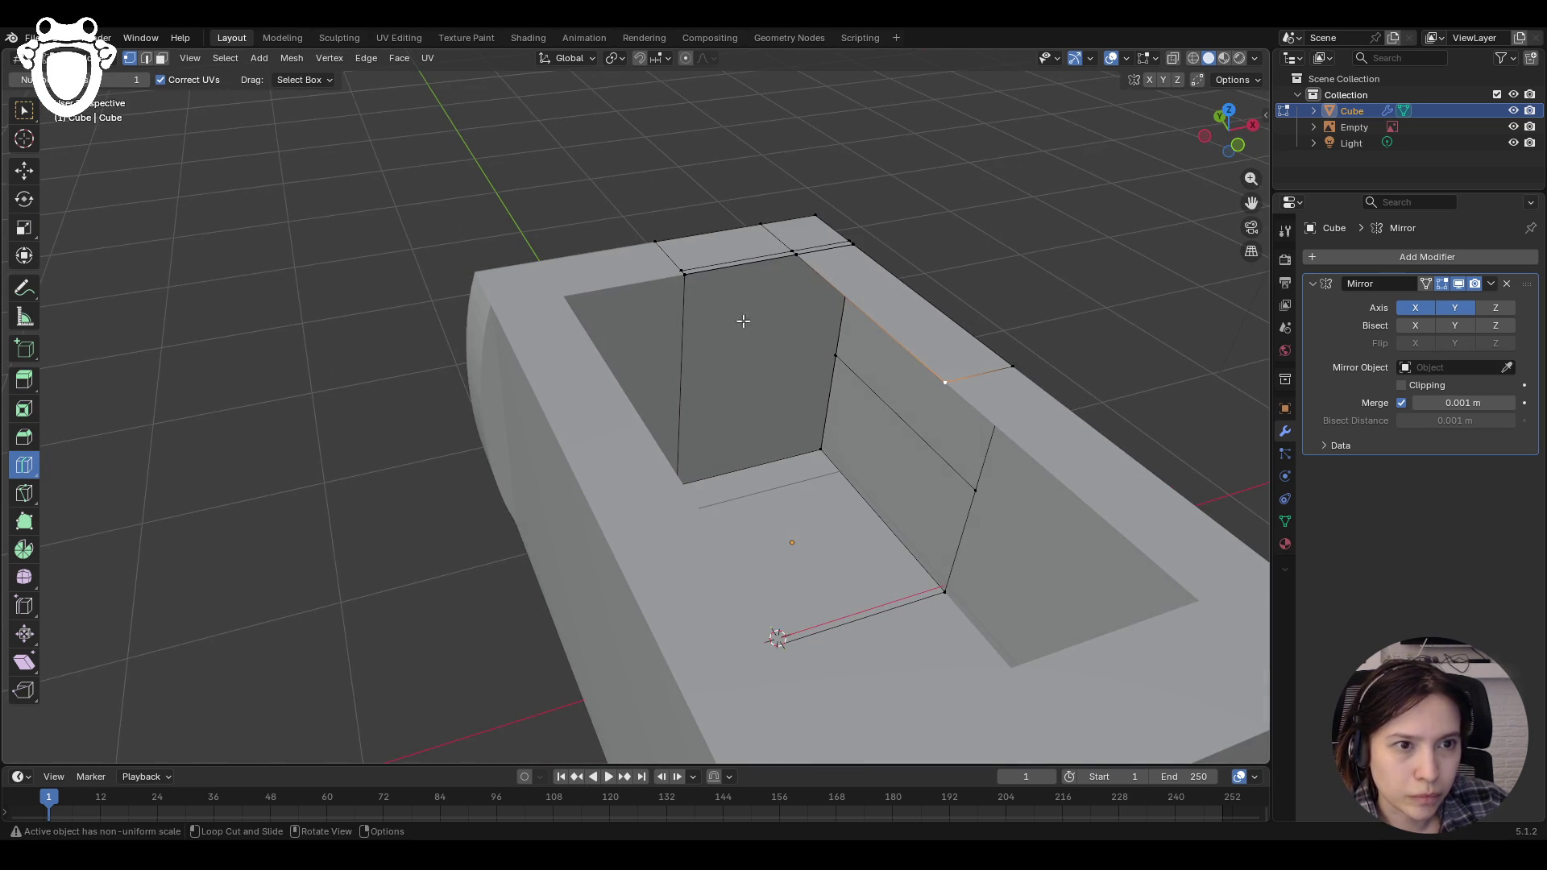
{"action": "mouse_move", "coordinate": [927, 608]}
{"action": "middle_mouse_down"}
{"action": "mouse_move", "coordinate": [806, 709]}
{"action": "mouse_move", "coordinate": [721, 675]}
{"action": "mouse_move", "coordinate": [839, 749]}
{"action": "mouse_move", "coordinate": [58, 276]}
{"action": "middle_mouse_up"}
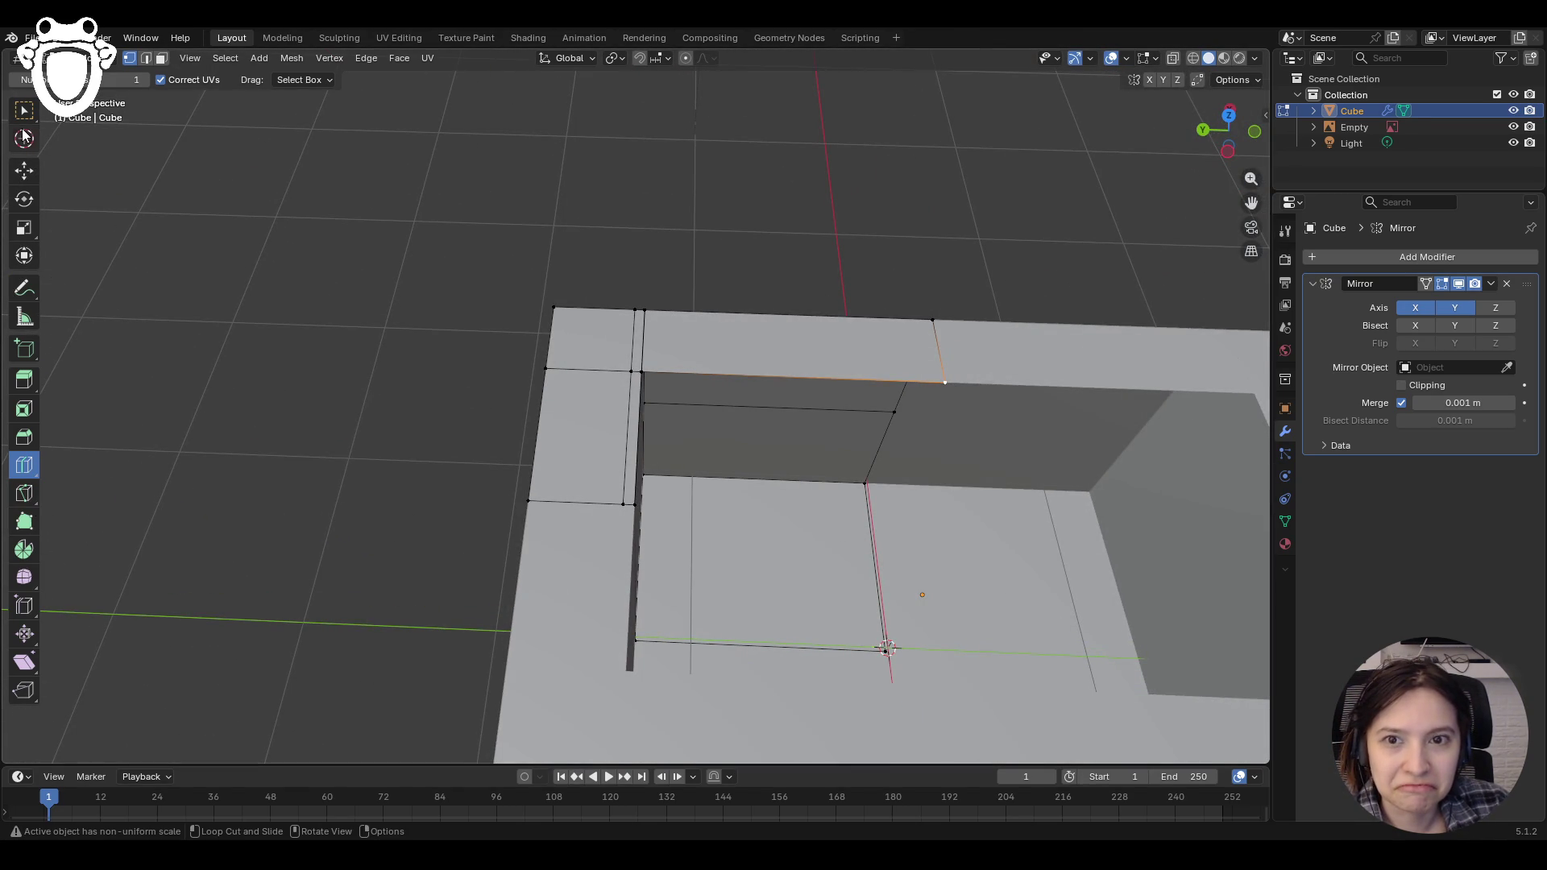
{"action": "left_click", "coordinate": [25, 493]}
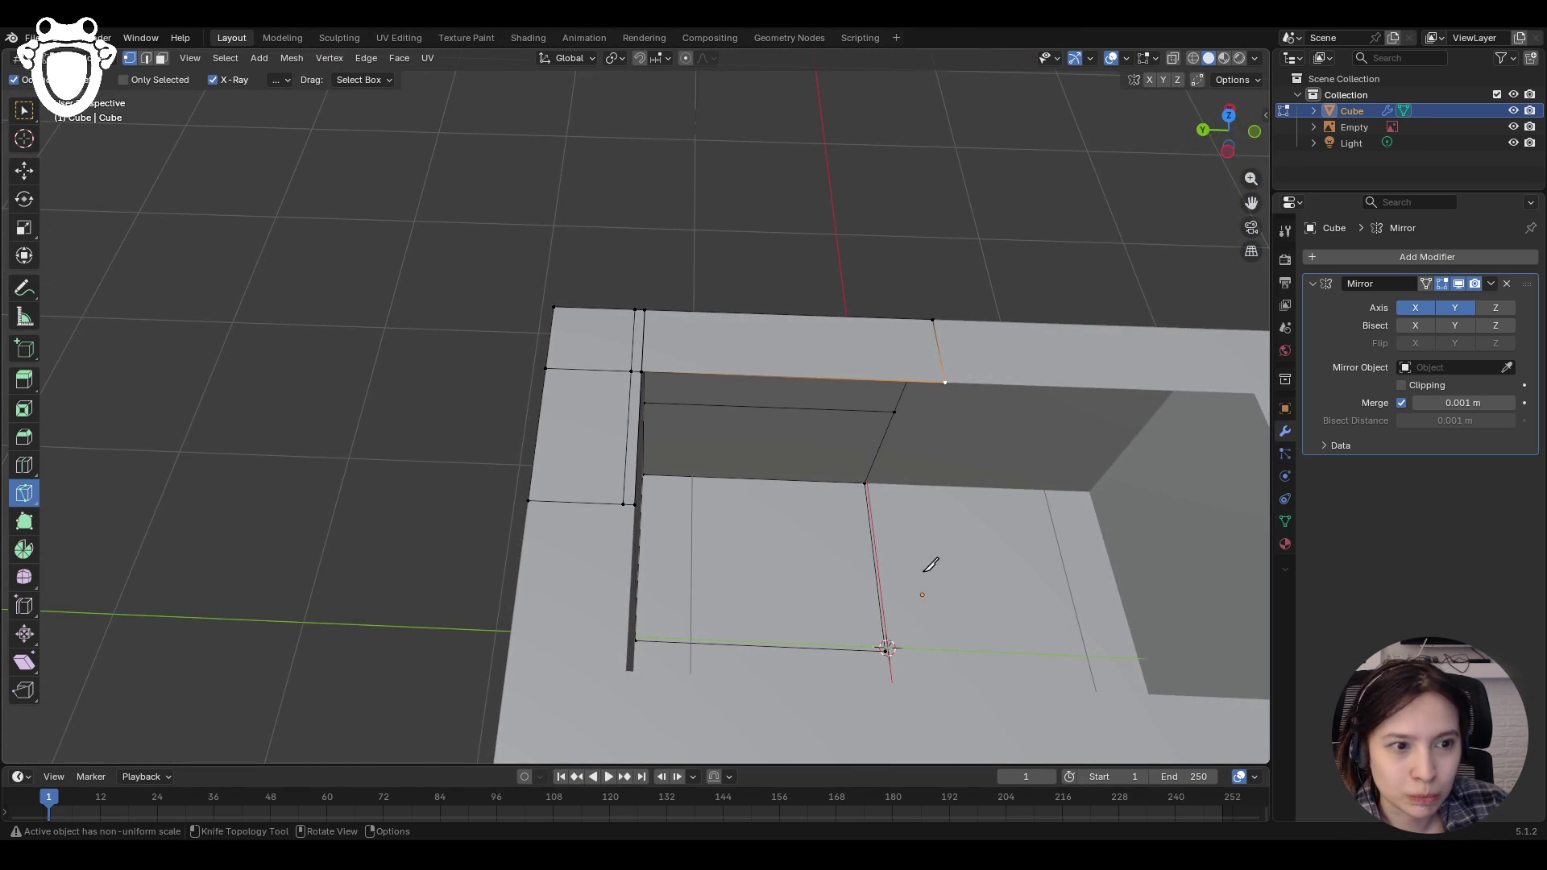
{"action": "left_click", "coordinate": [24, 110]}
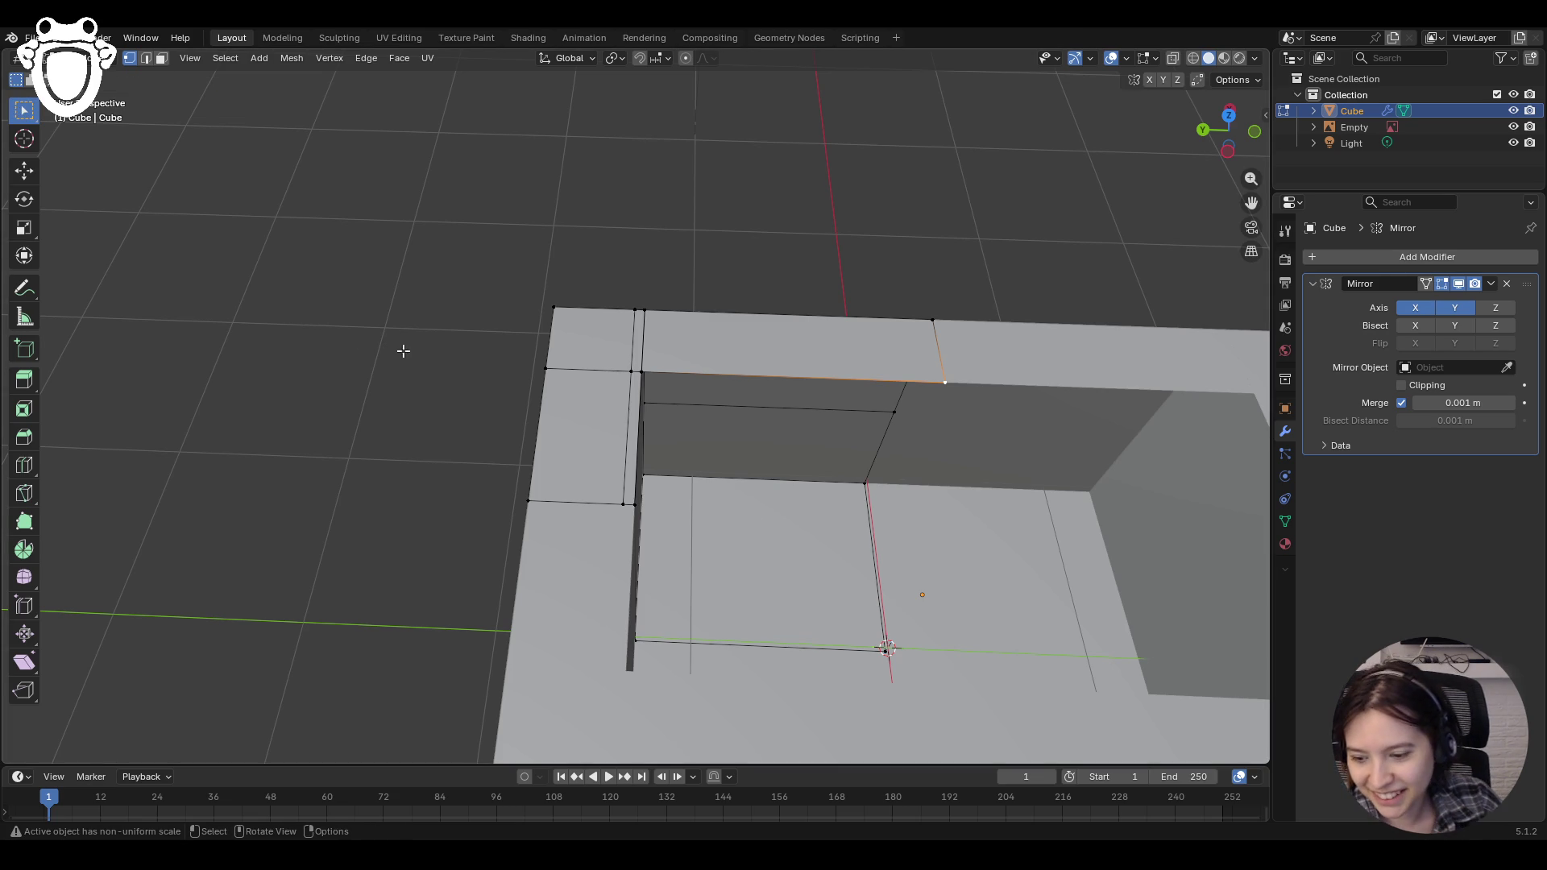
{"action": "middle_click_drag", "start_coordinate": [572, 465], "coordinate": [436, 429]}
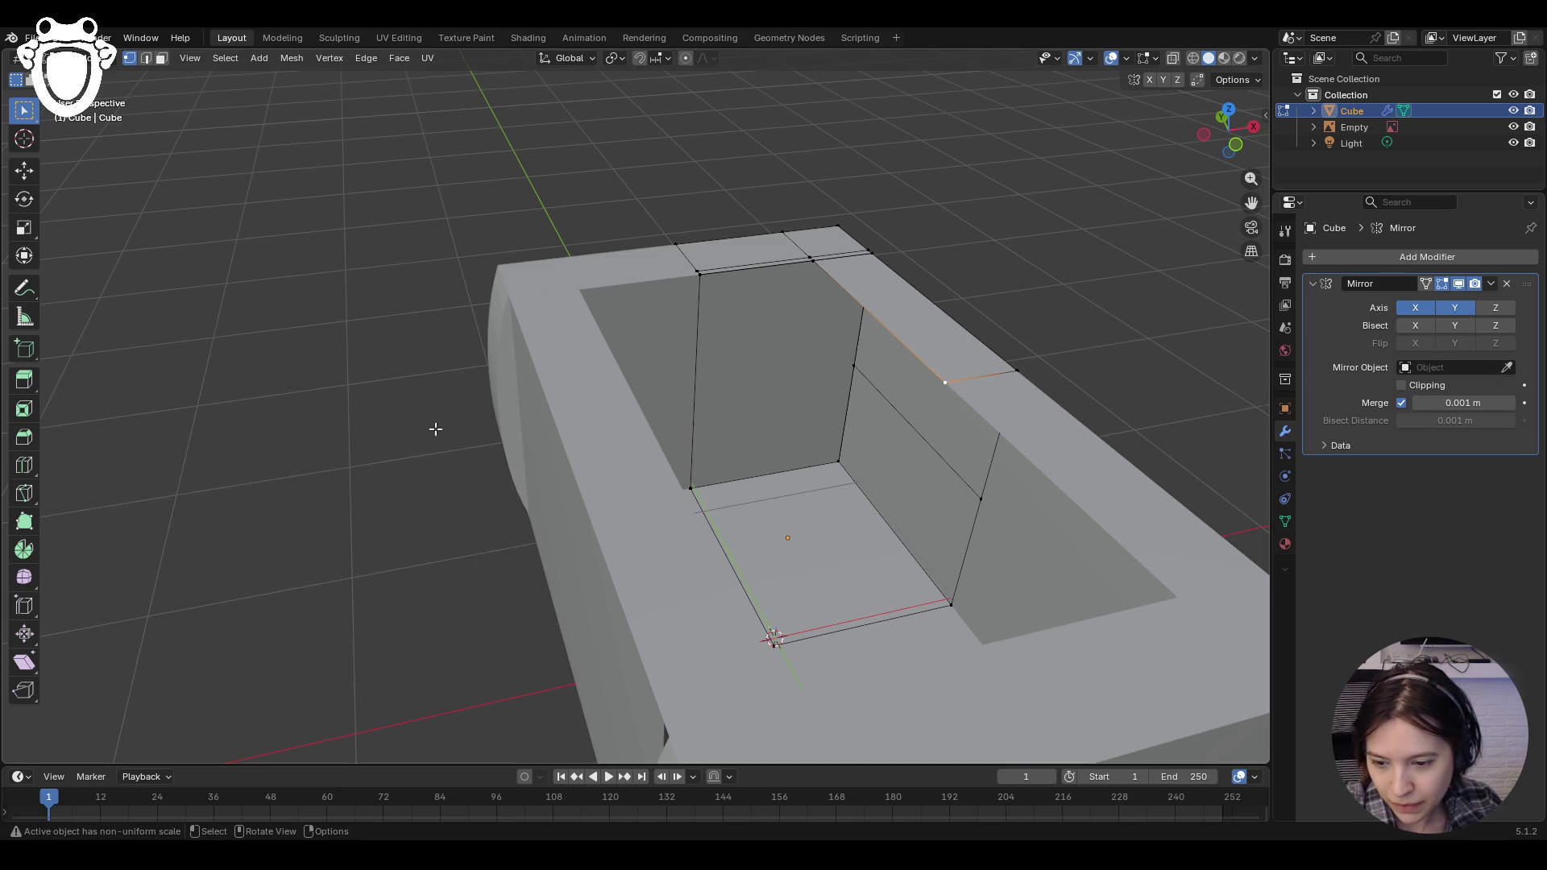
{"action": "mouse_move", "coordinate": [604, 403]}
{"action": "middle_mouse_down"}
{"action": "mouse_move", "coordinate": [579, 473]}
{"action": "mouse_move", "coordinate": [1207, 203]}
{"action": "middle_mouse_up"}
{"action": "mouse_move", "coordinate": [776, 460]}
{"action": "middle_mouse_down"}
{"action": "mouse_move", "coordinate": [898, 449]}
{"action": "mouse_move", "coordinate": [1003, 385]}
{"action": "mouse_move", "coordinate": [1035, 403]}
{"action": "mouse_move", "coordinate": [831, 328]}
{"action": "middle_mouse_up"}
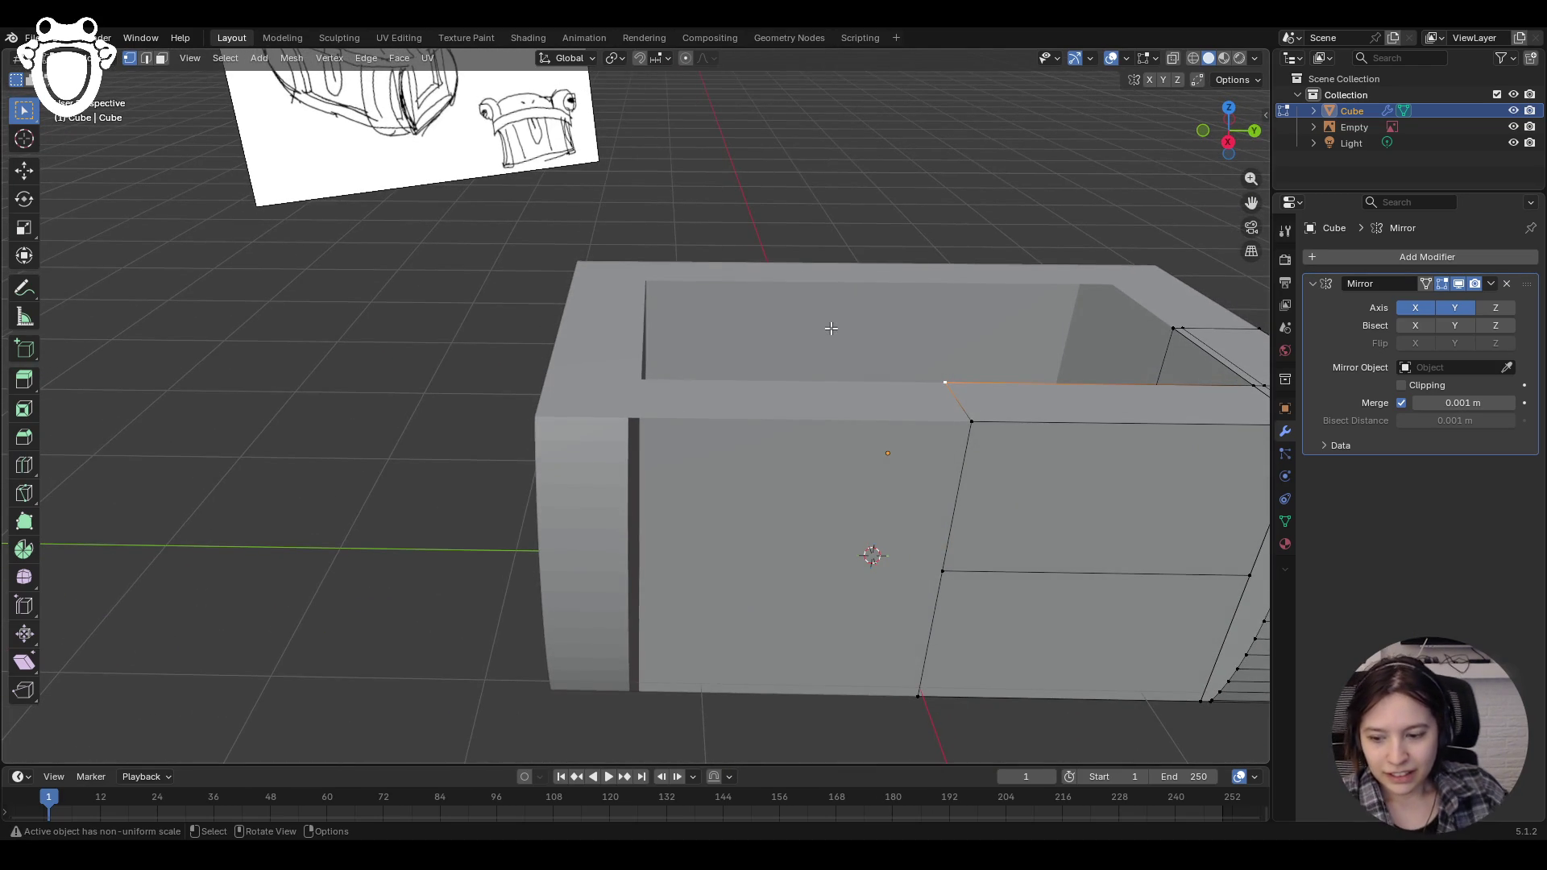
{"action": "mouse_move", "coordinate": [627, 149]}
{"action": "middle_mouse_down"}
{"action": "mouse_move", "coordinate": [818, 391]}
{"action": "mouse_move", "coordinate": [965, 345]}
{"action": "mouse_move", "coordinate": [996, 419]}
{"action": "mouse_move", "coordinate": [843, 439]}
{"action": "mouse_move", "coordinate": [806, 516]}
{"action": "mouse_move", "coordinate": [757, 564]}
{"action": "mouse_move", "coordinate": [470, 443]}
{"action": "mouse_move", "coordinate": [475, 544]}
{"action": "mouse_move", "coordinate": [384, 587]}
{"action": "mouse_move", "coordinate": [215, 414]}
{"action": "mouse_move", "coordinate": [201, 460]}
{"action": "mouse_move", "coordinate": [755, 291]}
{"action": "middle_mouse_up"}
{"action": "left_click_drag", "start_coordinate": [1252, 204], "coordinate": [1090, 215]}
{"action": "mouse_move", "coordinate": [780, 428]}
{"action": "middle_mouse_down"}
{"action": "mouse_move", "coordinate": [814, 431]}
{"action": "mouse_move", "coordinate": [818, 484]}
{"action": "mouse_move", "coordinate": [867, 438]}
{"action": "mouse_move", "coordinate": [863, 542]}
{"action": "mouse_move", "coordinate": [1074, 470]}
{"action": "mouse_move", "coordinate": [1056, 481]}
{"action": "mouse_move", "coordinate": [1116, 482]}
{"action": "middle_mouse_up"}
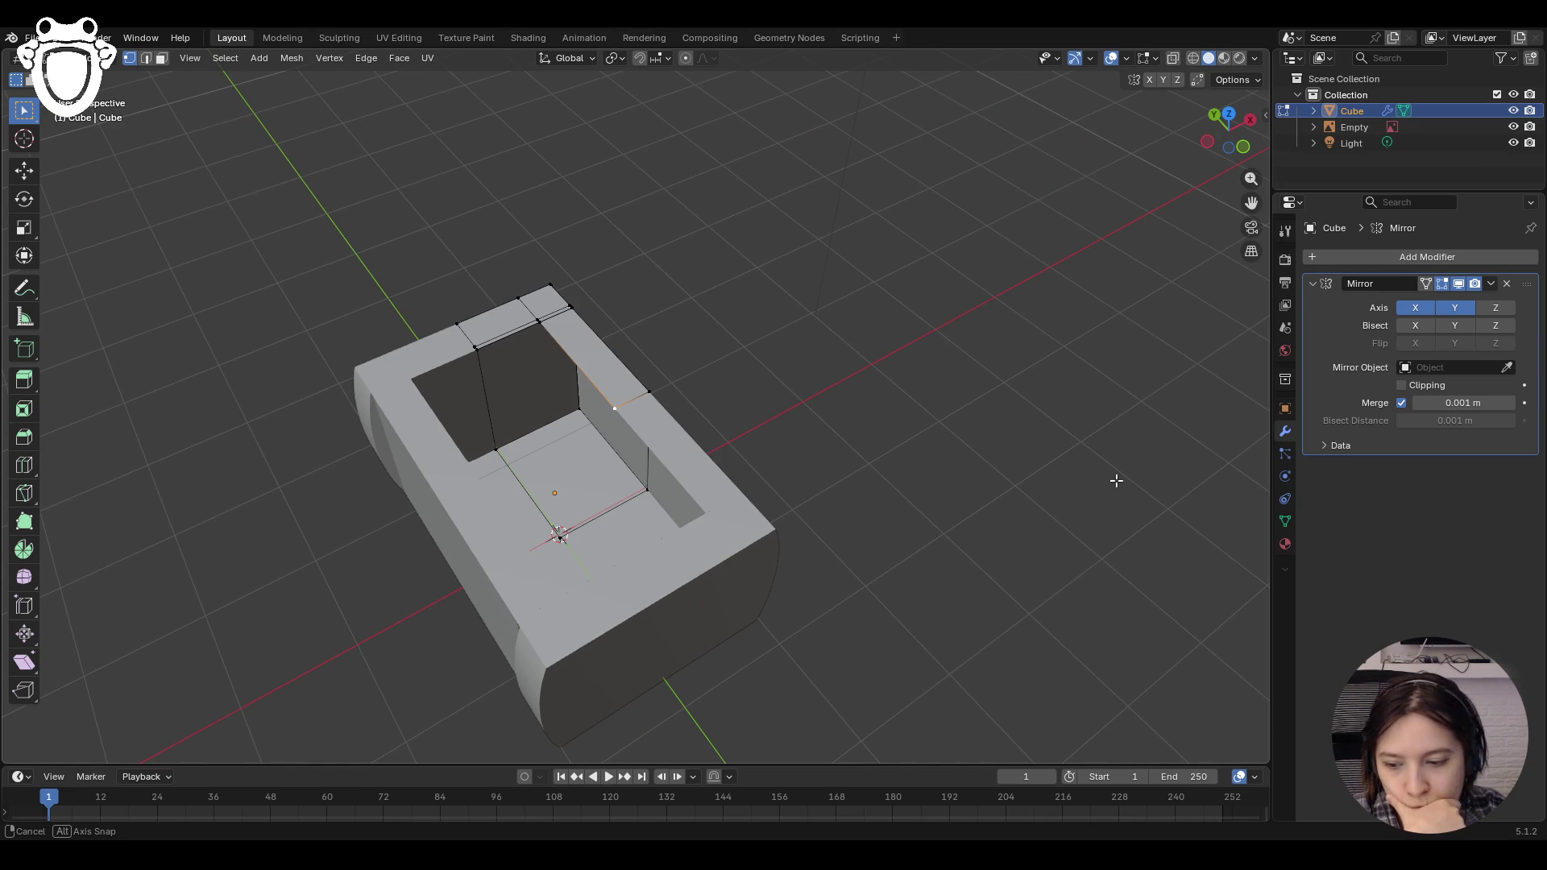
{"action": "middle_click_drag", "start_coordinate": [1116, 481], "coordinate": [1020, 465]}
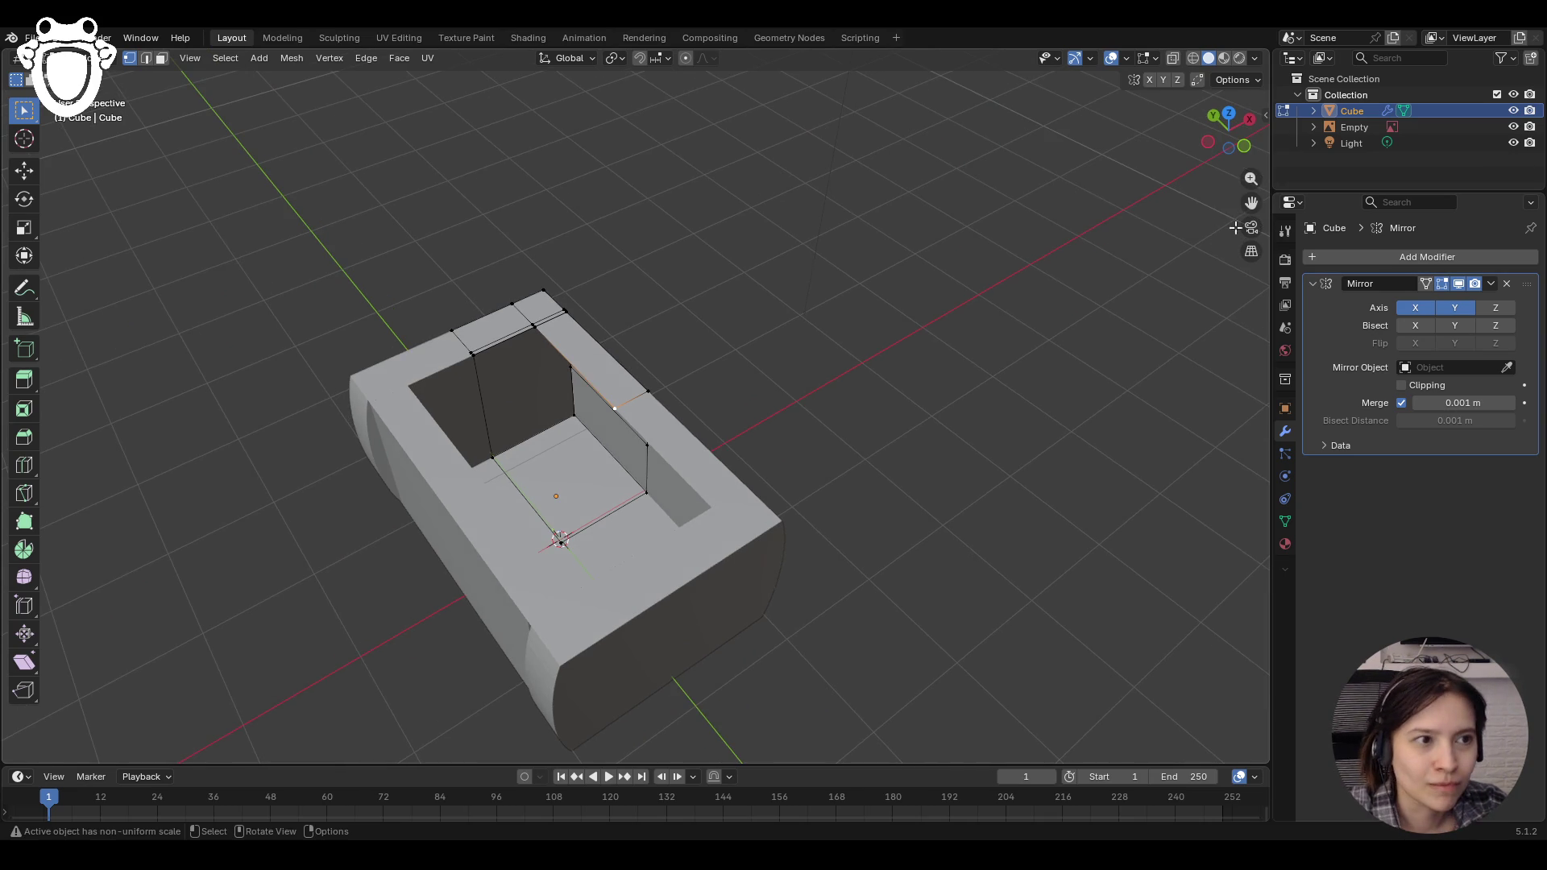
{"action": "left_click_drag", "start_coordinate": [1252, 202], "coordinate": [1370, 193]}
{"action": "scroll", "coordinate": [1039, 502], "scroll_direction": "up", "scroll_amount": 5}
{"action": "middle_click_drag", "start_coordinate": [1040, 502], "coordinate": [1168, 473]}
{"action": "mouse_move", "coordinate": [1251, 203]}
{"action": "left_mouse_down"}
{"action": "mouse_move", "coordinate": [1180, 197]}
{"action": "mouse_move", "coordinate": [1048, 246]}
{"action": "mouse_move", "coordinate": [1083, 235]}
{"action": "left_mouse_up"}
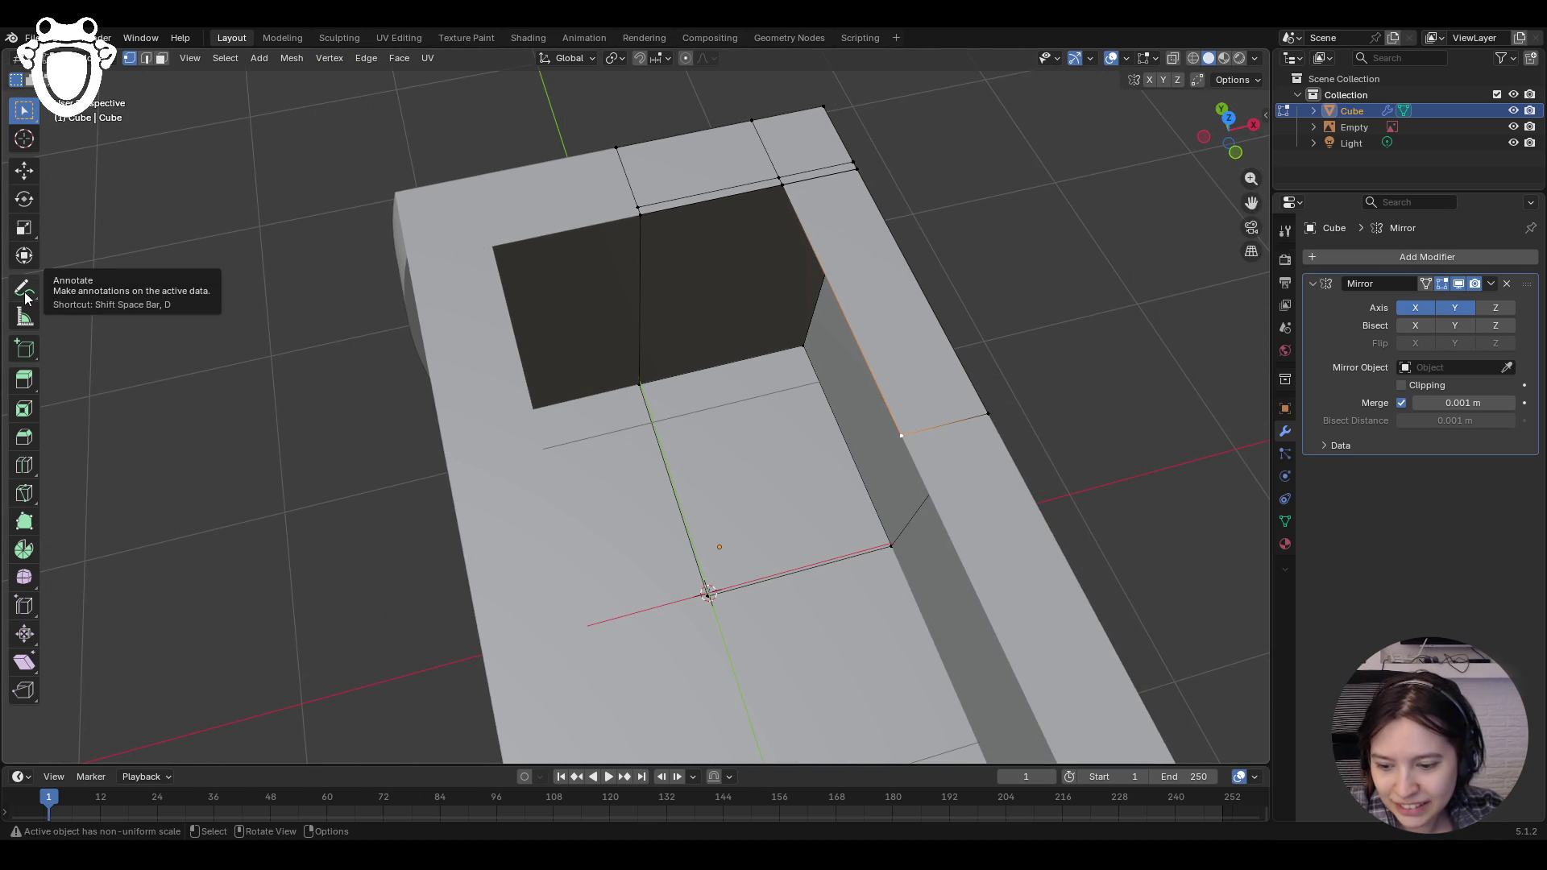
{"action": "middle_click_drag", "start_coordinate": [604, 481], "coordinate": [619, 452]}
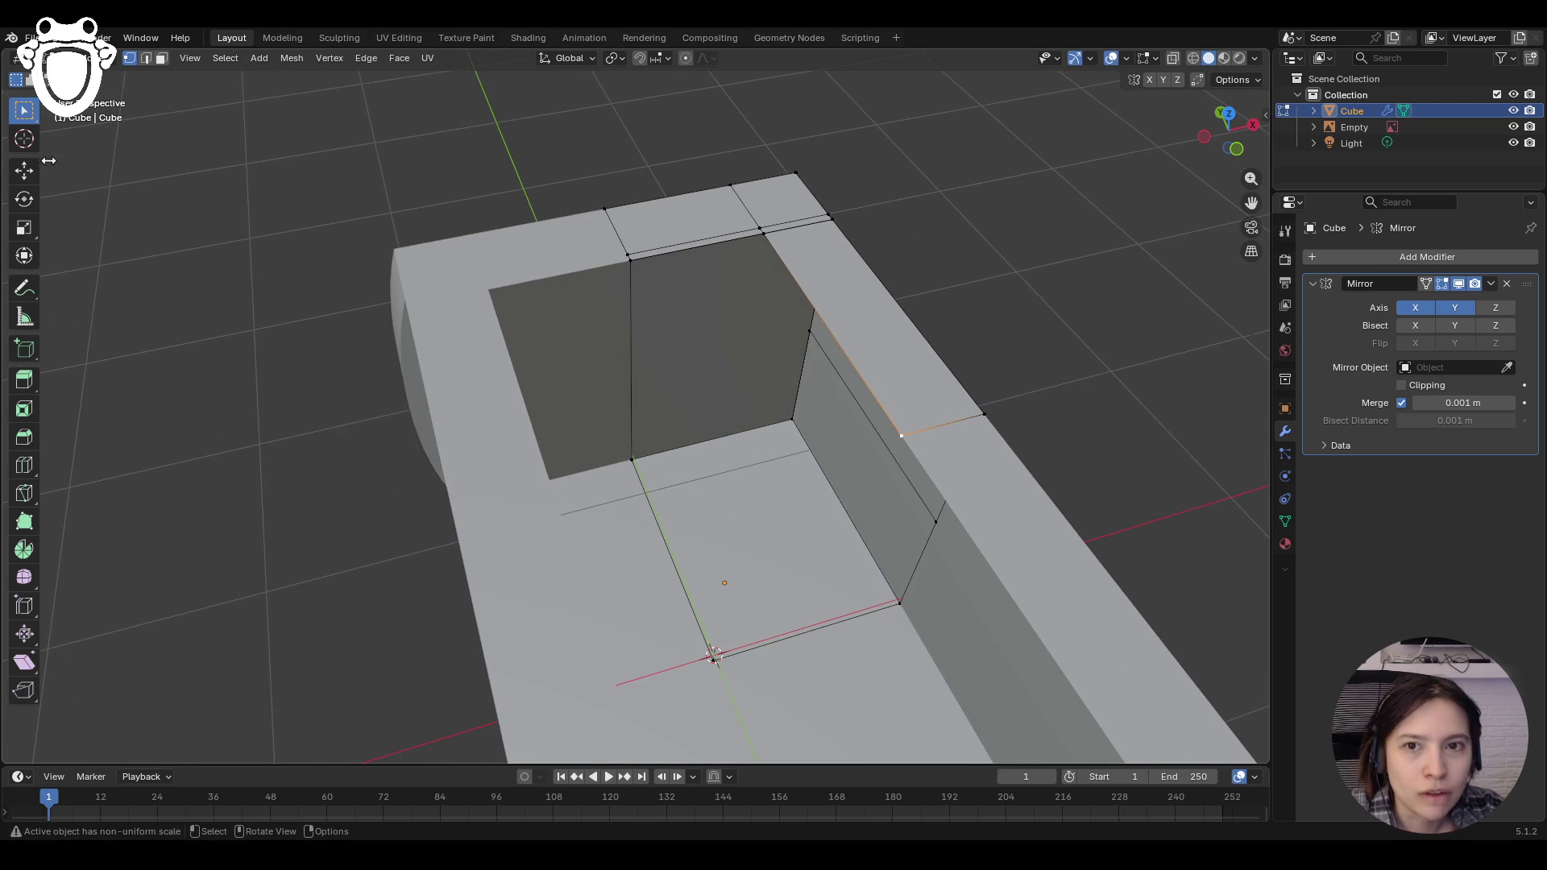
Step: Try the Knife and Poly Build tools, undo a stray extrusion, then switch to Move and deselect
{"action": "left_click", "coordinate": [24, 493]}
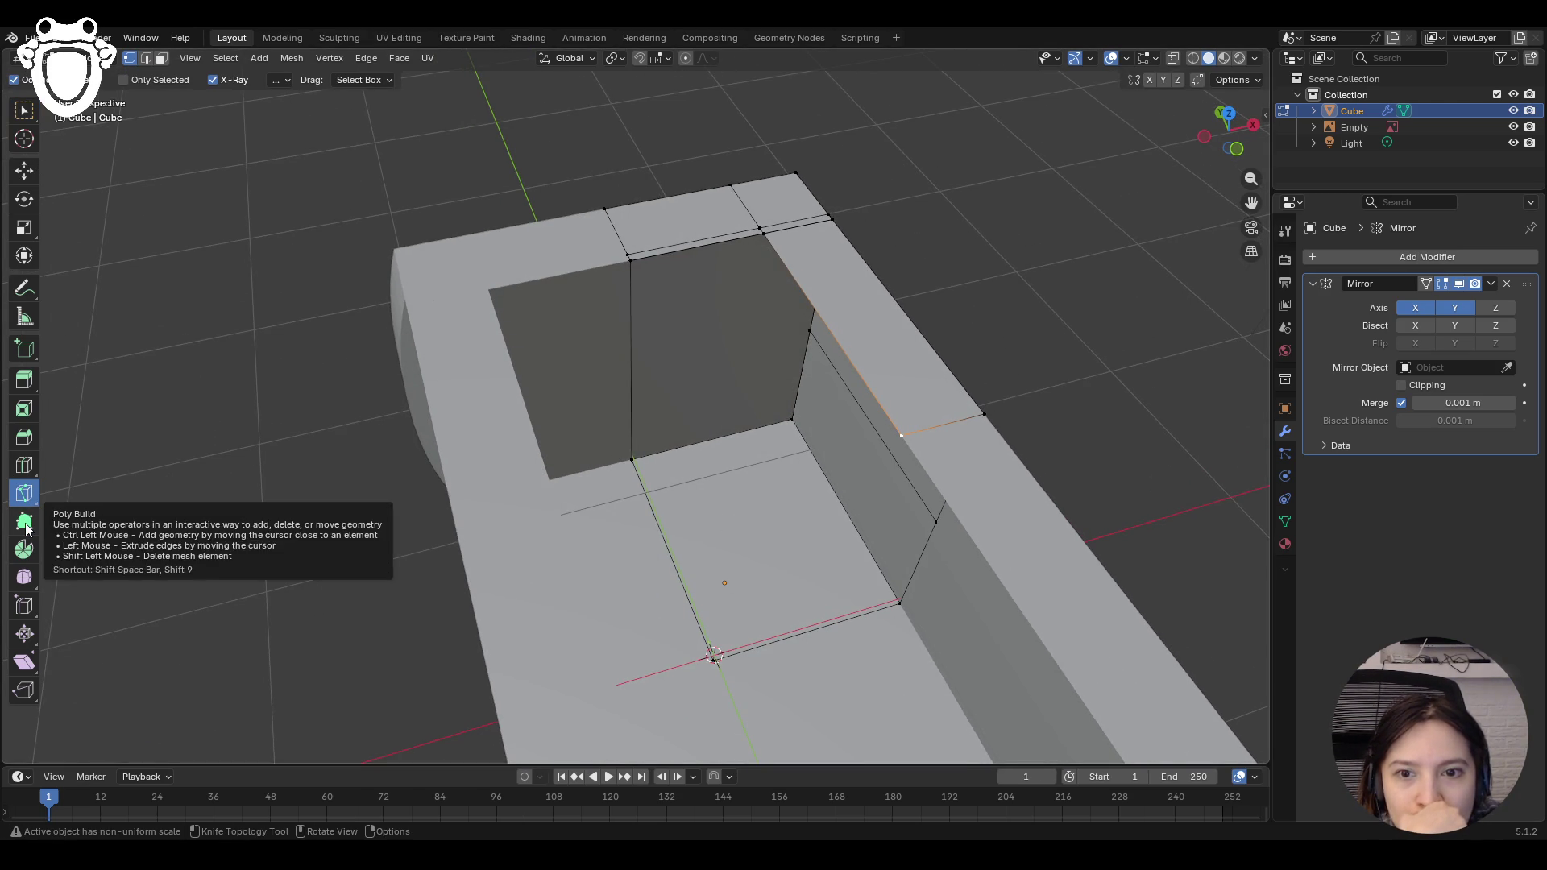
{"action": "left_click", "coordinate": [25, 524]}
{"action": "left_click", "coordinate": [860, 614]}
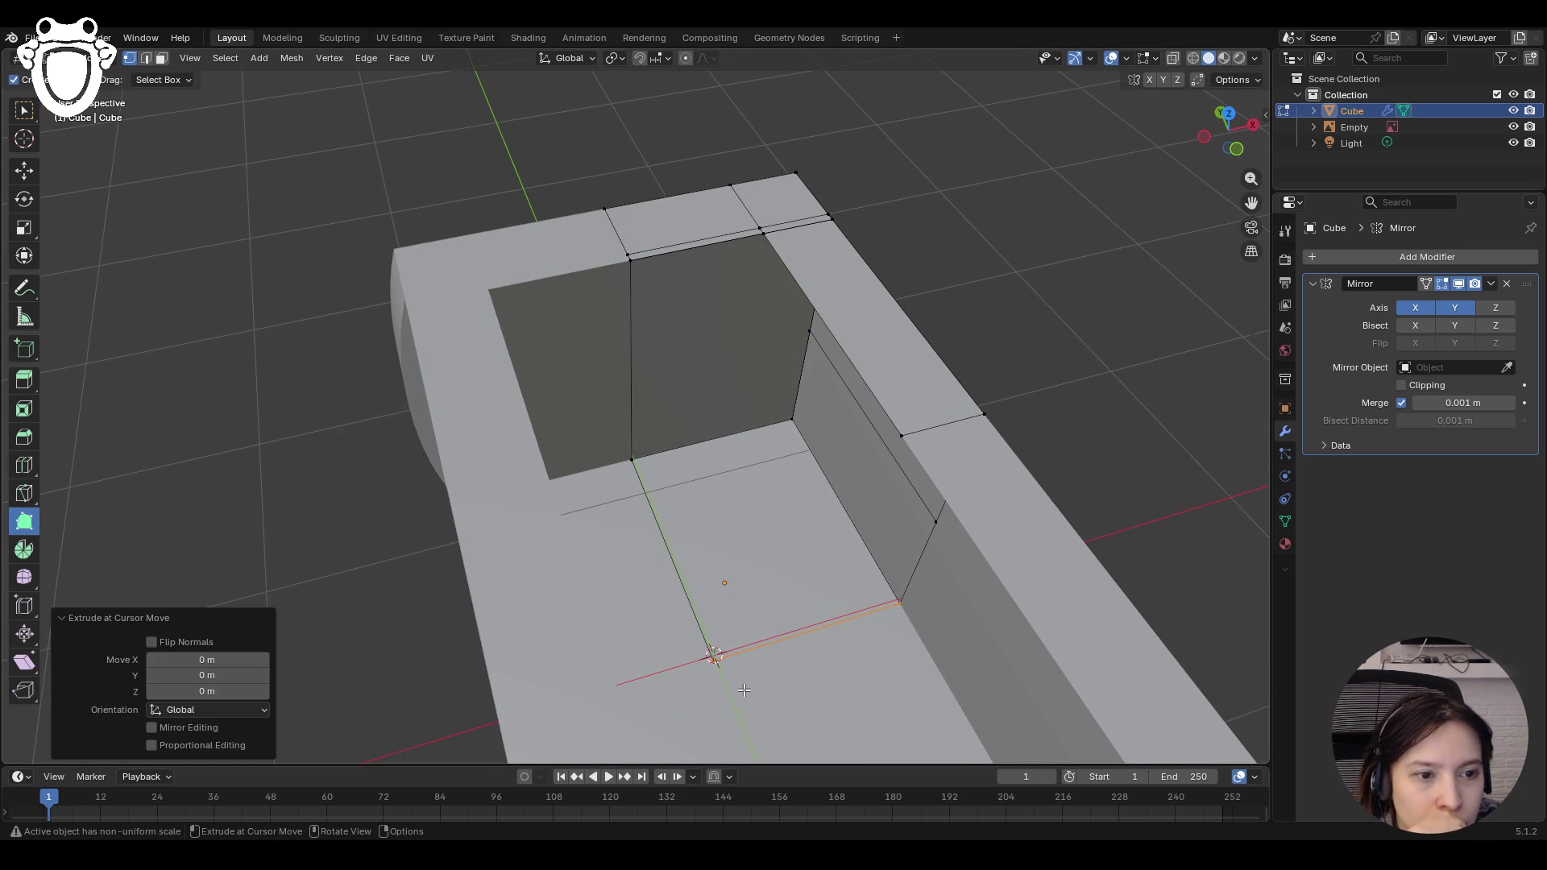
{"action": "key", "text": "ctrl+z"}
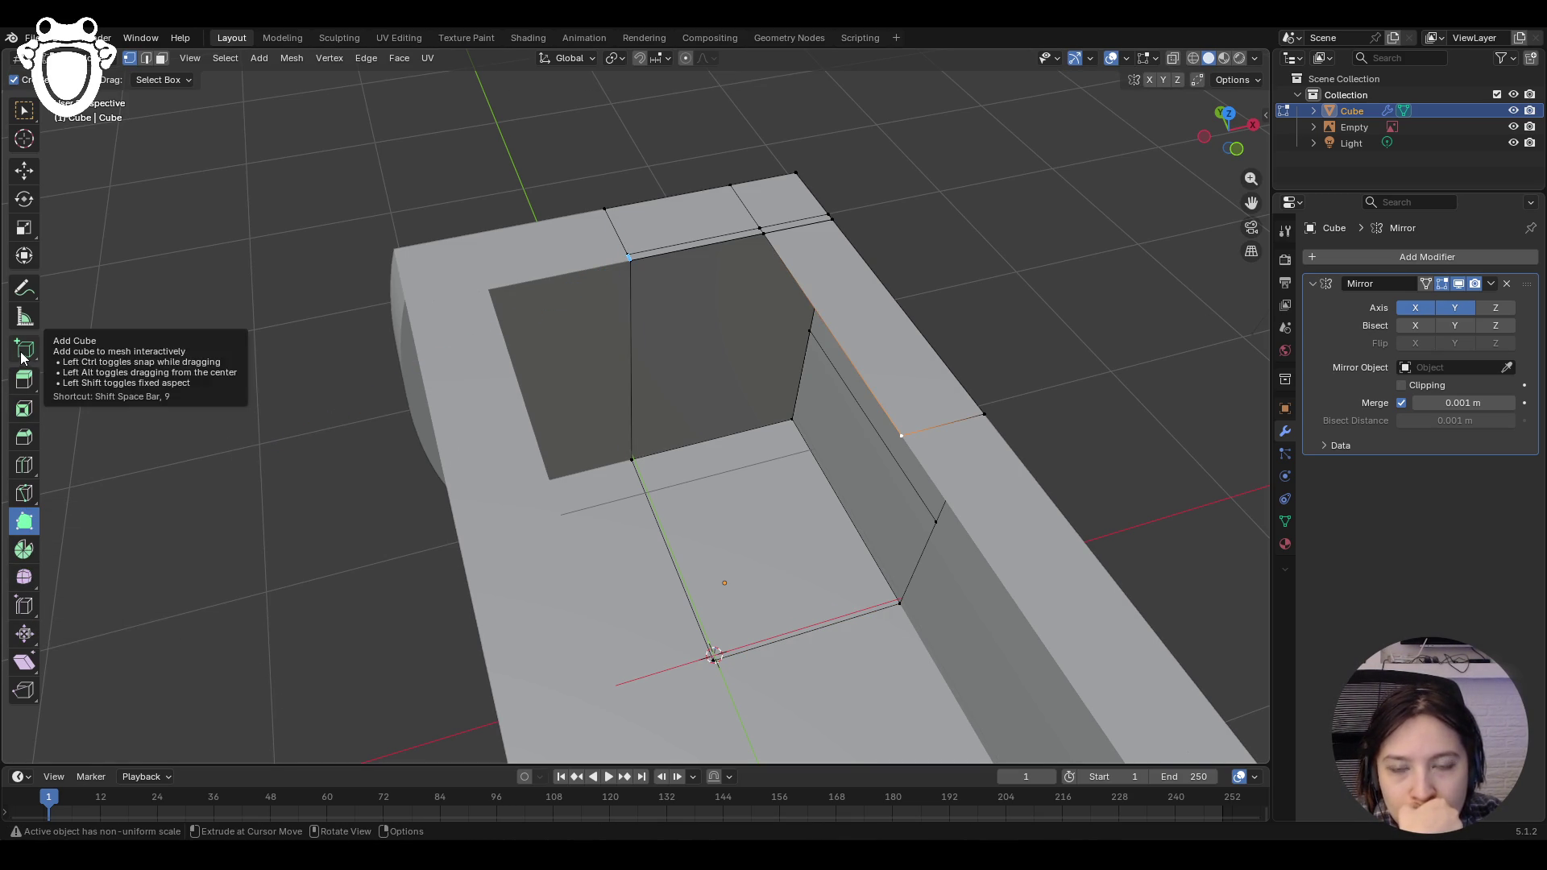
{"action": "left_click", "coordinate": [25, 169]}
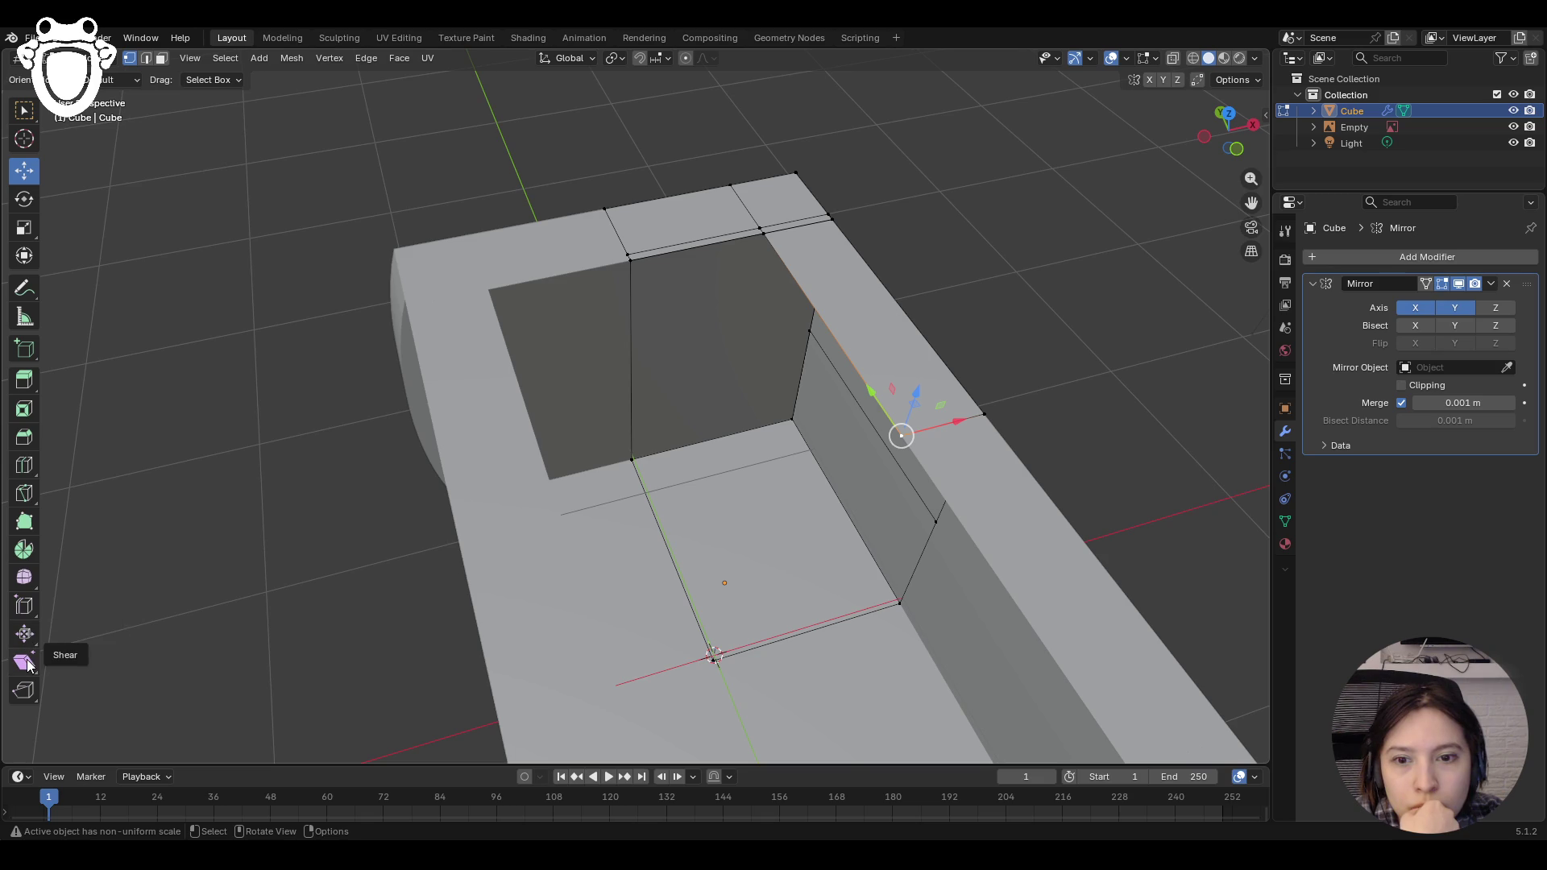
{"action": "left_click", "coordinate": [1029, 395]}
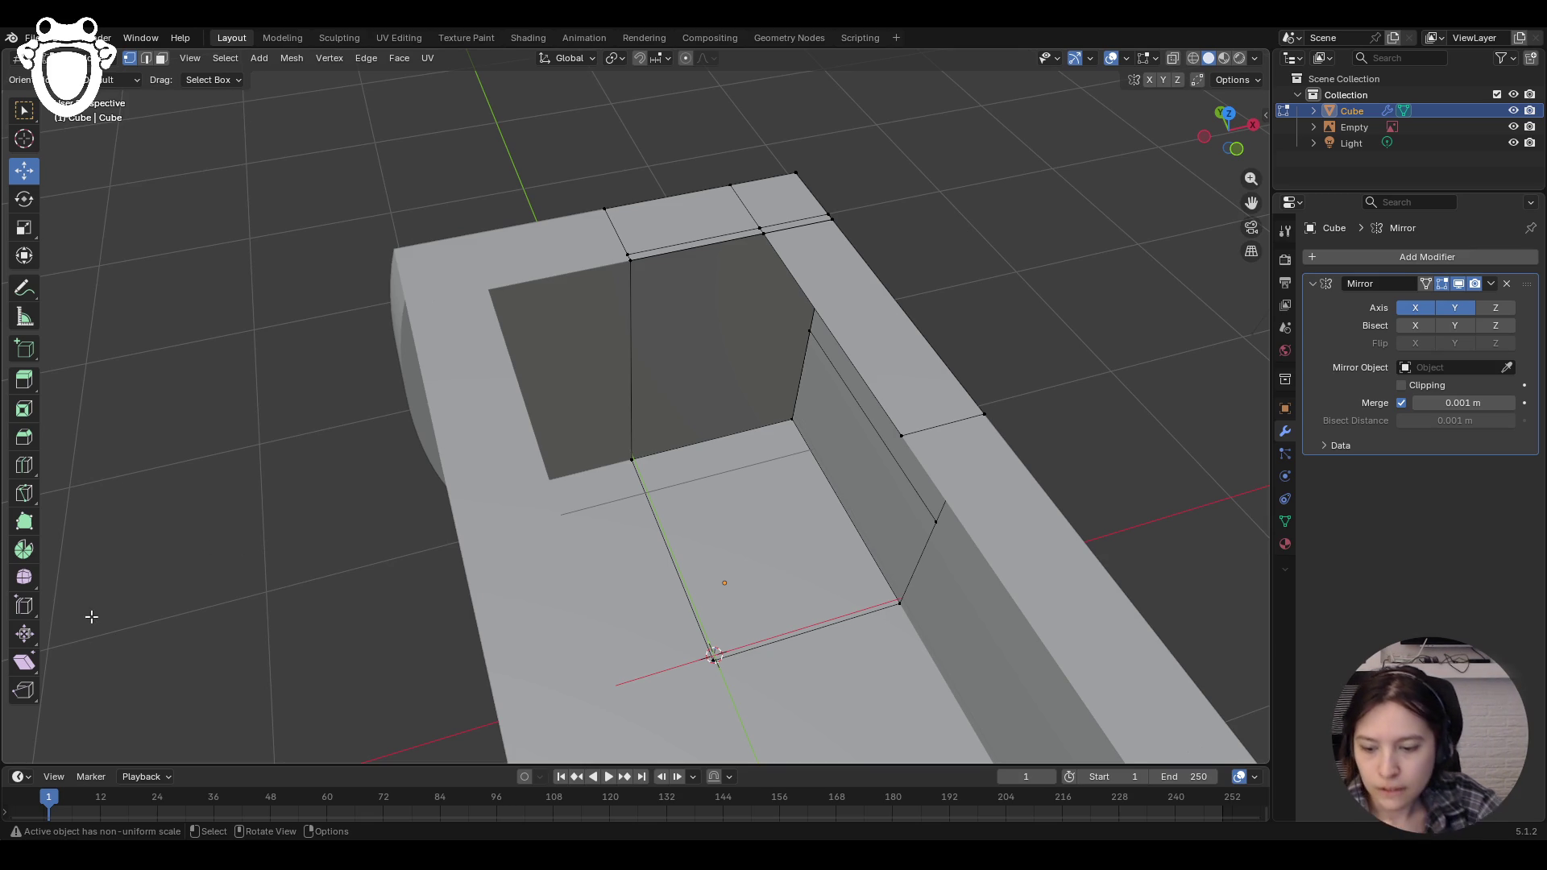
Step: Activate the Loop Cut tool and zoom out to a low side view of the whole body
{"action": "mouse_move", "coordinate": [629, 634]}
{"action": "middle_mouse_down"}
{"action": "mouse_move", "coordinate": [626, 569]}
{"action": "mouse_move", "coordinate": [564, 580]}
{"action": "middle_mouse_up"}
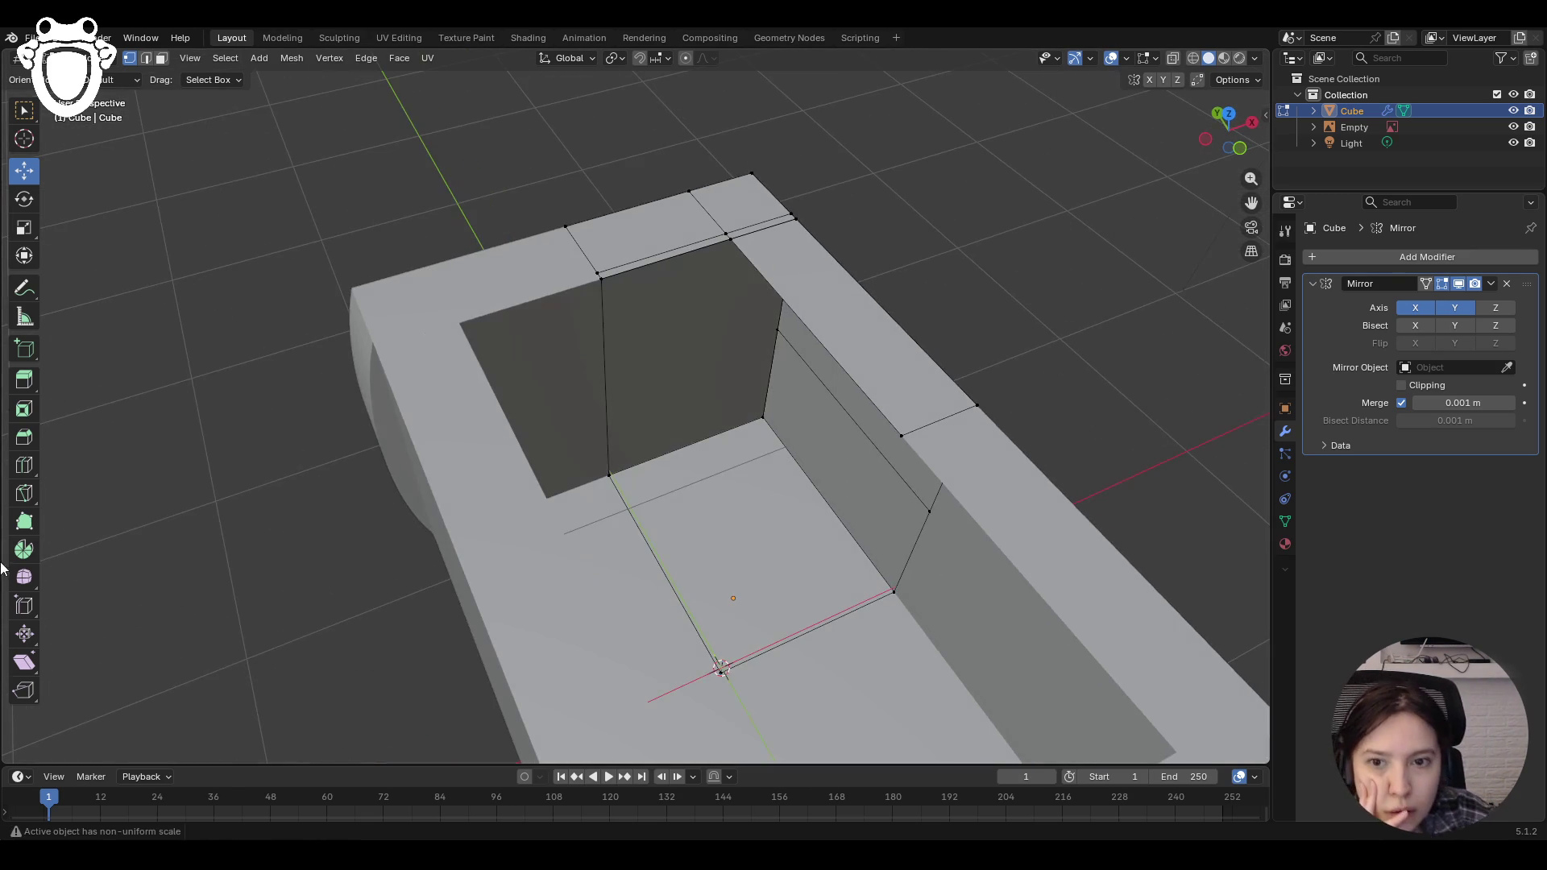
{"action": "left_click", "coordinate": [24, 465]}
{"action": "scroll", "coordinate": [731, 493], "scroll_direction": "down", "scroll_amount": 2}
{"action": "mouse_move", "coordinate": [732, 493]}
{"action": "middle_mouse_down"}
{"action": "mouse_move", "coordinate": [915, 449]}
{"action": "mouse_move", "coordinate": [974, 397]}
{"action": "mouse_move", "coordinate": [944, 566]}
{"action": "mouse_move", "coordinate": [727, 559]}
{"action": "mouse_move", "coordinate": [701, 684]}
{"action": "mouse_move", "coordinate": [470, 660]}
{"action": "mouse_move", "coordinate": [428, 680]}
{"action": "mouse_move", "coordinate": [643, 421]}
{"action": "mouse_move", "coordinate": [895, 432]}
{"action": "mouse_move", "coordinate": [788, 535]}
{"action": "middle_mouse_up"}
Step: Add two slid edge loops on the lower side faces, then return to Face select with Select Box
{"action": "left_click_drag", "start_coordinate": [697, 608], "coordinate": [681, 605]}
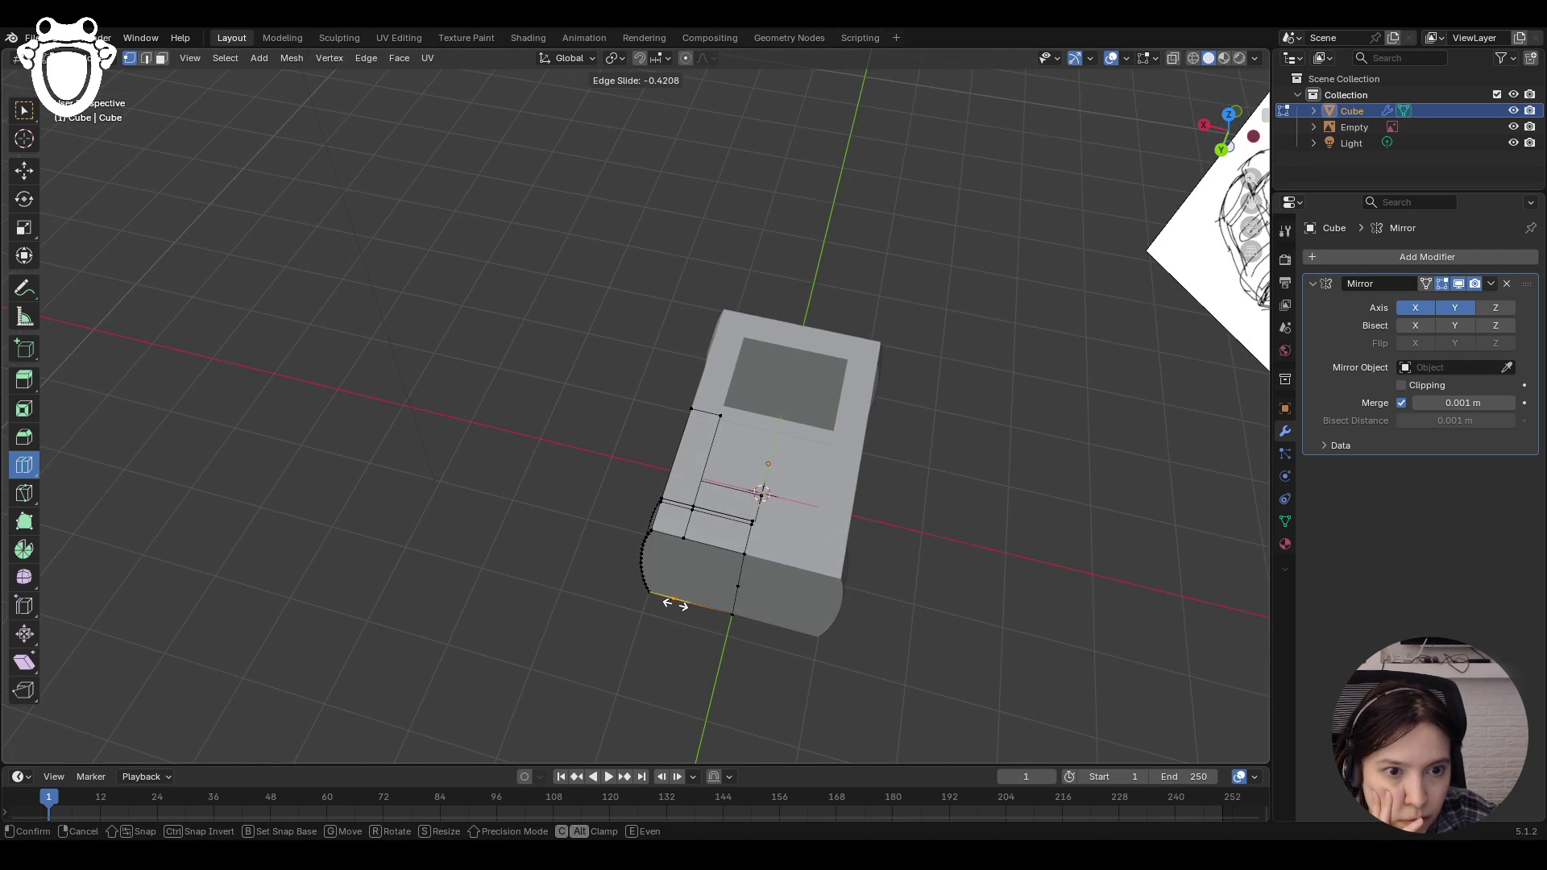
{"action": "left_click_drag", "start_coordinate": [674, 604], "coordinate": [674, 605]}
{"action": "mouse_move", "coordinate": [674, 604]}
{"action": "middle_mouse_down"}
{"action": "mouse_move", "coordinate": [678, 556]}
{"action": "mouse_move", "coordinate": [681, 578]}
{"action": "middle_mouse_up"}
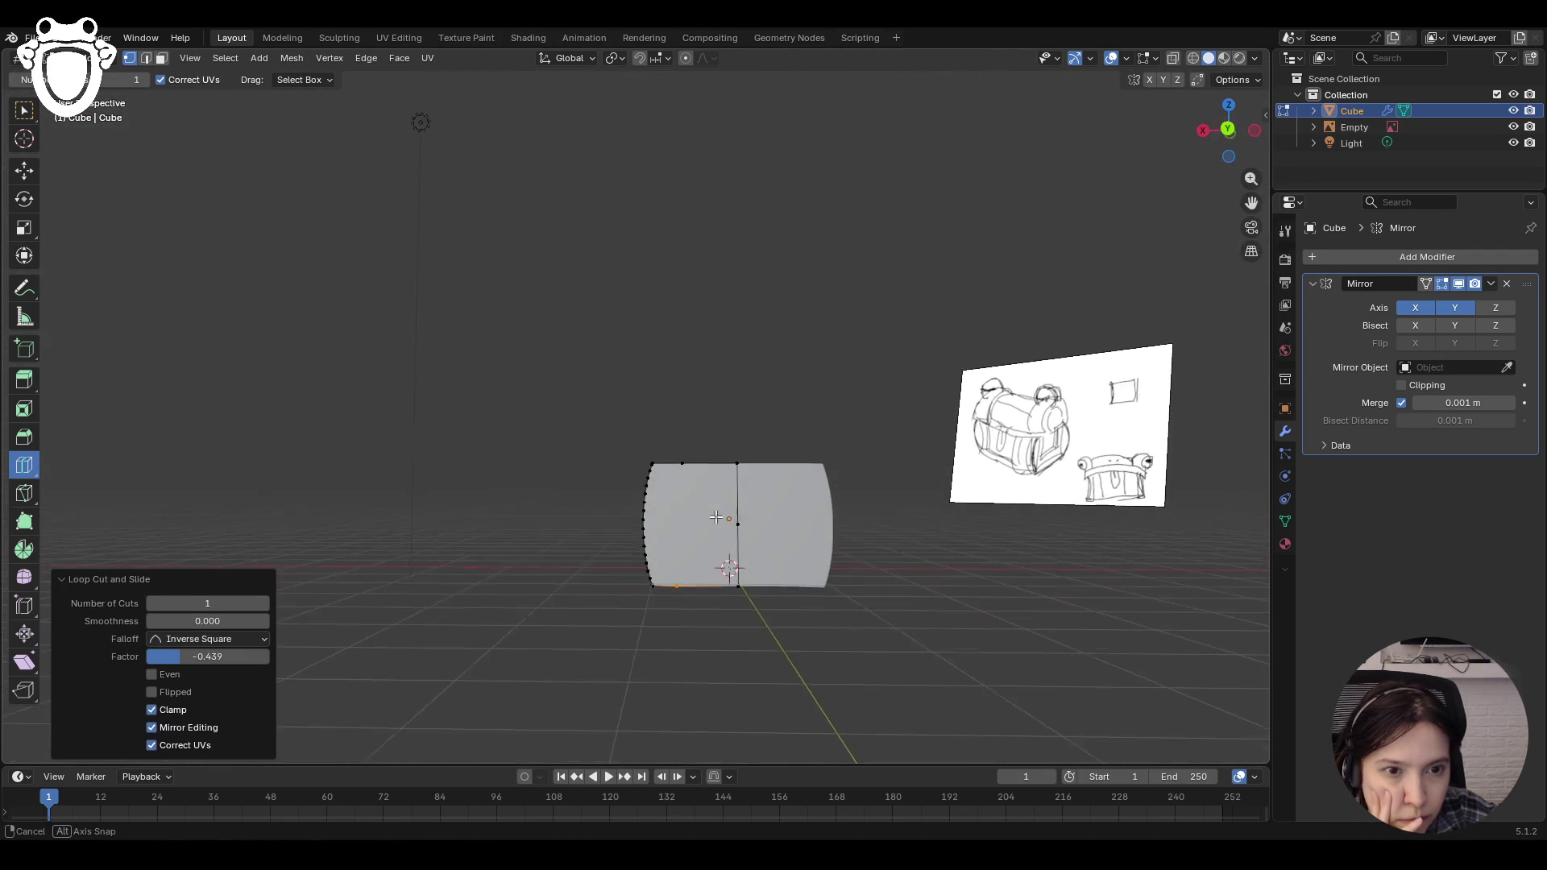
{"action": "scroll", "coordinate": [681, 578], "scroll_direction": "up", "scroll_amount": 3}
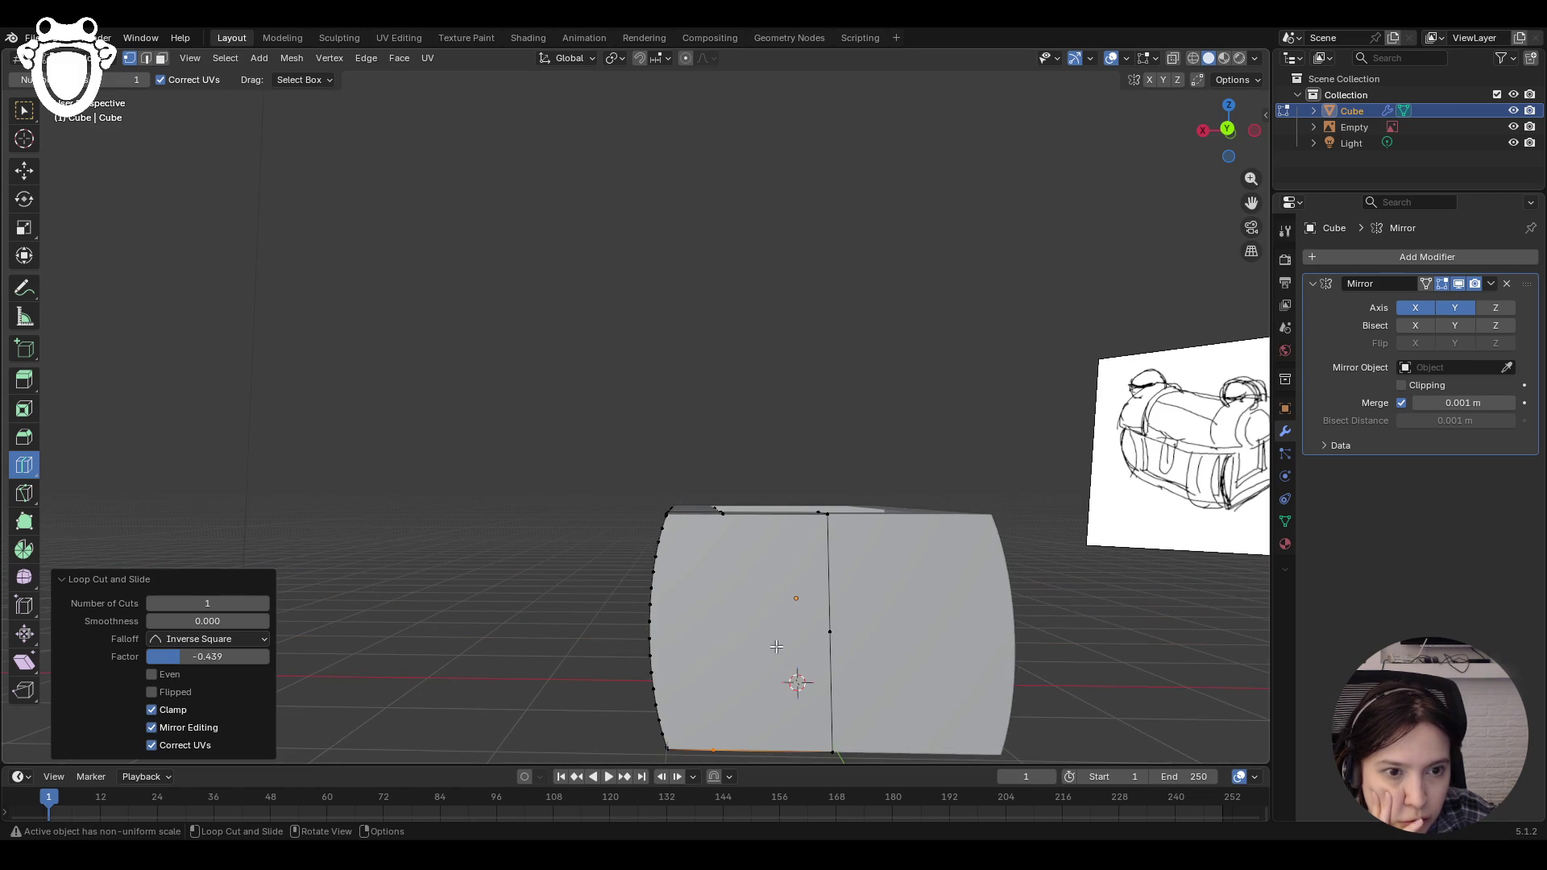
{"action": "middle_click_drag", "start_coordinate": [620, 556], "coordinate": [724, 768]}
{"action": "left_click_drag", "start_coordinate": [754, 750], "coordinate": [717, 750]}
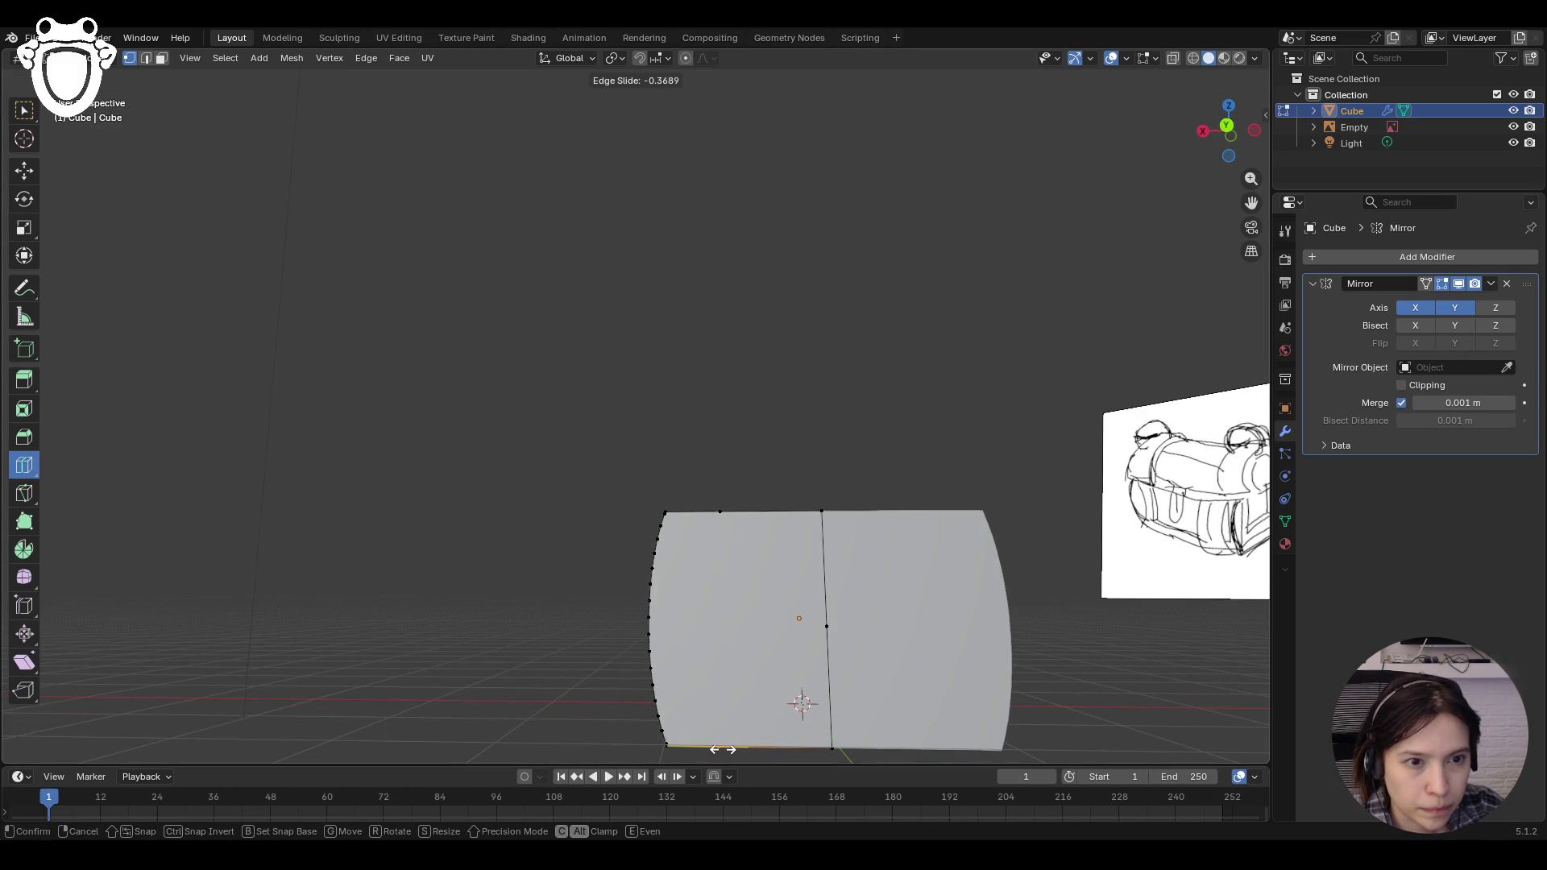
{"action": "left_click", "coordinate": [725, 748]}
{"action": "mouse_move", "coordinate": [722, 589]}
{"action": "middle_mouse_down"}
{"action": "mouse_move", "coordinate": [693, 568]}
{"action": "mouse_move", "coordinate": [597, 564]}
{"action": "mouse_move", "coordinate": [754, 598]}
{"action": "mouse_move", "coordinate": [661, 589]}
{"action": "middle_mouse_up"}
{"action": "left_click", "coordinate": [162, 59]}
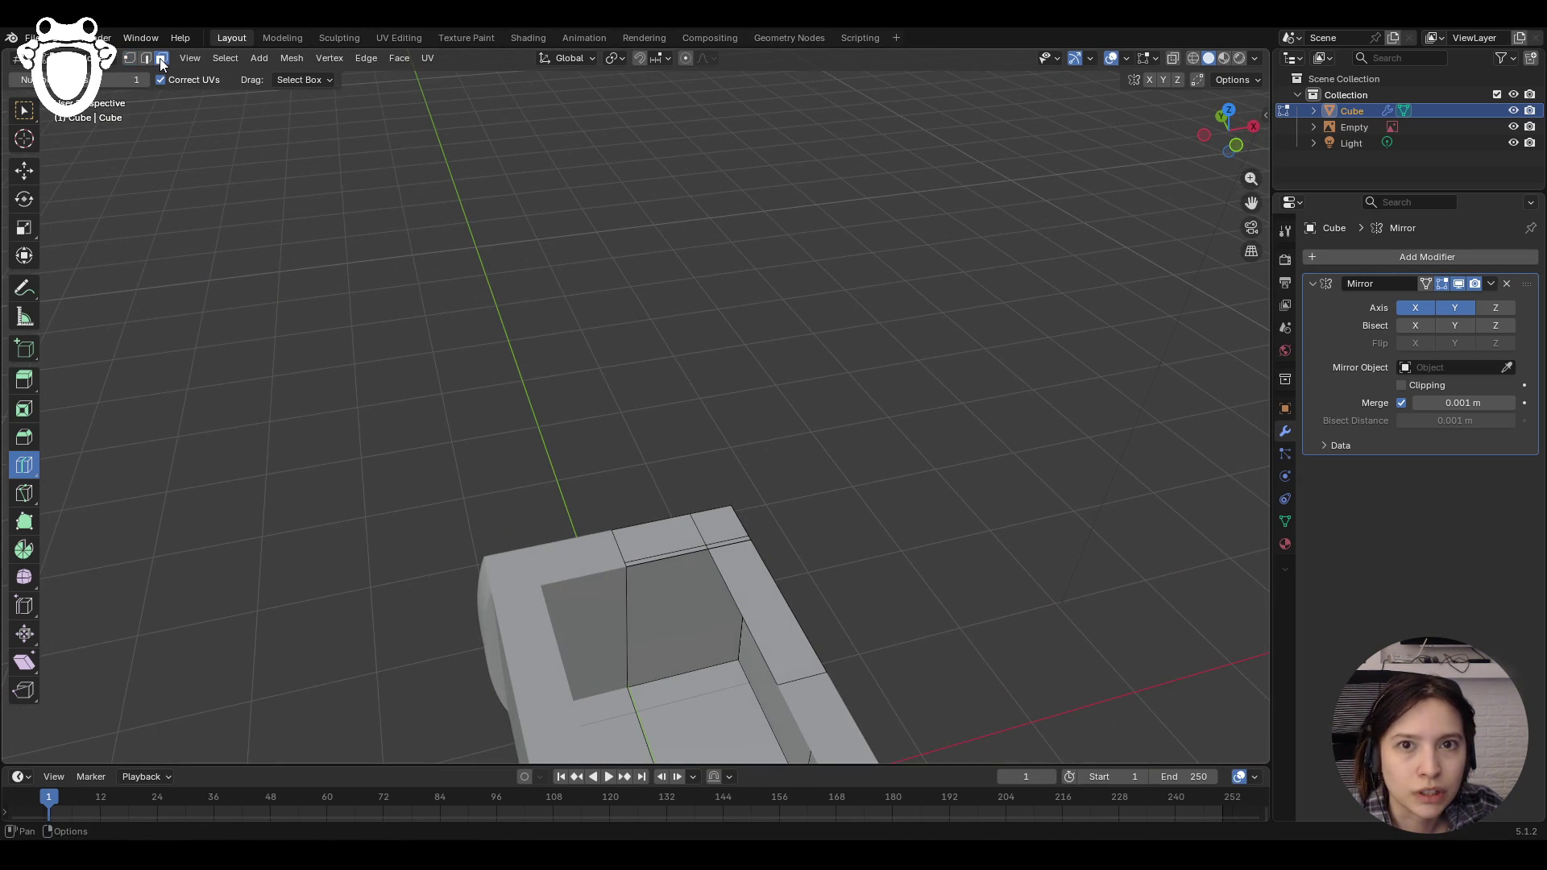
{"action": "left_click", "coordinate": [24, 111]}
Step: Delete one face of the inner recess with X > Faces
{"action": "left_click", "coordinate": [703, 628]}
{"action": "key", "text": "x"}
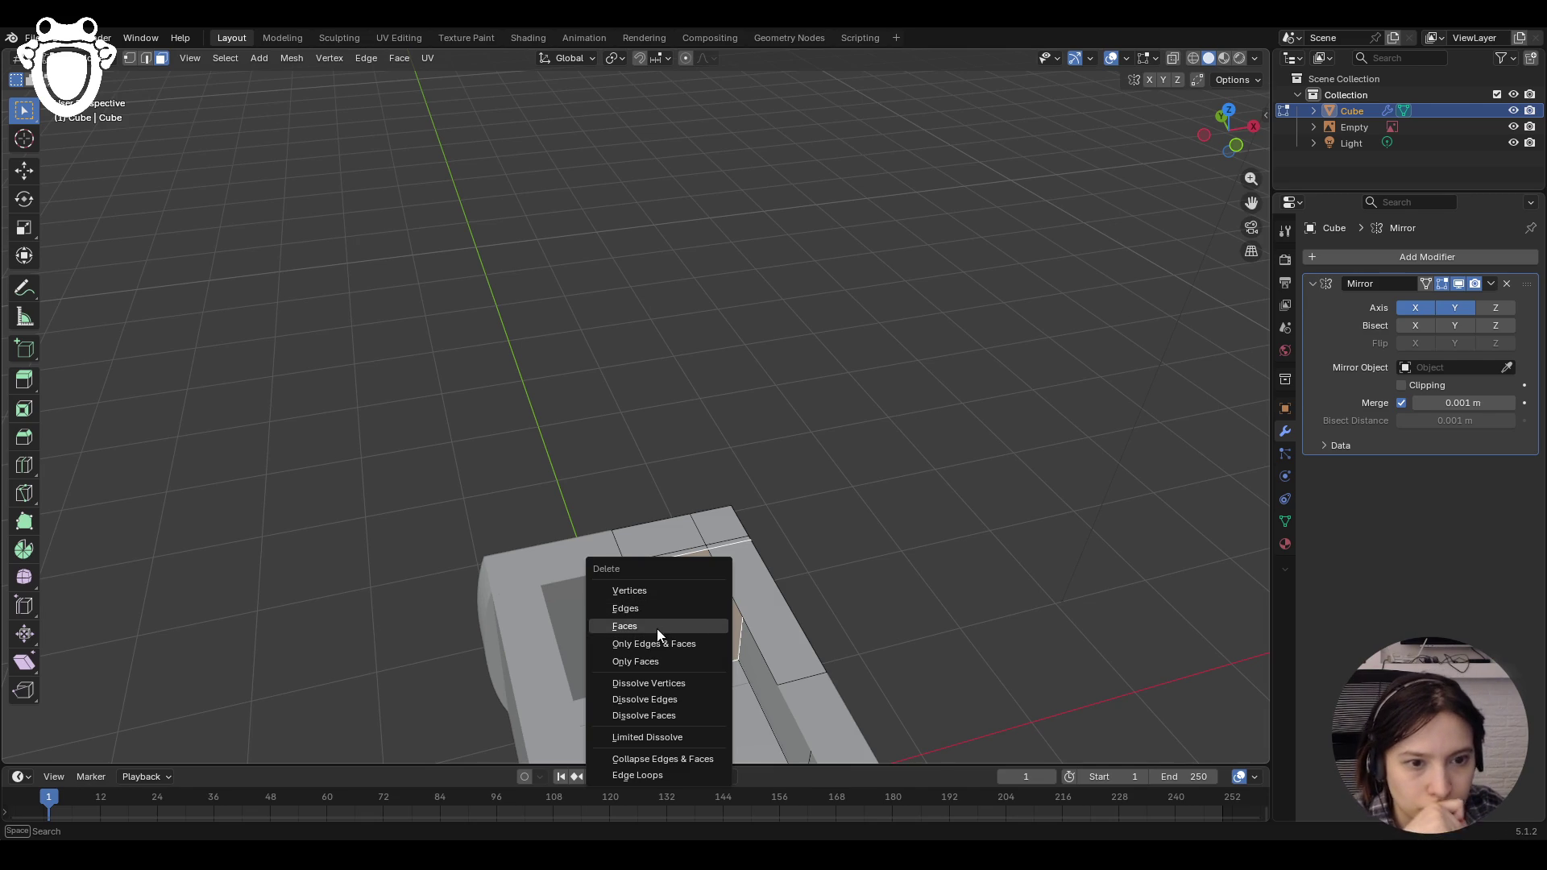
{"action": "left_click", "coordinate": [656, 628]}
{"action": "mouse_move", "coordinate": [657, 630]}
{"action": "middle_mouse_down"}
{"action": "mouse_move", "coordinate": [811, 665]}
{"action": "mouse_move", "coordinate": [949, 355]}
{"action": "mouse_move", "coordinate": [672, 515]}
{"action": "middle_mouse_up"}
{"action": "scroll", "coordinate": [811, 665], "scroll_direction": "down", "scroll_amount": 3}
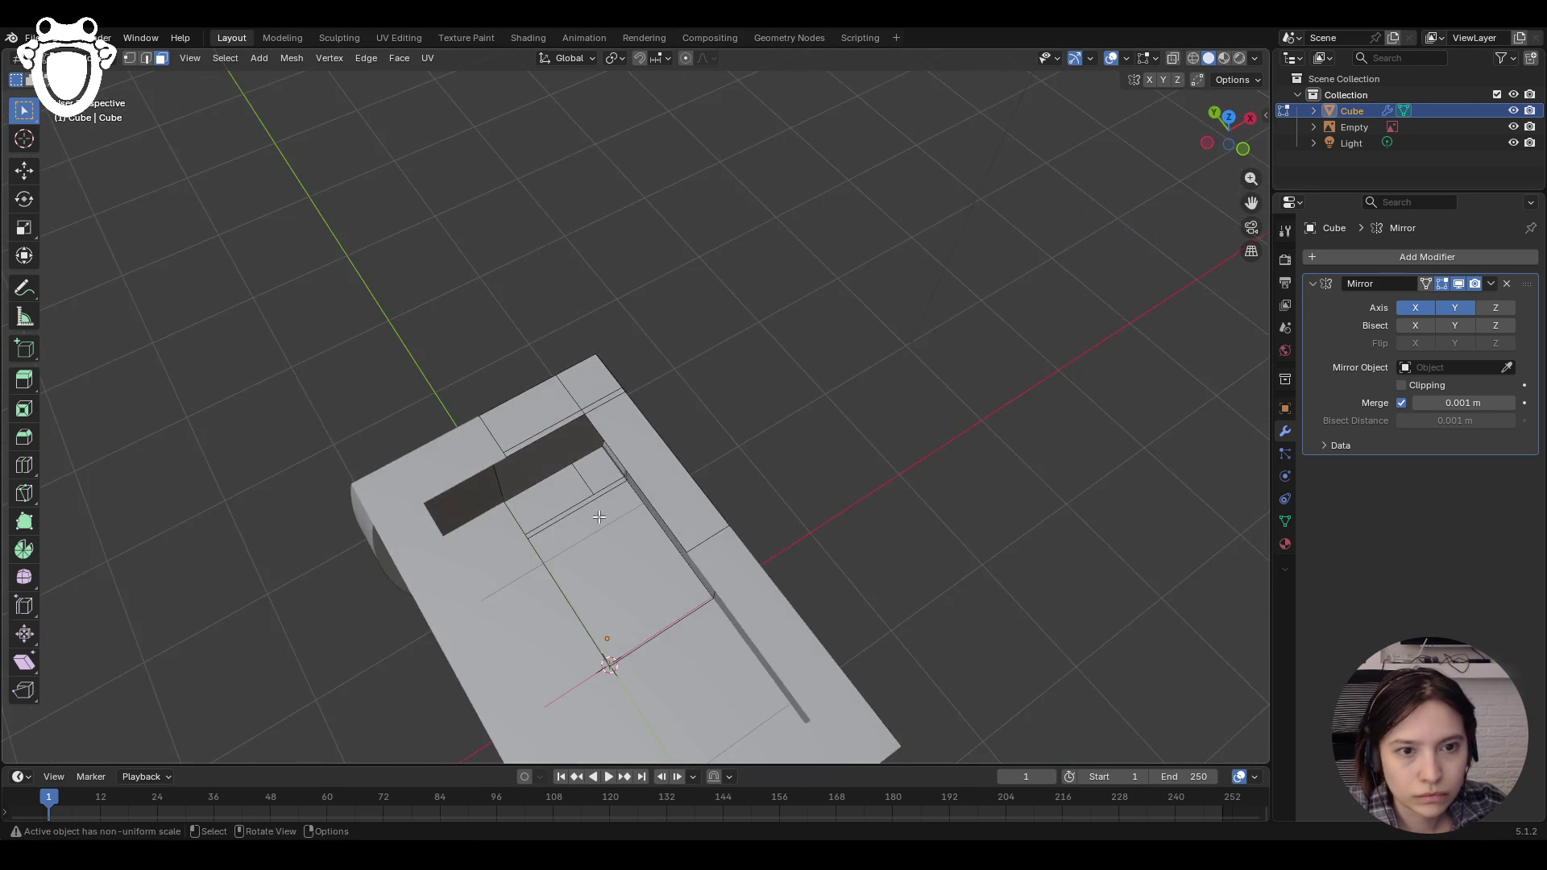
{"action": "scroll", "coordinate": [672, 516], "scroll_direction": "up", "scroll_amount": 5}
{"action": "middle_click_drag", "start_coordinate": [613, 476], "coordinate": [603, 499]}
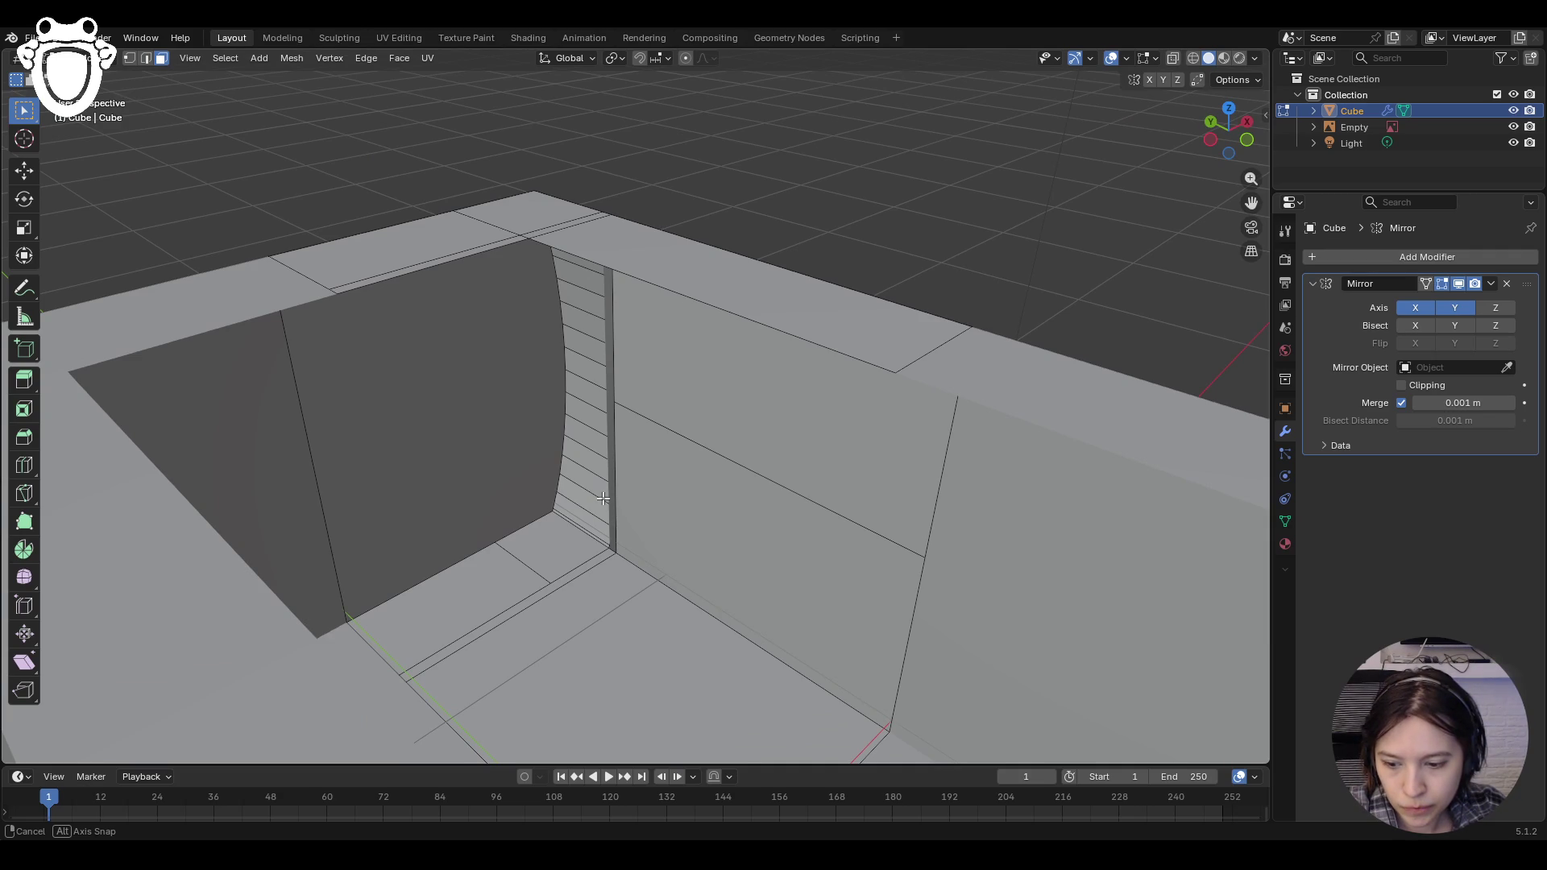
{"action": "middle_click_drag", "start_coordinate": [602, 498], "coordinate": [603, 499]}
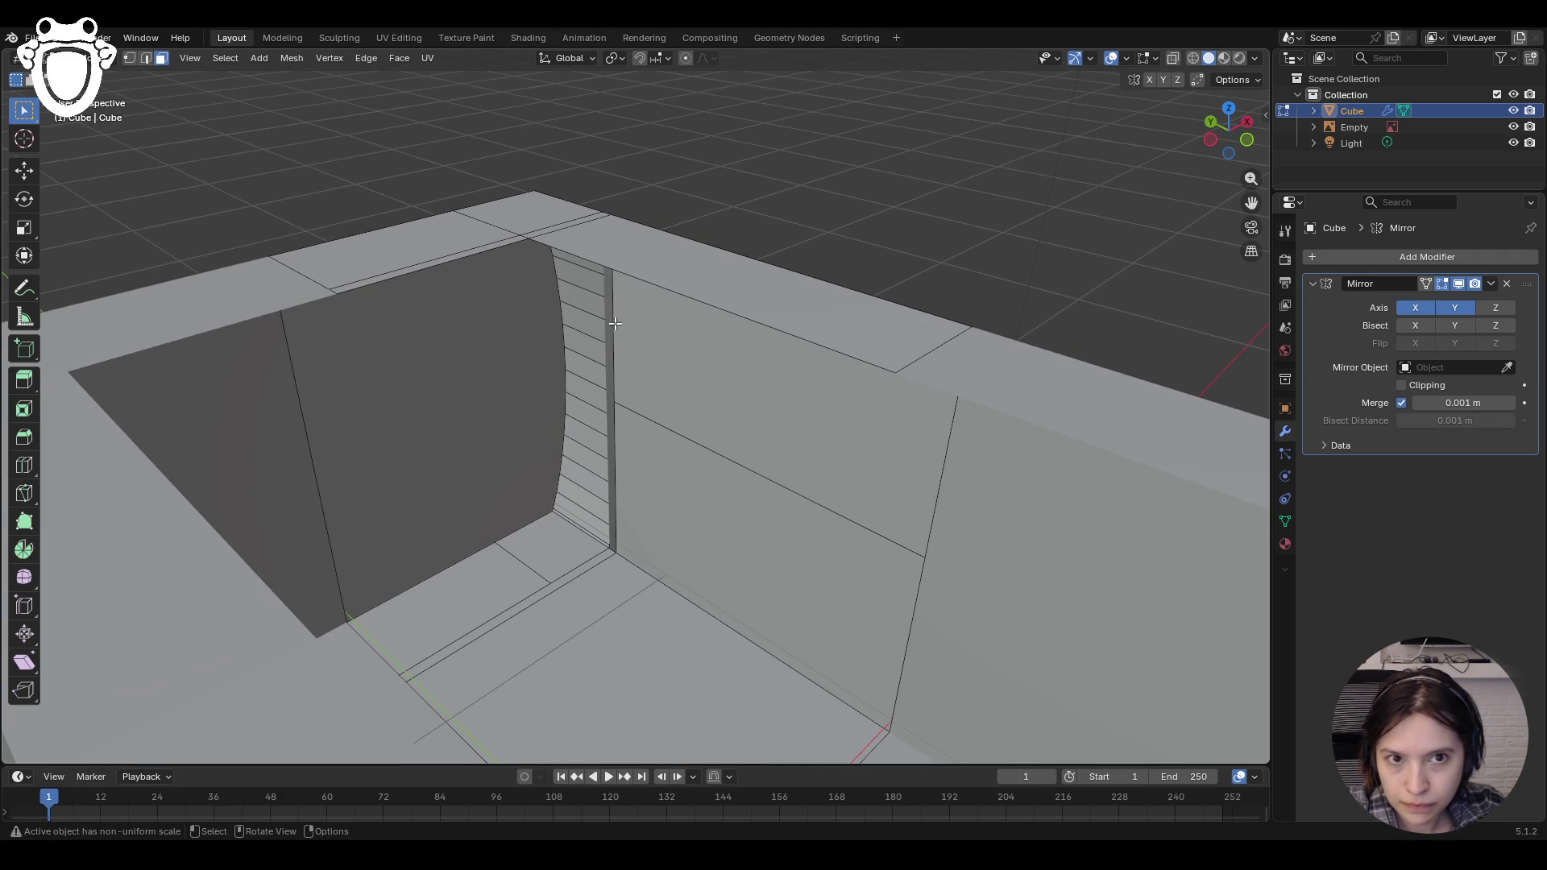
Step: Select a single face on the top rim
{"action": "middle_click_drag", "start_coordinate": [529, 275], "coordinate": [511, 370]}
{"action": "left_click", "coordinate": [511, 370], "text": "alt"}
{"action": "left_click", "coordinate": [373, 325]}
{"action": "middle_click_drag", "start_coordinate": [373, 325], "coordinate": [94, 231]}
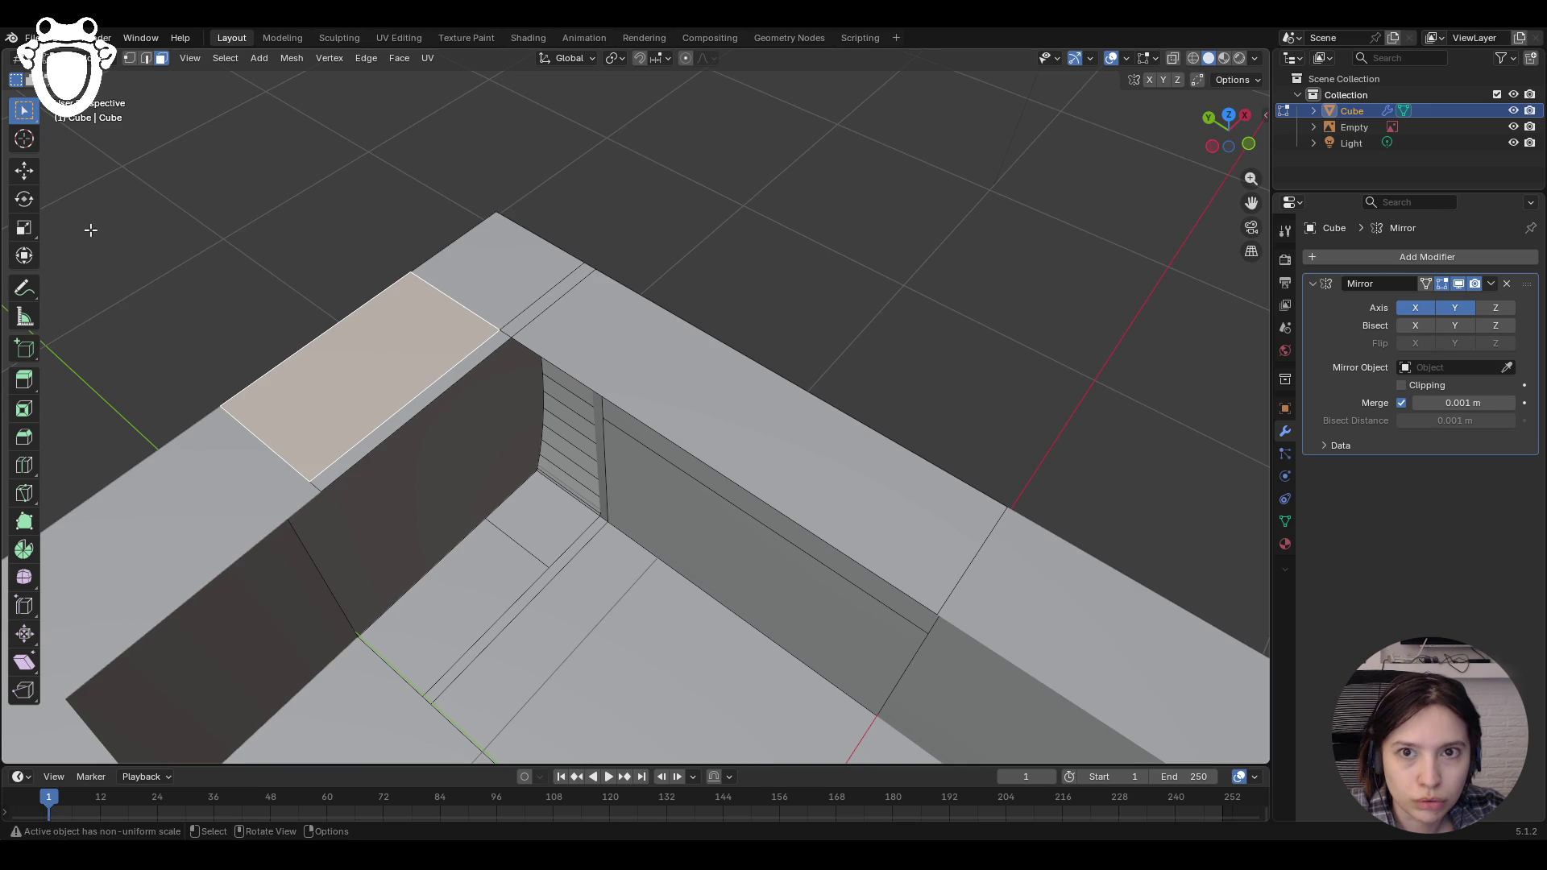
Step: Cut an edge loop through the top rim and slide it into place
{"action": "left_click", "coordinate": [25, 471]}
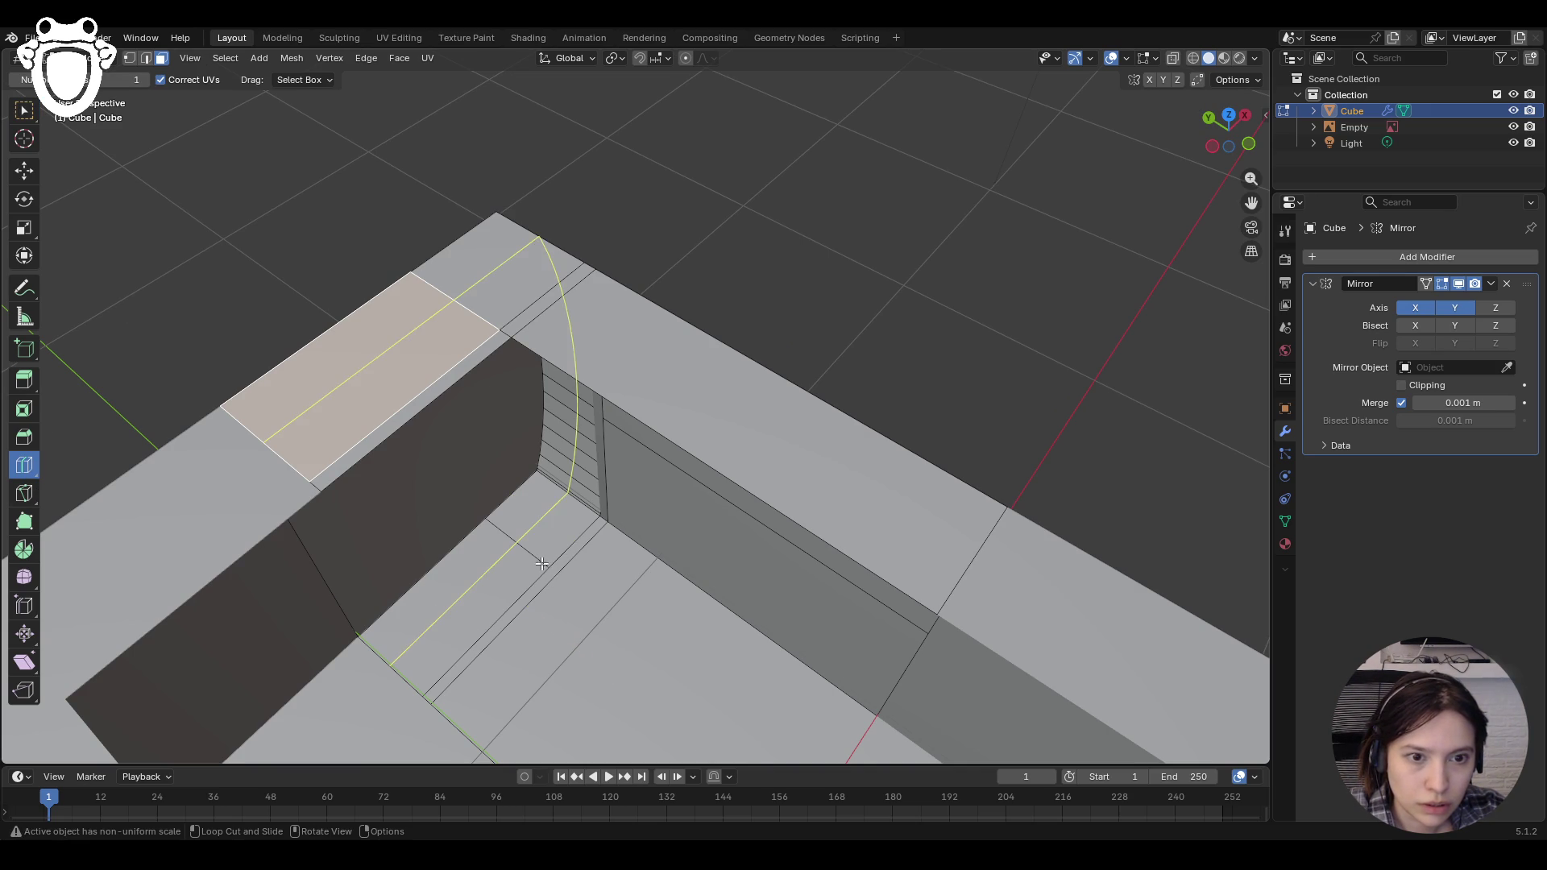
{"action": "mouse_move", "coordinate": [612, 632]}
{"action": "middle_mouse_down"}
{"action": "mouse_move", "coordinate": [535, 667]}
{"action": "mouse_move", "coordinate": [562, 574]}
{"action": "middle_mouse_up"}
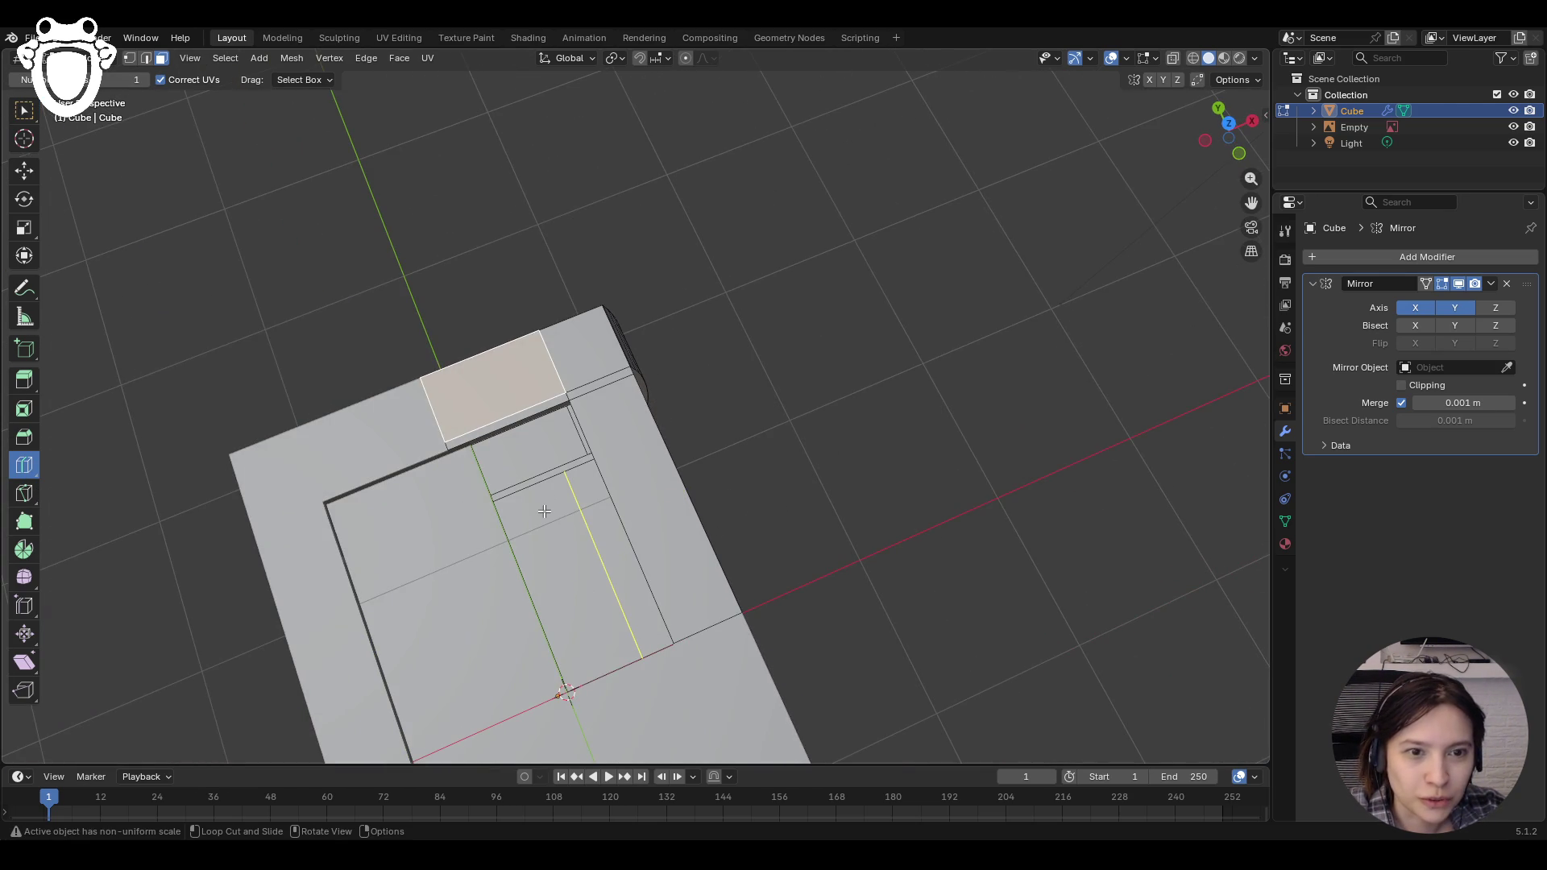
{"action": "middle_click_drag", "start_coordinate": [548, 511], "coordinate": [583, 501]}
{"action": "left_click_drag", "start_coordinate": [583, 501], "coordinate": [612, 485]}
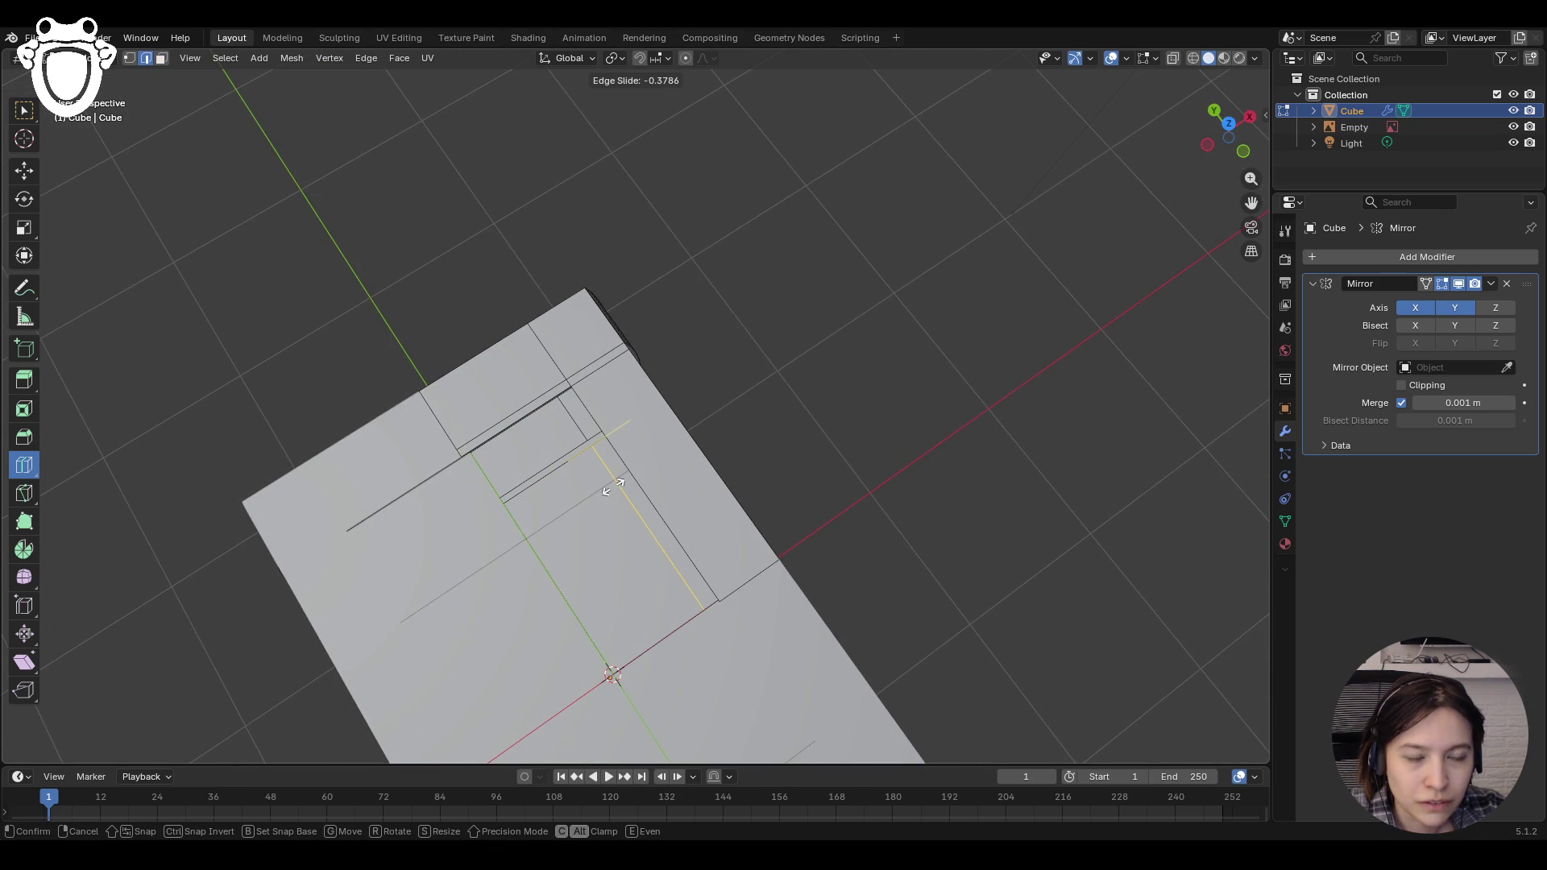
{"action": "left_click_drag", "start_coordinate": [613, 486], "coordinate": [614, 485]}
{"action": "mouse_move", "coordinate": [770, 460]}
{"action": "middle_mouse_down"}
{"action": "mouse_move", "coordinate": [742, 480]}
{"action": "mouse_move", "coordinate": [787, 425]}
{"action": "middle_mouse_up"}
Step: Delete the upper-right recess face, then snap to Top Orthographic view
{"action": "key", "text": "3"}
{"action": "left_click", "coordinate": [788, 422], "text": "ctrl"}
{"action": "key", "text": "ctrl+z"}
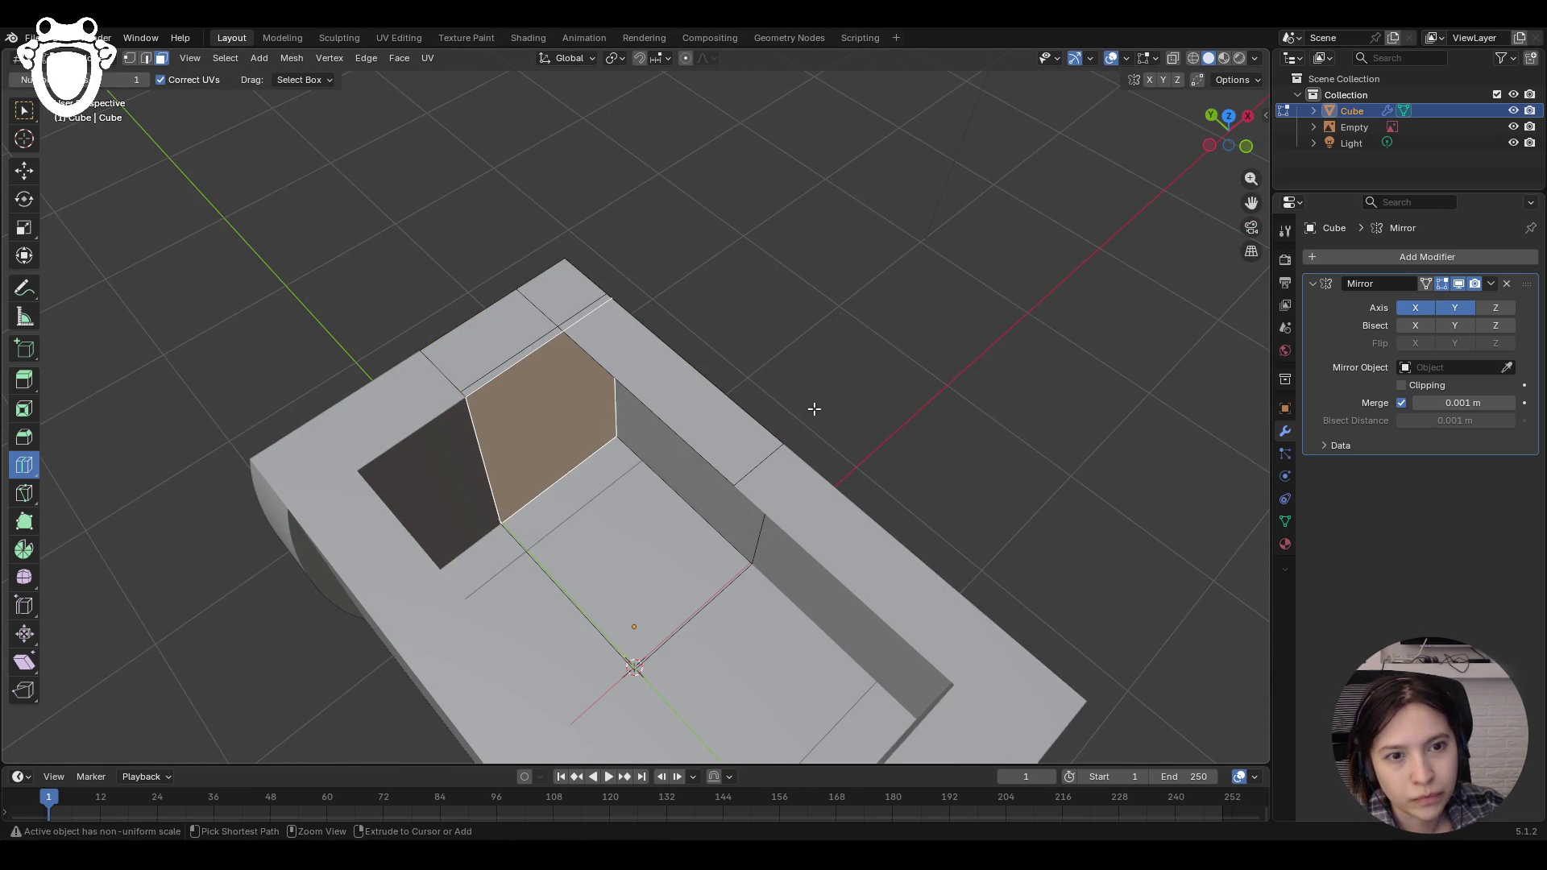
{"action": "key", "text": "ctrl+z"}
{"action": "mouse_move", "coordinate": [808, 408]}
{"action": "middle_mouse_down"}
{"action": "mouse_move", "coordinate": [891, 398]}
{"action": "mouse_move", "coordinate": [42, 148]}
{"action": "middle_mouse_up"}
{"action": "left_click", "coordinate": [24, 110]}
{"action": "left_click", "coordinate": [577, 401]}
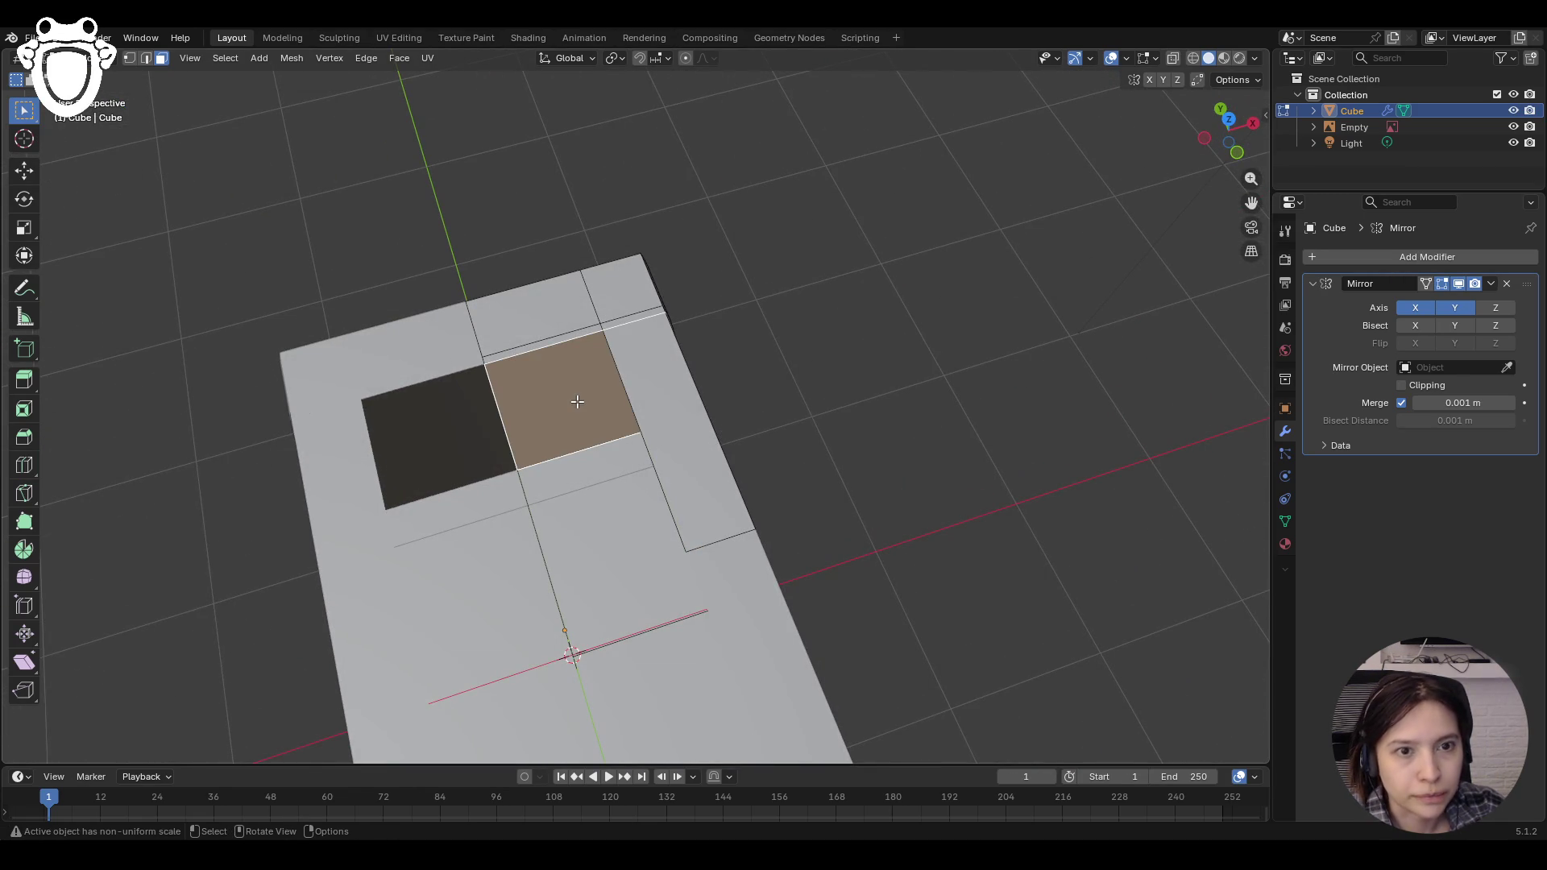
{"action": "key", "text": "x"}
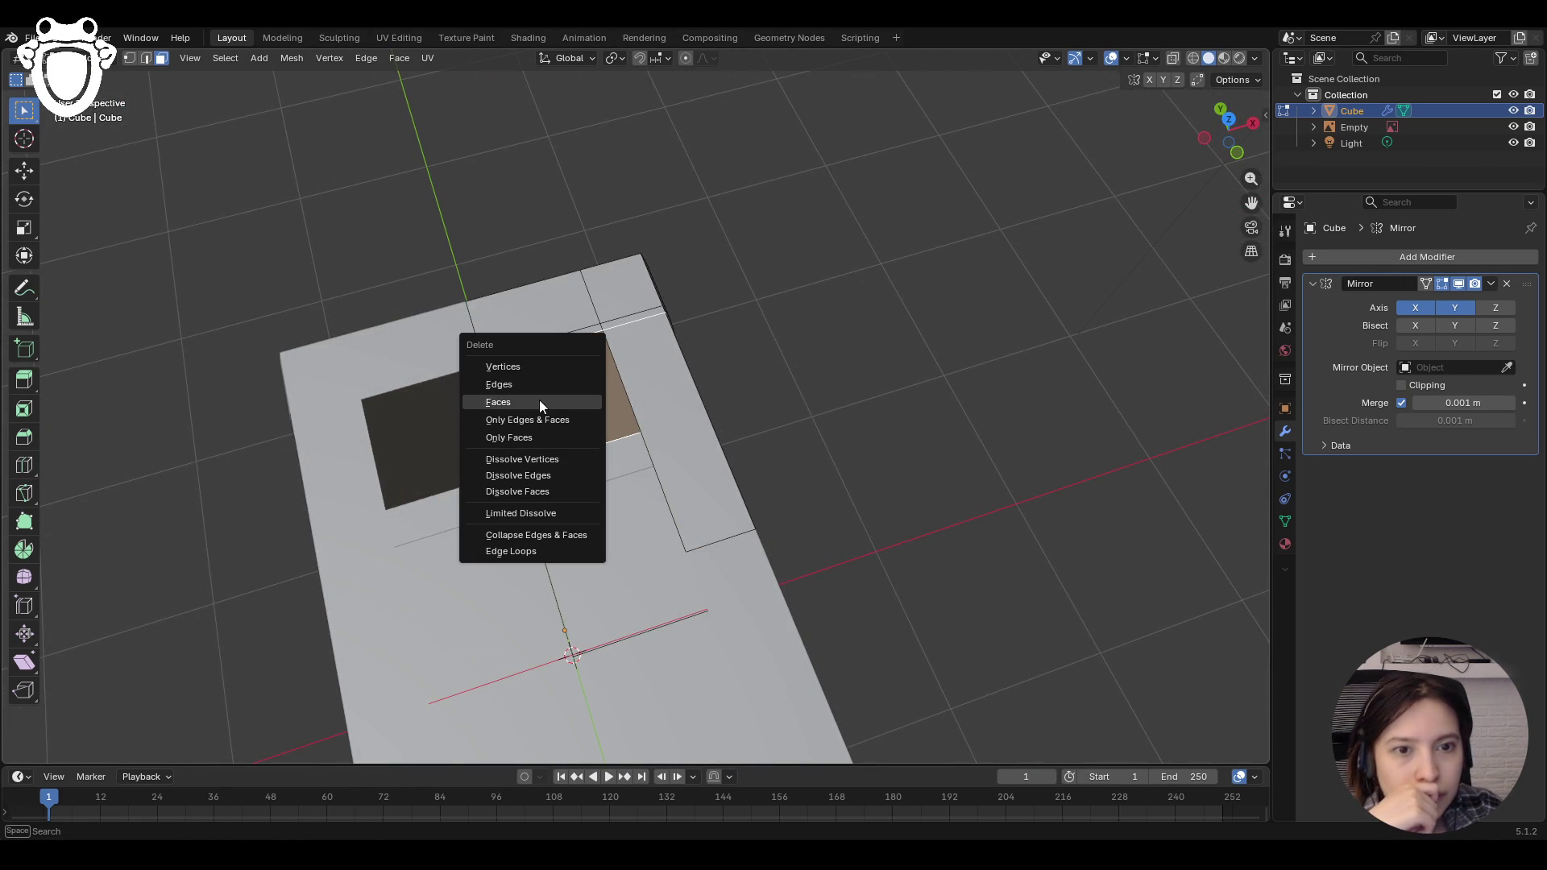
{"action": "left_click", "coordinate": [539, 399]}
{"action": "scroll", "coordinate": [819, 439], "scroll_direction": "down", "scroll_amount": 3}
{"action": "left_click", "coordinate": [1228, 130]}
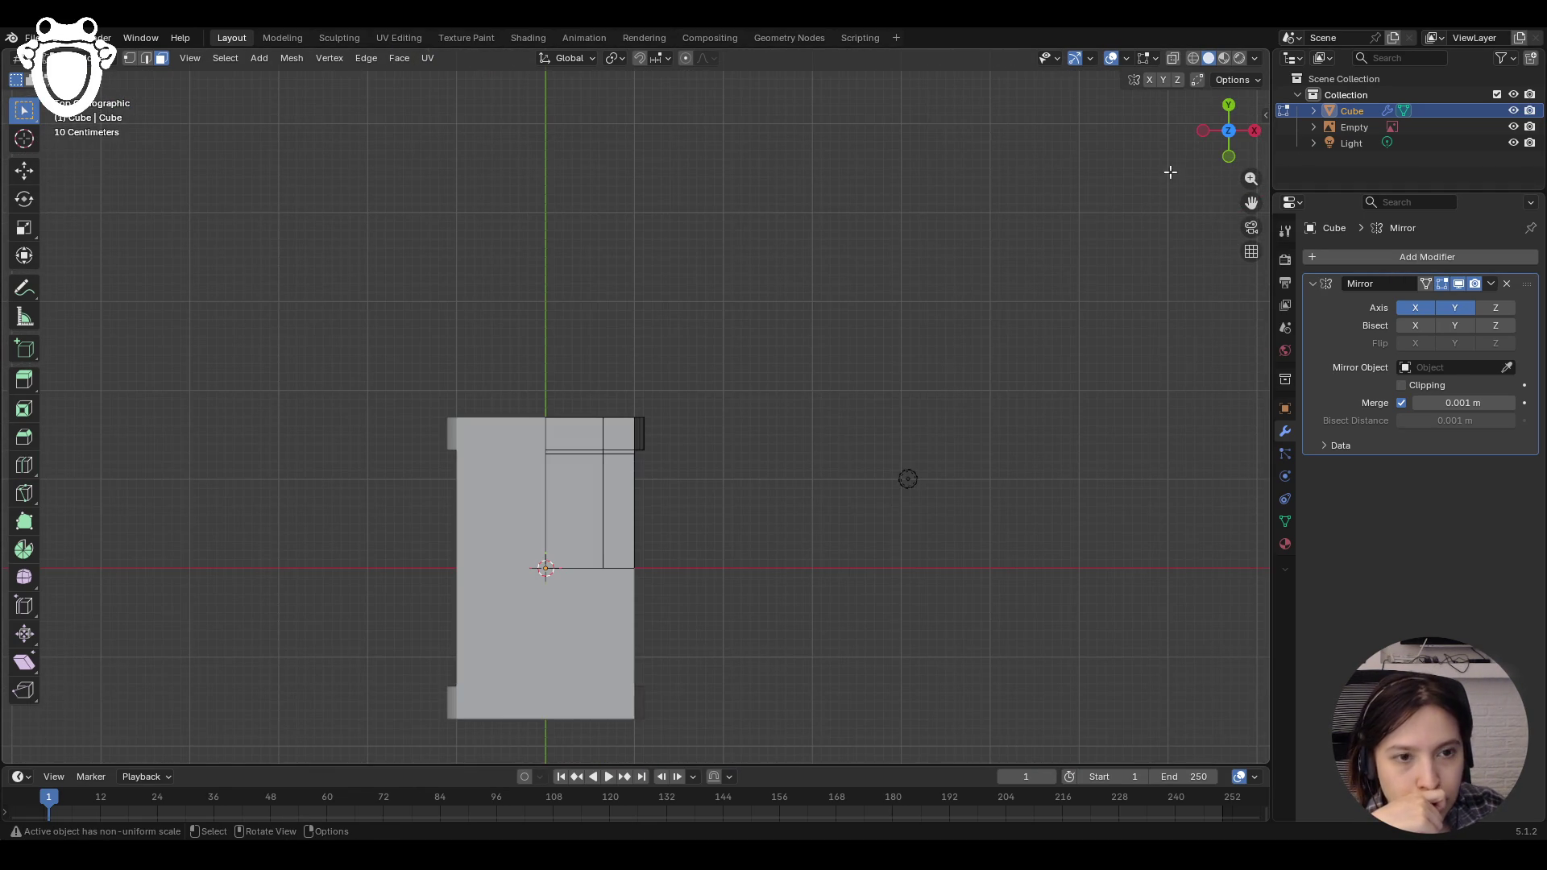
Step: Add a vertical edge loop across the recess wall and slide it into place
{"action": "left_click", "coordinate": [23, 465]}
{"action": "left_click_drag", "start_coordinate": [580, 566], "coordinate": [598, 566]}
{"action": "scroll", "coordinate": [466, 593], "scroll_direction": "up", "scroll_amount": 5}
{"action": "mouse_move", "coordinate": [466, 594]}
{"action": "middle_mouse_down"}
{"action": "mouse_move", "coordinate": [564, 568]}
{"action": "mouse_move", "coordinate": [595, 512]}
{"action": "middle_mouse_up"}
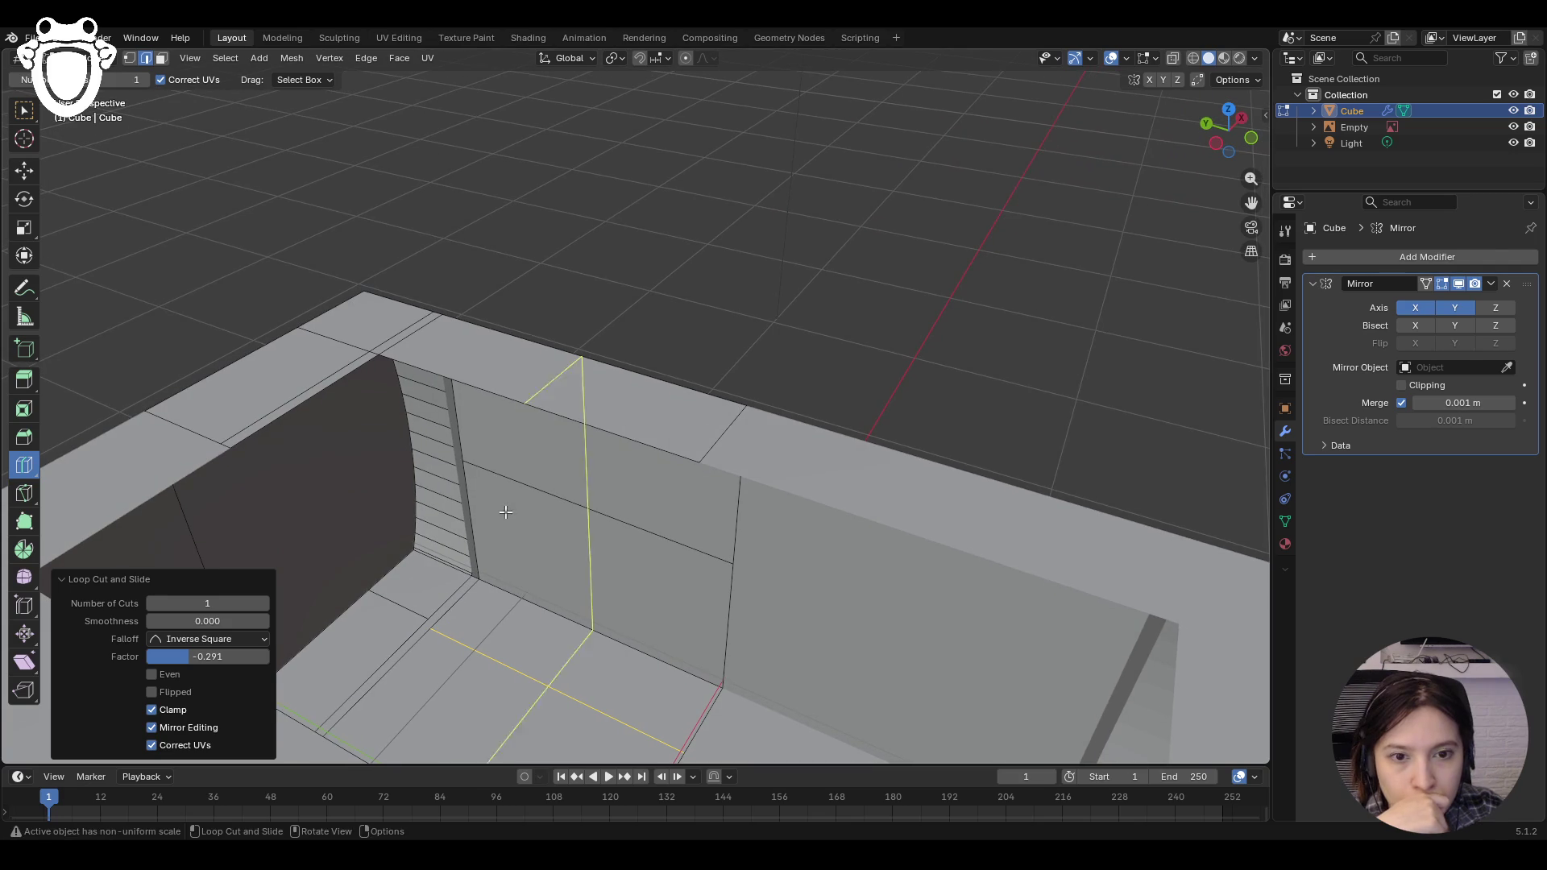
Step: Delete the stray edge by the recess with X > Edges, removing its adjoining faces
{"action": "left_click", "coordinate": [22, 117]}
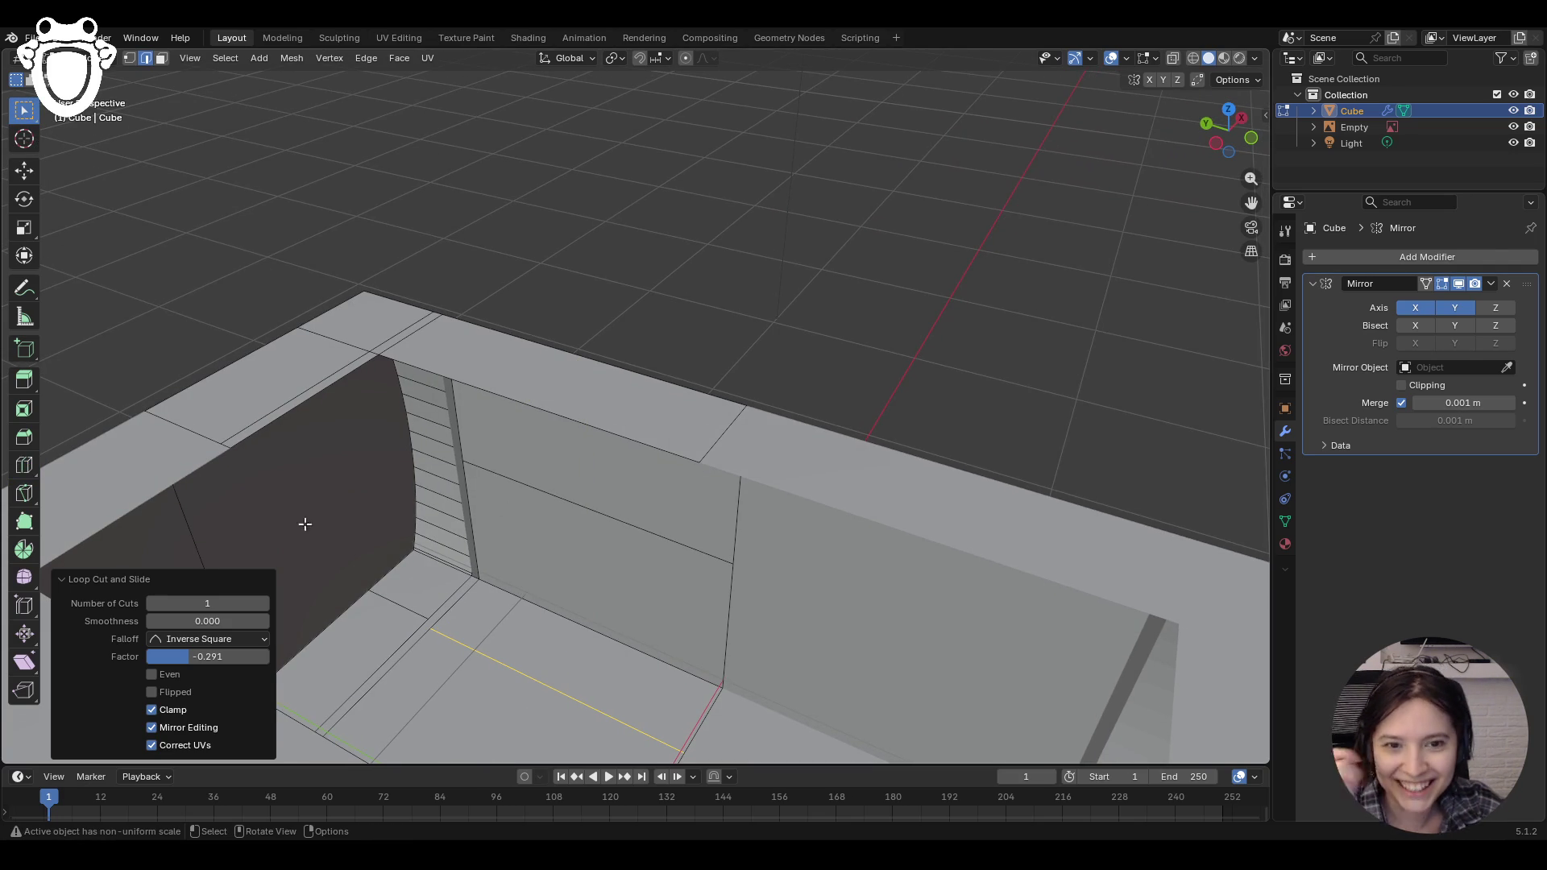
{"action": "left_click", "coordinate": [392, 600]}
{"action": "key", "text": "x"}
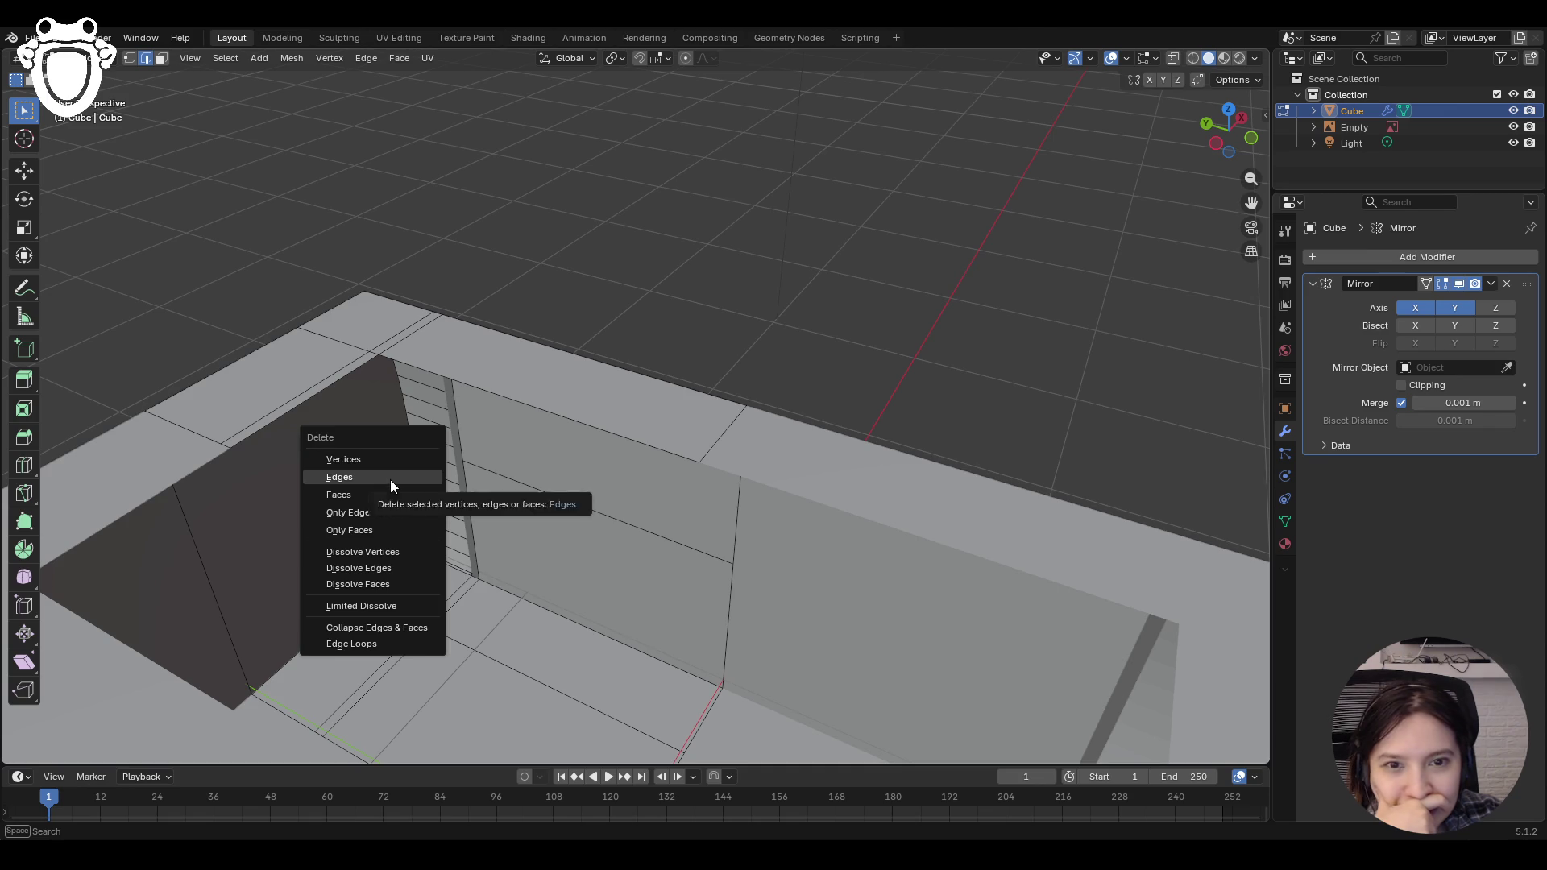
{"action": "left_click", "coordinate": [390, 478]}
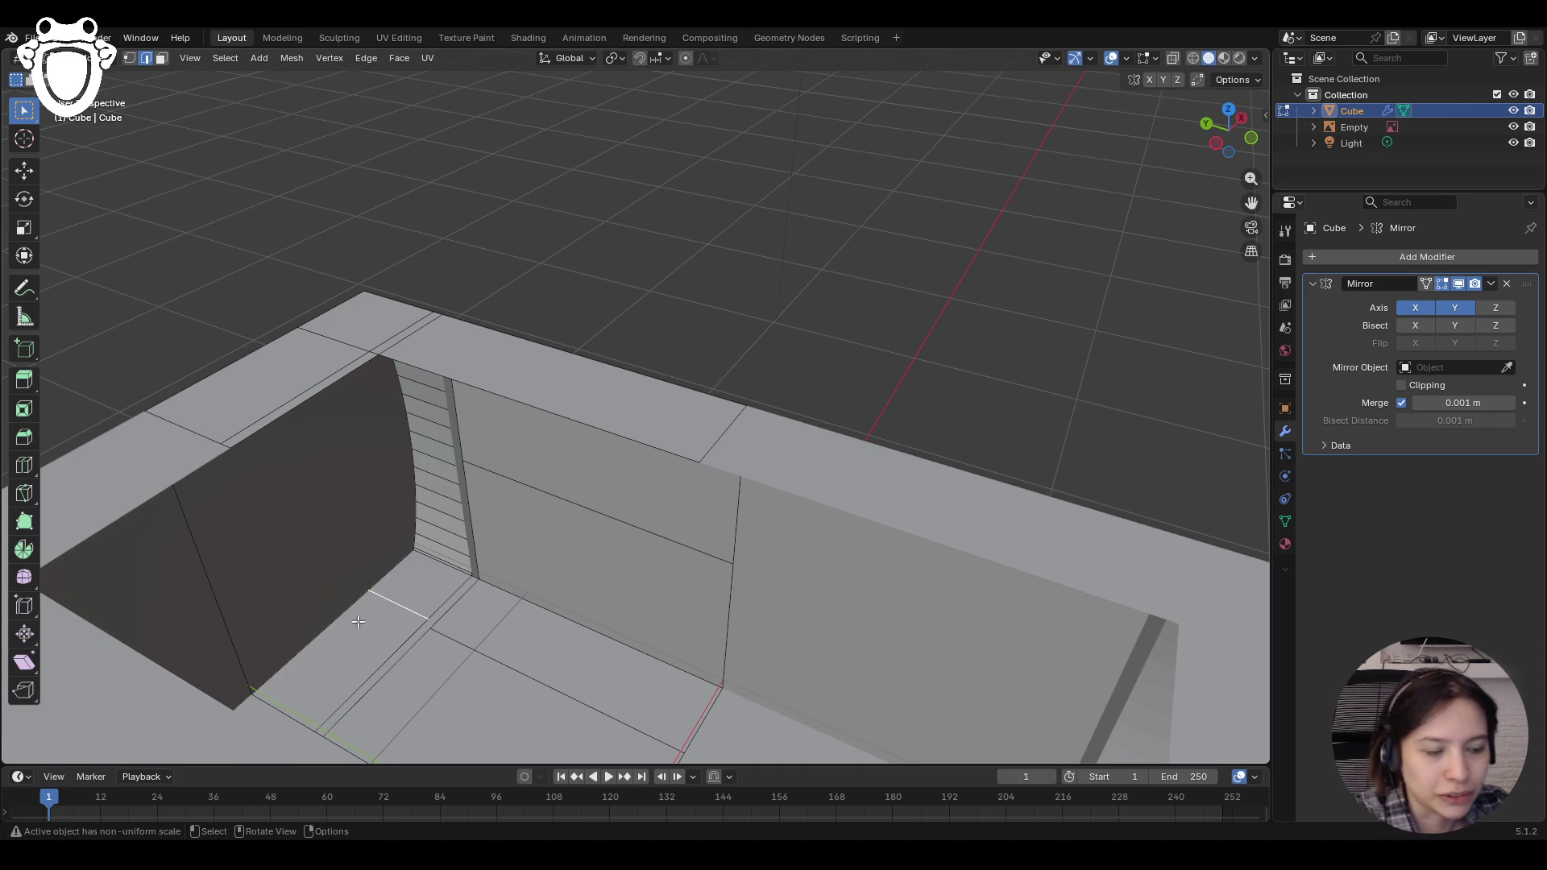
{"action": "key", "text": "x"}
{"action": "key", "text": "Escape"}
Step: Select the recess floor edge and three corner vertices of the opening
{"action": "left_click", "coordinate": [423, 634]}
{"action": "left_click", "coordinate": [129, 58]}
{"action": "left_click", "coordinate": [379, 355]}
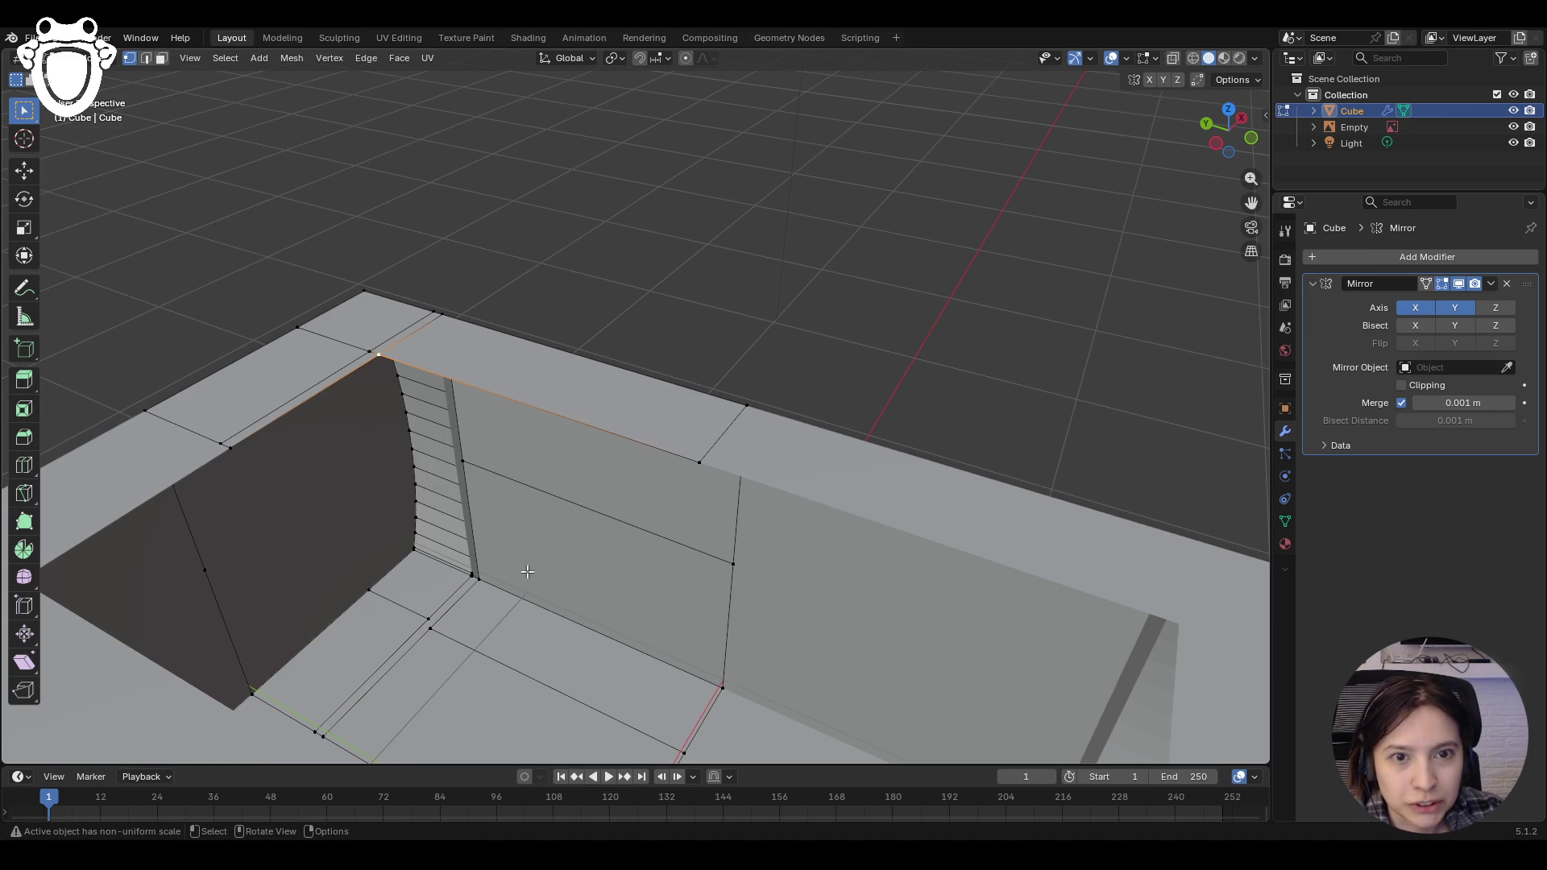
{"action": "left_click", "coordinate": [429, 631], "text": "shift"}
{"action": "middle_click_drag", "start_coordinate": [428, 631], "coordinate": [538, 627]}
{"action": "left_click", "coordinate": [309, 694], "text": "shift"}
{"action": "middle_click_drag", "start_coordinate": [194, 484], "coordinate": [172, 503]}
{"action": "right_click", "coordinate": [199, 491]}
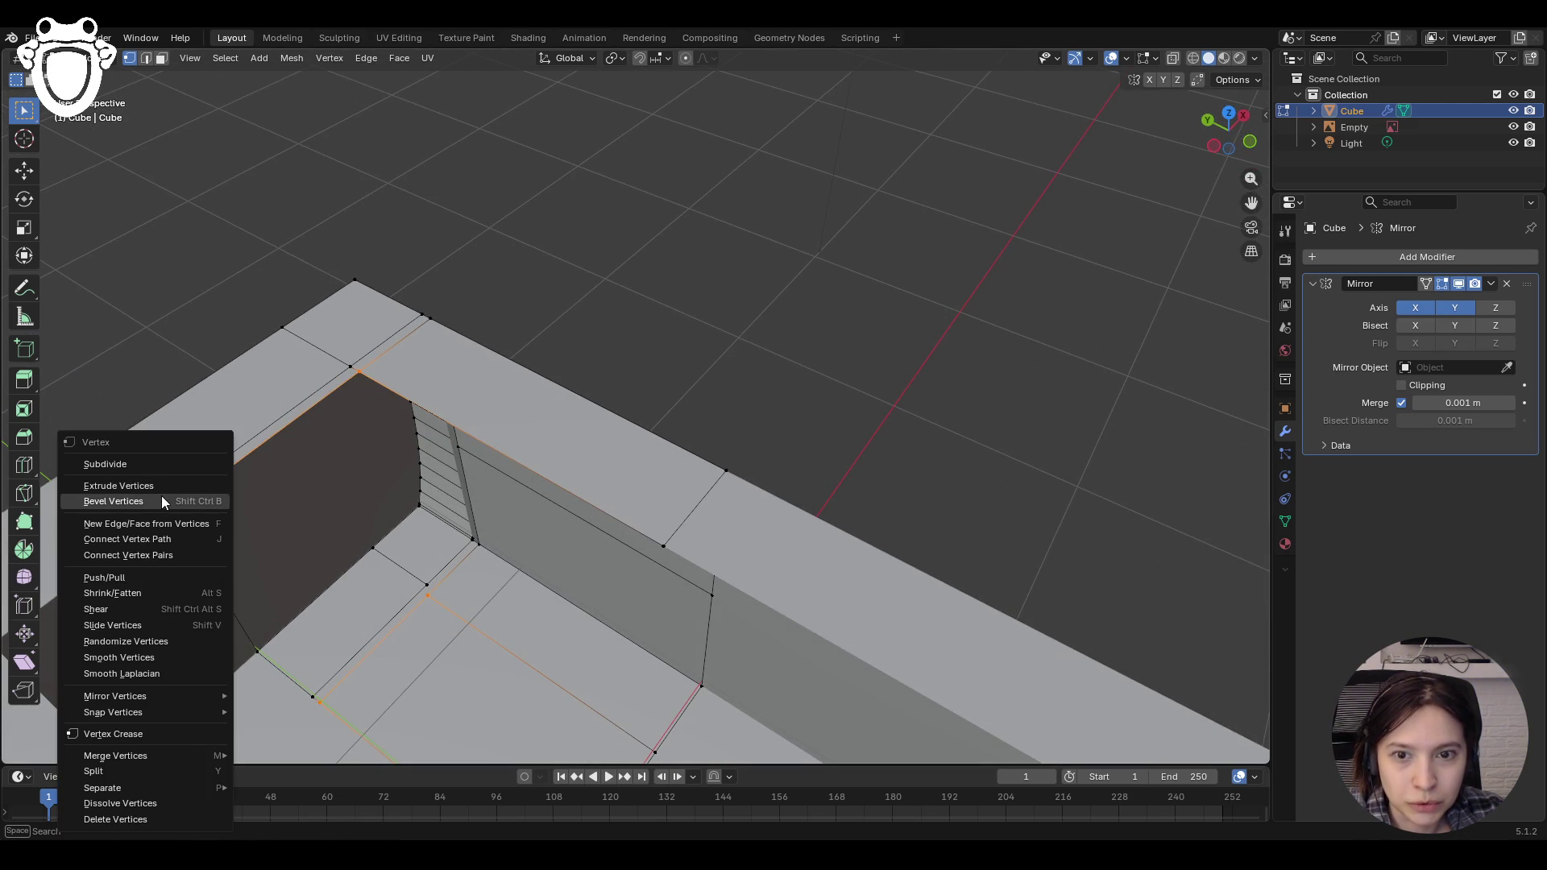
Step: Fill the two recess gaps with F, the second spanning four corner vertices
{"action": "key", "text": "Escape"}
{"action": "key", "text": "f"}
{"action": "middle_click_drag", "start_coordinate": [420, 574], "coordinate": [589, 608]}
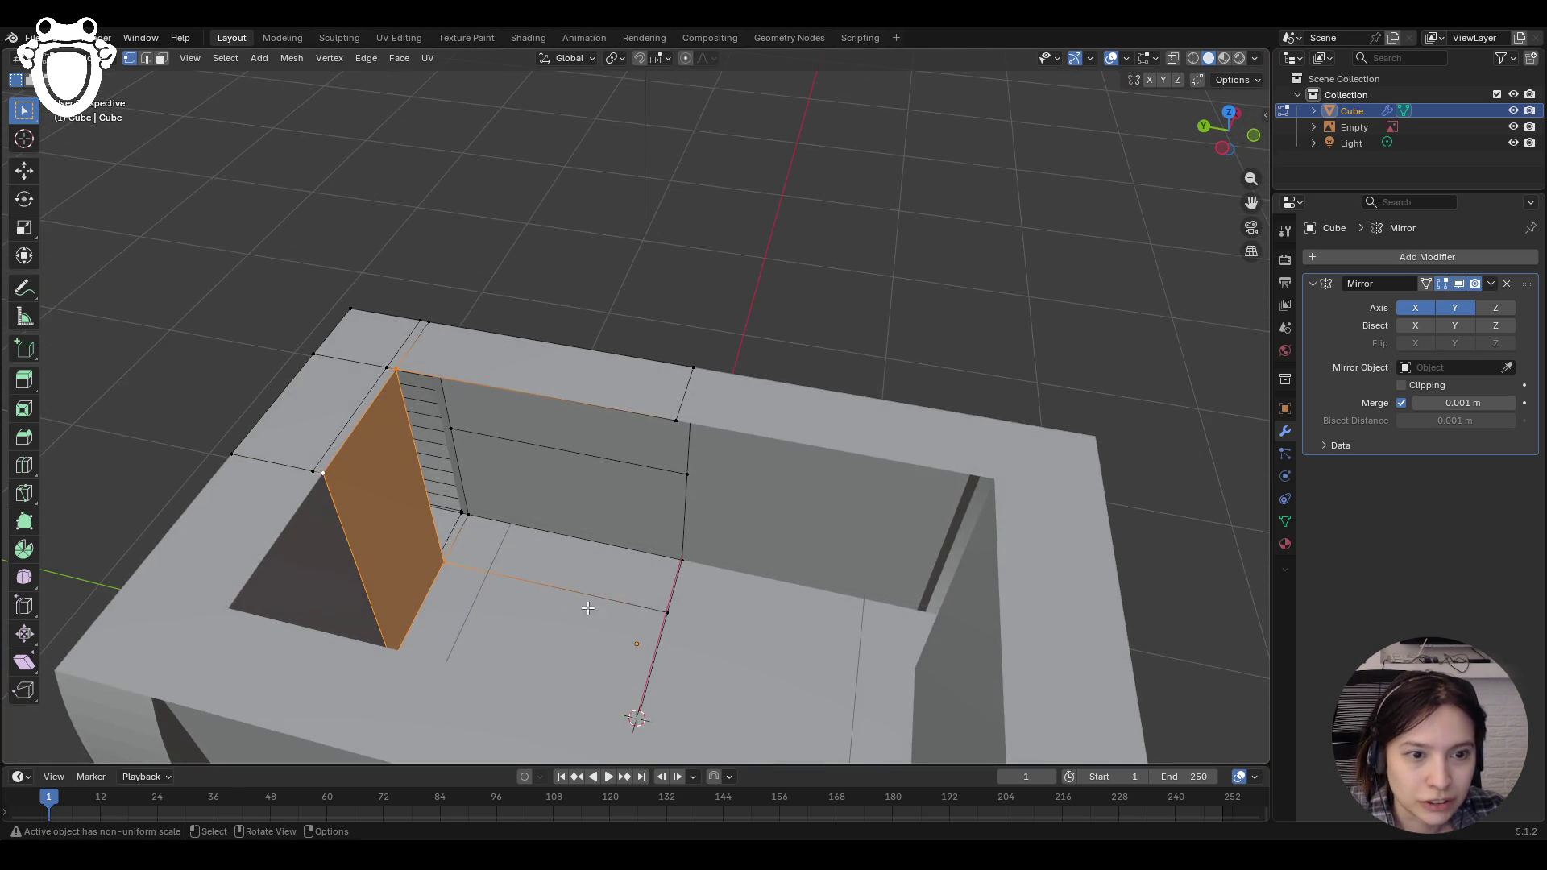
{"action": "left_click", "coordinate": [666, 613]}
{"action": "left_click", "coordinate": [675, 420], "text": "shift"}
{"action": "left_click", "coordinate": [396, 369], "text": "shift"}
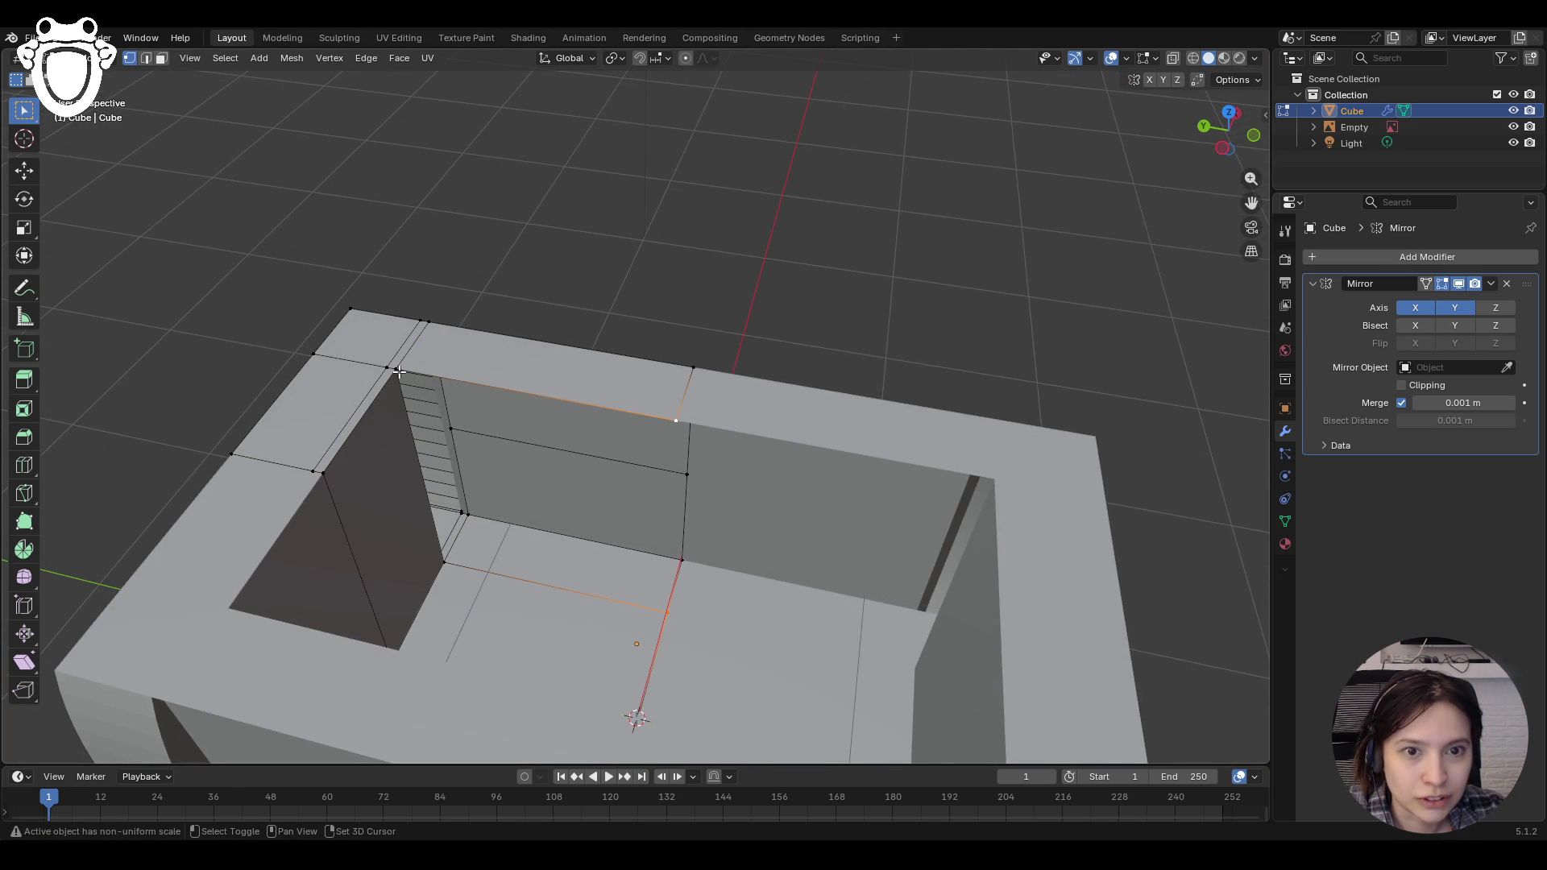
{"action": "left_click", "coordinate": [446, 561], "text": "shift"}
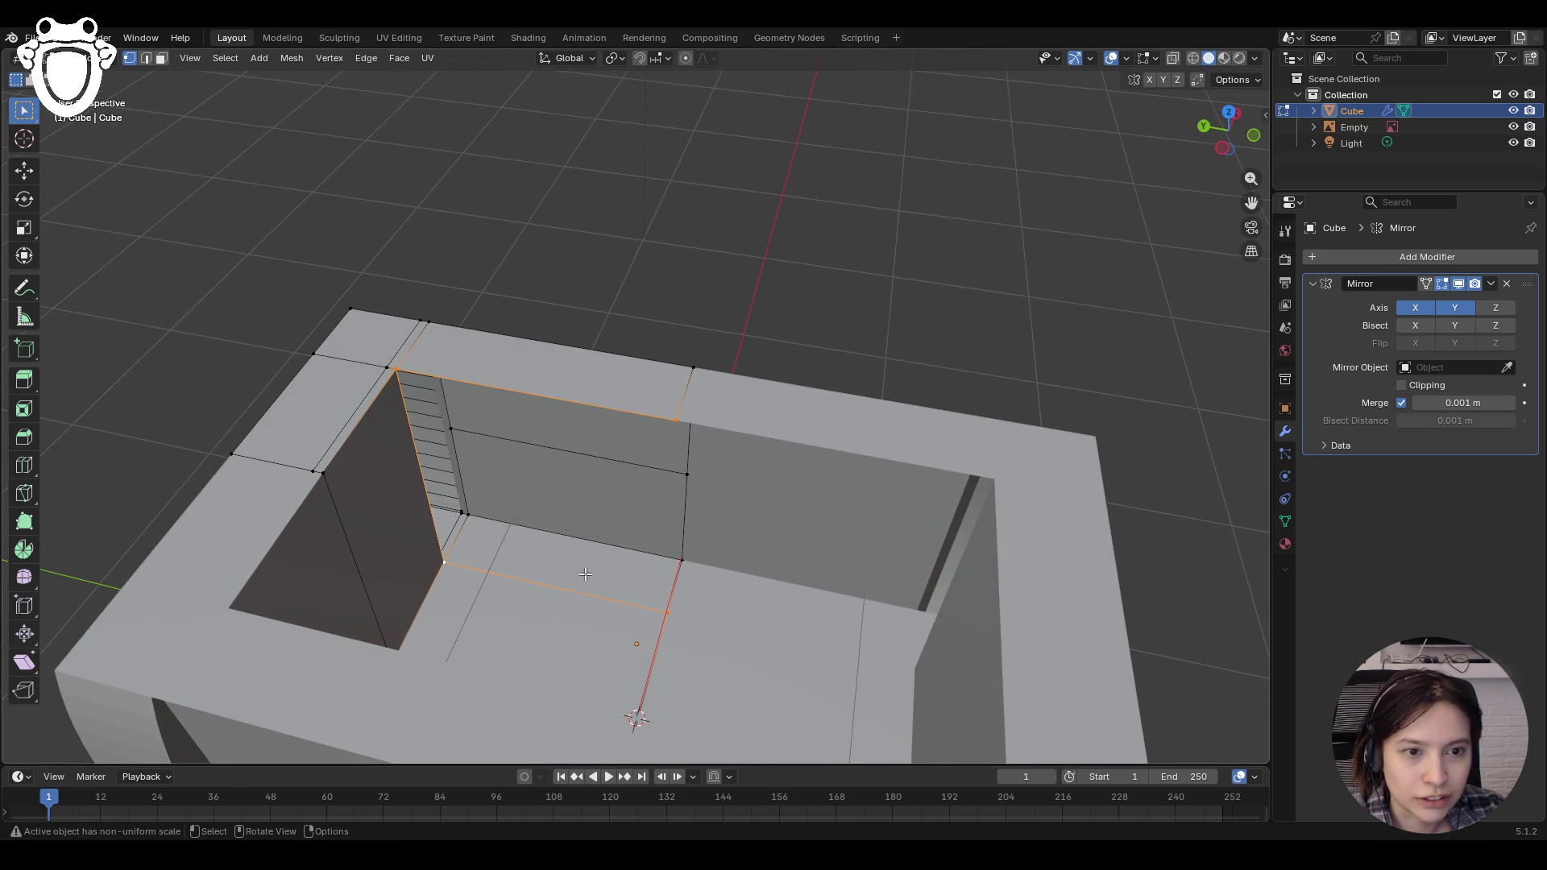
{"action": "key", "text": "f"}
{"action": "left_click", "coordinate": [702, 252]}
{"action": "mouse_move", "coordinate": [726, 266]}
{"action": "middle_mouse_down"}
{"action": "mouse_move", "coordinate": [632, 269]}
{"action": "mouse_move", "coordinate": [620, 374]}
{"action": "mouse_move", "coordinate": [818, 466]}
{"action": "mouse_move", "coordinate": [604, 480]}
{"action": "mouse_move", "coordinate": [542, 439]}
{"action": "middle_mouse_up"}
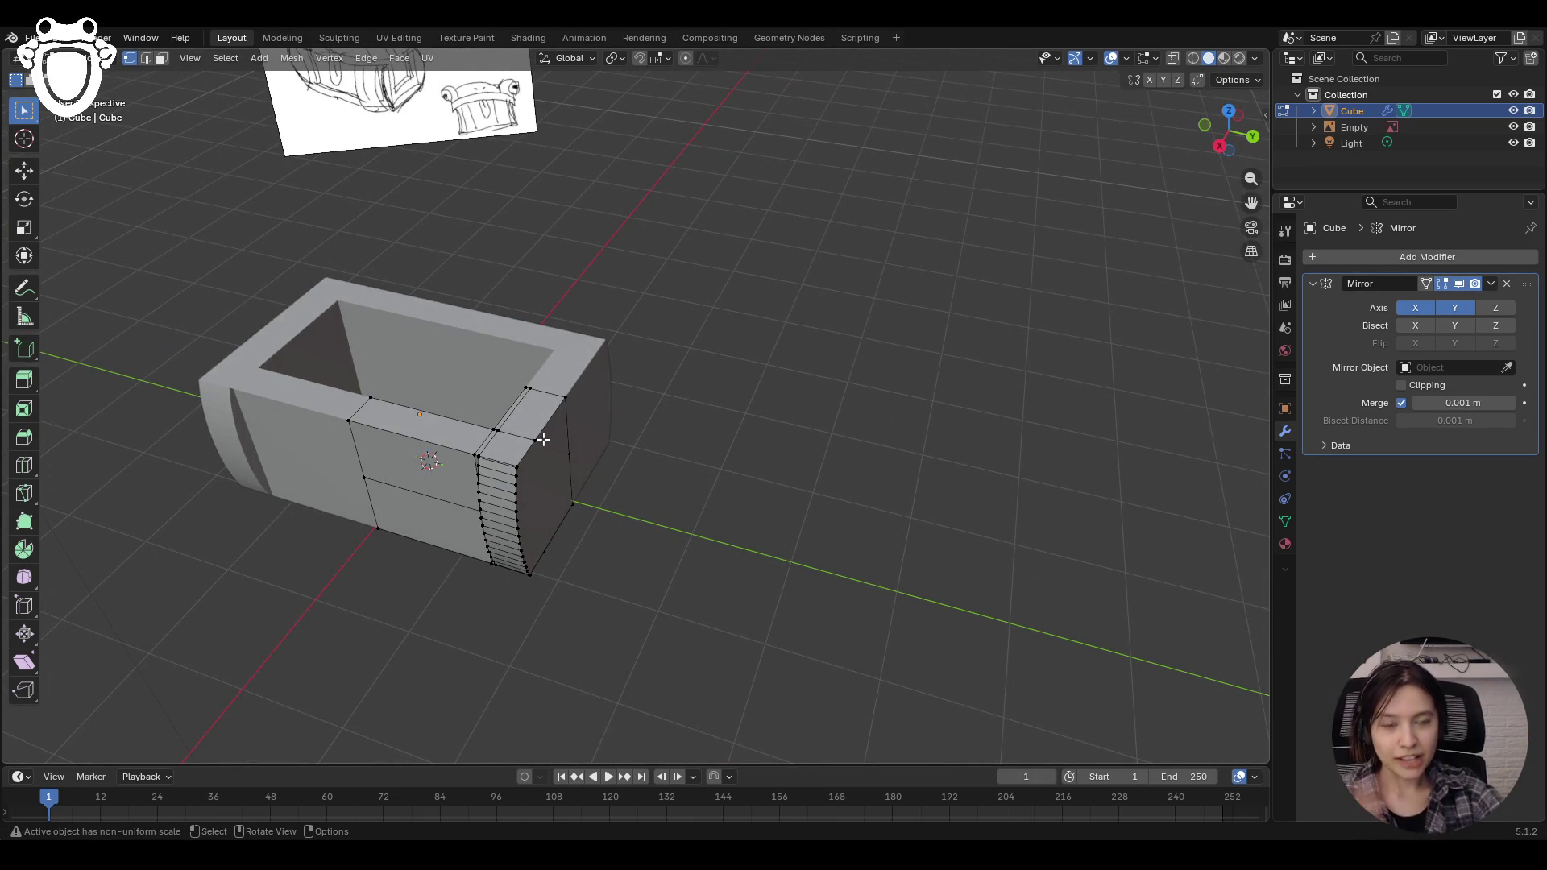
Step: Save the project as Box.blend
{"action": "mouse_move", "coordinate": [127, 277]}
{"action": "middle_mouse_down"}
{"action": "mouse_move", "coordinate": [529, 460]}
{"action": "mouse_move", "coordinate": [416, 312]}
{"action": "mouse_move", "coordinate": [477, 245]}
{"action": "mouse_move", "coordinate": [459, 283]}
{"action": "mouse_move", "coordinate": [467, 328]}
{"action": "mouse_move", "coordinate": [449, 304]}
{"action": "middle_mouse_up"}
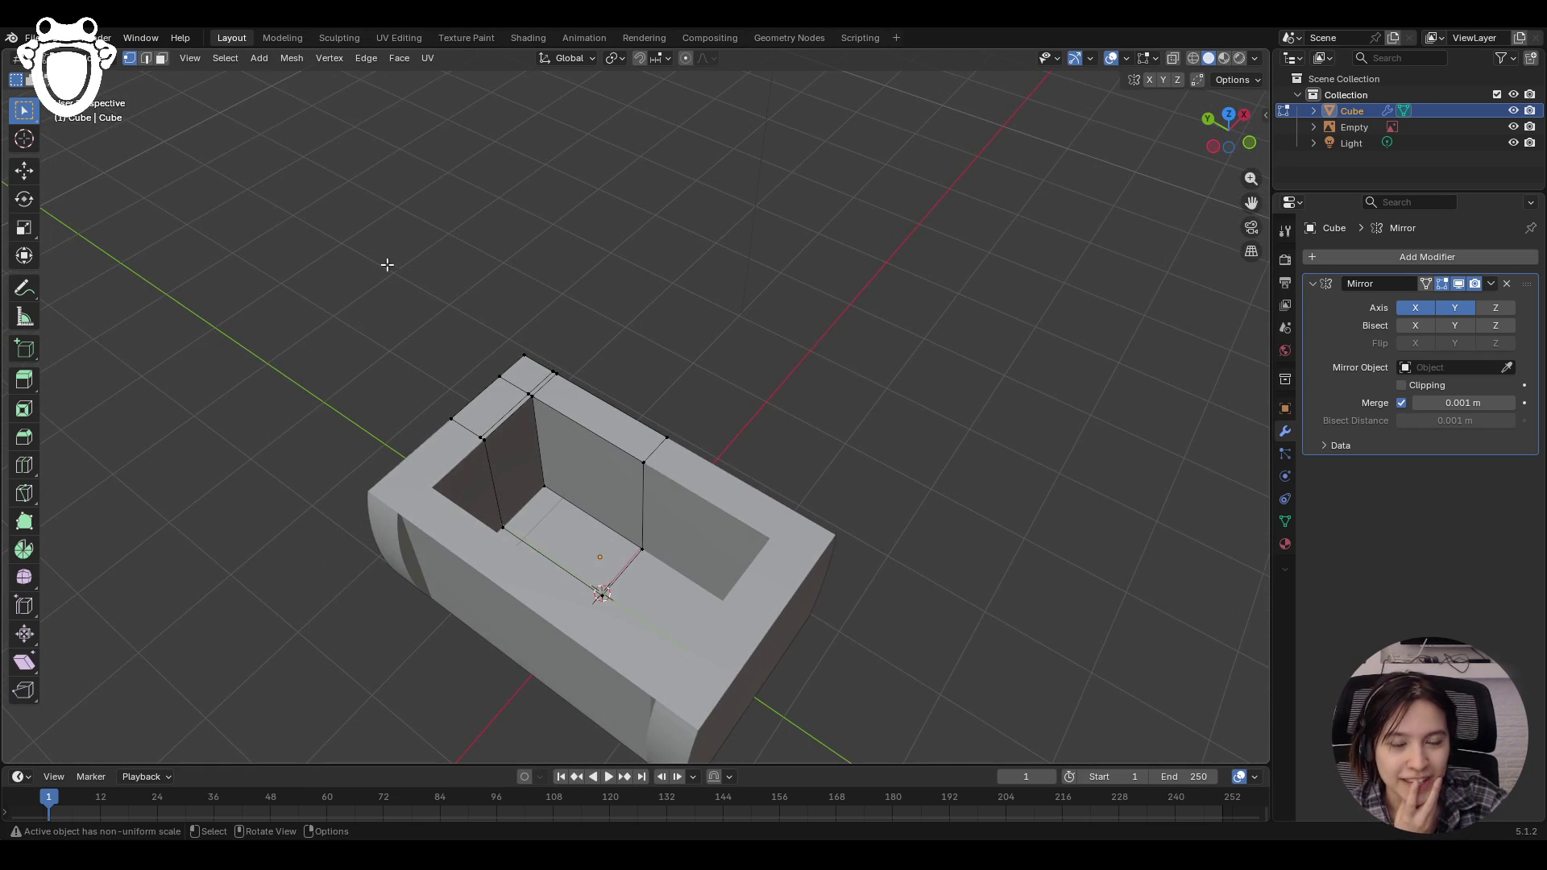
{"action": "mouse_move", "coordinate": [672, 314]}
{"action": "middle_mouse_down"}
{"action": "mouse_move", "coordinate": [733, 400]}
{"action": "mouse_move", "coordinate": [839, 398]}
{"action": "mouse_move", "coordinate": [728, 404]}
{"action": "mouse_move", "coordinate": [709, 266]}
{"action": "mouse_move", "coordinate": [737, 316]}
{"action": "mouse_move", "coordinate": [834, 333]}
{"action": "middle_mouse_up"}
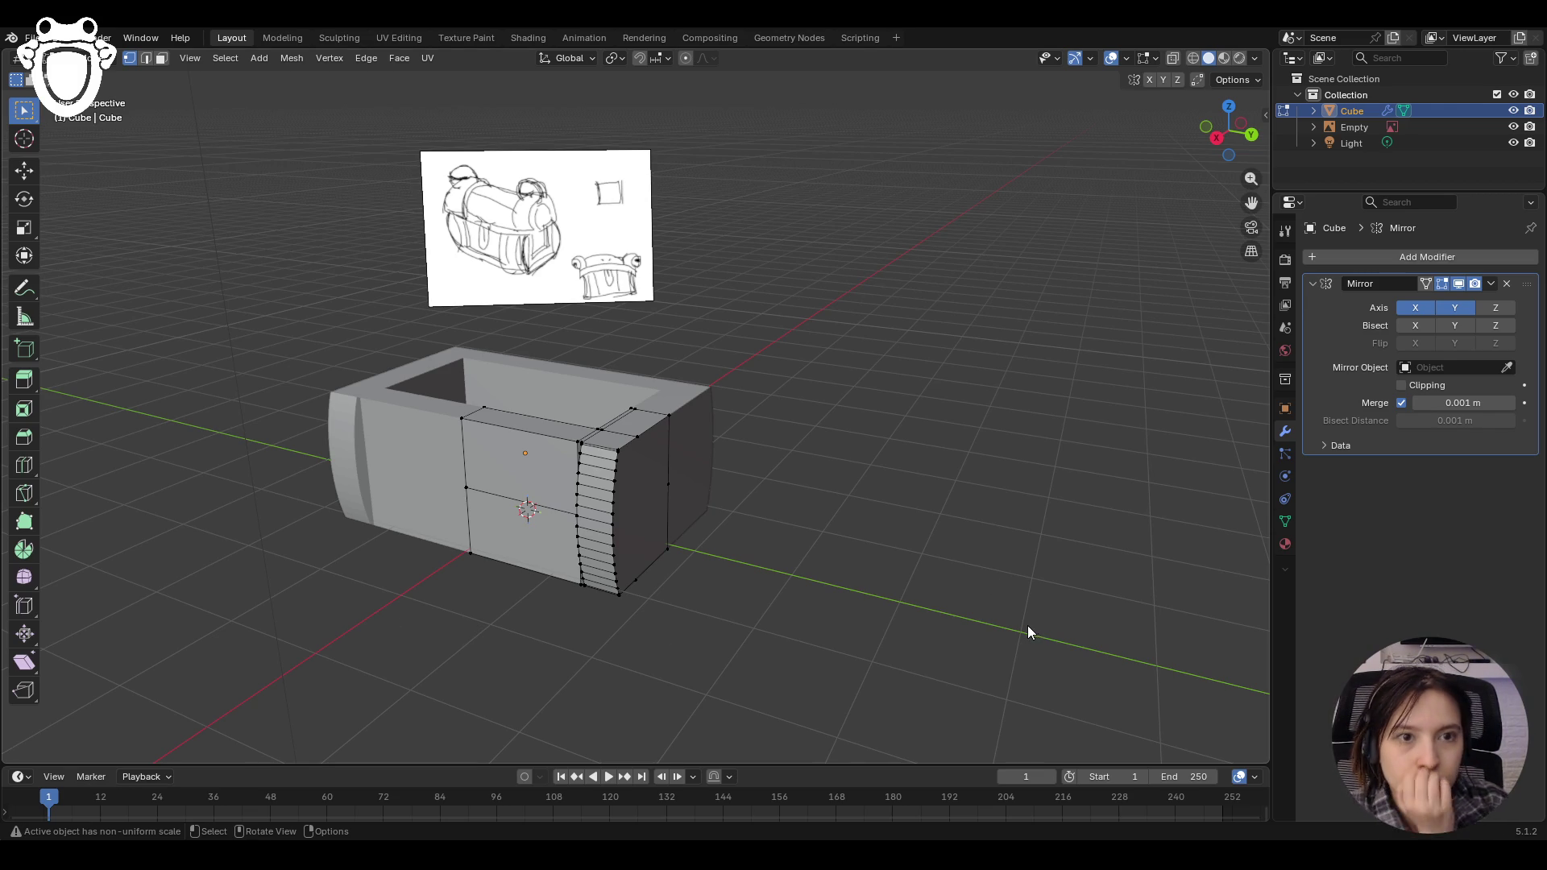
{"action": "key", "text": "ctrl+s"}
Step: Orbit and pan around the box body to review it from above, front and other side
{"action": "middle_click_drag", "start_coordinate": [822, 583], "coordinate": [872, 578]}
{"action": "left_click_drag", "start_coordinate": [1251, 203], "coordinate": [1235, 217]}
{"action": "mouse_move", "coordinate": [916, 412]}
{"action": "middle_mouse_down"}
{"action": "mouse_move", "coordinate": [846, 484]}
{"action": "mouse_move", "coordinate": [760, 420]}
{"action": "middle_mouse_up"}
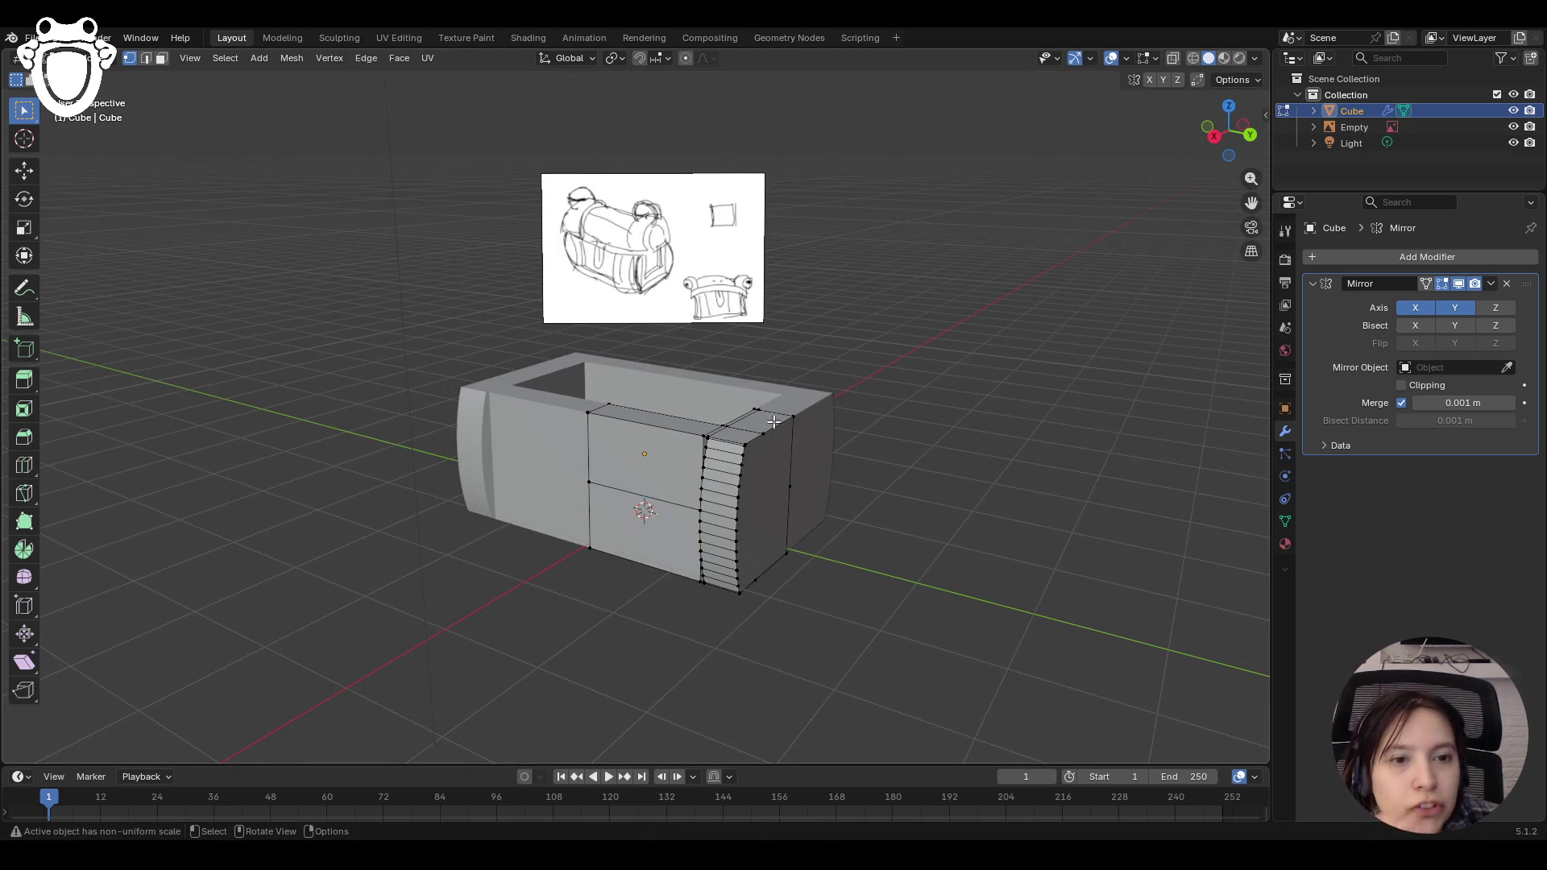
{"action": "mouse_move", "coordinate": [969, 423]}
{"action": "middle_mouse_down"}
{"action": "mouse_move", "coordinate": [994, 432]}
{"action": "mouse_move", "coordinate": [810, 471]}
{"action": "middle_mouse_up"}
{"action": "middle_click_drag", "start_coordinate": [851, 527], "coordinate": [693, 515]}
{"action": "mouse_move", "coordinate": [772, 593]}
{"action": "middle_mouse_down"}
{"action": "mouse_move", "coordinate": [753, 622]}
{"action": "mouse_move", "coordinate": [770, 600]}
{"action": "middle_mouse_up"}
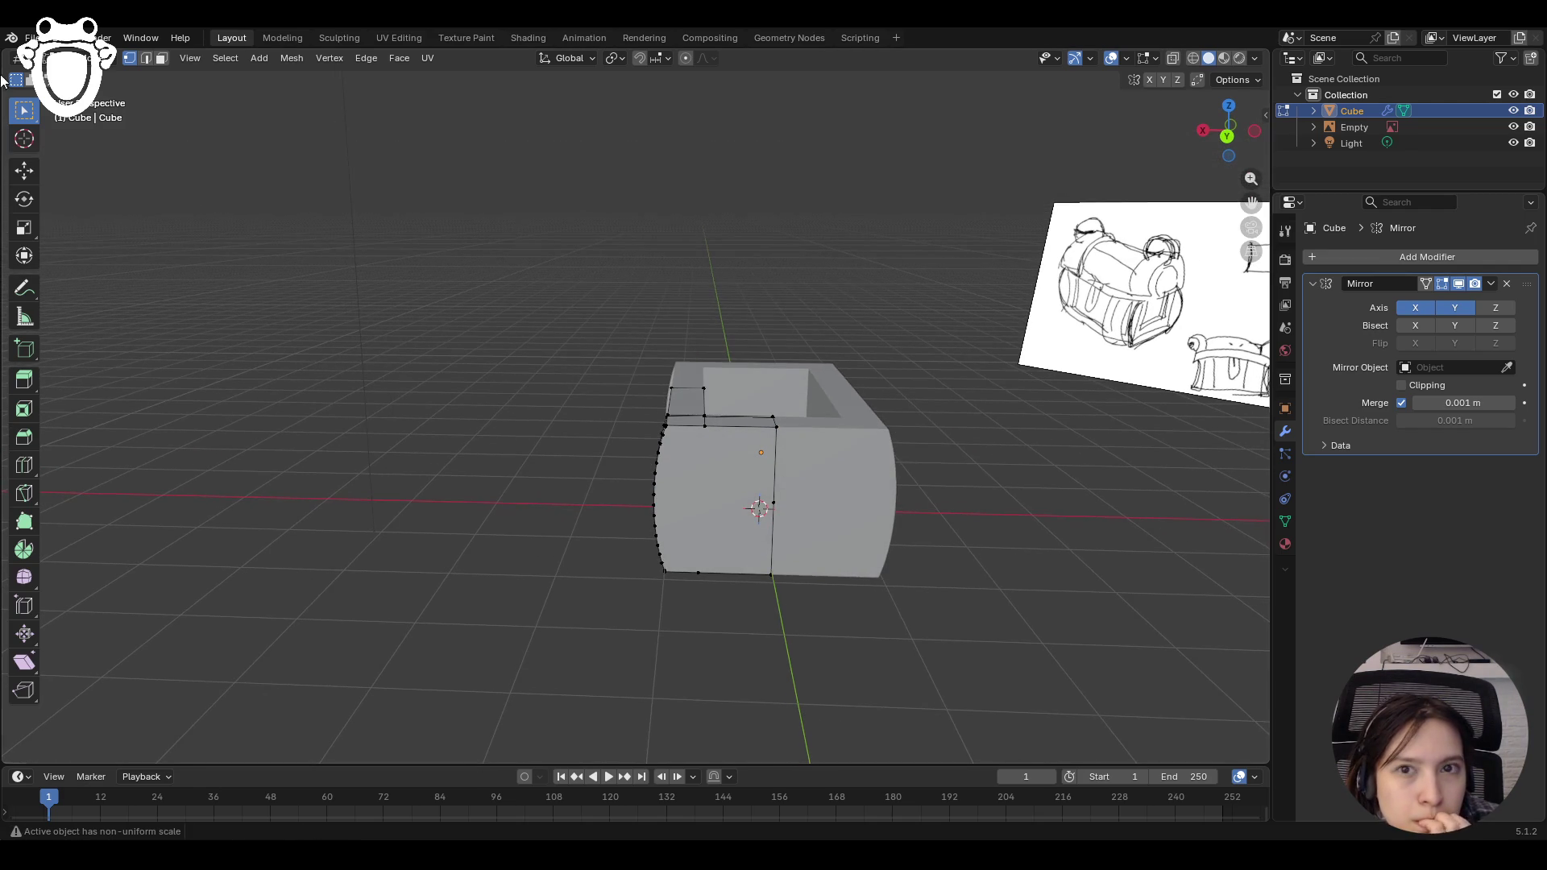
Step: Choose the Loop Cut tool and orbit to frame the box's side face
{"action": "left_click", "coordinate": [24, 465]}
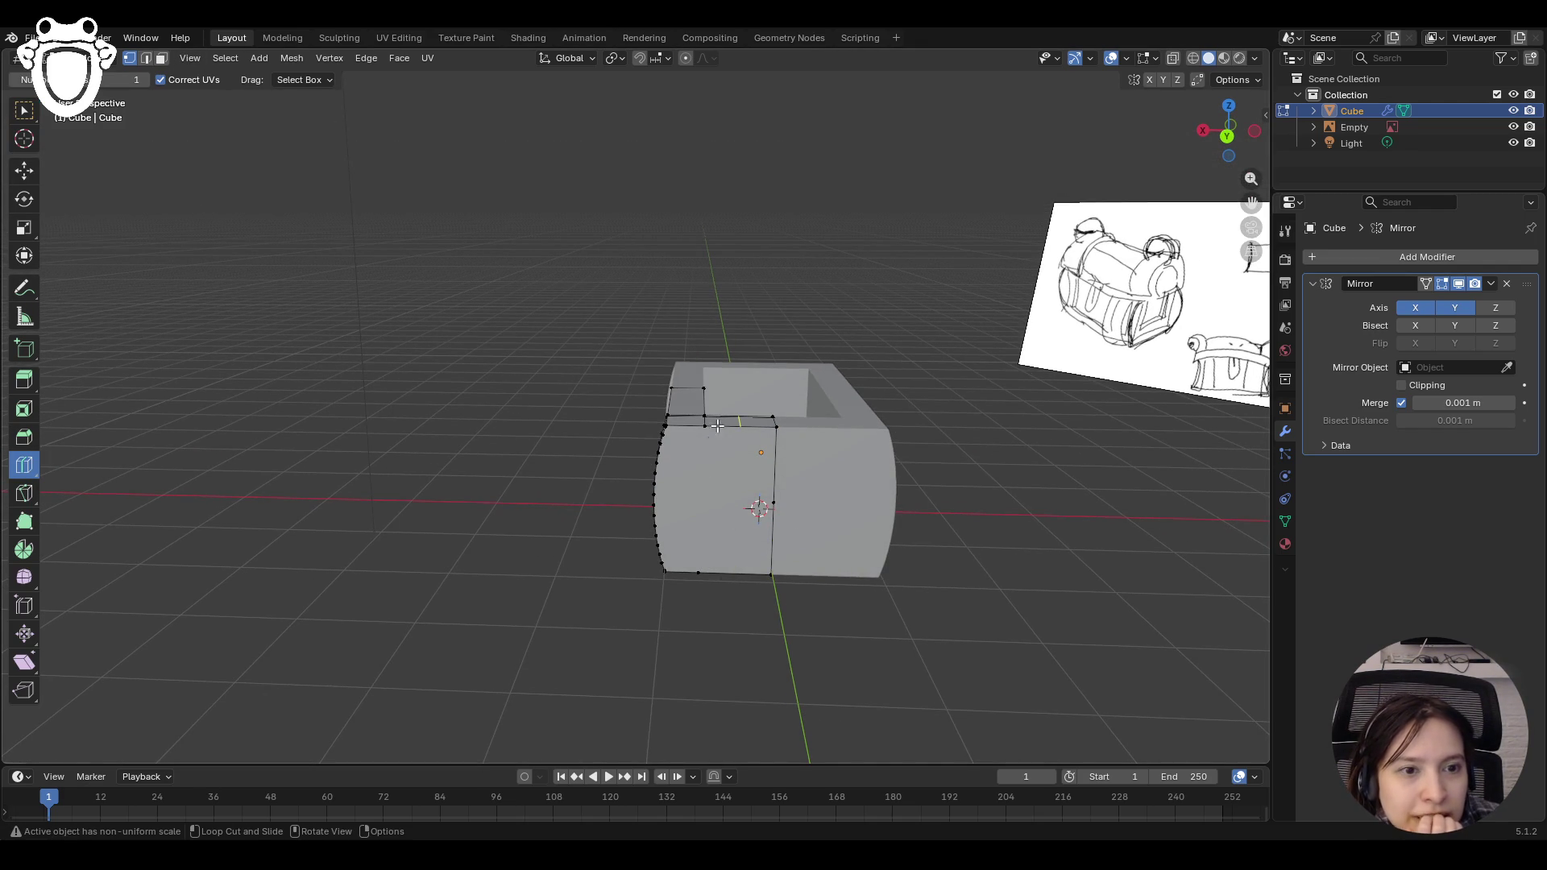
{"action": "middle_click_drag", "start_coordinate": [781, 438], "coordinate": [717, 456]}
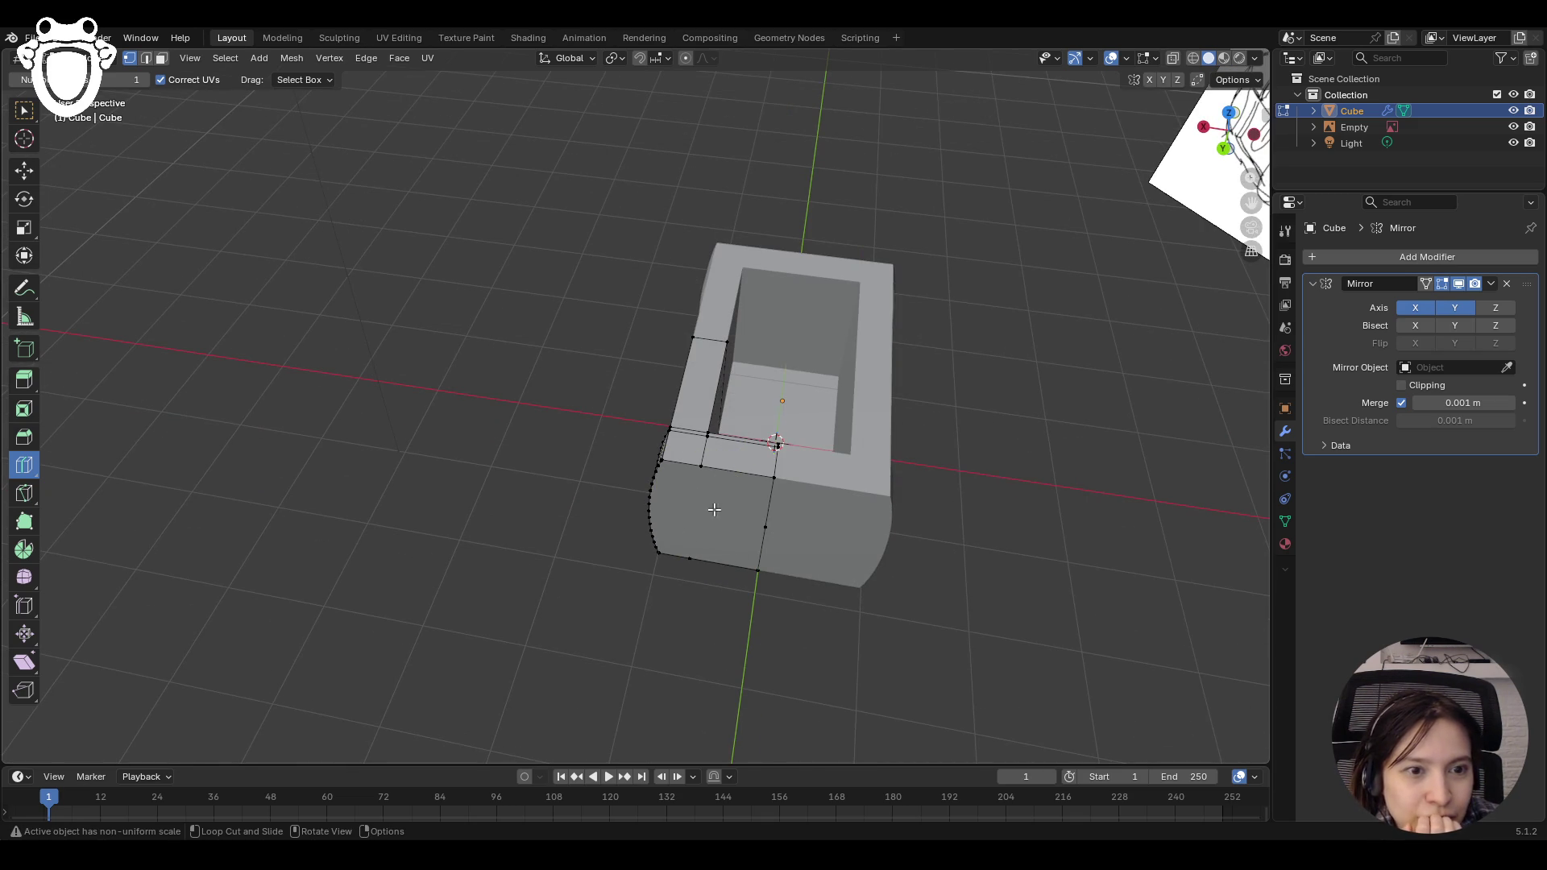
{"action": "middle_click_drag", "start_coordinate": [747, 577], "coordinate": [735, 421]}
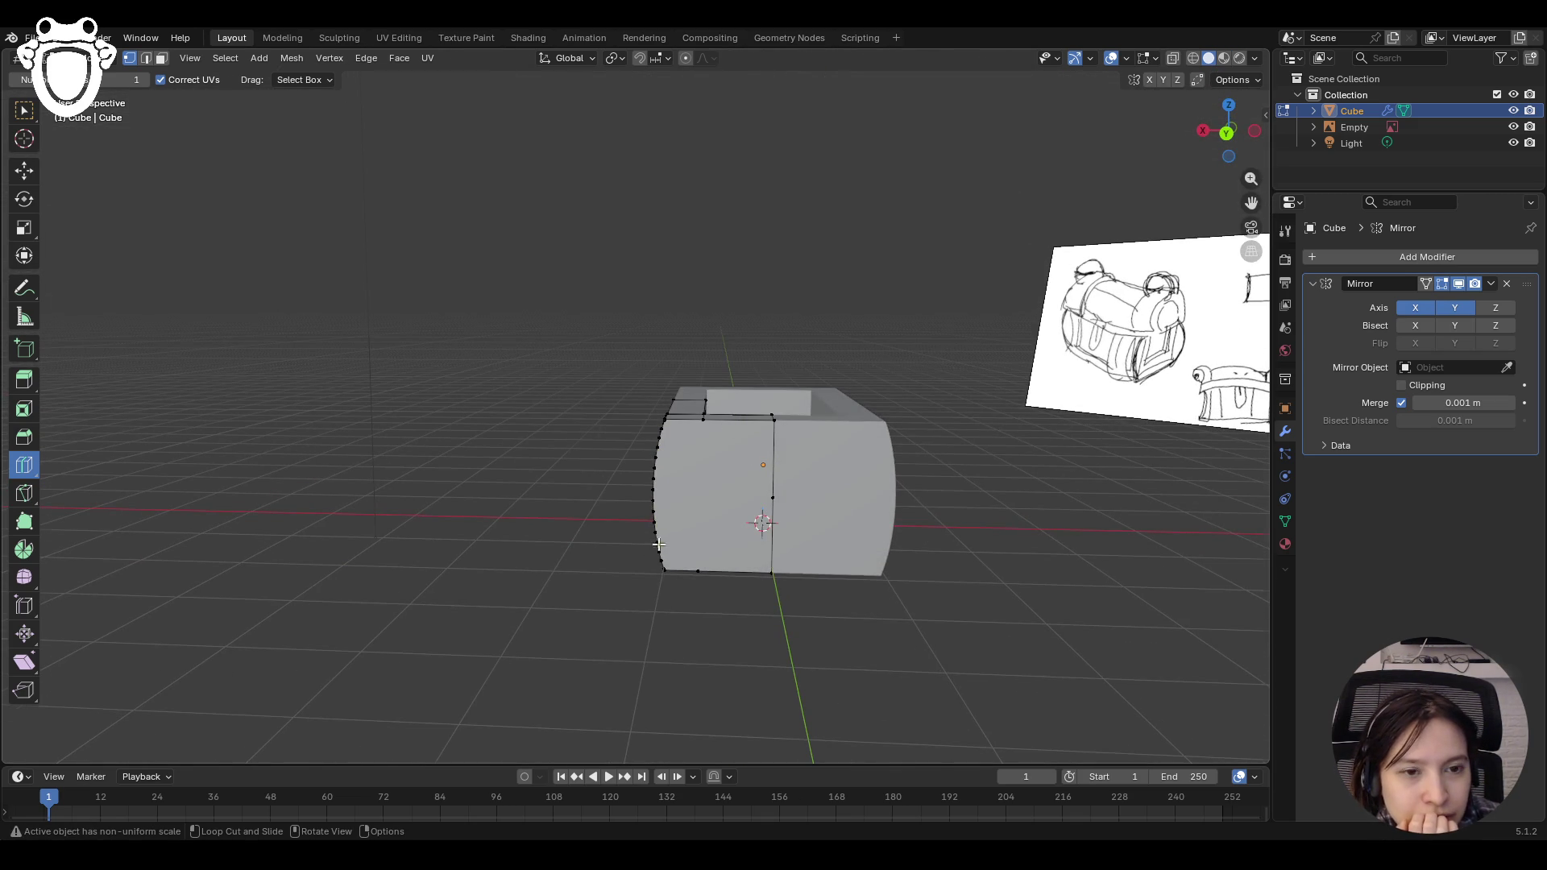
{"action": "middle_click_drag", "start_coordinate": [651, 513], "coordinate": [718, 516]}
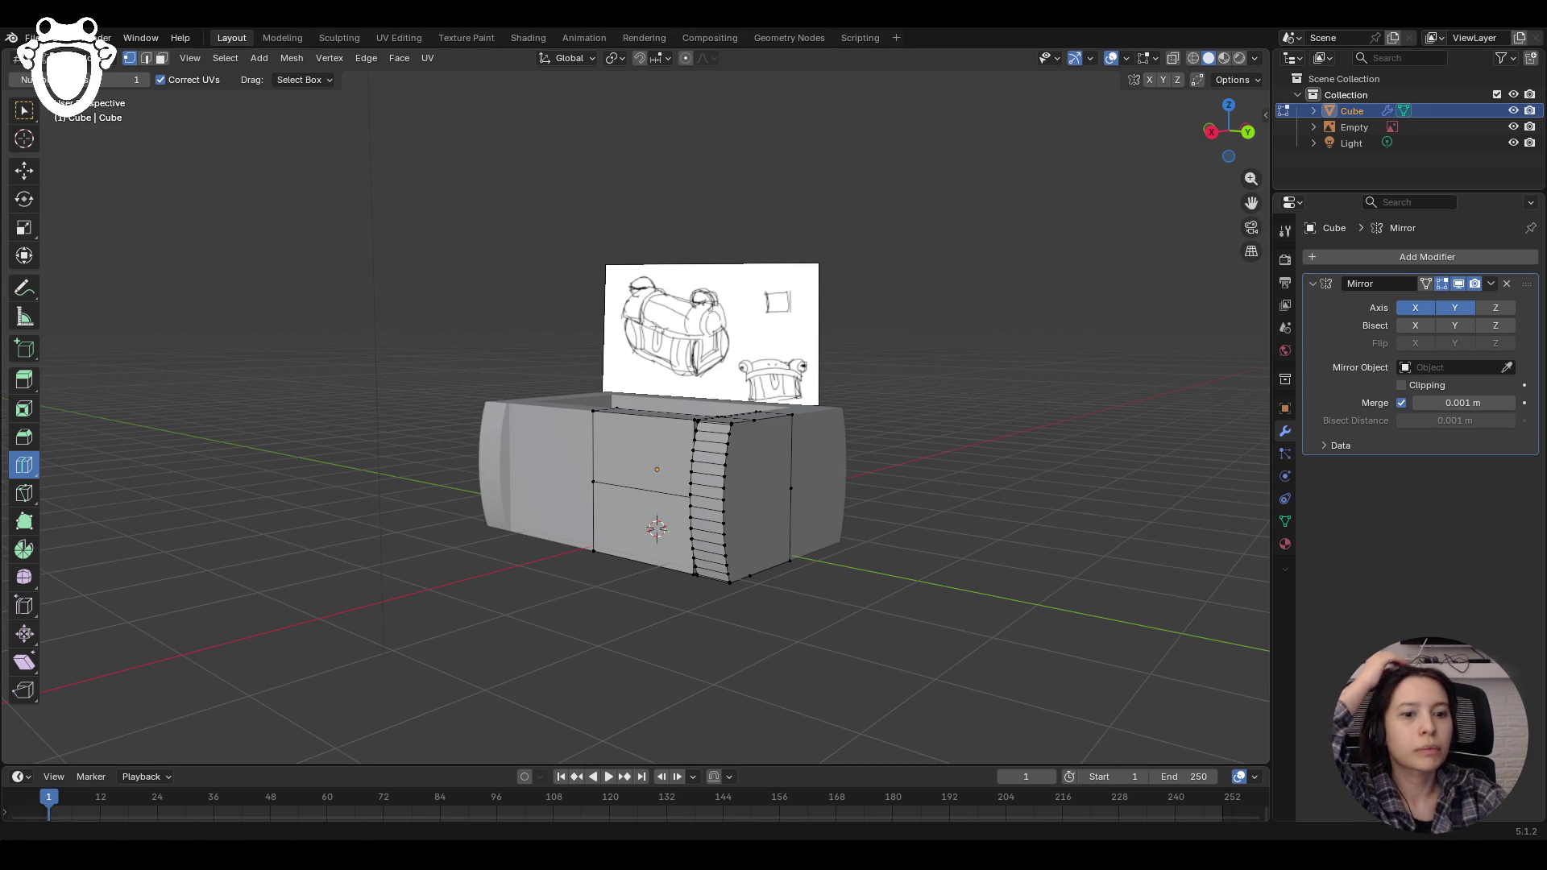
{"action": "mouse_move", "coordinate": [725, 524]}
{"action": "middle_mouse_down"}
{"action": "mouse_move", "coordinate": [661, 540]}
{"action": "mouse_move", "coordinate": [766, 581]}
{"action": "mouse_move", "coordinate": [1043, 542]}
{"action": "mouse_move", "coordinate": [927, 524]}
{"action": "mouse_move", "coordinate": [772, 431]}
{"action": "middle_mouse_up"}
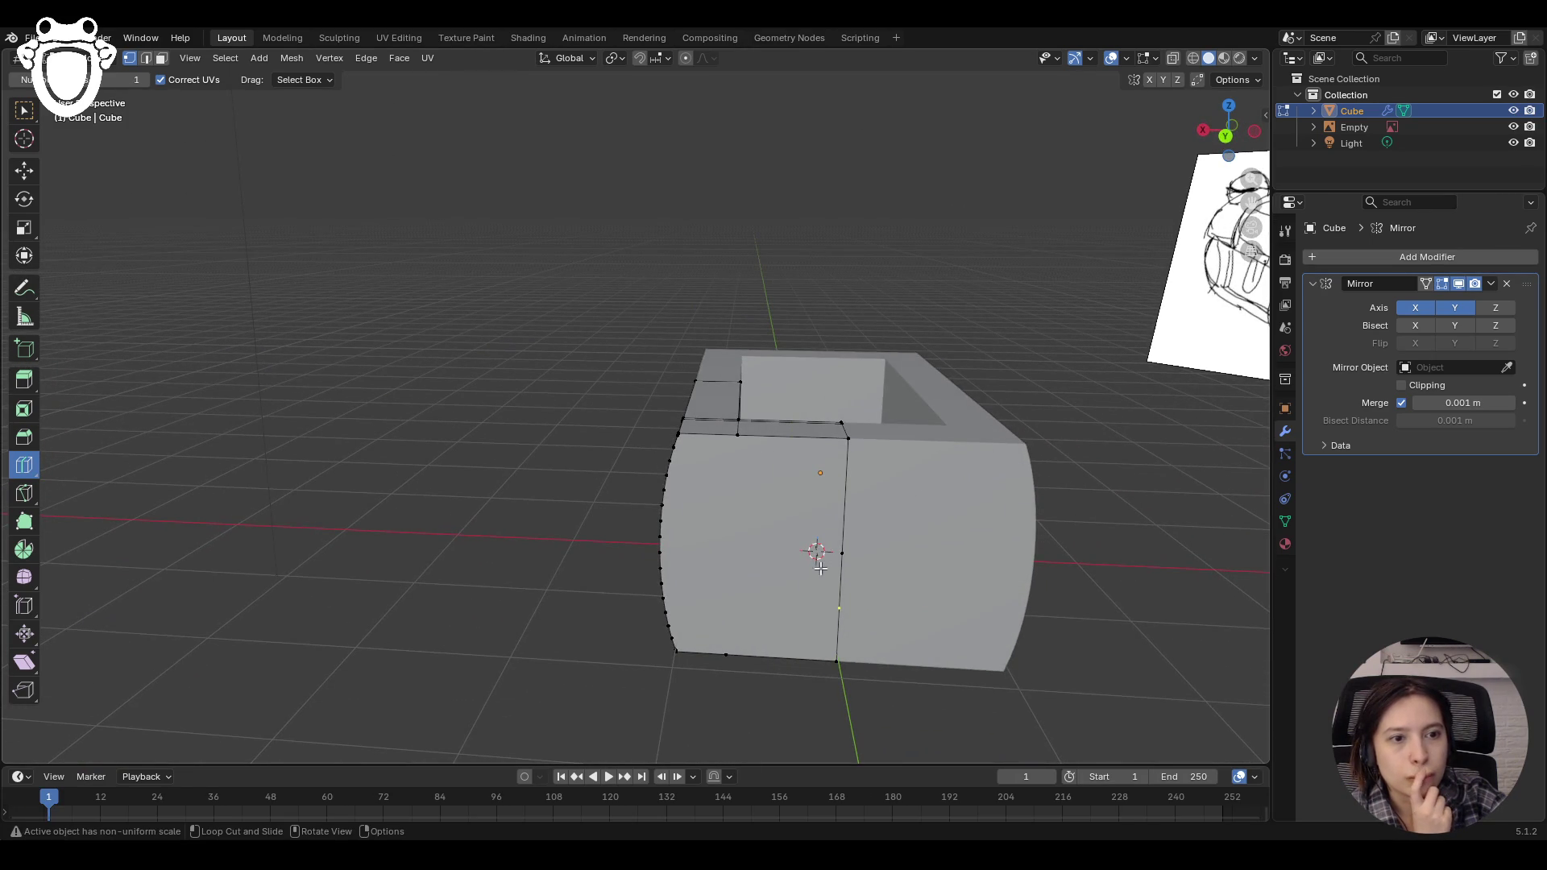
{"action": "middle_click_drag", "start_coordinate": [802, 563], "coordinate": [723, 555]}
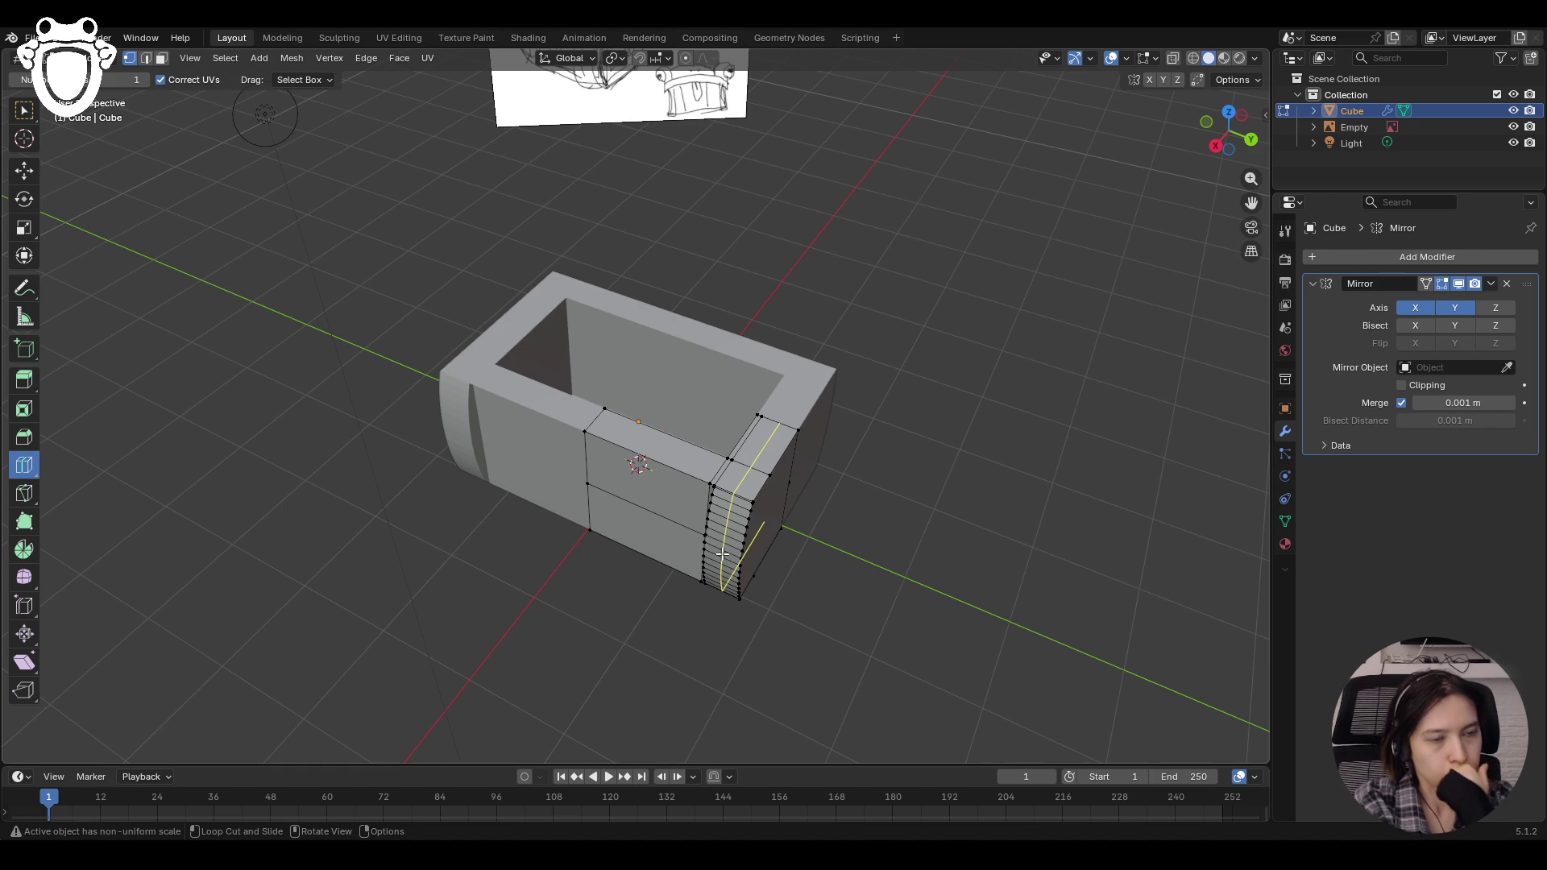
{"action": "middle_click_drag", "start_coordinate": [934, 570], "coordinate": [890, 500]}
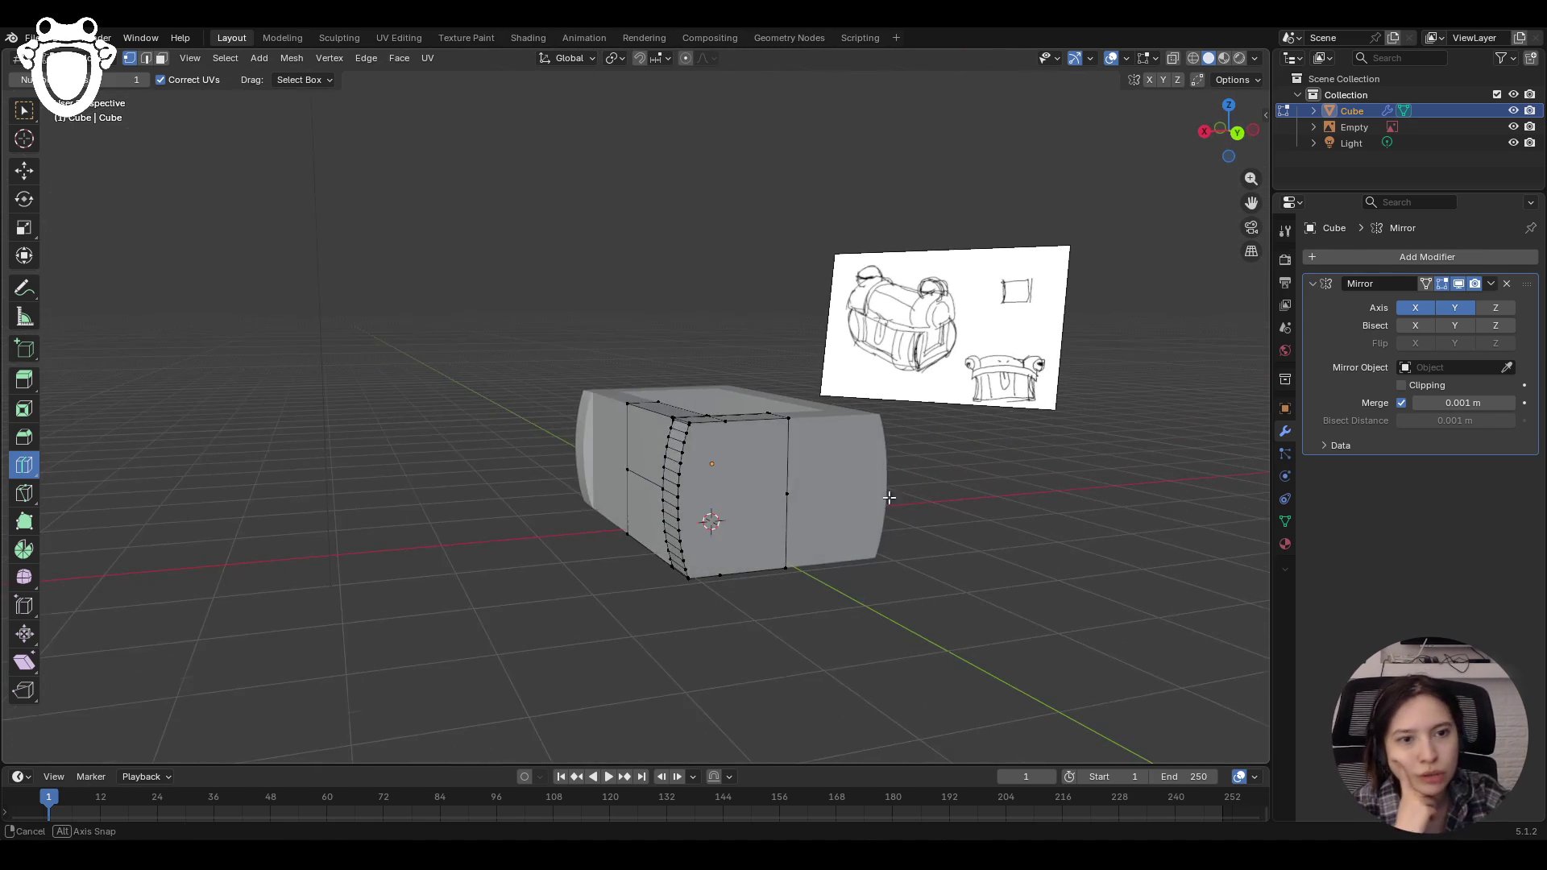
{"action": "mouse_move", "coordinate": [691, 433]}
{"action": "middle_mouse_down"}
{"action": "mouse_move", "coordinate": [846, 564]}
{"action": "mouse_move", "coordinate": [1029, 674]}
{"action": "mouse_move", "coordinate": [1043, 704]}
{"action": "mouse_move", "coordinate": [825, 611]}
{"action": "mouse_move", "coordinate": [718, 632]}
{"action": "mouse_move", "coordinate": [492, 613]}
{"action": "mouse_move", "coordinate": [621, 588]}
{"action": "mouse_move", "coordinate": [820, 594]}
{"action": "middle_mouse_up"}
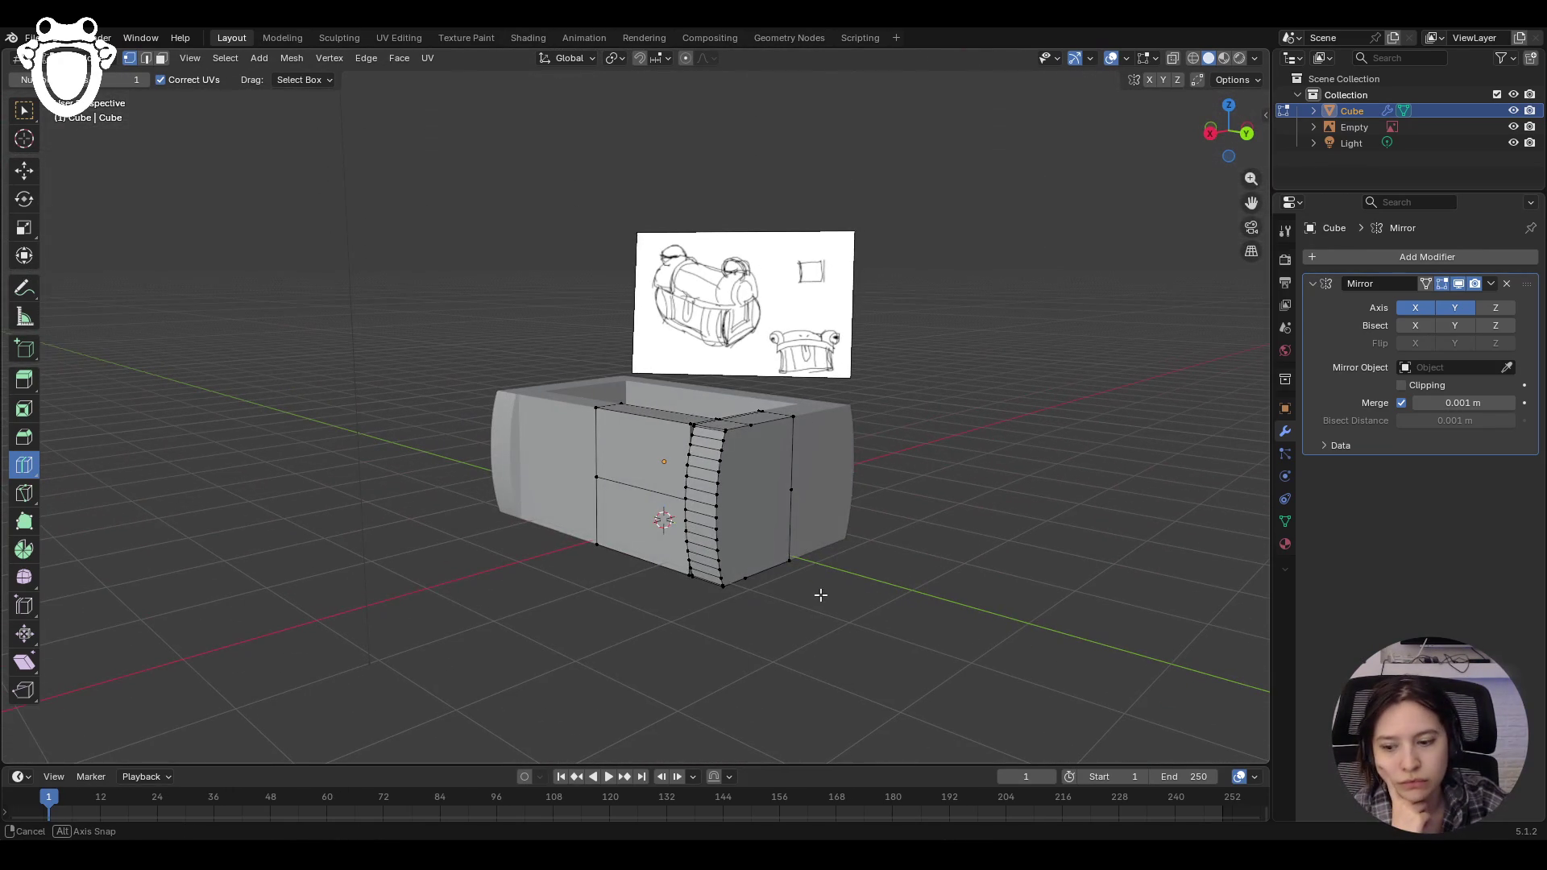
{"action": "mouse_move", "coordinate": [820, 595]}
{"action": "middle_mouse_down"}
{"action": "mouse_move", "coordinate": [787, 642]}
{"action": "mouse_move", "coordinate": [746, 527]}
{"action": "mouse_move", "coordinate": [714, 554]}
{"action": "mouse_move", "coordinate": [677, 451]}
{"action": "middle_mouse_up"}
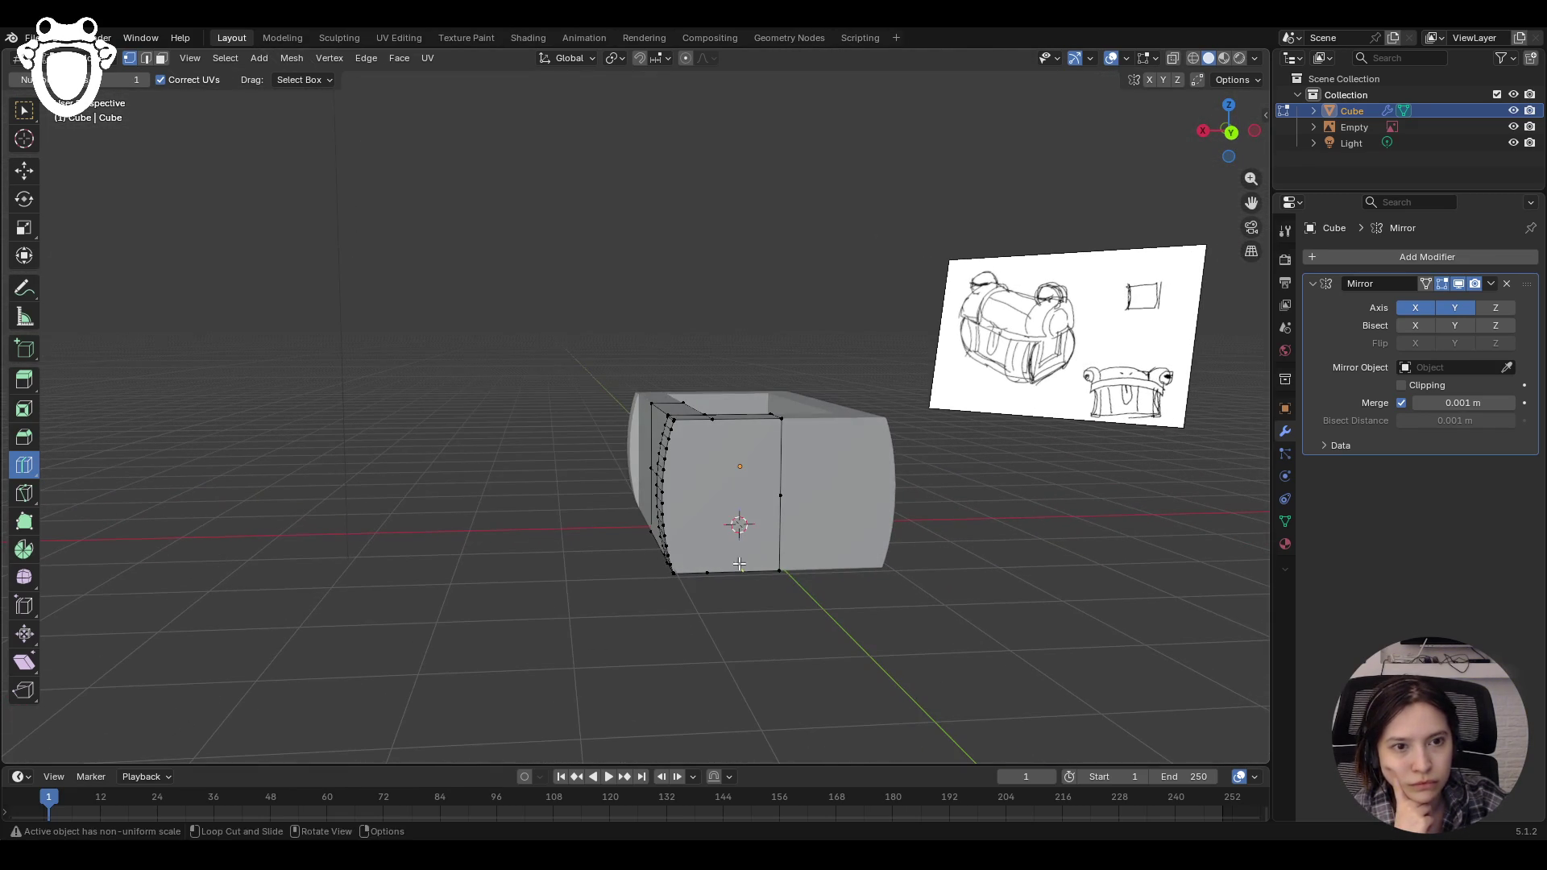
Step: Cut a new vertical edge loop across the box's side face
{"action": "left_click", "coordinate": [710, 421]}
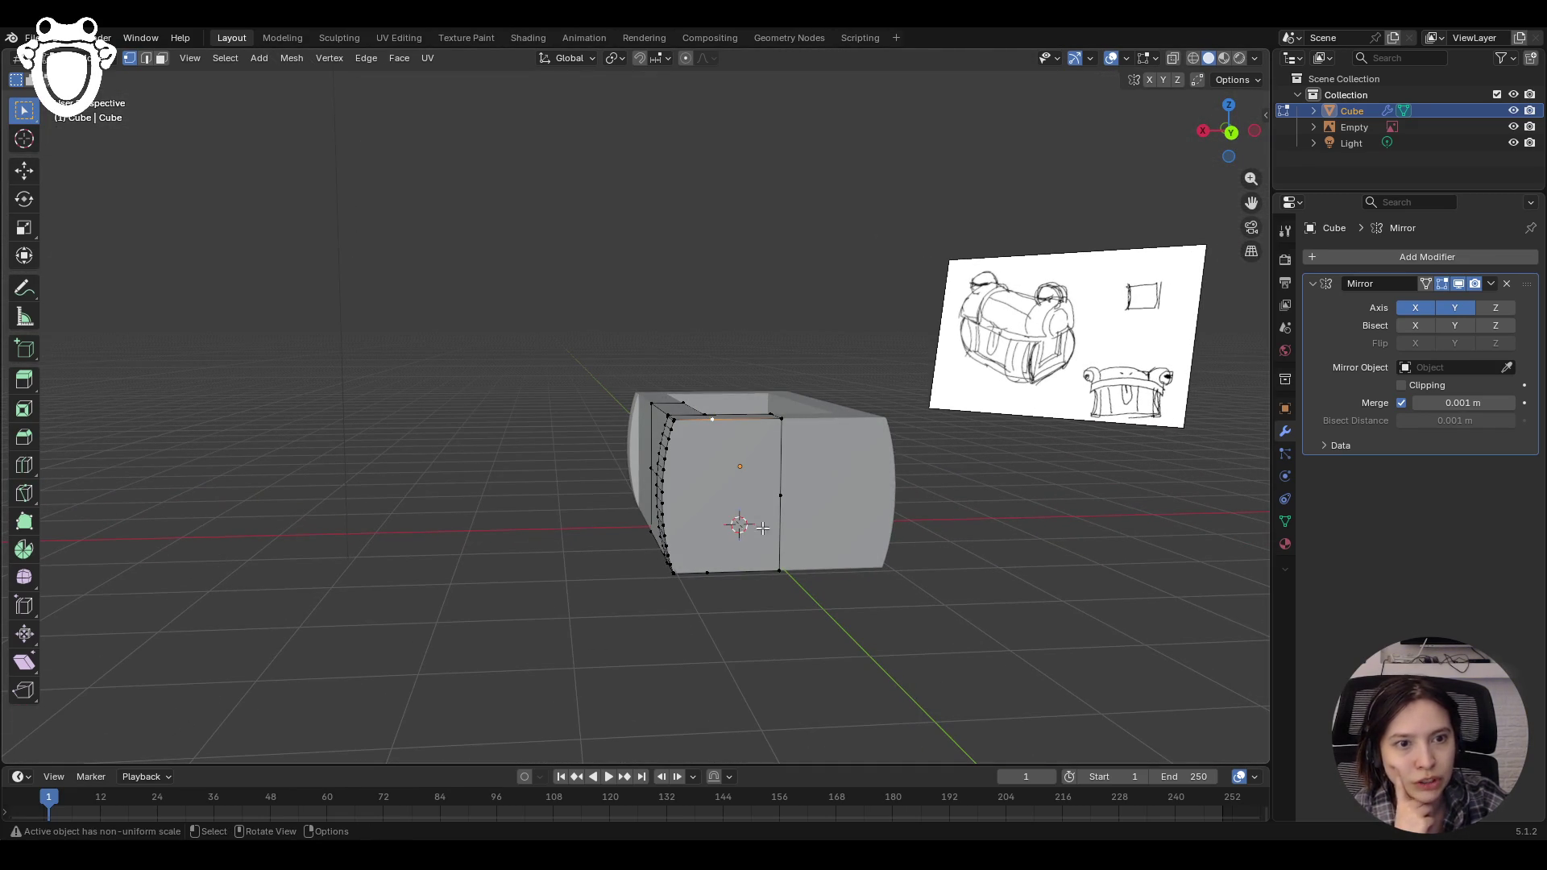
{"action": "left_click", "coordinate": [709, 572], "text": "shift"}
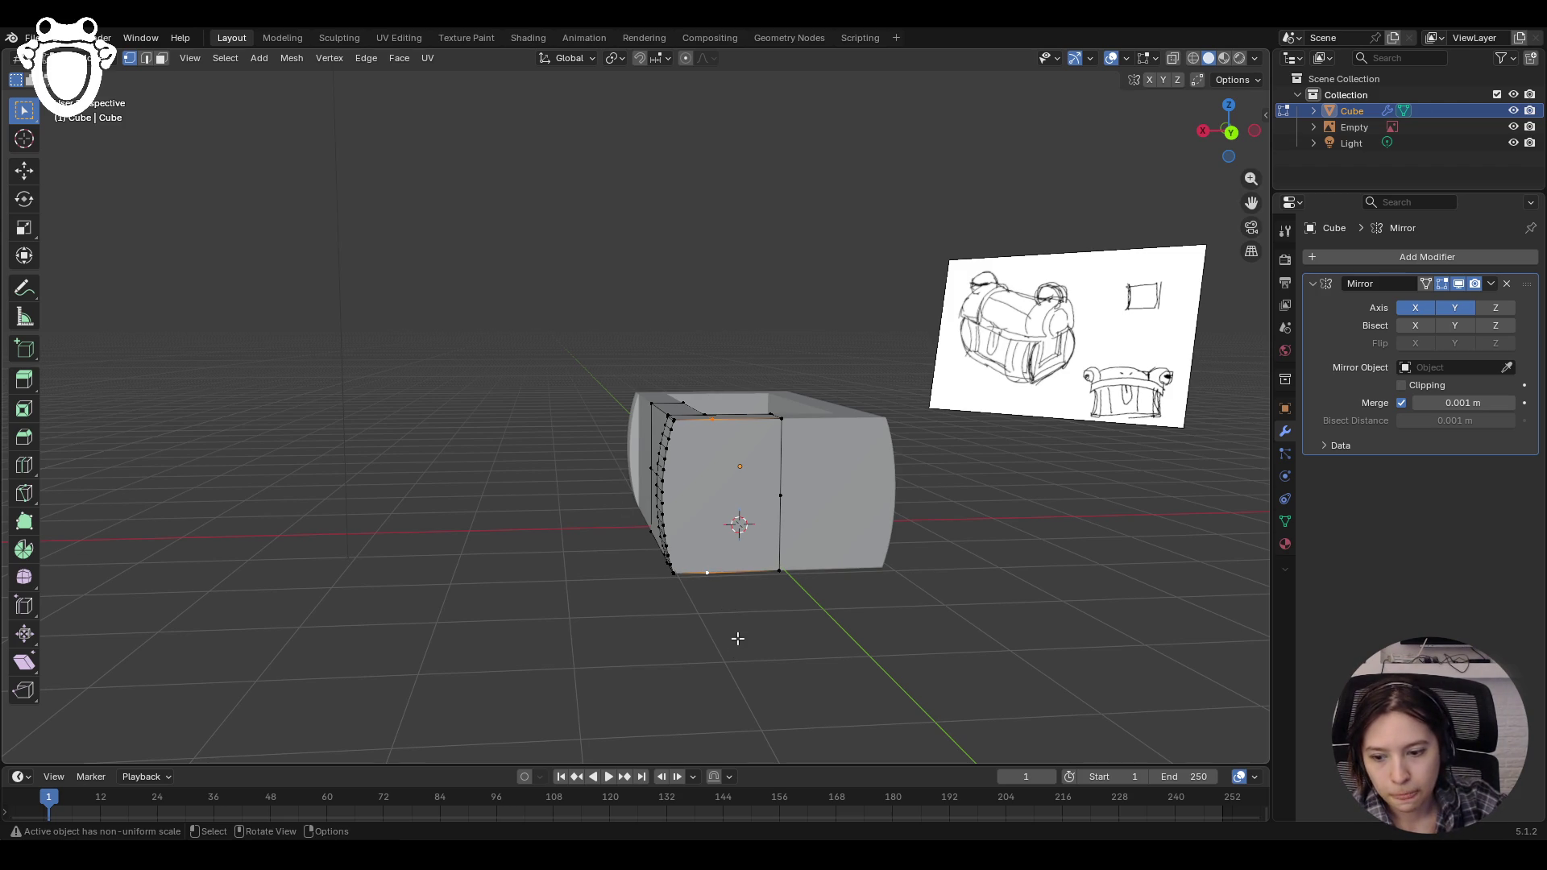
{"action": "mouse_move", "coordinate": [782, 628]}
{"action": "middle_mouse_down"}
{"action": "mouse_move", "coordinate": [943, 621]}
{"action": "mouse_move", "coordinate": [752, 626]}
{"action": "mouse_move", "coordinate": [762, 564]}
{"action": "mouse_move", "coordinate": [401, 604]}
{"action": "middle_mouse_up"}
{"action": "left_click", "coordinate": [23, 465]}
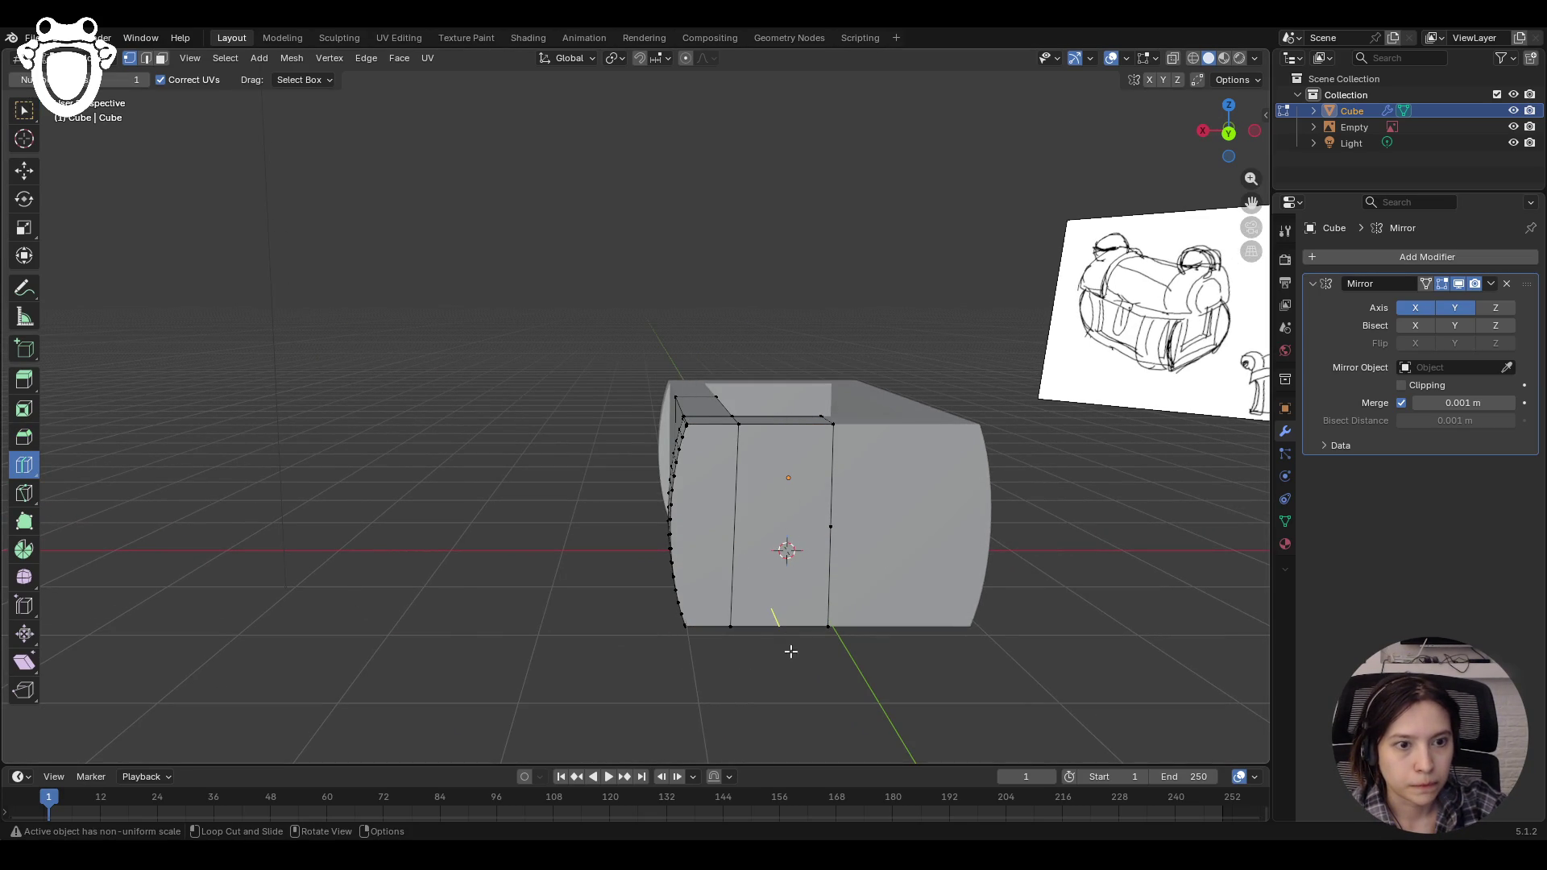
{"action": "mouse_move", "coordinate": [544, 597]}
{"action": "middle_mouse_down"}
{"action": "mouse_move", "coordinate": [572, 618]}
{"action": "mouse_move", "coordinate": [518, 646]}
{"action": "middle_mouse_up"}
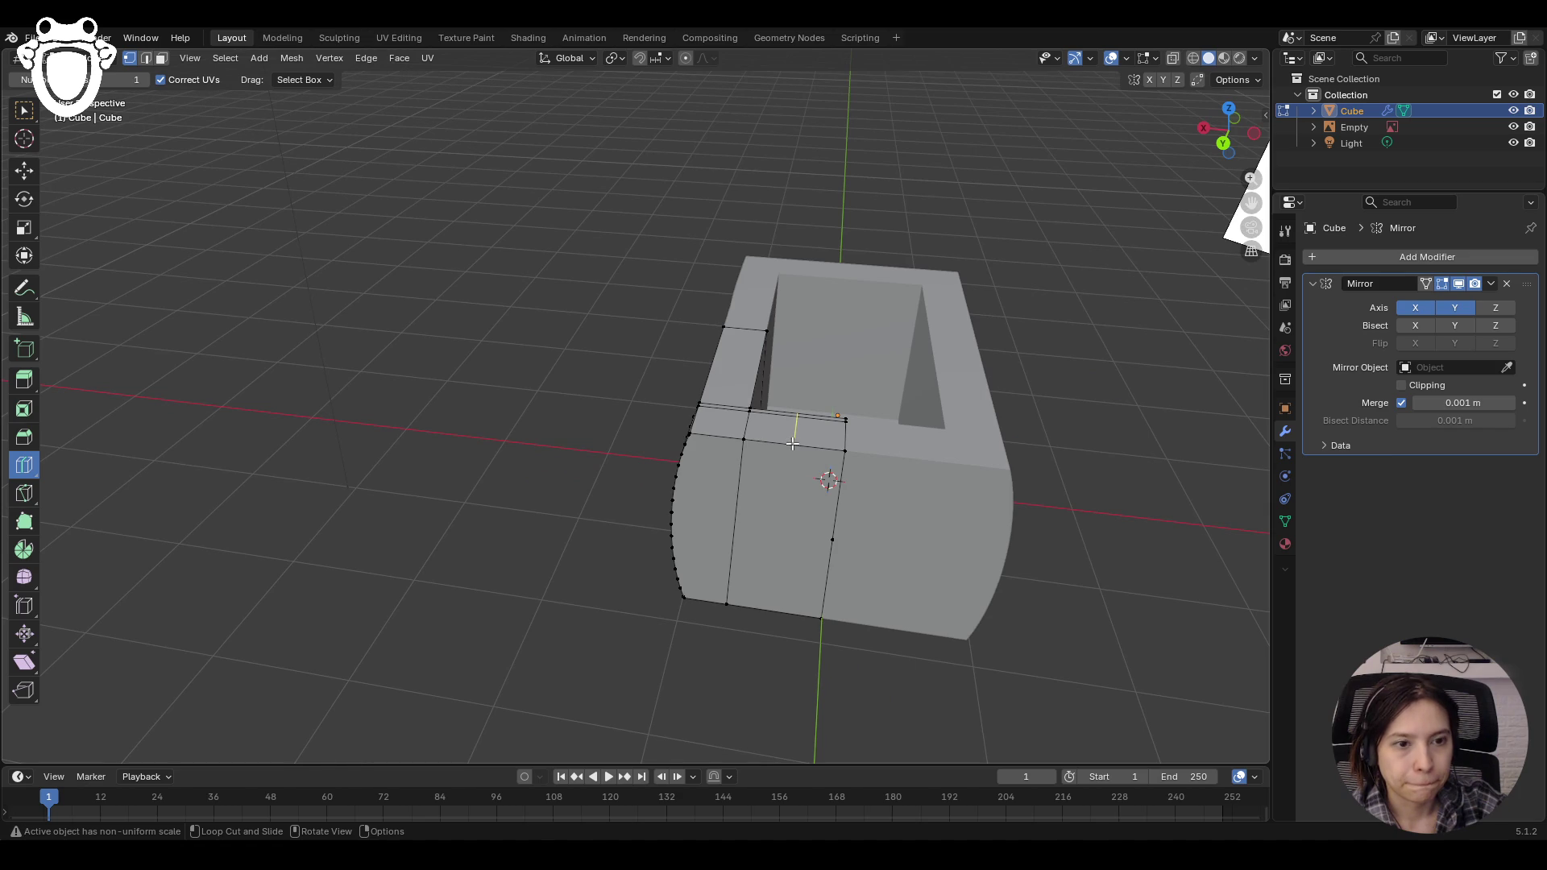
{"action": "left_click", "coordinate": [767, 624]}
{"action": "left_click", "coordinate": [760, 622]}
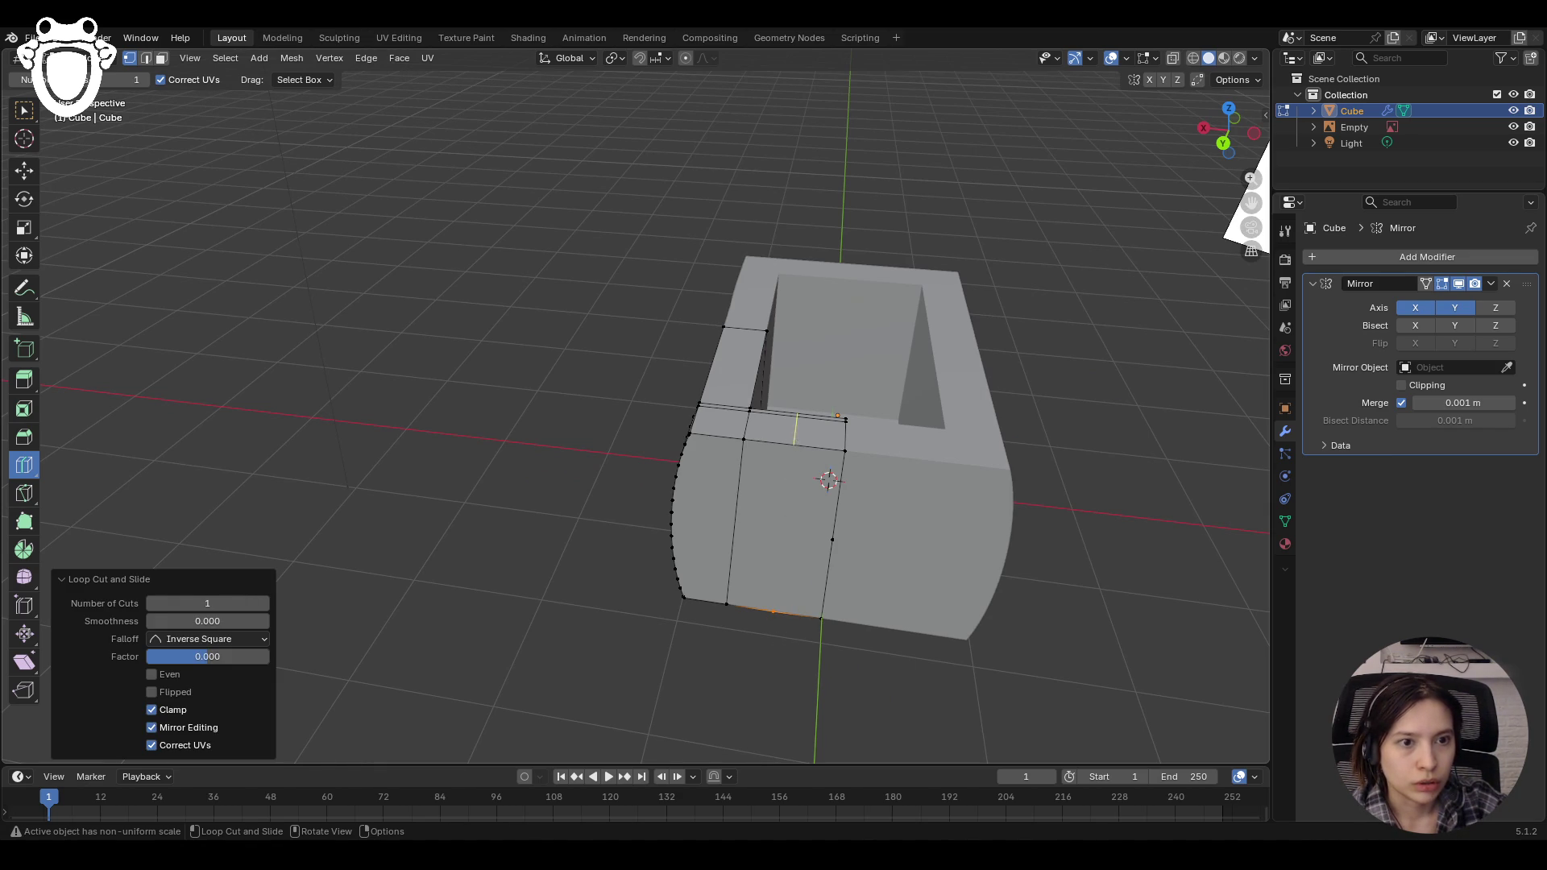
Step: Select the new loop's vertical edge in edge mode and start sliding it along X
{"action": "left_click", "coordinate": [24, 171]}
{"action": "left_click", "coordinate": [794, 445]}
{"action": "left_click", "coordinate": [788, 616], "text": "alt"}
{"action": "mouse_move", "coordinate": [645, 632]}
{"action": "middle_mouse_down"}
{"action": "mouse_move", "coordinate": [612, 599]}
{"action": "mouse_move", "coordinate": [621, 580]}
{"action": "middle_mouse_up"}
{"action": "left_click", "coordinate": [600, 481]}
{"action": "left_click", "coordinate": [788, 431]}
{"action": "left_click", "coordinate": [146, 58]}
{"action": "left_click", "coordinate": [783, 488]}
{"action": "left_click_drag", "start_coordinate": [730, 529], "coordinate": [689, 529]}
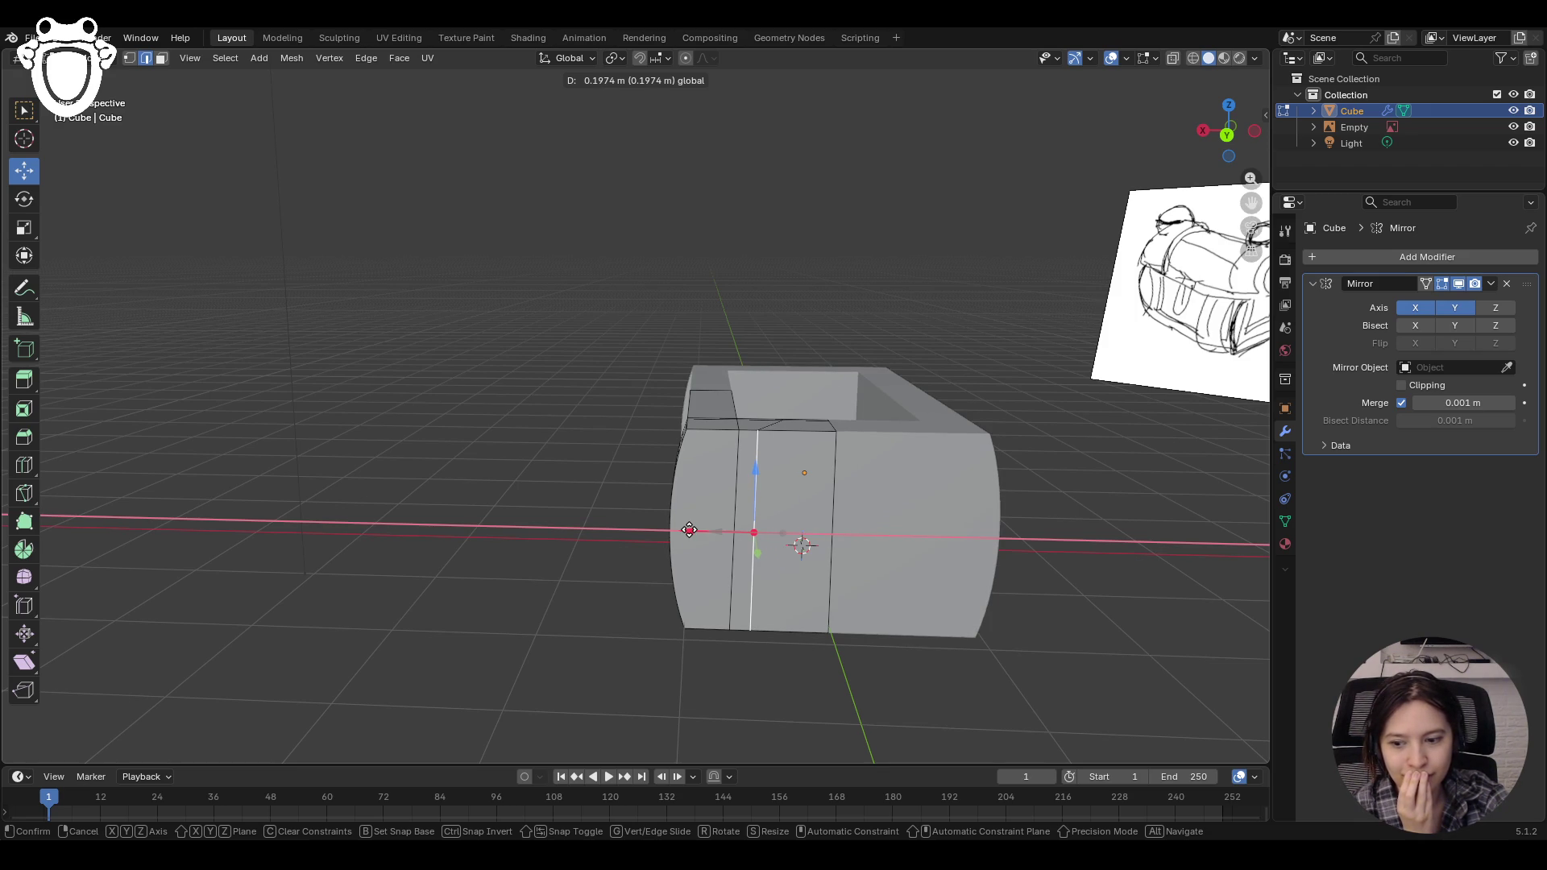
Step: Slide the vertical edge back right along X, confirm, and orbit to check its placement
{"action": "left_click_drag", "start_coordinate": [689, 530], "coordinate": [736, 534]}
{"action": "mouse_move", "coordinate": [737, 546]}
{"action": "middle_mouse_down"}
{"action": "mouse_move", "coordinate": [591, 572]}
{"action": "mouse_move", "coordinate": [1006, 711]}
{"action": "middle_mouse_up"}
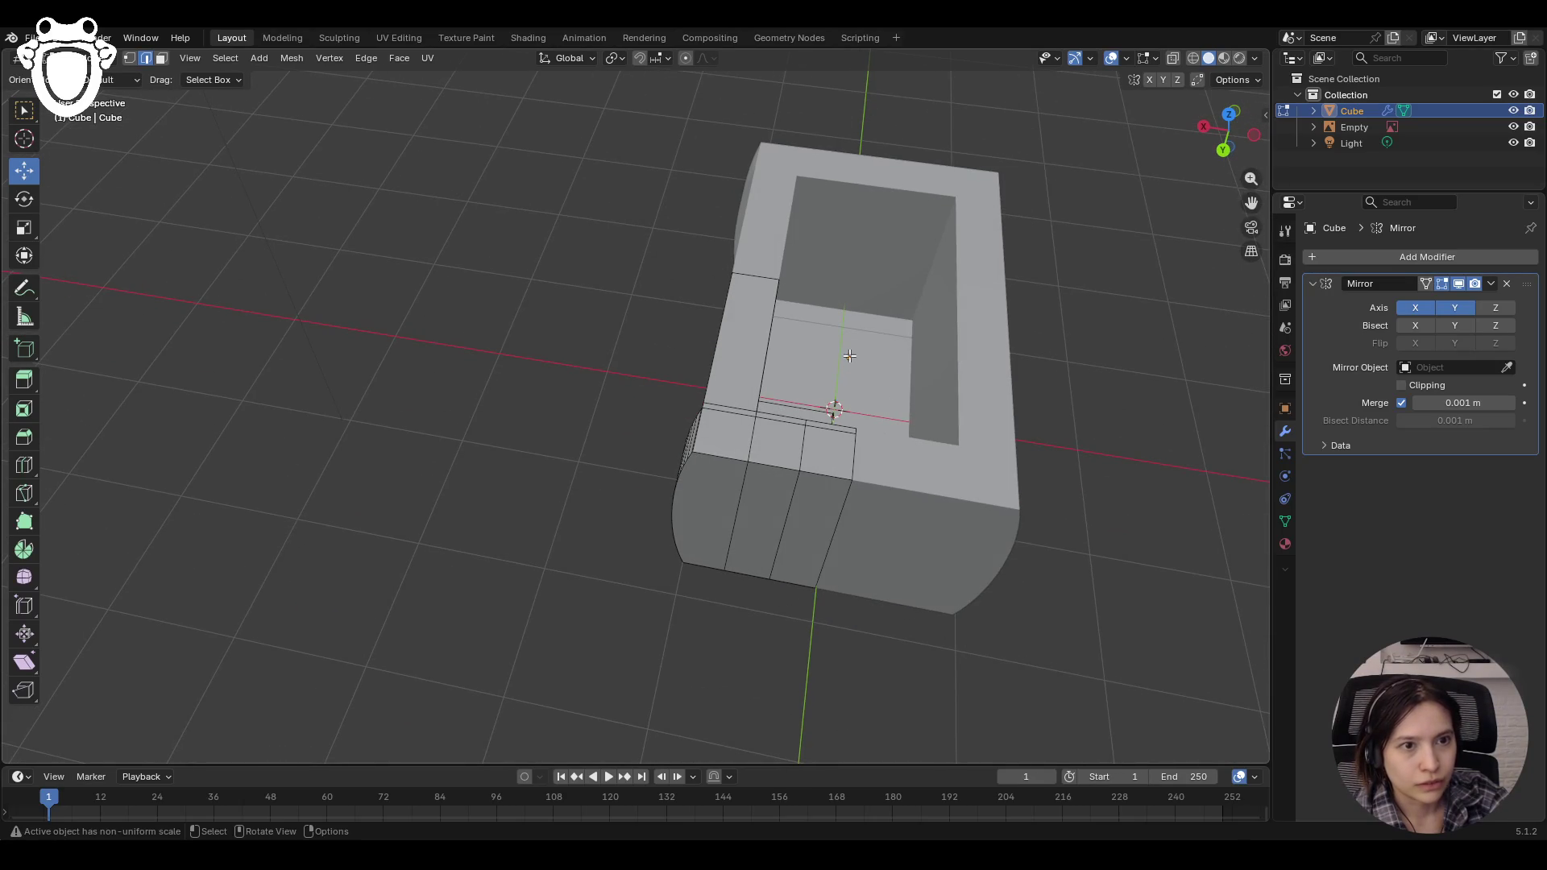
{"action": "mouse_move", "coordinate": [972, 411]}
{"action": "middle_mouse_down"}
{"action": "mouse_move", "coordinate": [939, 467]}
{"action": "mouse_move", "coordinate": [977, 349]}
{"action": "mouse_move", "coordinate": [854, 479]}
{"action": "mouse_move", "coordinate": [890, 499]}
{"action": "middle_mouse_up"}
{"action": "mouse_move", "coordinate": [1247, 200]}
{"action": "left_mouse_down"}
{"action": "mouse_move", "coordinate": [1053, 249]}
{"action": "mouse_move", "coordinate": [1075, 303]}
{"action": "left_mouse_up"}
{"action": "middle_click_drag", "start_coordinate": [806, 403], "coordinate": [781, 485]}
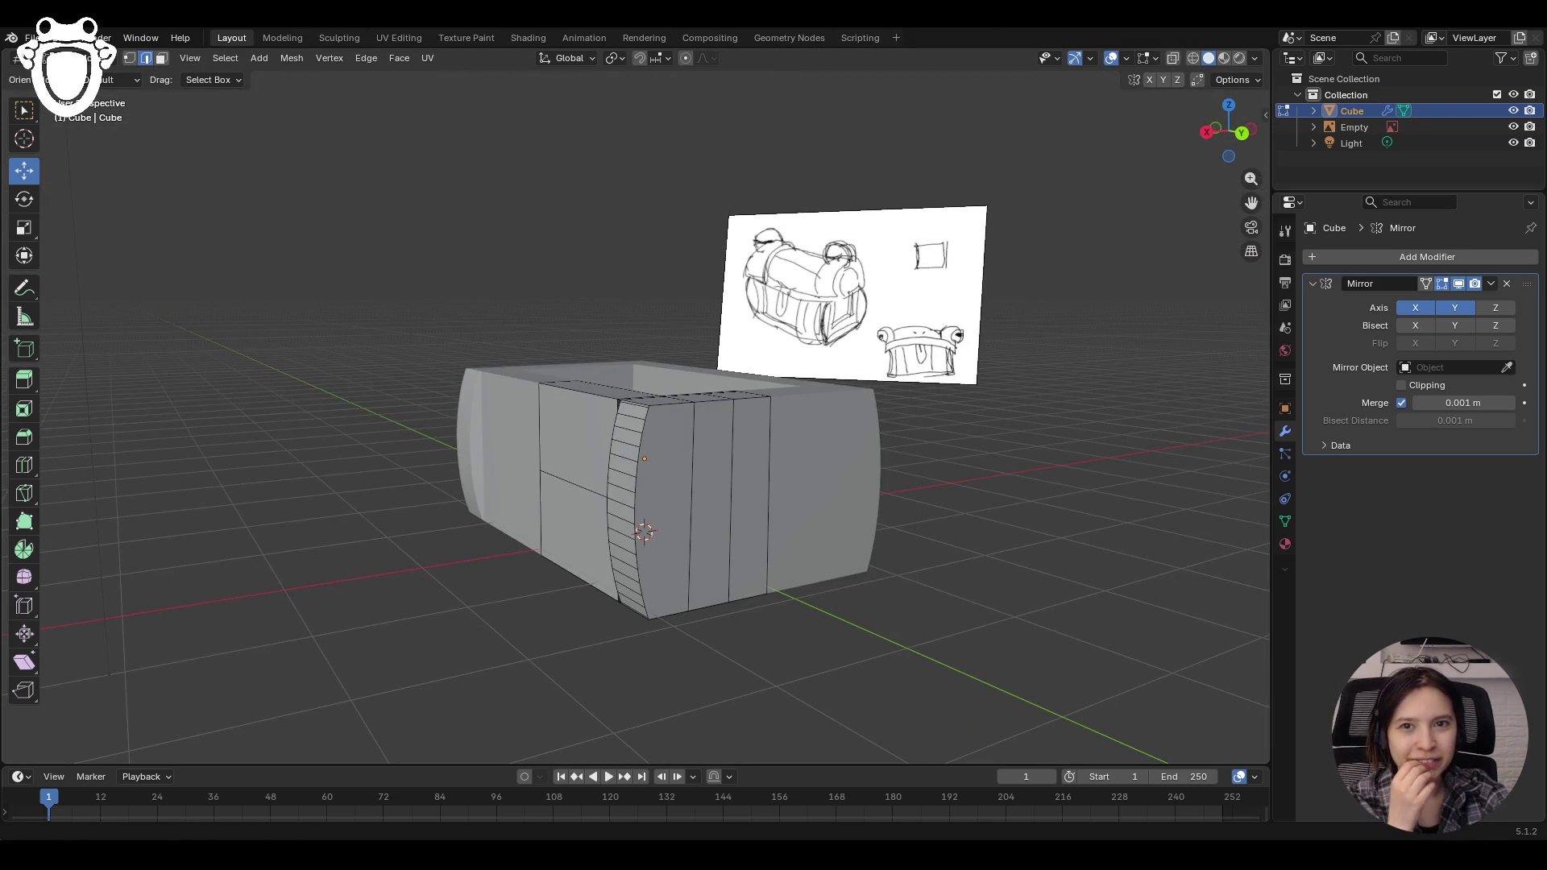
{"action": "mouse_move", "coordinate": [822, 661]}
{"action": "middle_mouse_down"}
{"action": "mouse_move", "coordinate": [830, 636]}
{"action": "mouse_move", "coordinate": [812, 633]}
{"action": "middle_mouse_up"}
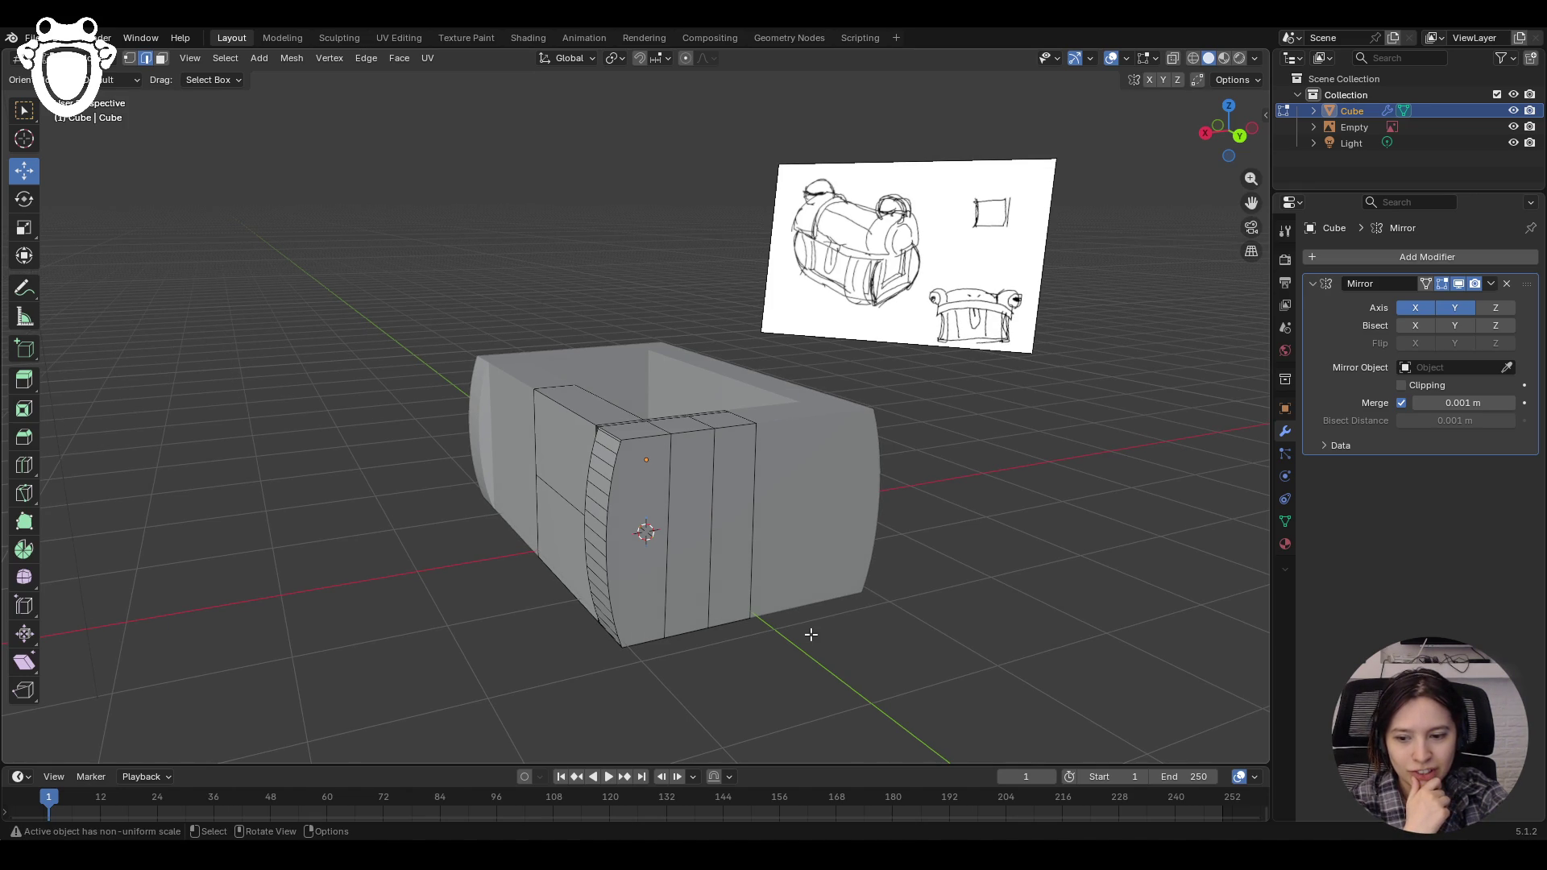
{"action": "left_click", "coordinate": [81, 58]}
{"action": "left_click", "coordinate": [80, 91]}
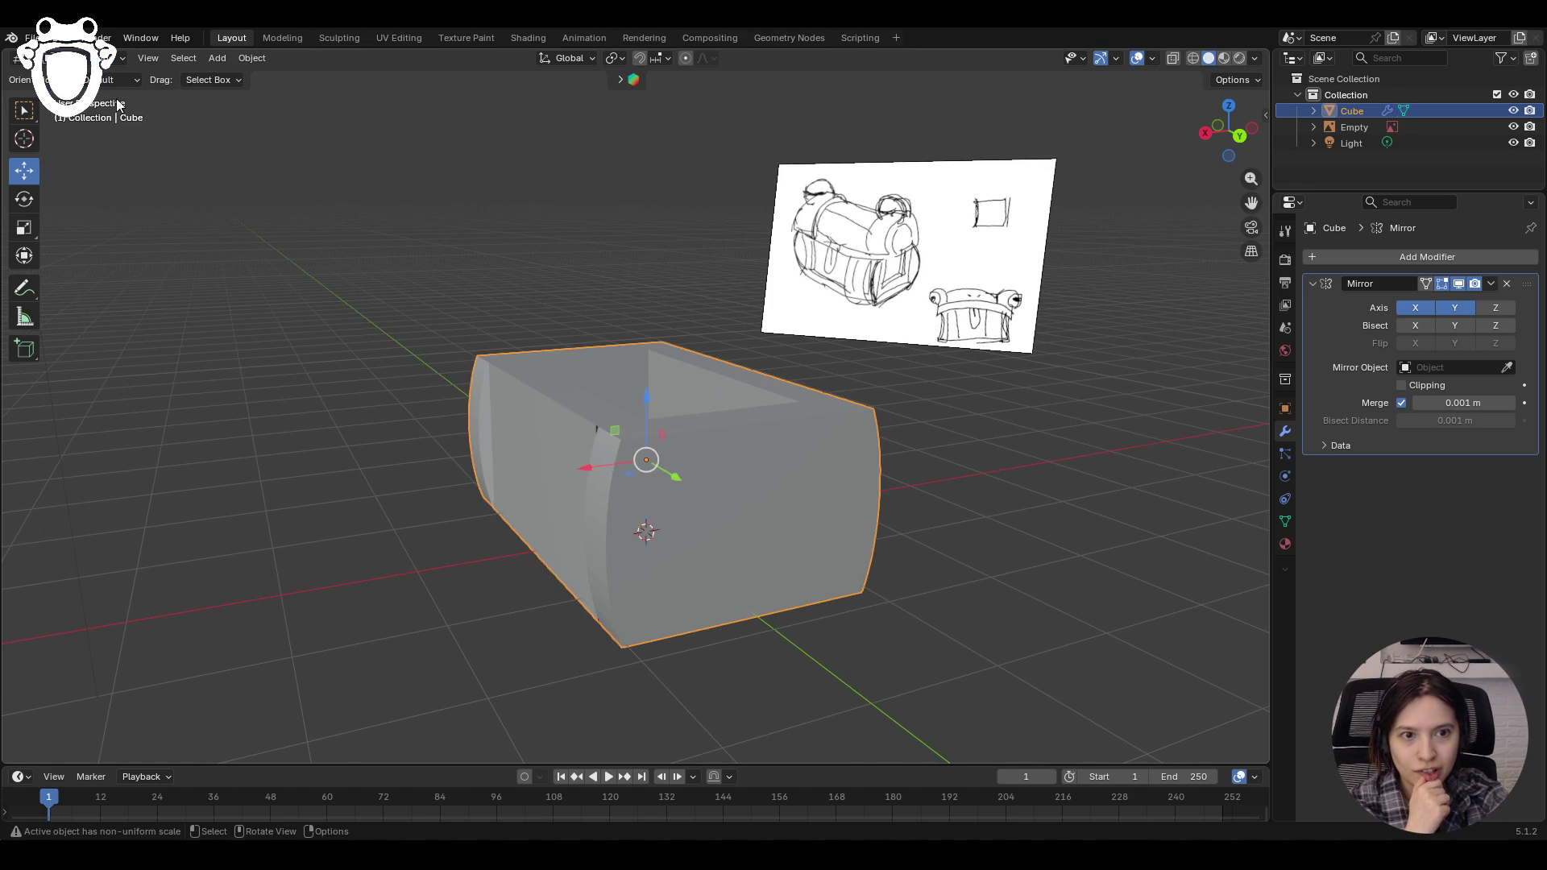
{"action": "mouse_move", "coordinate": [220, 345]}
{"action": "middle_mouse_down"}
{"action": "mouse_move", "coordinate": [321, 388]}
{"action": "mouse_move", "coordinate": [390, 395]}
{"action": "mouse_move", "coordinate": [316, 400]}
{"action": "mouse_move", "coordinate": [162, 176]}
{"action": "middle_mouse_up"}
{"action": "left_click", "coordinate": [81, 58]}
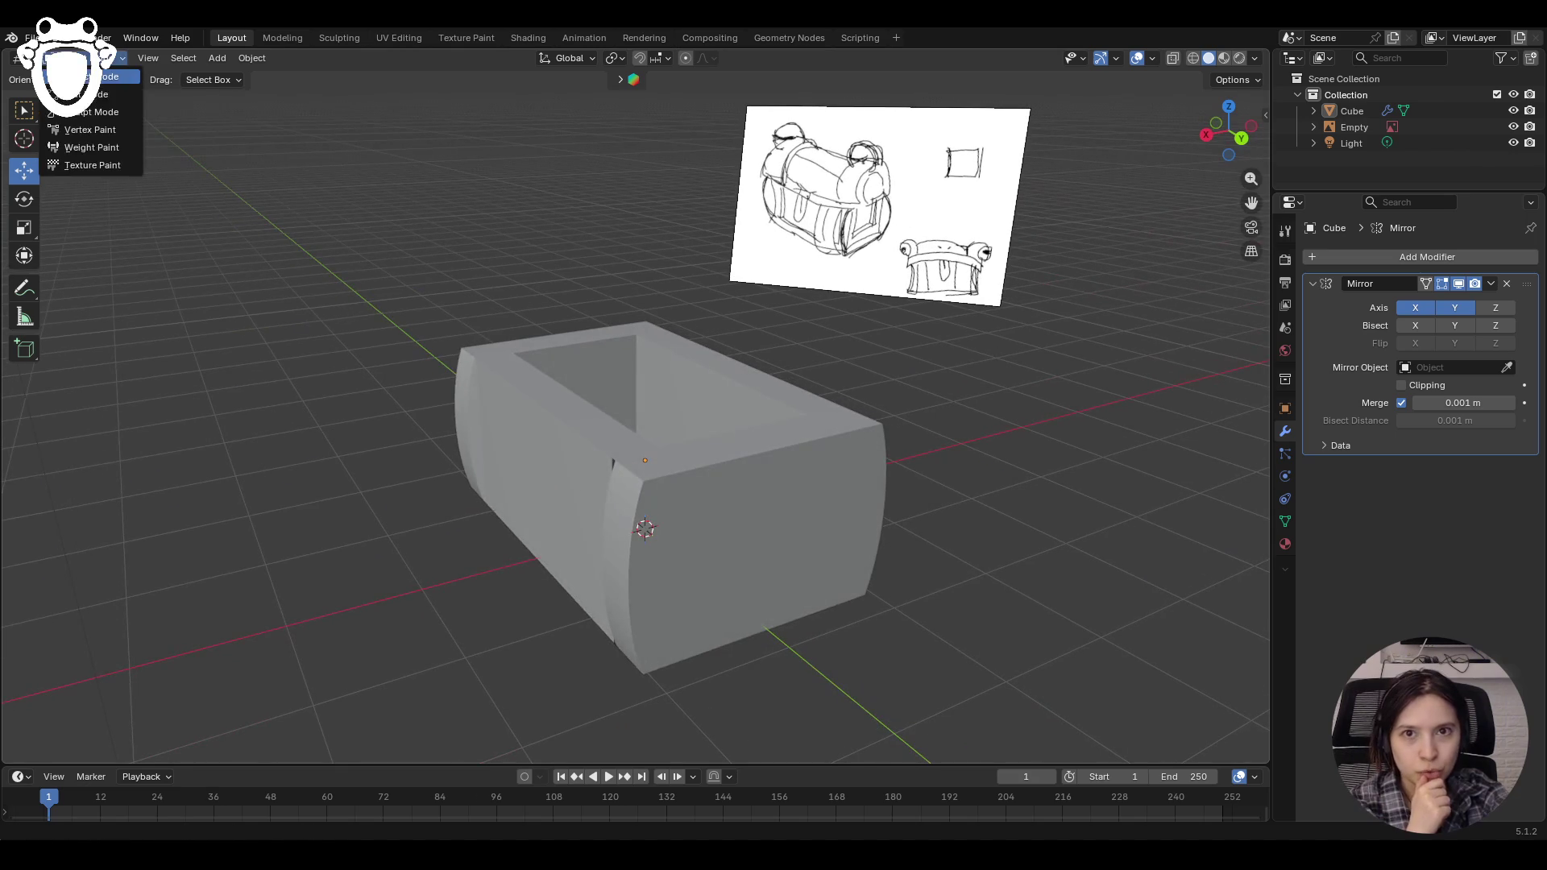
{"action": "left_click", "coordinate": [104, 76]}
{"action": "mouse_move", "coordinate": [846, 560]}
{"action": "middle_mouse_down"}
{"action": "mouse_move", "coordinate": [892, 562]}
{"action": "mouse_move", "coordinate": [777, 534]}
{"action": "mouse_move", "coordinate": [774, 515]}
{"action": "mouse_move", "coordinate": [808, 518]}
{"action": "mouse_move", "coordinate": [721, 545]}
{"action": "mouse_move", "coordinate": [759, 566]}
{"action": "mouse_move", "coordinate": [728, 553]}
{"action": "mouse_move", "coordinate": [726, 594]}
{"action": "mouse_move", "coordinate": [745, 578]}
{"action": "mouse_move", "coordinate": [822, 639]}
{"action": "mouse_move", "coordinate": [822, 678]}
{"action": "mouse_move", "coordinate": [758, 568]}
{"action": "mouse_move", "coordinate": [736, 568]}
{"action": "middle_mouse_up"}
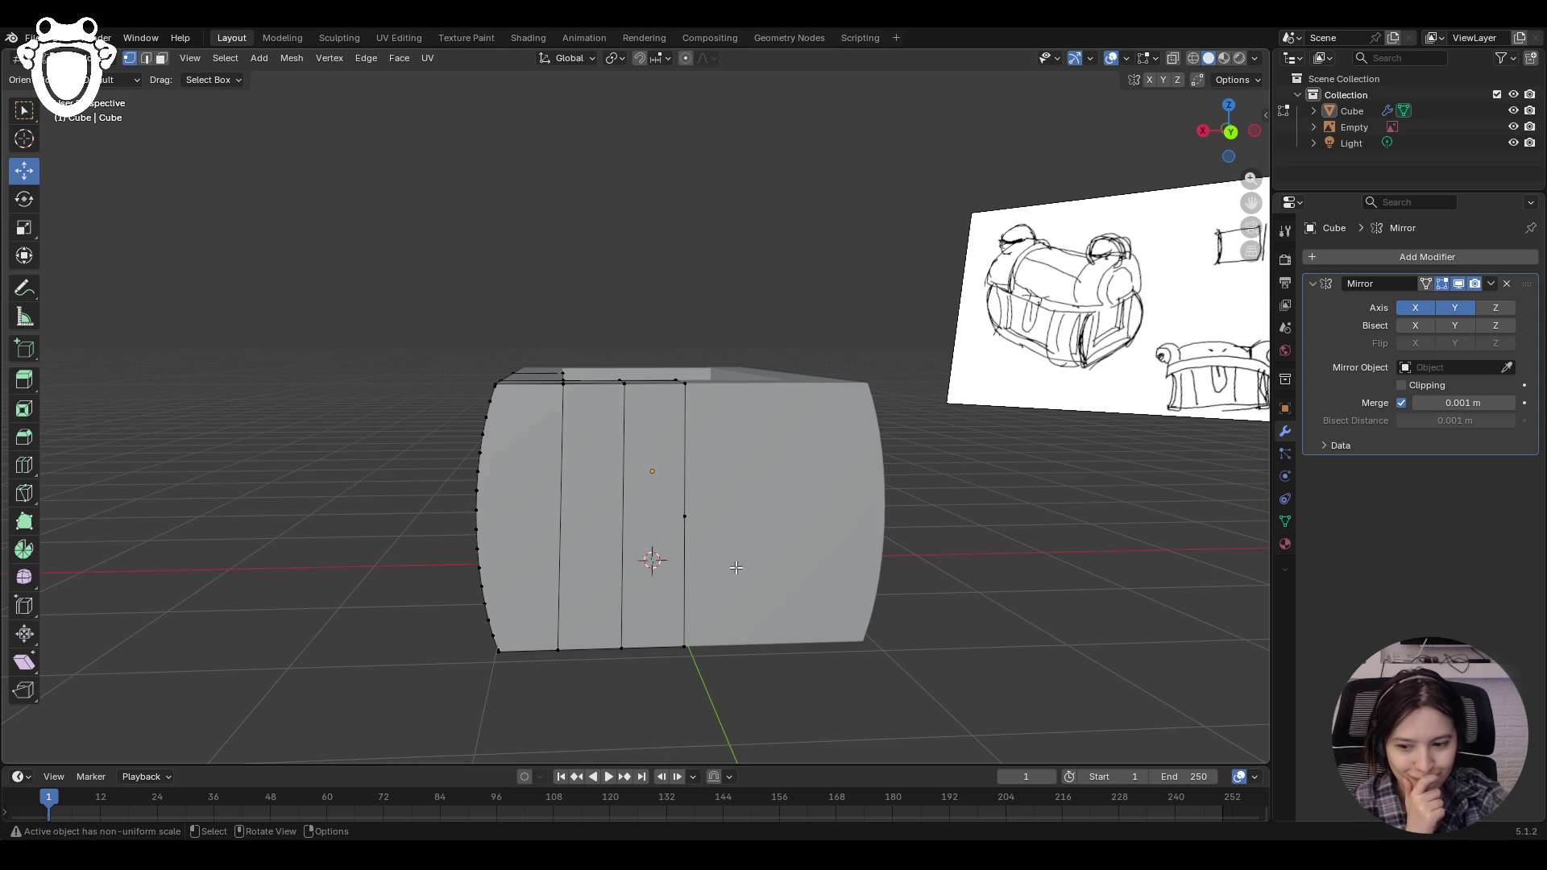
Step: Remove the stray vertex on the vertical edge with Dissolve Vertices after undoing a plain delete
{"action": "left_click", "coordinate": [685, 517]}
{"action": "right_click", "coordinate": [686, 518]}
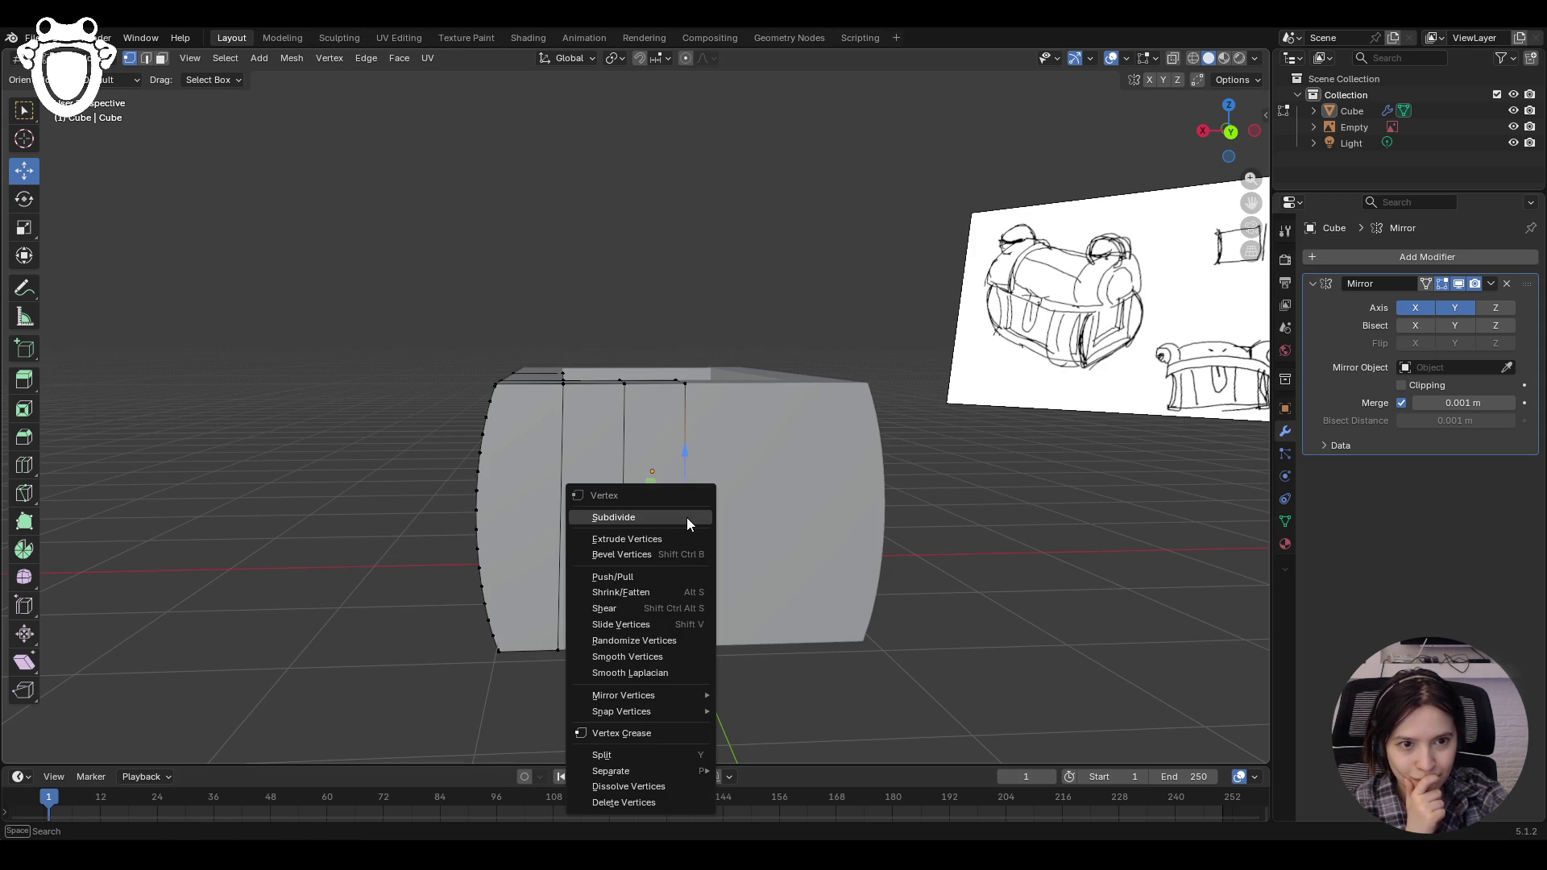
{"action": "key", "text": "x"}
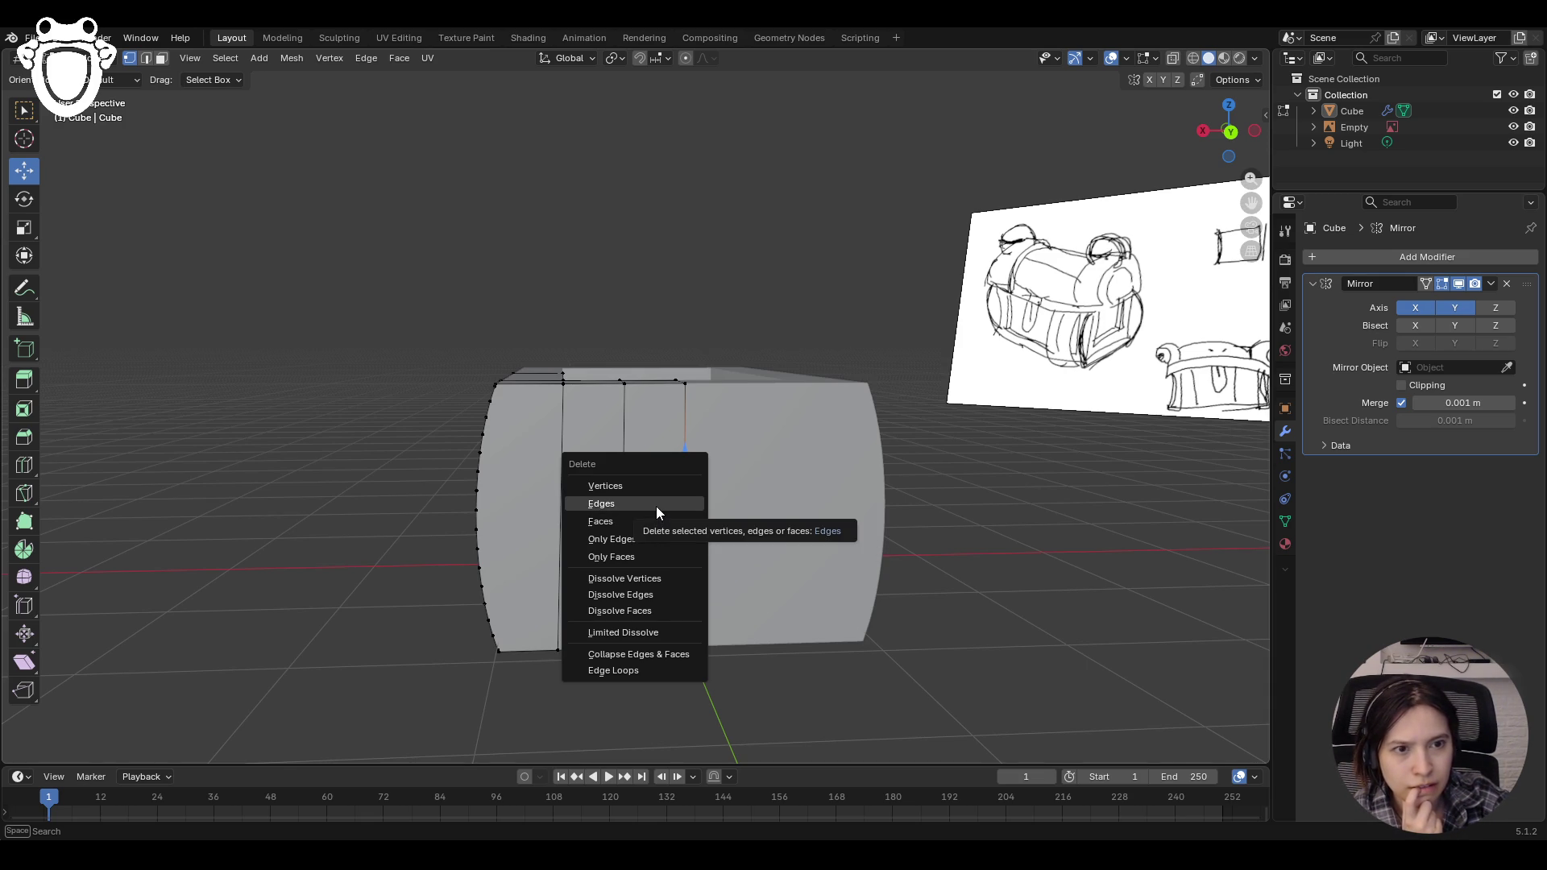
{"action": "left_click", "coordinate": [656, 506]}
{"action": "left_click", "coordinate": [685, 516]}
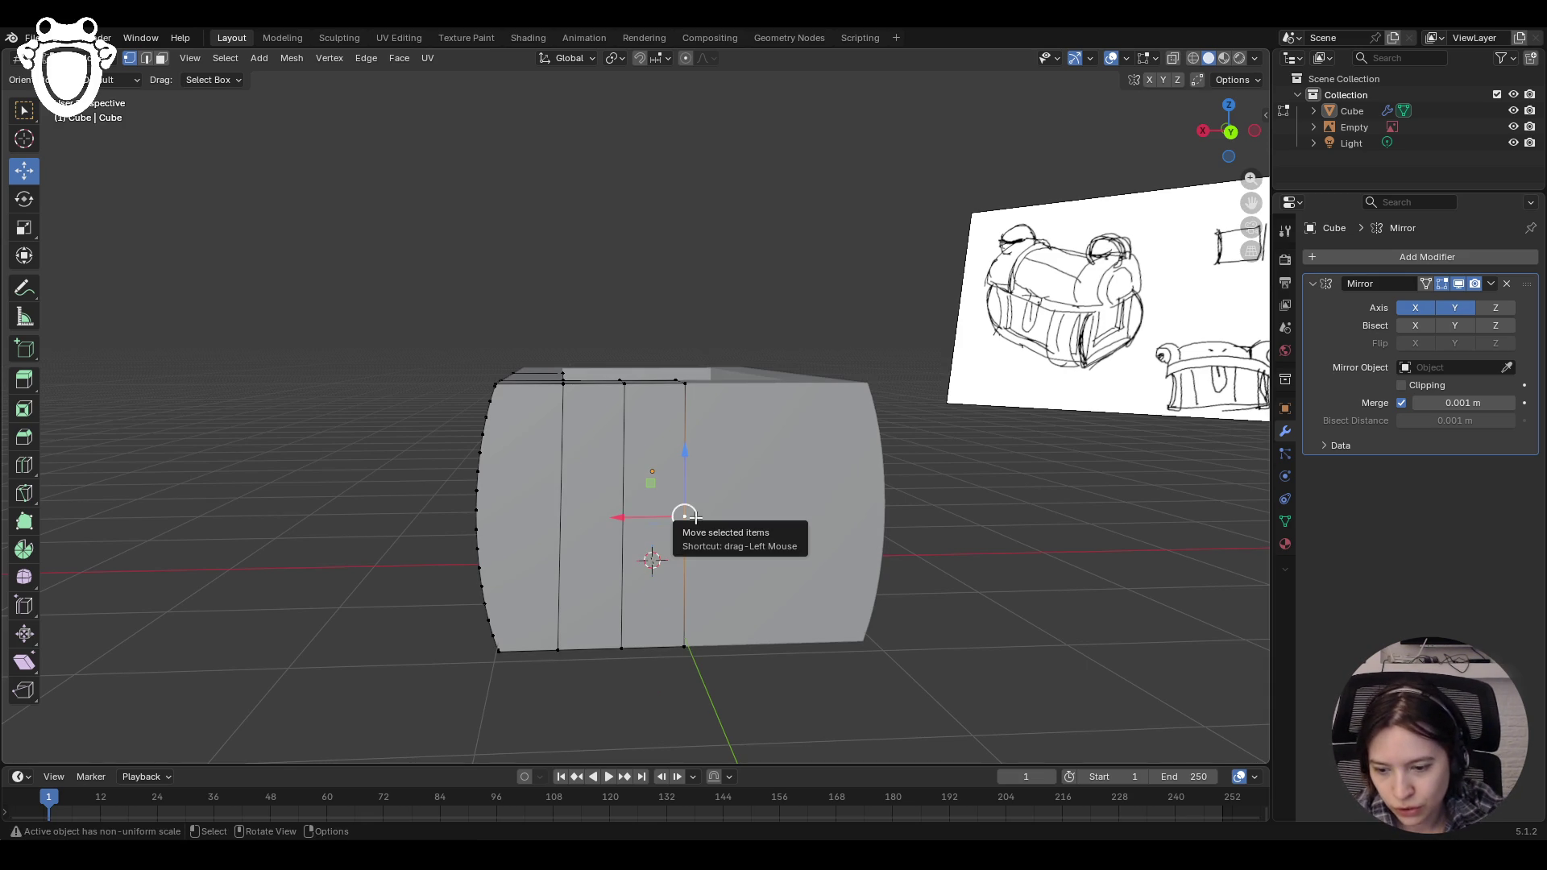
{"action": "key", "text": "x"}
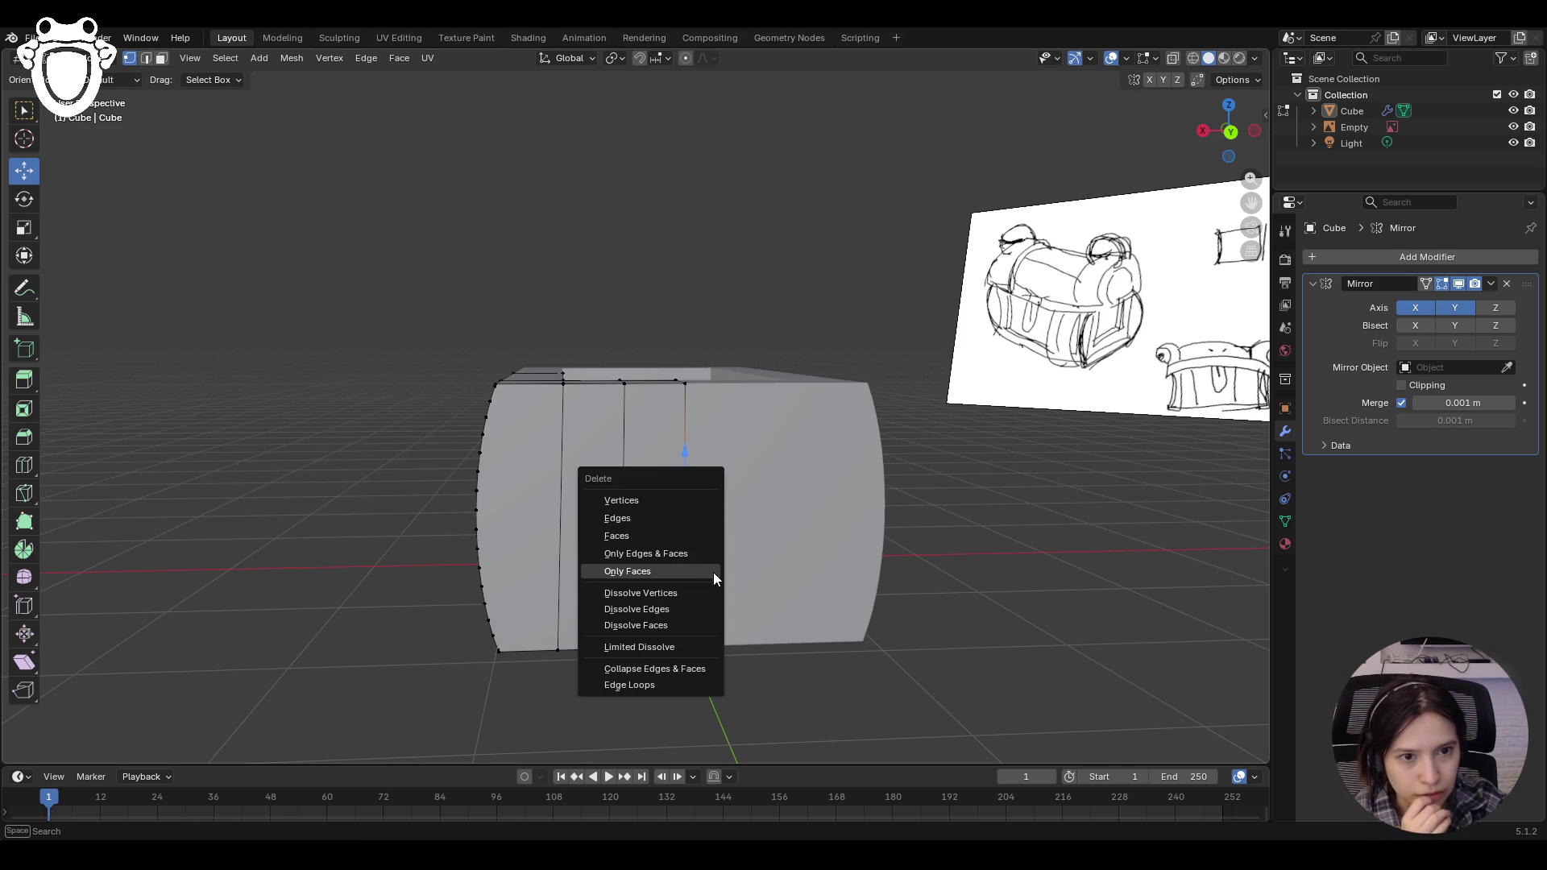
{"action": "left_click", "coordinate": [703, 498]}
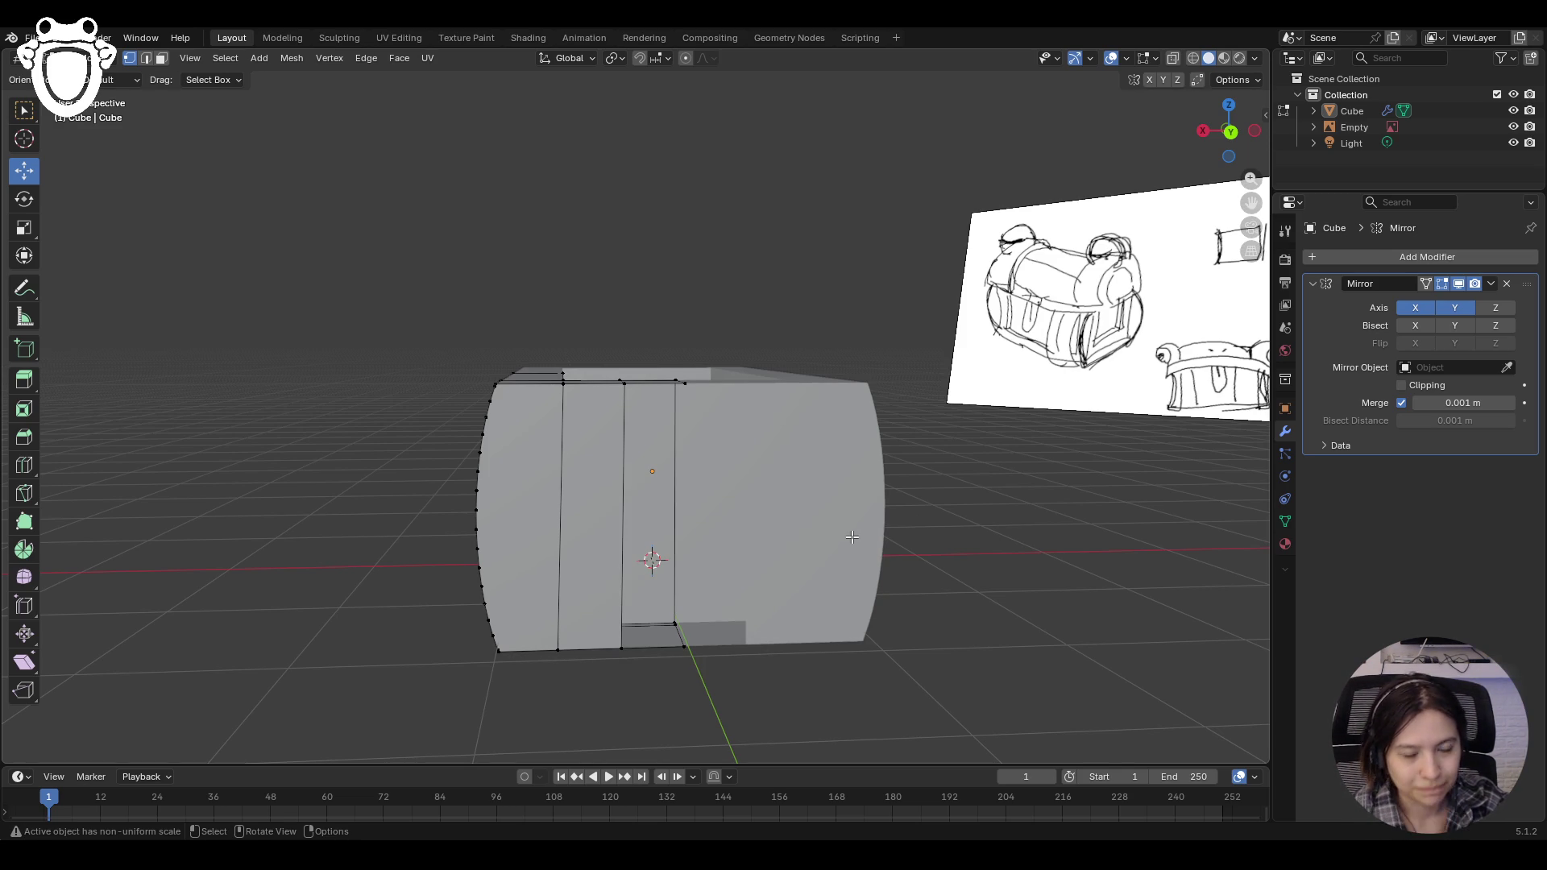
{"action": "key", "text": "ctrl+z"}
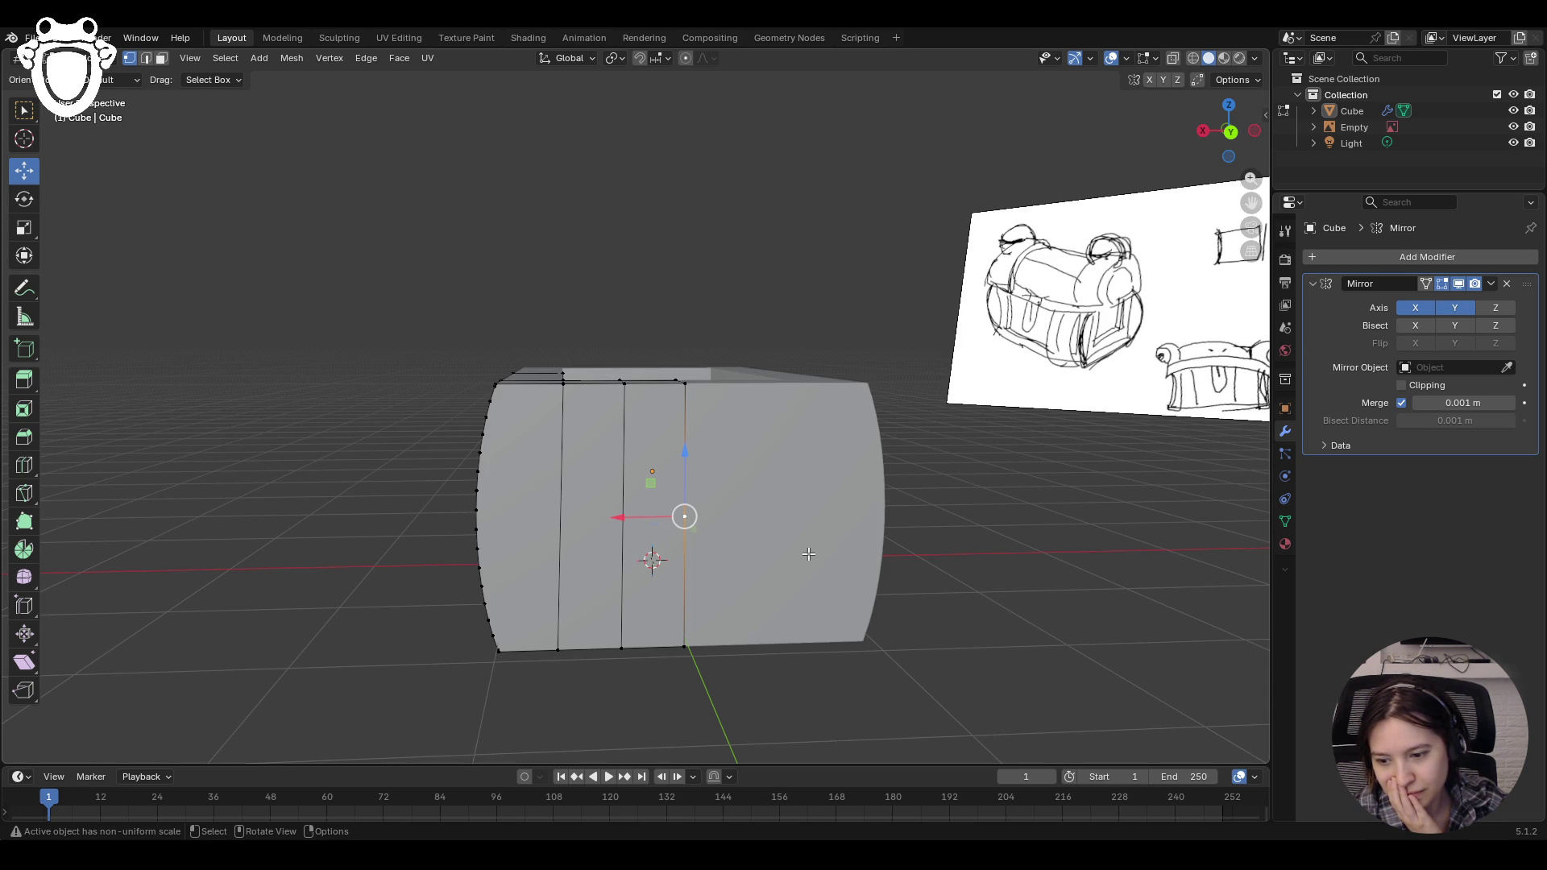
{"action": "key", "text": "x"}
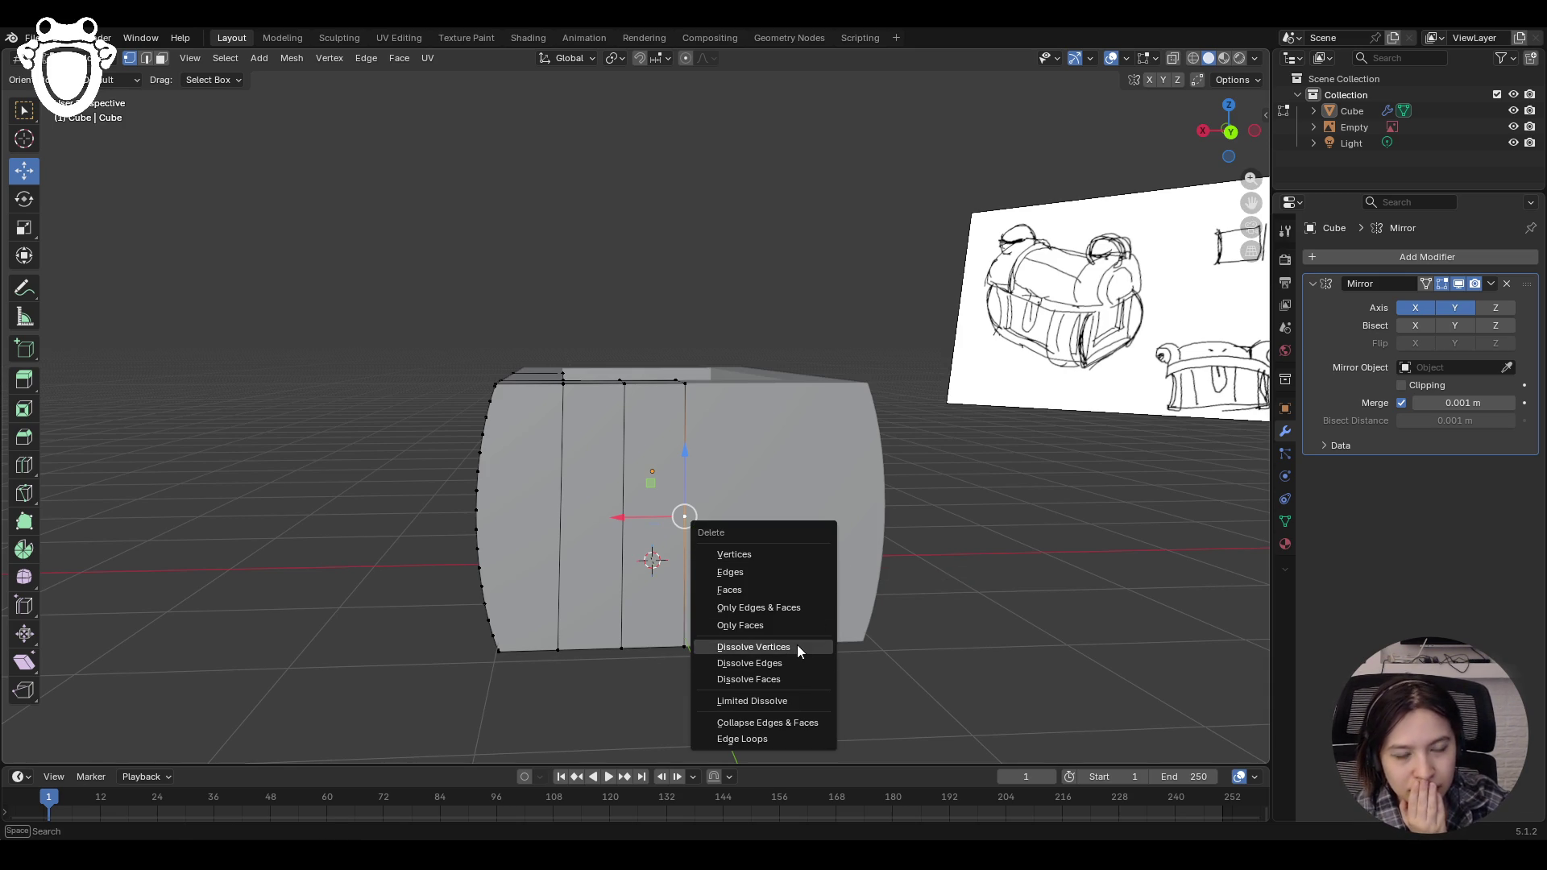
{"action": "left_click", "coordinate": [798, 651]}
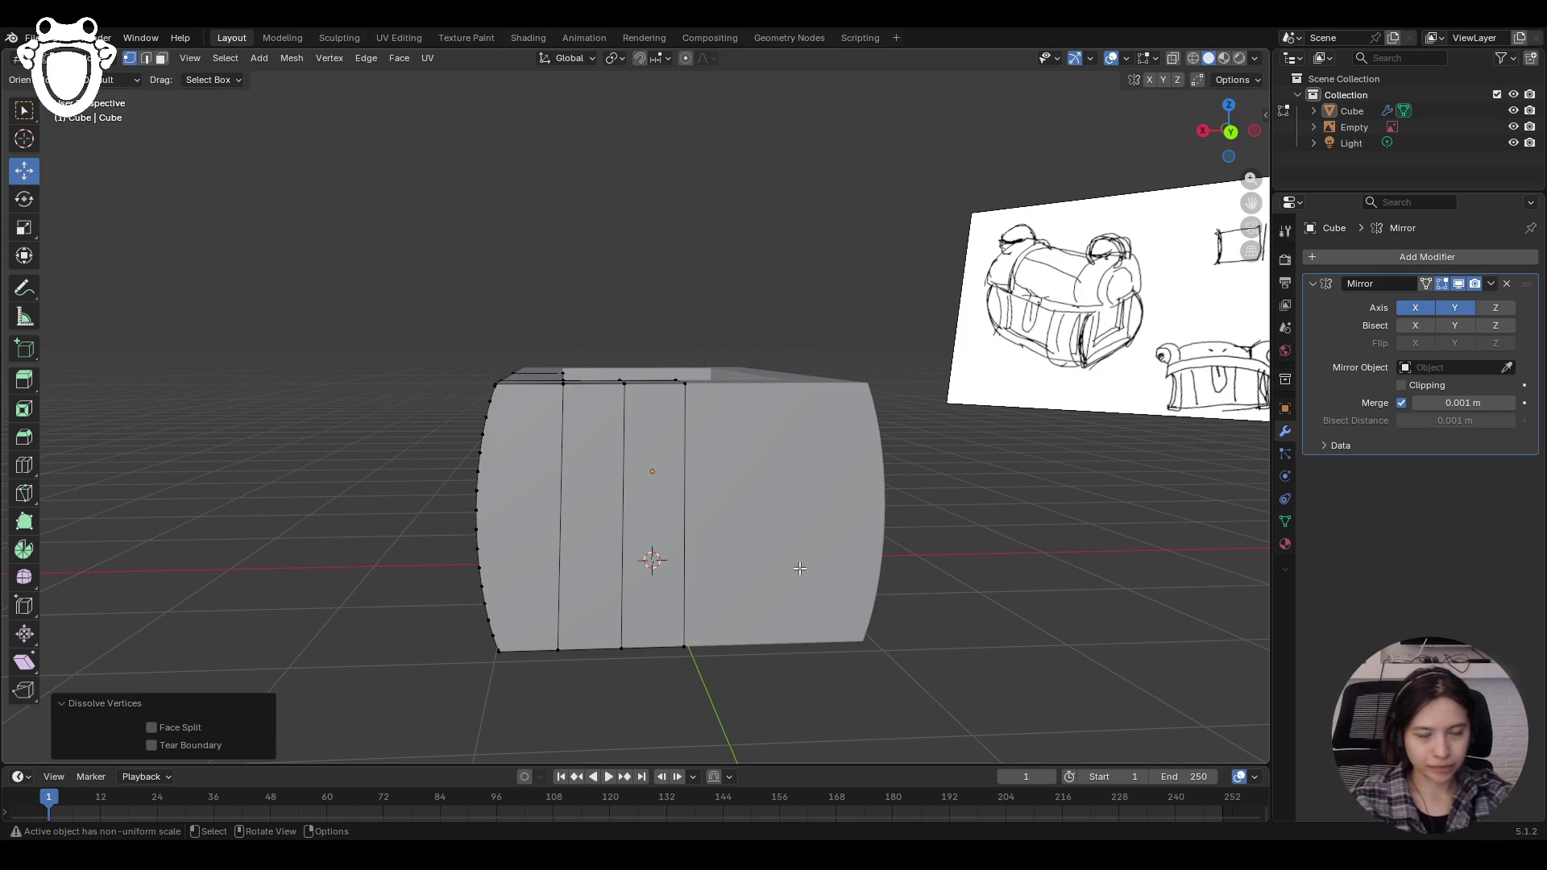
{"action": "scroll", "coordinate": [760, 527], "scroll_direction": "down", "scroll_amount": 1}
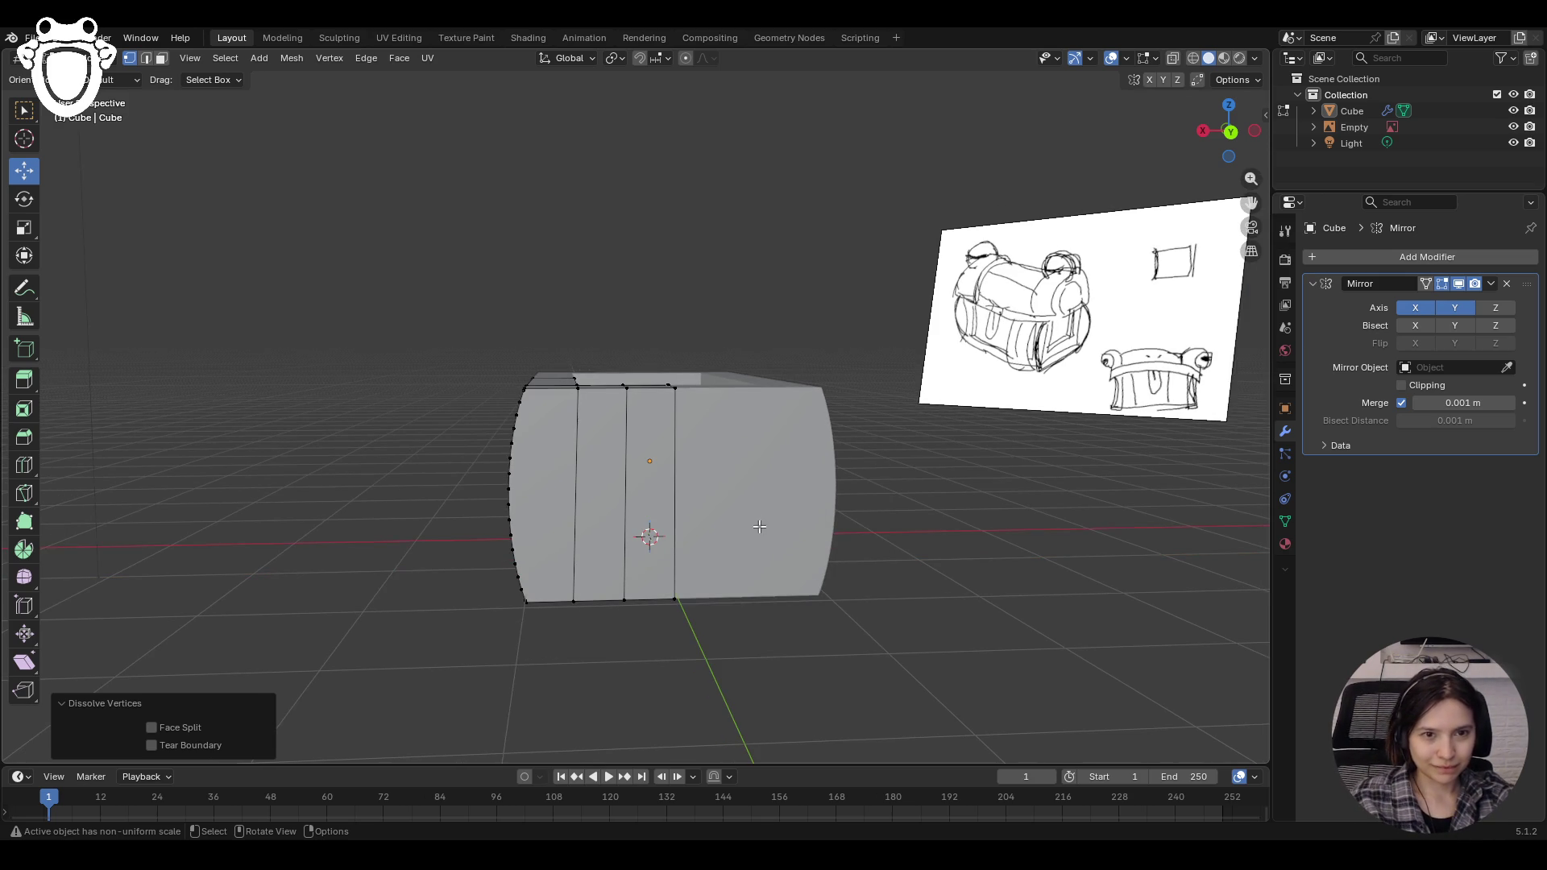
Step: Look down on the box and save it as Box.blend
{"action": "mouse_move", "coordinate": [752, 520]}
{"action": "middle_mouse_down"}
{"action": "mouse_move", "coordinate": [893, 587]}
{"action": "mouse_move", "coordinate": [757, 558]}
{"action": "middle_mouse_up"}
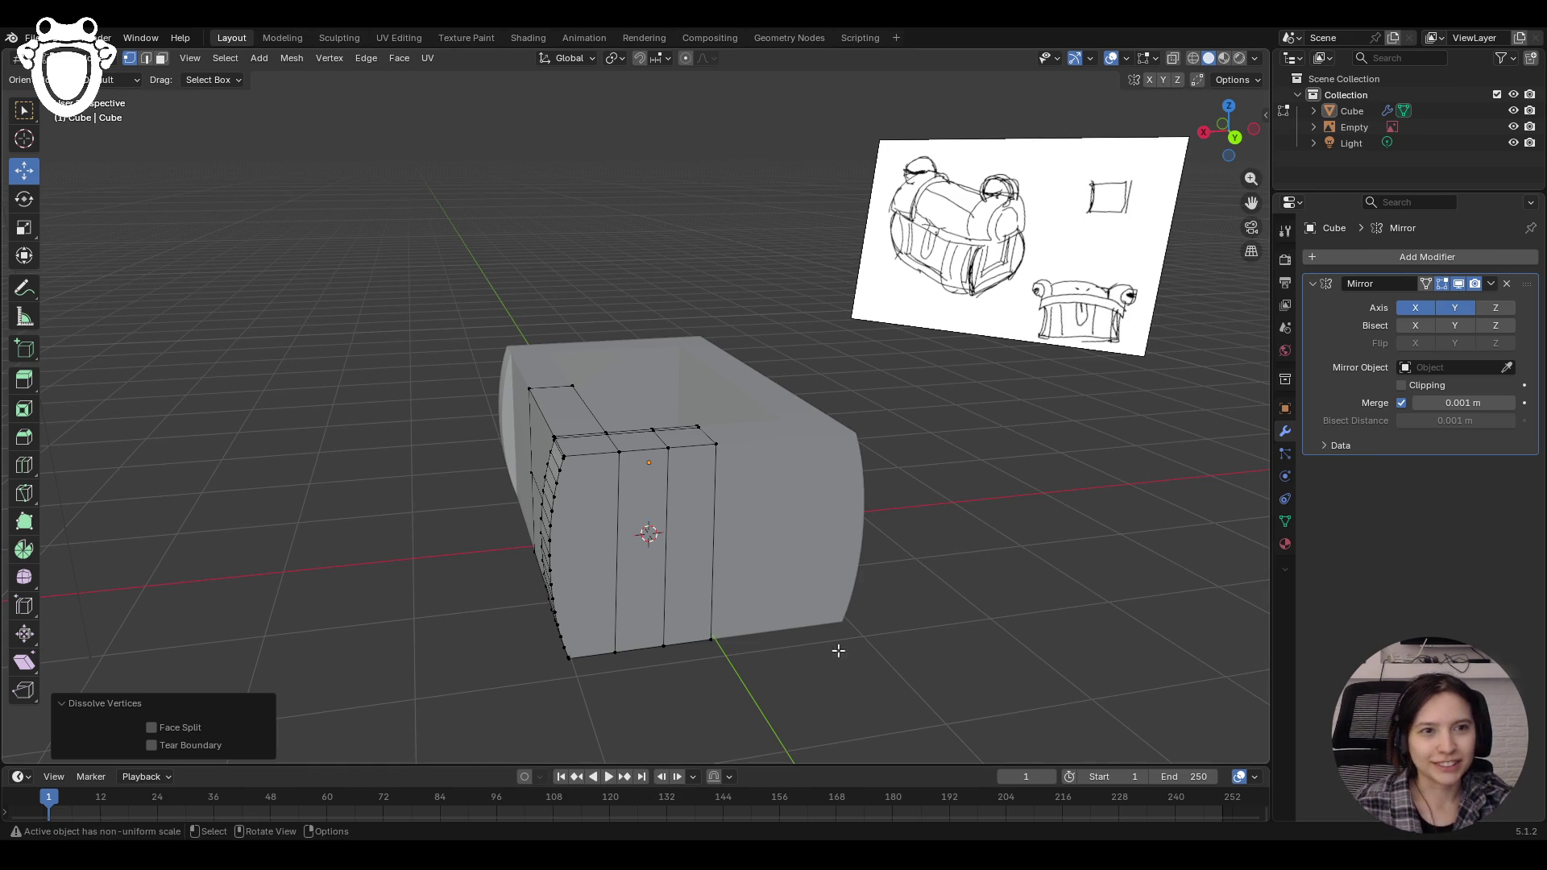
{"action": "key", "text": "ctrl+s"}
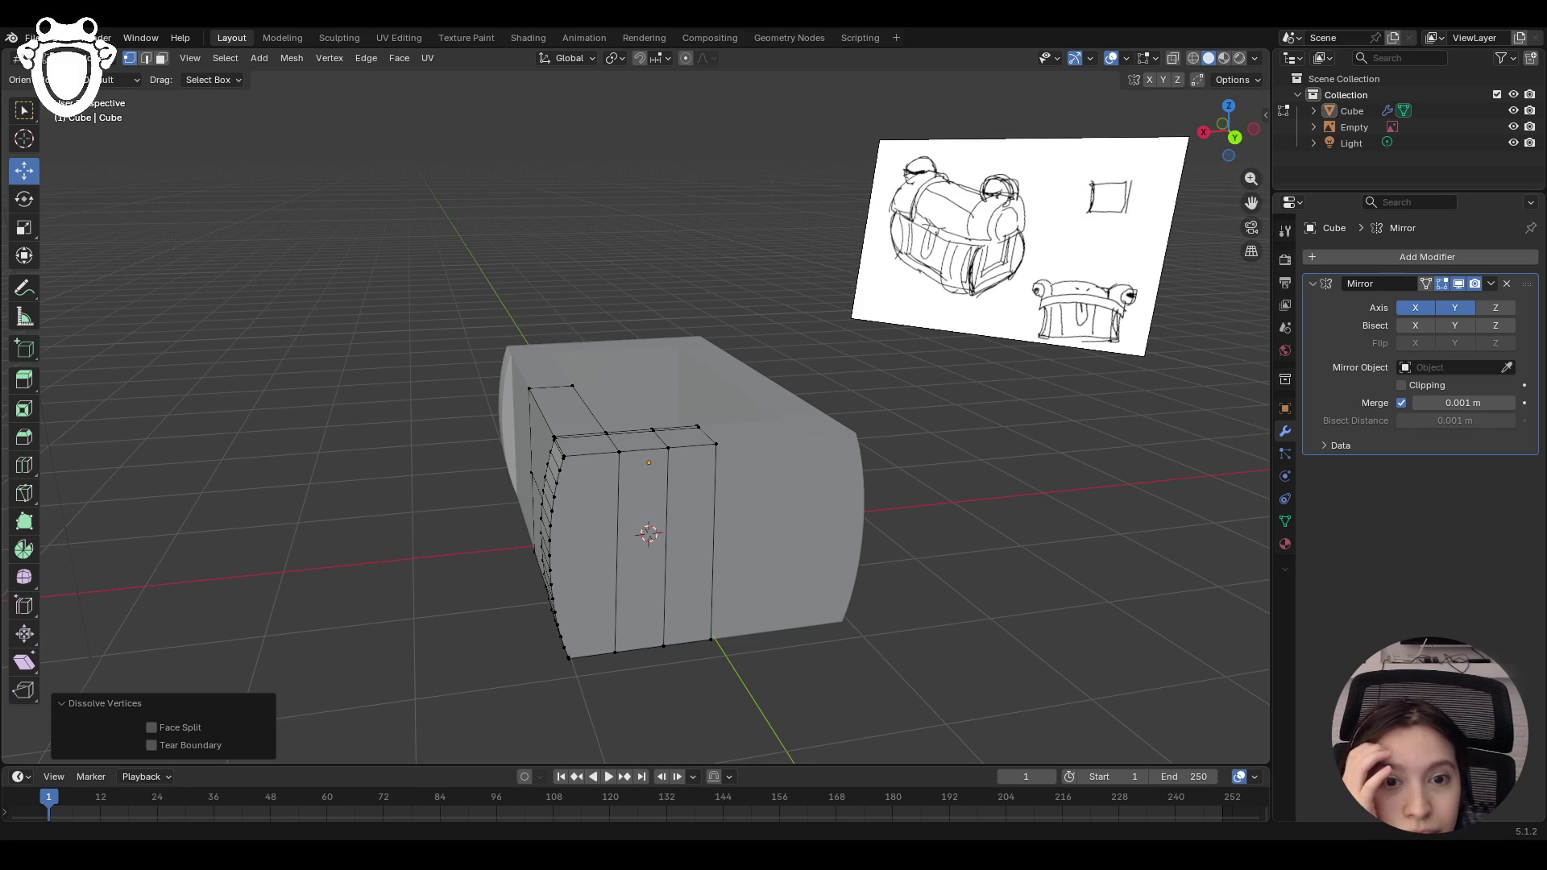
{"action": "left_click", "coordinate": [32, 38]}
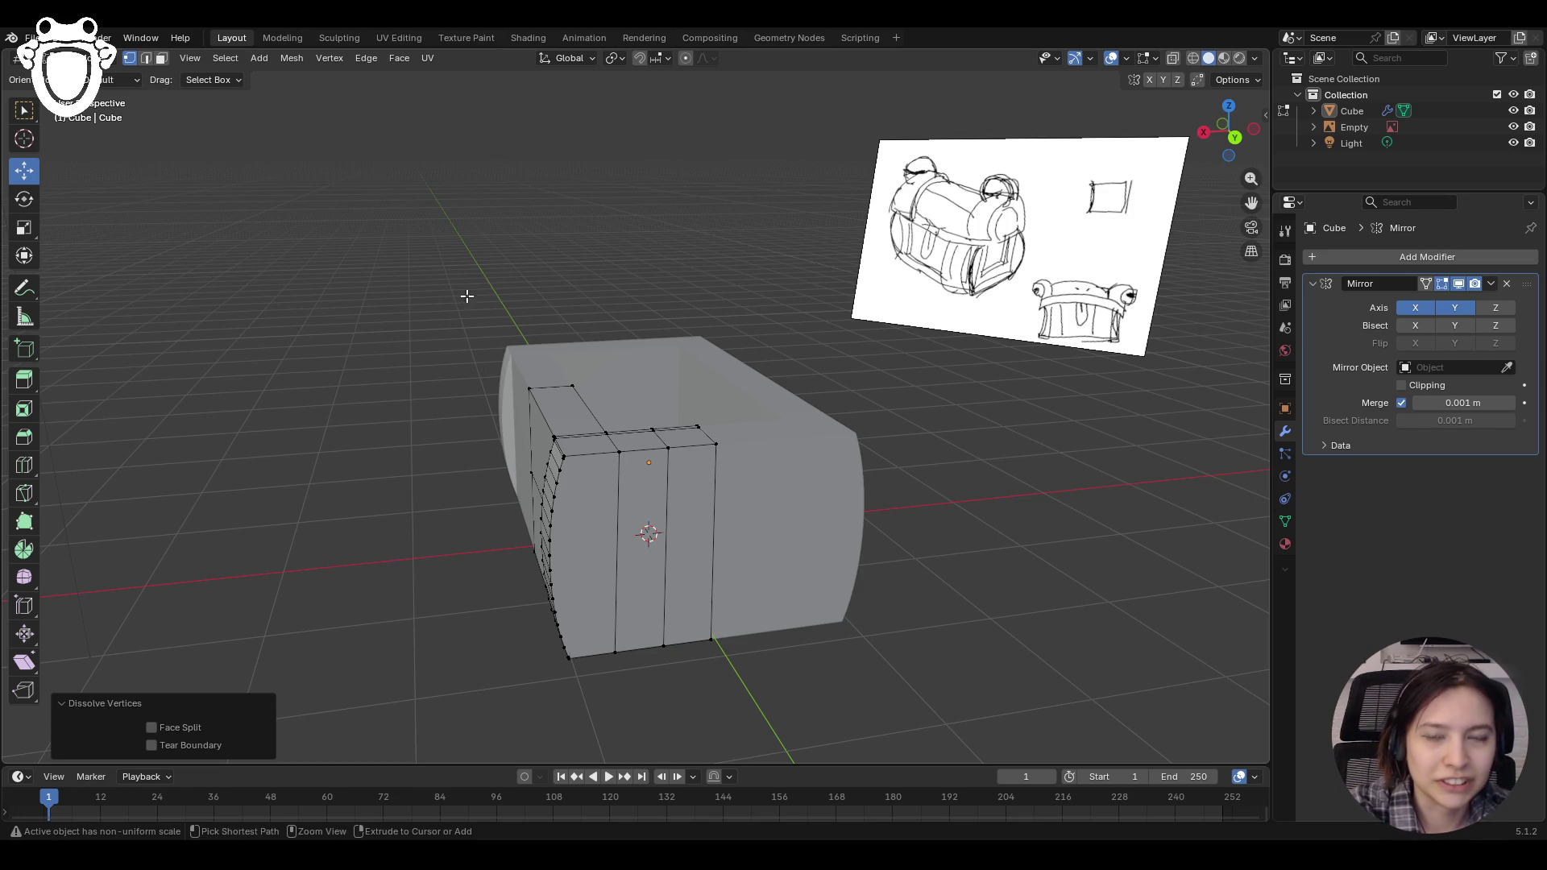
Step: Resave Box.blend and start an FBX import of Птица.fbx
{"action": "key", "text": "ctrl+s"}
{"action": "left_click", "coordinate": [32, 38]}
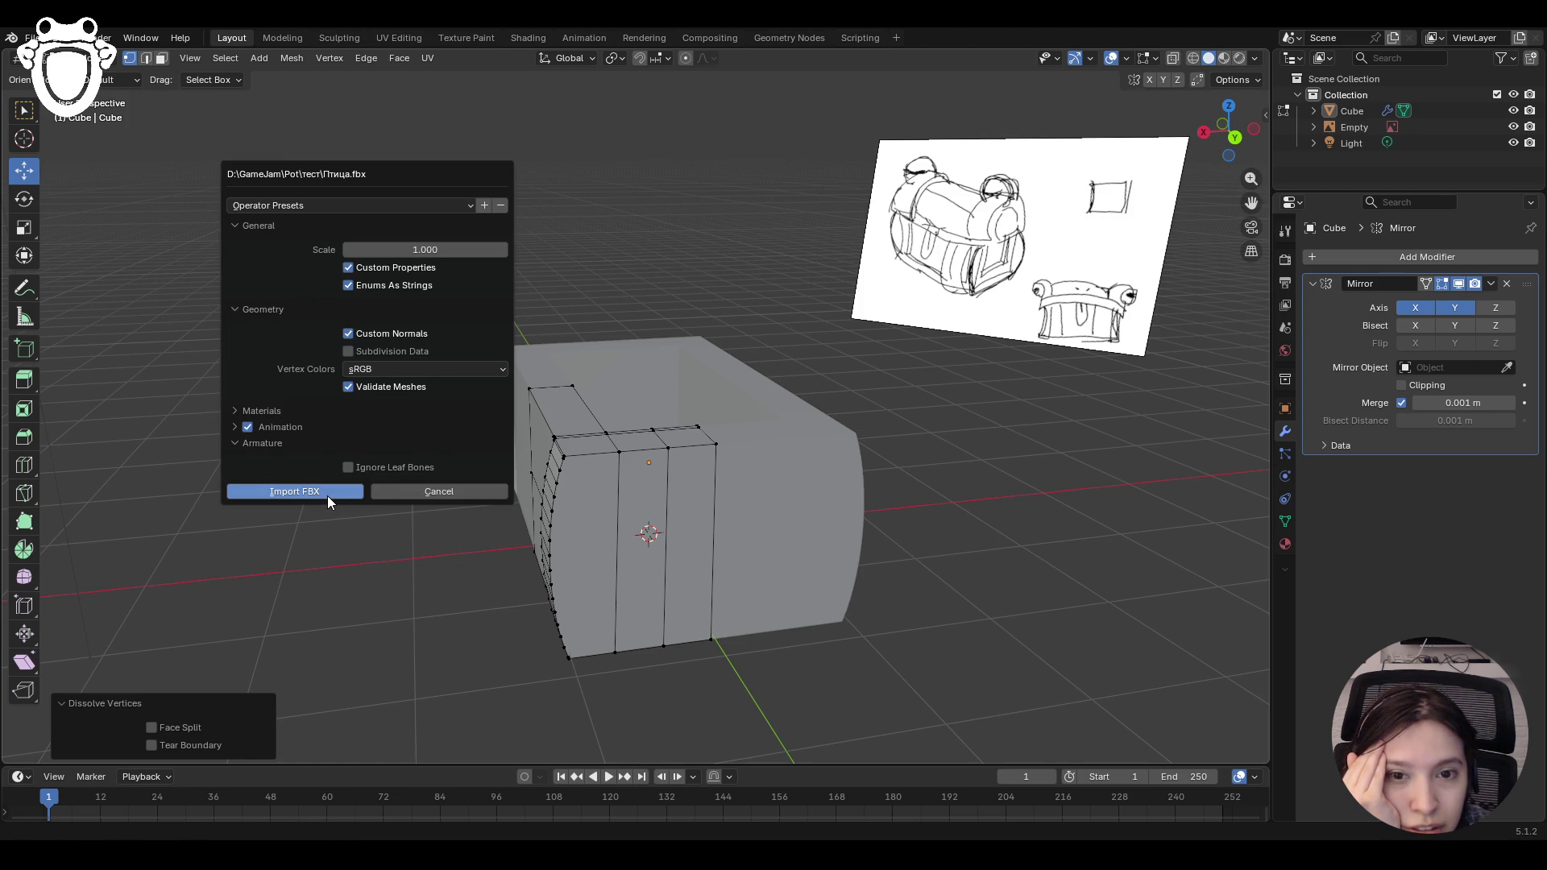
Step: Import Птица.fbx and raise the bird vertically above the box
{"action": "left_click", "coordinate": [283, 496]}
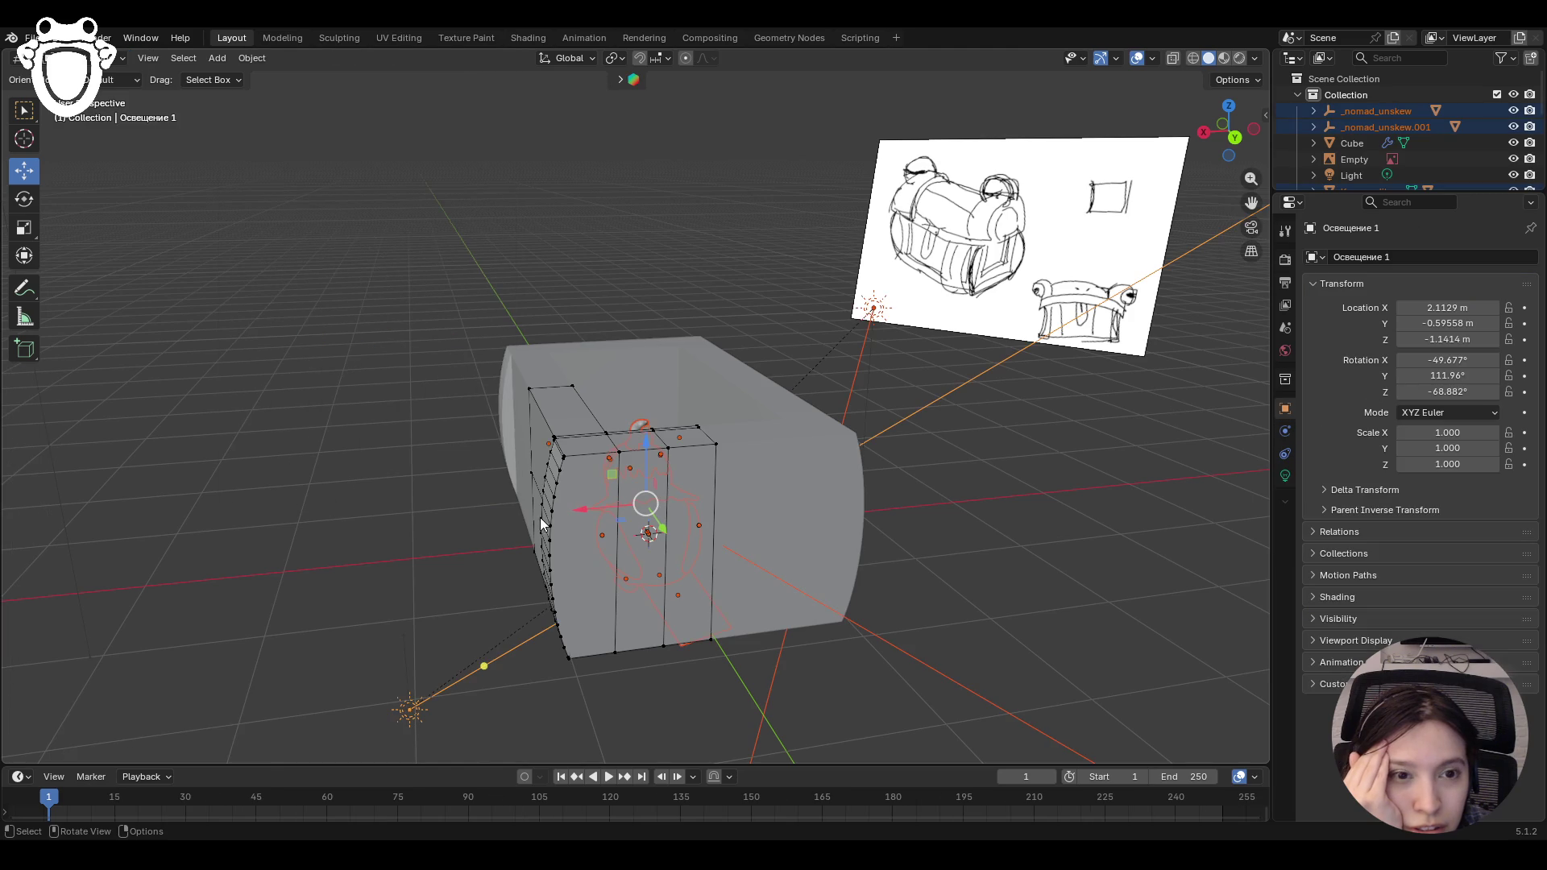
{"action": "scroll", "coordinate": [641, 415], "scroll_direction": "down", "scroll_amount": 2}
{"action": "key", "text": "g"}
{"action": "key", "text": "z"}
{"action": "left_click", "coordinate": [642, 216]}
{"action": "left_click", "coordinate": [489, 162]}
{"action": "middle_click_drag", "start_coordinate": [476, 182], "coordinate": [648, 187]}
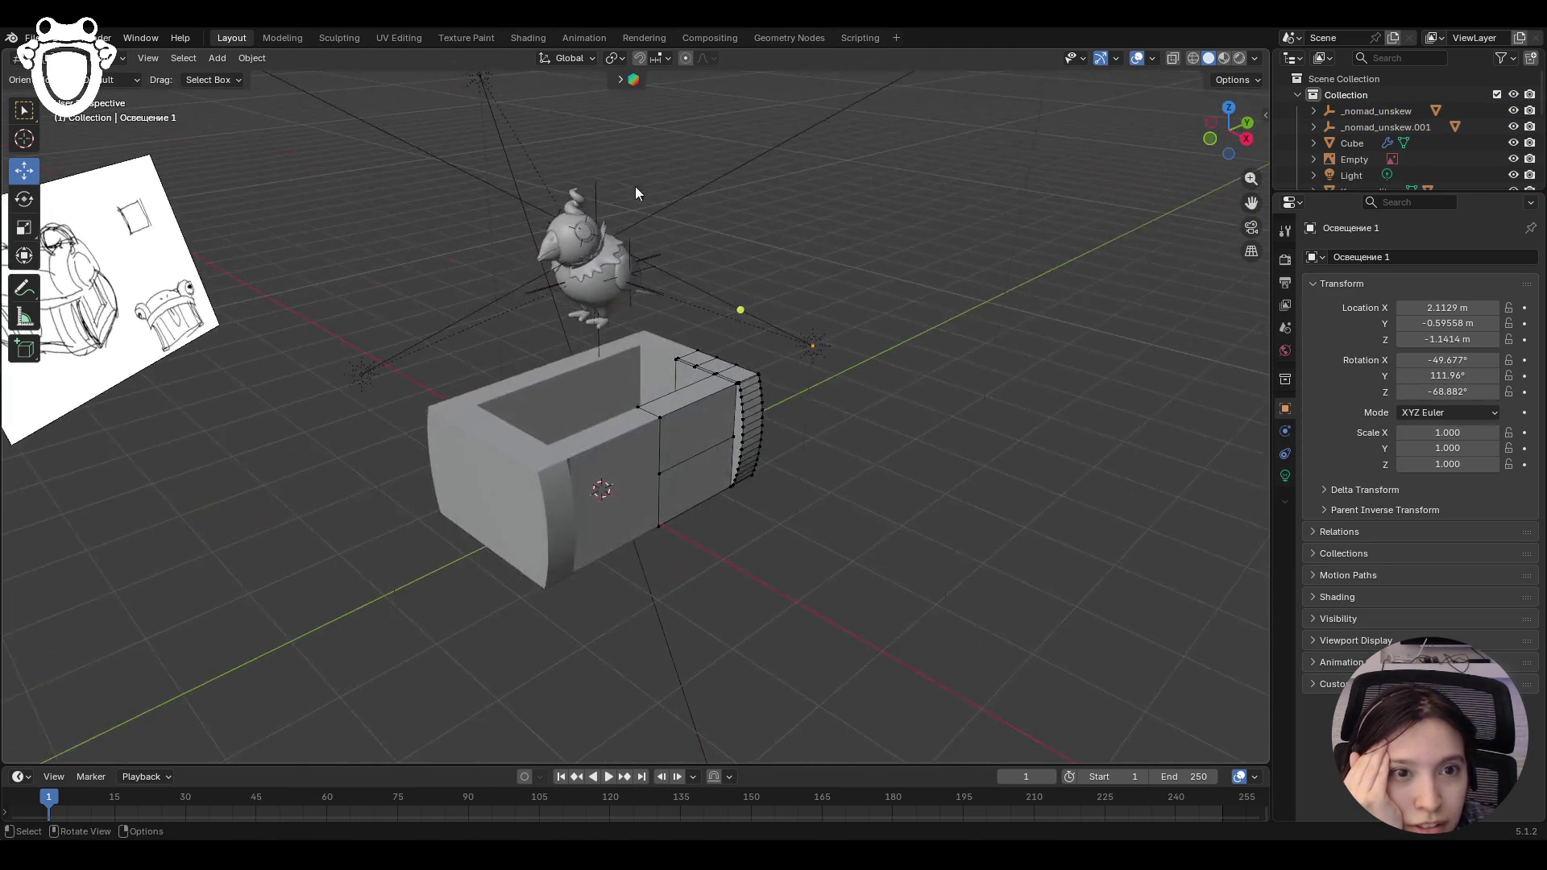
{"action": "scroll", "coordinate": [648, 189], "scroll_direction": "up", "scroll_amount": 3}
{"action": "left_click_drag", "start_coordinate": [1252, 202], "coordinate": [1247, 403]}
Step: Inspect the bird body's mesh in Edit Mode, then undo the import
{"action": "left_click", "coordinate": [637, 400]}
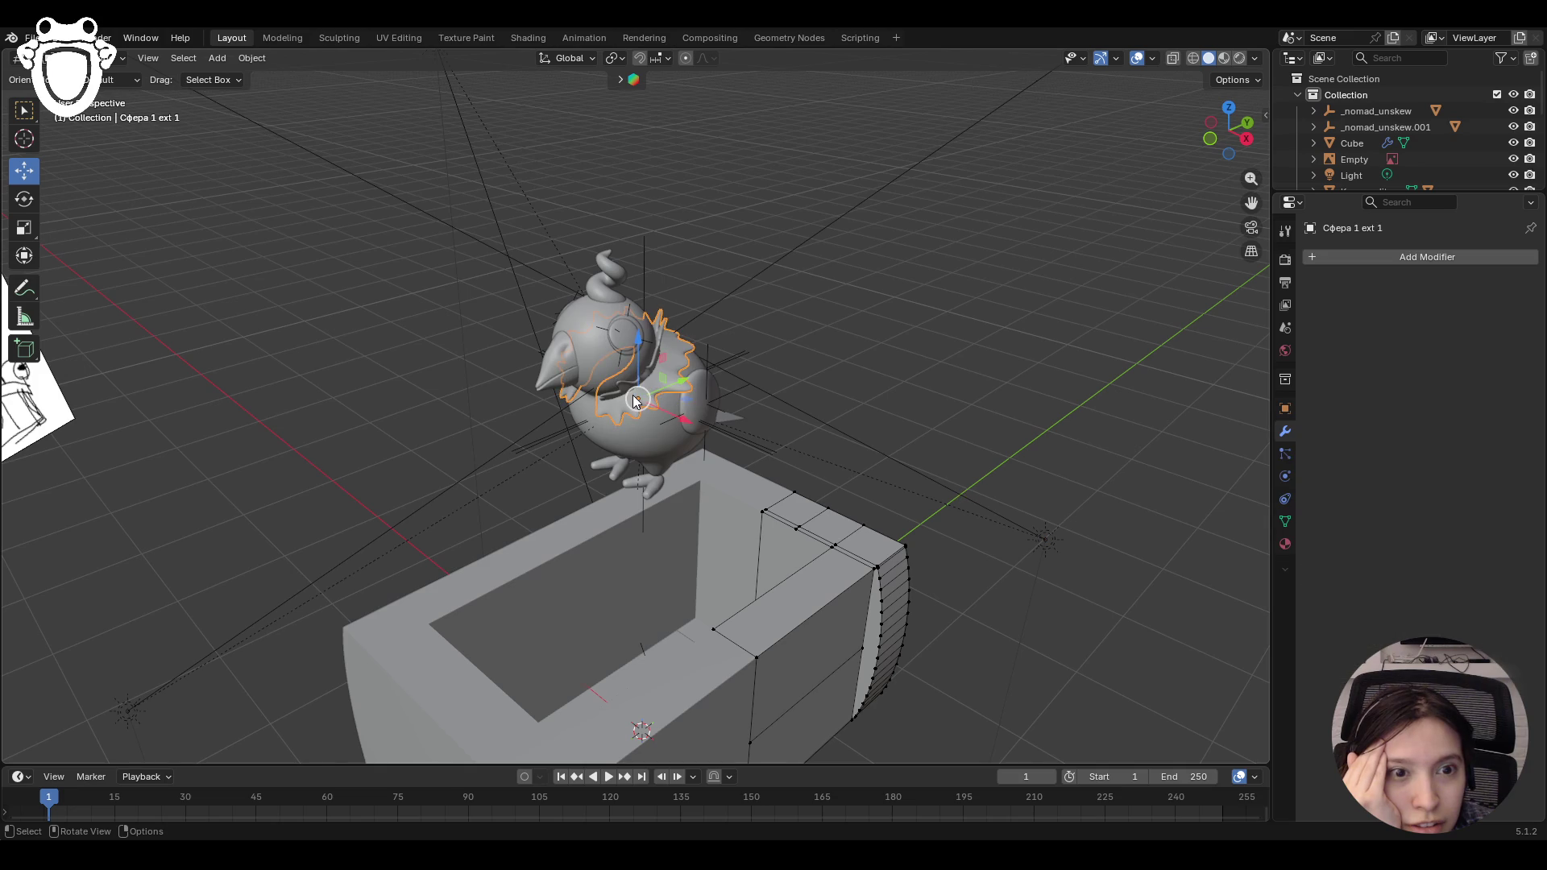
{"action": "left_click", "coordinate": [582, 331]}
{"action": "left_click", "coordinate": [81, 58]}
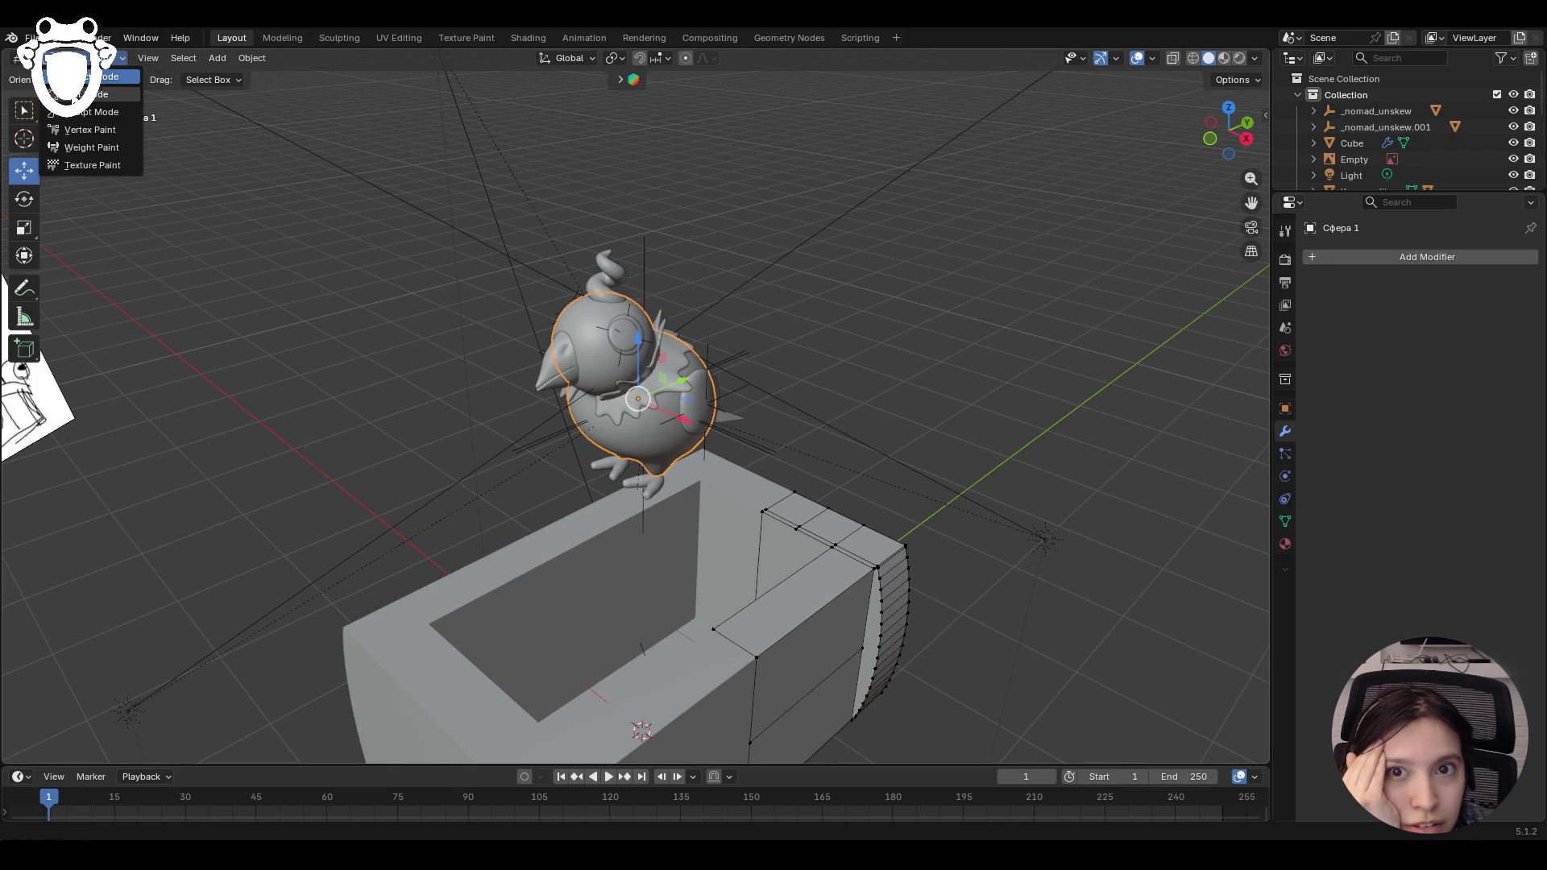
{"action": "left_click", "coordinate": [88, 90]}
{"action": "scroll", "coordinate": [355, 238], "scroll_direction": "up", "scroll_amount": 6}
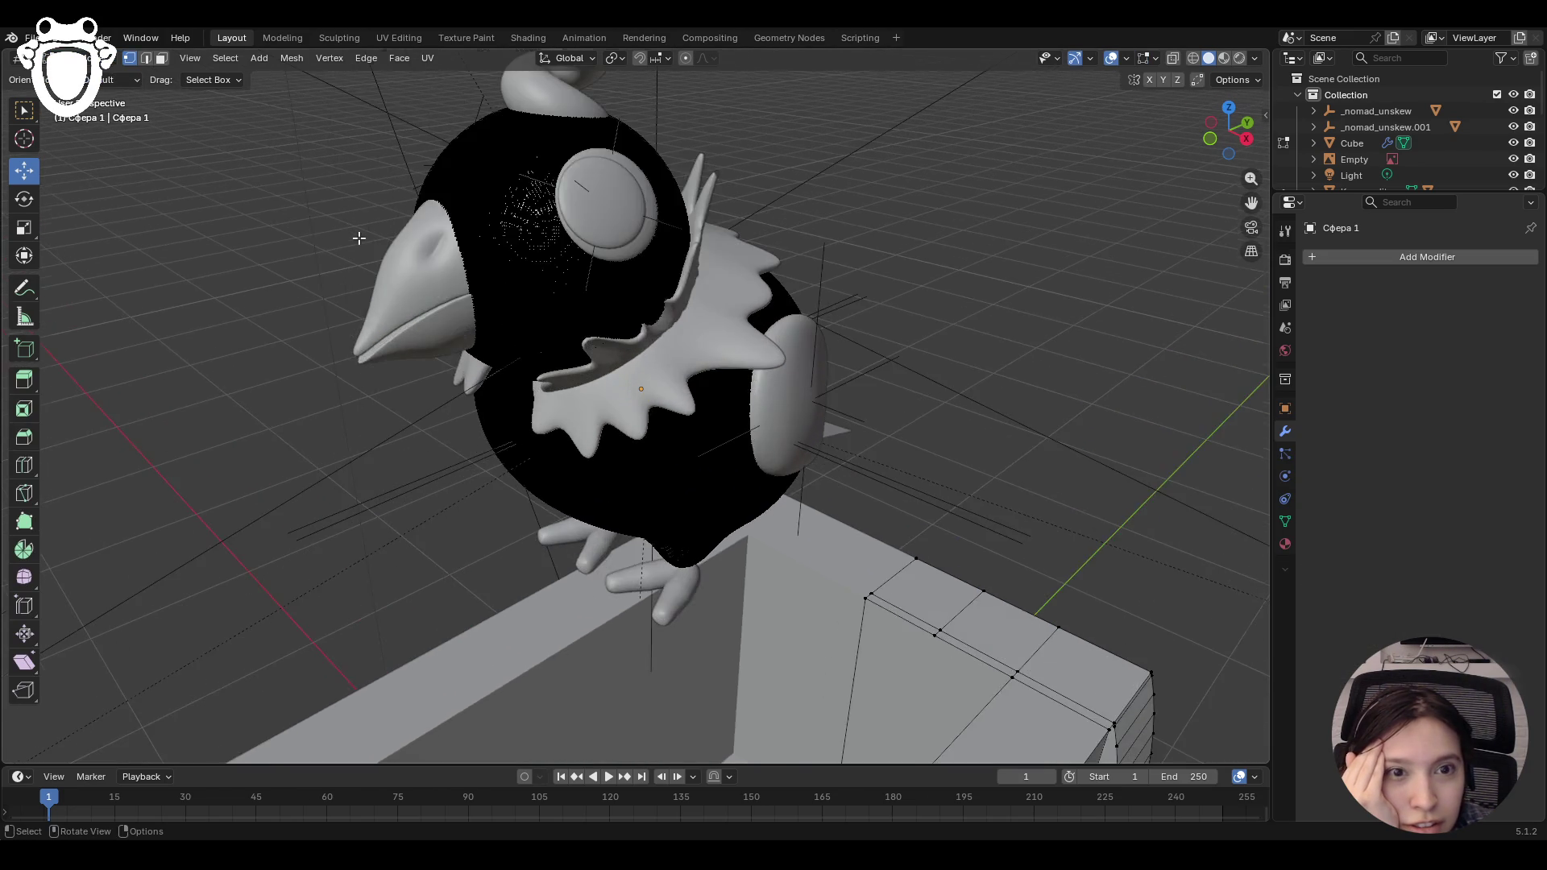
{"action": "left_click_drag", "start_coordinate": [1251, 203], "coordinate": [1248, 499]}
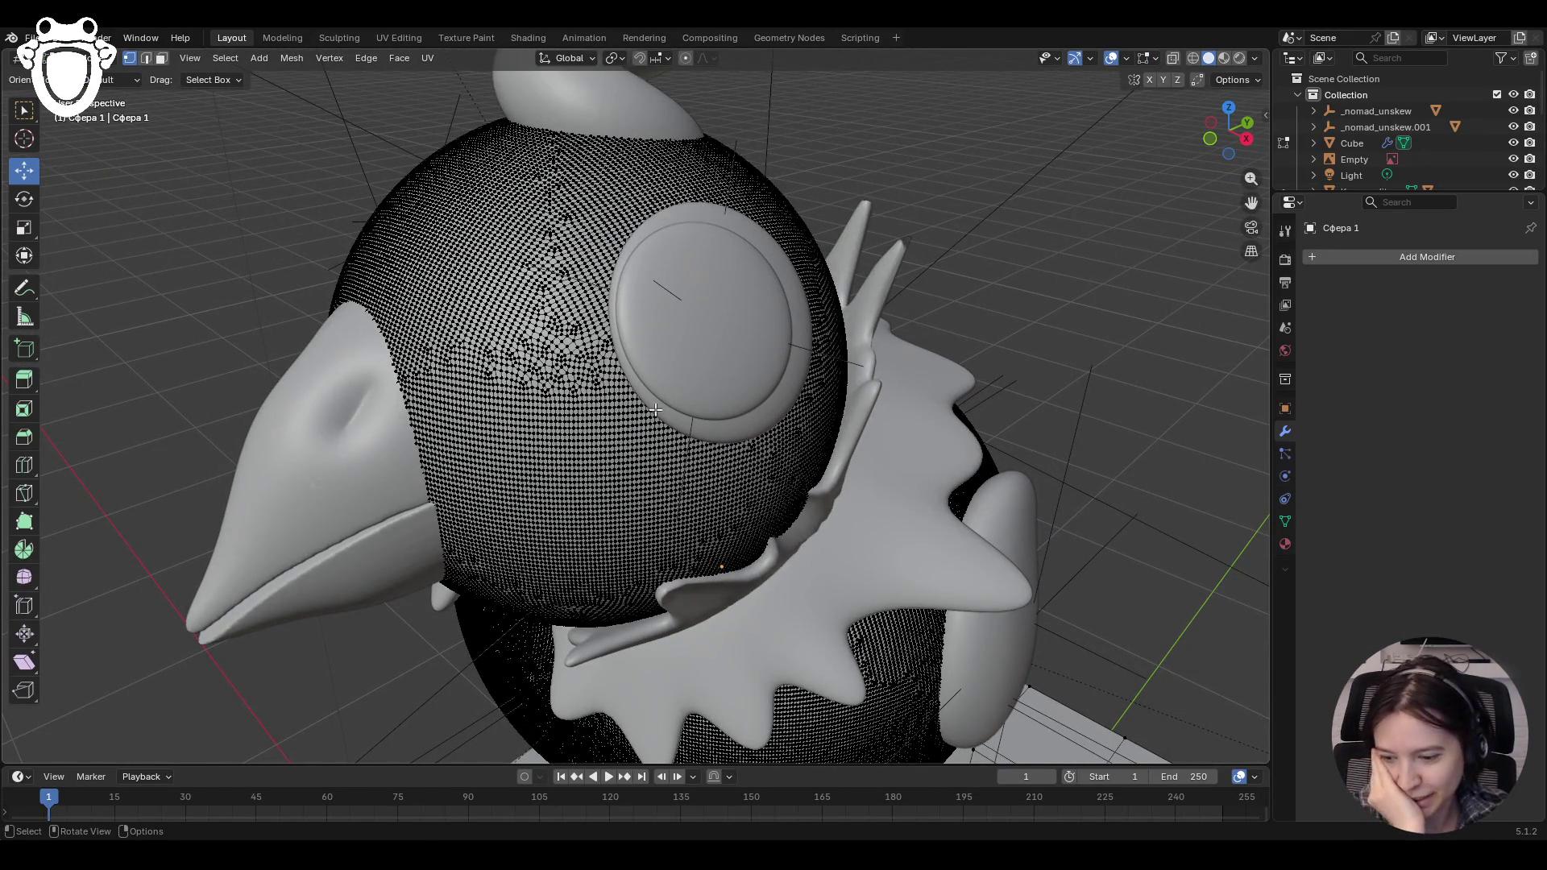
{"action": "mouse_move", "coordinate": [421, 357]}
{"action": "middle_mouse_down"}
{"action": "mouse_move", "coordinate": [621, 336]}
{"action": "mouse_move", "coordinate": [667, 347]}
{"action": "middle_mouse_up"}
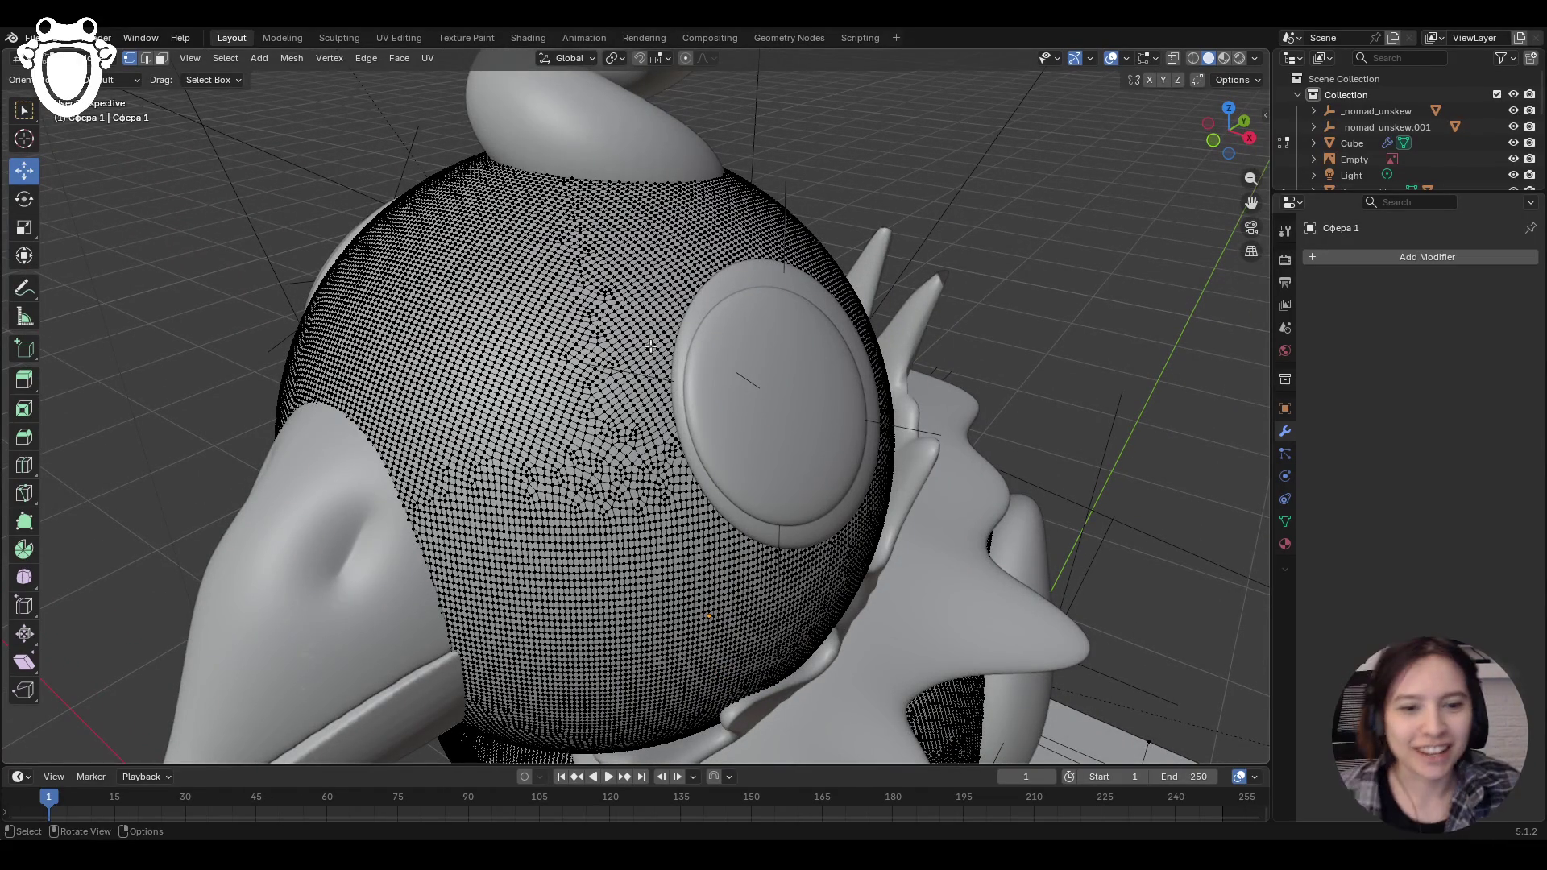
{"action": "scroll", "coordinate": [633, 364], "scroll_direction": "down", "scroll_amount": 10}
{"action": "middle_click_drag", "start_coordinate": [634, 364], "coordinate": [760, 363]}
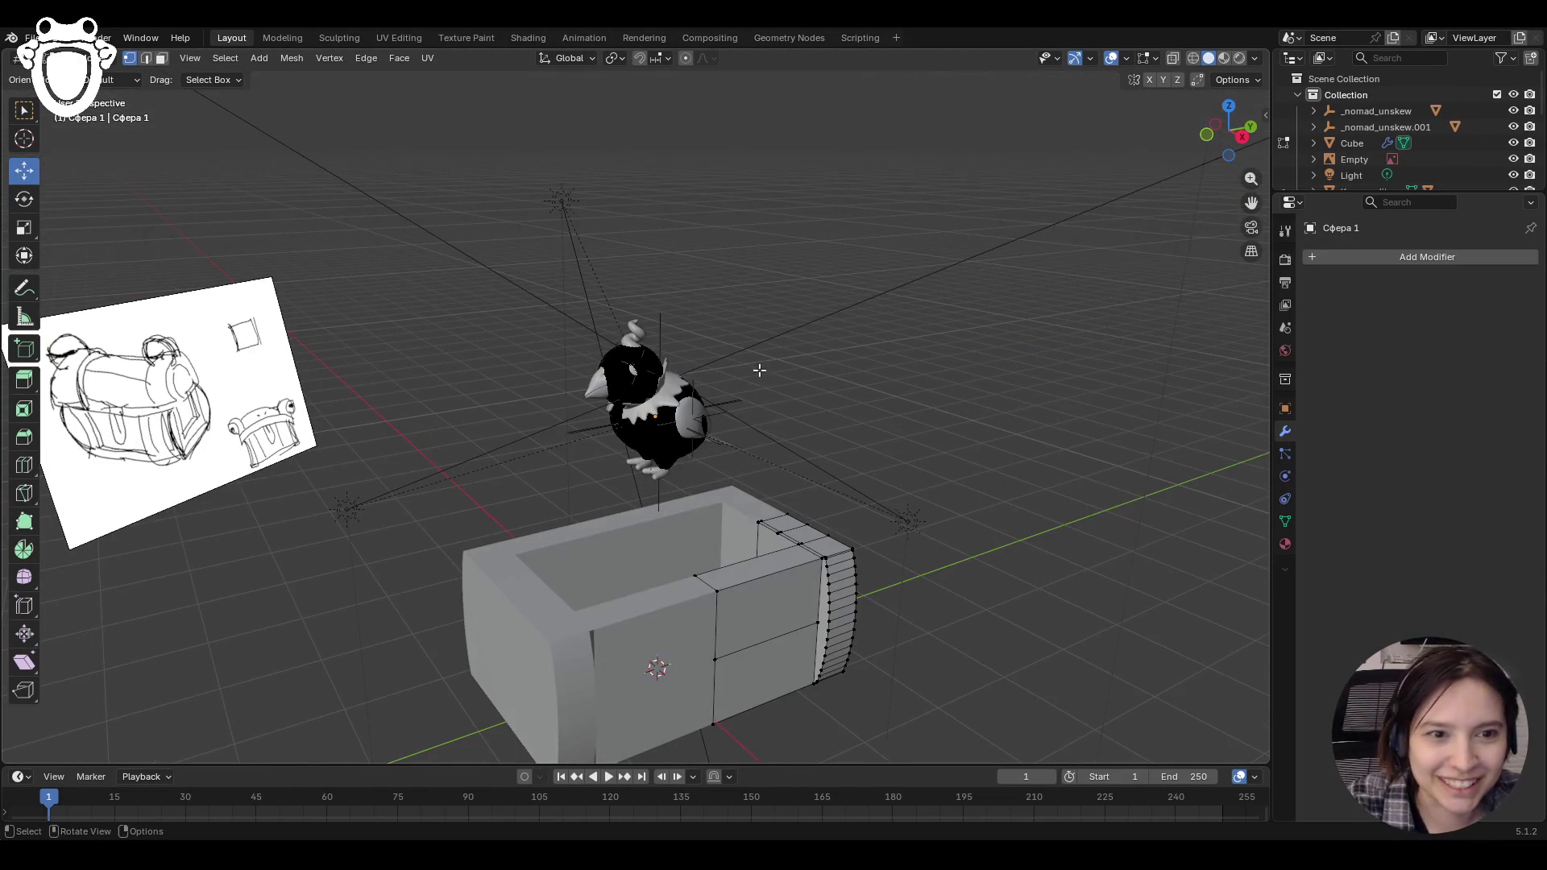
{"action": "key", "text": "Tab"}
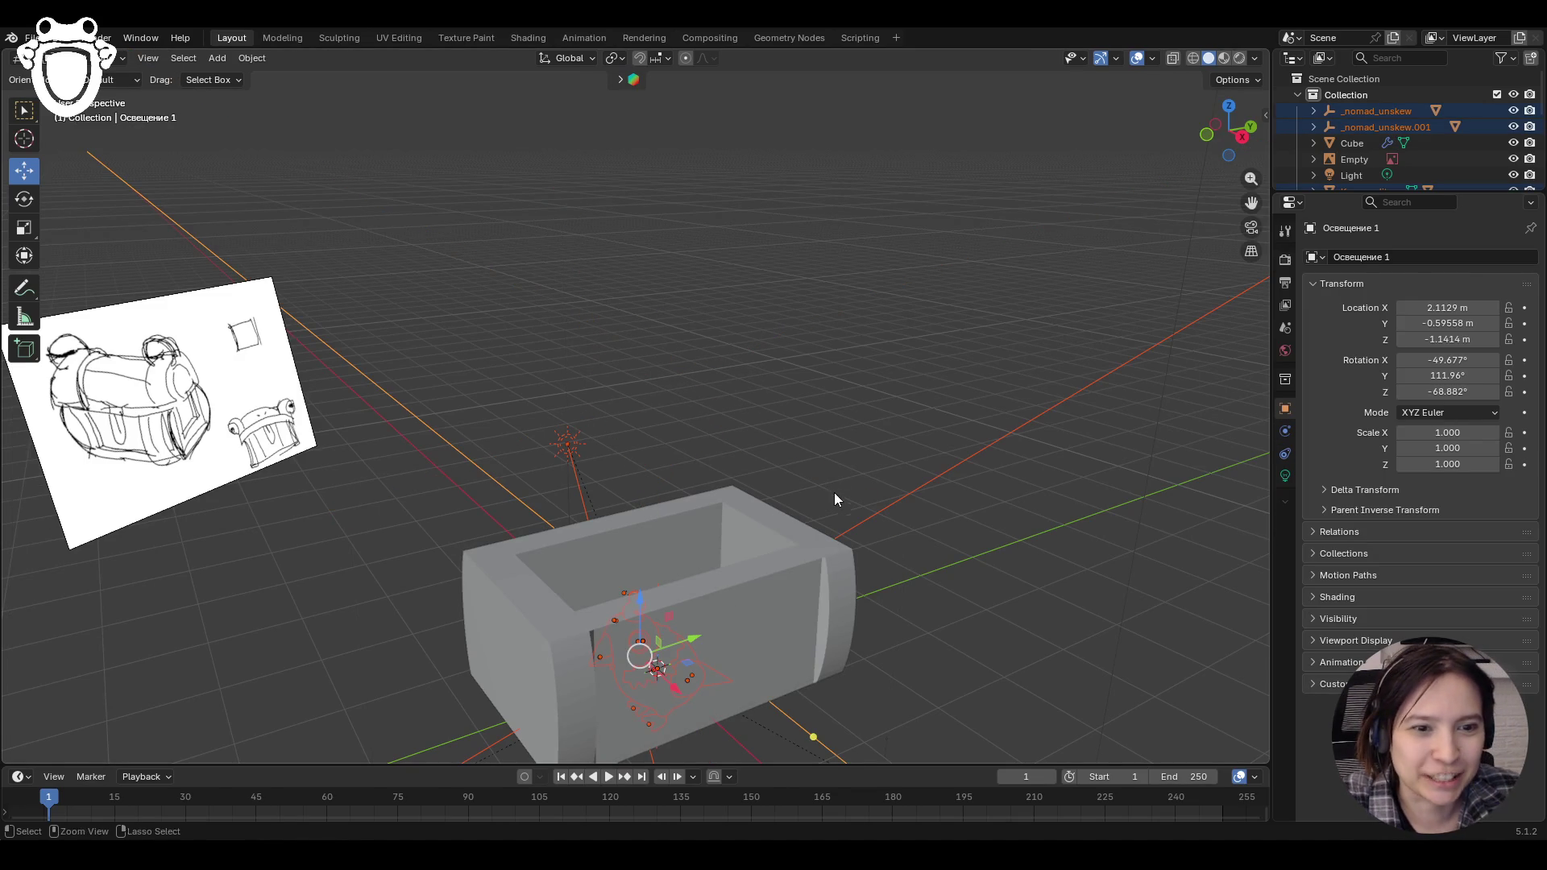
{"action": "key", "text": "ctrl+z"}
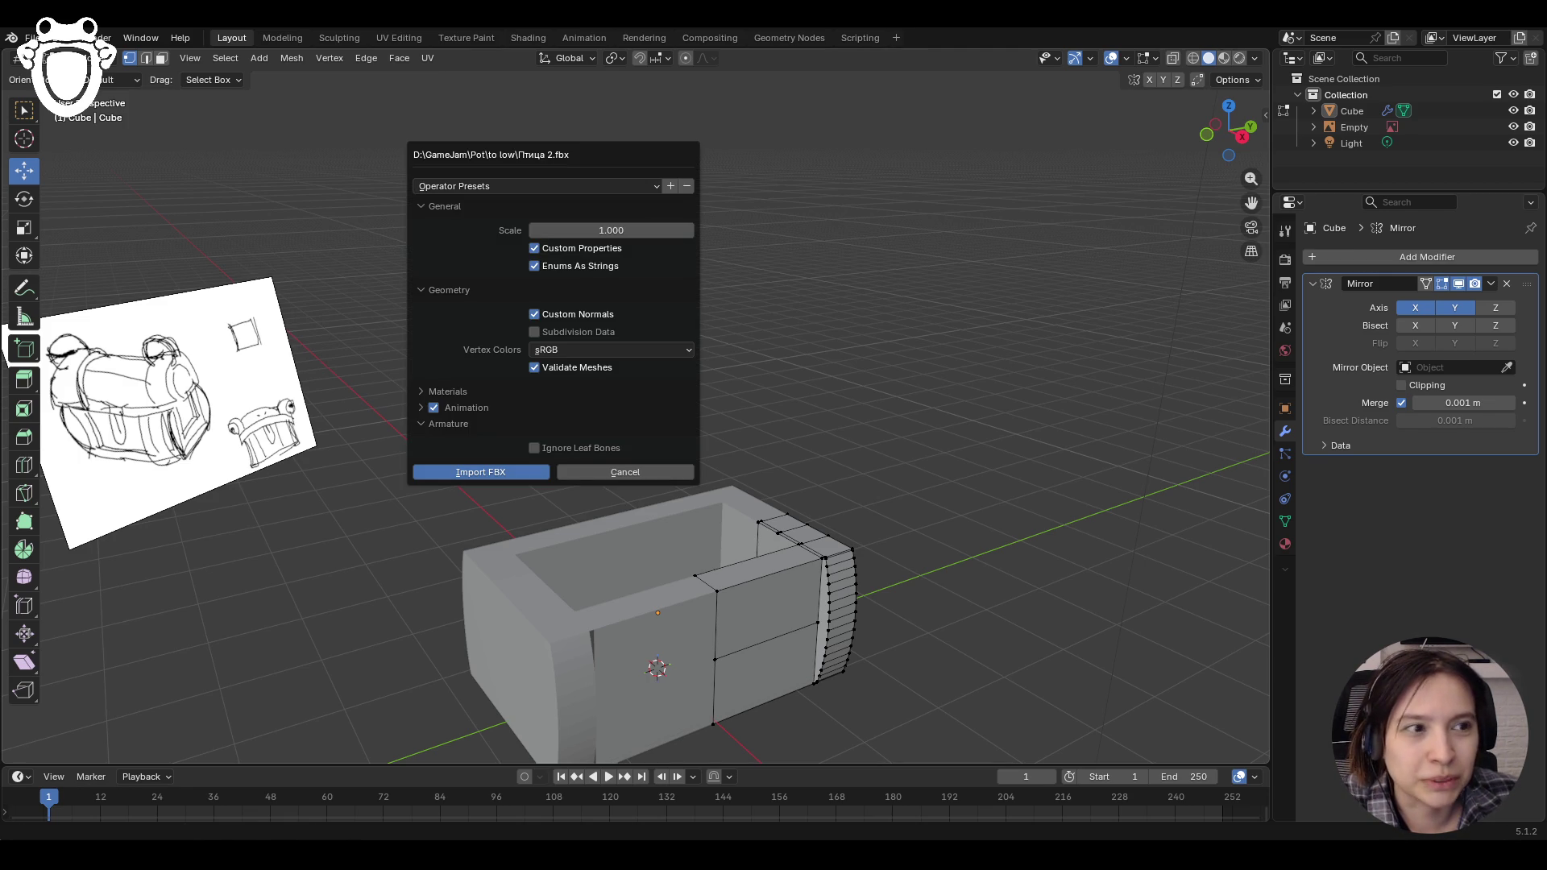
Step: Import Птица 2 and lift the bird above the box
{"action": "left_click", "coordinate": [515, 474]}
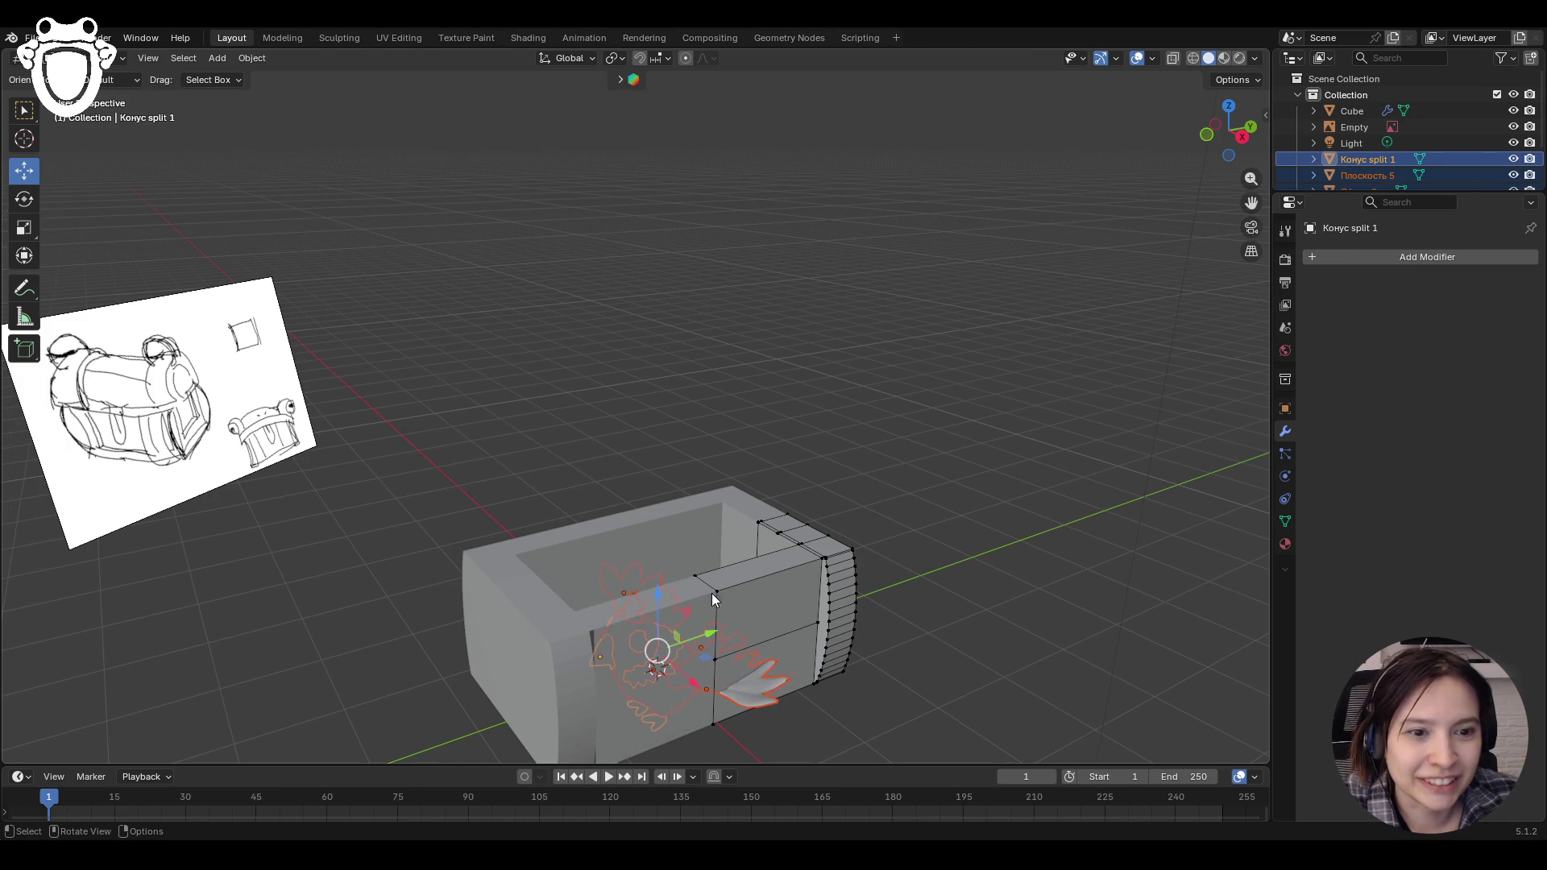
{"action": "mouse_move", "coordinate": [661, 593]}
{"action": "left_mouse_down"}
{"action": "mouse_move", "coordinate": [676, 415]}
{"action": "mouse_move", "coordinate": [815, 233]}
{"action": "left_mouse_up"}
{"action": "left_click", "coordinate": [815, 233]}
{"action": "mouse_move", "coordinate": [815, 234]}
{"action": "middle_mouse_down"}
{"action": "mouse_move", "coordinate": [887, 249]}
{"action": "mouse_move", "coordinate": [846, 254]}
{"action": "middle_mouse_up"}
Step: Inspect the Трубка 1 piece's mesh in Edit Mode, then return to Object Mode
{"action": "left_click", "coordinate": [636, 290]}
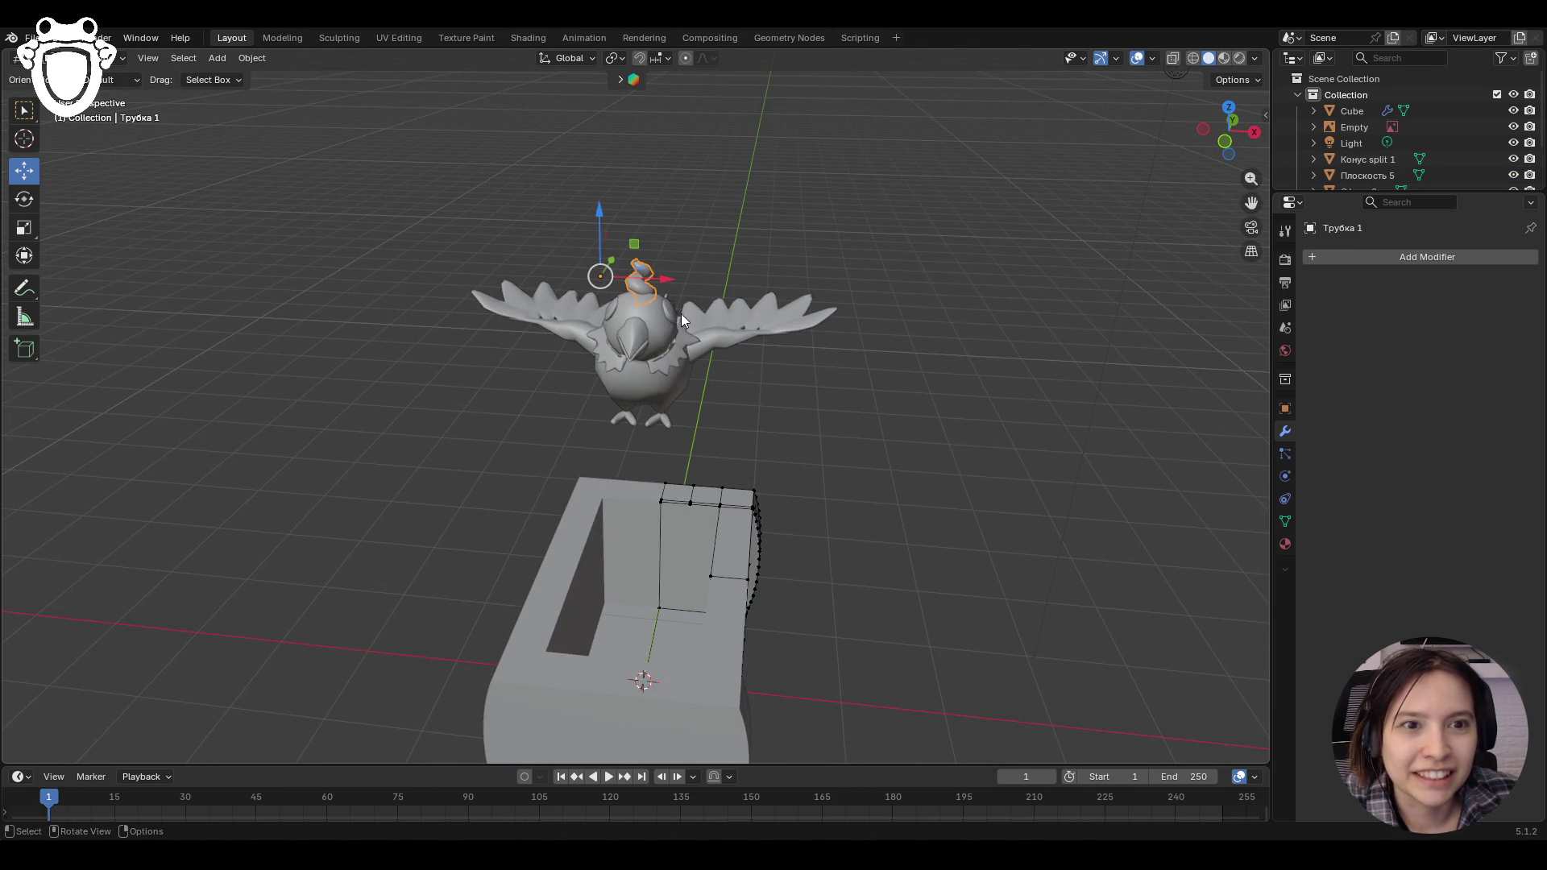
{"action": "left_click", "coordinate": [81, 58]}
{"action": "left_click", "coordinate": [88, 94]}
{"action": "middle_click_drag", "start_coordinate": [839, 280], "coordinate": [703, 265]}
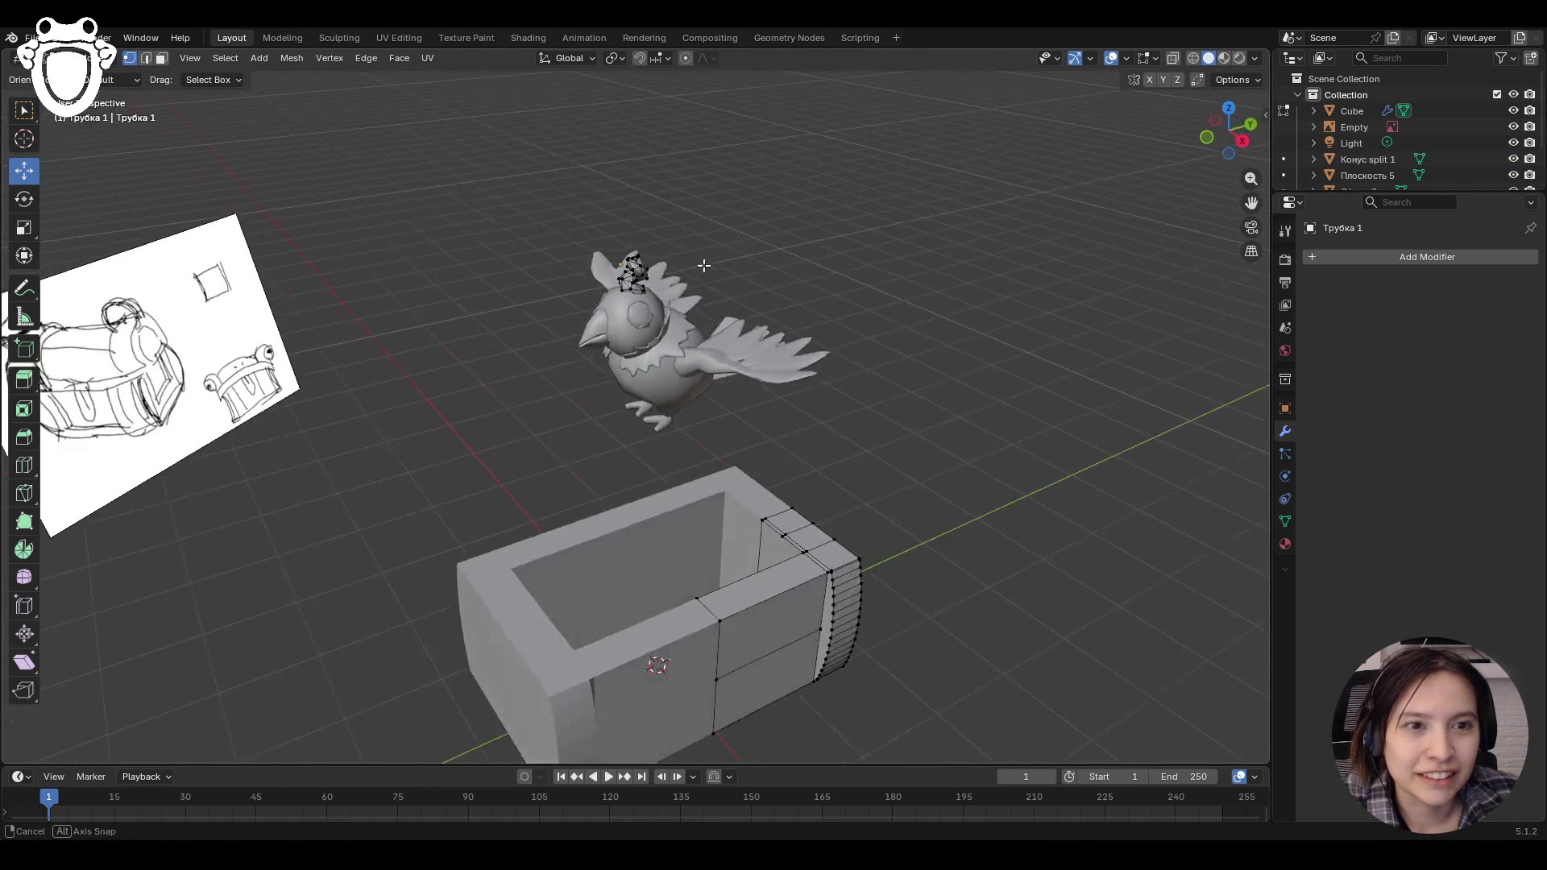
{"action": "left_click", "coordinate": [81, 58]}
{"action": "left_click", "coordinate": [88, 77]}
Step: Inspect the bird's feet, Конус split 1, in Edit Mode and return to Object Mode
{"action": "left_click", "coordinate": [658, 349]}
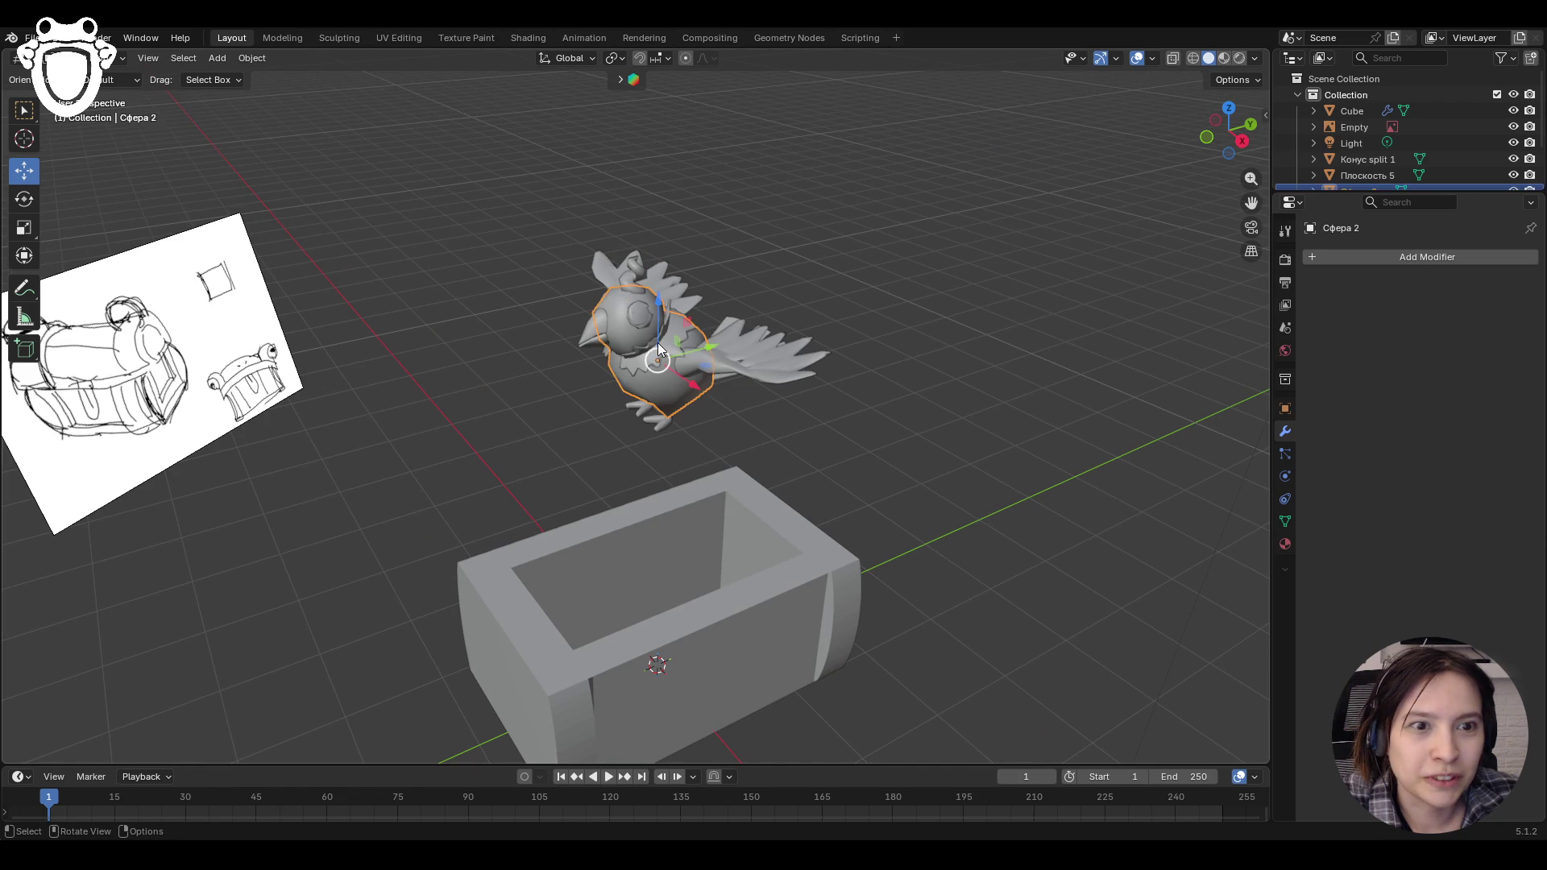
{"action": "left_click", "coordinate": [658, 349]}
{"action": "left_click", "coordinate": [81, 58]}
{"action": "left_click", "coordinate": [88, 95]}
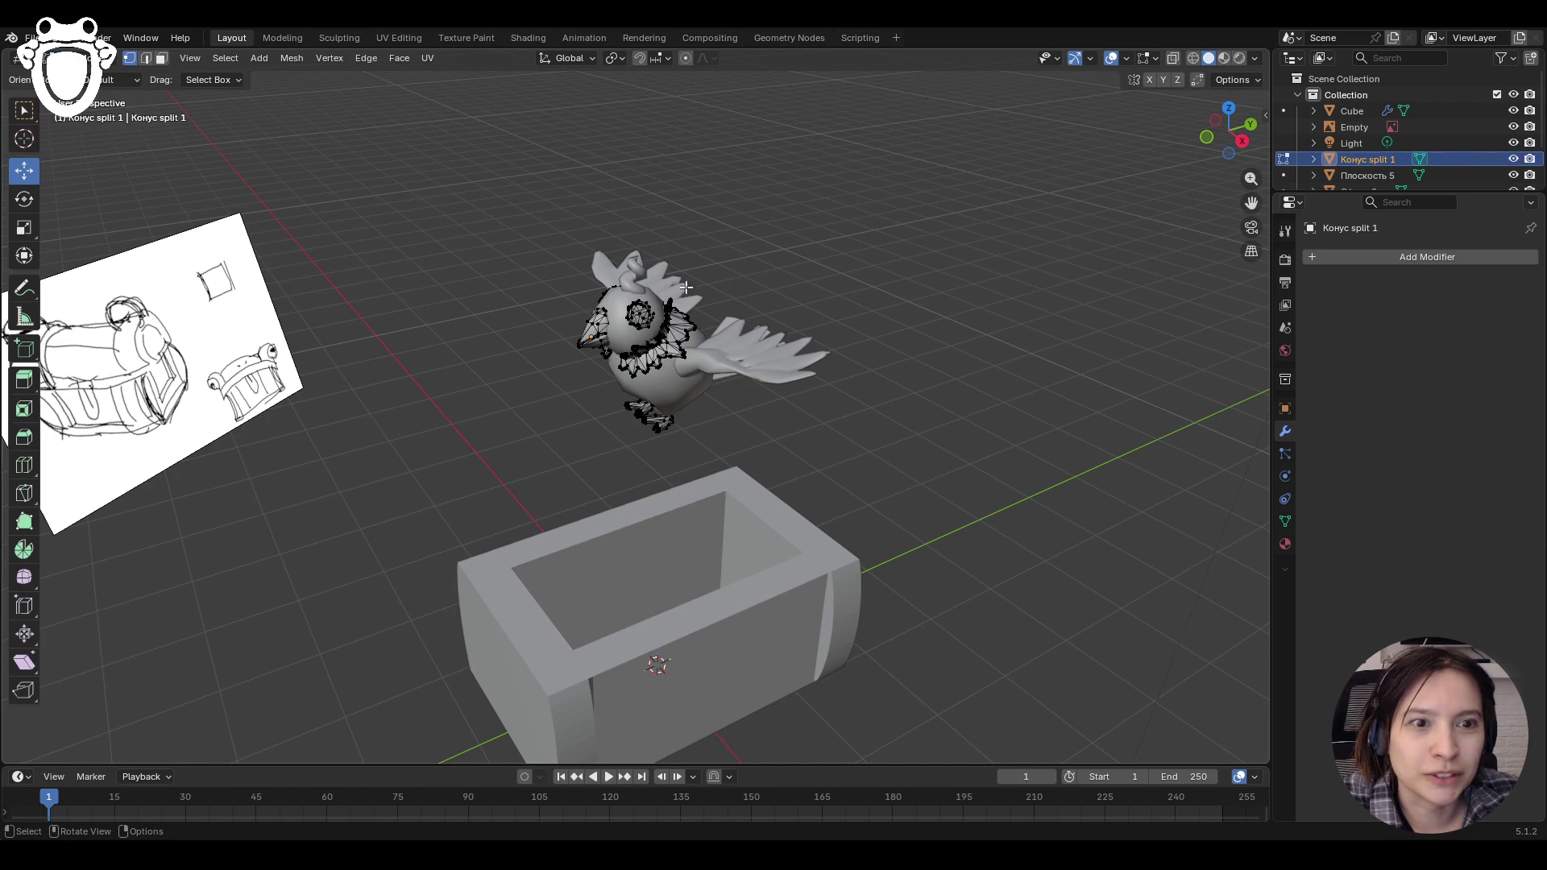
{"action": "scroll", "coordinate": [580, 156], "scroll_direction": "up", "scroll_amount": 8}
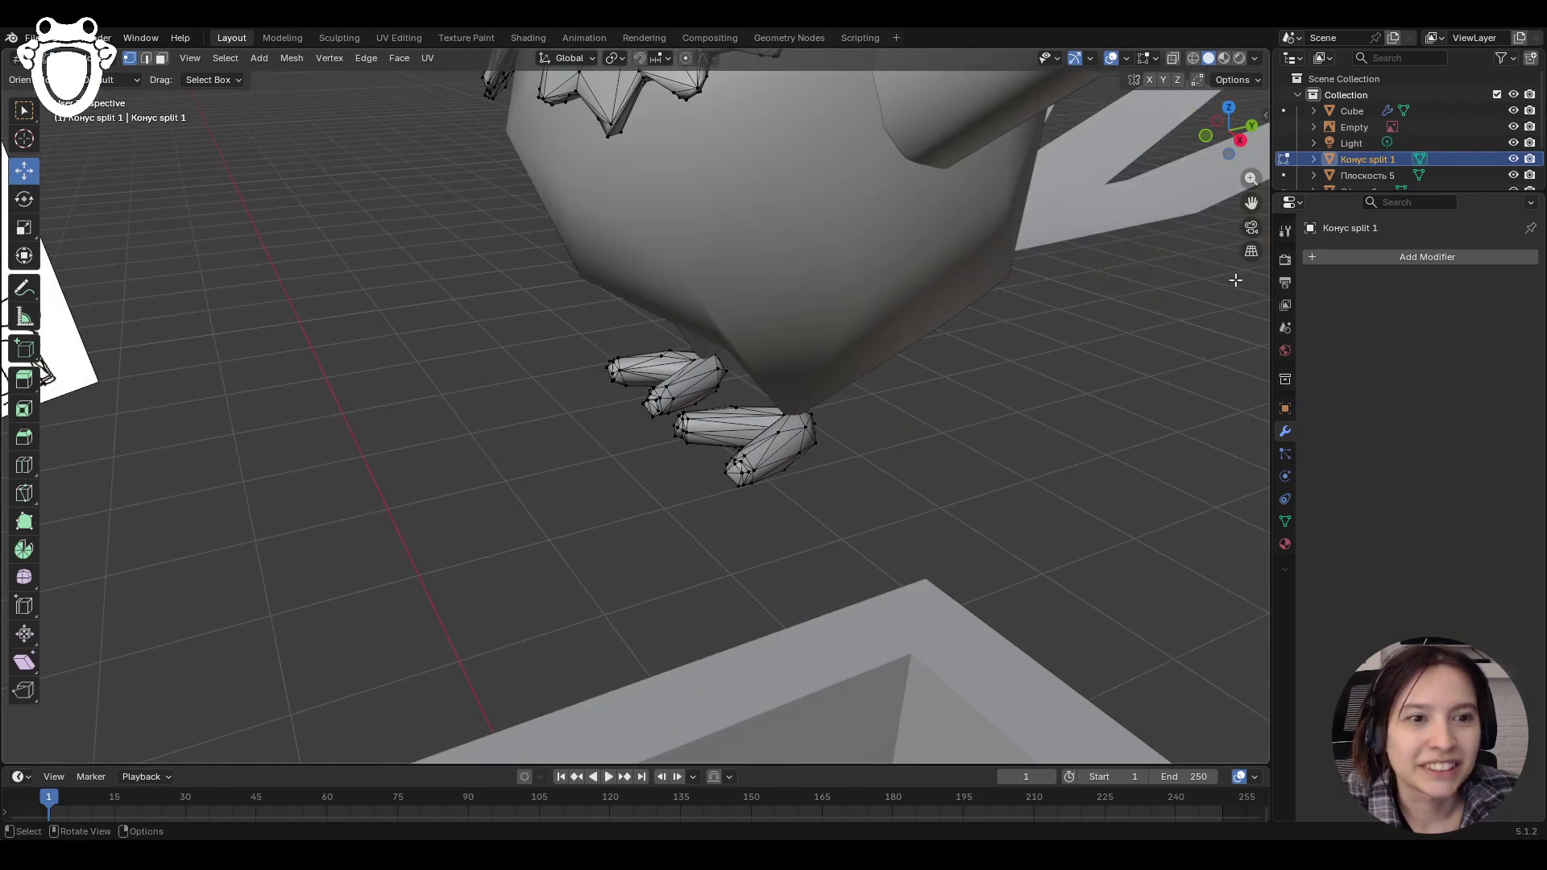
{"action": "left_click_drag", "start_coordinate": [1251, 178], "coordinate": [1252, 339]}
{"action": "mouse_move", "coordinate": [855, 209]}
{"action": "middle_mouse_down"}
{"action": "mouse_move", "coordinate": [838, 203]}
{"action": "mouse_move", "coordinate": [863, 281]}
{"action": "mouse_move", "coordinate": [916, 252]}
{"action": "mouse_move", "coordinate": [1091, 218]}
{"action": "mouse_move", "coordinate": [898, 263]}
{"action": "mouse_move", "coordinate": [908, 245]}
{"action": "mouse_move", "coordinate": [1005, 242]}
{"action": "mouse_move", "coordinate": [615, 364]}
{"action": "mouse_move", "coordinate": [690, 132]}
{"action": "mouse_move", "coordinate": [685, 246]}
{"action": "mouse_move", "coordinate": [776, 642]}
{"action": "mouse_move", "coordinate": [834, 273]}
{"action": "mouse_move", "coordinate": [787, 384]}
{"action": "middle_mouse_up"}
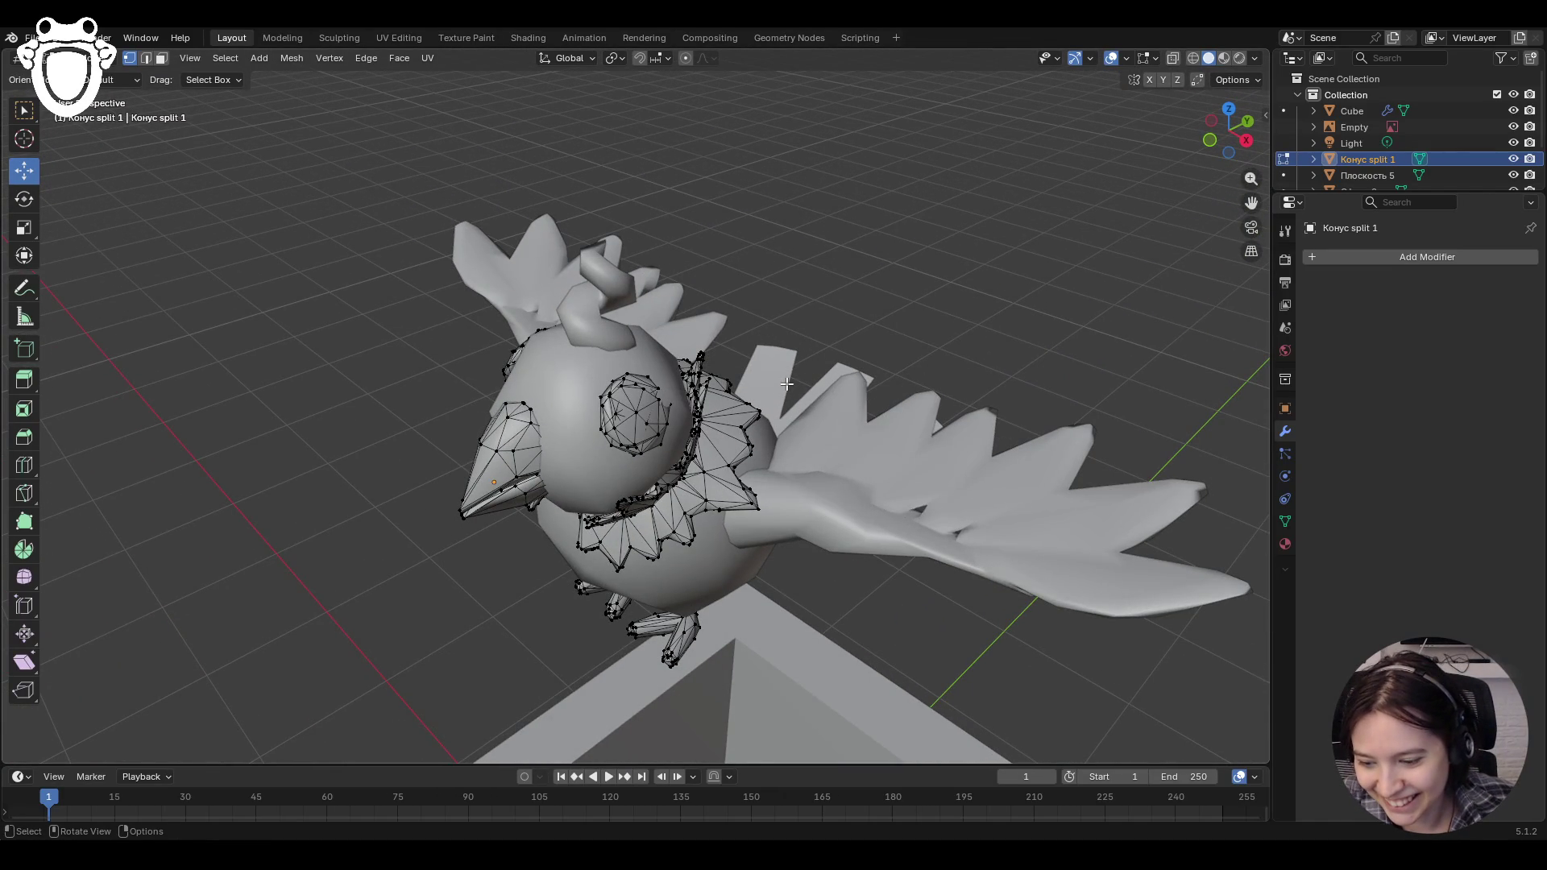
{"action": "middle_click_drag", "start_coordinate": [644, 333], "coordinate": [390, 180]}
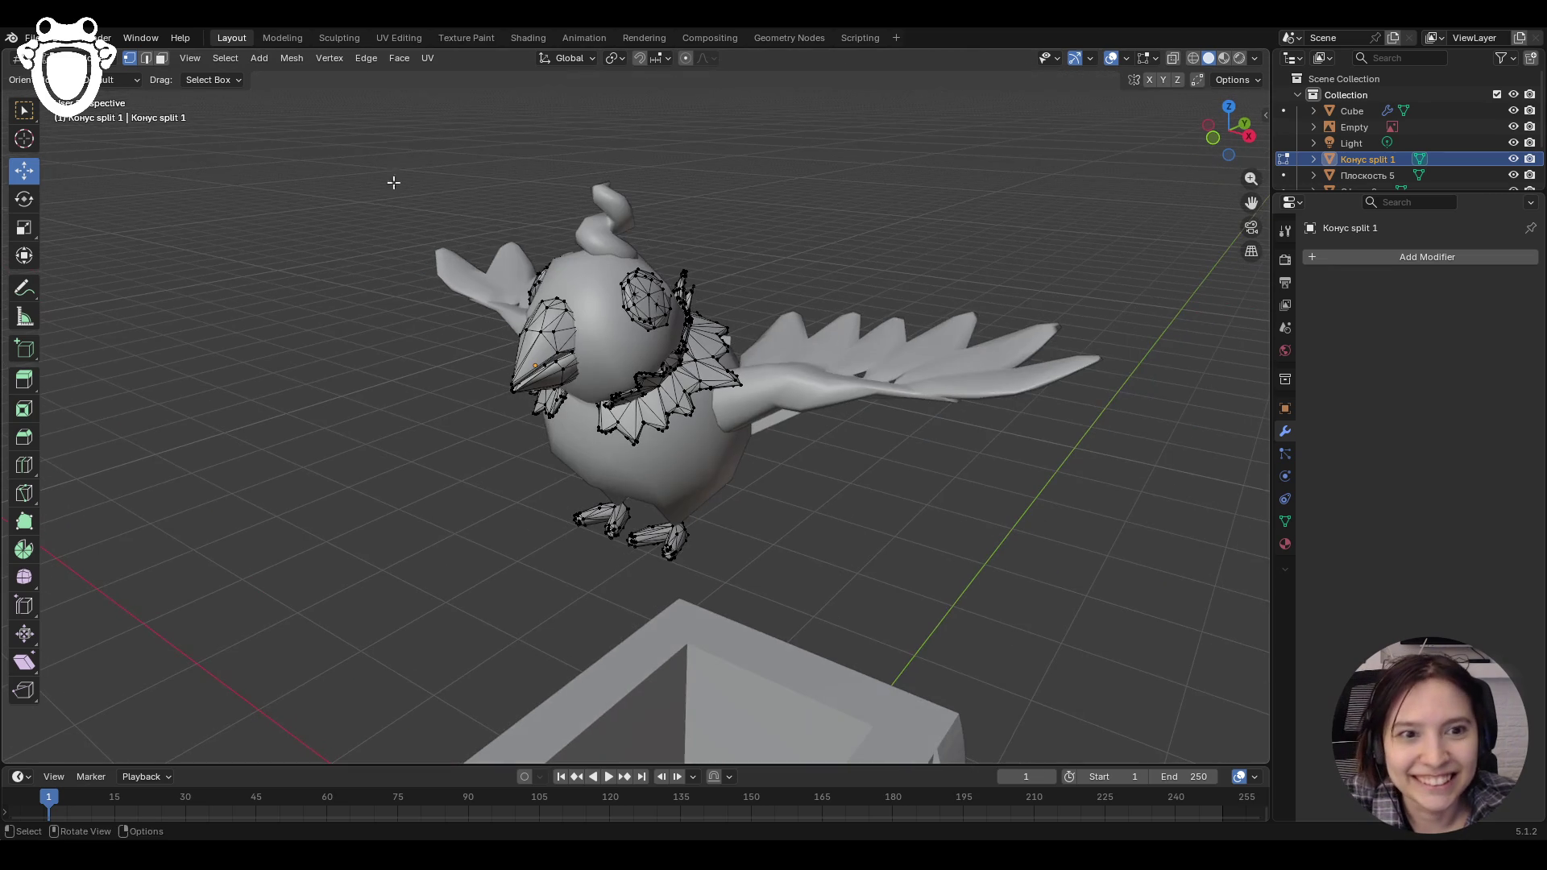
{"action": "left_click", "coordinate": [69, 58]}
{"action": "left_click", "coordinate": [81, 76]}
Step: Check the body sphere Сфера 2 in Texture Paint and Edit Mode
{"action": "left_click", "coordinate": [596, 307]}
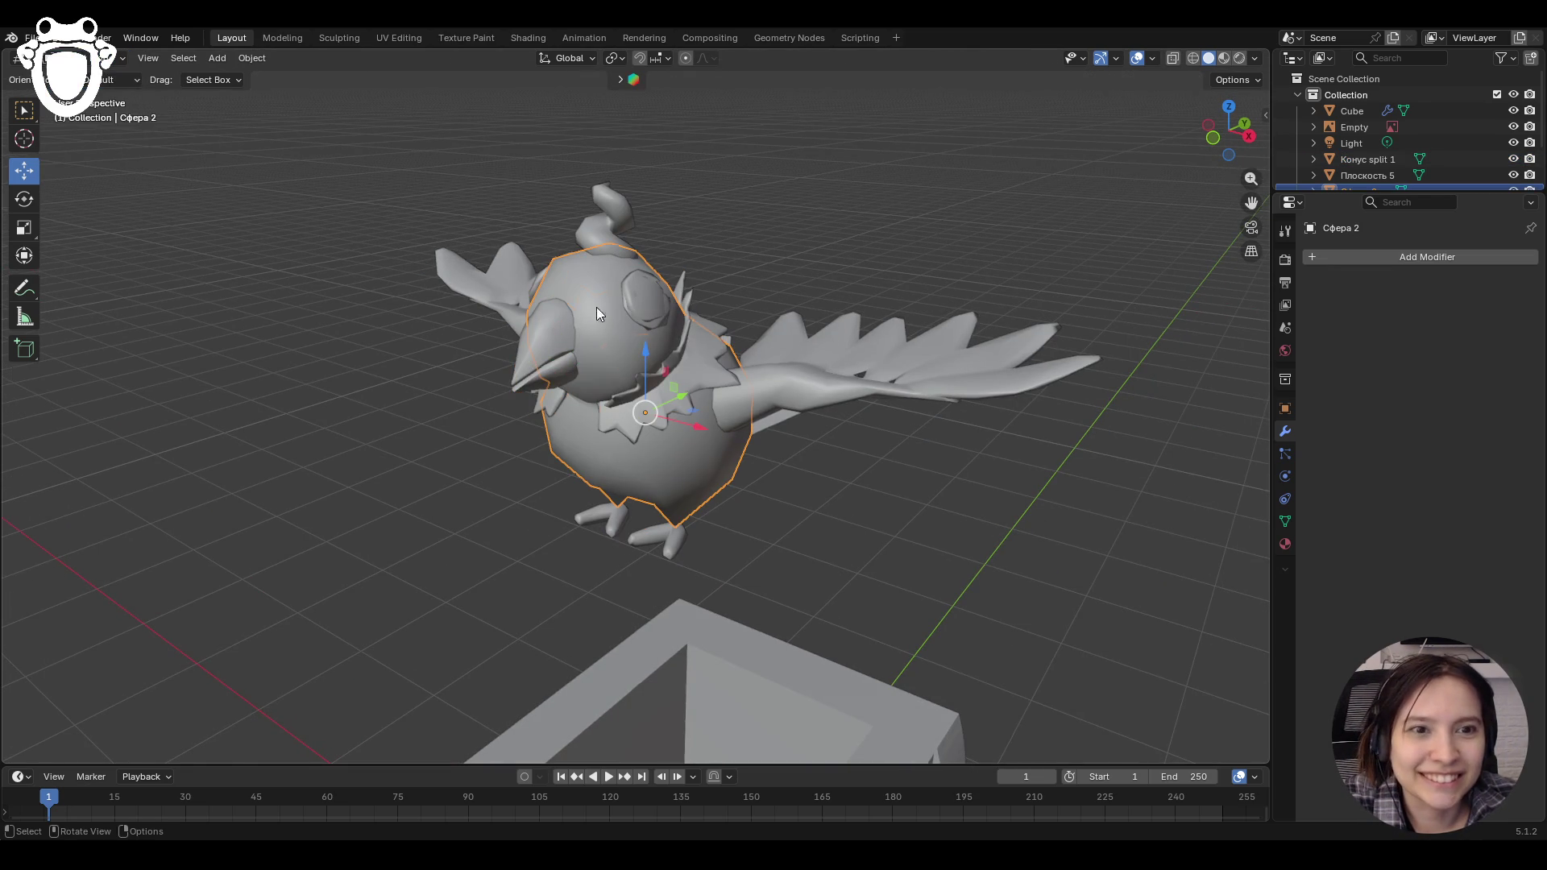
{"action": "left_click", "coordinate": [81, 58]}
{"action": "left_click", "coordinate": [97, 165]}
{"action": "left_click", "coordinate": [71, 58]}
{"action": "left_click", "coordinate": [85, 95]}
{"action": "mouse_move", "coordinate": [450, 203]}
{"action": "middle_mouse_down"}
{"action": "mouse_move", "coordinate": [436, 161]}
{"action": "mouse_move", "coordinate": [447, 232]}
{"action": "middle_mouse_up"}
{"action": "scroll", "coordinate": [446, 196], "scroll_direction": "up", "scroll_amount": 3}
{"action": "left_click", "coordinate": [80, 58]}
{"action": "left_click", "coordinate": [93, 77]}
Step: View the right wing Трубка 2 in Texture Paint, then return to Object Mode
{"action": "left_click", "coordinate": [852, 540]}
{"action": "left_click", "coordinate": [121, 59]}
{"action": "left_click", "coordinate": [93, 166]}
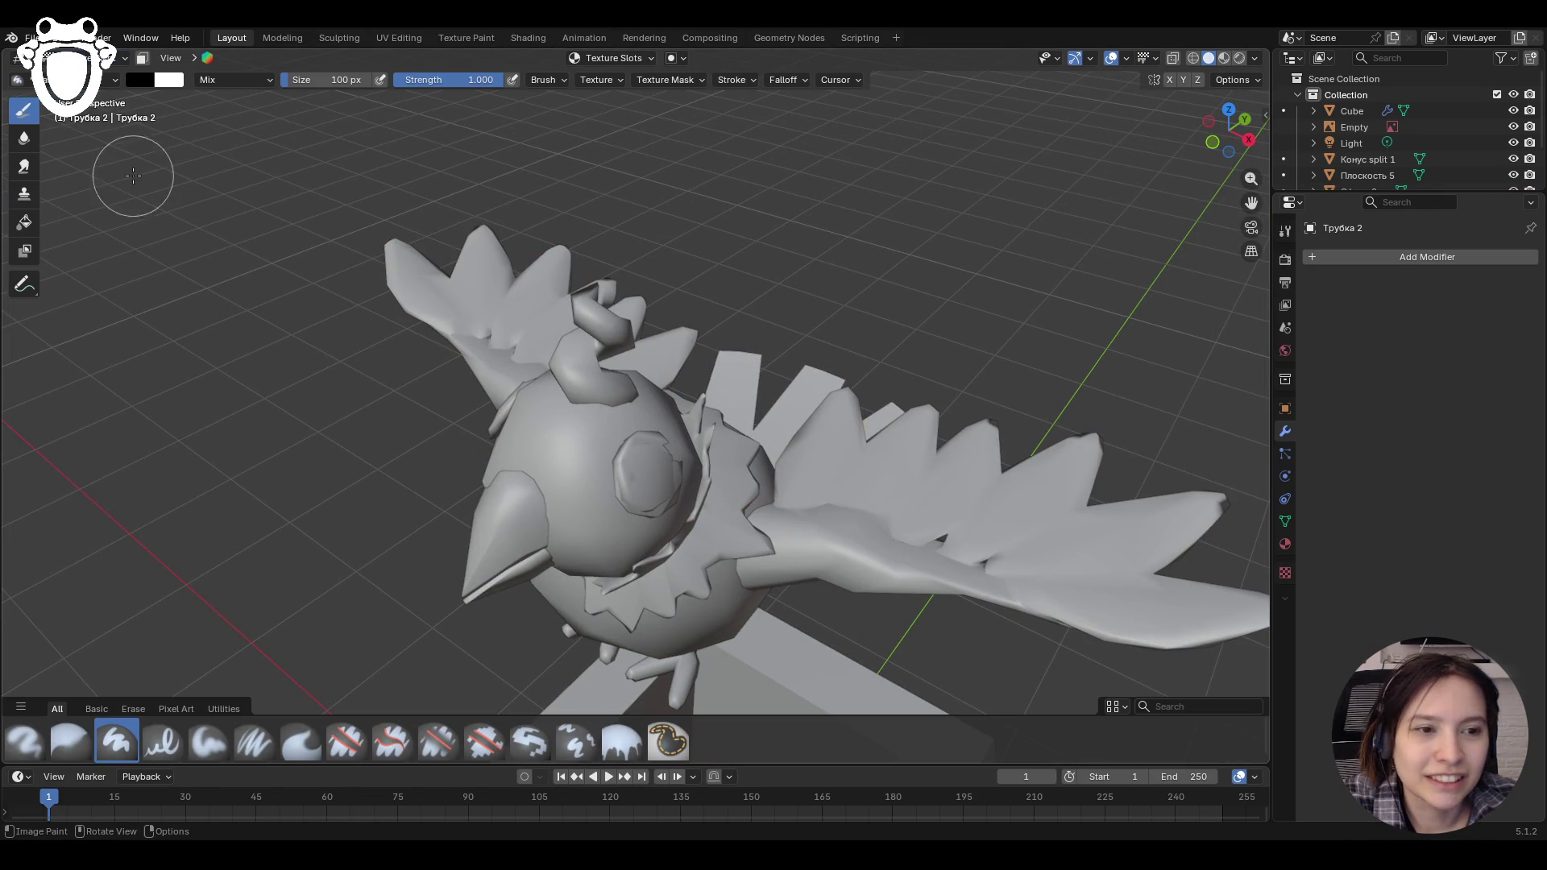
{"action": "left_click", "coordinate": [81, 58]}
{"action": "left_click", "coordinate": [90, 76]}
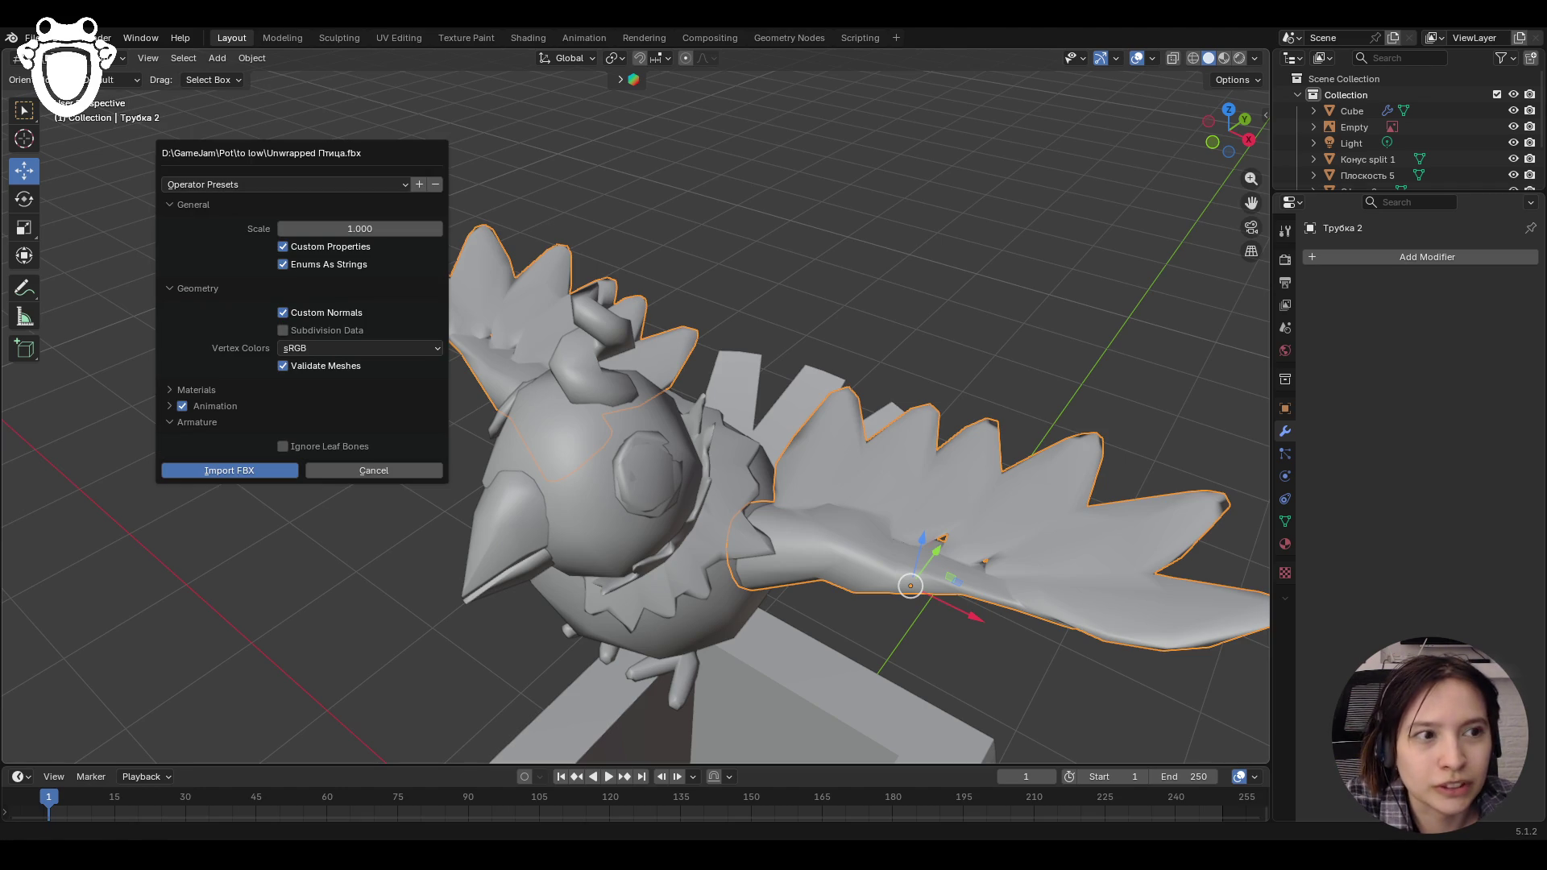
Step: Try importing the tree models, undoing each import
{"action": "left_click", "coordinate": [229, 469]}
{"action": "scroll", "coordinate": [442, 472], "scroll_direction": "down", "scroll_amount": 5}
{"action": "mouse_move", "coordinate": [442, 473]}
{"action": "middle_mouse_down"}
{"action": "mouse_move", "coordinate": [446, 500]}
{"action": "mouse_move", "coordinate": [597, 499]}
{"action": "middle_mouse_up"}
{"action": "key", "text": "ctrl+z"}
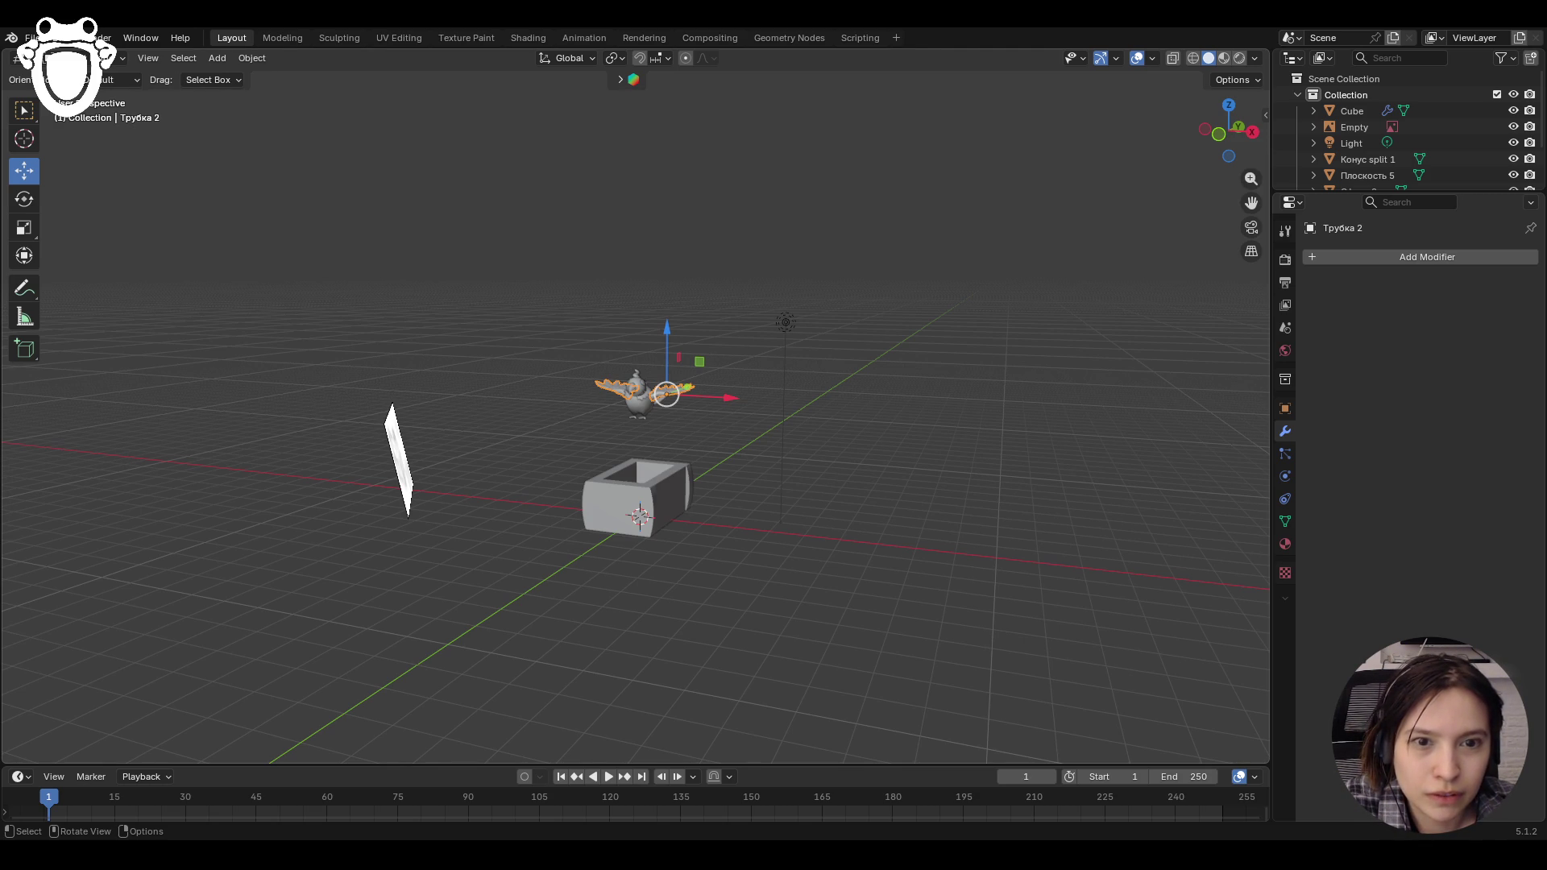
{"action": "left_click", "coordinate": [88, 701]}
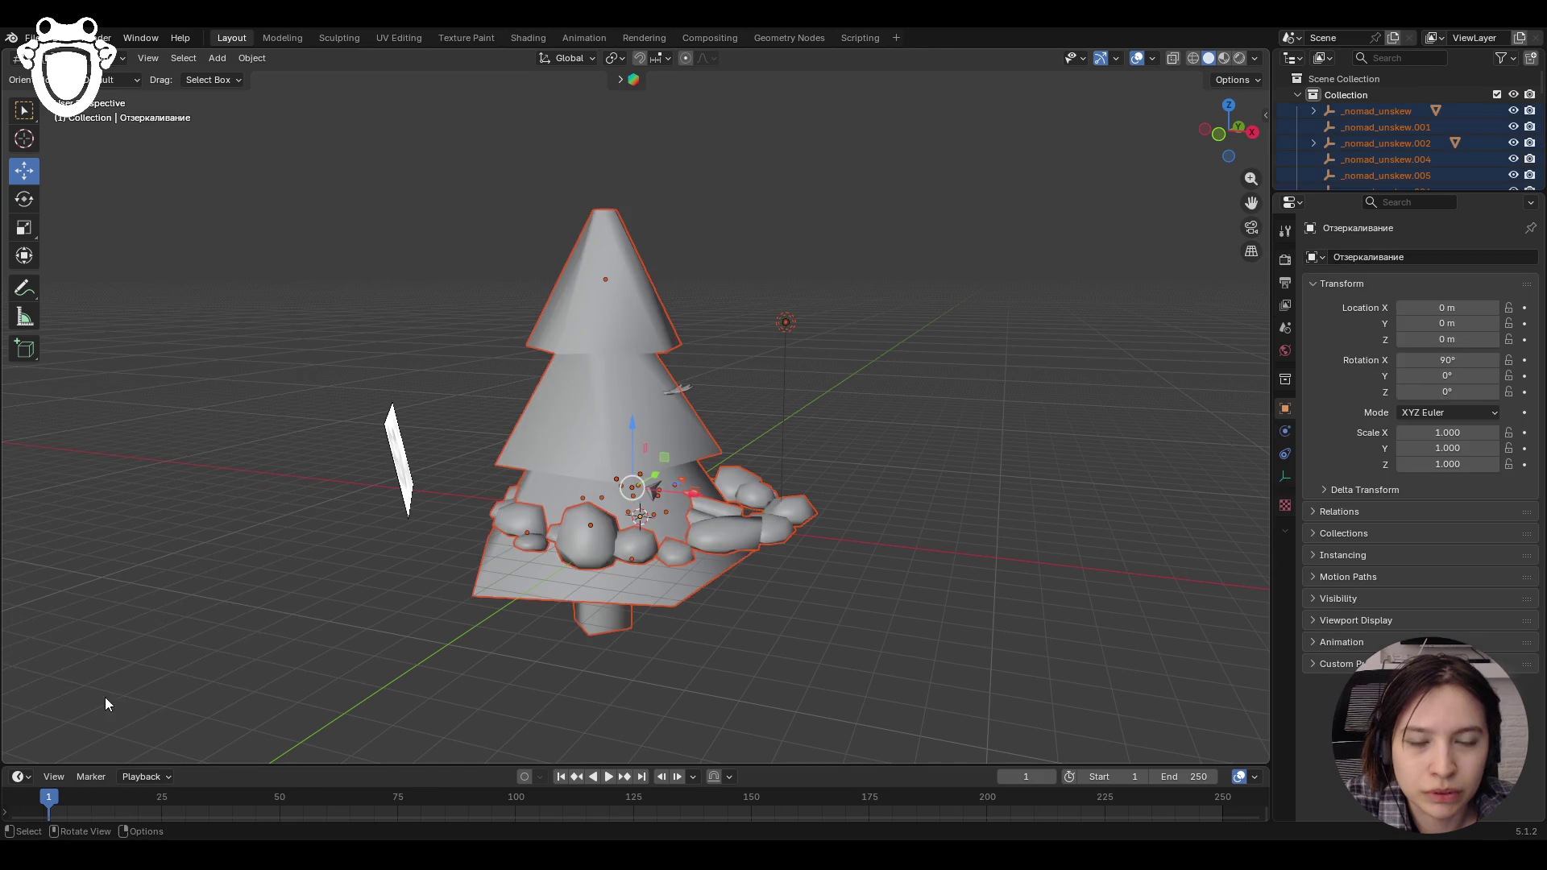
{"action": "key", "text": "ctrl+z"}
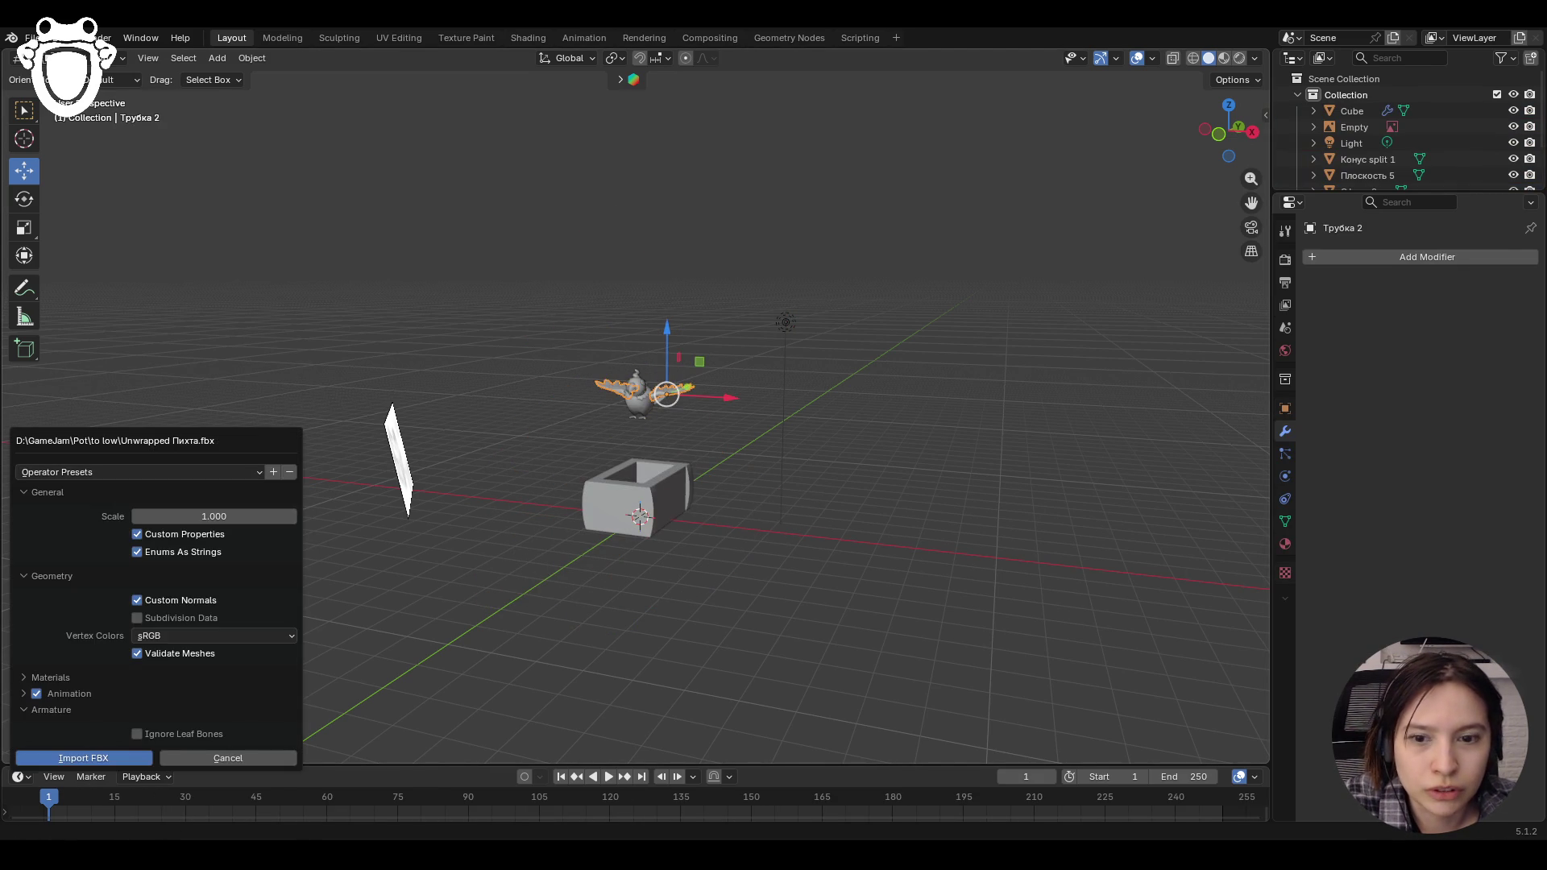
{"action": "left_click", "coordinate": [73, 752]}
{"action": "key", "text": "ctrl+z"}
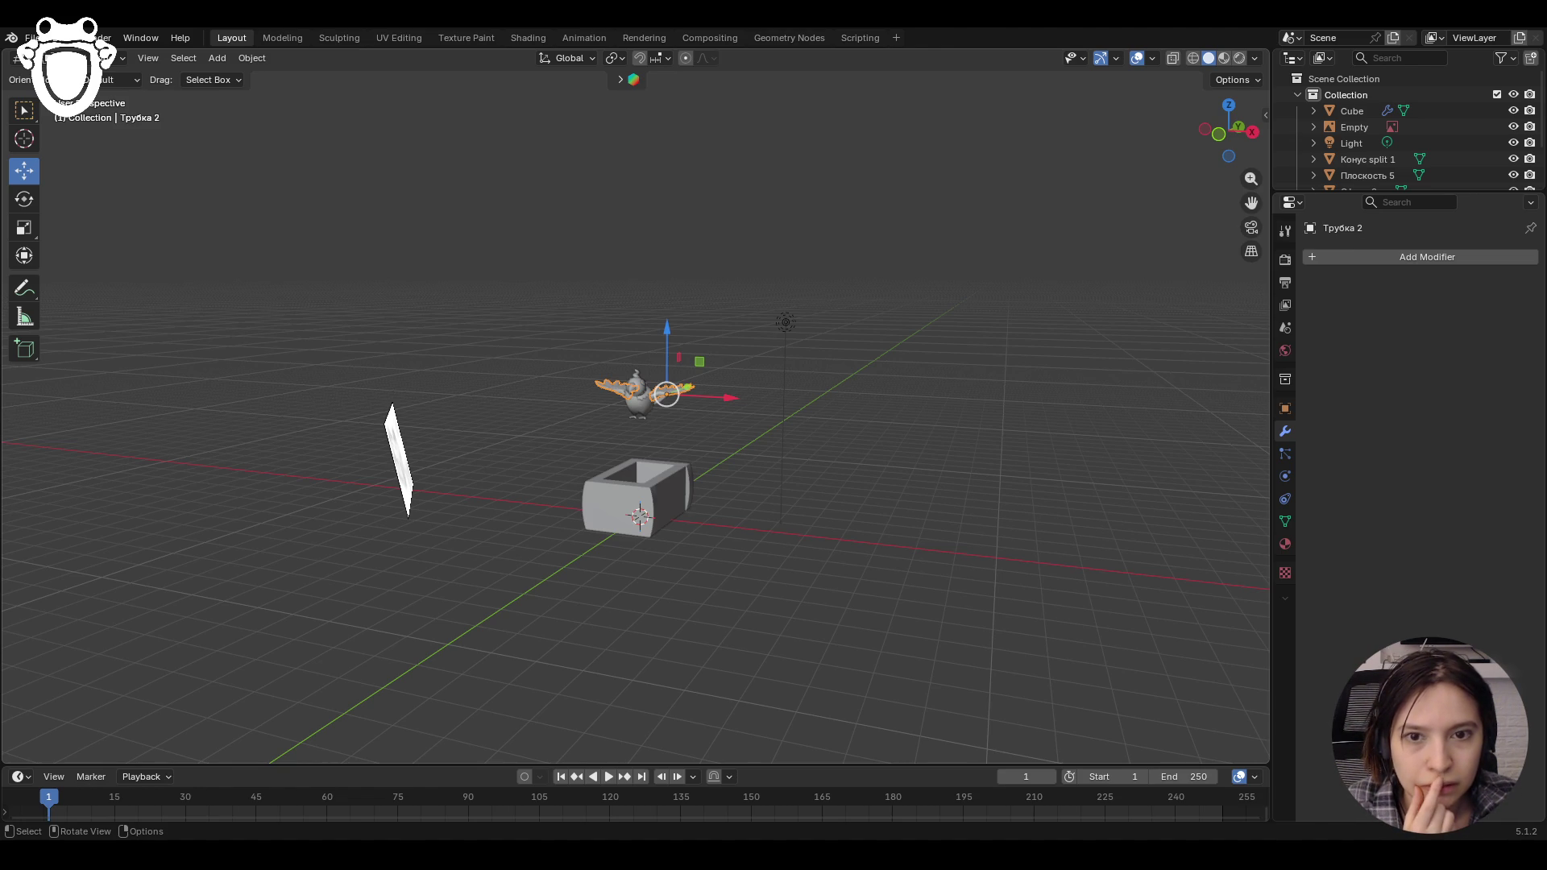
Step: Import the pot and bird, raise them on Z, box-select them, then undo the import
{"action": "left_click", "coordinate": [82, 762]}
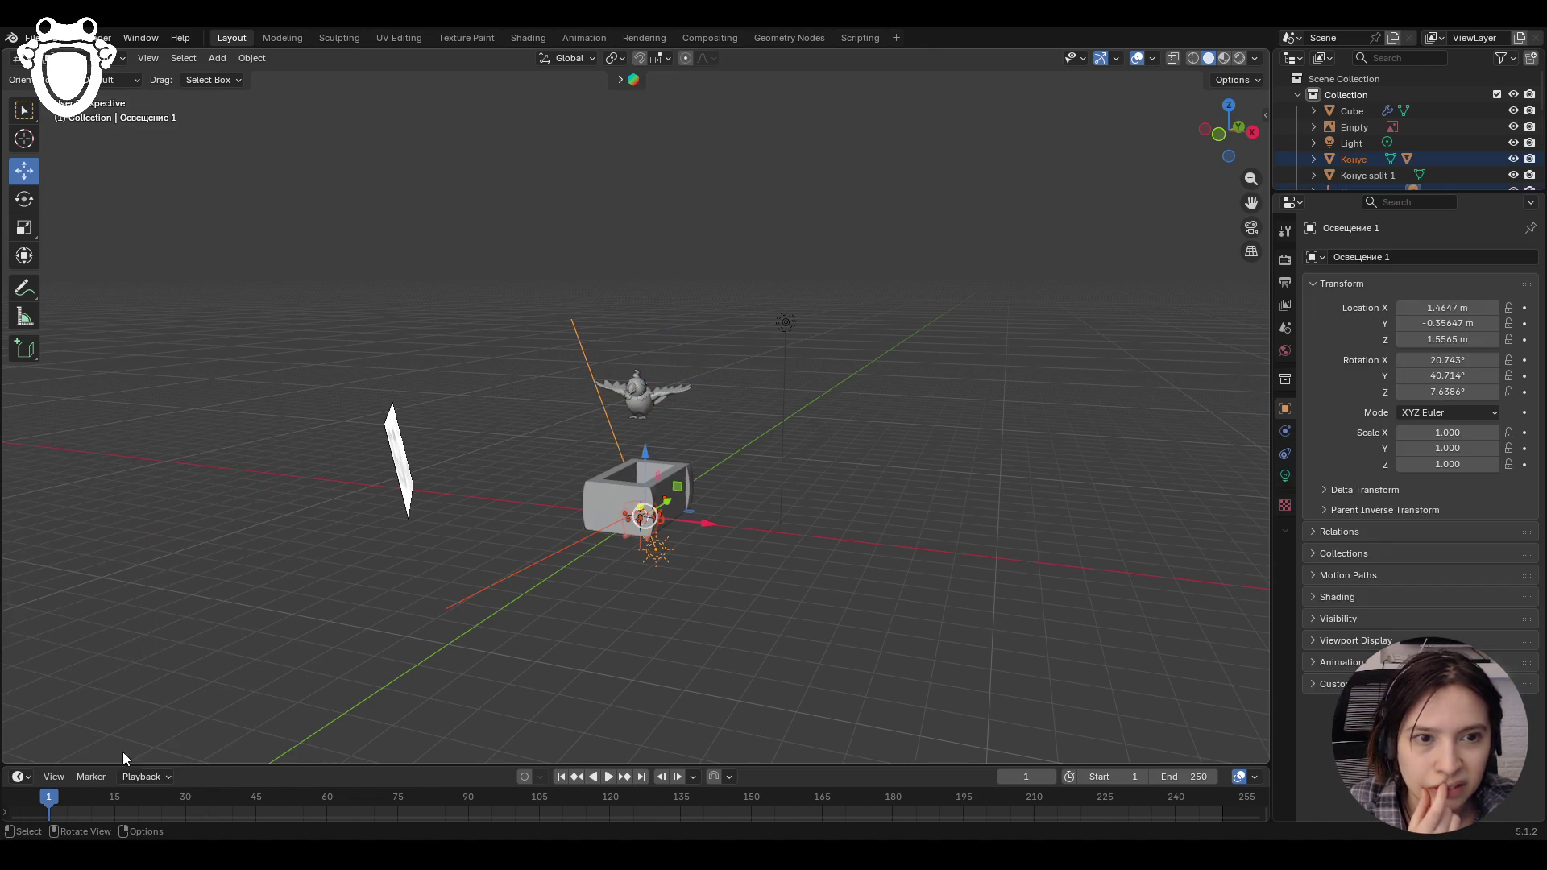
{"action": "key", "text": "g"}
{"action": "key", "text": "z"}
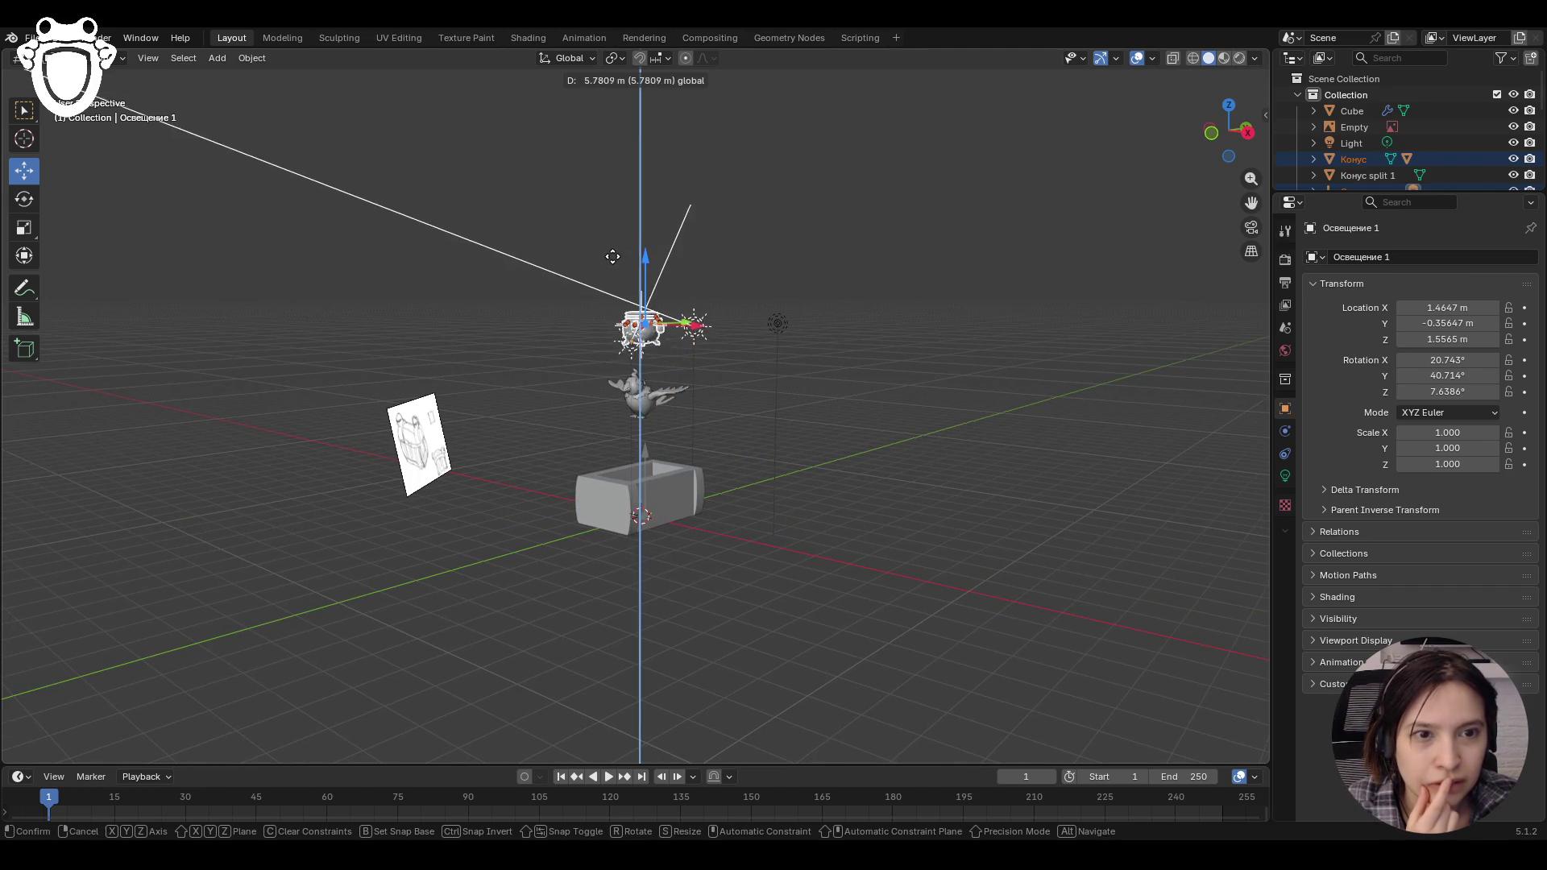
{"action": "left_click", "coordinate": [613, 258]}
{"action": "scroll", "coordinate": [613, 259], "scroll_direction": "up", "scroll_amount": 5}
{"action": "scroll", "coordinate": [766, 226], "scroll_direction": "up", "scroll_amount": 3}
{"action": "middle_click_drag", "start_coordinate": [767, 226], "coordinate": [766, 298]}
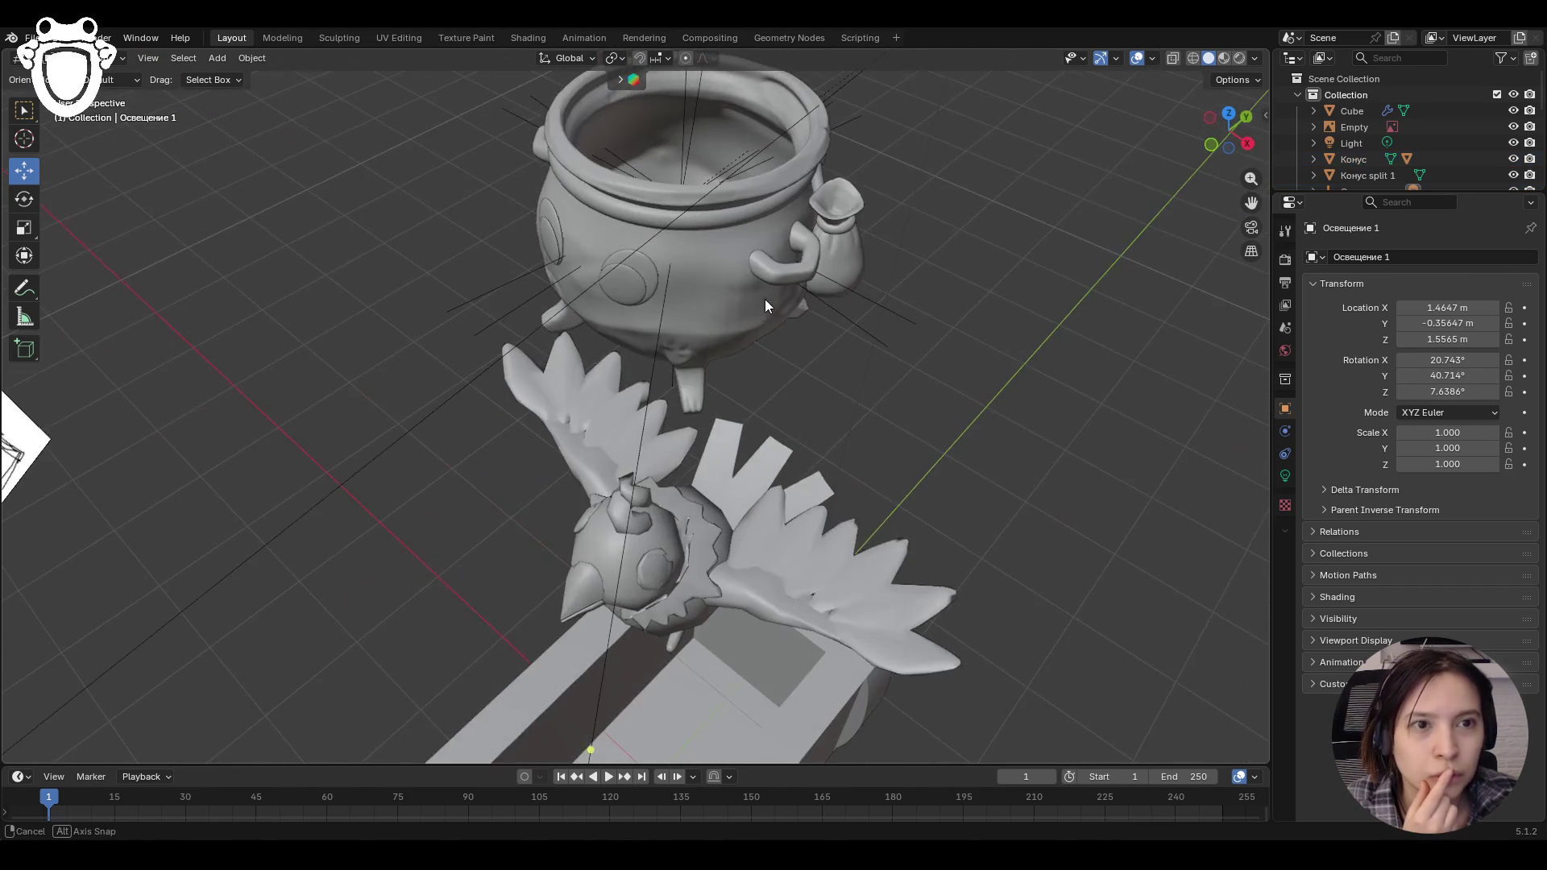
{"action": "mouse_move", "coordinate": [1249, 216]}
{"action": "middle_mouse_down"}
{"action": "mouse_move", "coordinate": [850, 677]}
{"action": "mouse_move", "coordinate": [903, 607]}
{"action": "mouse_move", "coordinate": [891, 451]}
{"action": "mouse_move", "coordinate": [737, 337]}
{"action": "mouse_move", "coordinate": [869, 371]}
{"action": "mouse_move", "coordinate": [1025, 355]}
{"action": "mouse_move", "coordinate": [509, 376]}
{"action": "mouse_move", "coordinate": [747, 372]}
{"action": "middle_mouse_up"}
{"action": "scroll", "coordinate": [745, 380], "scroll_direction": "down", "scroll_amount": 6}
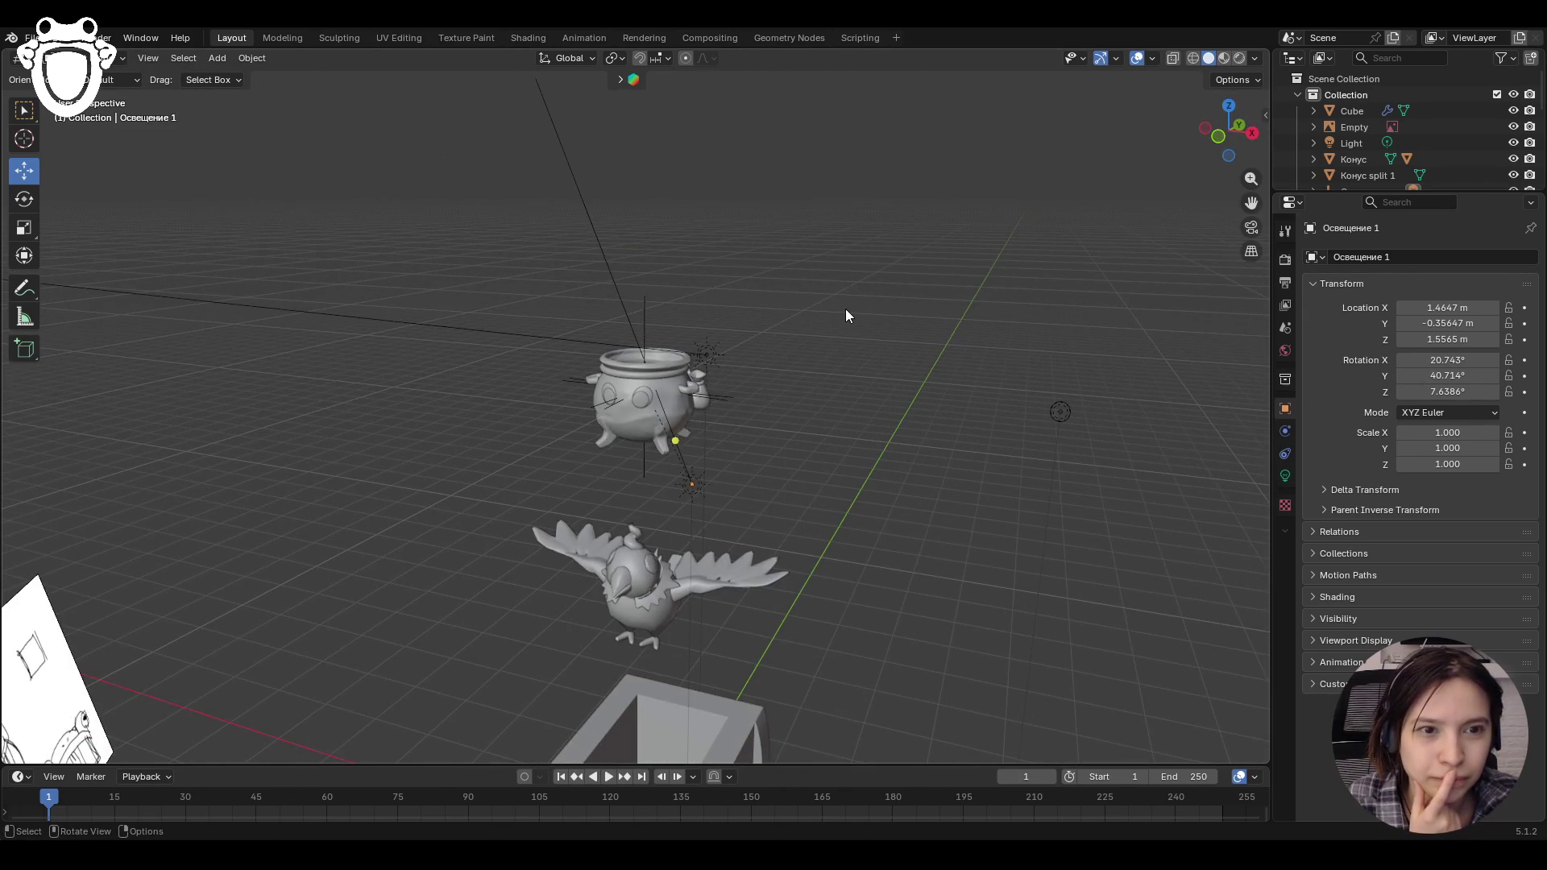
{"action": "middle_click_drag", "start_coordinate": [844, 314], "coordinate": [843, 276]}
{"action": "mouse_move", "coordinate": [843, 278]}
{"action": "left_mouse_down"}
{"action": "mouse_move", "coordinate": [615, 622]}
{"action": "mouse_move", "coordinate": [537, 619]}
{"action": "left_mouse_up"}
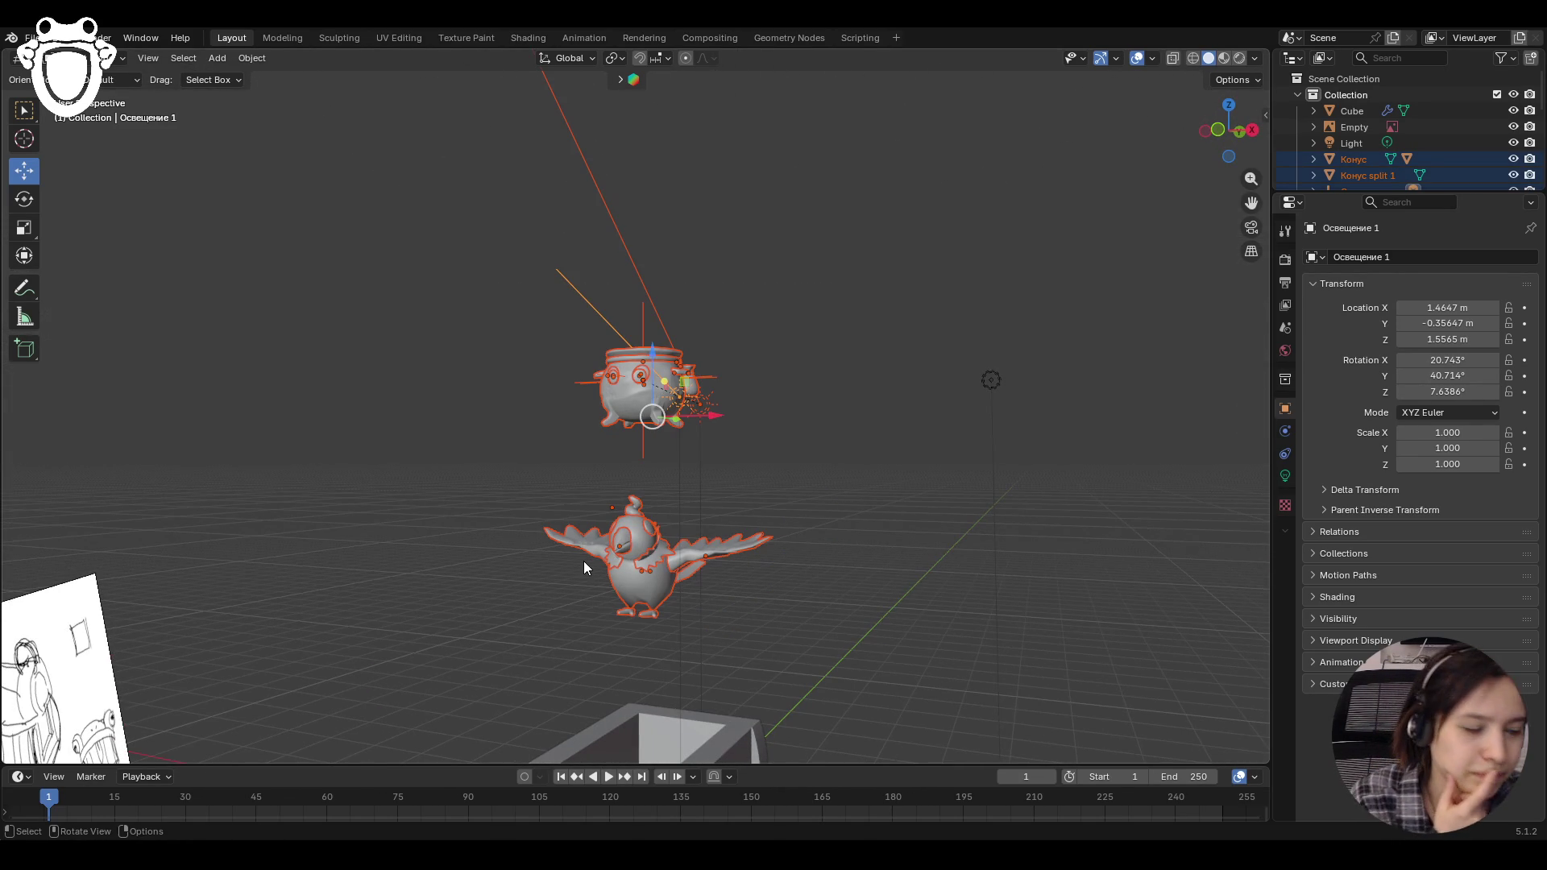
{"action": "key", "text": "ctrl+z"}
{"action": "key", "text": "ctrl+z"}
{"action": "key", "text": "ctrl+z"}
{"action": "key", "text": "ctrl+z"}
{"action": "key", "text": "ctrl+z"}
{"action": "key", "text": "ctrl+z"}
{"action": "key", "text": "ctrl+z"}
{"action": "key", "text": "ctrl+z"}
{"action": "key", "text": "ctrl+z"}
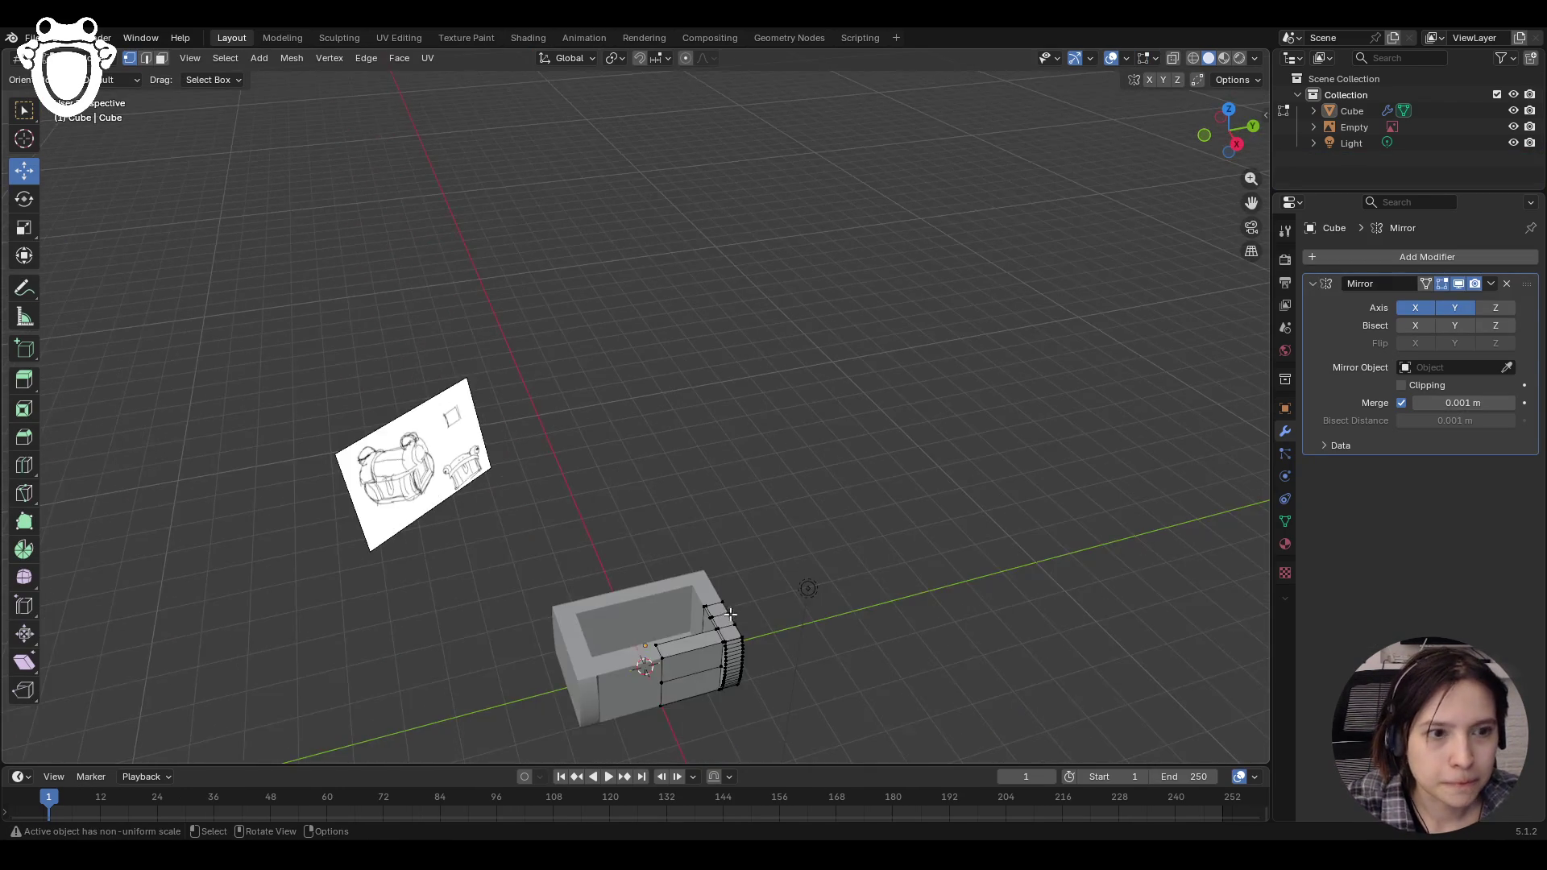
Step: Undo the last box mesh change and orbit around the box beside the reference sketch
{"action": "key", "text": "ctrl+z"}
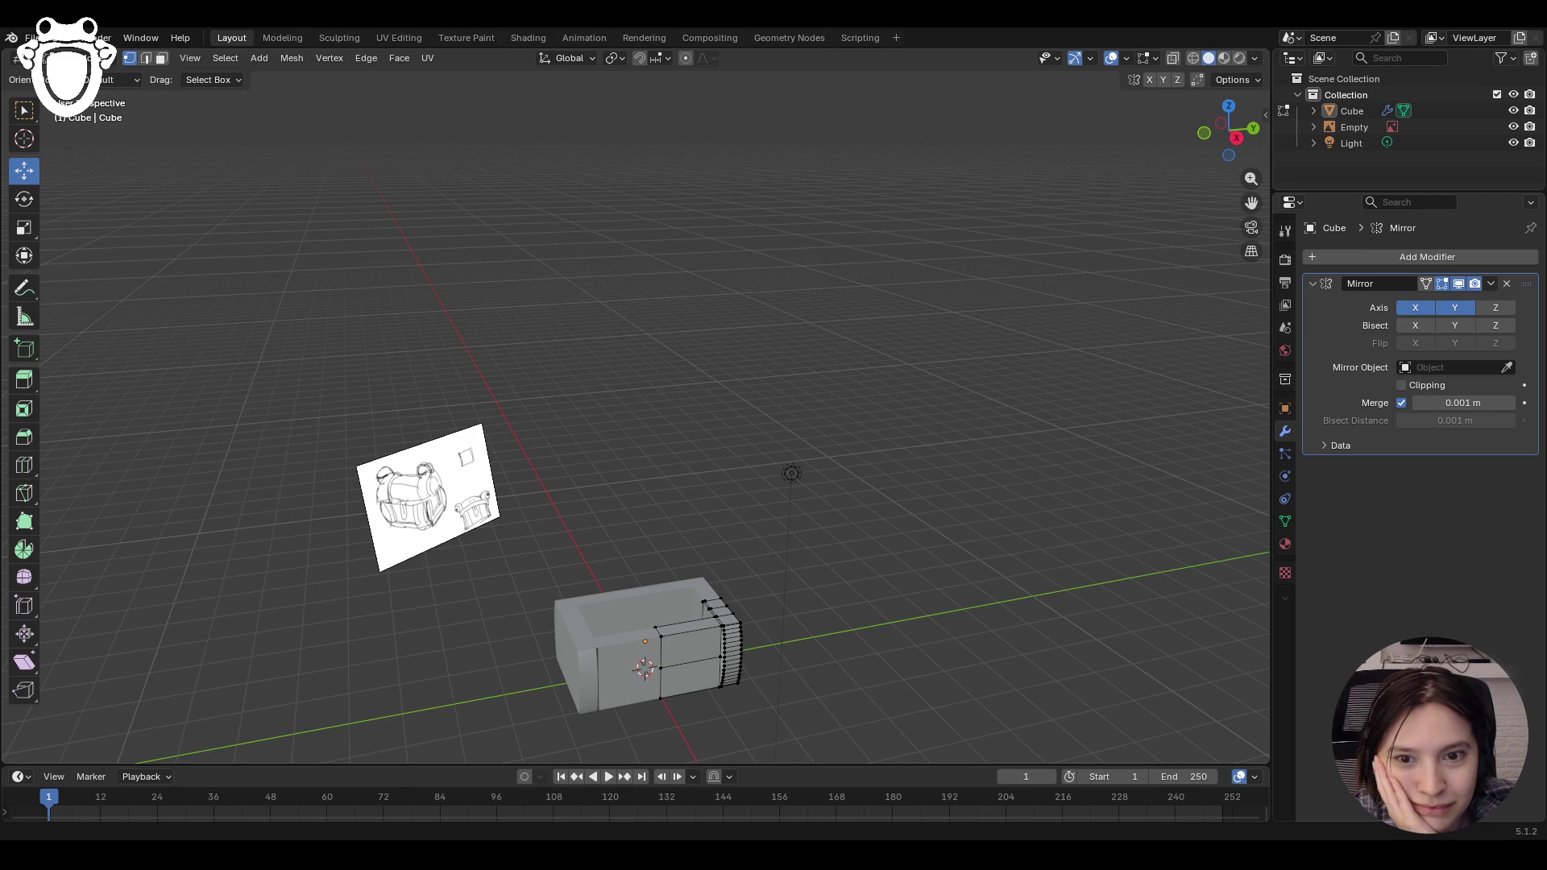
{"action": "left_click_drag", "start_coordinate": [1229, 133], "coordinate": [1173, 141]}
{"action": "left_click_drag", "start_coordinate": [1252, 202], "coordinate": [1283, 114]}
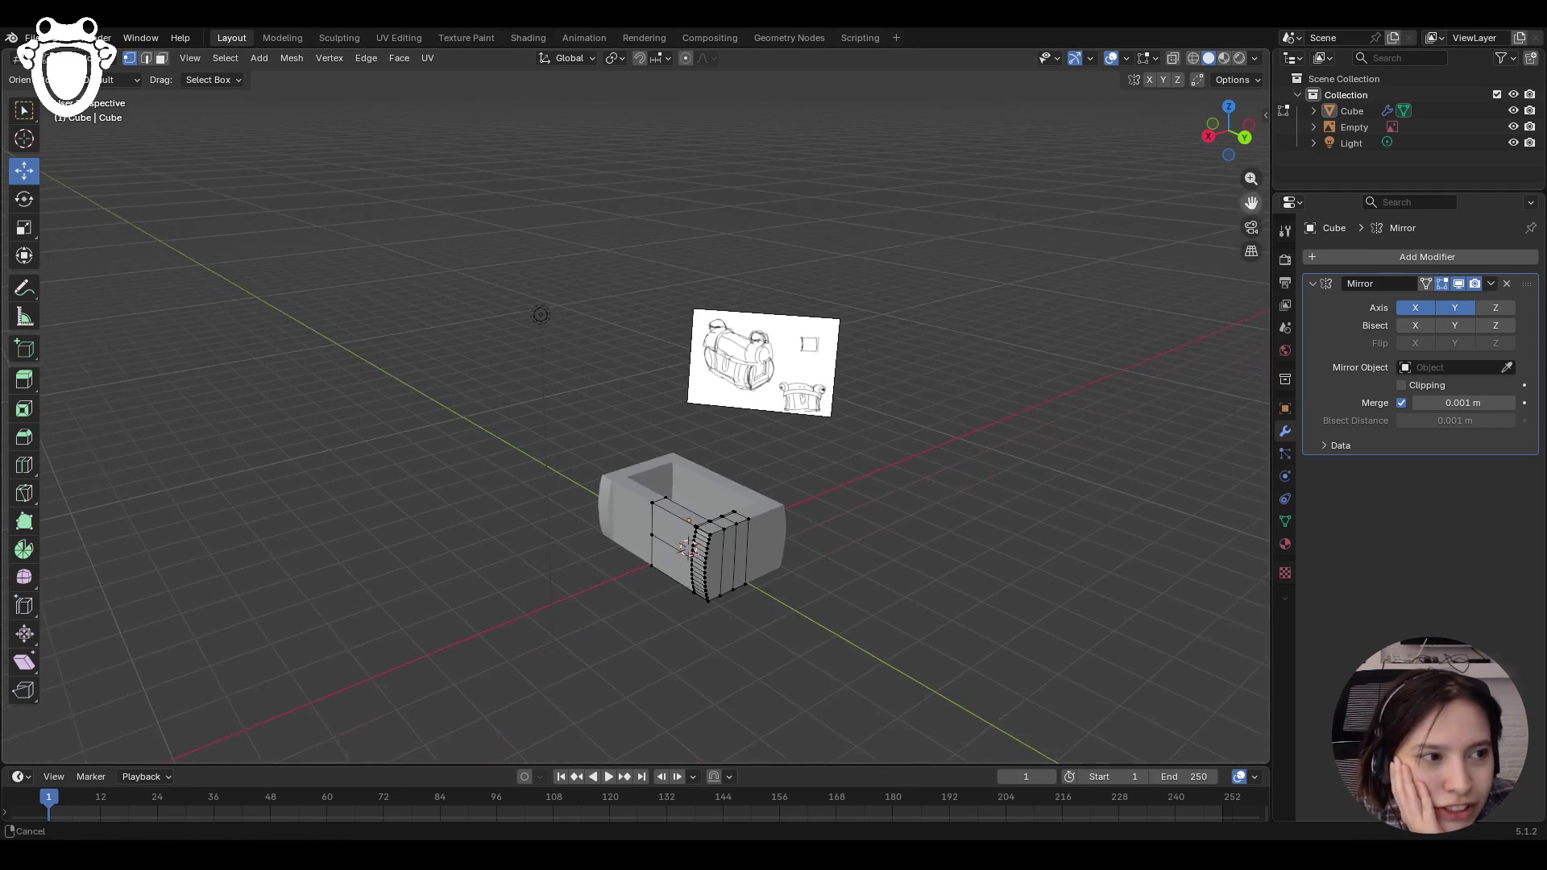
{"action": "scroll", "coordinate": [725, 524], "scroll_direction": "up", "scroll_amount": 3}
{"action": "left_click_drag", "start_coordinate": [1252, 202], "coordinate": [1193, 49]}
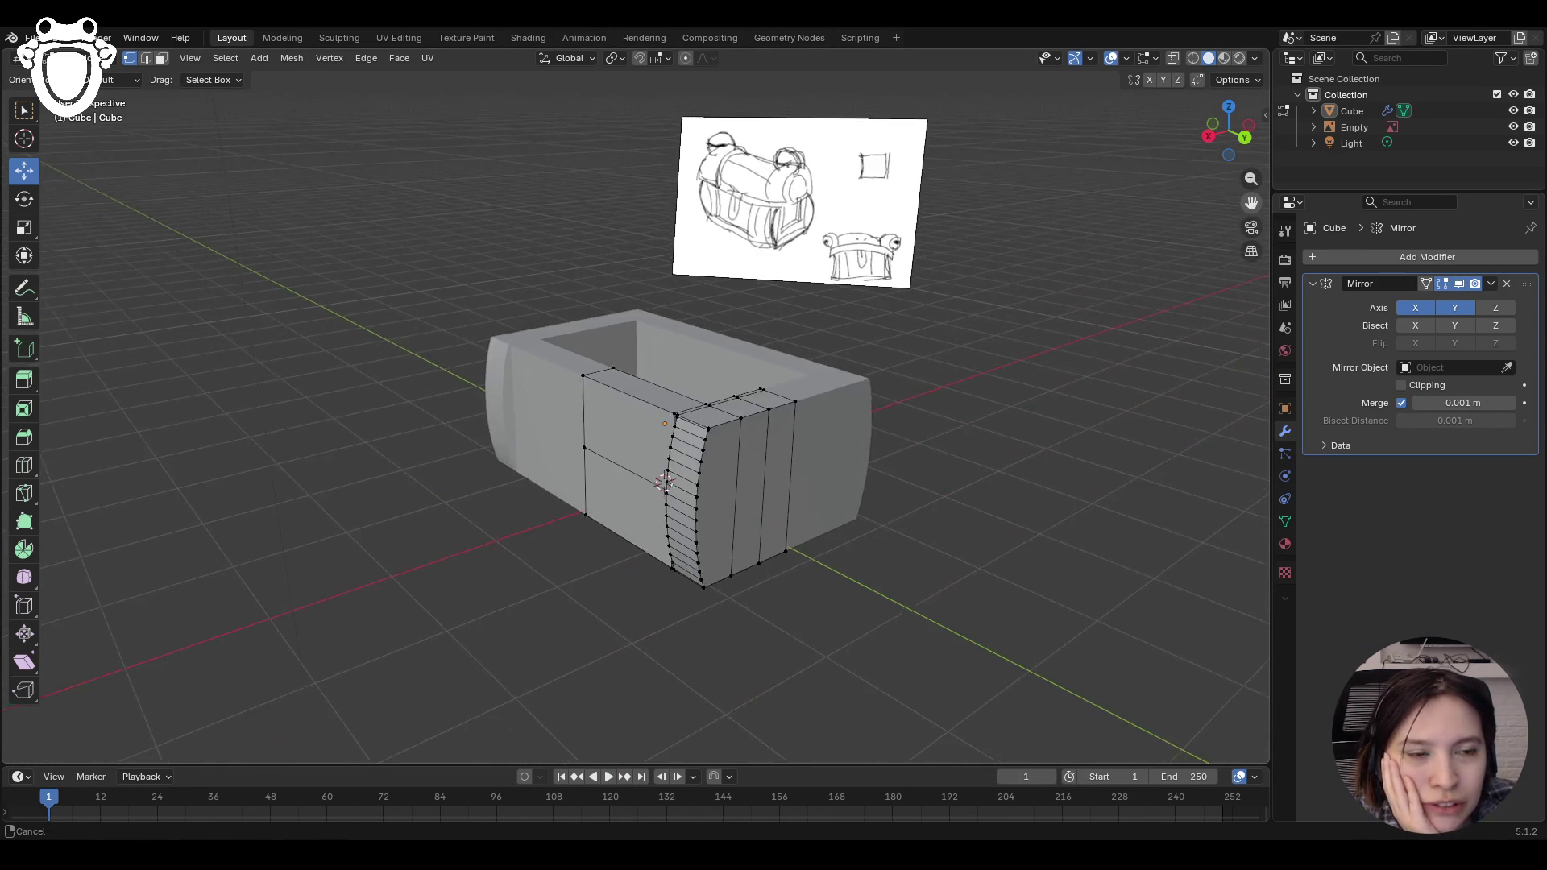
{"action": "mouse_move", "coordinate": [967, 400]}
{"action": "middle_mouse_down"}
{"action": "mouse_move", "coordinate": [1126, 449]}
{"action": "mouse_move", "coordinate": [1067, 560]}
{"action": "mouse_move", "coordinate": [1081, 535]}
{"action": "middle_mouse_up"}
{"action": "left_click_drag", "start_coordinate": [1248, 208], "coordinate": [1231, 256]}
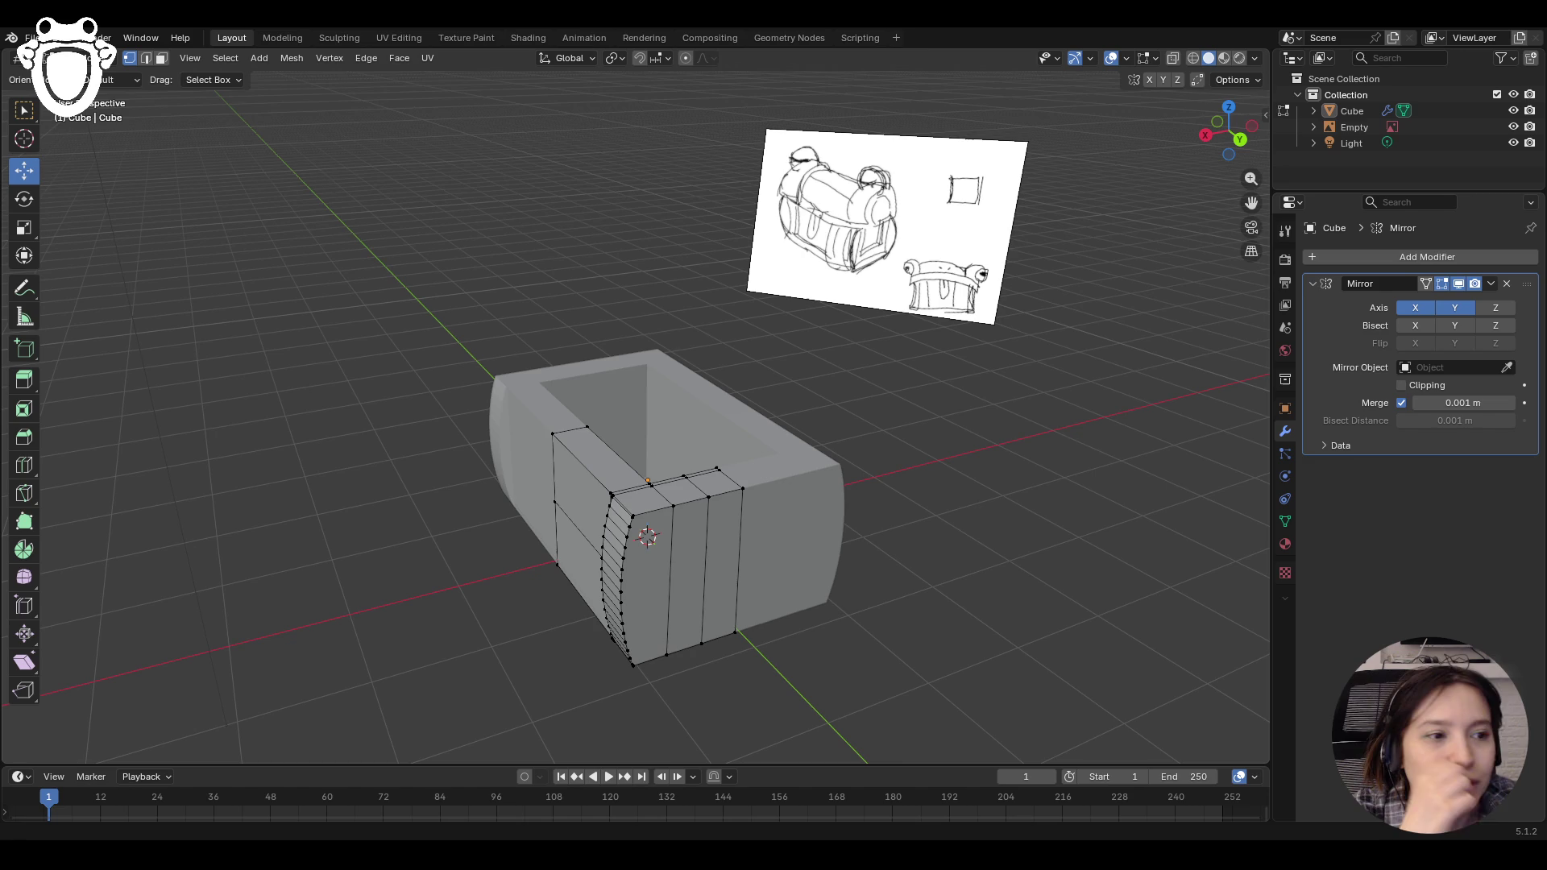
{"action": "middle_click_drag", "start_coordinate": [767, 656], "coordinate": [729, 621]}
Step: Add two horizontal loop cuts across the box's end face, one near the bottom and one near the top
{"action": "left_click", "coordinate": [24, 465]}
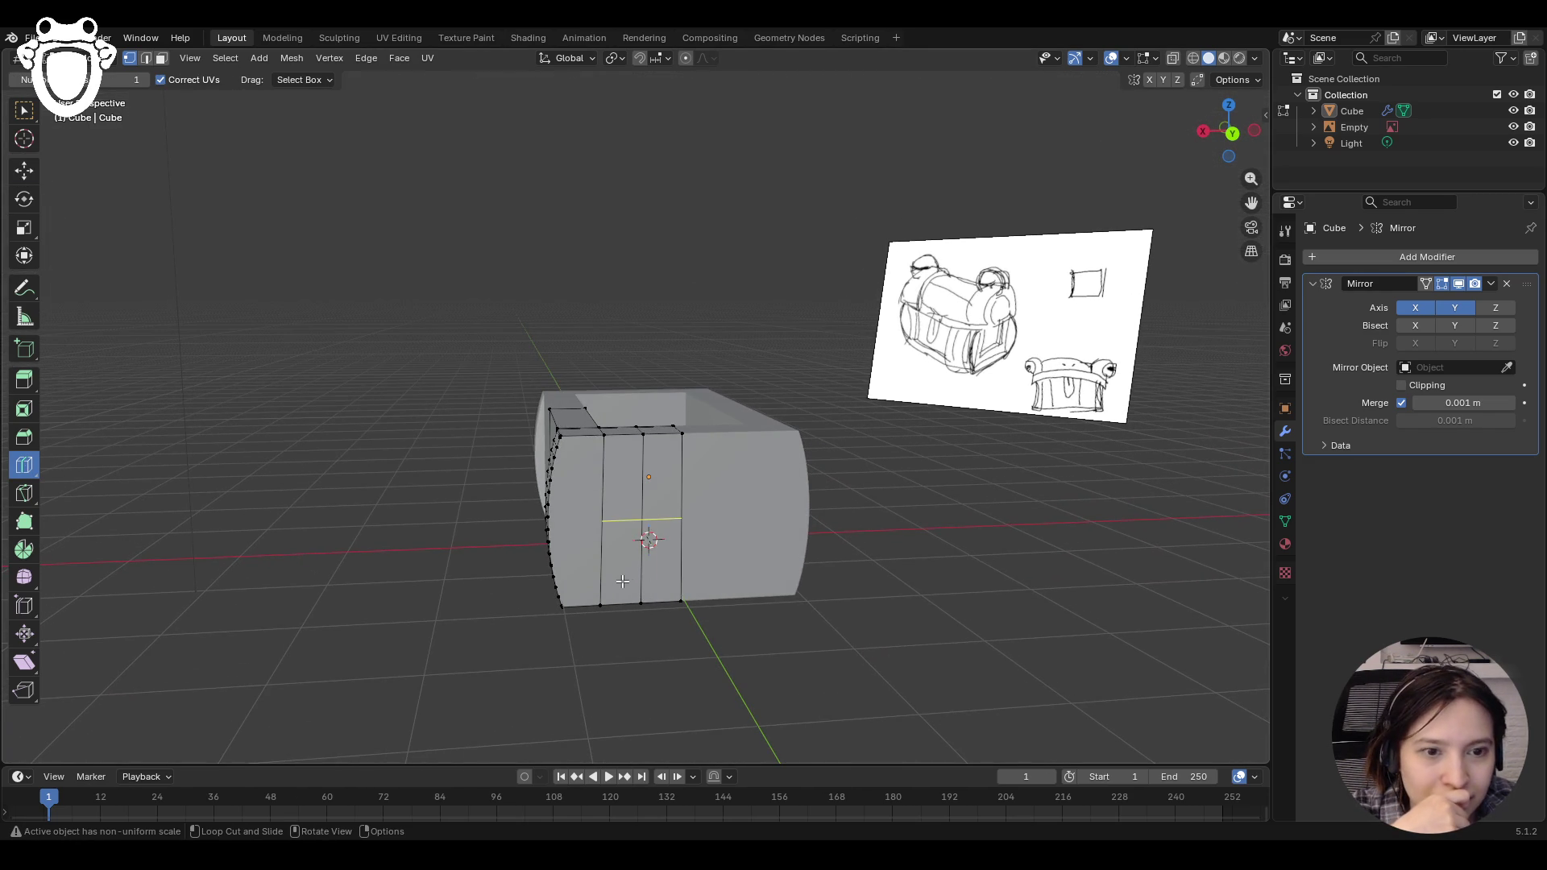
{"action": "mouse_move", "coordinate": [623, 520]}
{"action": "left_mouse_down"}
{"action": "mouse_move", "coordinate": [633, 589]}
{"action": "mouse_move", "coordinate": [634, 575]}
{"action": "left_mouse_up"}
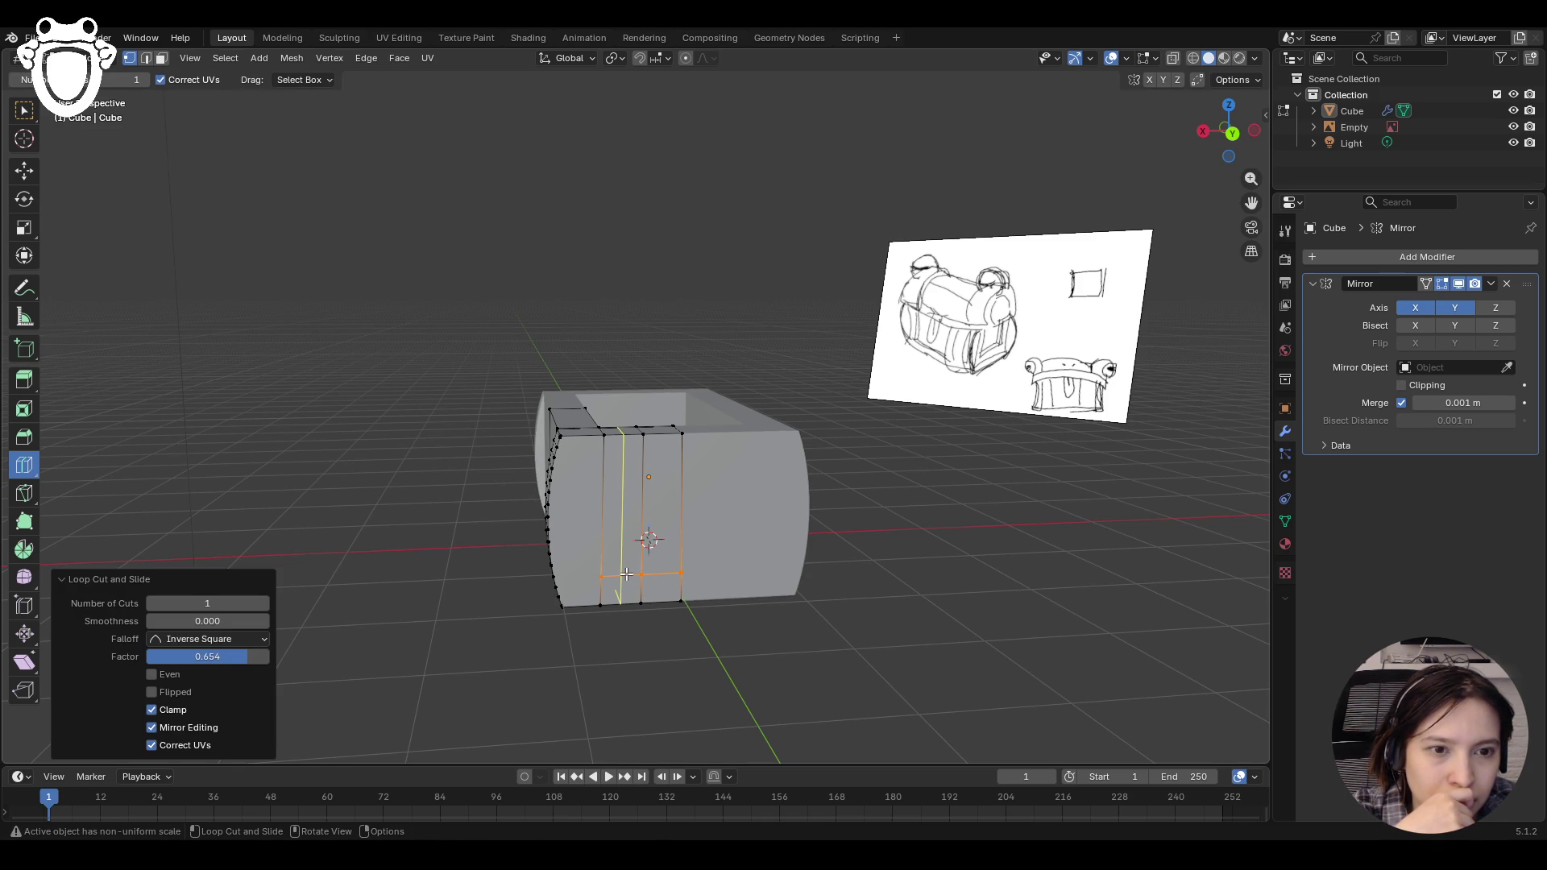
{"action": "mouse_move", "coordinate": [355, 550]}
{"action": "middle_mouse_down"}
{"action": "mouse_move", "coordinate": [530, 580]}
{"action": "mouse_move", "coordinate": [267, 568]}
{"action": "mouse_move", "coordinate": [546, 555]}
{"action": "mouse_move", "coordinate": [600, 478]}
{"action": "middle_mouse_up"}
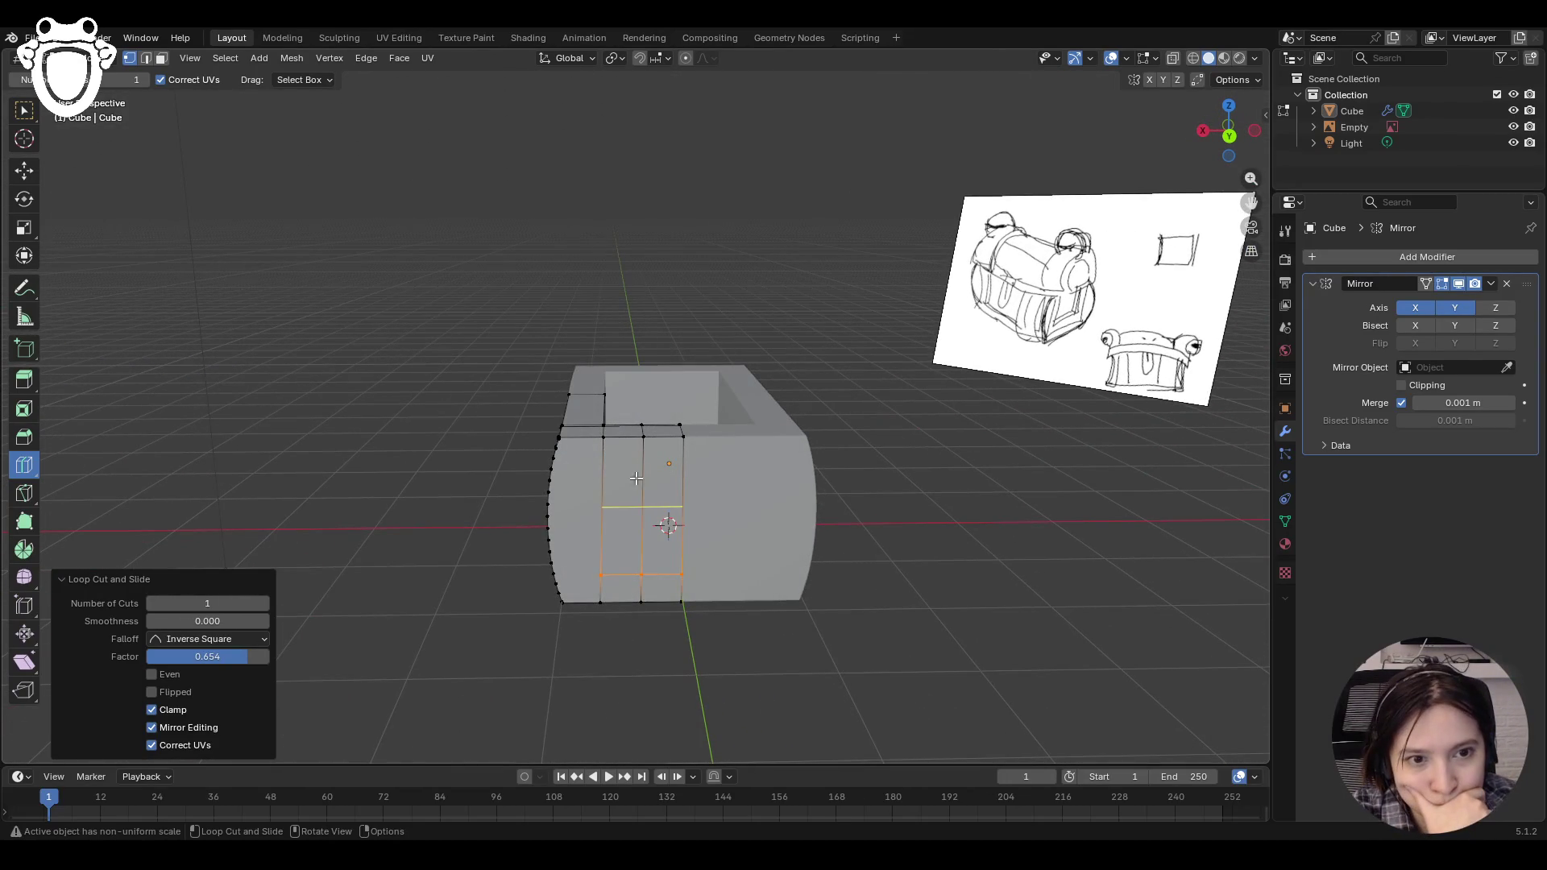
{"action": "left_click_drag", "start_coordinate": [621, 501], "coordinate": [622, 456]}
{"action": "middle_click_drag", "start_coordinate": [846, 536], "coordinate": [840, 522]}
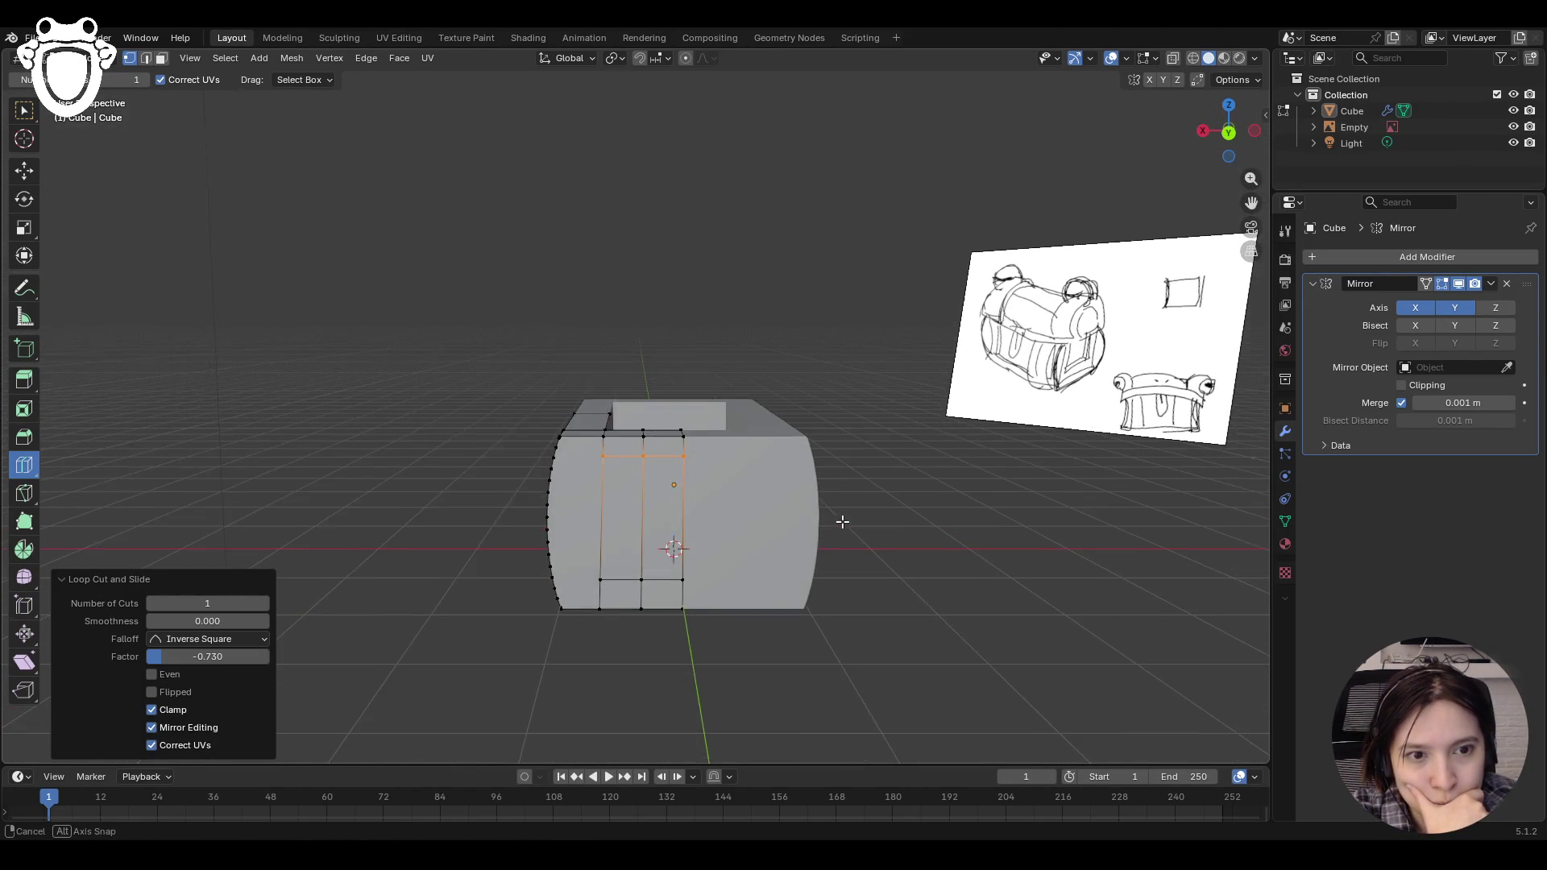
Step: Move the narrow panel face about -0.1 m along Y, then deselect it
{"action": "left_click", "coordinate": [24, 117]}
{"action": "left_click", "coordinate": [639, 519]}
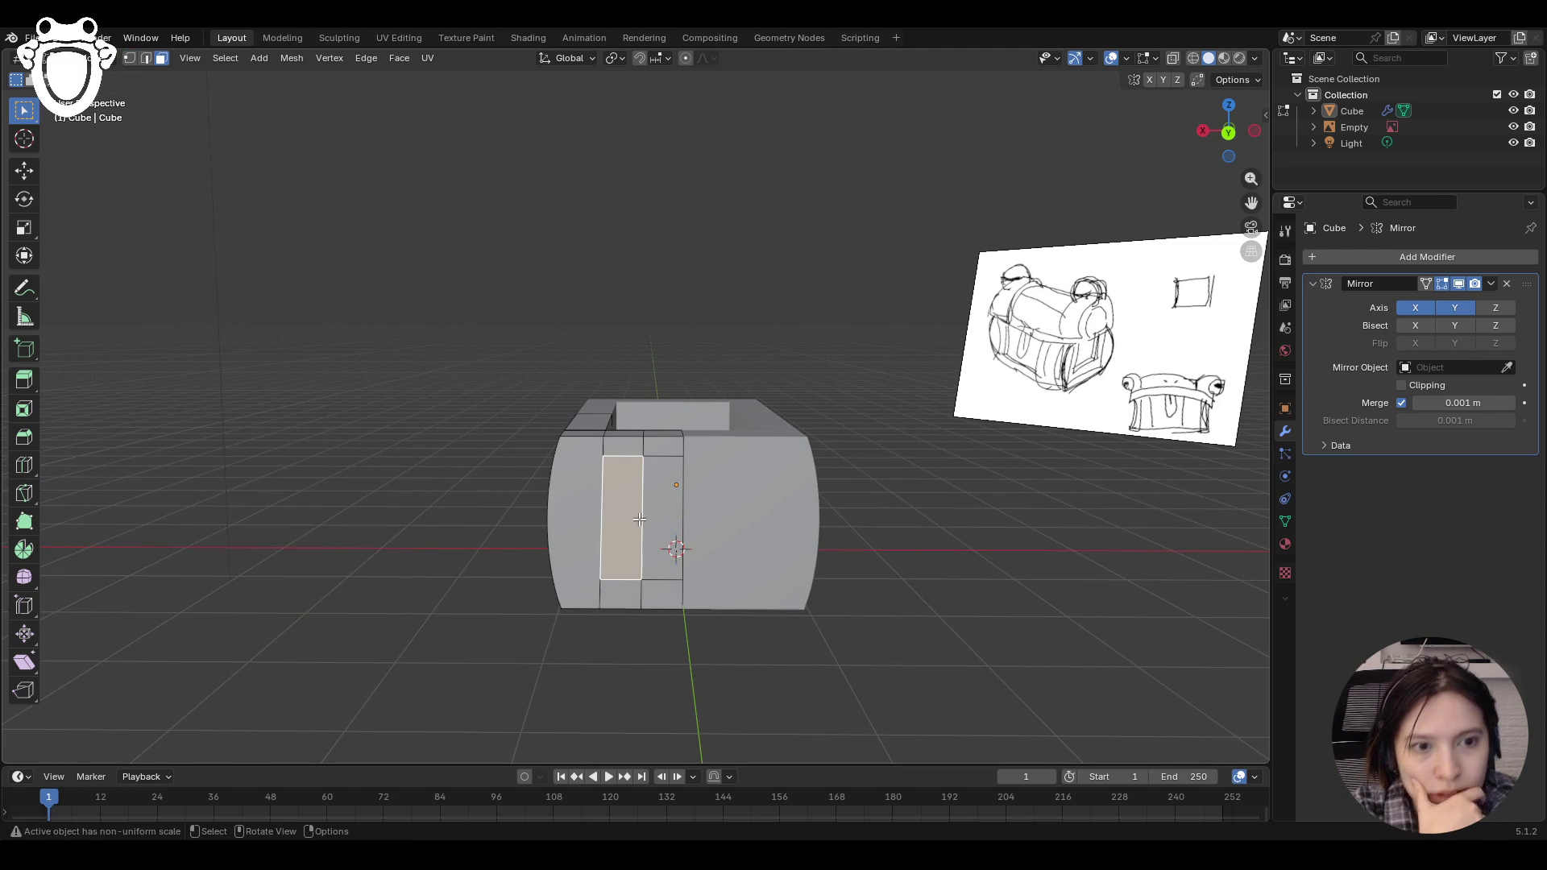
{"action": "middle_click_drag", "start_coordinate": [639, 519], "coordinate": [564, 499]}
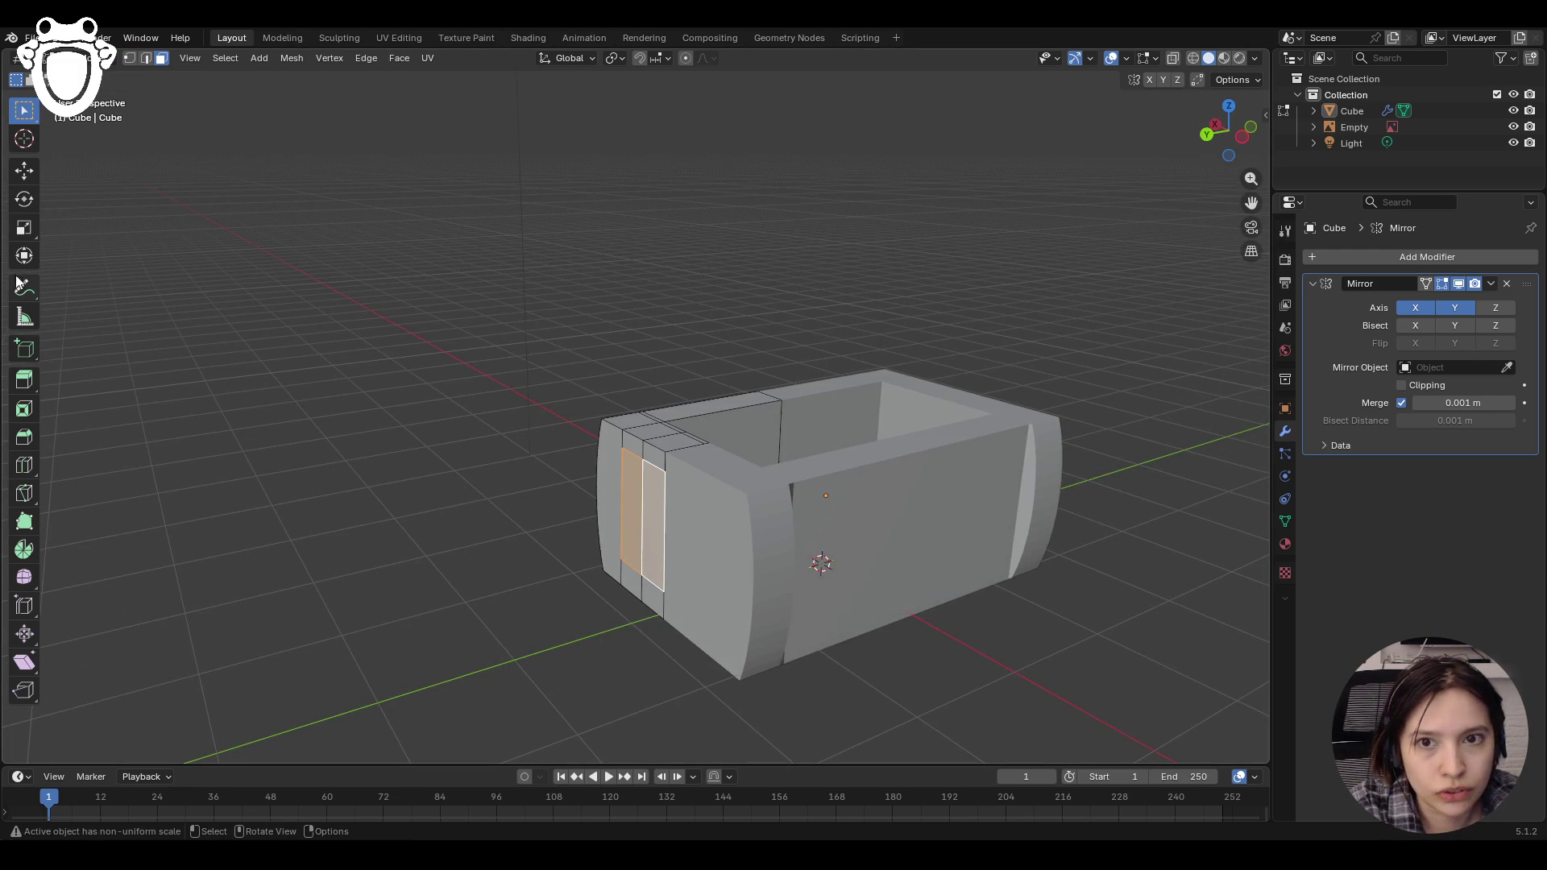
{"action": "left_click", "coordinate": [24, 170]}
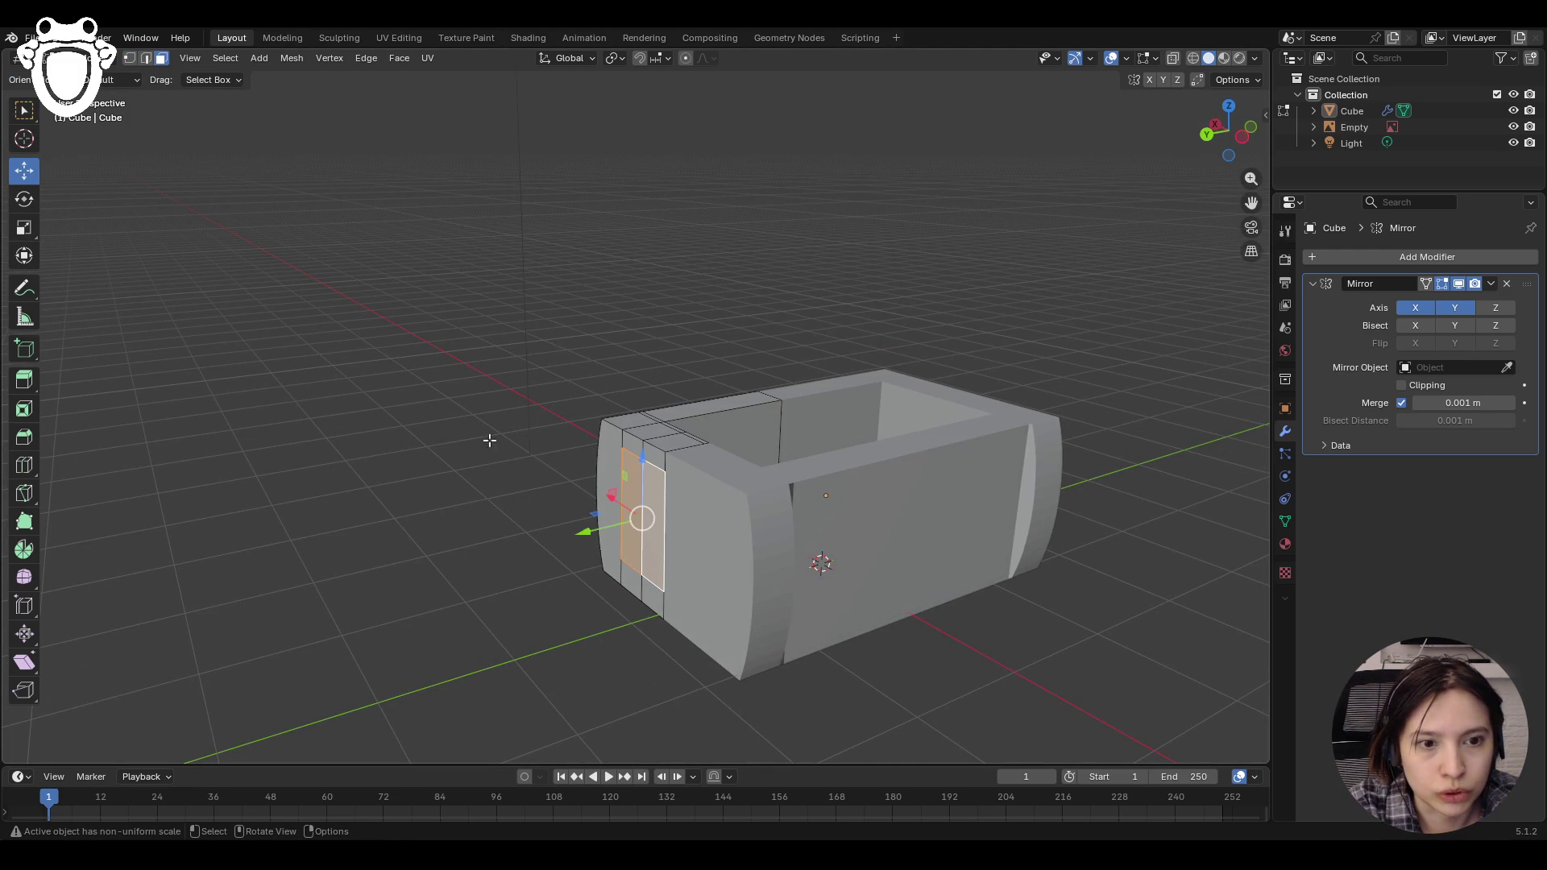
{"action": "left_click_drag", "start_coordinate": [582, 532], "coordinate": [560, 540]}
{"action": "mouse_move", "coordinate": [560, 540]}
{"action": "middle_mouse_down"}
{"action": "mouse_move", "coordinate": [471, 572]}
{"action": "mouse_move", "coordinate": [532, 558]}
{"action": "middle_mouse_up"}
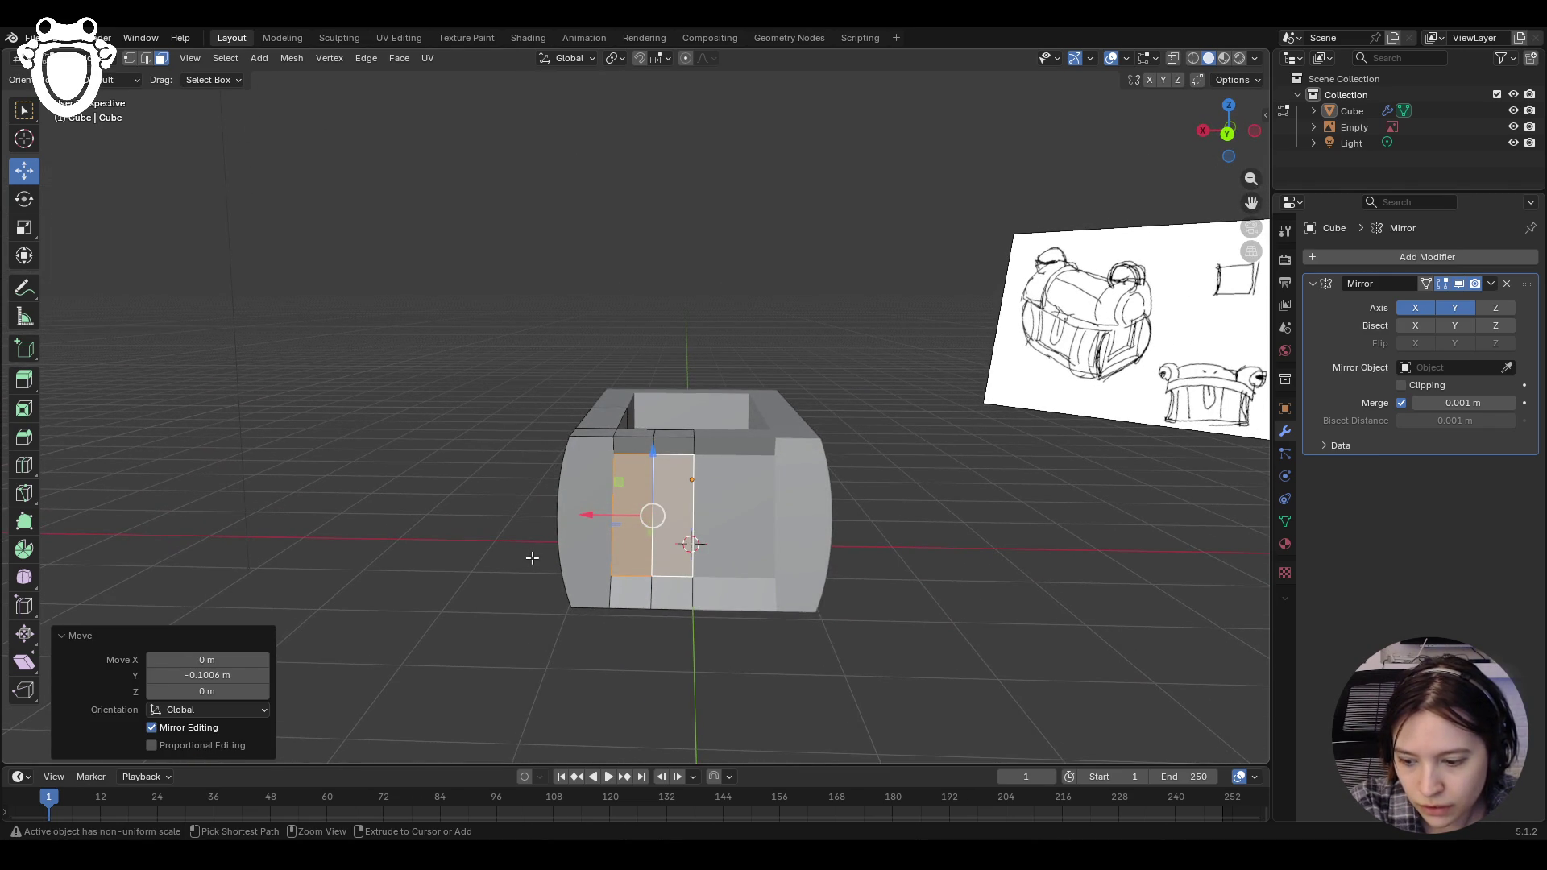
{"action": "mouse_move", "coordinate": [521, 557]}
{"action": "middle_mouse_down"}
{"action": "mouse_move", "coordinate": [539, 615]}
{"action": "mouse_move", "coordinate": [520, 560]}
{"action": "middle_mouse_up"}
{"action": "left_click", "coordinate": [520, 559]}
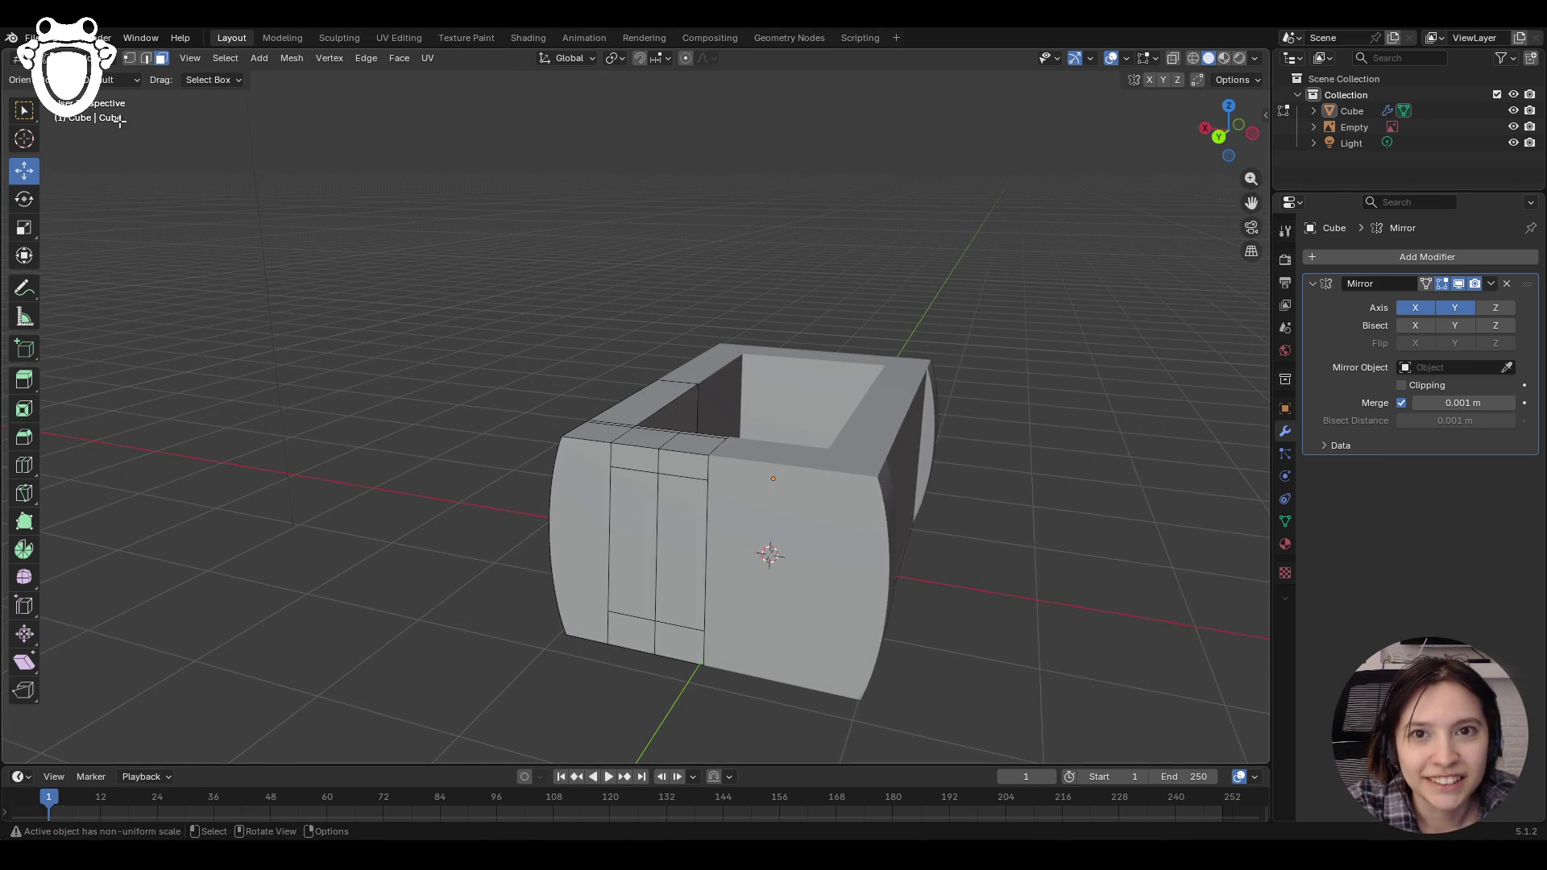
Step: Add two horizontal loops and one vertical loop across the box's front face
{"action": "left_click", "coordinate": [24, 466]}
{"action": "mouse_move", "coordinate": [644, 541]}
{"action": "middle_mouse_down"}
{"action": "mouse_move", "coordinate": [677, 530]}
{"action": "mouse_move", "coordinate": [614, 513]}
{"action": "middle_mouse_up"}
{"action": "left_click_drag", "start_coordinate": [645, 542], "coordinate": [646, 479]}
{"action": "left_click_drag", "start_coordinate": [642, 556], "coordinate": [642, 625]}
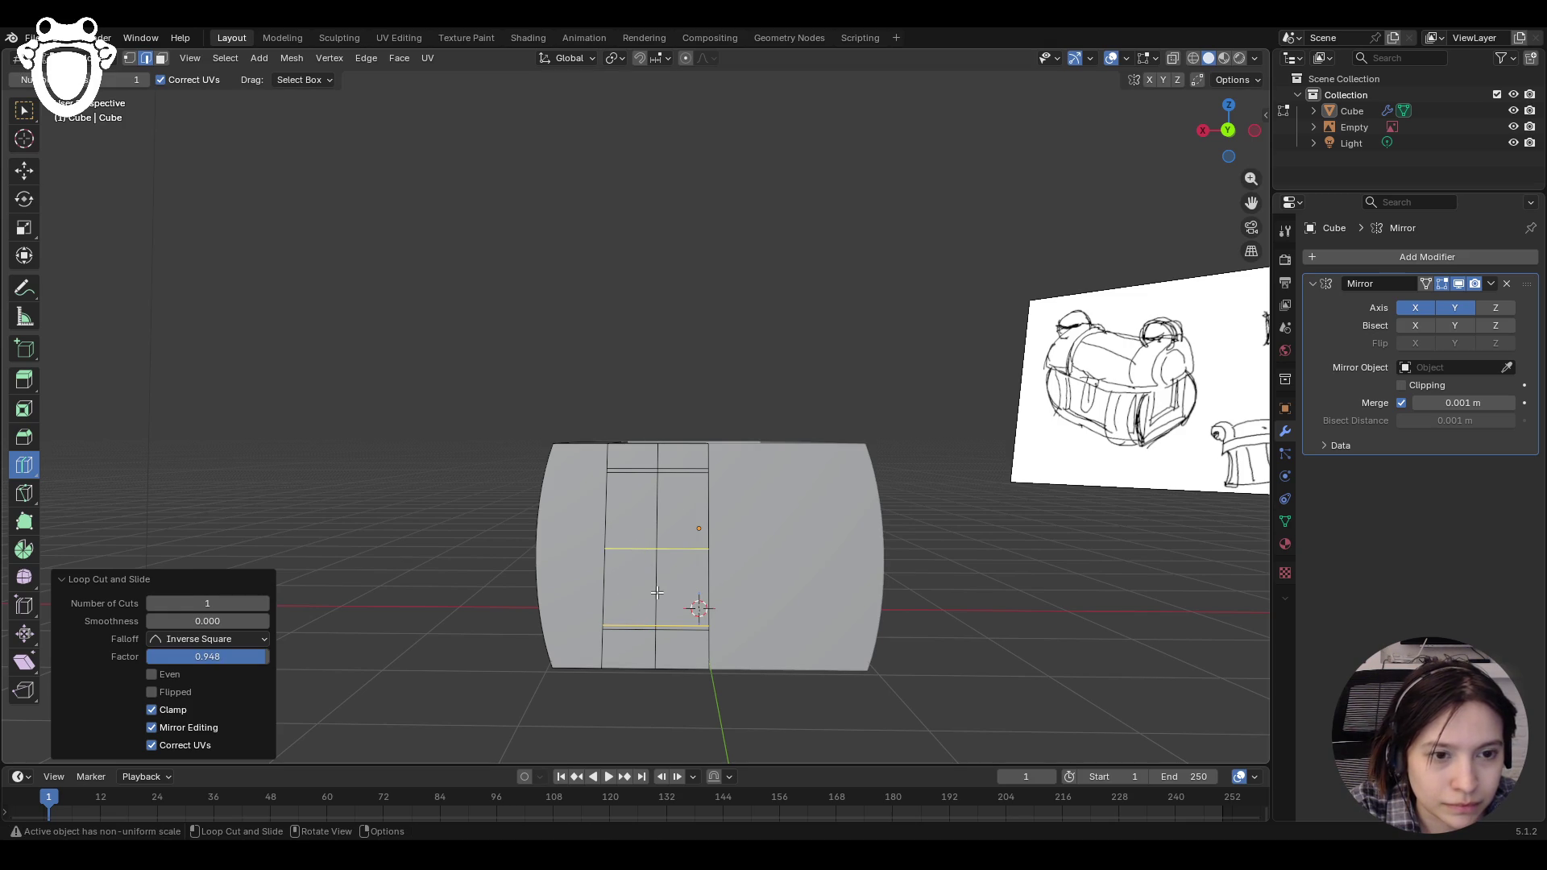
{"action": "mouse_move", "coordinate": [630, 462]}
{"action": "left_mouse_down"}
{"action": "mouse_move", "coordinate": [608, 461]}
{"action": "mouse_move", "coordinate": [690, 463]}
{"action": "left_mouse_up"}
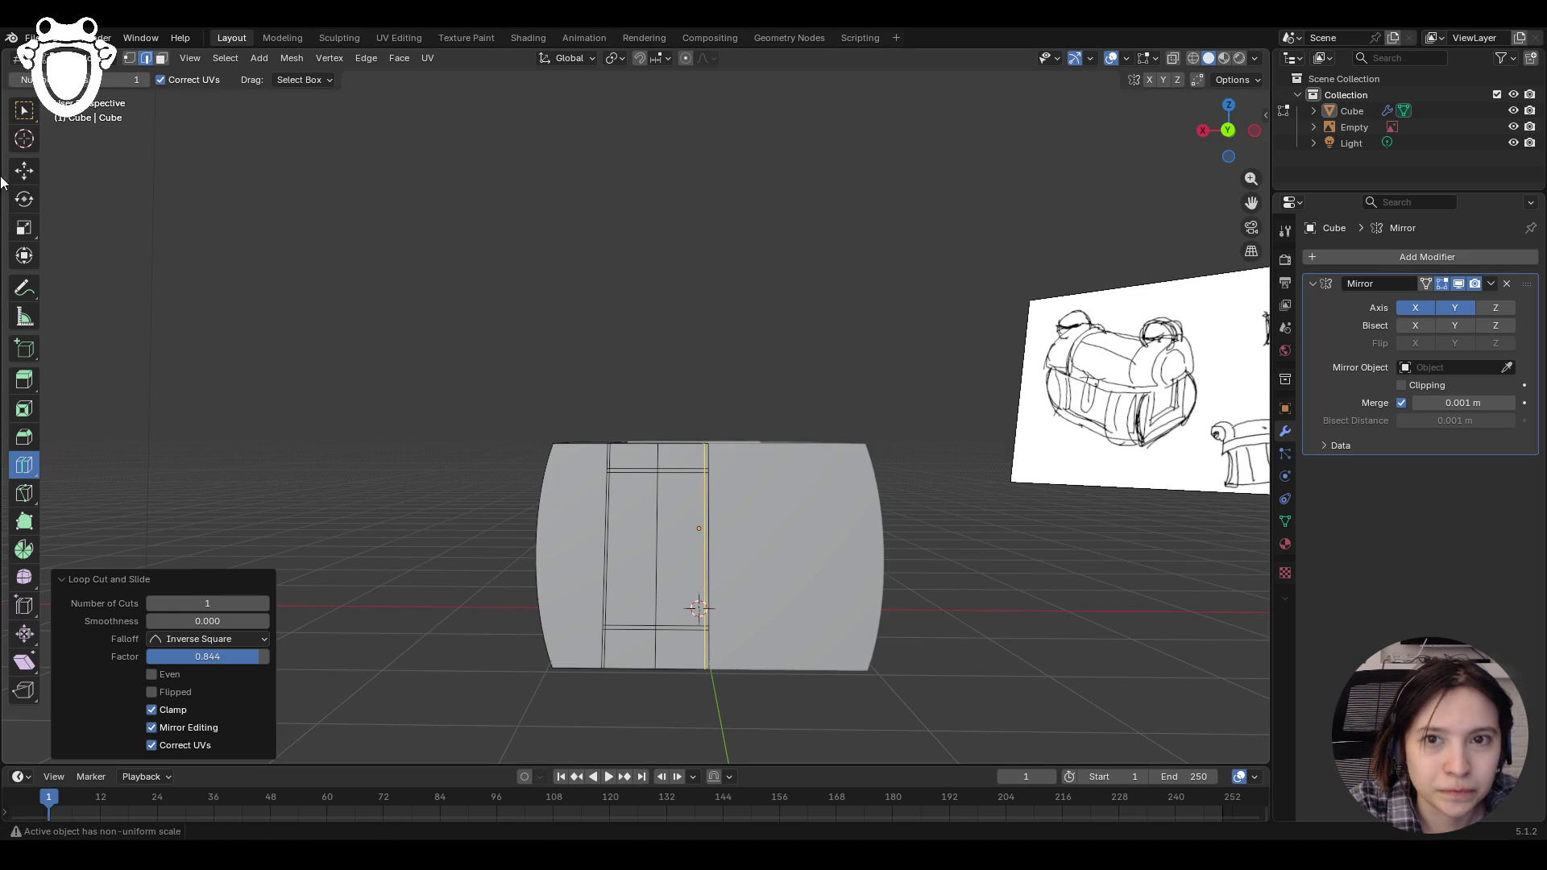
{"action": "left_click", "coordinate": [24, 111]}
Step: Push the left and right door faces along Y, then undo the push
{"action": "left_click", "coordinate": [610, 536]}
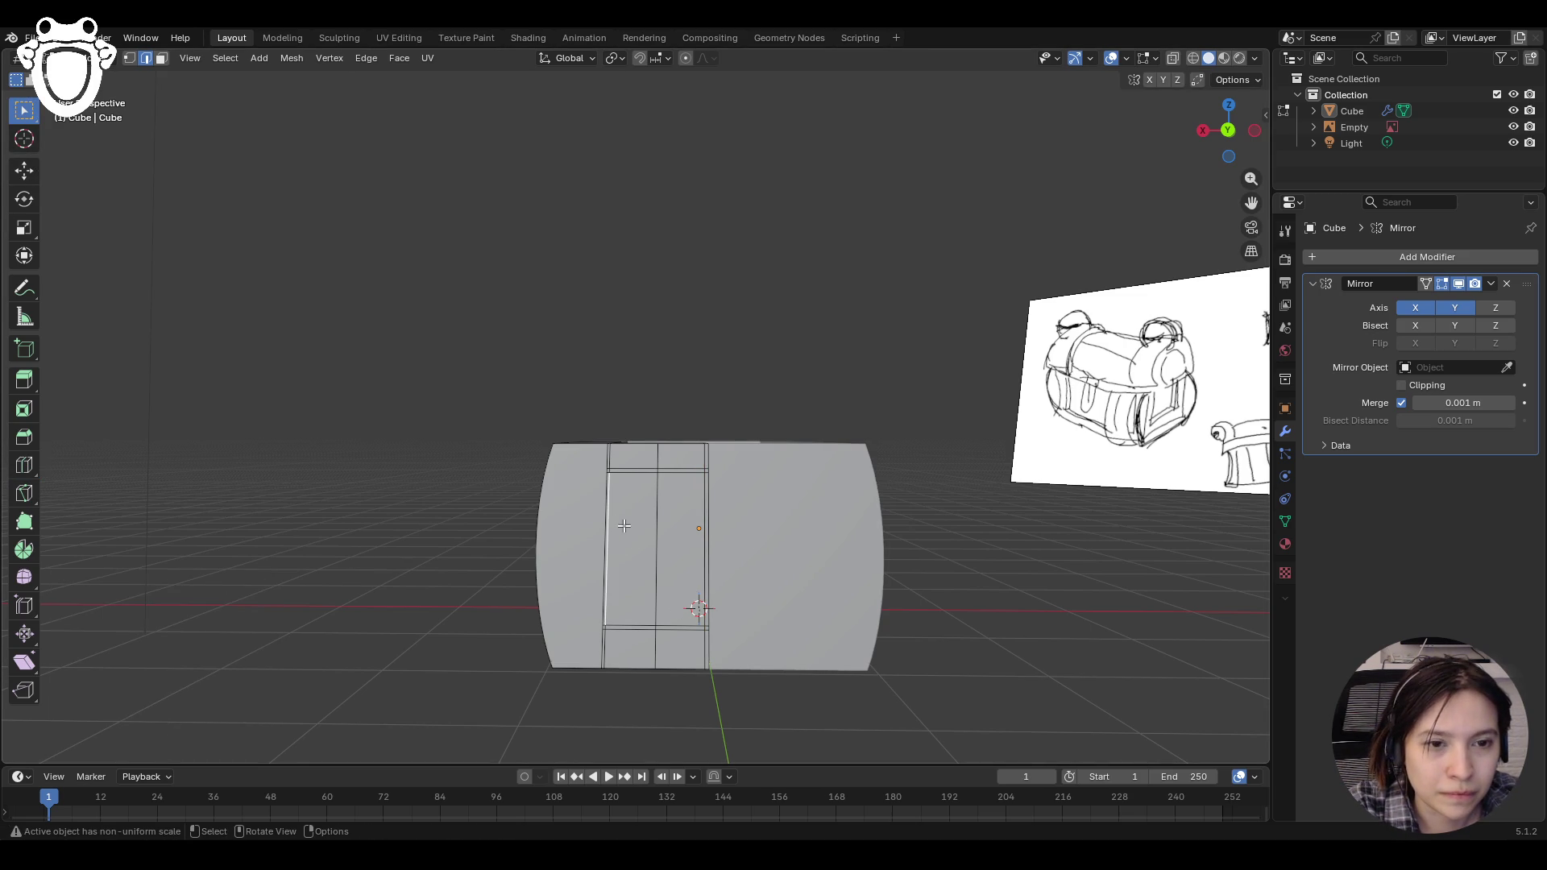
{"action": "left_click", "coordinate": [160, 59]}
{"action": "left_click", "coordinate": [641, 567]}
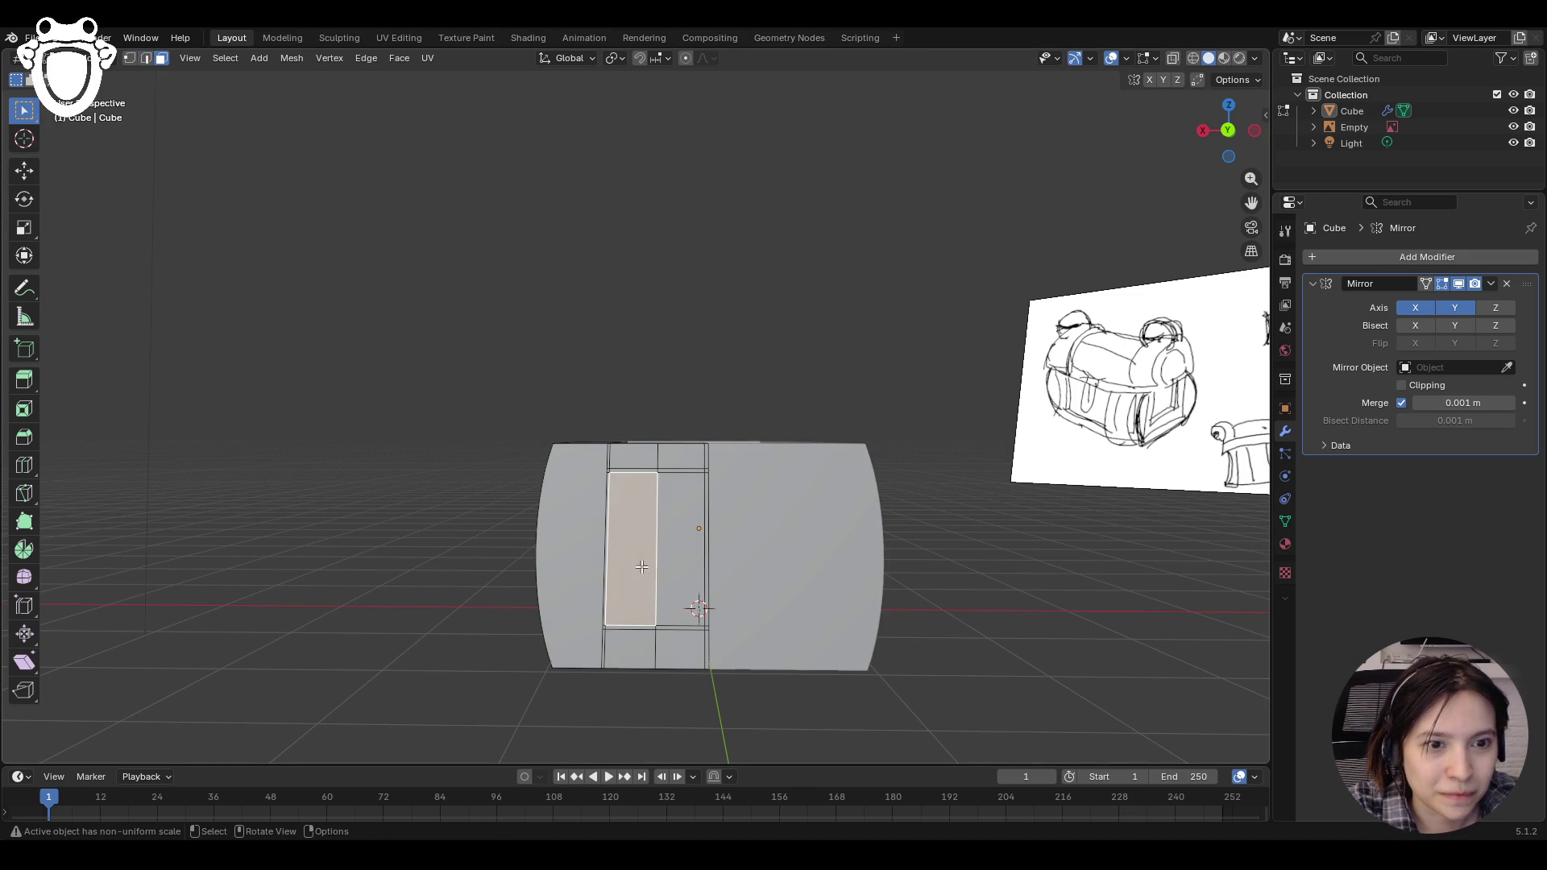
{"action": "left_click", "coordinate": [682, 539], "text": "shift"}
{"action": "middle_click_drag", "start_coordinate": [682, 539], "coordinate": [674, 562]}
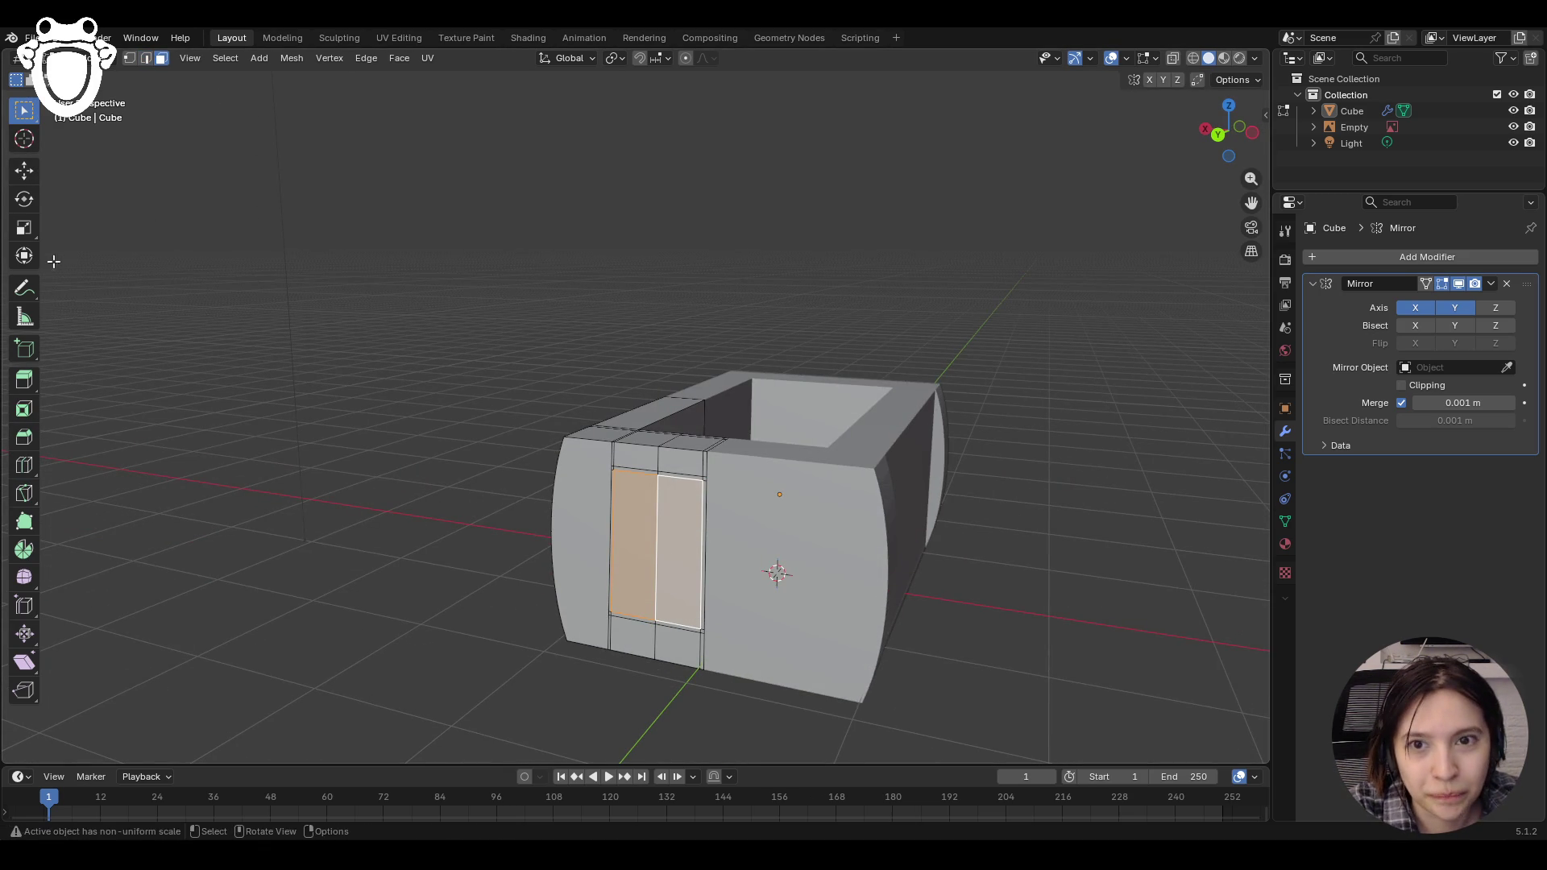
{"action": "left_click", "coordinate": [24, 170]}
{"action": "left_click_drag", "start_coordinate": [627, 570], "coordinate": [648, 552]}
{"action": "mouse_move", "coordinate": [649, 553]}
{"action": "middle_mouse_down"}
{"action": "mouse_move", "coordinate": [752, 643]}
{"action": "mouse_move", "coordinate": [808, 639]}
{"action": "mouse_move", "coordinate": [677, 628]}
{"action": "middle_mouse_up"}
{"action": "key", "text": "ctrl+z"}
{"action": "key", "text": "ctrl+z"}
Step: Reselect the two faces beside the middle vertical edge and push them about -0.08 m along Y
{"action": "key", "text": "2"}
{"action": "left_click", "coordinate": [718, 647]}
{"action": "left_click", "coordinate": [613, 605]}
{"action": "left_click", "coordinate": [656, 574]}
{"action": "left_click", "coordinate": [161, 58]}
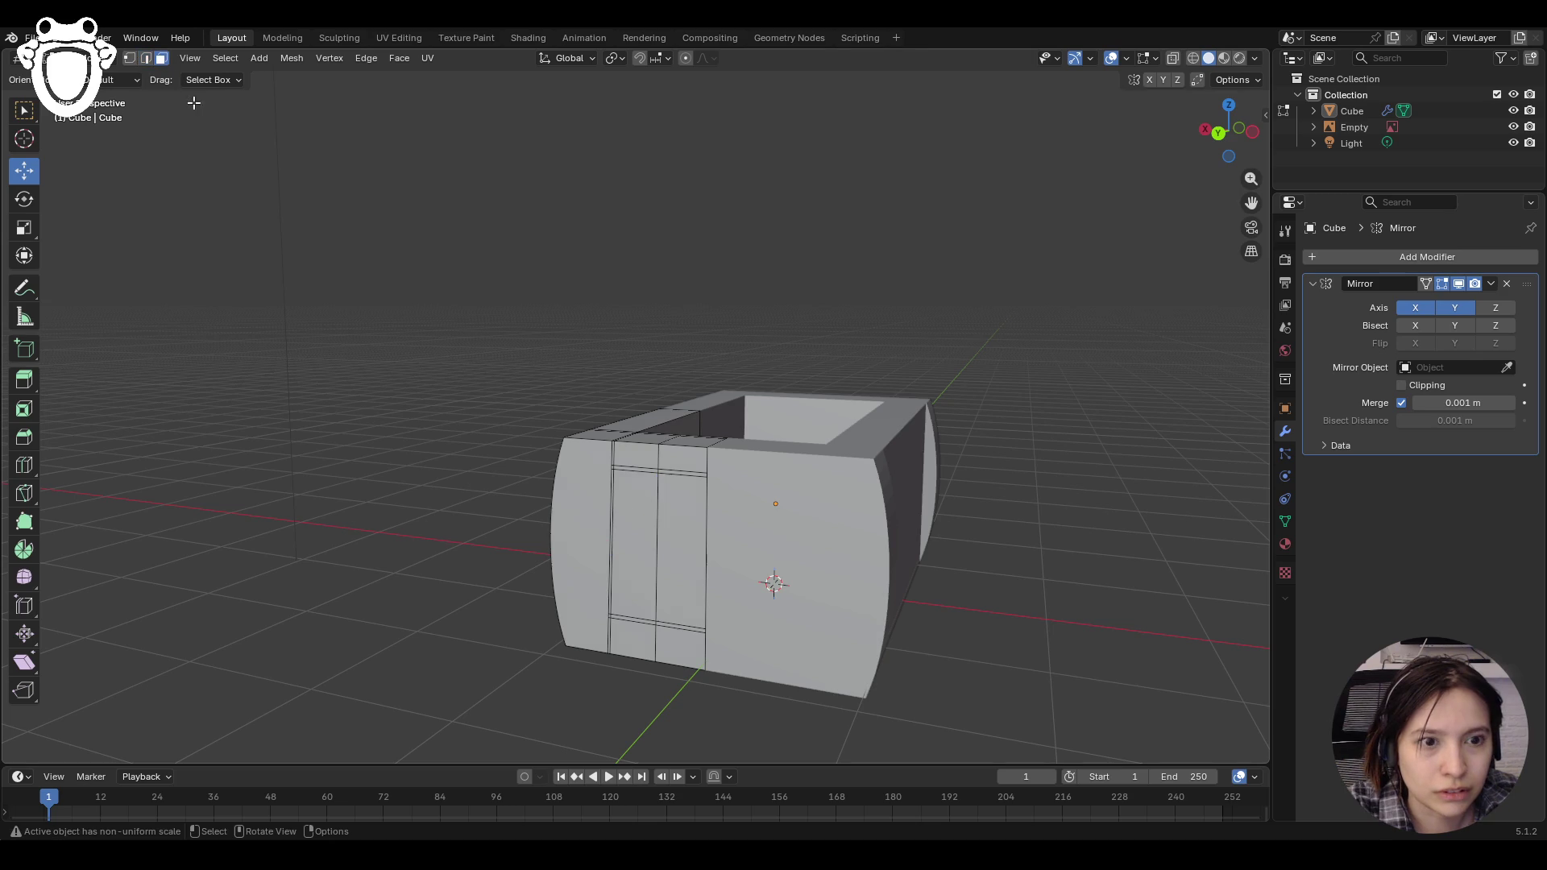
{"action": "left_click", "coordinate": [634, 556]}
{"action": "left_click", "coordinate": [682, 556], "text": "shift"}
{"action": "middle_click_drag", "start_coordinate": [812, 589], "coordinate": [774, 617]}
{"action": "left_click_drag", "start_coordinate": [614, 574], "coordinate": [628, 577]}
Step: Orbit and pan around the box to inspect the recessed end panel from several angles
{"action": "middle_click_drag", "start_coordinate": [628, 577], "coordinate": [756, 609]}
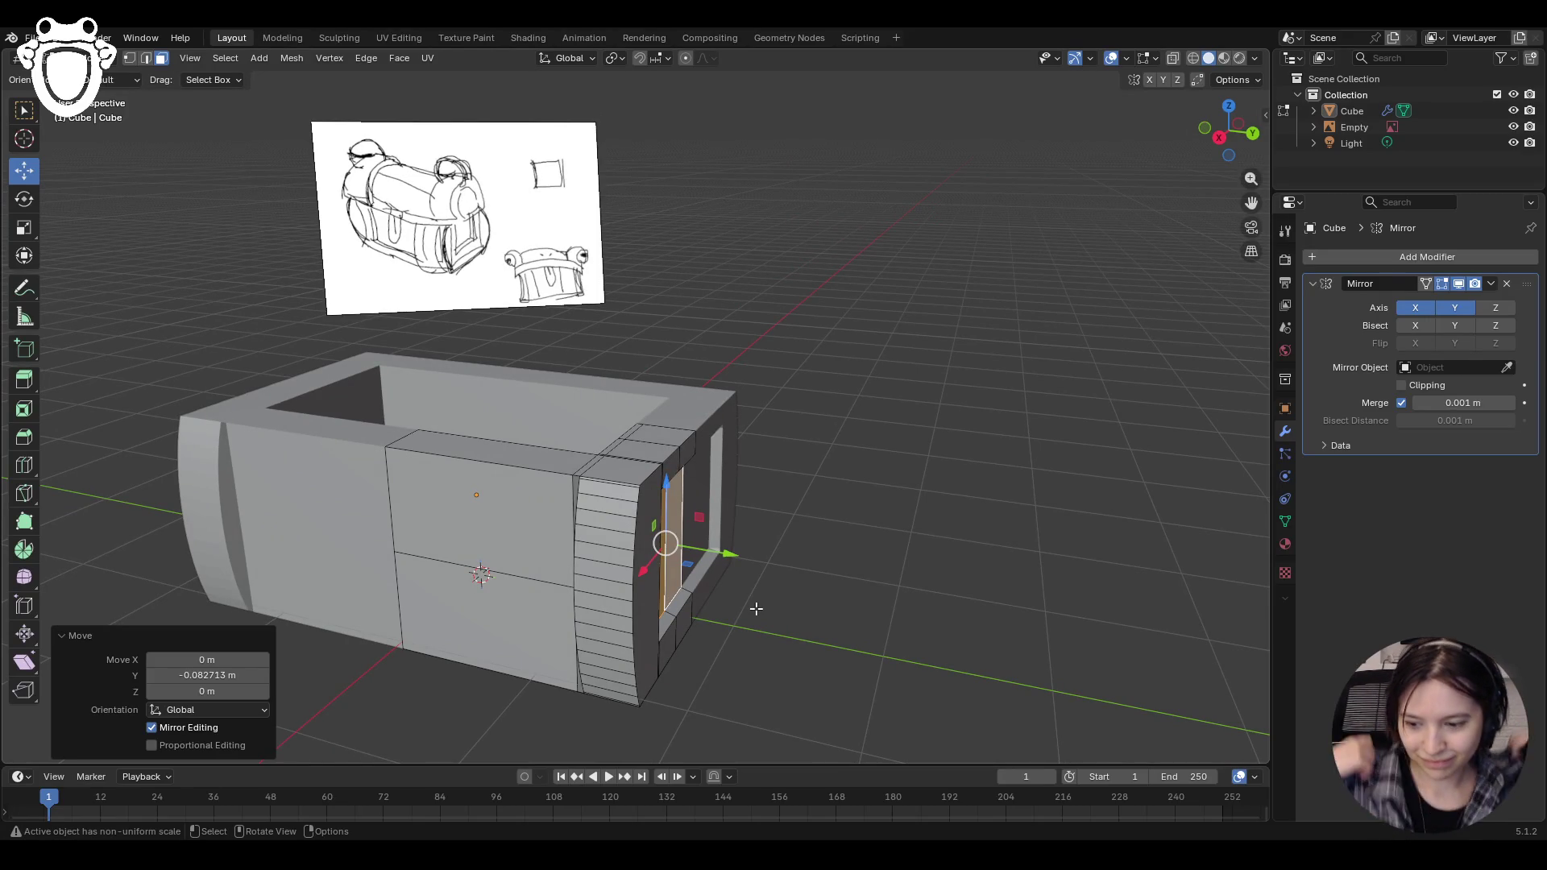
{"action": "mouse_move", "coordinate": [754, 607]}
{"action": "middle_mouse_down"}
{"action": "mouse_move", "coordinate": [694, 701]}
{"action": "mouse_move", "coordinate": [790, 594]}
{"action": "mouse_move", "coordinate": [677, 645]}
{"action": "mouse_move", "coordinate": [544, 672]}
{"action": "middle_mouse_up"}
{"action": "mouse_move", "coordinate": [475, 612]}
{"action": "middle_mouse_down"}
{"action": "mouse_move", "coordinate": [449, 563]}
{"action": "mouse_move", "coordinate": [680, 573]}
{"action": "mouse_move", "coordinate": [694, 598]}
{"action": "mouse_move", "coordinate": [422, 584]}
{"action": "mouse_move", "coordinate": [439, 642]}
{"action": "mouse_move", "coordinate": [736, 563]}
{"action": "mouse_move", "coordinate": [898, 559]}
{"action": "mouse_move", "coordinate": [518, 570]}
{"action": "mouse_move", "coordinate": [524, 608]}
{"action": "mouse_move", "coordinate": [656, 594]}
{"action": "mouse_move", "coordinate": [661, 574]}
{"action": "mouse_move", "coordinate": [689, 566]}
{"action": "middle_mouse_up"}
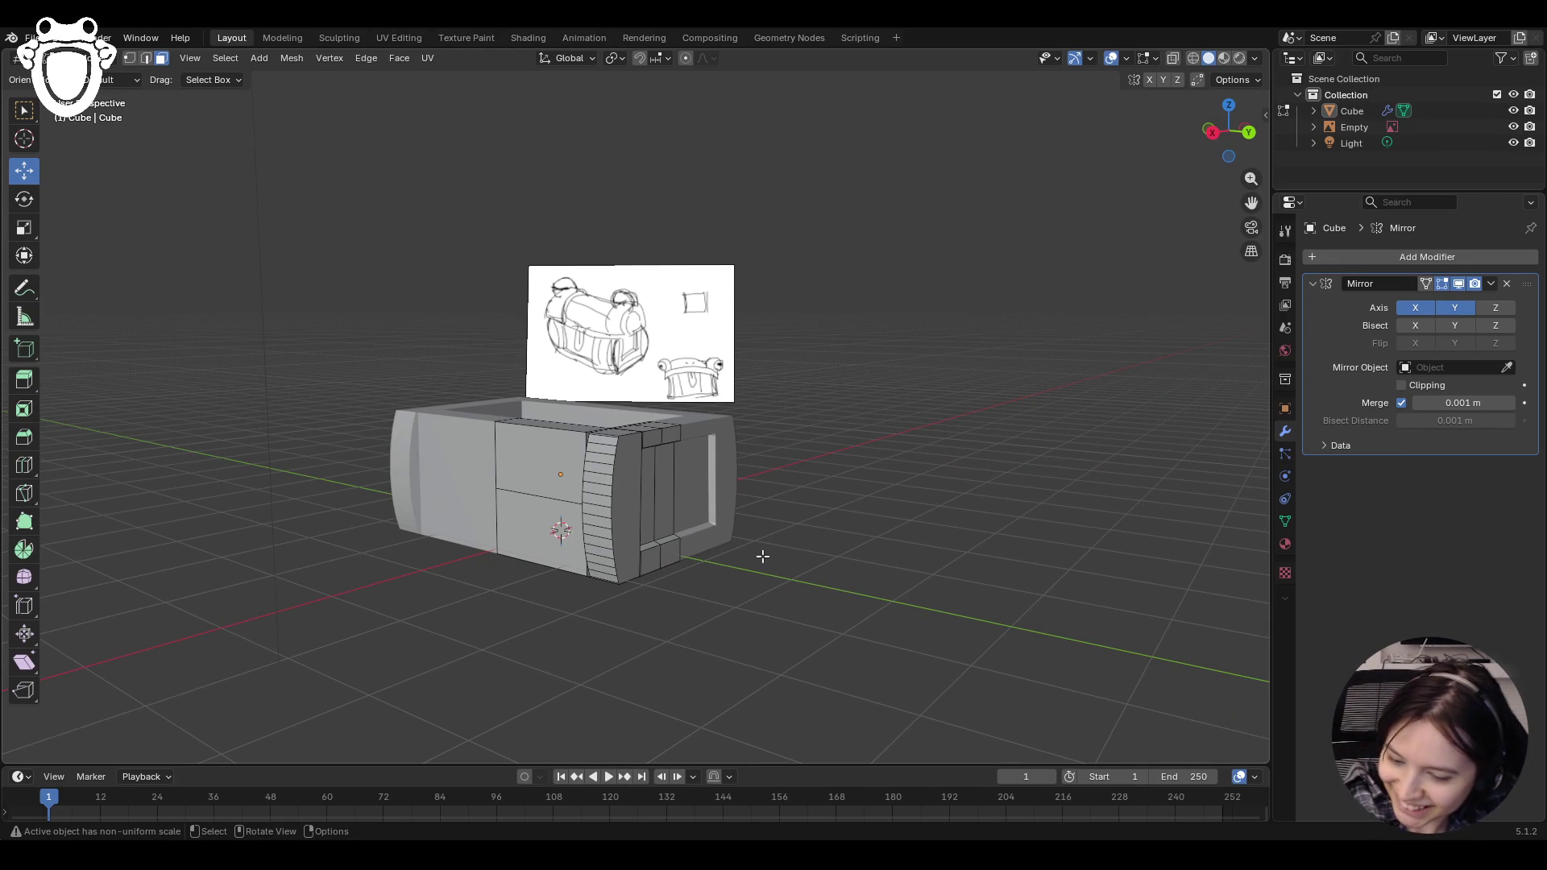
{"action": "middle_click_drag", "start_coordinate": [727, 523], "coordinate": [677, 622]}
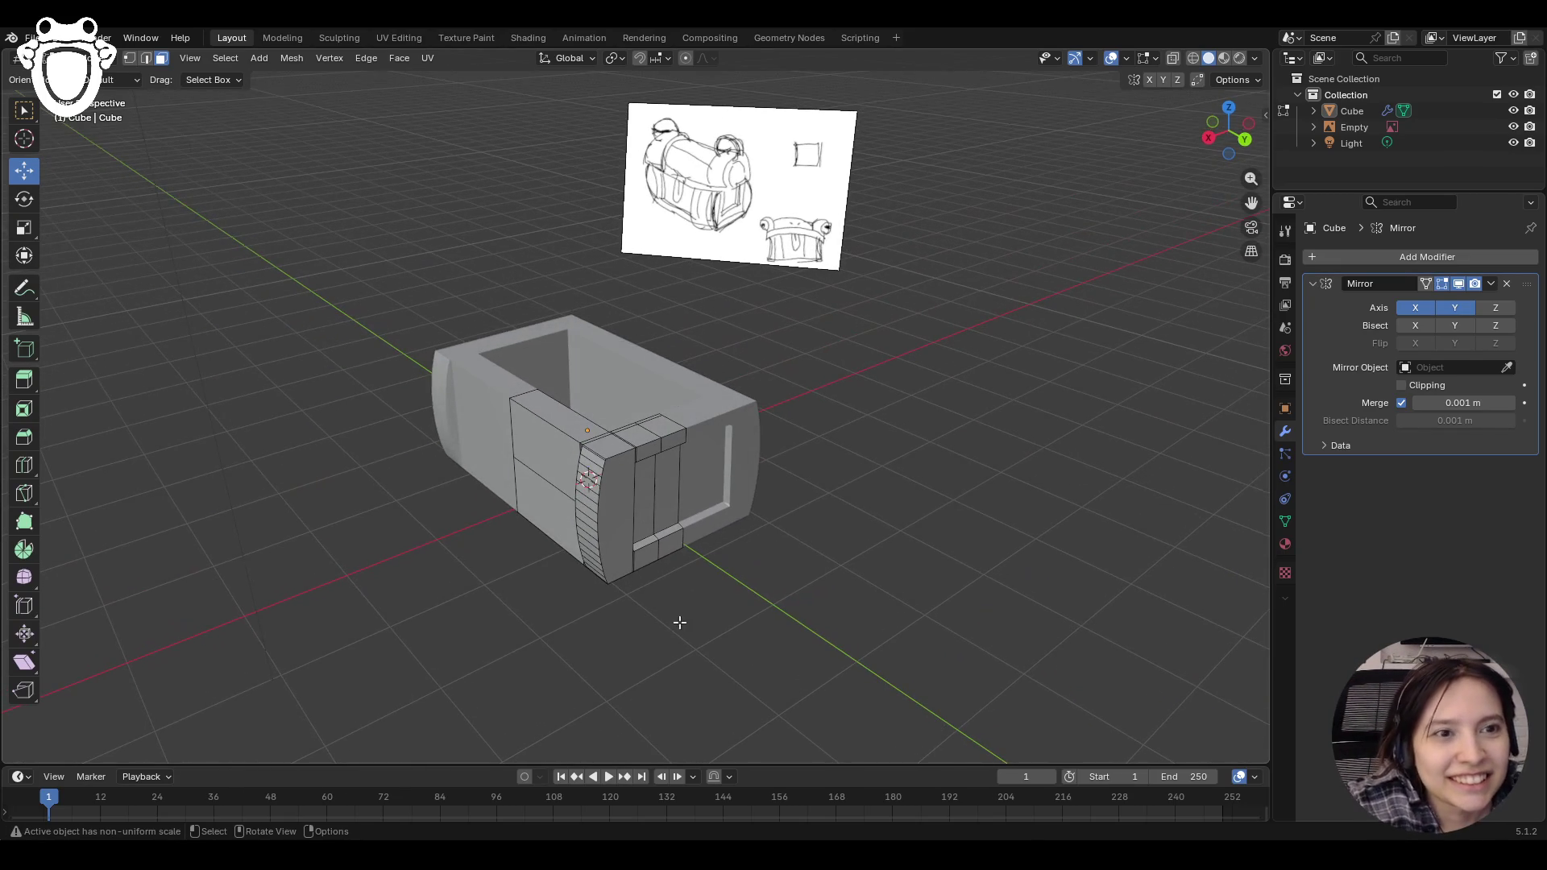
{"action": "left_click_drag", "start_coordinate": [1256, 205], "coordinate": [1384, 222]}
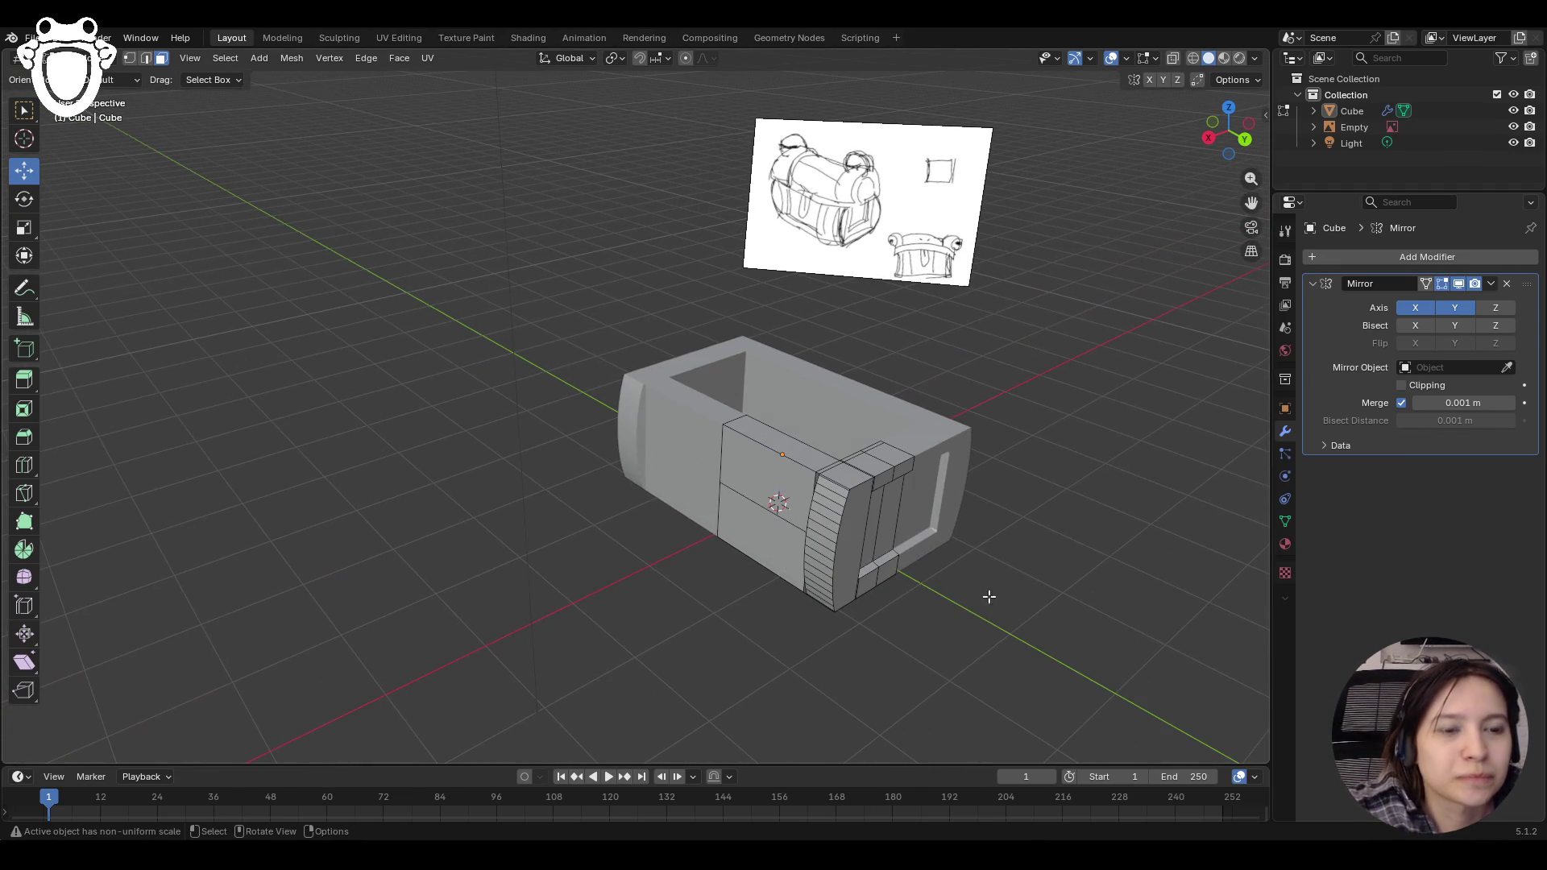
{"action": "mouse_move", "coordinate": [936, 598]}
{"action": "middle_mouse_down"}
{"action": "mouse_move", "coordinate": [1019, 559]}
{"action": "mouse_move", "coordinate": [1077, 556]}
{"action": "mouse_move", "coordinate": [901, 577]}
{"action": "mouse_move", "coordinate": [1115, 580]}
{"action": "mouse_move", "coordinate": [1098, 614]}
{"action": "mouse_move", "coordinate": [878, 601]}
{"action": "middle_mouse_up"}
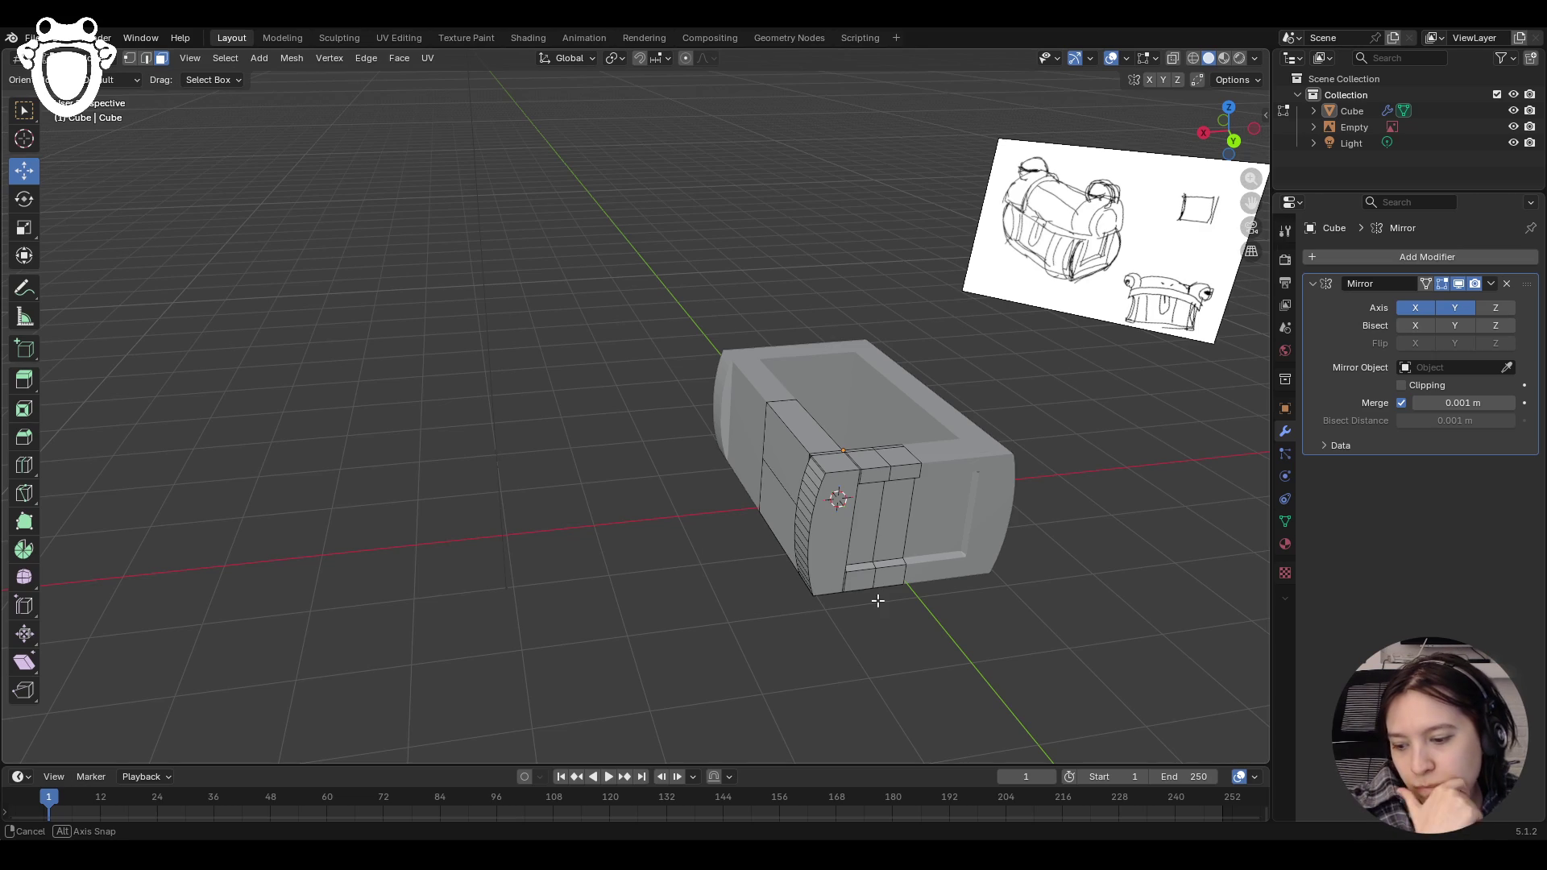
{"action": "mouse_move", "coordinate": [878, 601]}
{"action": "middle_mouse_down"}
{"action": "mouse_move", "coordinate": [1005, 580]}
{"action": "mouse_move", "coordinate": [1002, 523]}
{"action": "mouse_move", "coordinate": [1081, 577]}
{"action": "mouse_move", "coordinate": [885, 504]}
{"action": "middle_mouse_up"}
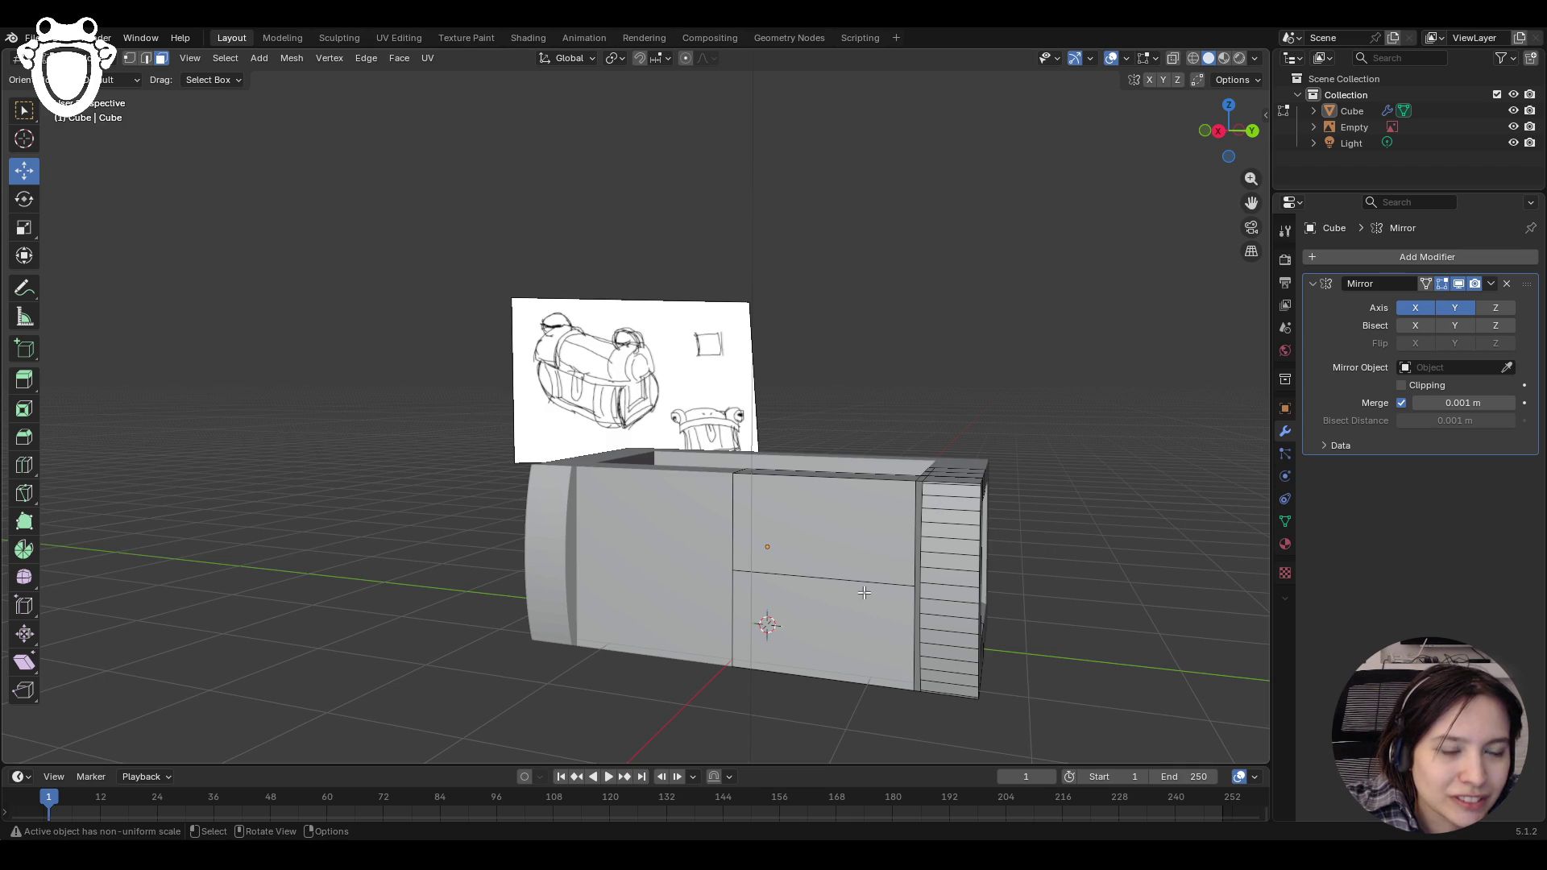
{"action": "middle_click_drag", "start_coordinate": [862, 588], "coordinate": [951, 598]}
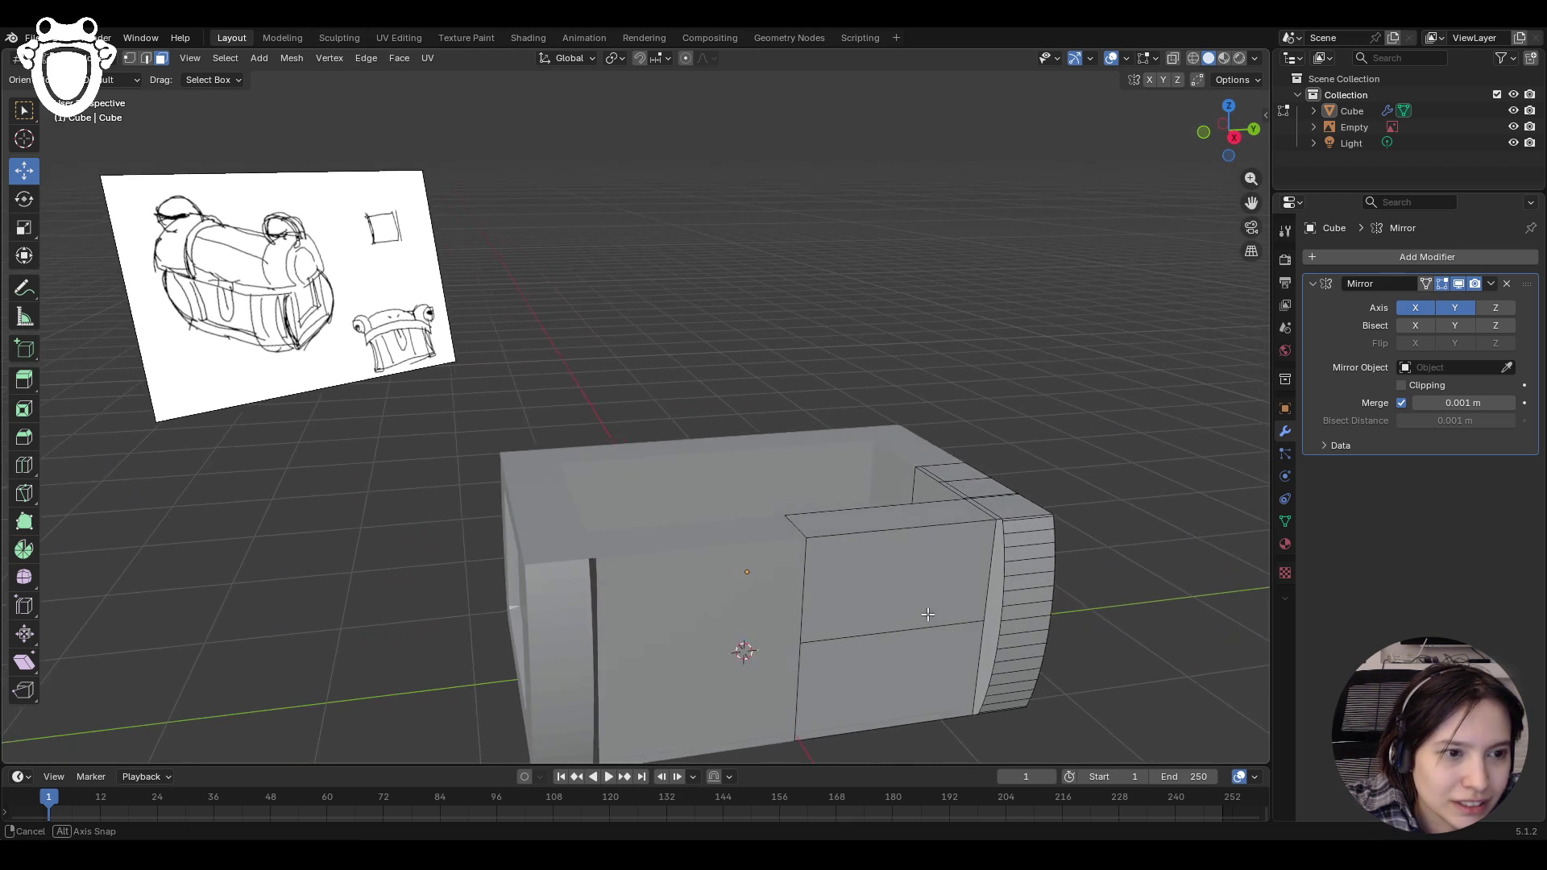
{"action": "mouse_move", "coordinate": [927, 615]}
{"action": "middle_mouse_down"}
{"action": "mouse_move", "coordinate": [642, 594]}
{"action": "mouse_move", "coordinate": [845, 466]}
{"action": "mouse_move", "coordinate": [759, 466]}
{"action": "mouse_move", "coordinate": [750, 449]}
{"action": "mouse_move", "coordinate": [759, 485]}
{"action": "mouse_move", "coordinate": [730, 473]}
{"action": "mouse_move", "coordinate": [730, 411]}
{"action": "middle_mouse_up"}
Step: Add a first loop cut to the box body and slide it upward
{"action": "left_click", "coordinate": [24, 465]}
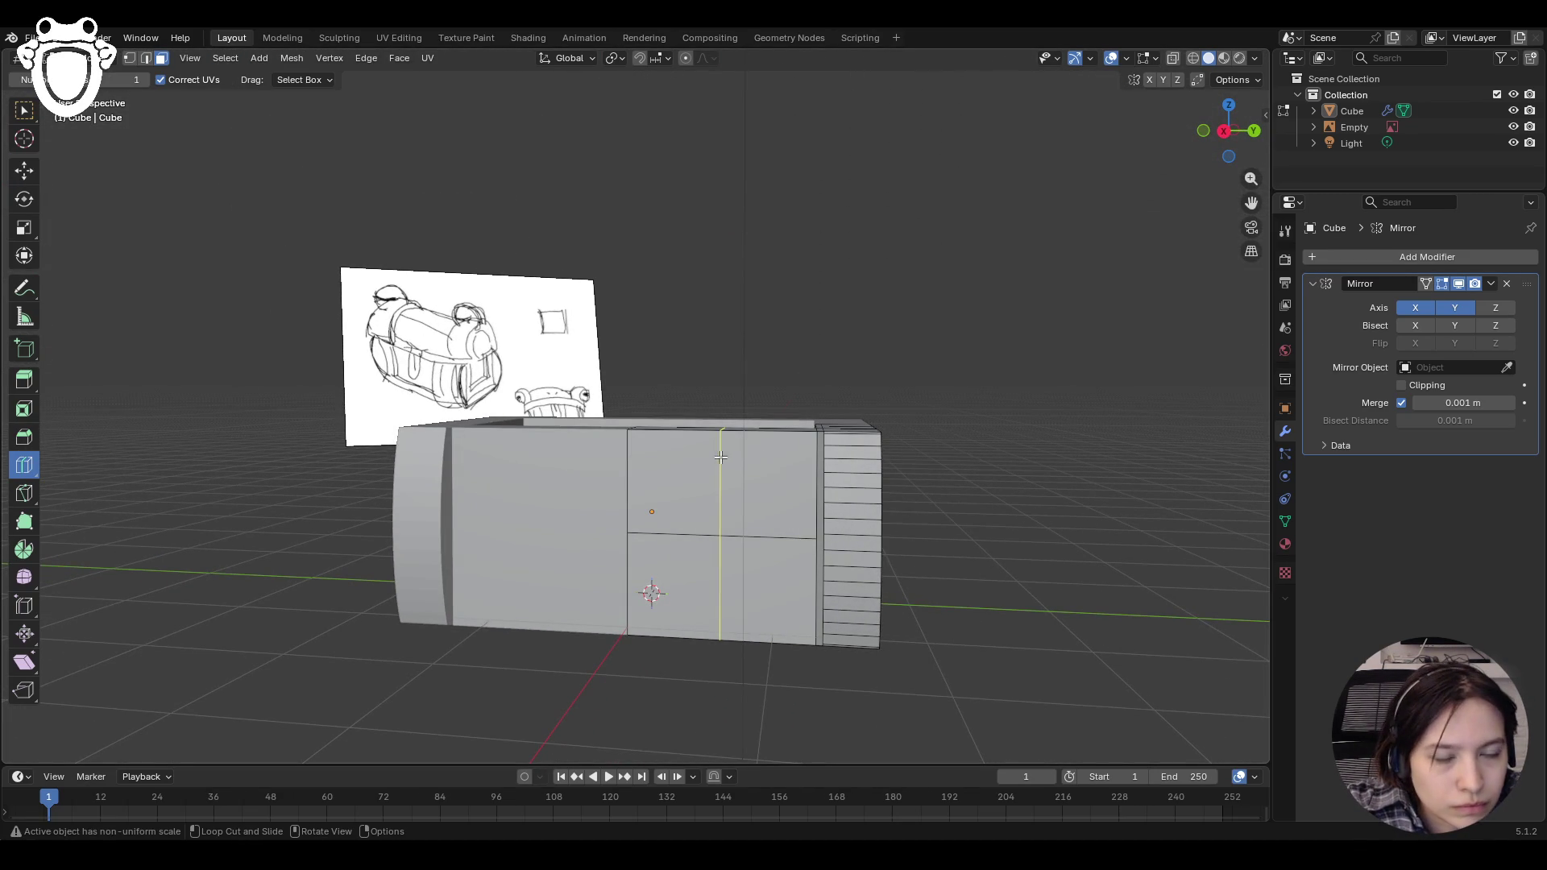
{"action": "left_click_drag", "start_coordinate": [797, 481], "coordinate": [796, 453]}
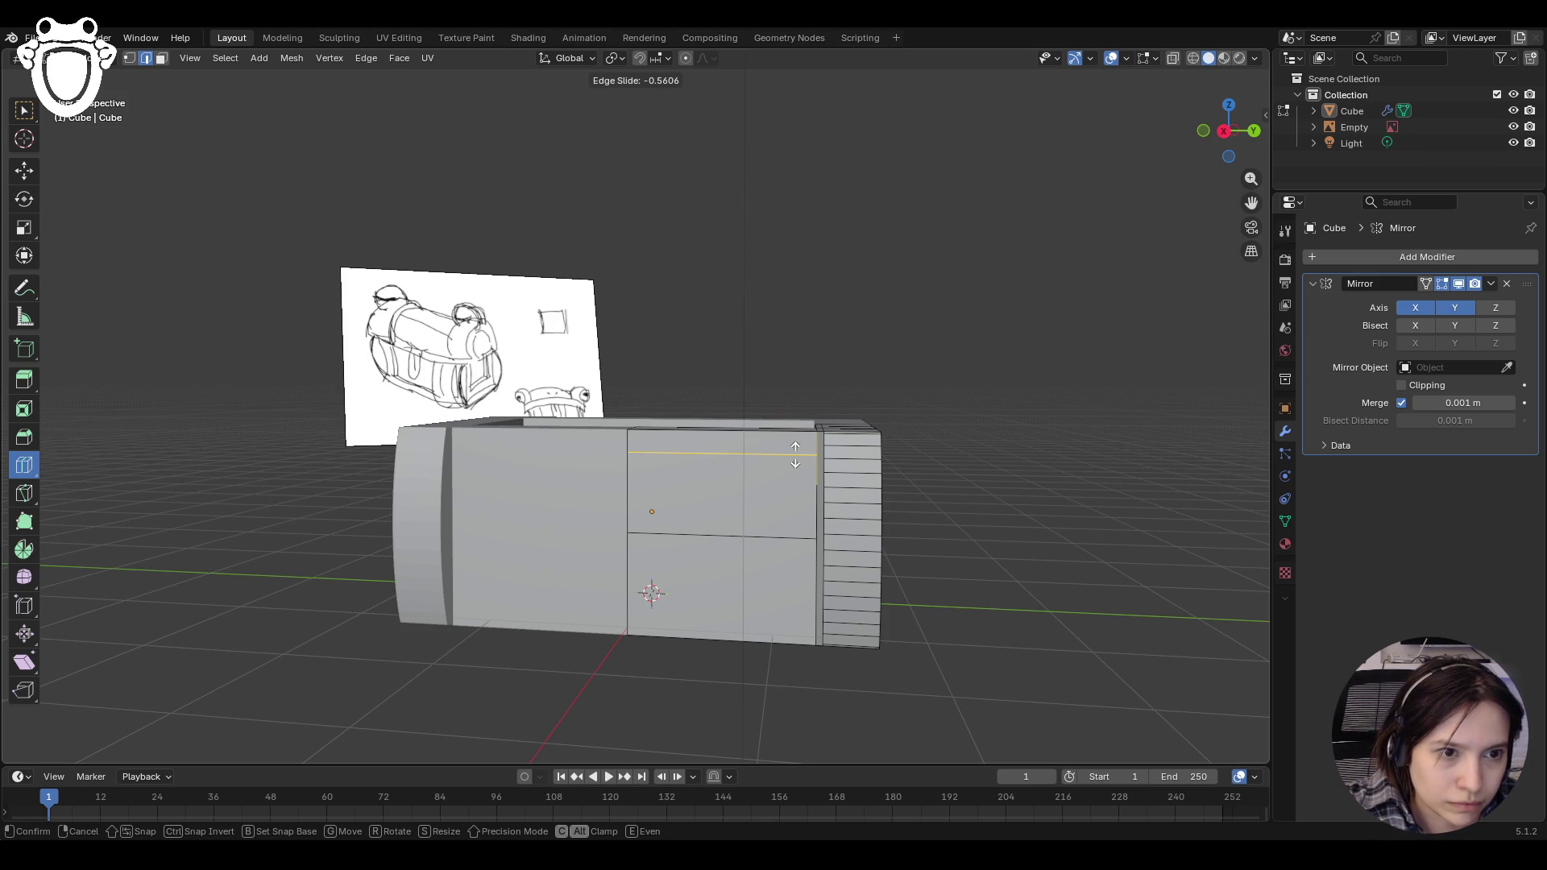
{"action": "left_click_drag", "start_coordinate": [795, 455], "coordinate": [796, 455]}
{"action": "mouse_move", "coordinate": [796, 455]}
{"action": "middle_mouse_down"}
{"action": "mouse_move", "coordinate": [516, 451]}
{"action": "mouse_move", "coordinate": [772, 454]}
{"action": "mouse_move", "coordinate": [765, 486]}
{"action": "mouse_move", "coordinate": [629, 484]}
{"action": "middle_mouse_up"}
{"action": "key", "text": "3"}
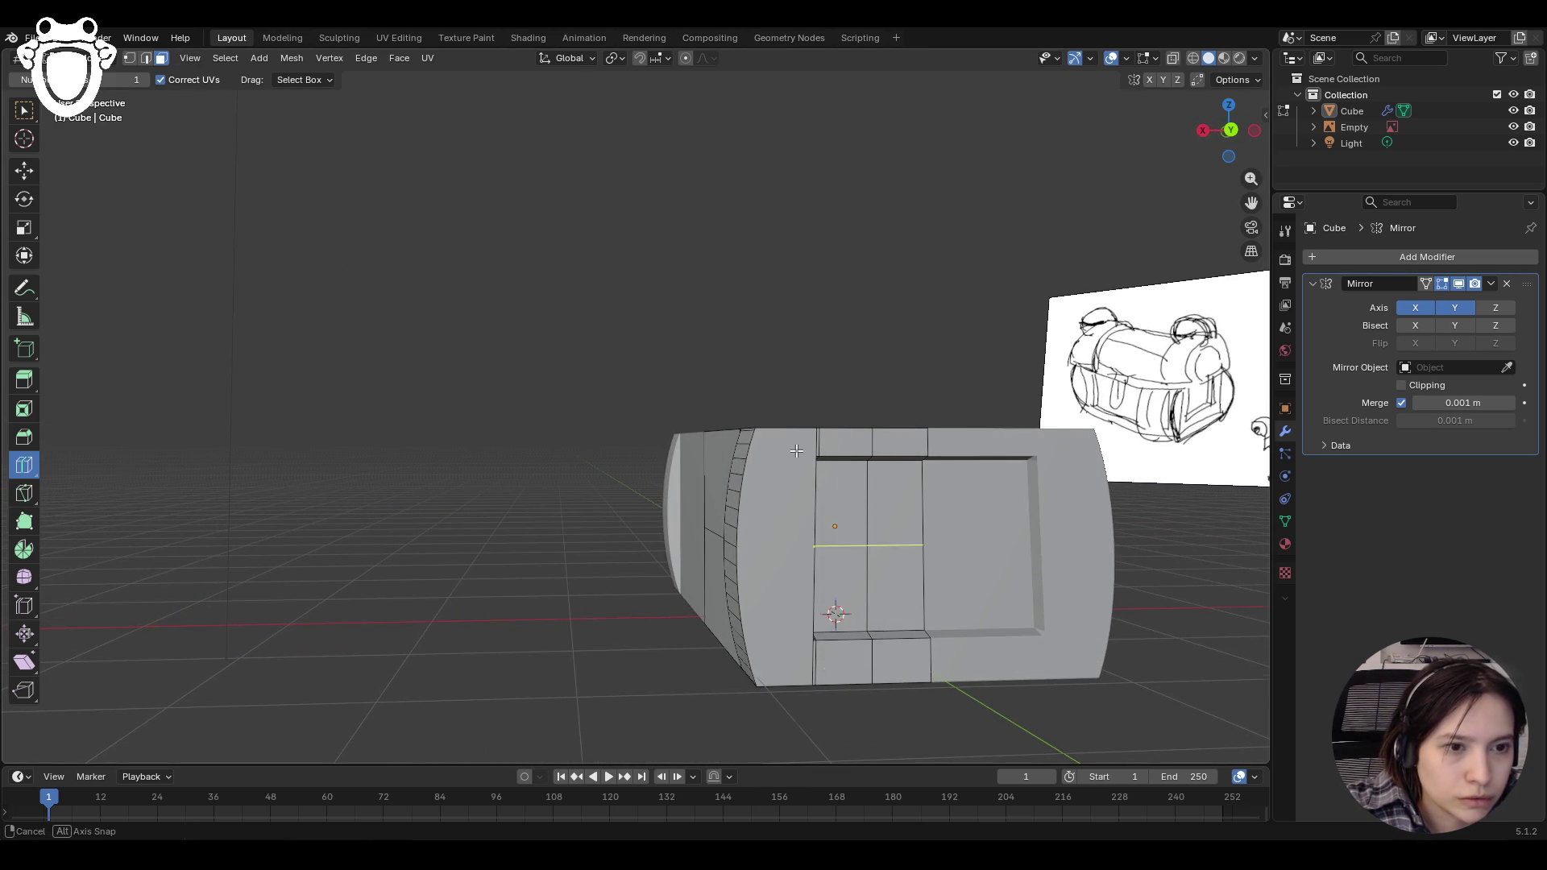
{"action": "middle_click_drag", "start_coordinate": [959, 459], "coordinate": [944, 468]}
Step: Place a horizontal loop near the front panel's top and a vertical loop at factor 0.975 near the right edge
{"action": "left_click_drag", "start_coordinate": [794, 476], "coordinate": [796, 448]}
{"action": "mouse_move", "coordinate": [796, 447]}
{"action": "middle_mouse_down"}
{"action": "mouse_move", "coordinate": [622, 432]}
{"action": "mouse_move", "coordinate": [782, 439]}
{"action": "mouse_move", "coordinate": [781, 467]}
{"action": "middle_mouse_up"}
{"action": "left_click_drag", "start_coordinate": [790, 480], "coordinate": [792, 452]}
{"action": "middle_click_drag", "start_coordinate": [792, 452], "coordinate": [741, 496]}
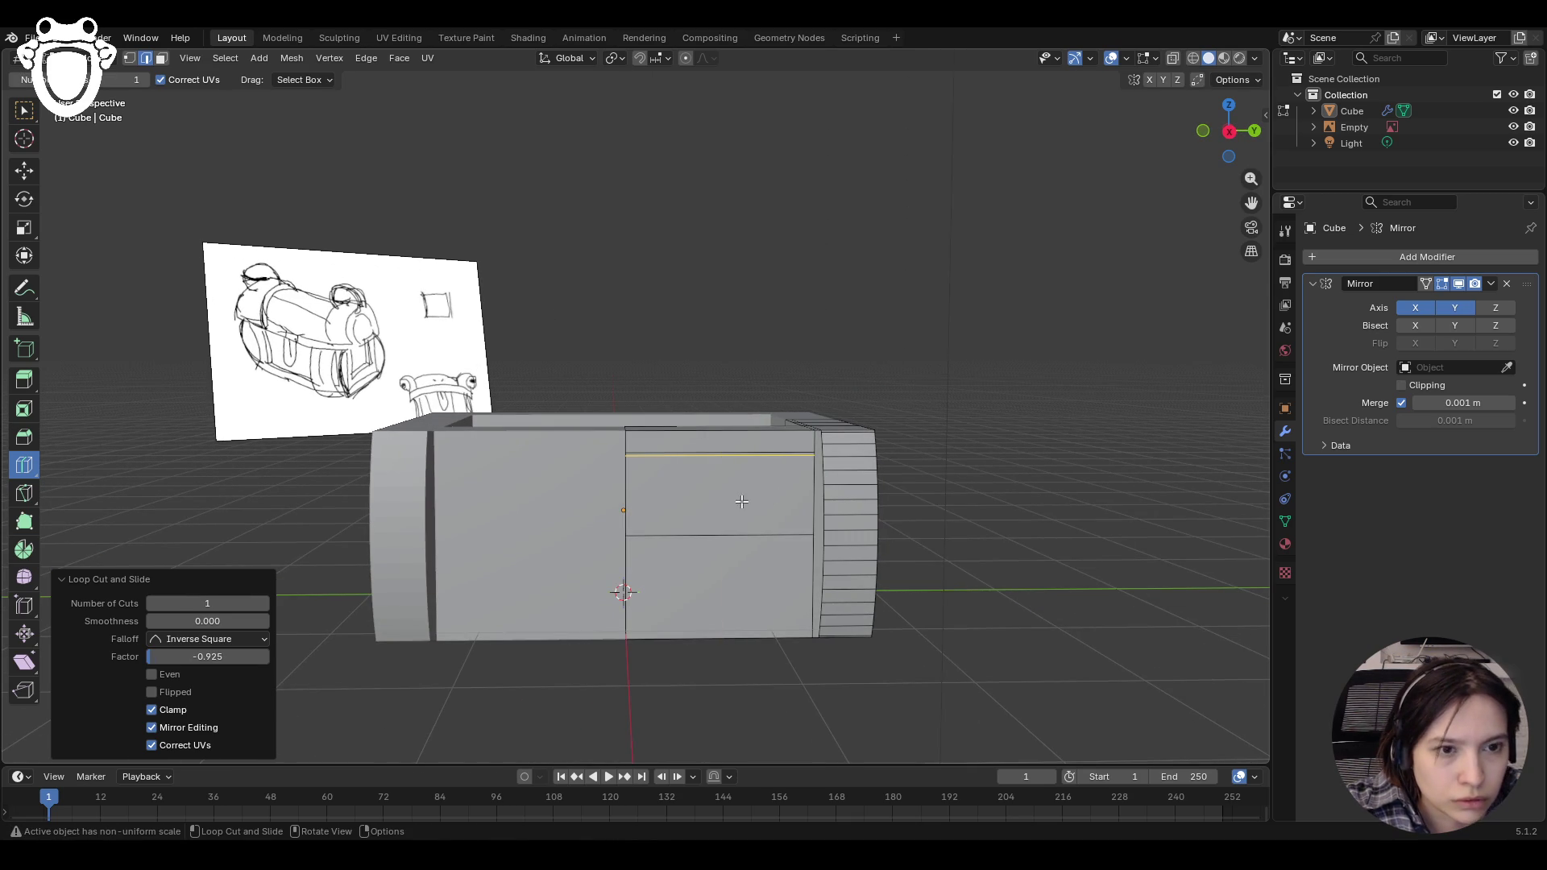
{"action": "left_click_drag", "start_coordinate": [721, 511], "coordinate": [808, 504]}
{"action": "middle_click_drag", "start_coordinate": [808, 504], "coordinate": [971, 508]}
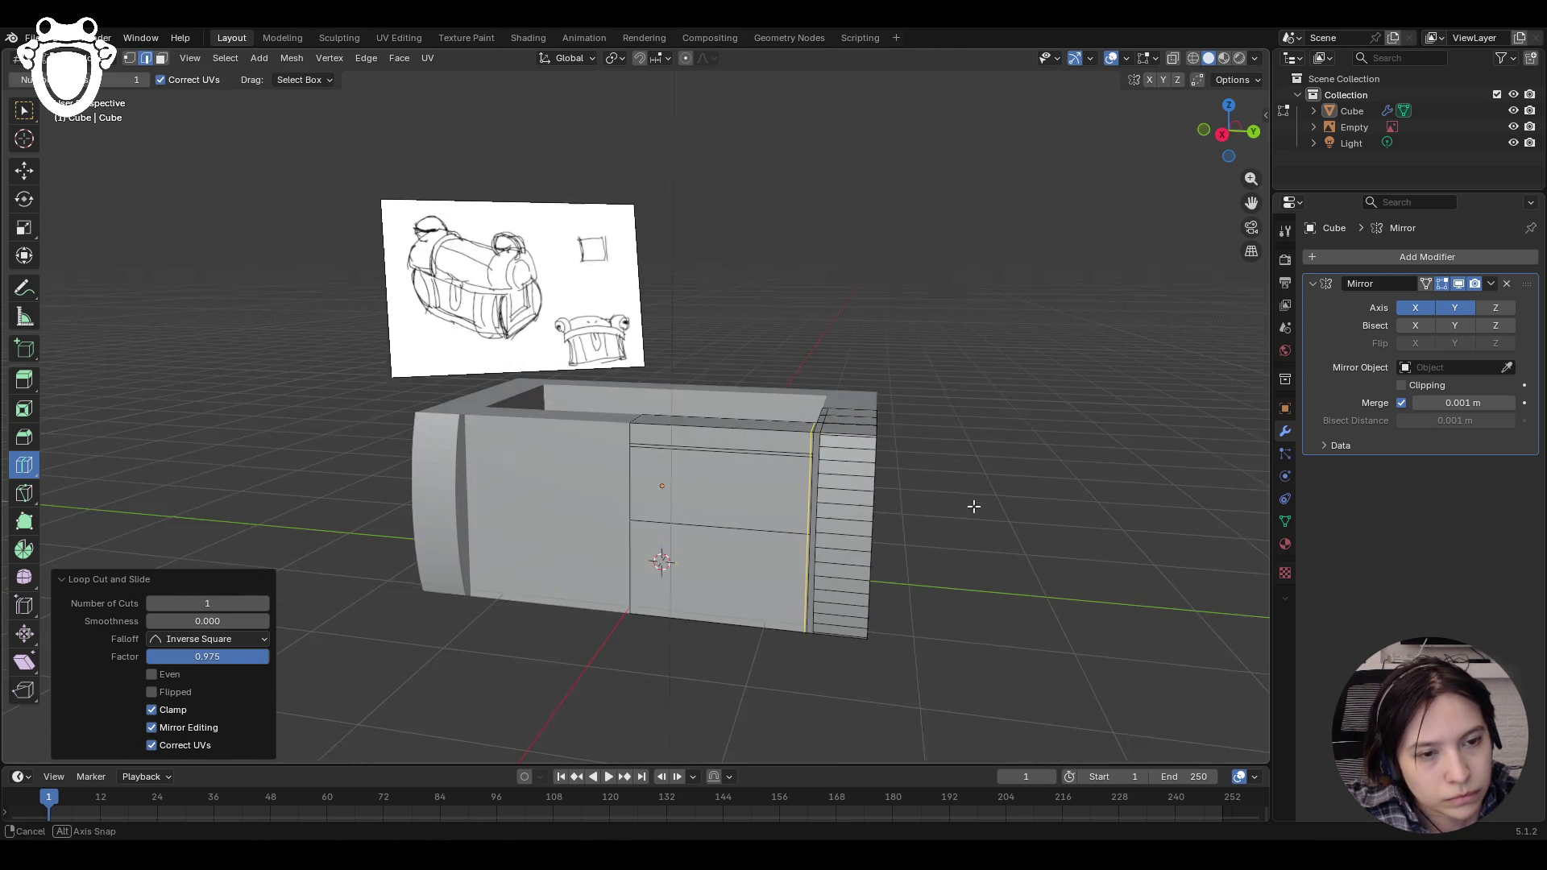
{"action": "left_click", "coordinate": [162, 58]}
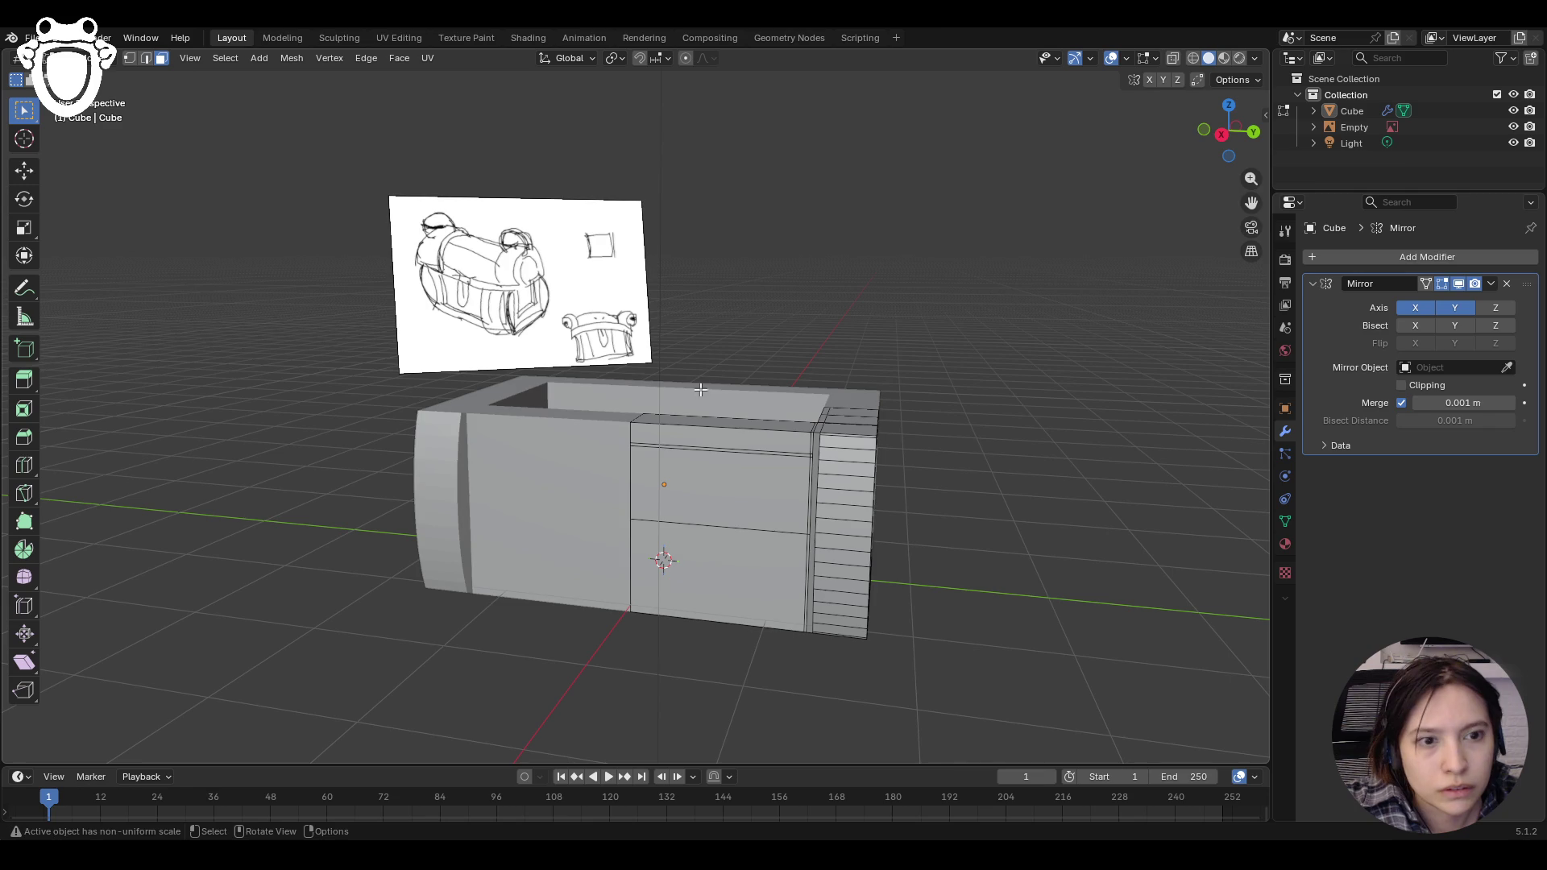
Step: Shift the upper and lower front panel faces slightly along X
{"action": "left_click", "coordinate": [721, 484]}
{"action": "left_click", "coordinate": [721, 572], "text": "shift"}
{"action": "middle_click_drag", "start_coordinate": [722, 572], "coordinate": [822, 539]}
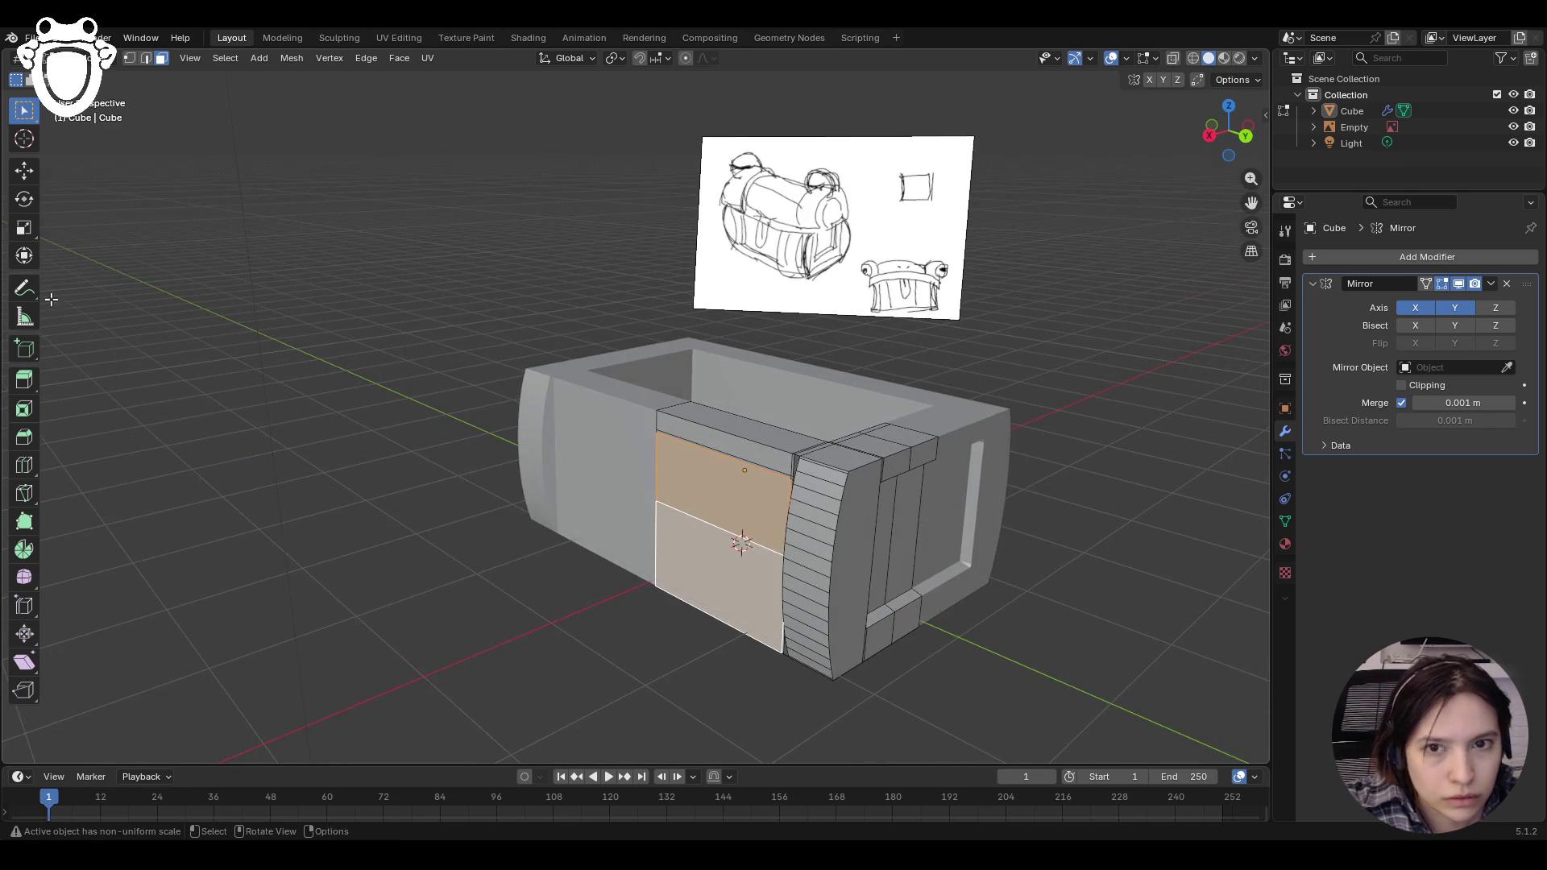
{"action": "left_click", "coordinate": [24, 170]}
{"action": "left_click_drag", "start_coordinate": [672, 559], "coordinate": [674, 554]}
{"action": "mouse_move", "coordinate": [674, 554]}
{"action": "middle_mouse_down"}
{"action": "mouse_move", "coordinate": [873, 577]}
{"action": "mouse_move", "coordinate": [858, 606]}
{"action": "mouse_move", "coordinate": [863, 564]}
{"action": "mouse_move", "coordinate": [892, 553]}
{"action": "middle_mouse_up"}
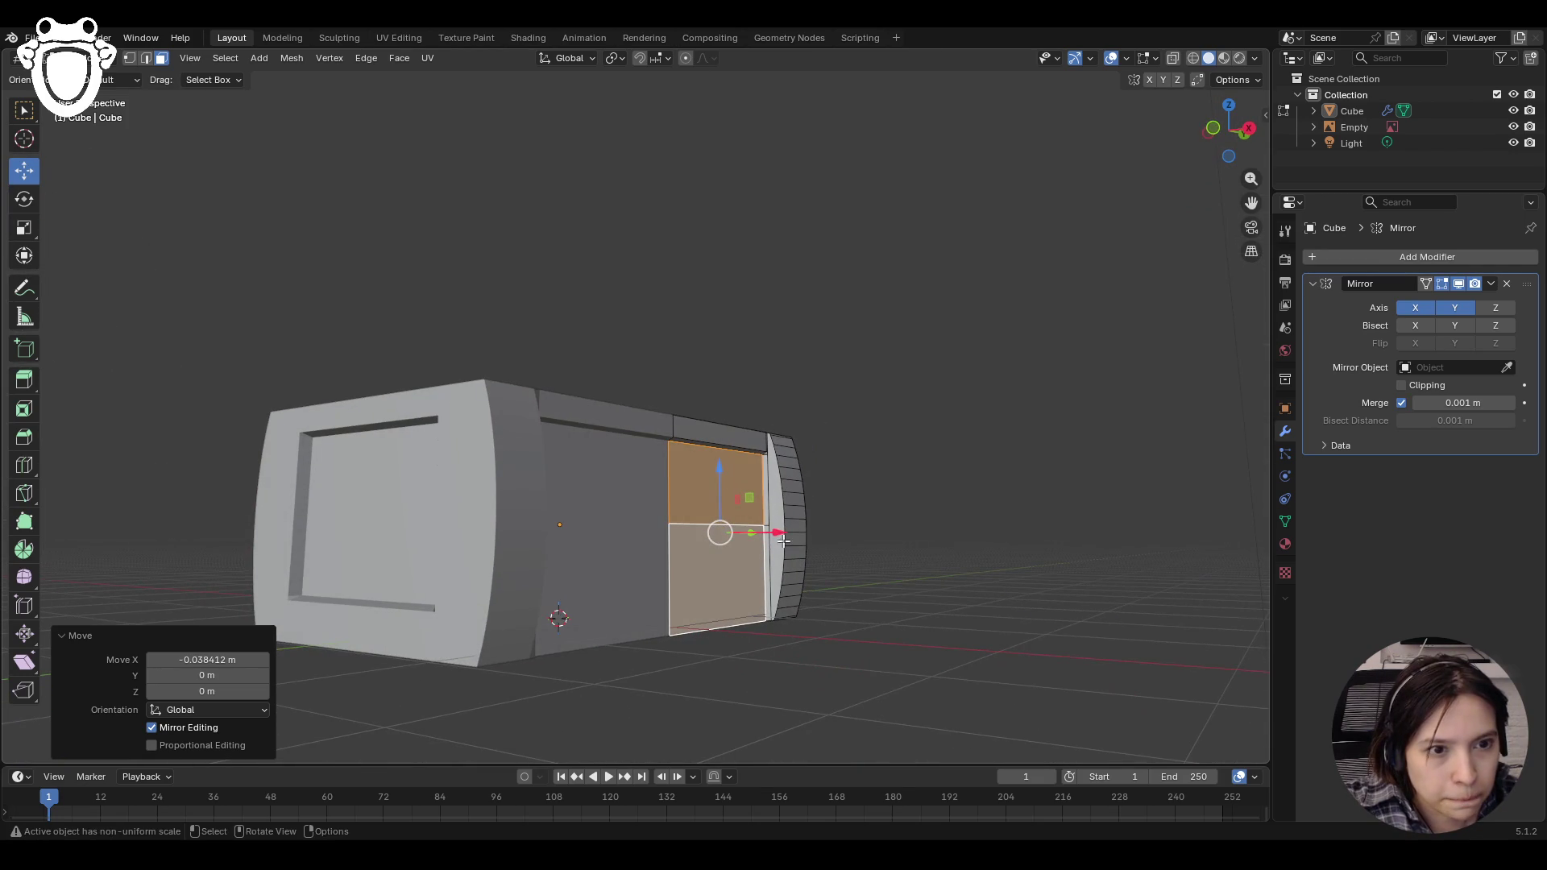
{"action": "left_click_drag", "start_coordinate": [775, 530], "coordinate": [773, 532]}
{"action": "left_click", "coordinate": [926, 580]}
Step: Start extruding both front panel faces inward along their normals, about -0.19 m so far
{"action": "mouse_move", "coordinate": [926, 580]}
{"action": "middle_mouse_down"}
{"action": "mouse_move", "coordinate": [978, 622]}
{"action": "mouse_move", "coordinate": [764, 612]}
{"action": "mouse_move", "coordinate": [674, 642]}
{"action": "mouse_move", "coordinate": [674, 660]}
{"action": "mouse_move", "coordinate": [680, 625]}
{"action": "middle_mouse_up"}
{"action": "mouse_move", "coordinate": [557, 612]}
{"action": "middle_mouse_down"}
{"action": "mouse_move", "coordinate": [563, 666]}
{"action": "mouse_move", "coordinate": [688, 670]}
{"action": "mouse_move", "coordinate": [669, 685]}
{"action": "middle_mouse_up"}
{"action": "mouse_move", "coordinate": [994, 581]}
{"action": "middle_mouse_down"}
{"action": "mouse_move", "coordinate": [910, 565]}
{"action": "mouse_move", "coordinate": [997, 521]}
{"action": "mouse_move", "coordinate": [1112, 542]}
{"action": "mouse_move", "coordinate": [874, 570]}
{"action": "mouse_move", "coordinate": [806, 560]}
{"action": "mouse_move", "coordinate": [852, 546]}
{"action": "mouse_move", "coordinate": [725, 580]}
{"action": "mouse_move", "coordinate": [753, 597]}
{"action": "middle_mouse_up"}
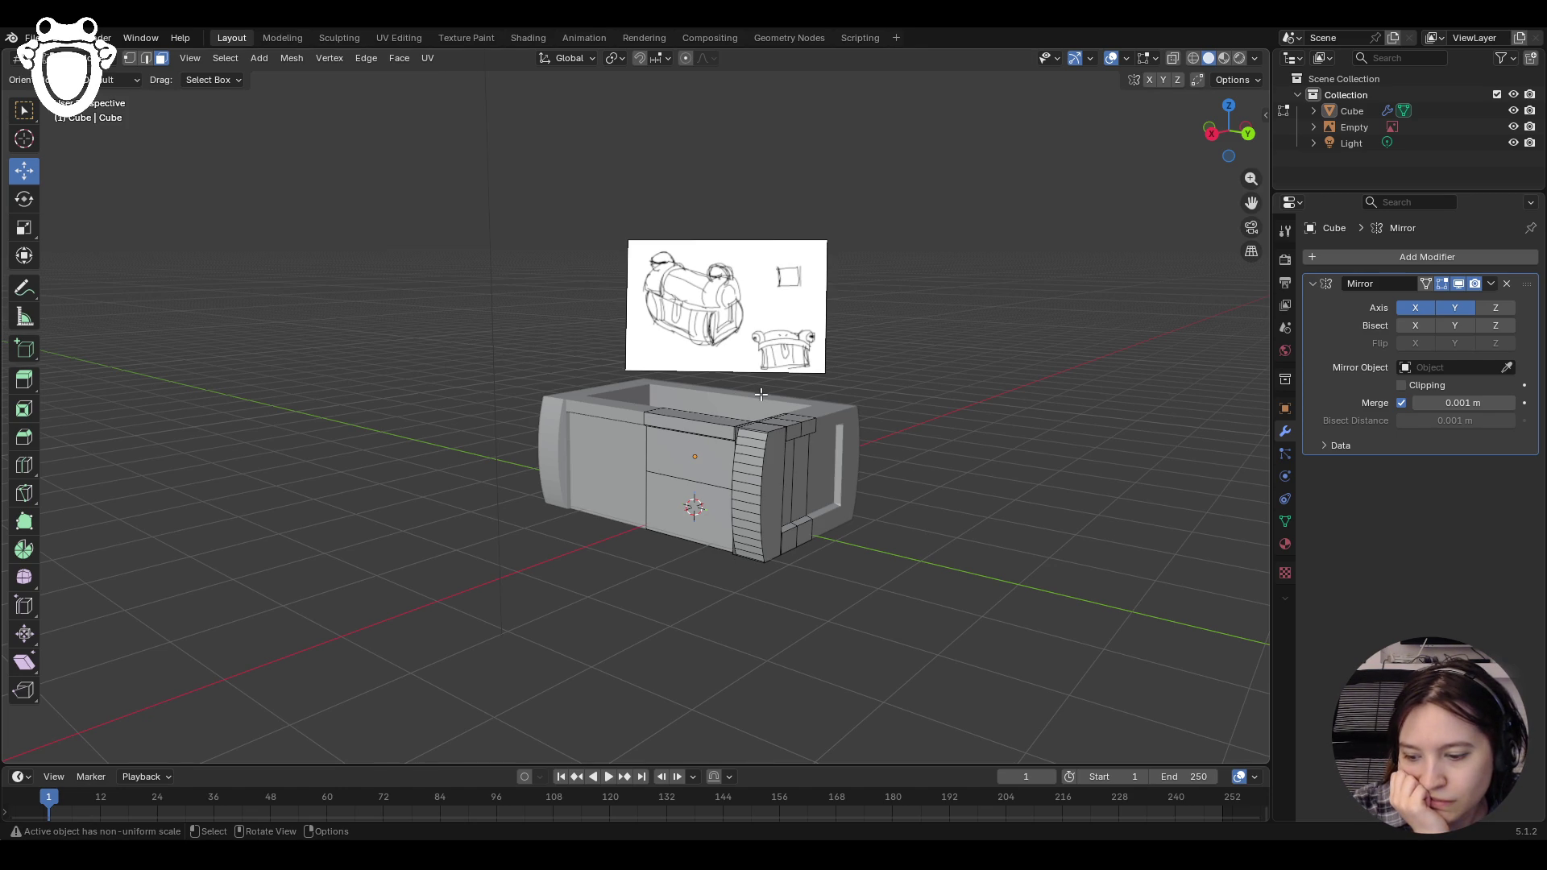
{"action": "middle_click_drag", "start_coordinate": [761, 394], "coordinate": [719, 492]}
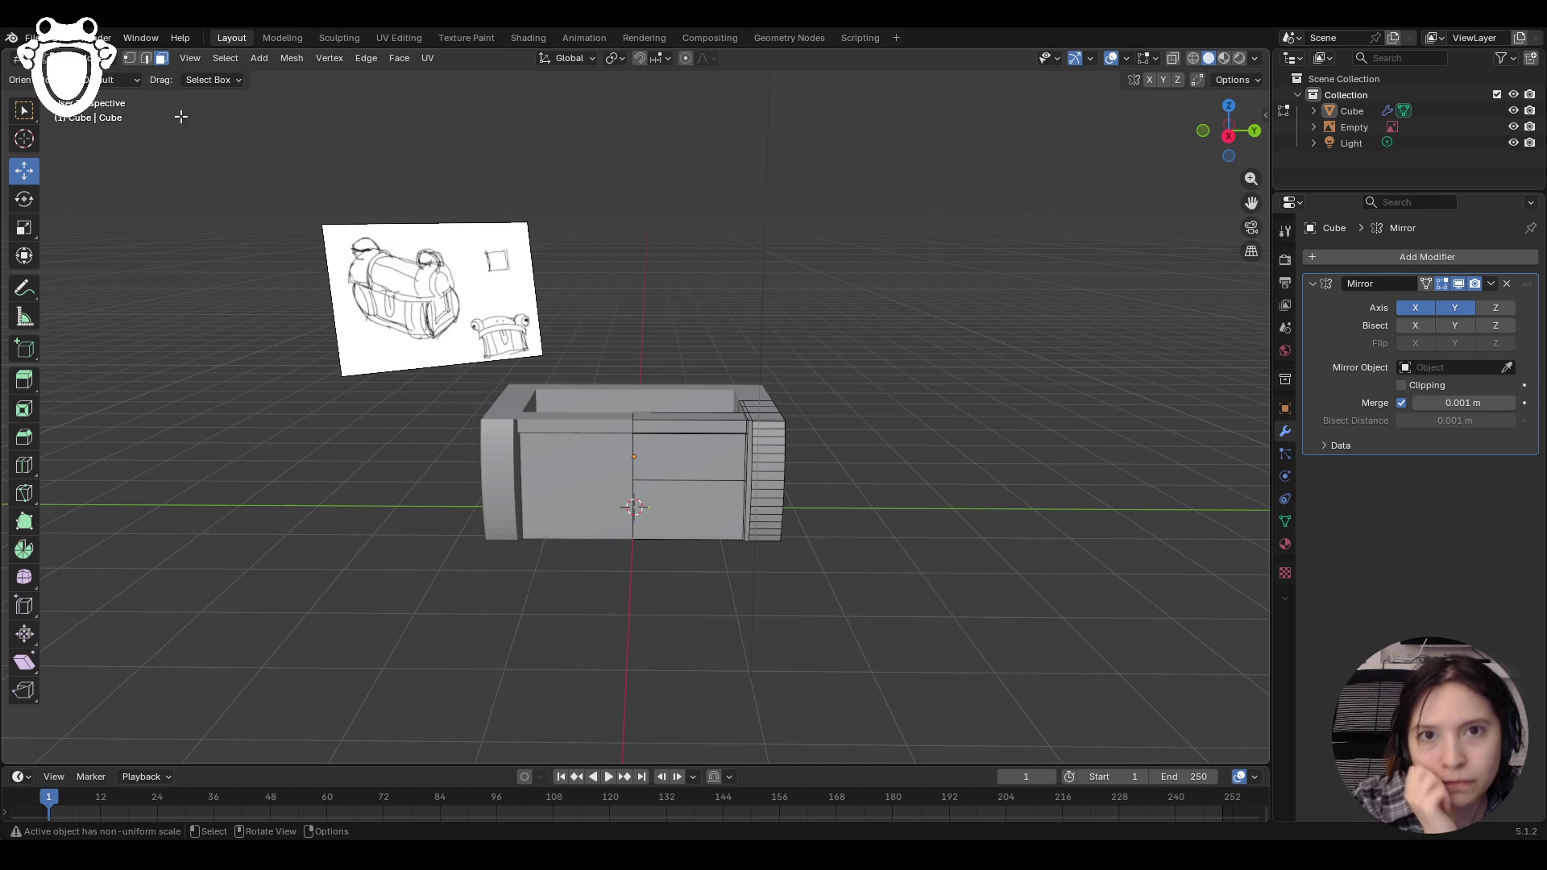
{"action": "left_click", "coordinate": [709, 475], "text": "shift"}
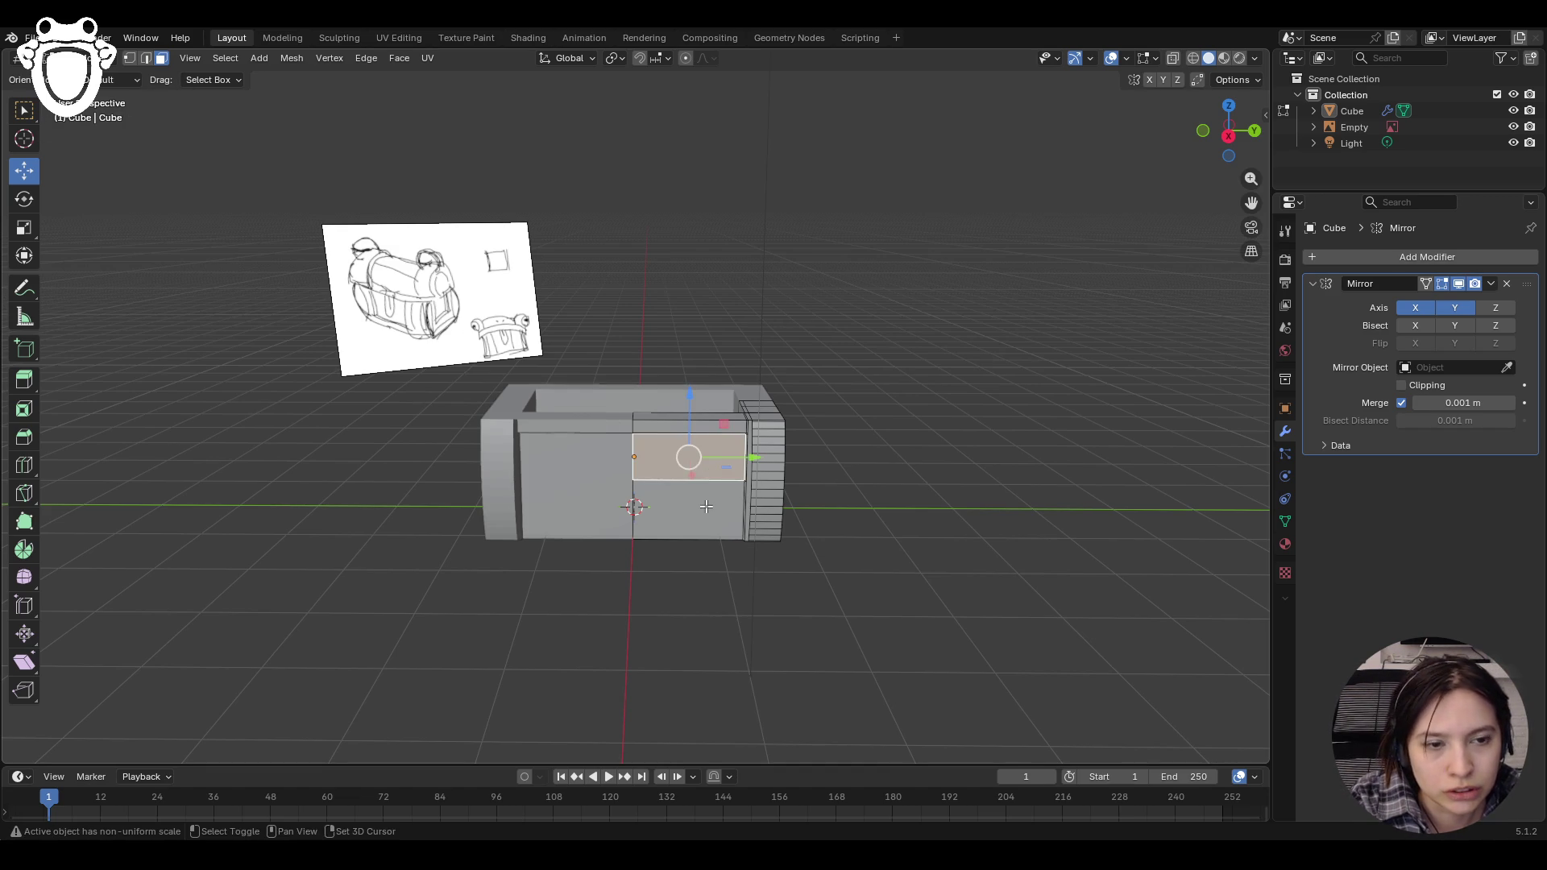
{"action": "left_click", "coordinate": [706, 506], "text": "shift"}
{"action": "key", "text": "e"}
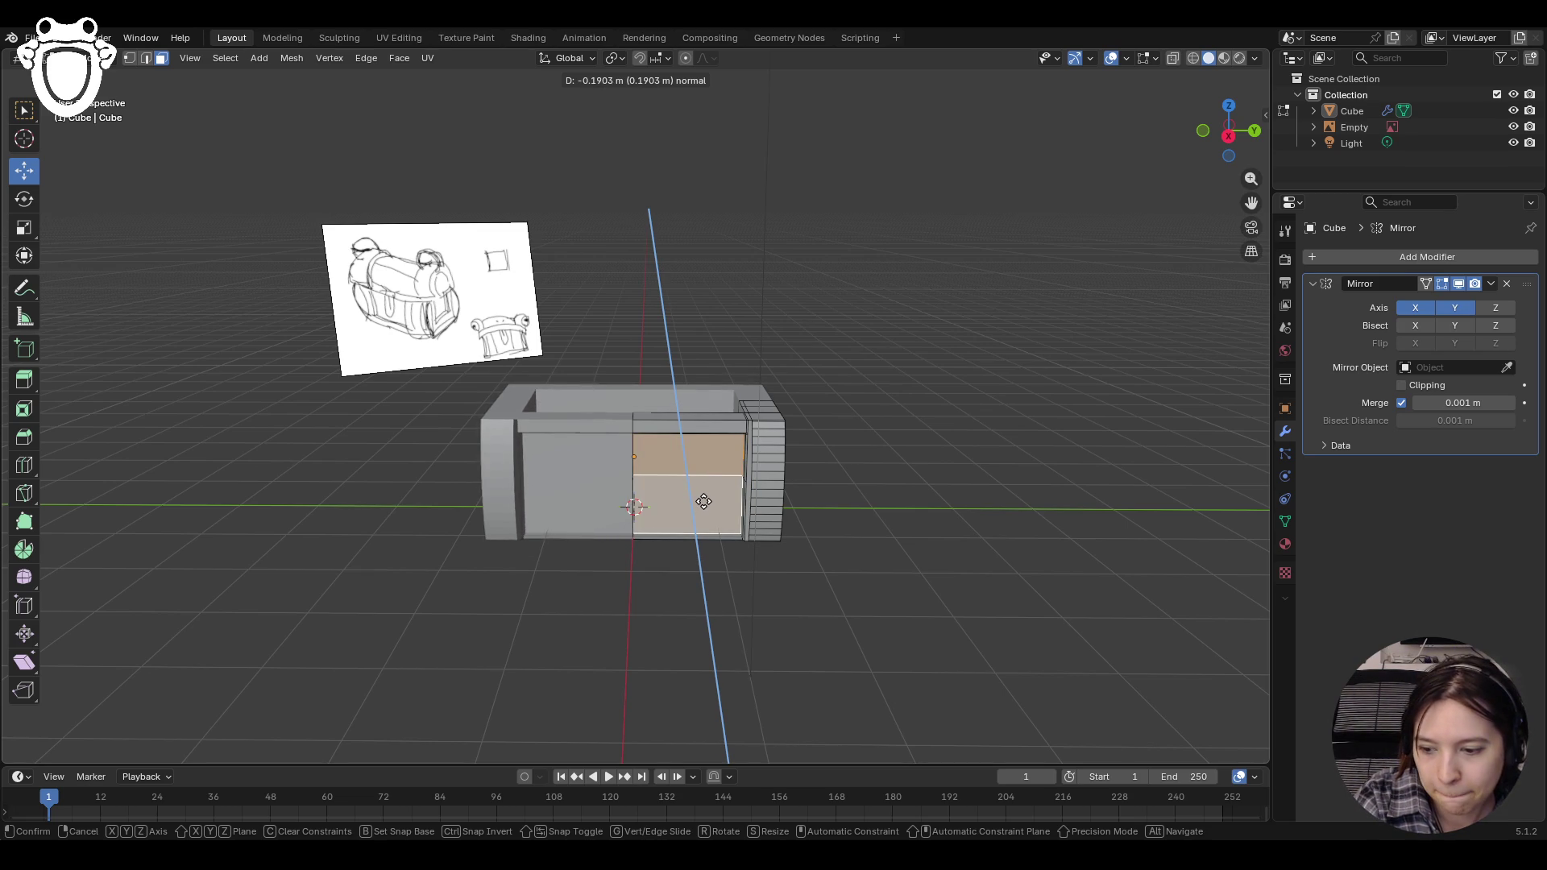
Step: Cancel the inward push, leaving the two front faces extruded in place at 0 m offset
{"action": "right_click", "coordinate": [673, 617]}
{"action": "mouse_move", "coordinate": [677, 618]}
{"action": "middle_mouse_down"}
{"action": "mouse_move", "coordinate": [766, 607]}
{"action": "mouse_move", "coordinate": [739, 513]}
{"action": "mouse_move", "coordinate": [999, 621]}
{"action": "mouse_move", "coordinate": [964, 564]}
{"action": "mouse_move", "coordinate": [922, 596]}
{"action": "middle_mouse_up"}
{"action": "key", "text": "e"}
{"action": "key", "text": "Escape"}
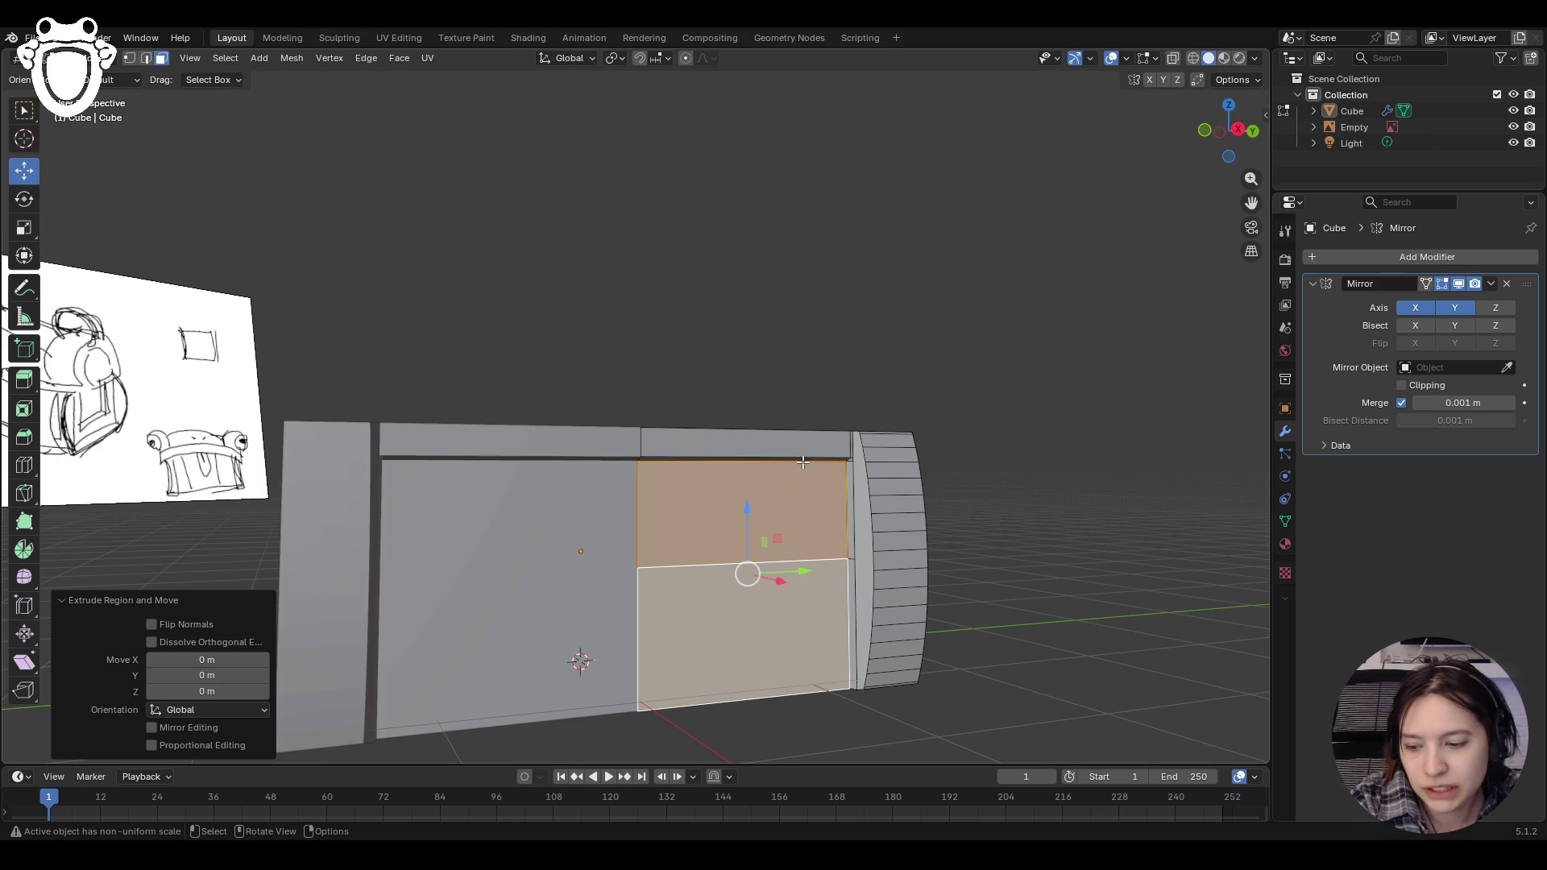
Step: Undo the zero-offset extrusion of the two front faces
{"action": "mouse_move", "coordinate": [835, 486]}
{"action": "middle_mouse_down"}
{"action": "mouse_move", "coordinate": [936, 532]}
{"action": "mouse_move", "coordinate": [791, 475]}
{"action": "middle_mouse_up"}
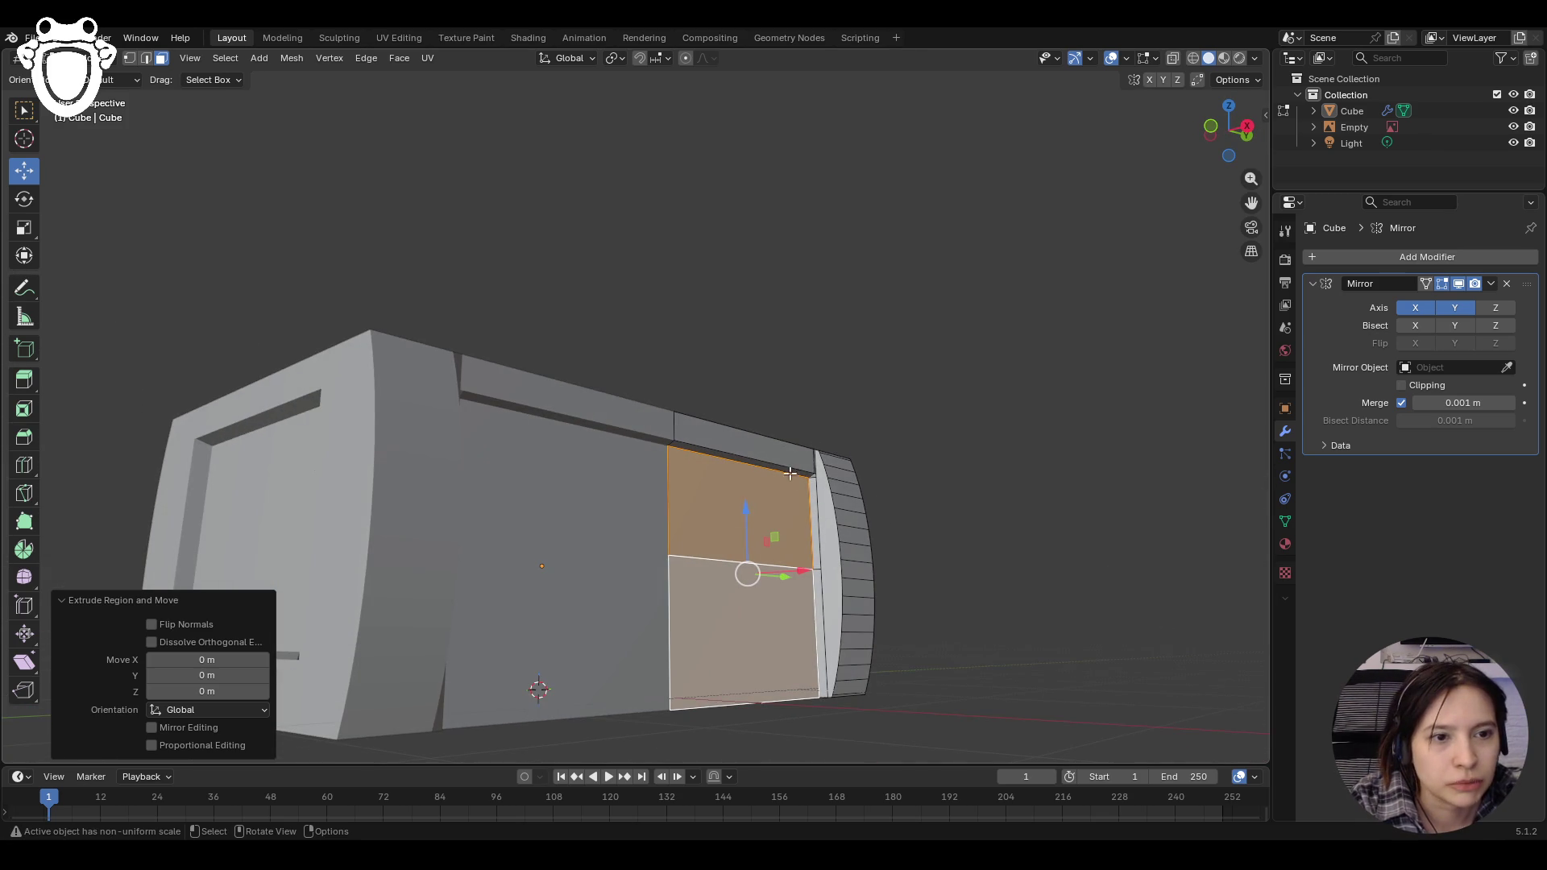
{"action": "key", "text": "KP_3"}
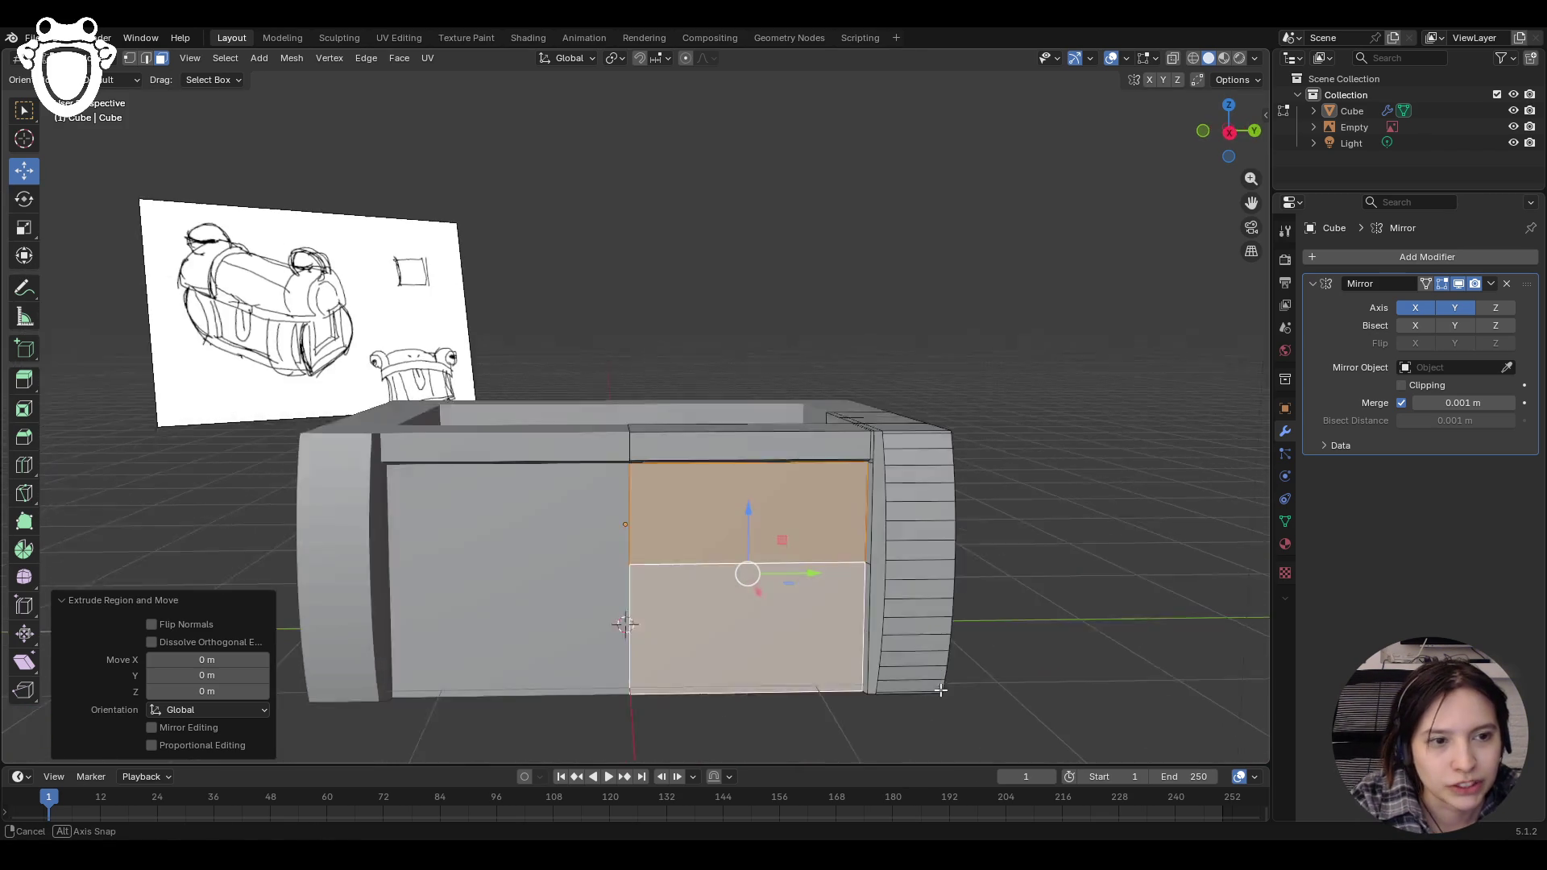
{"action": "key", "text": "ctrl+z"}
{"action": "key", "text": "ctrl+z"}
{"action": "key", "text": "ctrl+z"}
{"action": "key", "text": "ctrl+z"}
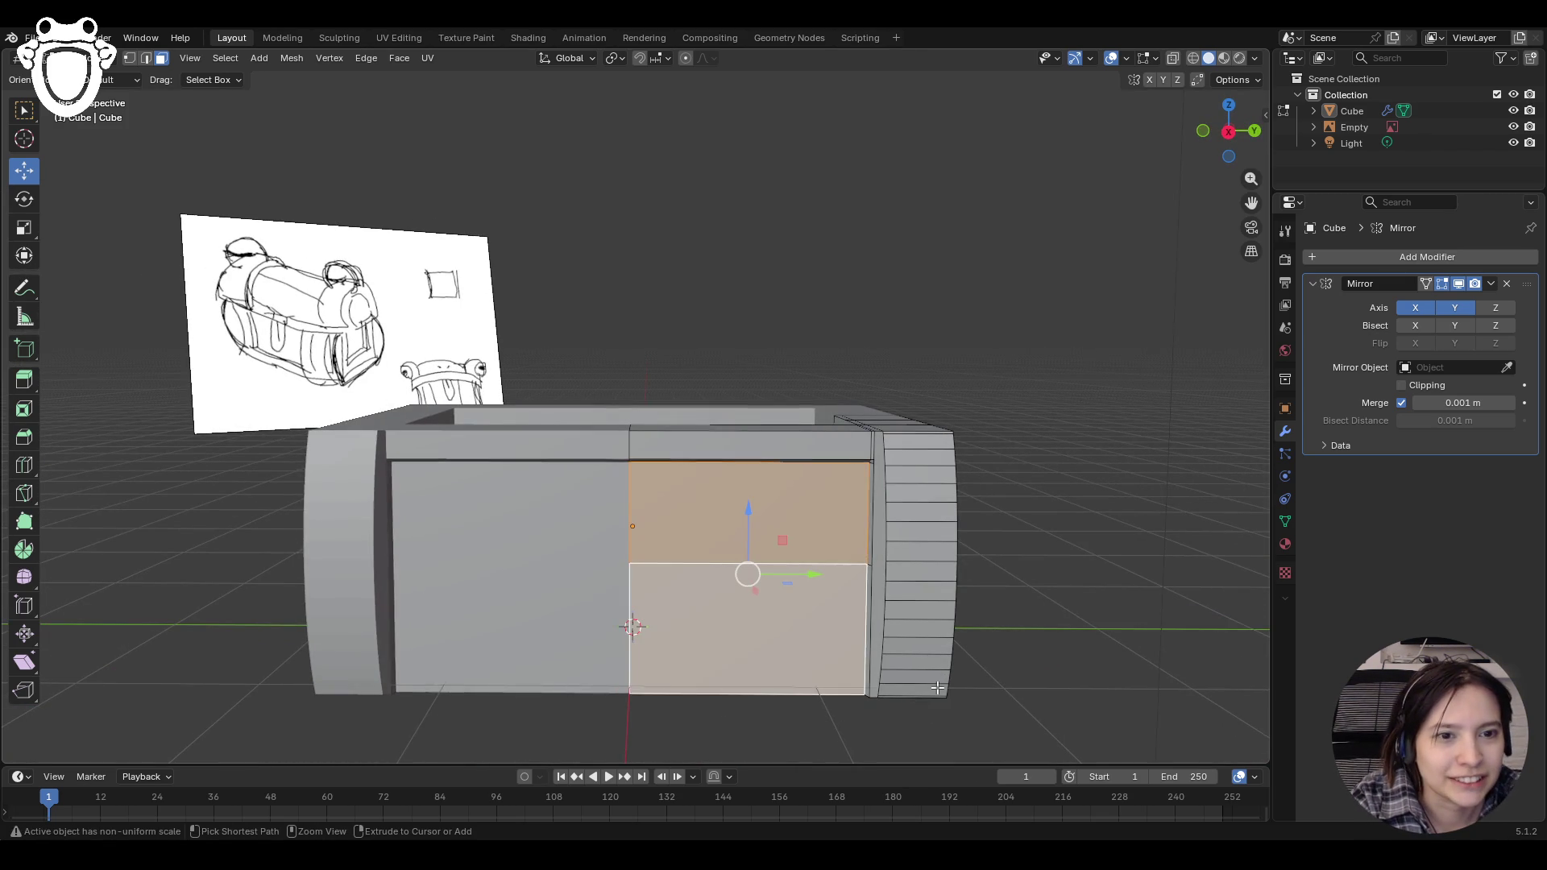
{"action": "middle_click_drag", "start_coordinate": [937, 686], "coordinate": [1029, 680]}
{"action": "key", "text": "ctrl+z"}
{"action": "key", "text": "ctrl+z"}
{"action": "key", "text": "ctrl+z"}
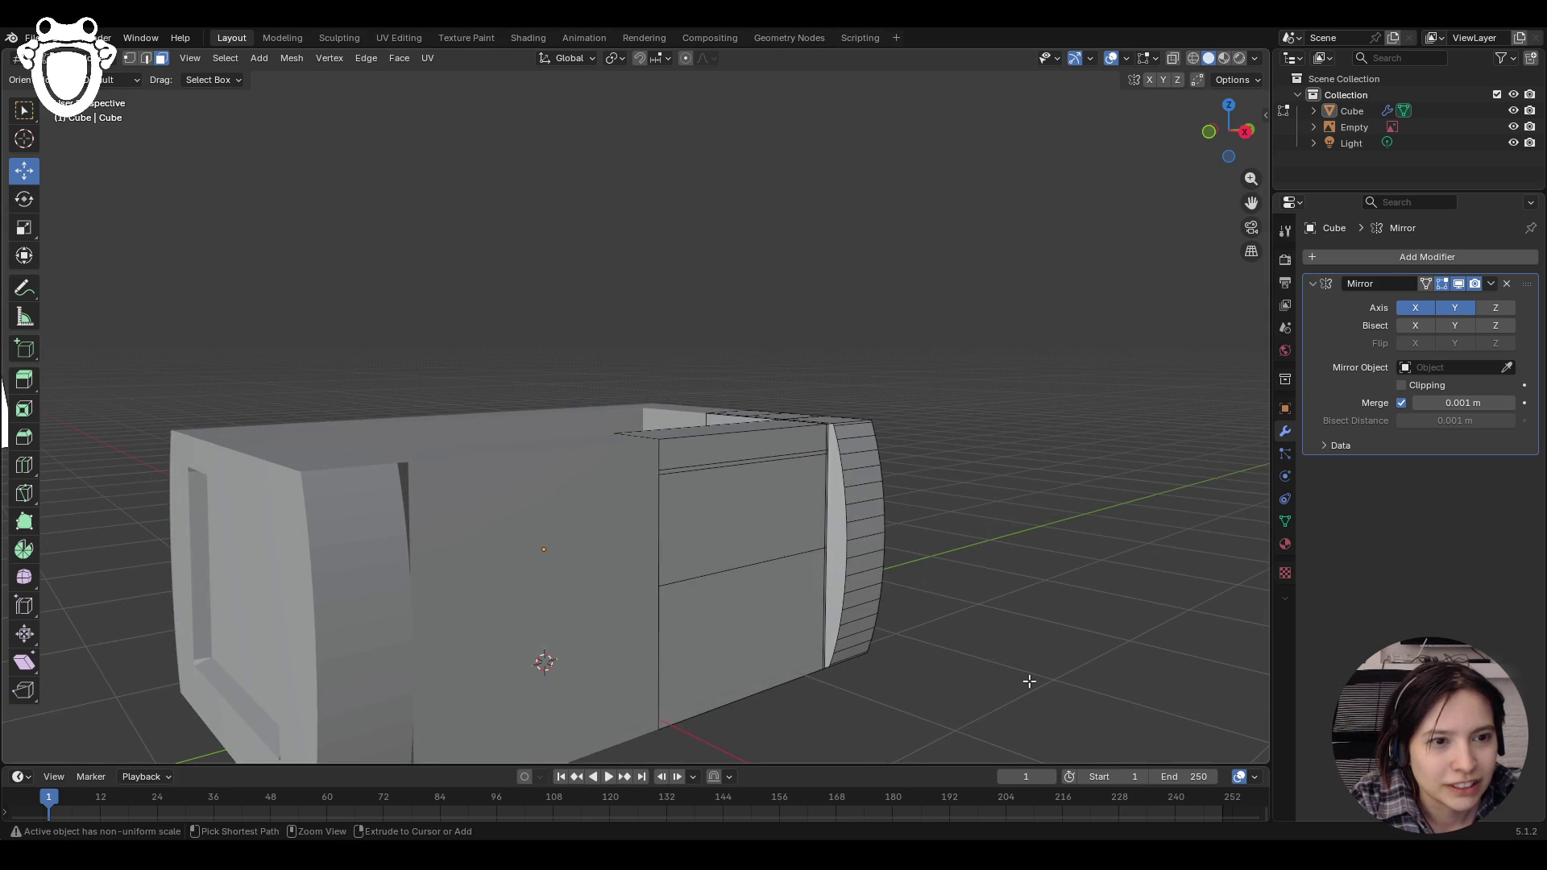
{"action": "middle_click_drag", "start_coordinate": [1027, 680], "coordinate": [957, 665]}
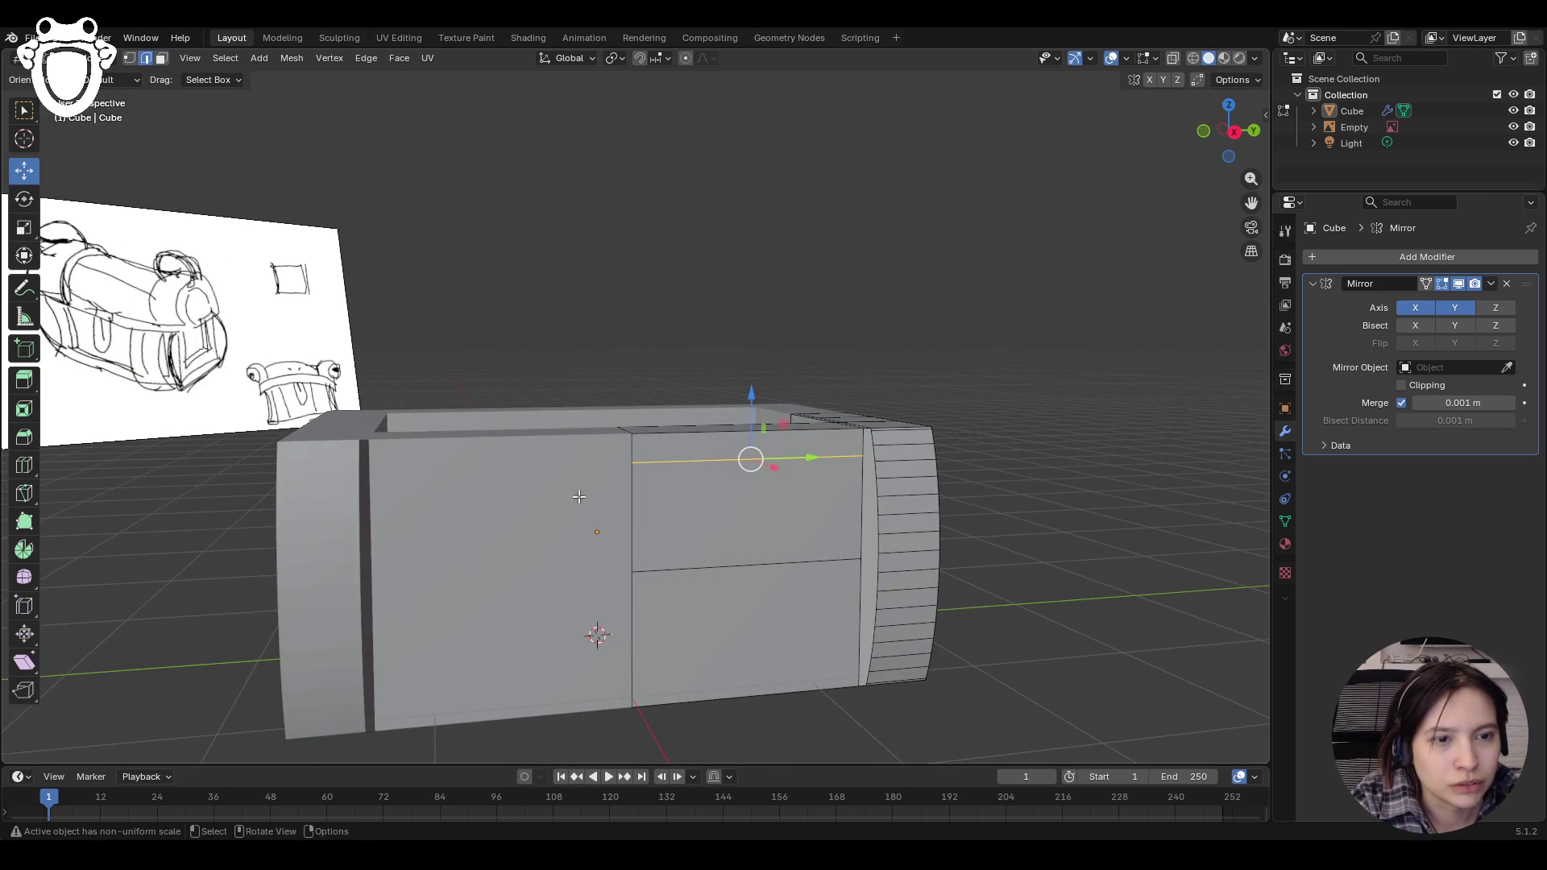
Step: Start extruding both front panel faces inward along their normals, currently -0.07 m
{"action": "left_click", "coordinate": [161, 58]}
{"action": "left_click", "coordinate": [24, 110]}
{"action": "left_click", "coordinate": [784, 514]}
{"action": "left_click", "coordinate": [786, 628], "text": "shift"}
{"action": "middle_click_drag", "start_coordinate": [788, 629], "coordinate": [951, 680]}
{"action": "key", "text": "e"}
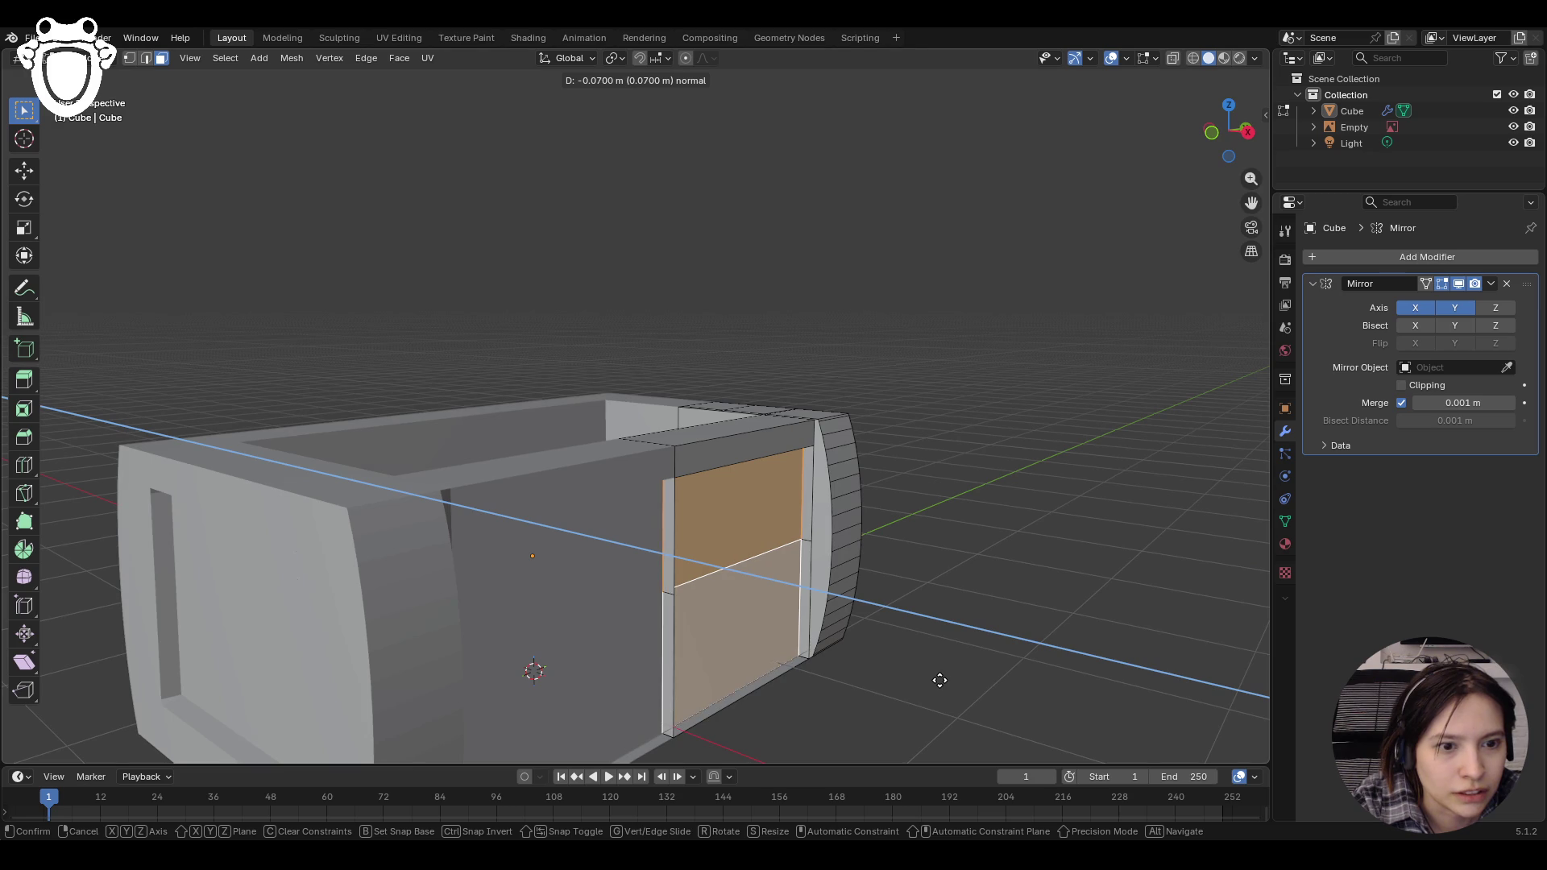
Step: Confirm the inward extrusion of the front faces and inspect the recess from several angles
{"action": "left_click", "coordinate": [939, 683]}
{"action": "mouse_move", "coordinate": [938, 684]}
{"action": "middle_mouse_down"}
{"action": "mouse_move", "coordinate": [763, 682]}
{"action": "mouse_move", "coordinate": [742, 632]}
{"action": "mouse_move", "coordinate": [650, 639]}
{"action": "mouse_move", "coordinate": [761, 698]}
{"action": "mouse_move", "coordinate": [1183, 656]}
{"action": "mouse_move", "coordinate": [878, 715]}
{"action": "mouse_move", "coordinate": [933, 718]}
{"action": "mouse_move", "coordinate": [1026, 681]}
{"action": "mouse_move", "coordinate": [865, 681]}
{"action": "middle_mouse_up"}
{"action": "mouse_move", "coordinate": [751, 576]}
{"action": "middle_mouse_down"}
{"action": "mouse_move", "coordinate": [620, 659]}
{"action": "mouse_move", "coordinate": [595, 539]}
{"action": "middle_mouse_up"}
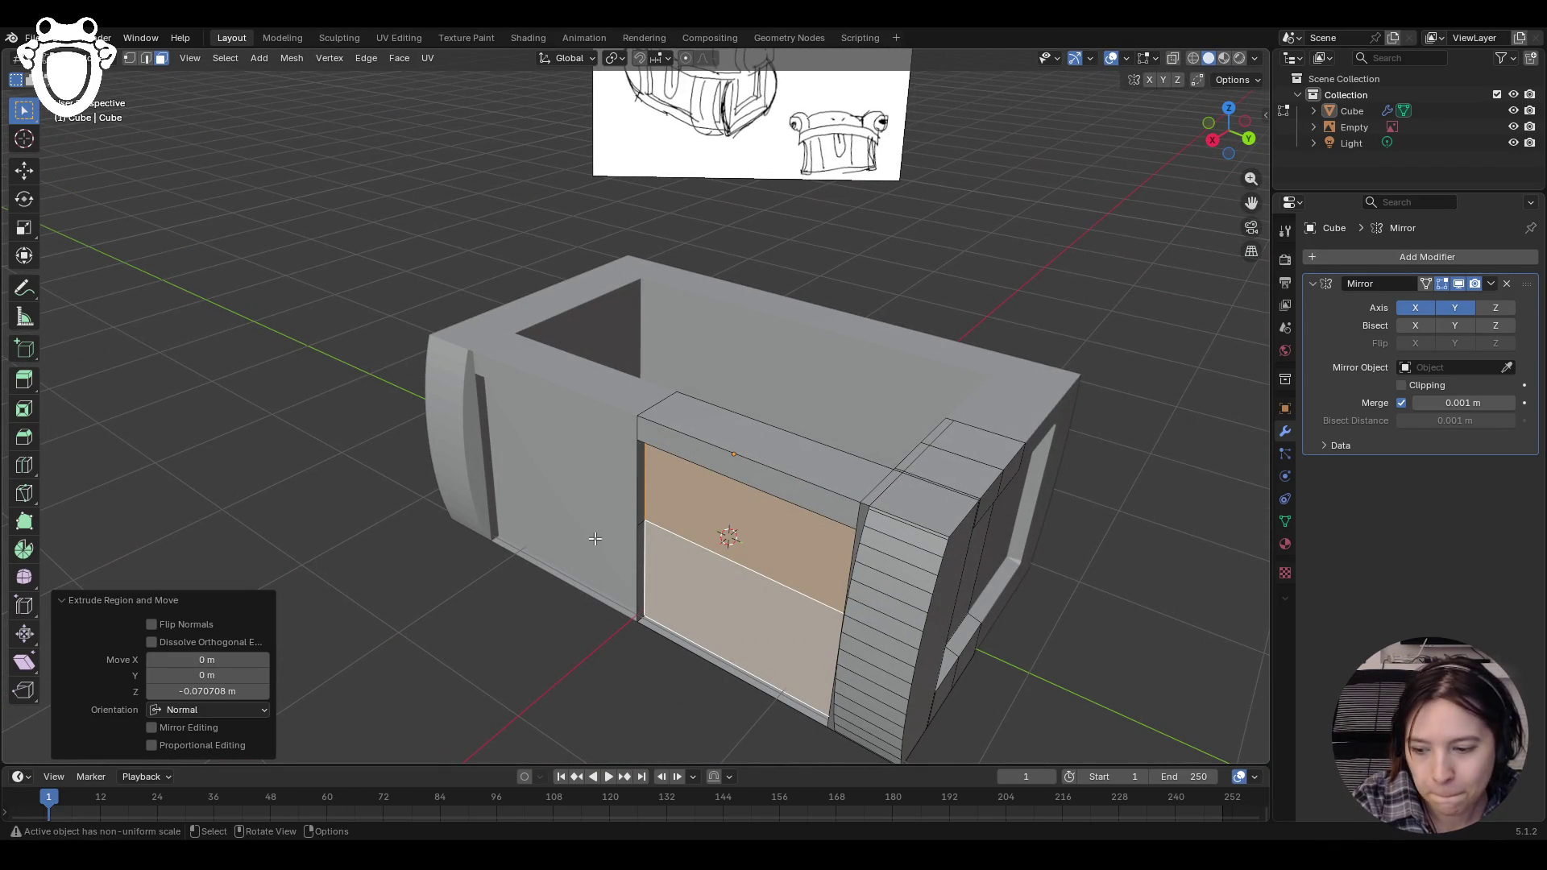
{"action": "middle_click_drag", "start_coordinate": [592, 536], "coordinate": [631, 550]}
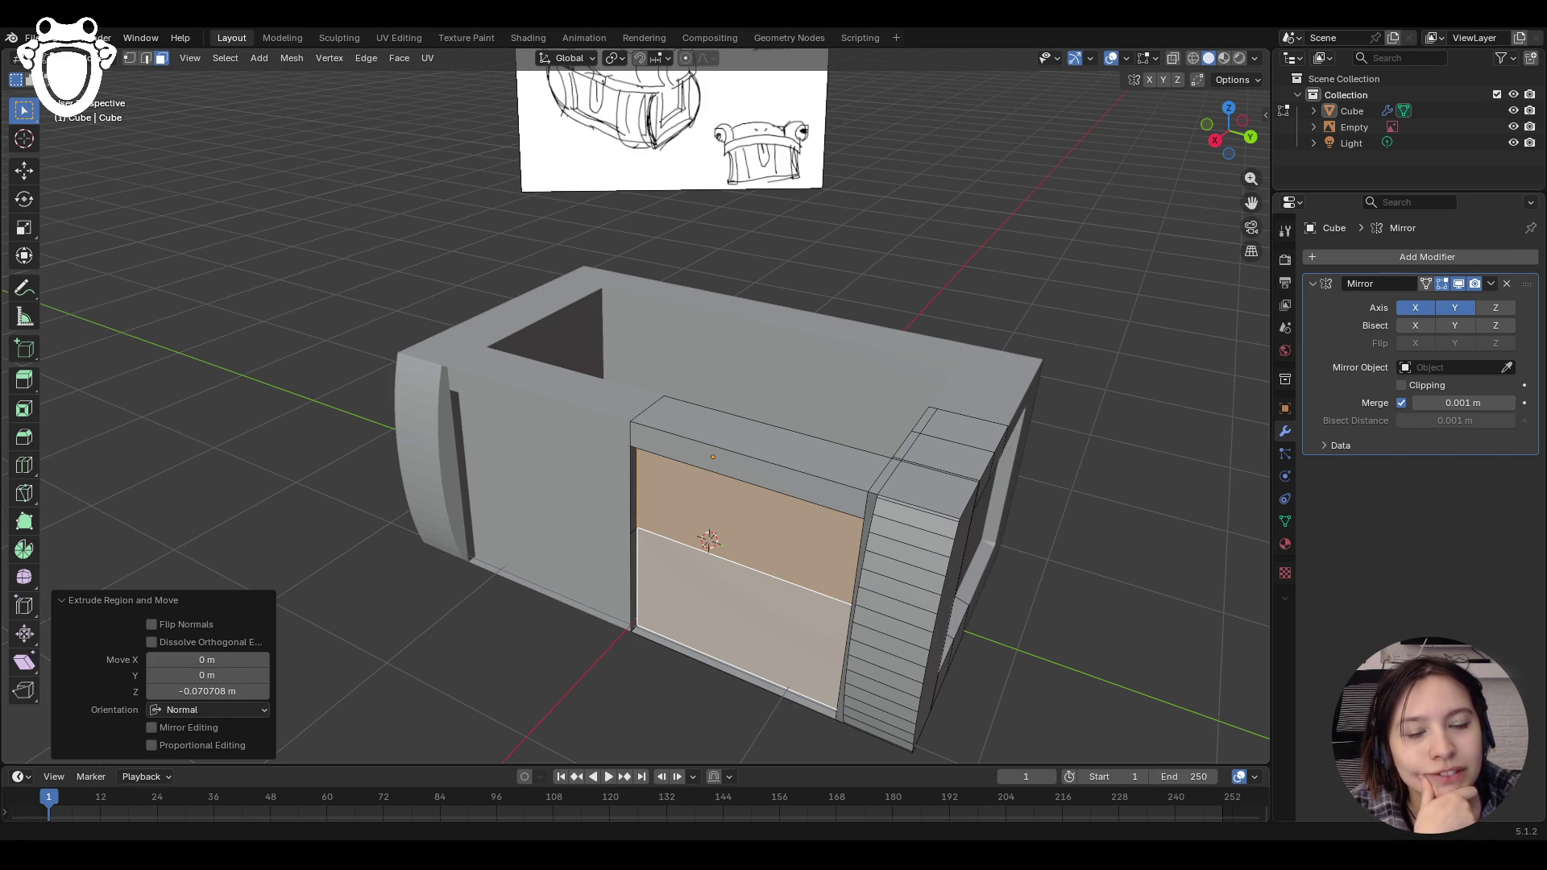
{"action": "mouse_move", "coordinate": [709, 685]}
{"action": "middle_mouse_down"}
{"action": "mouse_move", "coordinate": [750, 604]}
{"action": "mouse_move", "coordinate": [908, 607]}
{"action": "mouse_move", "coordinate": [821, 647]}
{"action": "mouse_move", "coordinate": [766, 542]}
{"action": "mouse_move", "coordinate": [594, 685]}
{"action": "mouse_move", "coordinate": [709, 633]}
{"action": "middle_mouse_up"}
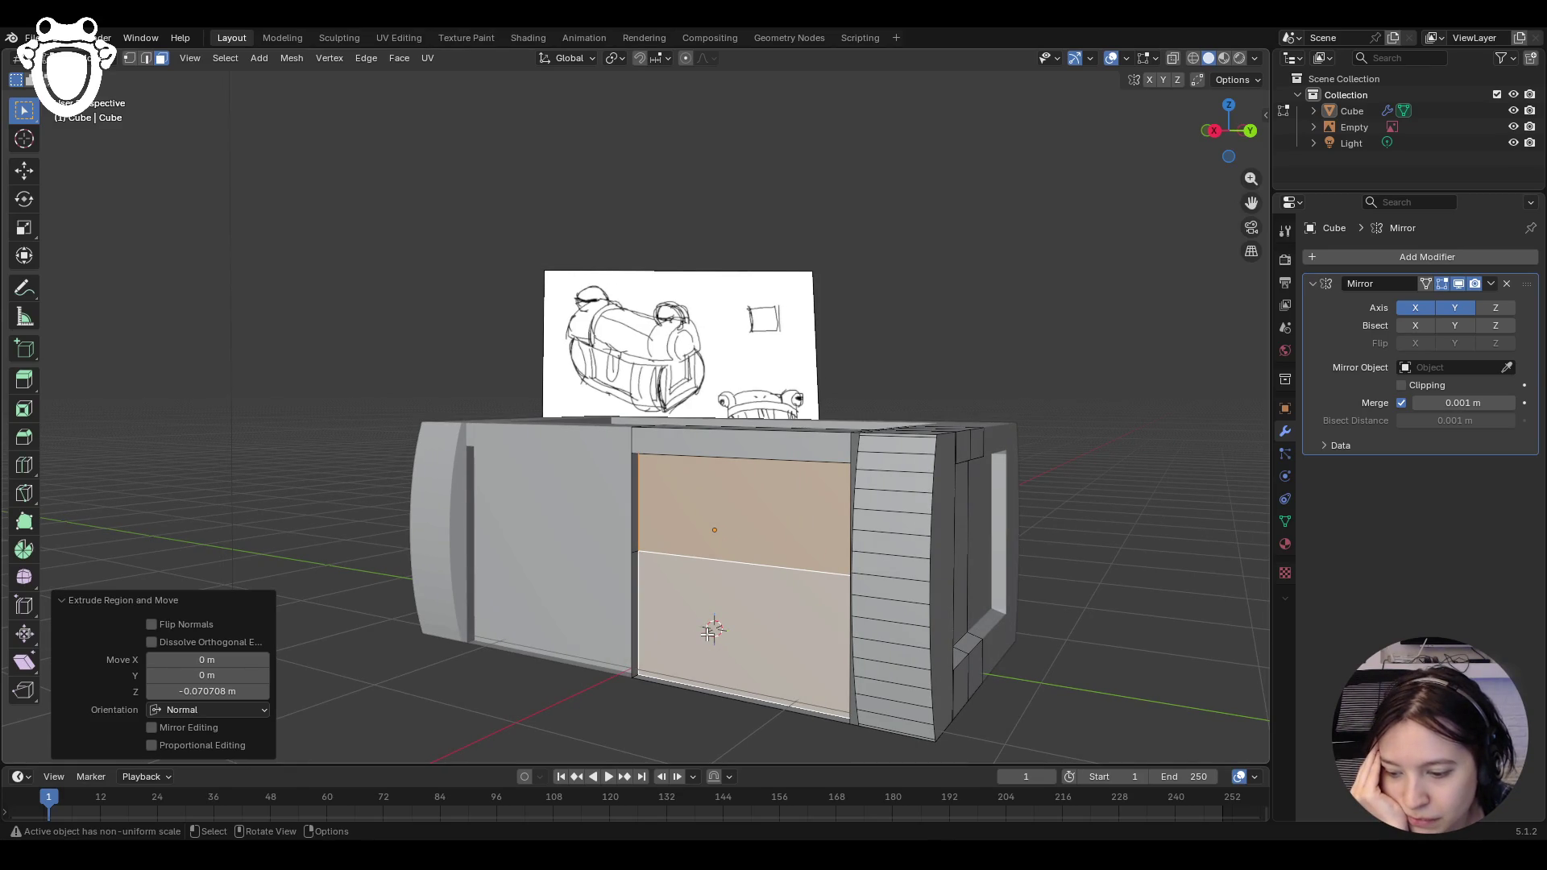
{"action": "mouse_move", "coordinate": [703, 629]}
{"action": "middle_mouse_down"}
{"action": "mouse_move", "coordinate": [839, 636]}
{"action": "mouse_move", "coordinate": [856, 591]}
{"action": "mouse_move", "coordinate": [838, 589]}
{"action": "middle_mouse_up"}
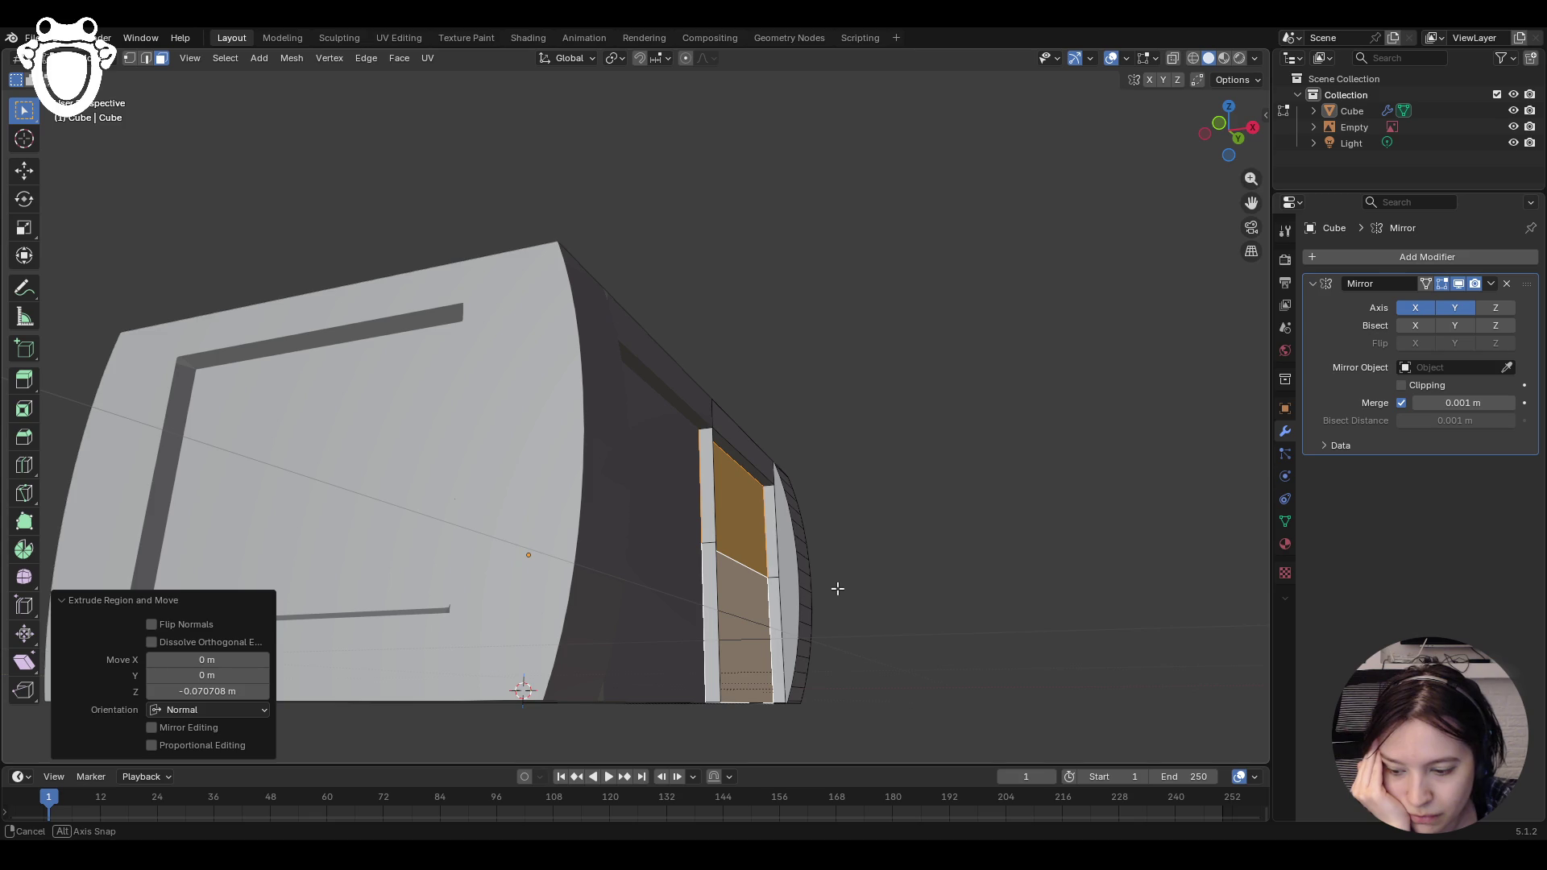
{"action": "mouse_move", "coordinate": [838, 589]}
{"action": "middle_mouse_down"}
{"action": "mouse_move", "coordinate": [702, 641]}
{"action": "mouse_move", "coordinate": [572, 651]}
{"action": "middle_mouse_up"}
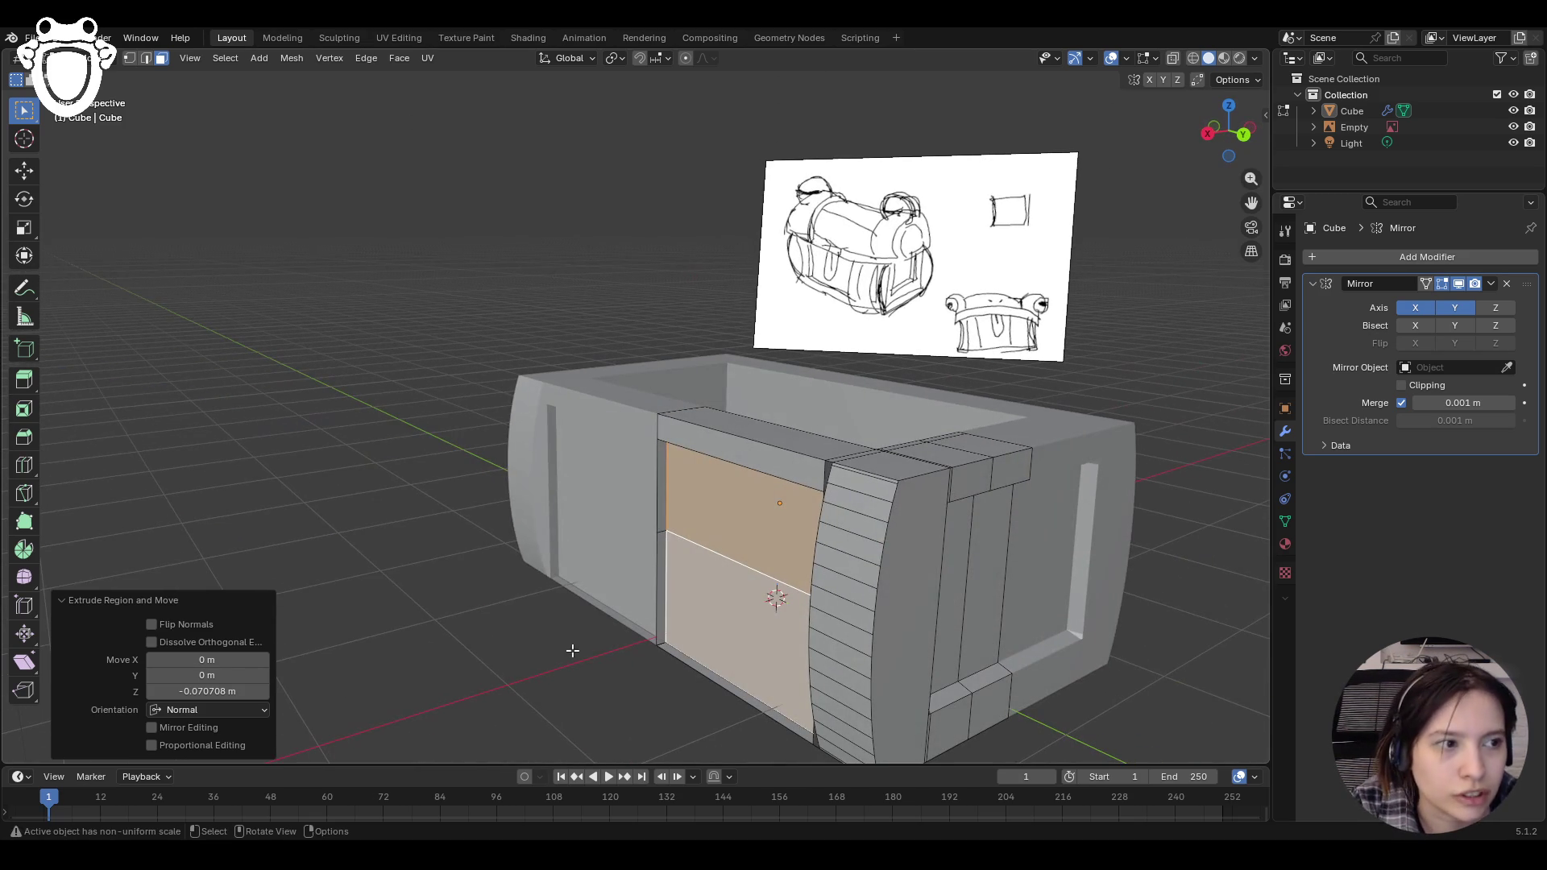
{"action": "middle_click_drag", "start_coordinate": [570, 646], "coordinate": [620, 646]}
Step: Extrude the front faces inward again, settling at about -0.053 m along their normals
{"action": "key", "text": "e"}
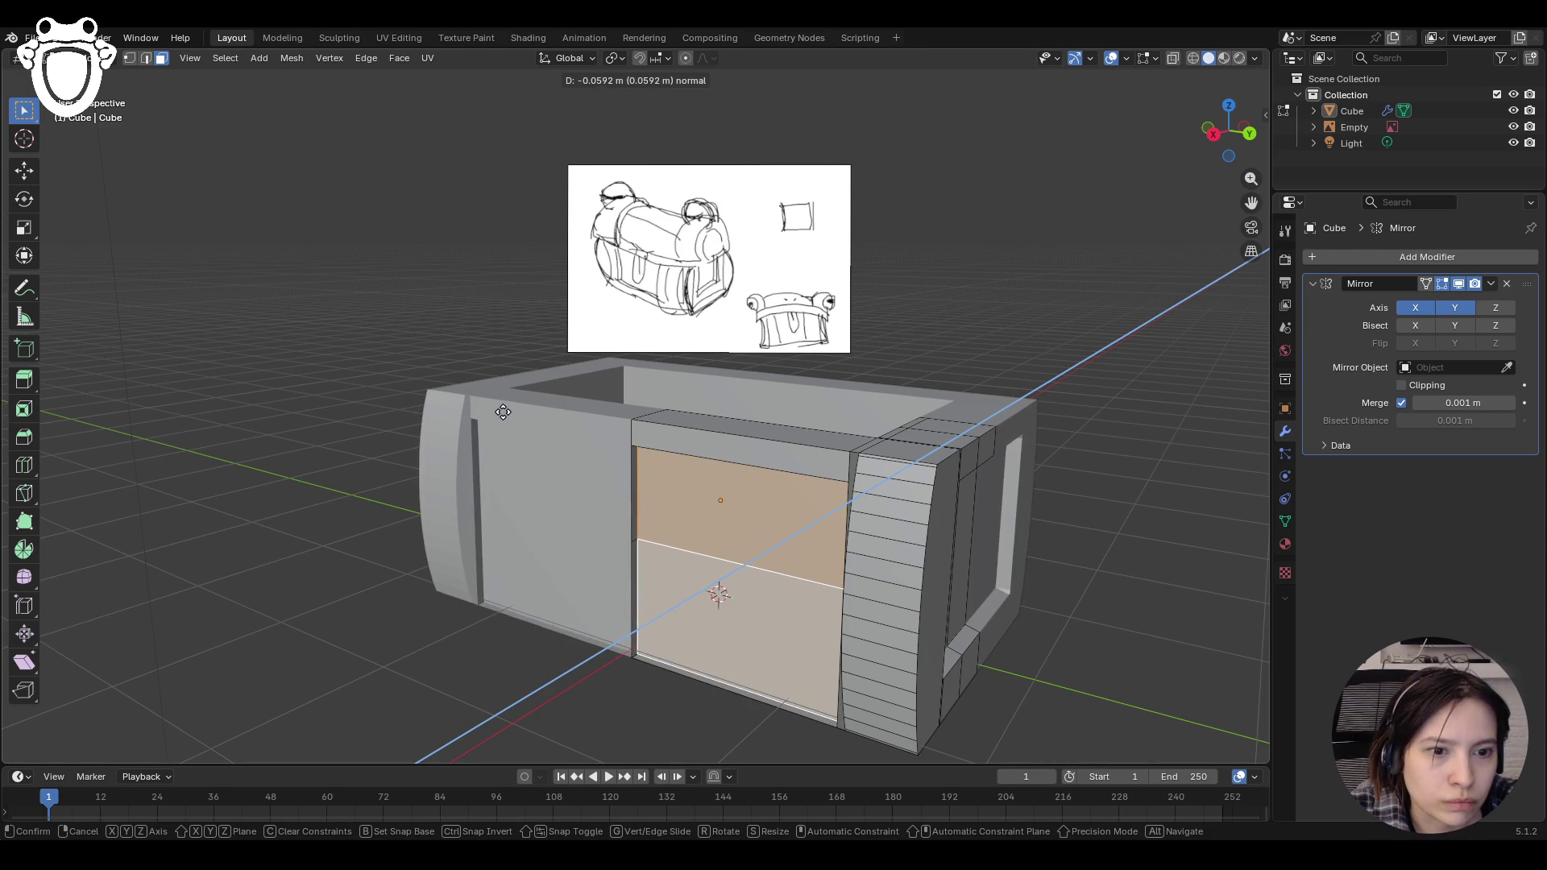
{"action": "left_click", "coordinate": [503, 412]}
{"action": "mouse_move", "coordinate": [503, 412]}
{"action": "middle_mouse_down"}
{"action": "mouse_move", "coordinate": [699, 519]}
{"action": "mouse_move", "coordinate": [614, 514]}
{"action": "mouse_move", "coordinate": [564, 546]}
{"action": "mouse_move", "coordinate": [580, 604]}
{"action": "mouse_move", "coordinate": [741, 481]}
{"action": "mouse_move", "coordinate": [749, 500]}
{"action": "mouse_move", "coordinate": [786, 487]}
{"action": "mouse_move", "coordinate": [559, 487]}
{"action": "mouse_move", "coordinate": [338, 370]}
{"action": "mouse_move", "coordinate": [25, 144]}
{"action": "middle_mouse_up"}
{"action": "key", "text": "2"}
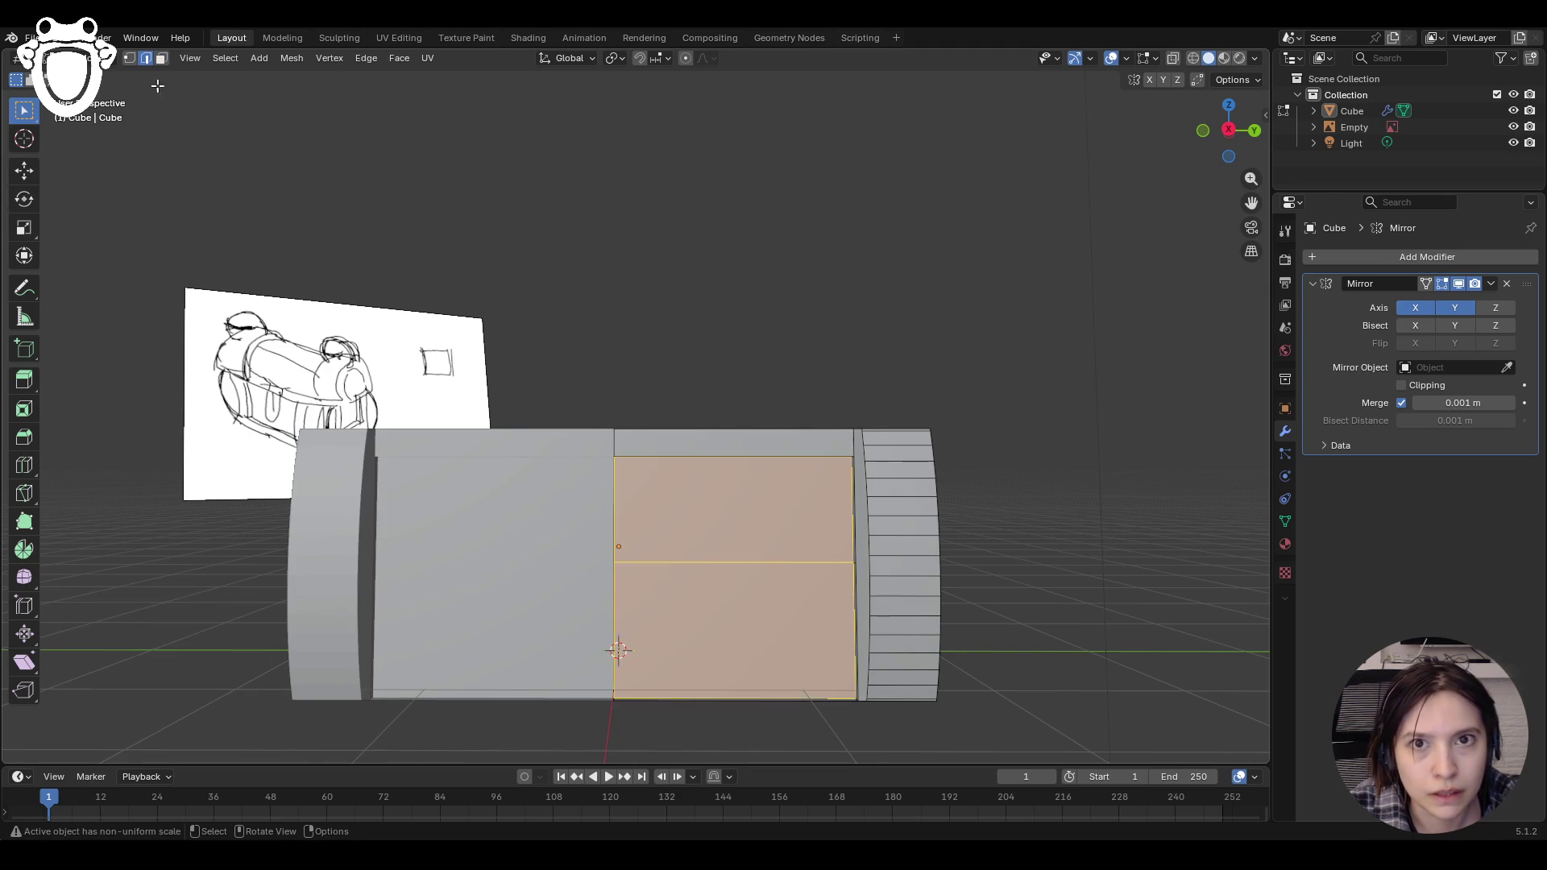
Step: Delete the two thin vertical strip faces beside the front panel
{"action": "left_click", "coordinate": [605, 499]}
{"action": "mouse_move", "coordinate": [605, 499]}
{"action": "middle_mouse_down"}
{"action": "mouse_move", "coordinate": [610, 600]}
{"action": "mouse_move", "coordinate": [600, 584]}
{"action": "middle_mouse_up"}
{"action": "left_click", "coordinate": [610, 600], "text": "shift"}
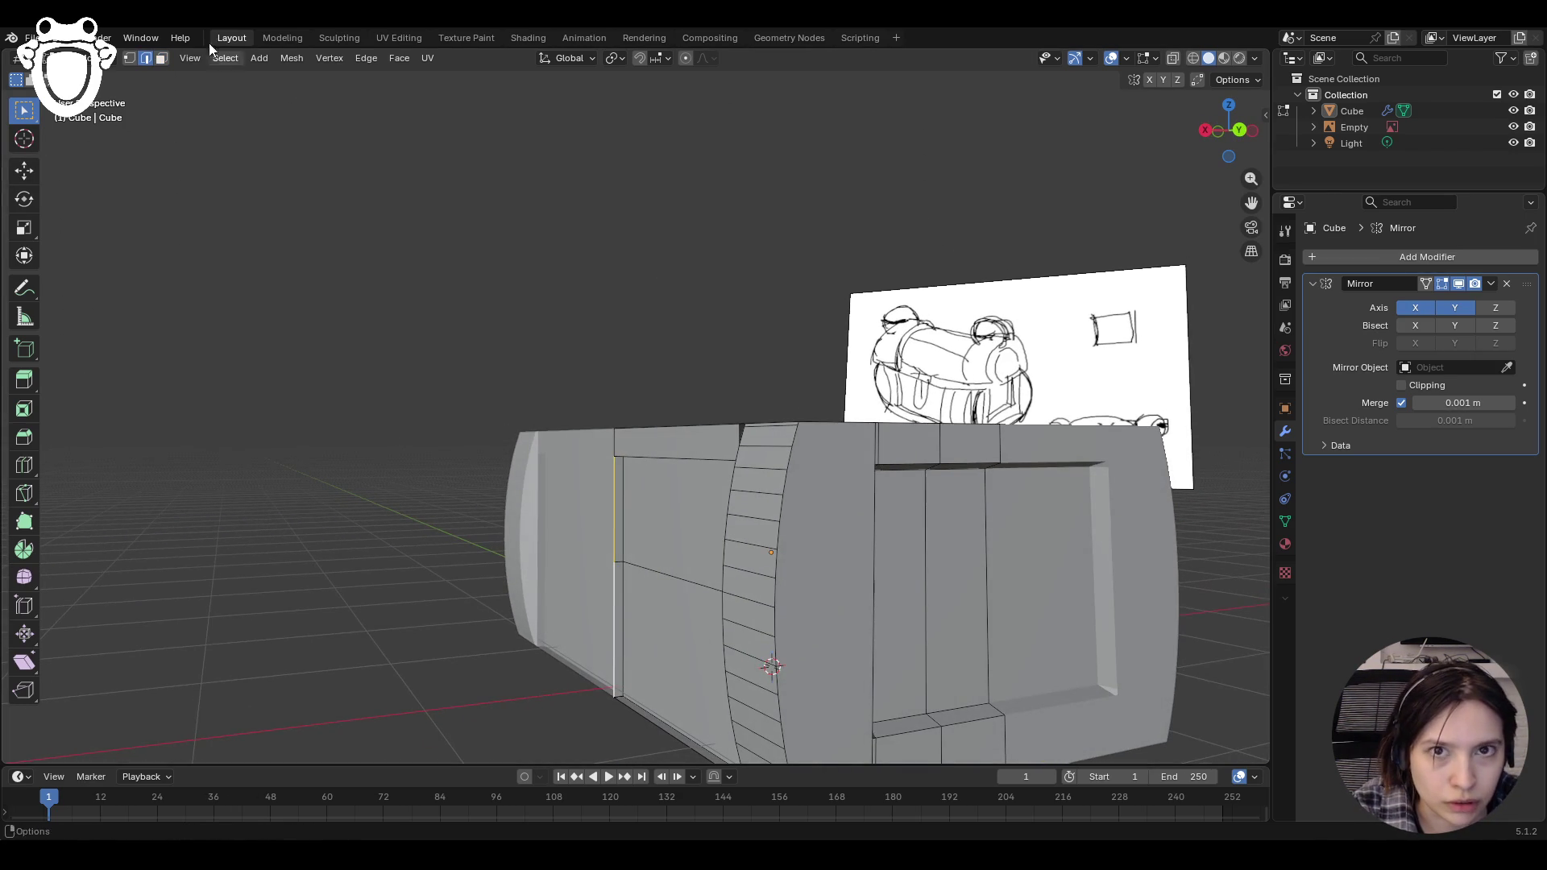
{"action": "key", "text": "3"}
{"action": "left_click", "coordinate": [618, 491]}
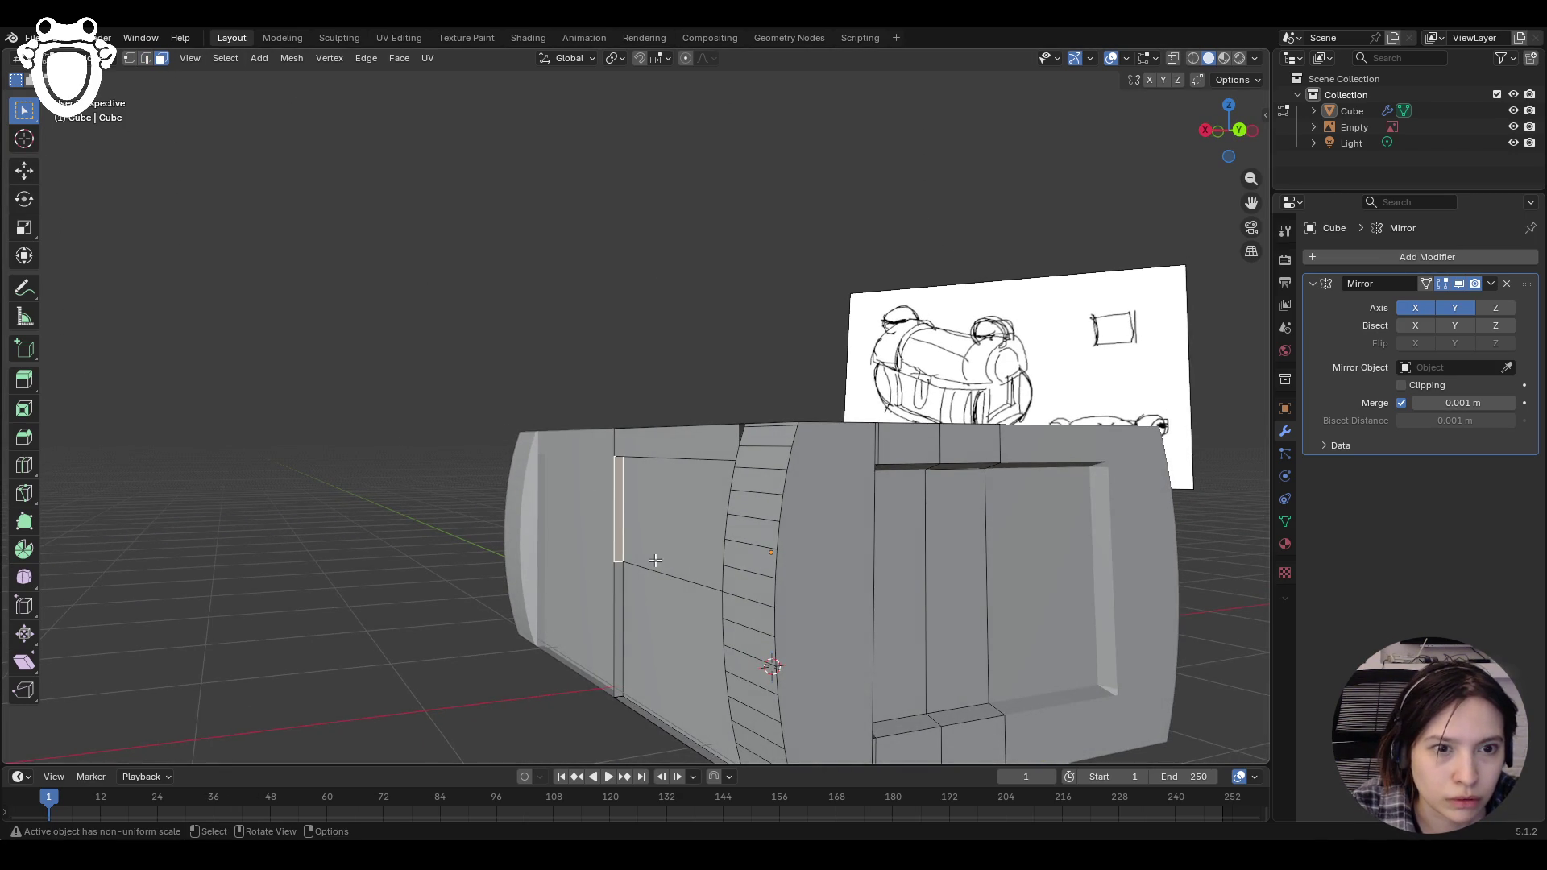
{"action": "left_click", "coordinate": [614, 615], "text": "shift"}
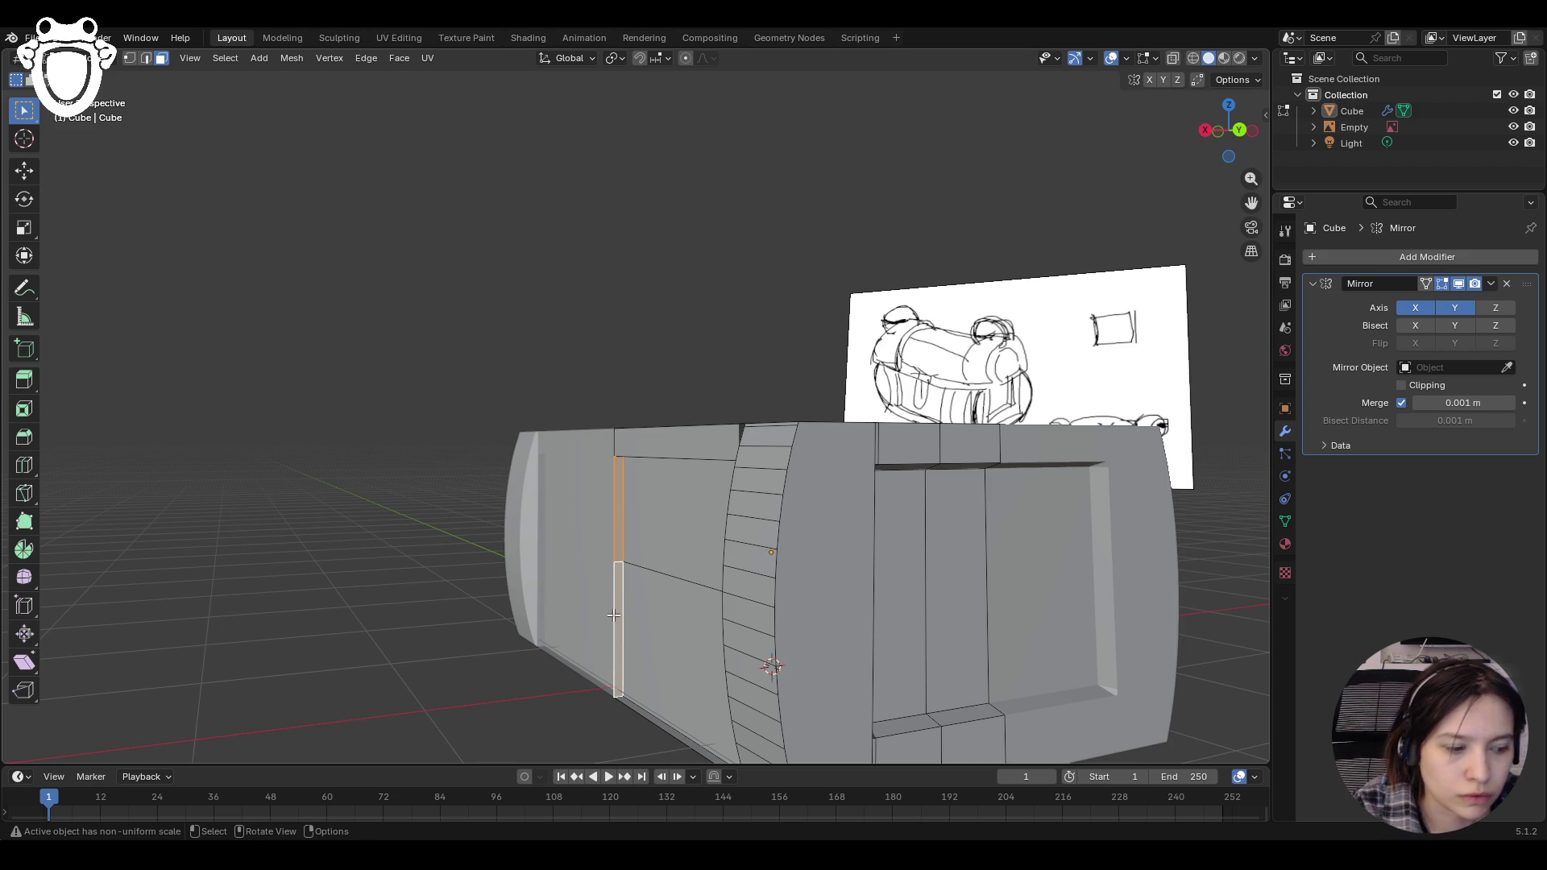
{"action": "key", "text": "x"}
{"action": "left_click", "coordinate": [577, 554]}
{"action": "mouse_move", "coordinate": [432, 602]}
{"action": "middle_mouse_down"}
{"action": "mouse_move", "coordinate": [697, 596]}
{"action": "mouse_move", "coordinate": [707, 629]}
{"action": "mouse_move", "coordinate": [660, 629]}
{"action": "mouse_move", "coordinate": [619, 660]}
{"action": "middle_mouse_up"}
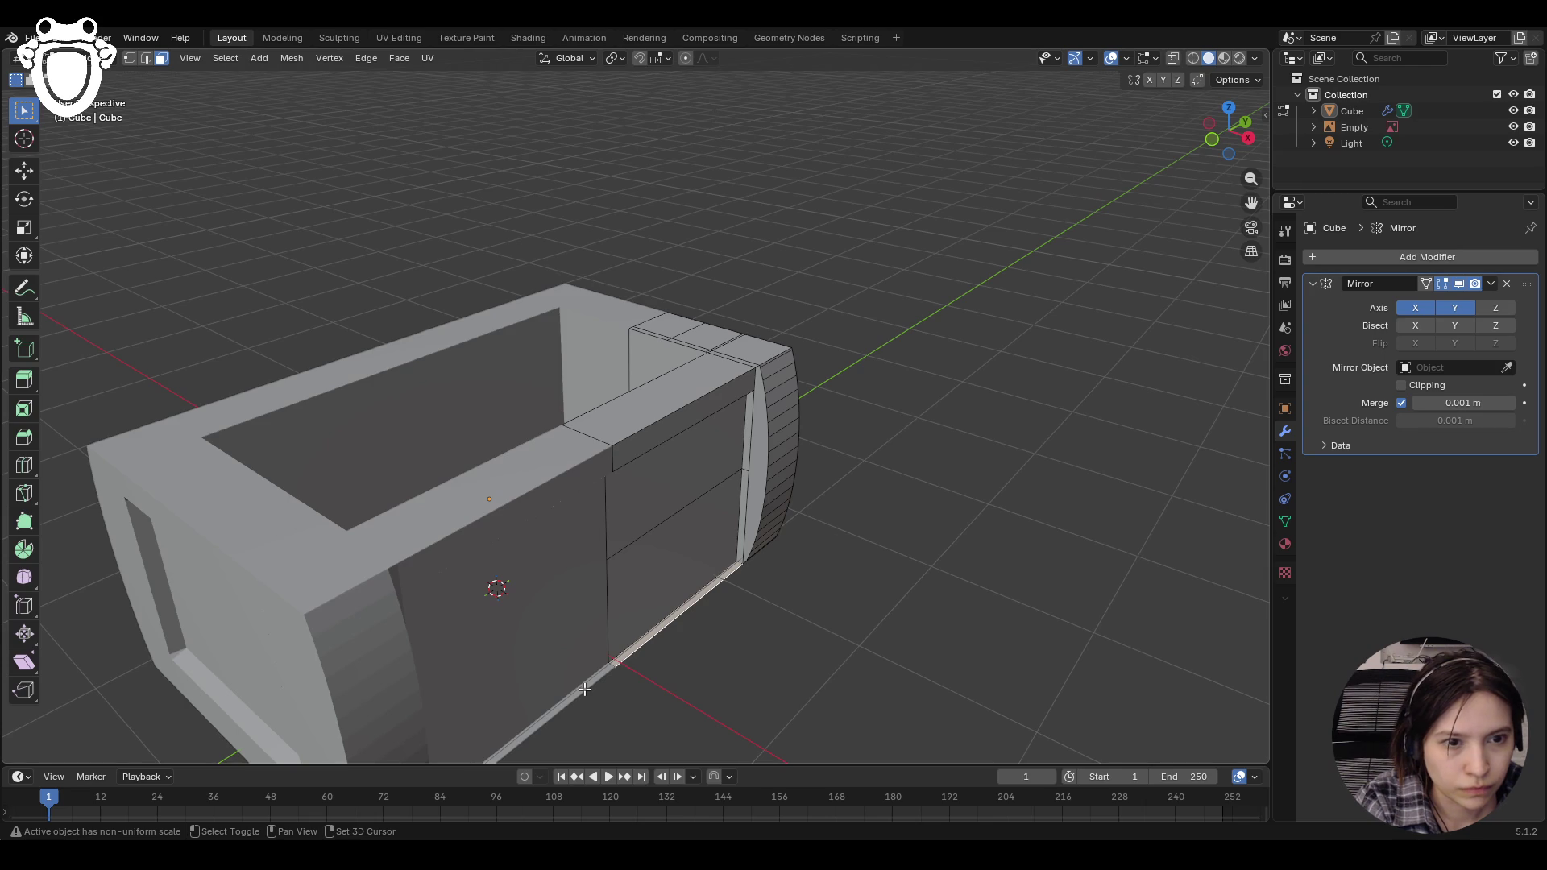
Step: Delete another set of selected faces from the mesh and save Box.blend
{"action": "right_click", "coordinate": [634, 655]}
{"action": "mouse_move", "coordinate": [790, 642]}
{"action": "middle_mouse_down"}
{"action": "mouse_move", "coordinate": [835, 650]}
{"action": "mouse_move", "coordinate": [741, 619]}
{"action": "mouse_move", "coordinate": [755, 611]}
{"action": "mouse_move", "coordinate": [732, 542]}
{"action": "middle_mouse_up"}
{"action": "key", "text": "x"}
{"action": "left_click", "coordinate": [741, 611]}
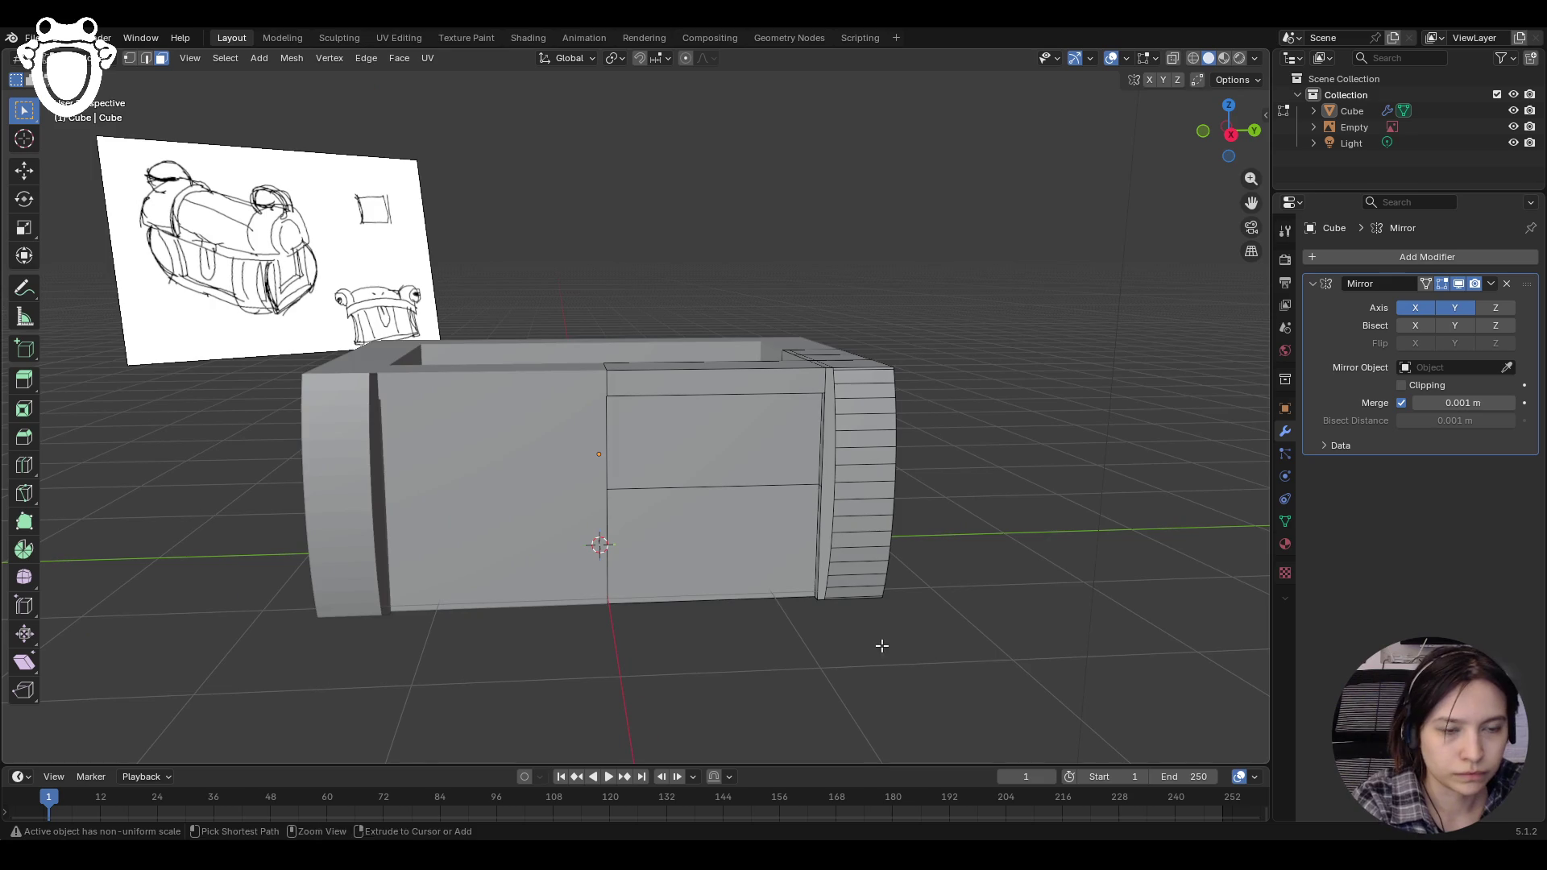
{"action": "key", "text": "ctrl+s"}
{"action": "mouse_move", "coordinate": [877, 625]}
{"action": "middle_mouse_down"}
{"action": "mouse_move", "coordinate": [1013, 631]}
{"action": "mouse_move", "coordinate": [964, 597]}
{"action": "mouse_move", "coordinate": [750, 666]}
{"action": "mouse_move", "coordinate": [902, 622]}
{"action": "mouse_move", "coordinate": [516, 608]}
{"action": "mouse_move", "coordinate": [909, 631]}
{"action": "mouse_move", "coordinate": [704, 645]}
{"action": "mouse_move", "coordinate": [859, 649]}
{"action": "mouse_move", "coordinate": [752, 541]}
{"action": "middle_mouse_up"}
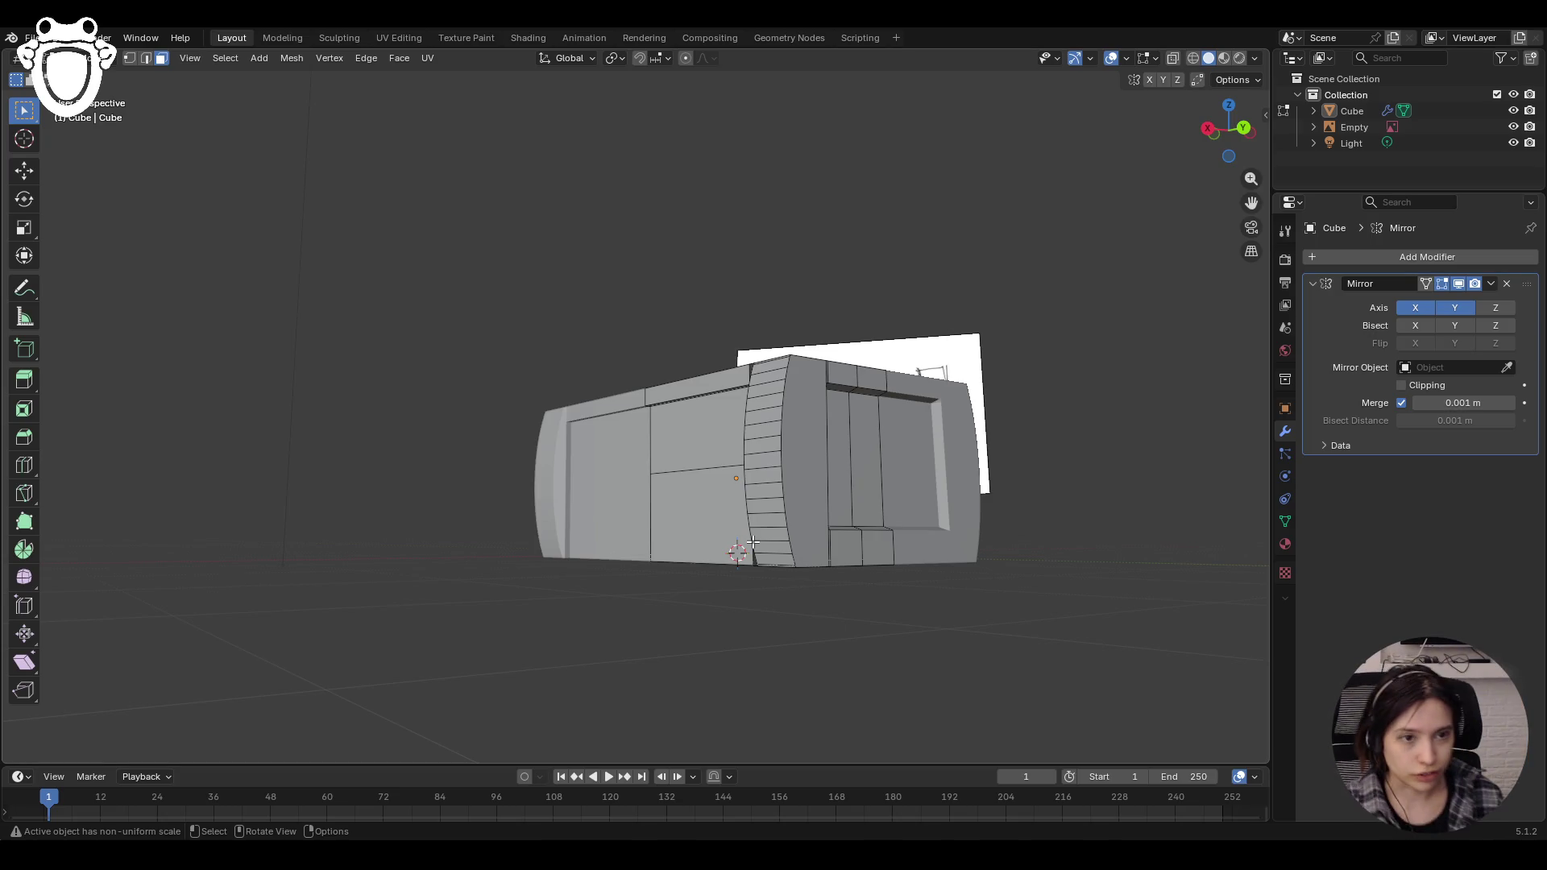
{"action": "mouse_move", "coordinate": [735, 438]}
{"action": "middle_mouse_down"}
{"action": "mouse_move", "coordinate": [654, 537]}
{"action": "mouse_move", "coordinate": [756, 556]}
{"action": "mouse_move", "coordinate": [708, 546]}
{"action": "mouse_move", "coordinate": [885, 525]}
{"action": "mouse_move", "coordinate": [1108, 566]}
{"action": "mouse_move", "coordinate": [1012, 511]}
{"action": "mouse_move", "coordinate": [1036, 577]}
{"action": "mouse_move", "coordinate": [1018, 607]}
{"action": "mouse_move", "coordinate": [511, 604]}
{"action": "mouse_move", "coordinate": [494, 639]}
{"action": "mouse_move", "coordinate": [1034, 549]}
{"action": "mouse_move", "coordinate": [615, 577]}
{"action": "mouse_move", "coordinate": [743, 535]}
{"action": "mouse_move", "coordinate": [830, 536]}
{"action": "middle_mouse_up"}
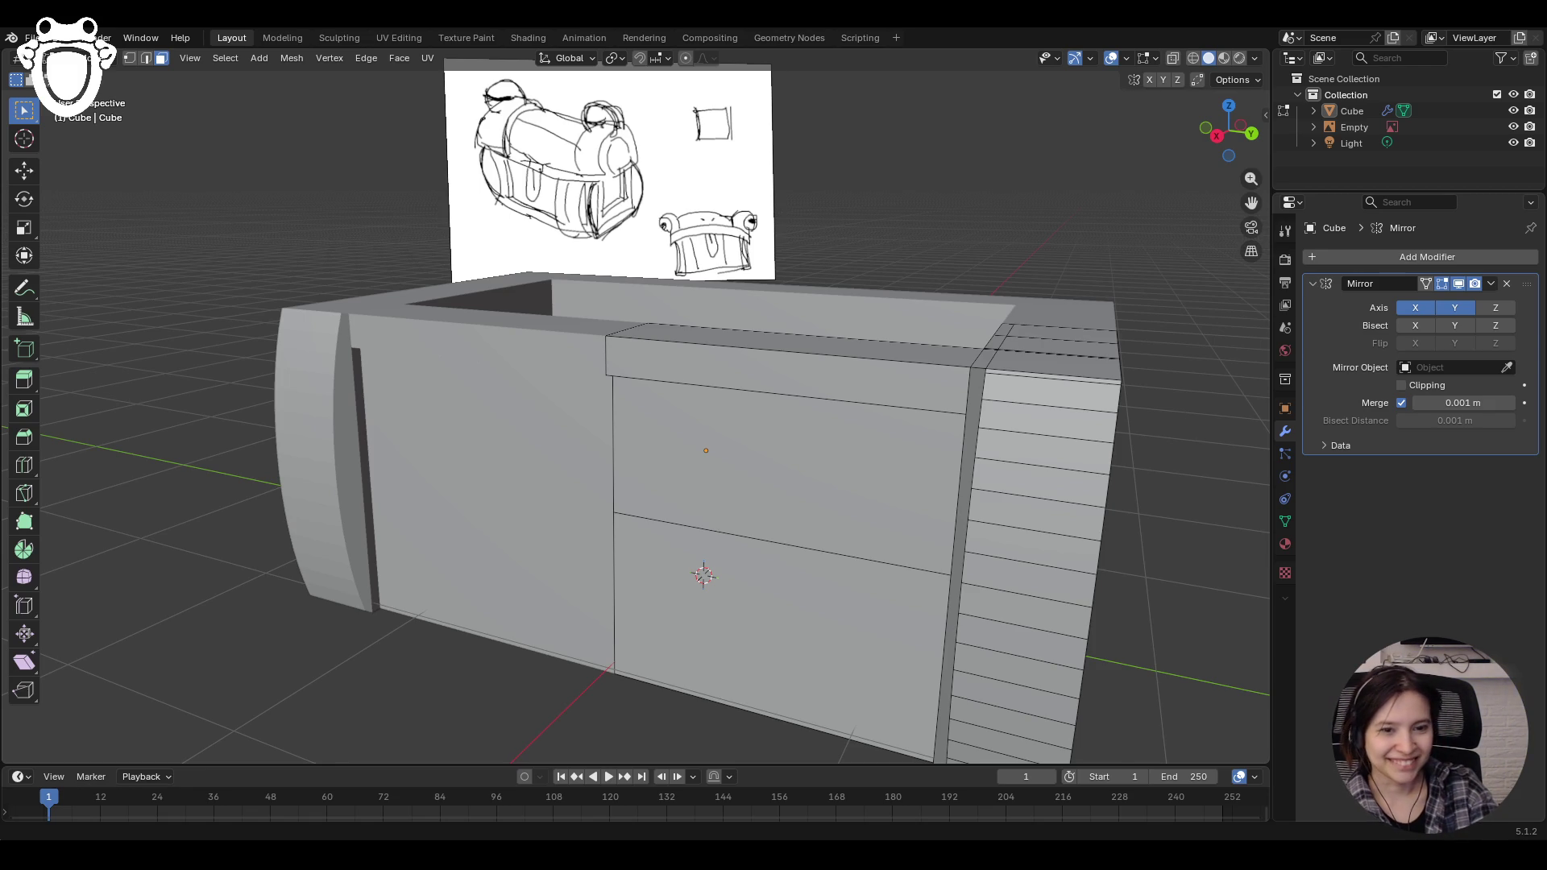
Step: Orbit and zoom around the box's recessed door panels, then open the interaction mode list
{"action": "mouse_move", "coordinate": [709, 565]}
{"action": "middle_mouse_down"}
{"action": "mouse_move", "coordinate": [1012, 563]}
{"action": "mouse_move", "coordinate": [1019, 662]}
{"action": "mouse_move", "coordinate": [1002, 684]}
{"action": "mouse_move", "coordinate": [881, 543]}
{"action": "mouse_move", "coordinate": [912, 574]}
{"action": "middle_mouse_up"}
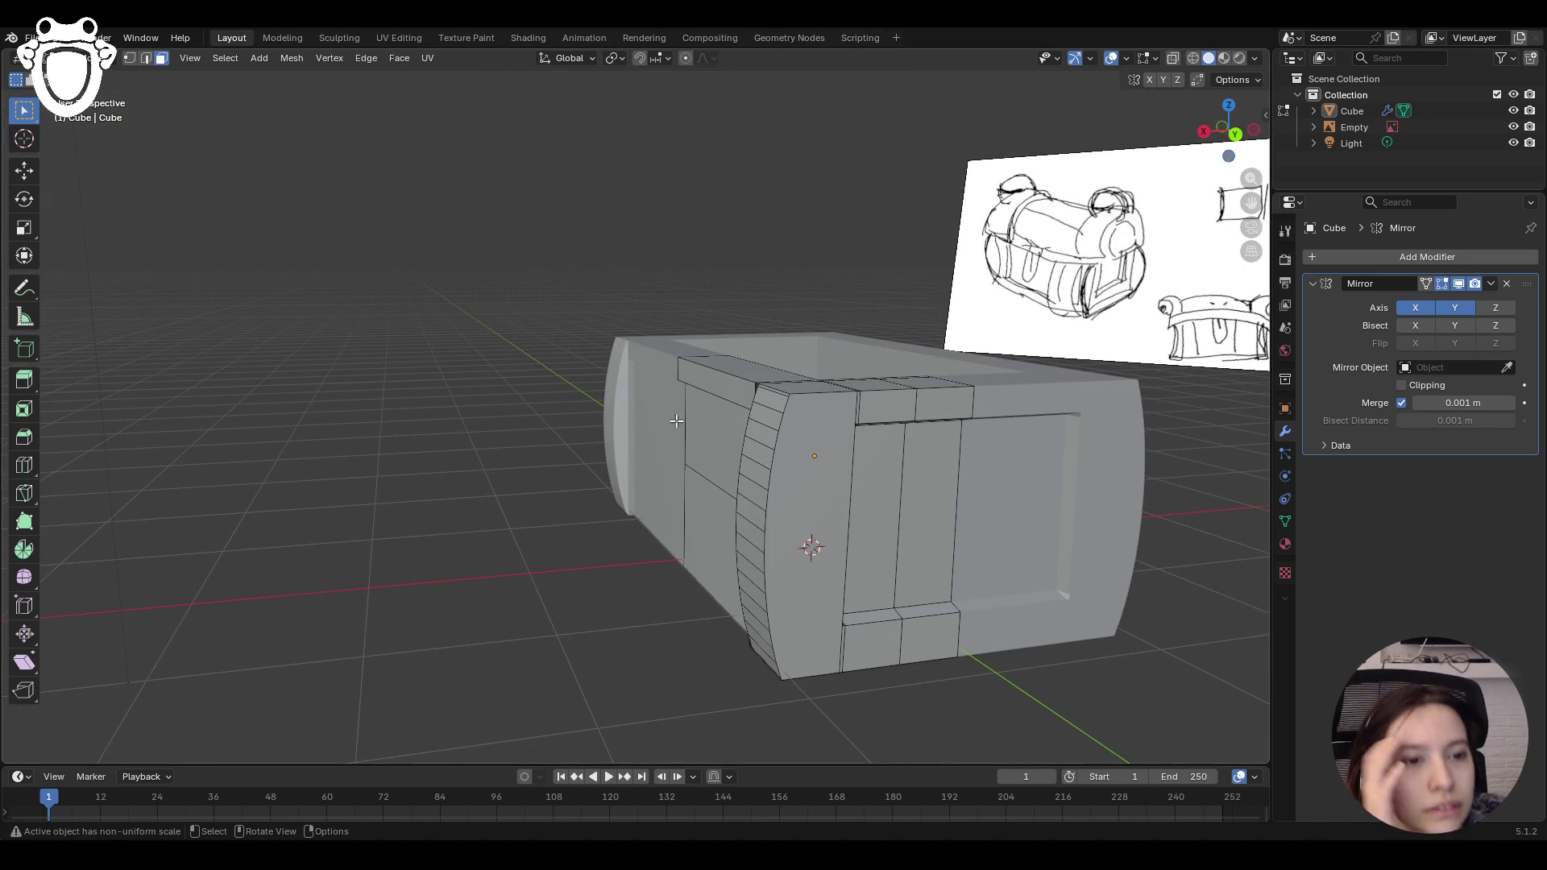
{"action": "scroll", "coordinate": [905, 571], "scroll_direction": "down", "scroll_amount": 4}
{"action": "mouse_move", "coordinate": [905, 572]}
{"action": "middle_mouse_down"}
{"action": "mouse_move", "coordinate": [905, 518]}
{"action": "mouse_move", "coordinate": [1009, 497]}
{"action": "mouse_move", "coordinate": [988, 500]}
{"action": "middle_mouse_up"}
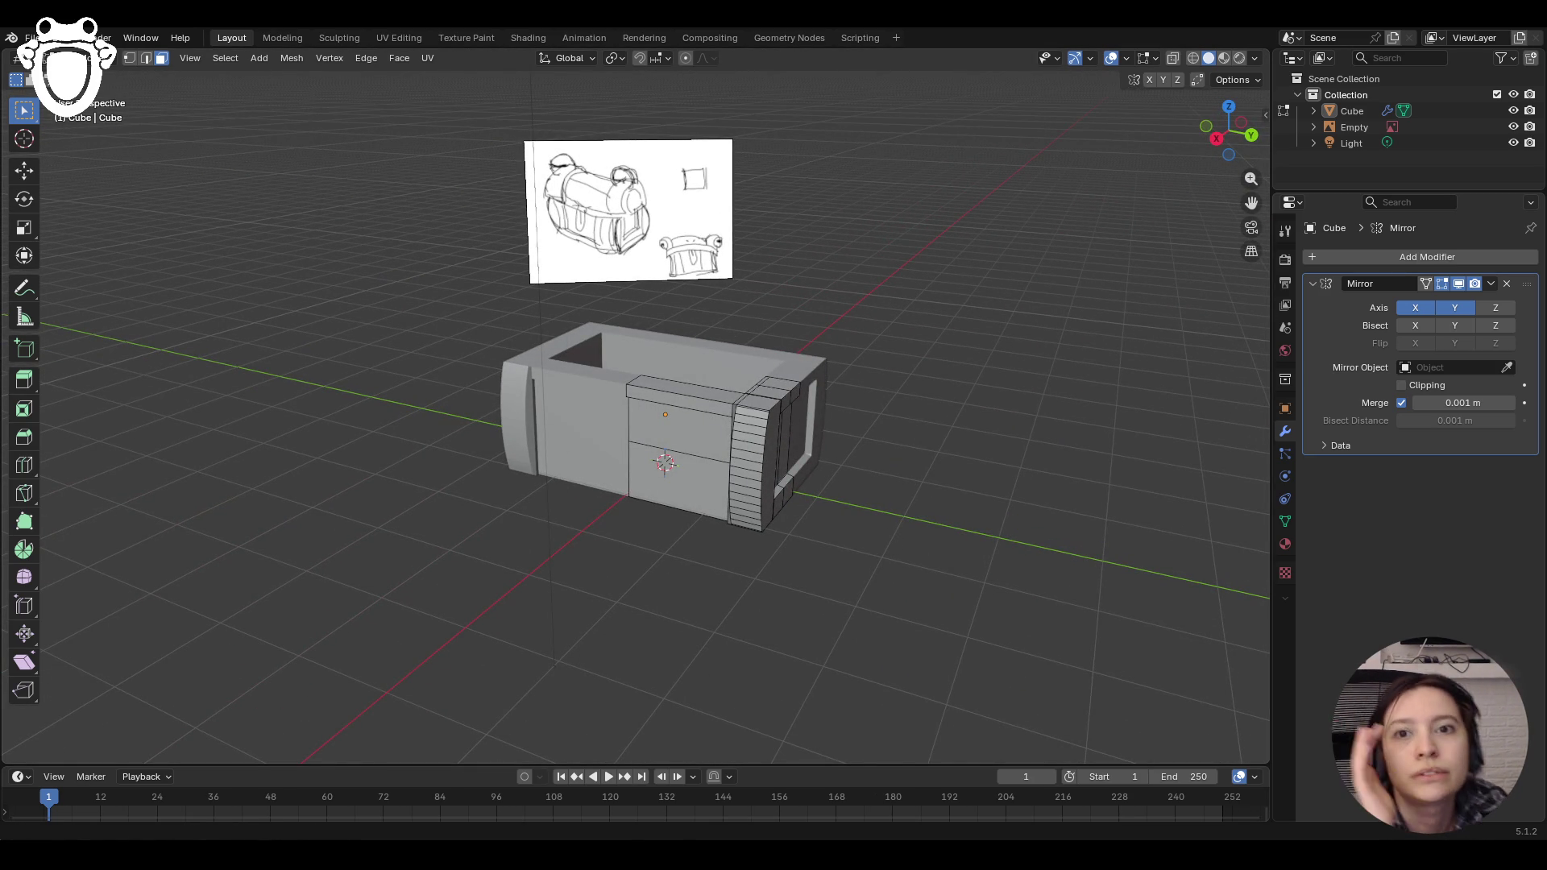
{"action": "middle_click_drag", "start_coordinate": [940, 387], "coordinate": [773, 346]}
{"action": "left_click", "coordinate": [72, 58]}
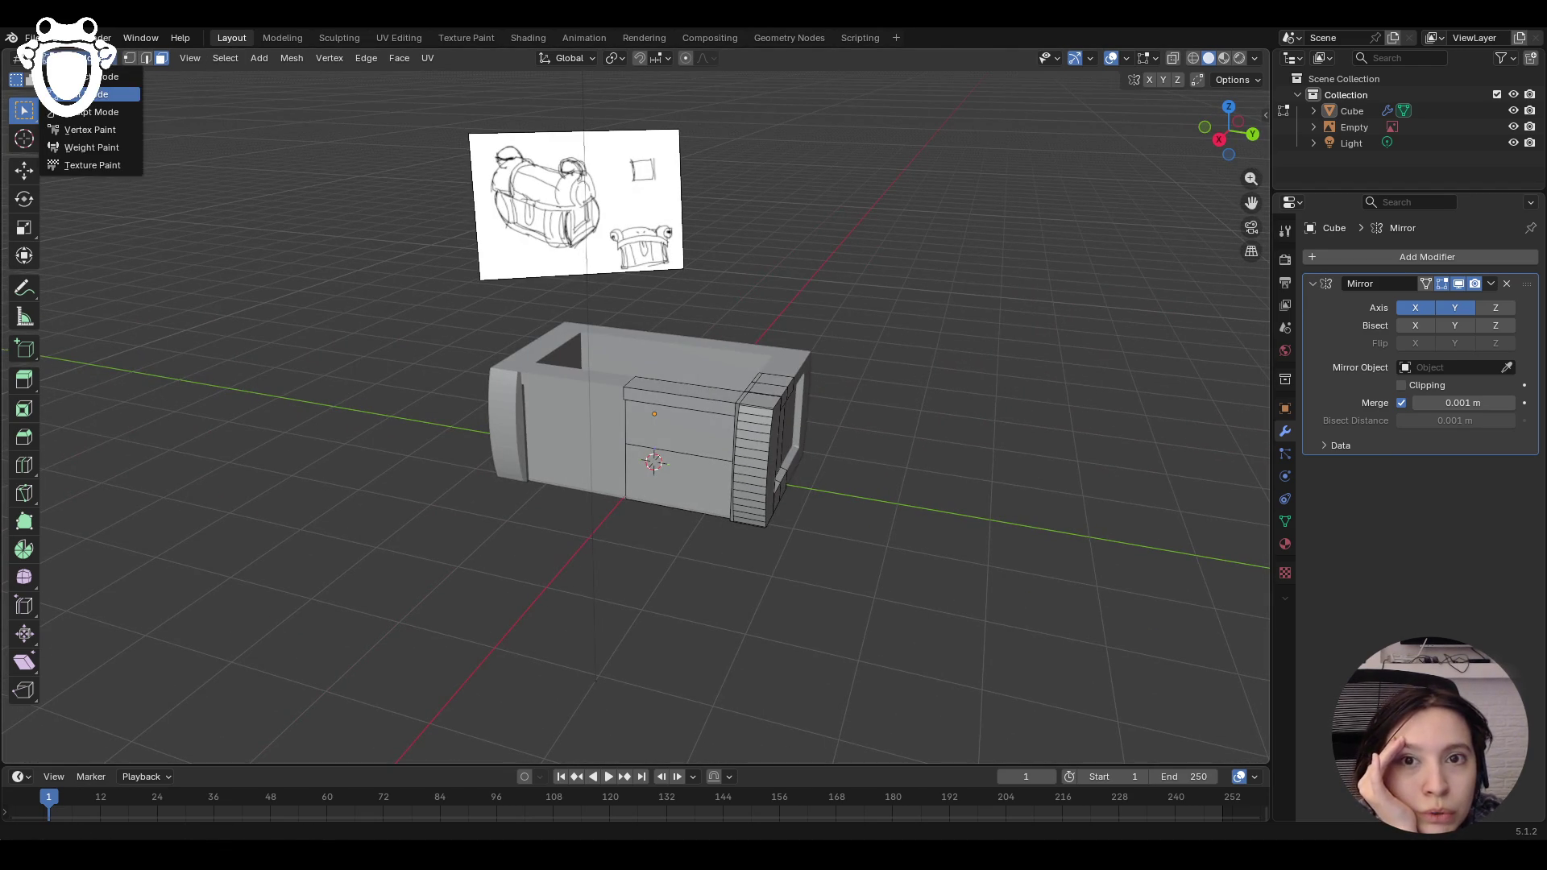
Step: Return to Object Mode and add a new cube mesh, Cube.001
{"action": "left_click", "coordinate": [96, 77]}
{"action": "mouse_move", "coordinate": [559, 317]}
{"action": "middle_mouse_down"}
{"action": "mouse_move", "coordinate": [433, 287]}
{"action": "mouse_move", "coordinate": [529, 259]}
{"action": "mouse_move", "coordinate": [507, 288]}
{"action": "middle_mouse_up"}
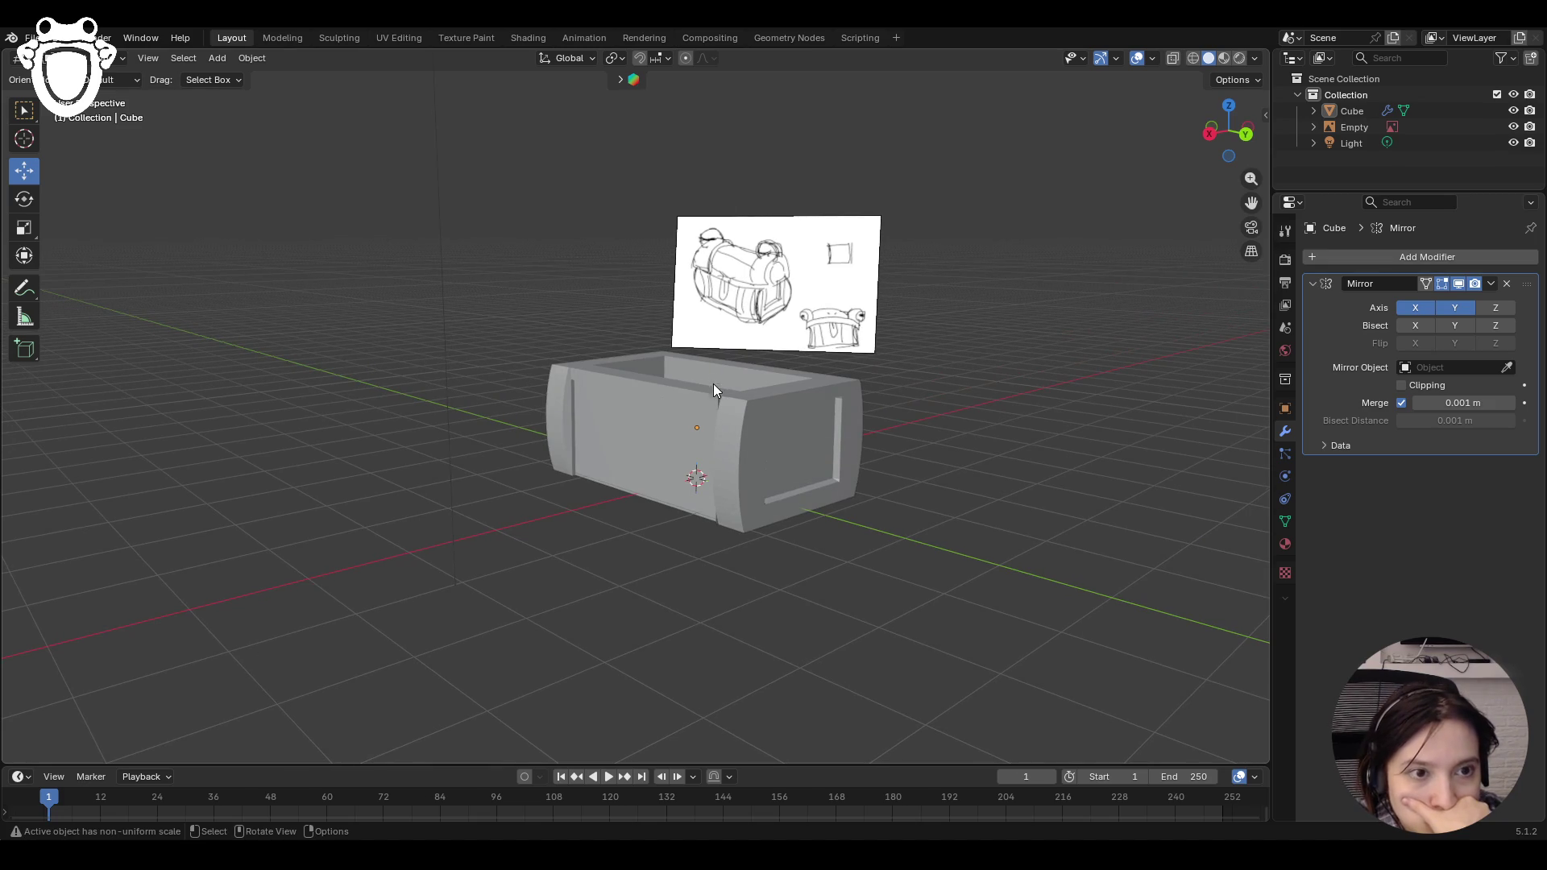
{"action": "middle_click_drag", "start_coordinate": [878, 368], "coordinate": [806, 378]}
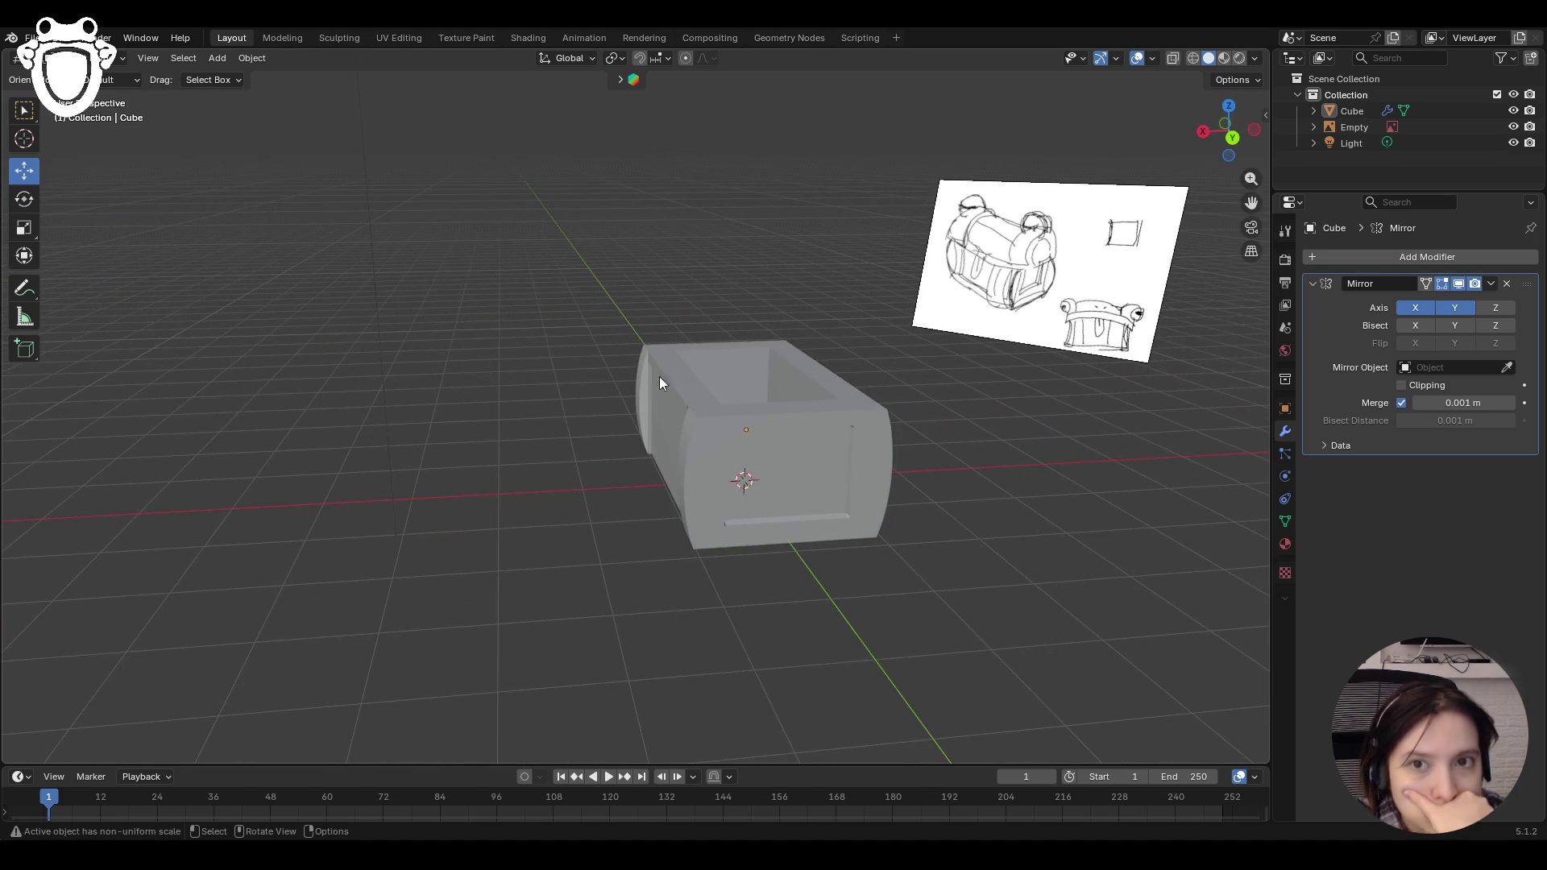
{"action": "key", "text": "shift+a"}
{"action": "mouse_move", "coordinate": [723, 425]}
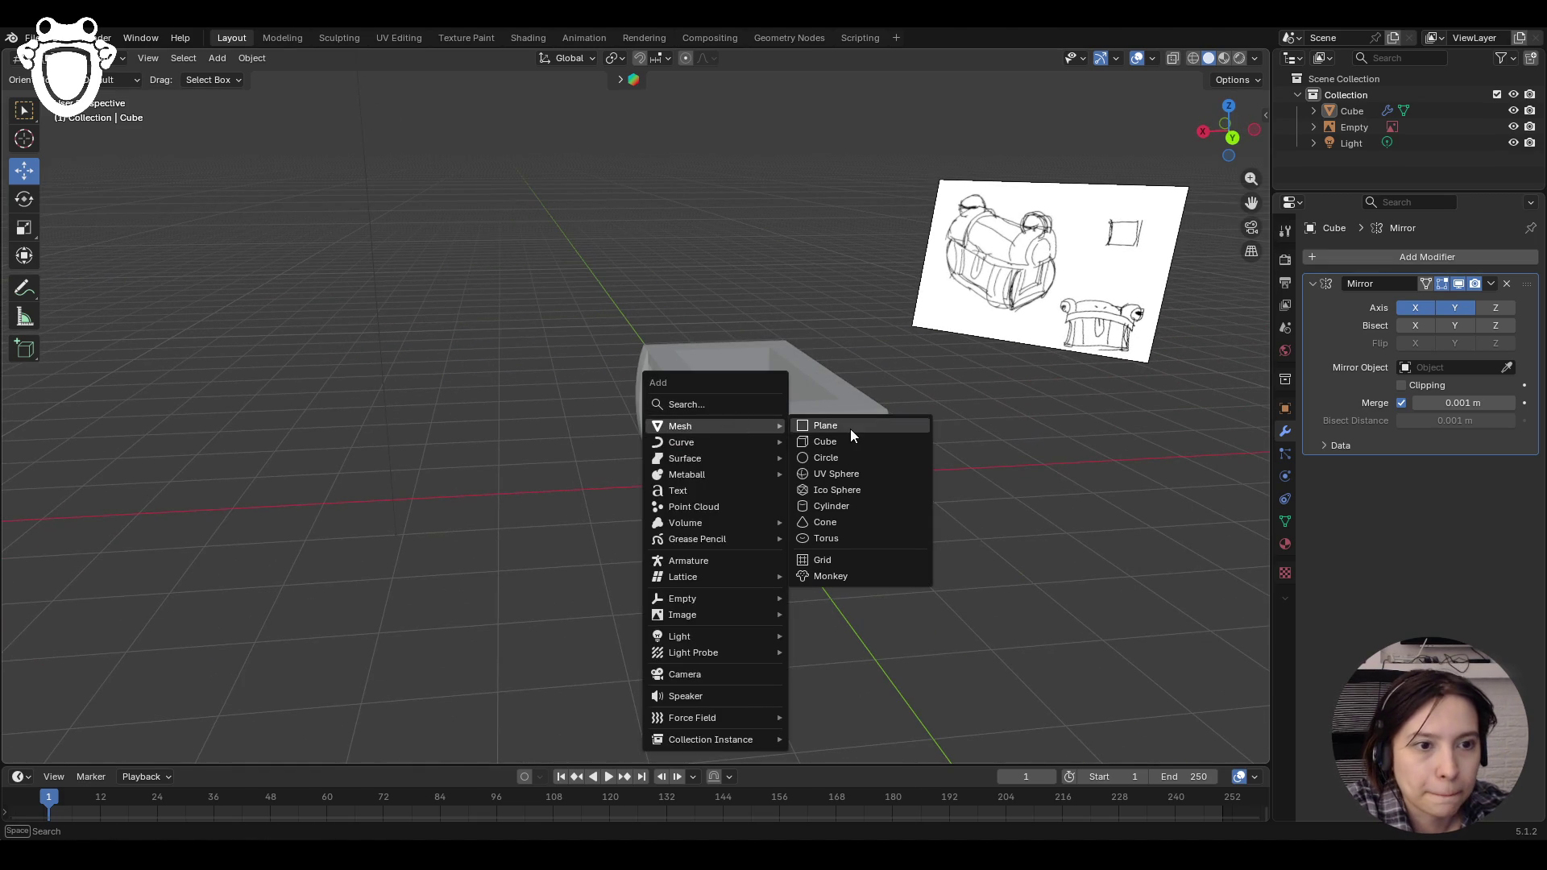
{"action": "left_click", "coordinate": [844, 443]}
Step: Raise Cube.001 about 2.38 m above the box and begin scaling it along Z
{"action": "middle_click_drag", "start_coordinate": [706, 447], "coordinate": [753, 413]}
{"action": "left_click_drag", "start_coordinate": [753, 413], "coordinate": [902, 301]}
{"action": "middle_click_drag", "start_coordinate": [902, 302], "coordinate": [963, 295]}
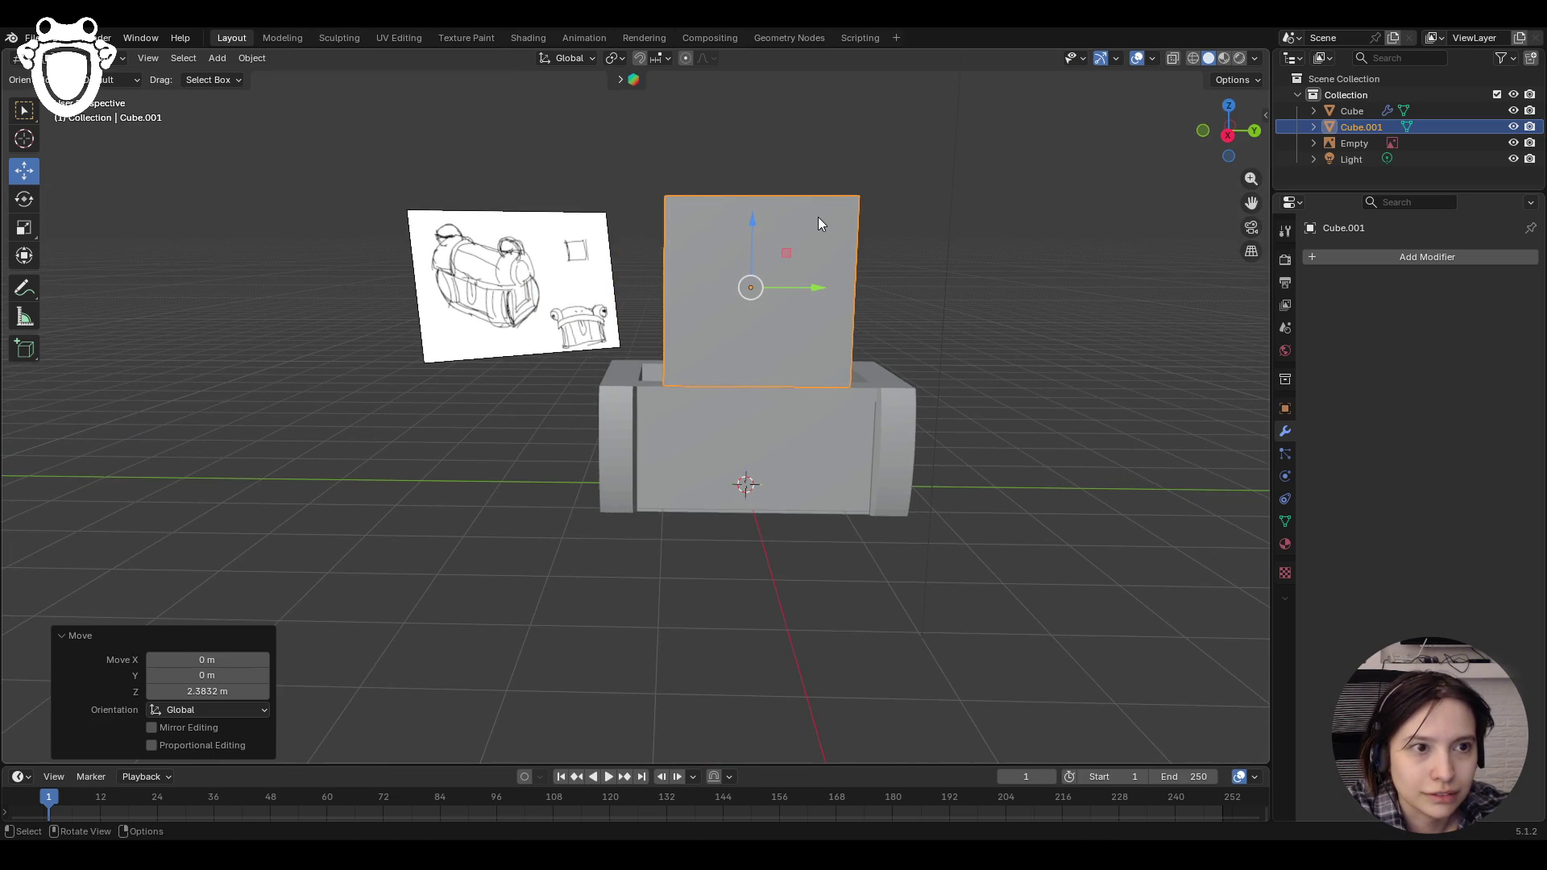
{"action": "key", "text": "s"}
{"action": "key", "text": "z"}
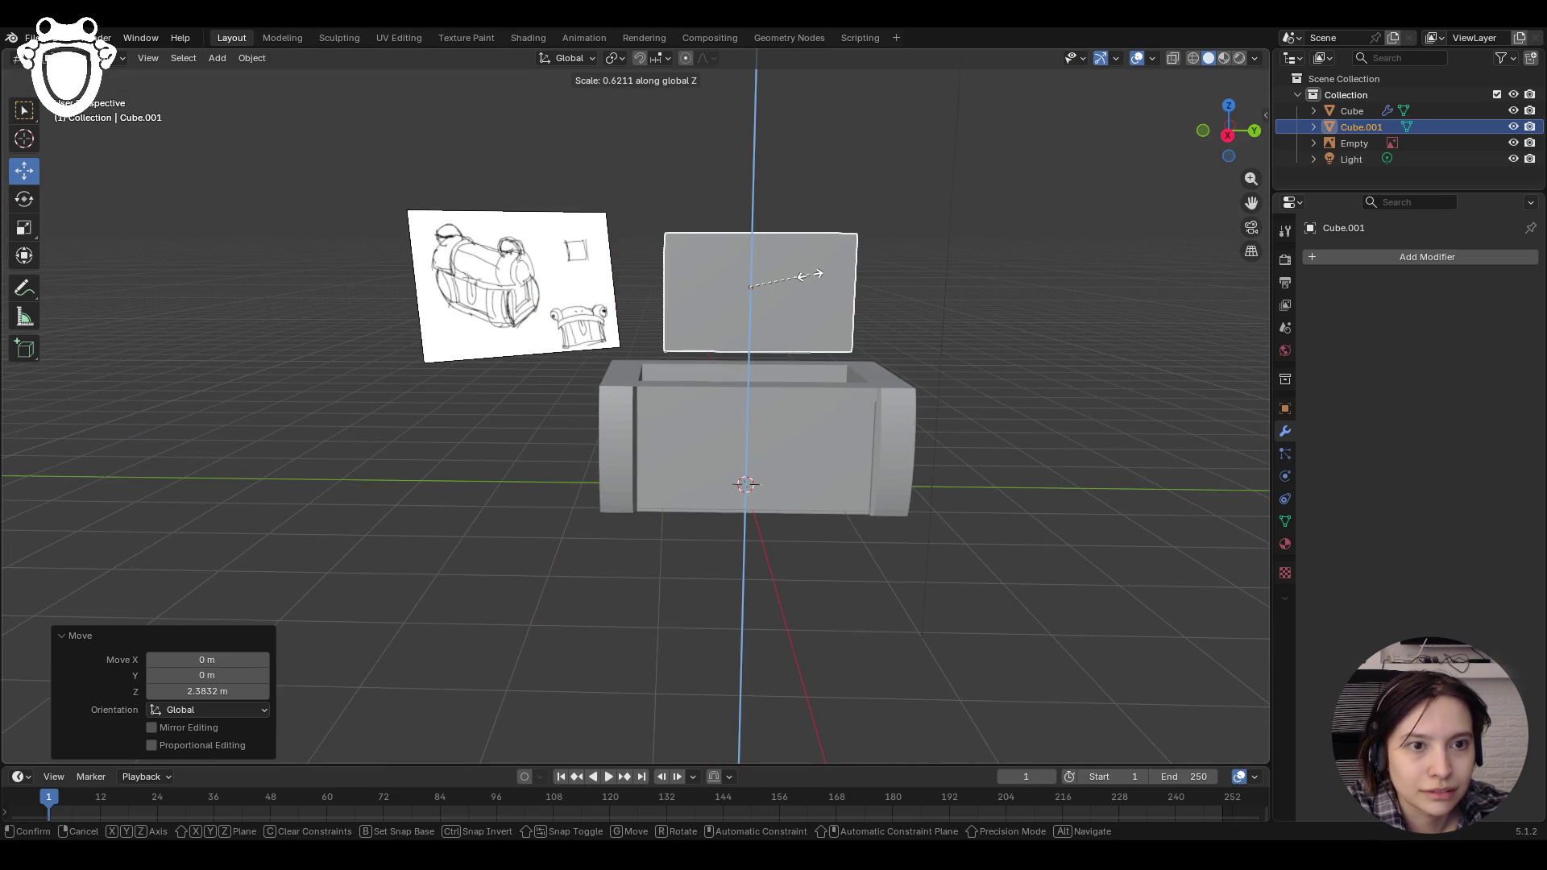
Step: Flatten Cube.001 to 0.434 height and lower it onto the box
{"action": "left_click", "coordinate": [792, 297]}
{"action": "mouse_move", "coordinate": [792, 295]}
{"action": "middle_mouse_down"}
{"action": "mouse_move", "coordinate": [849, 330]}
{"action": "mouse_move", "coordinate": [730, 338]}
{"action": "mouse_move", "coordinate": [705, 219]}
{"action": "middle_mouse_up"}
{"action": "left_click_drag", "start_coordinate": [761, 224], "coordinate": [759, 267]}
{"action": "mouse_move", "coordinate": [760, 267]}
{"action": "middle_mouse_down"}
{"action": "mouse_move", "coordinate": [959, 282]}
{"action": "mouse_move", "coordinate": [916, 300]}
{"action": "middle_mouse_up"}
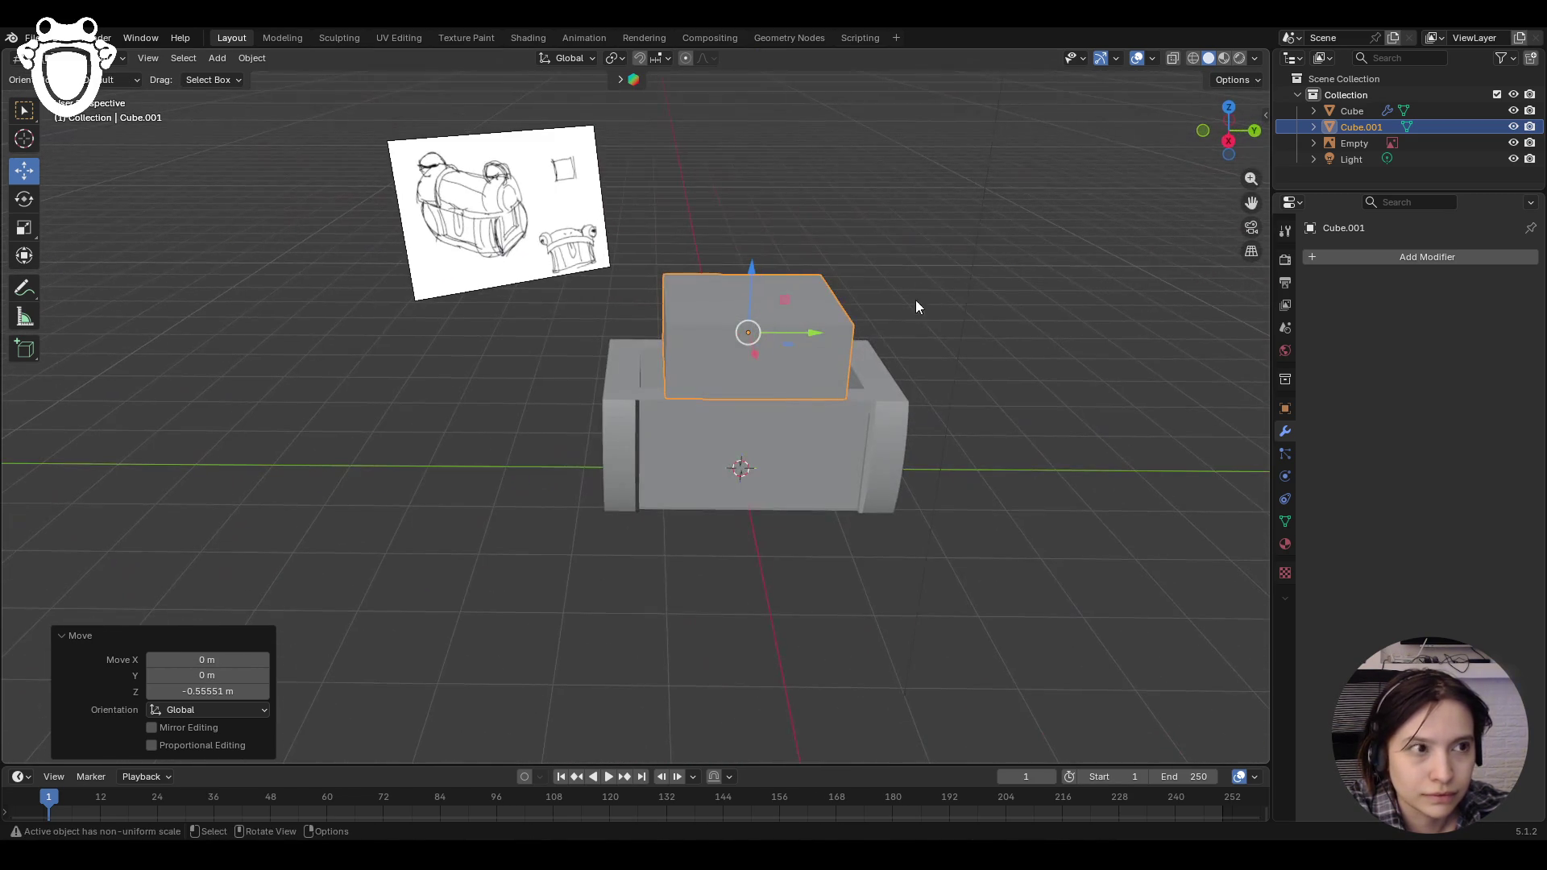
Step: Stretch the lid cube 1.683 along the Y axis
{"action": "key", "text": "s"}
{"action": "key", "text": "y"}
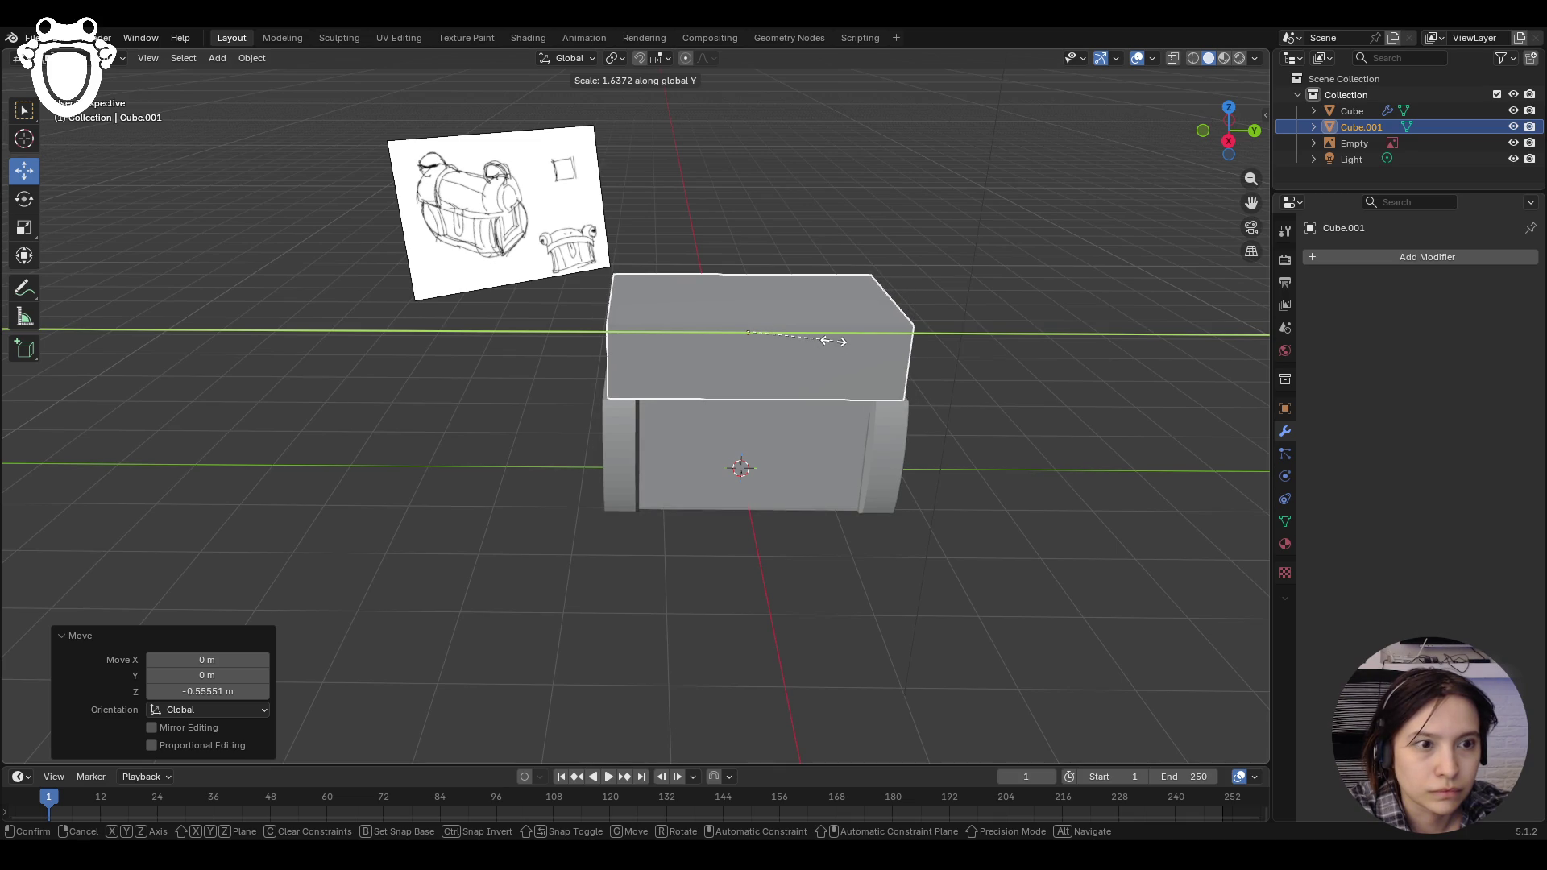
{"action": "left_click", "coordinate": [835, 341]}
{"action": "mouse_move", "coordinate": [835, 341]}
{"action": "middle_mouse_down"}
{"action": "mouse_move", "coordinate": [889, 345]}
{"action": "mouse_move", "coordinate": [650, 326]}
{"action": "mouse_move", "coordinate": [962, 347]}
{"action": "mouse_move", "coordinate": [940, 375]}
{"action": "mouse_move", "coordinate": [984, 342]}
{"action": "mouse_move", "coordinate": [1102, 322]}
{"action": "mouse_move", "coordinate": [1029, 338]}
{"action": "middle_mouse_up"}
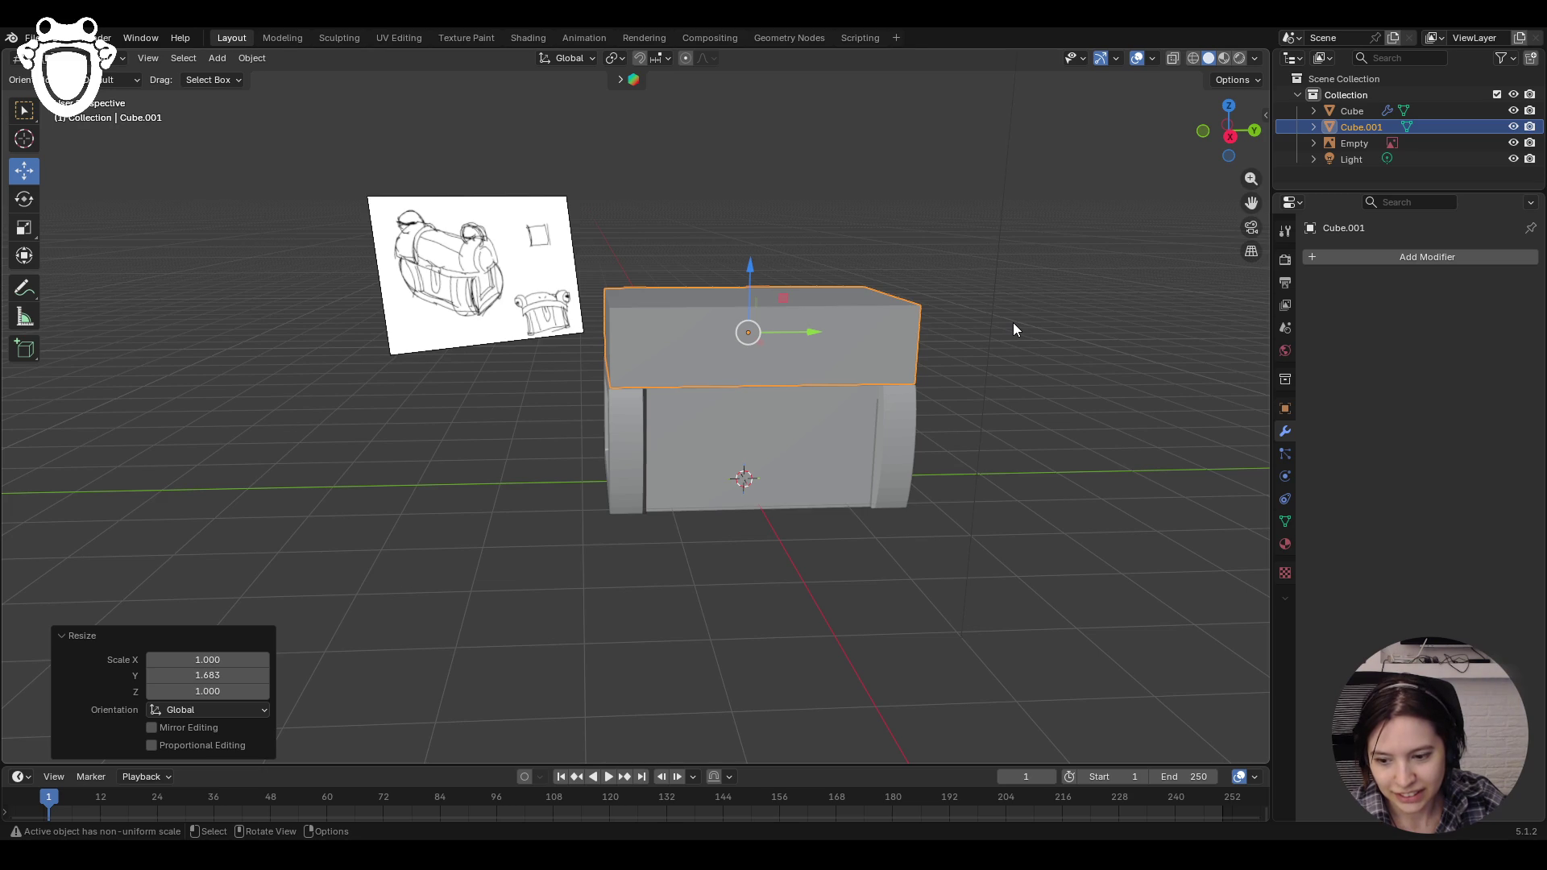
{"action": "mouse_move", "coordinate": [960, 391]}
{"action": "middle_mouse_down"}
{"action": "mouse_move", "coordinate": [771, 401]}
{"action": "mouse_move", "coordinate": [756, 379]}
{"action": "mouse_move", "coordinate": [982, 387]}
{"action": "middle_mouse_up"}
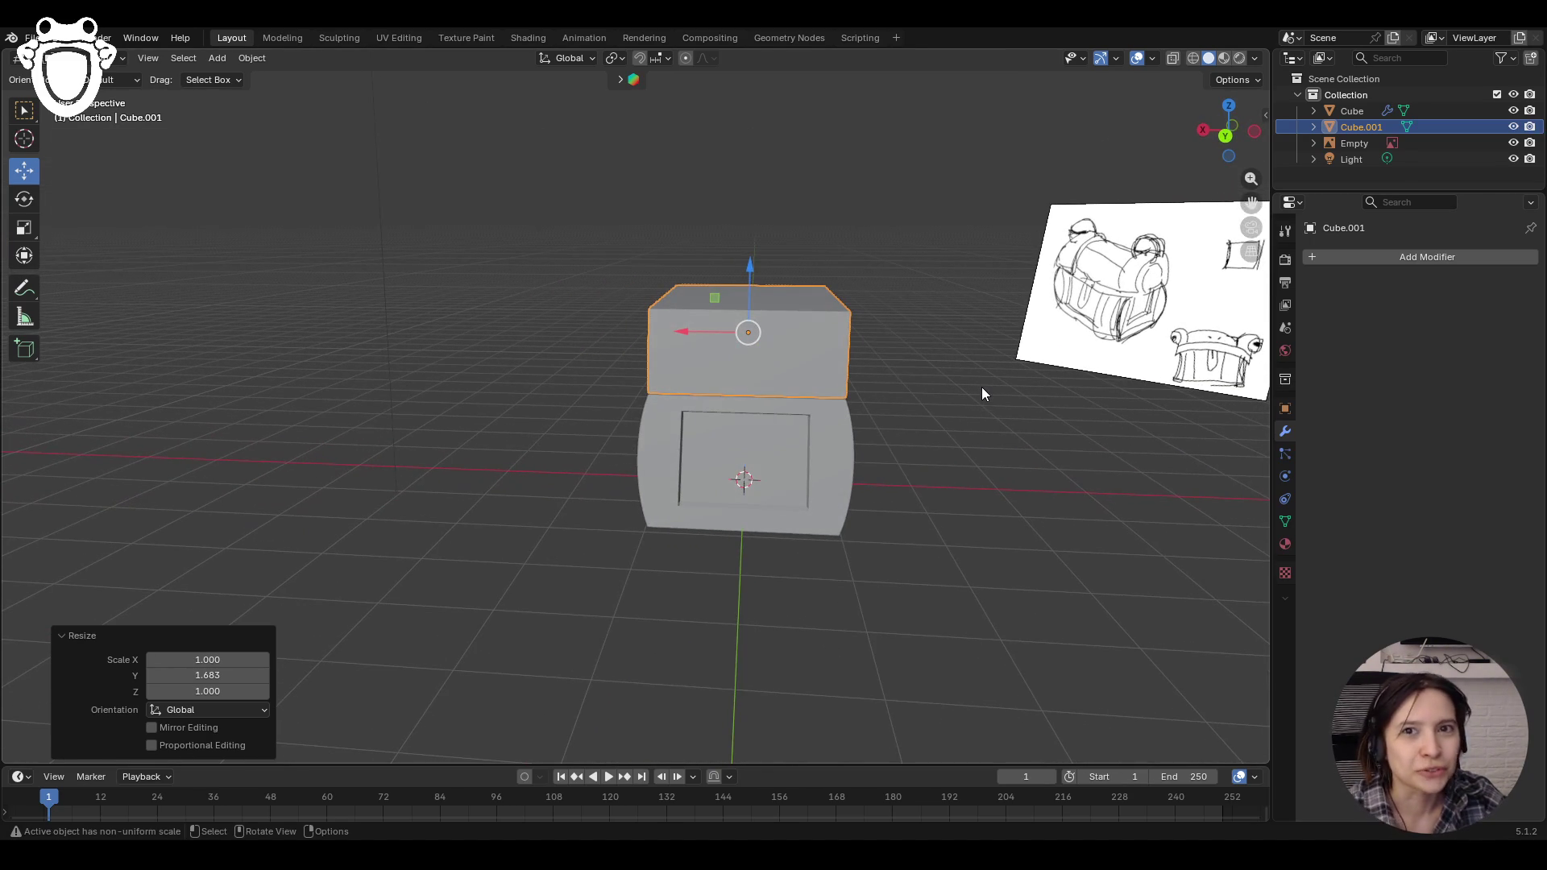
{"action": "middle_click_drag", "start_coordinate": [982, 393], "coordinate": [957, 415]}
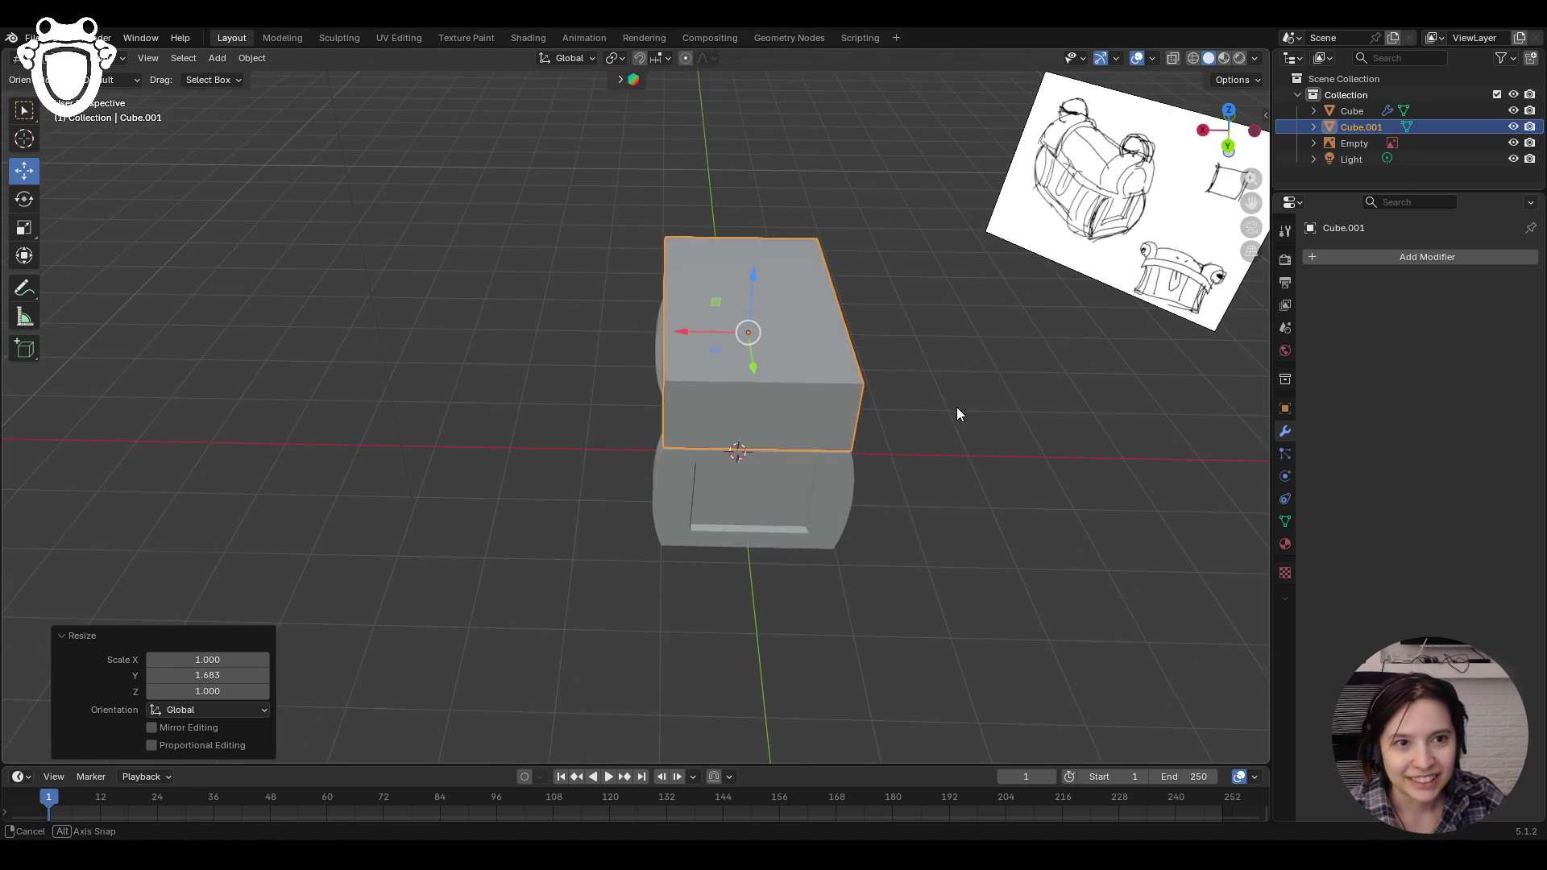
Step: Put the lid cube into Edit Mode with edge selection
{"action": "left_click", "coordinate": [88, 58]}
{"action": "left_click", "coordinate": [93, 94]}
{"action": "left_click", "coordinate": [145, 58]}
{"action": "left_click", "coordinate": [780, 384]}
{"action": "mouse_move", "coordinate": [747, 239]}
{"action": "middle_mouse_down"}
{"action": "mouse_move", "coordinate": [868, 288]}
{"action": "mouse_move", "coordinate": [821, 304]}
{"action": "middle_mouse_up"}
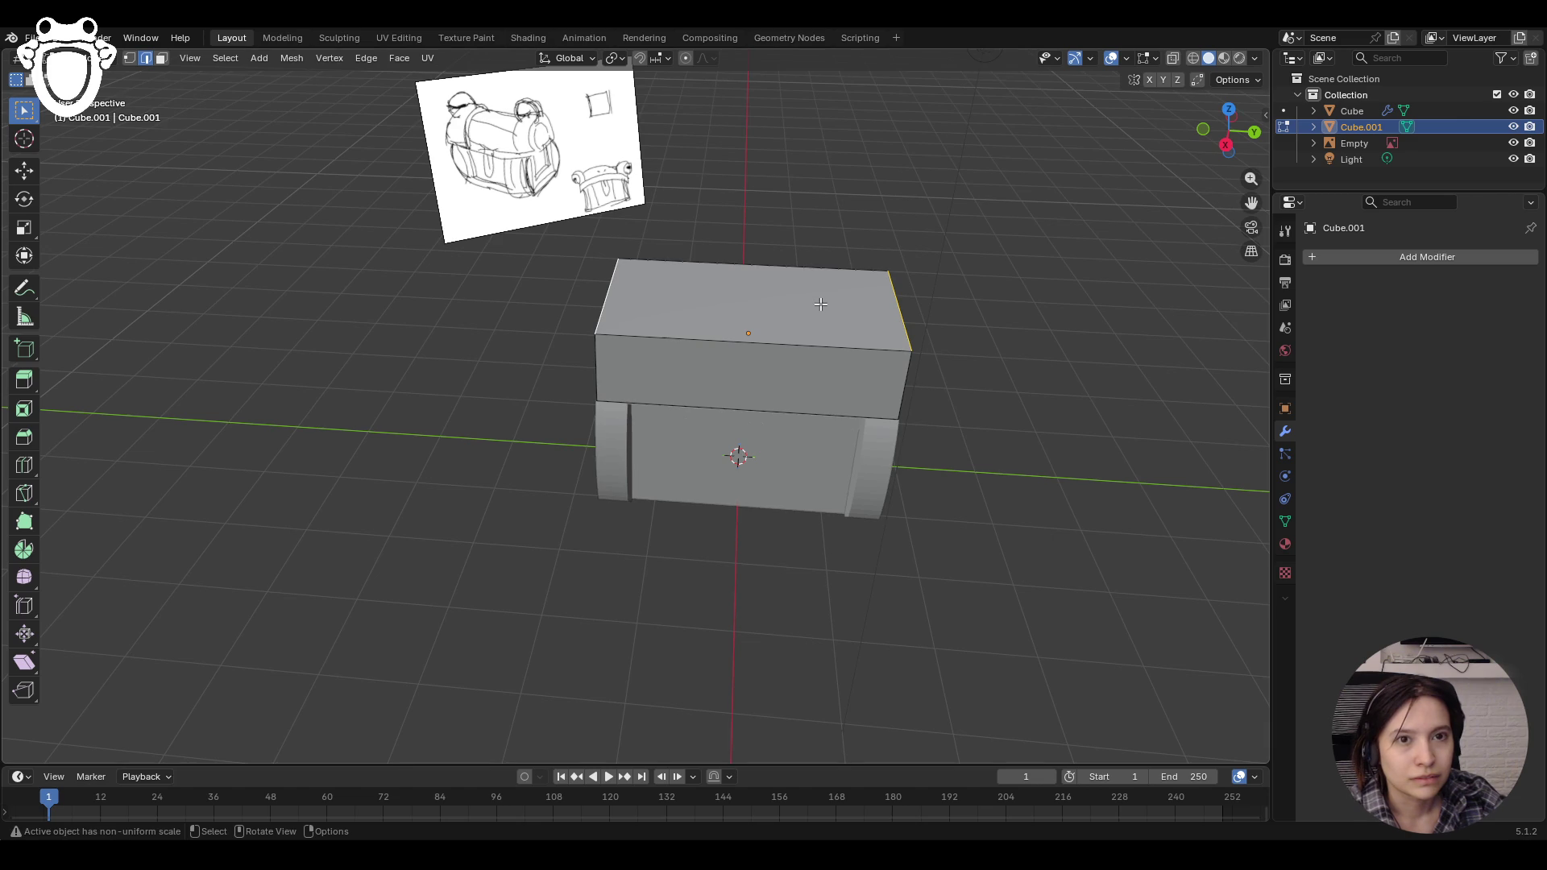
Step: Cut one edge loop across the middle of the lid, cancelling the attempted bevel
{"action": "middle_click_drag", "start_coordinate": [982, 393], "coordinate": [699, 387]}
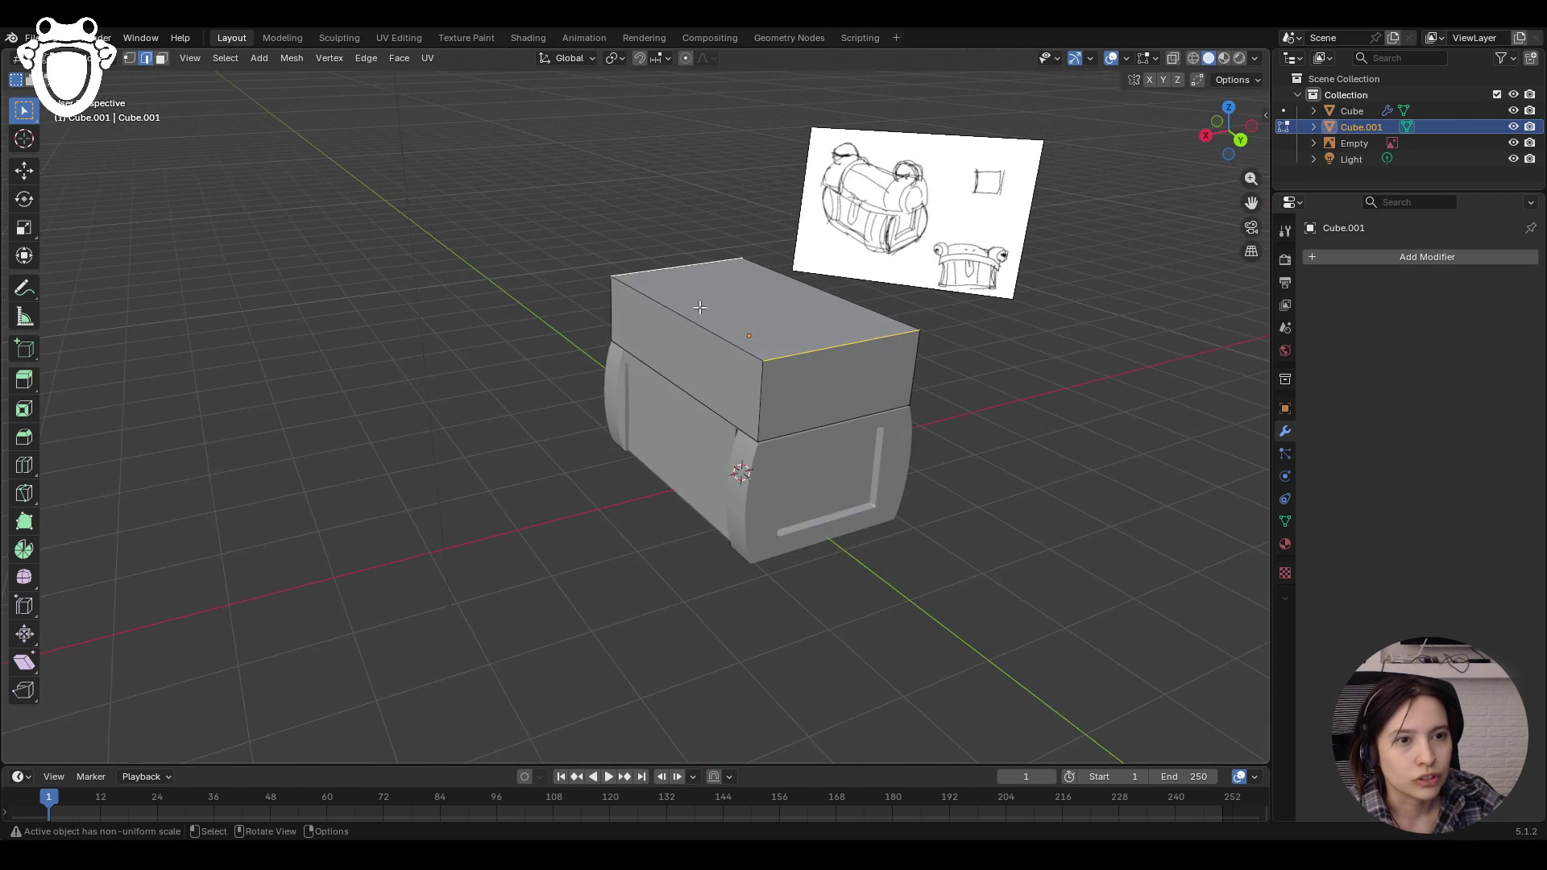
{"action": "mouse_move", "coordinate": [587, 344]}
{"action": "middle_mouse_down"}
{"action": "mouse_move", "coordinate": [690, 305]}
{"action": "mouse_move", "coordinate": [581, 339]}
{"action": "mouse_move", "coordinate": [568, 318]}
{"action": "mouse_move", "coordinate": [579, 299]}
{"action": "mouse_move", "coordinate": [656, 403]}
{"action": "mouse_move", "coordinate": [523, 395]}
{"action": "middle_mouse_up"}
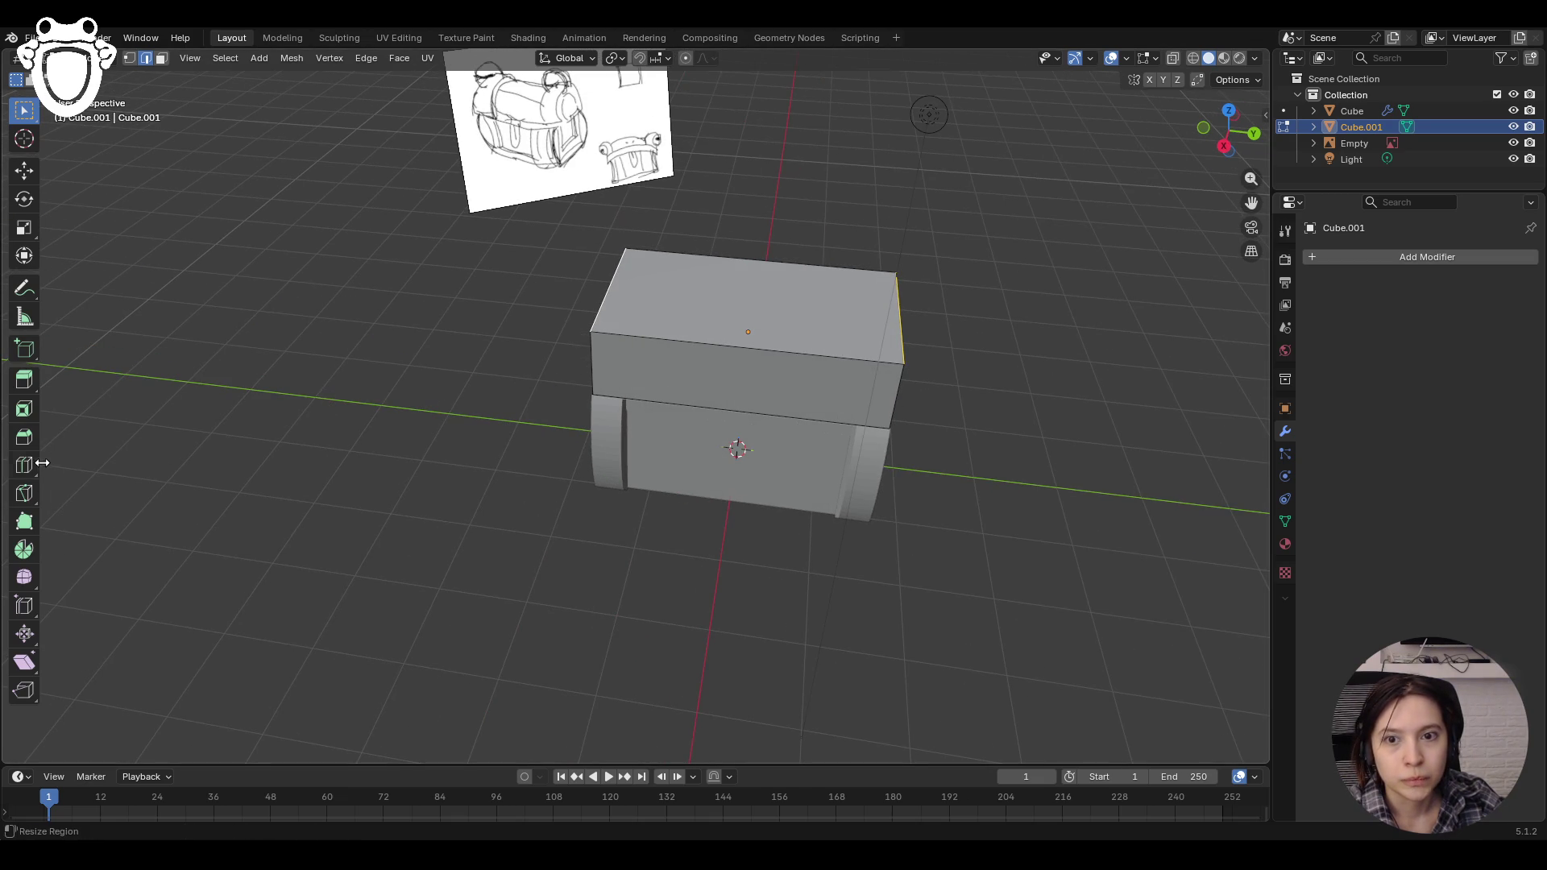
{"action": "left_click", "coordinate": [26, 467]}
{"action": "left_click", "coordinate": [751, 320]}
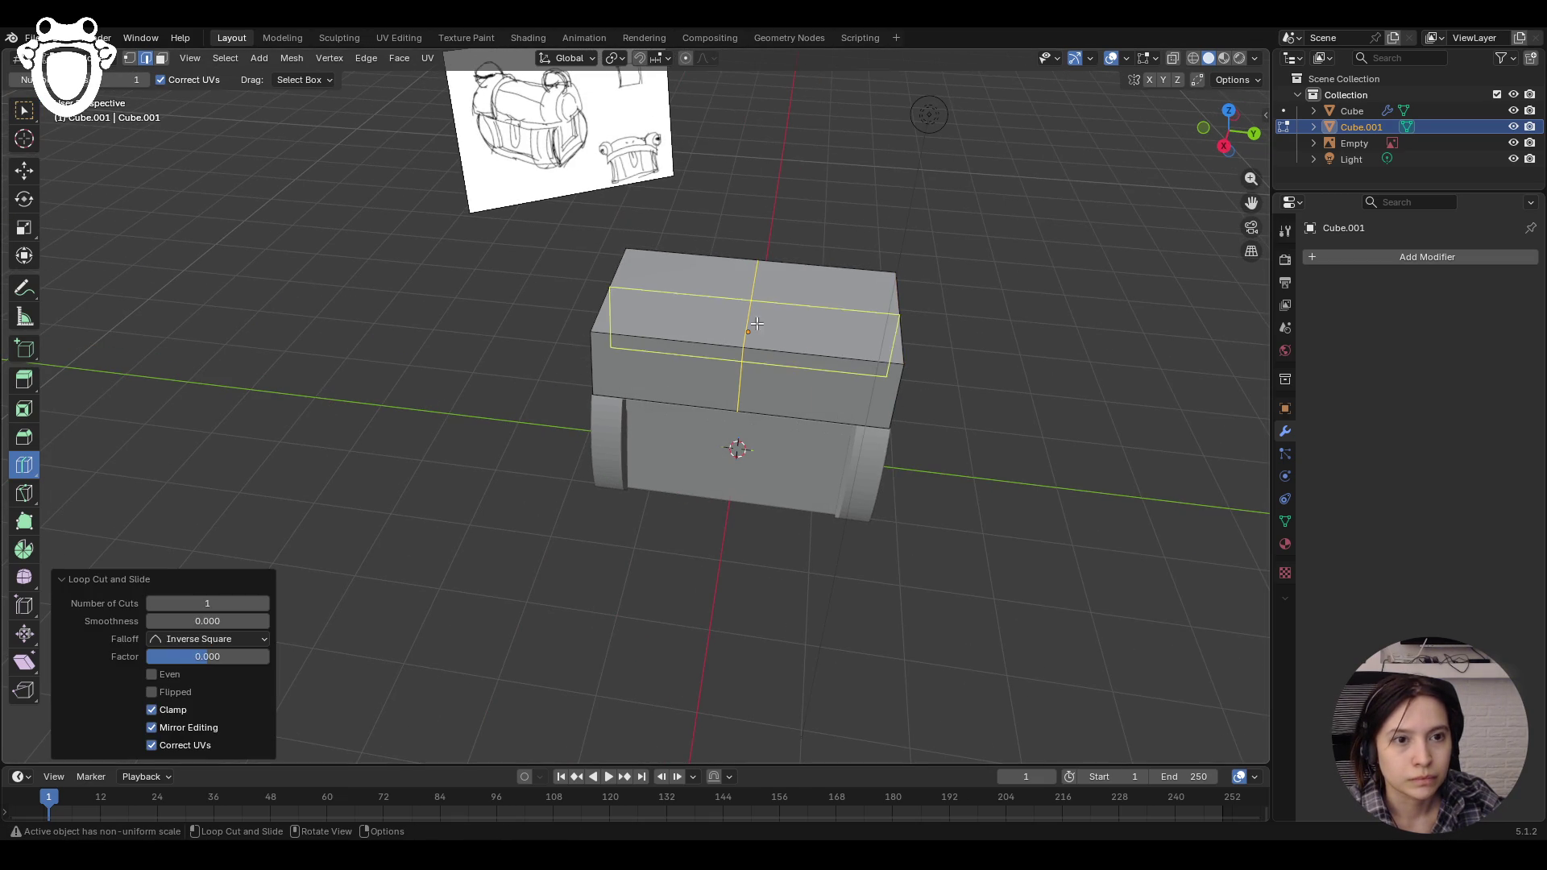
{"action": "mouse_move", "coordinate": [917, 360]}
{"action": "middle_mouse_down"}
{"action": "mouse_move", "coordinate": [928, 424]}
{"action": "mouse_move", "coordinate": [976, 436]}
{"action": "middle_mouse_up"}
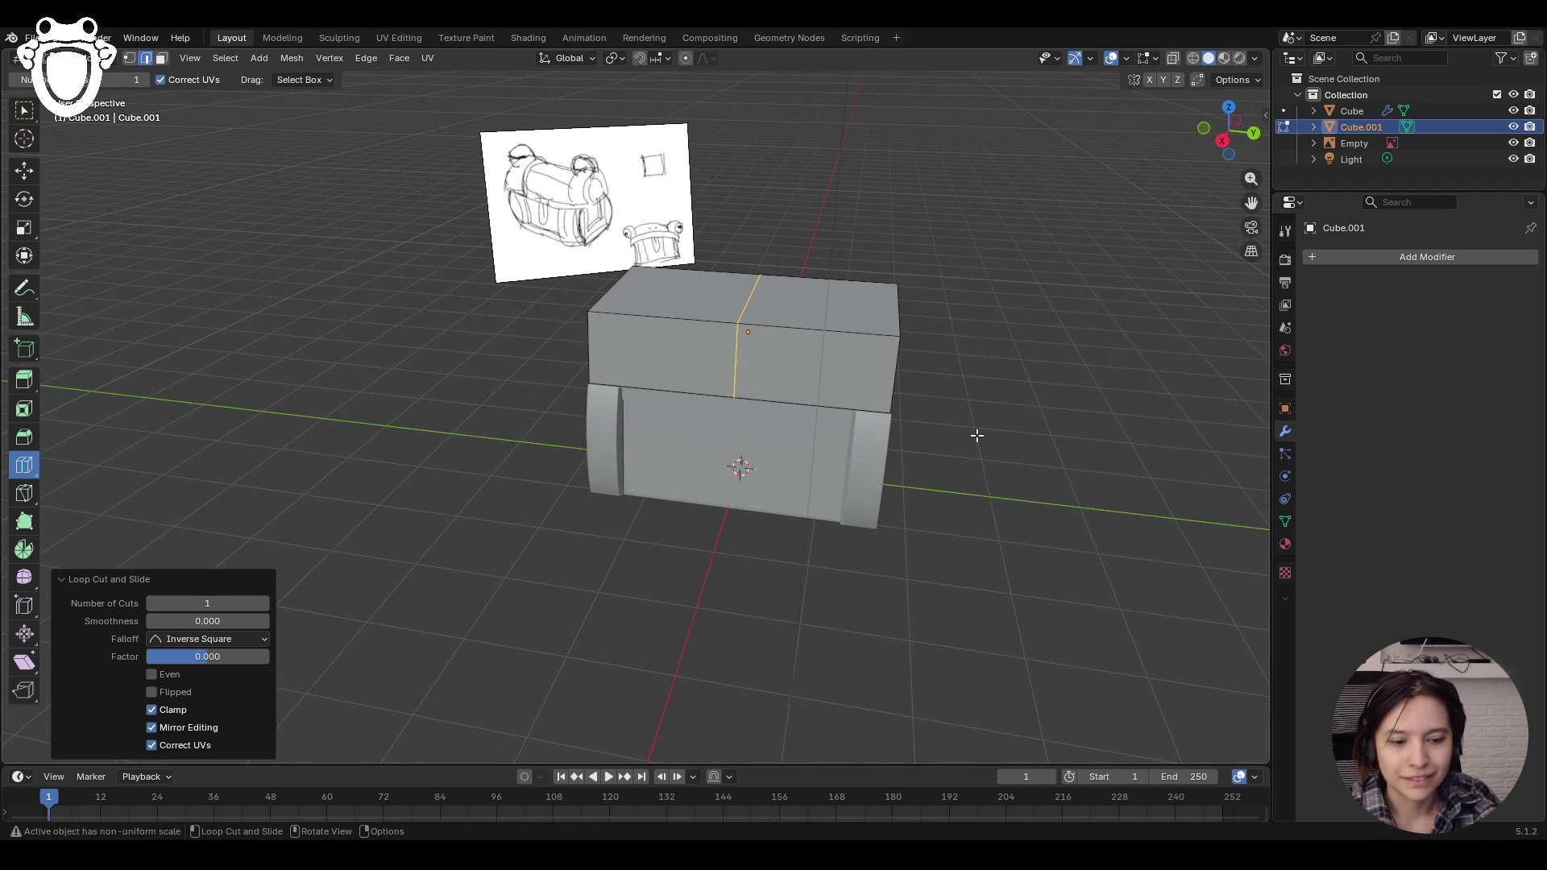
{"action": "key", "text": "ctrl+b"}
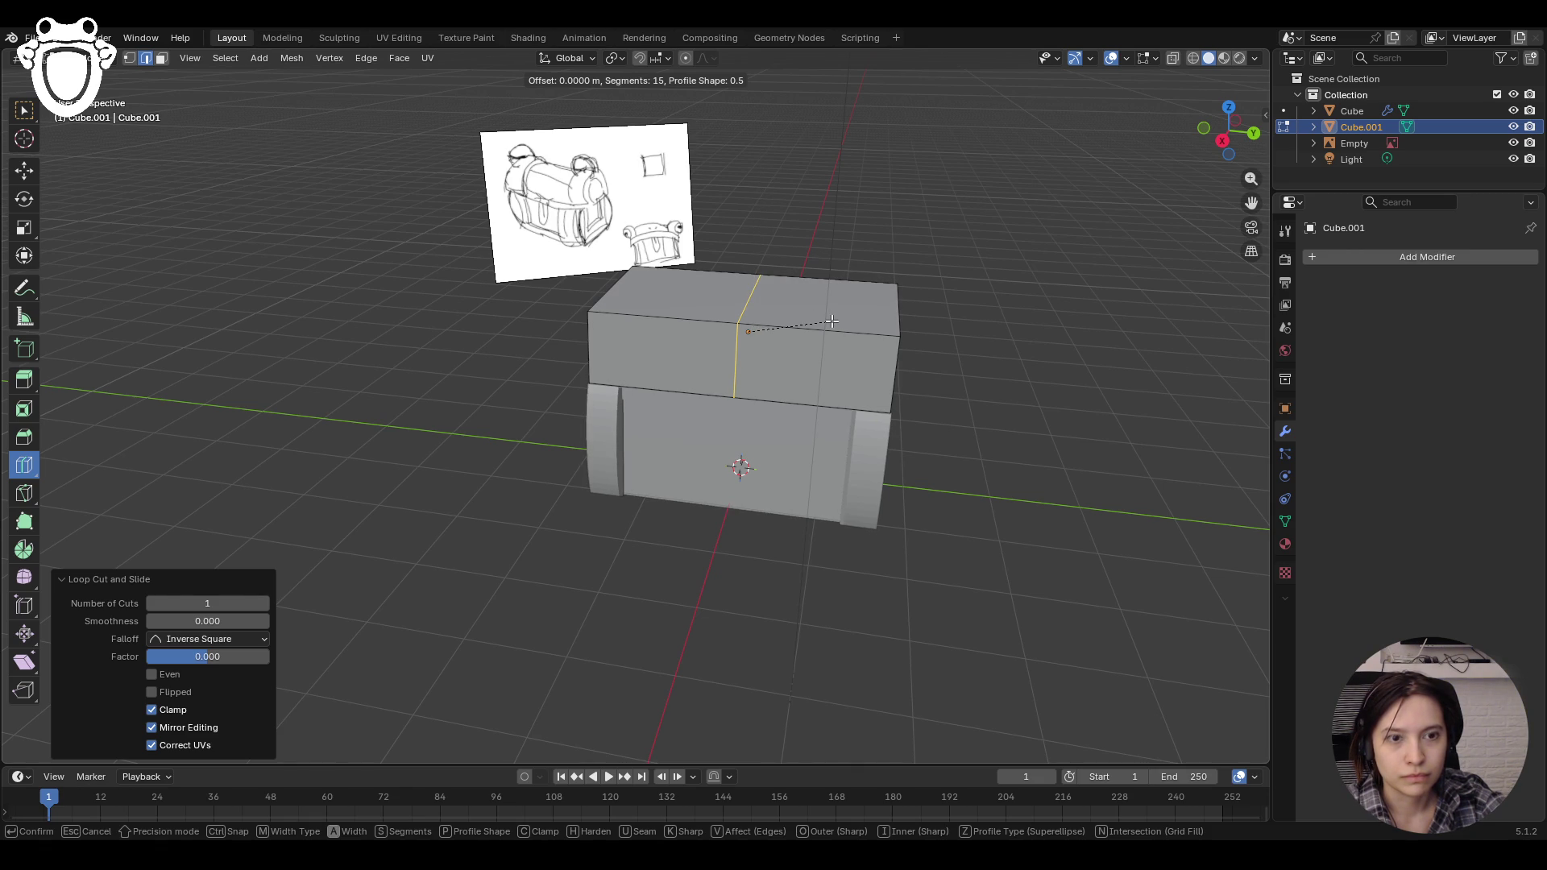
{"action": "key", "text": "Escape"}
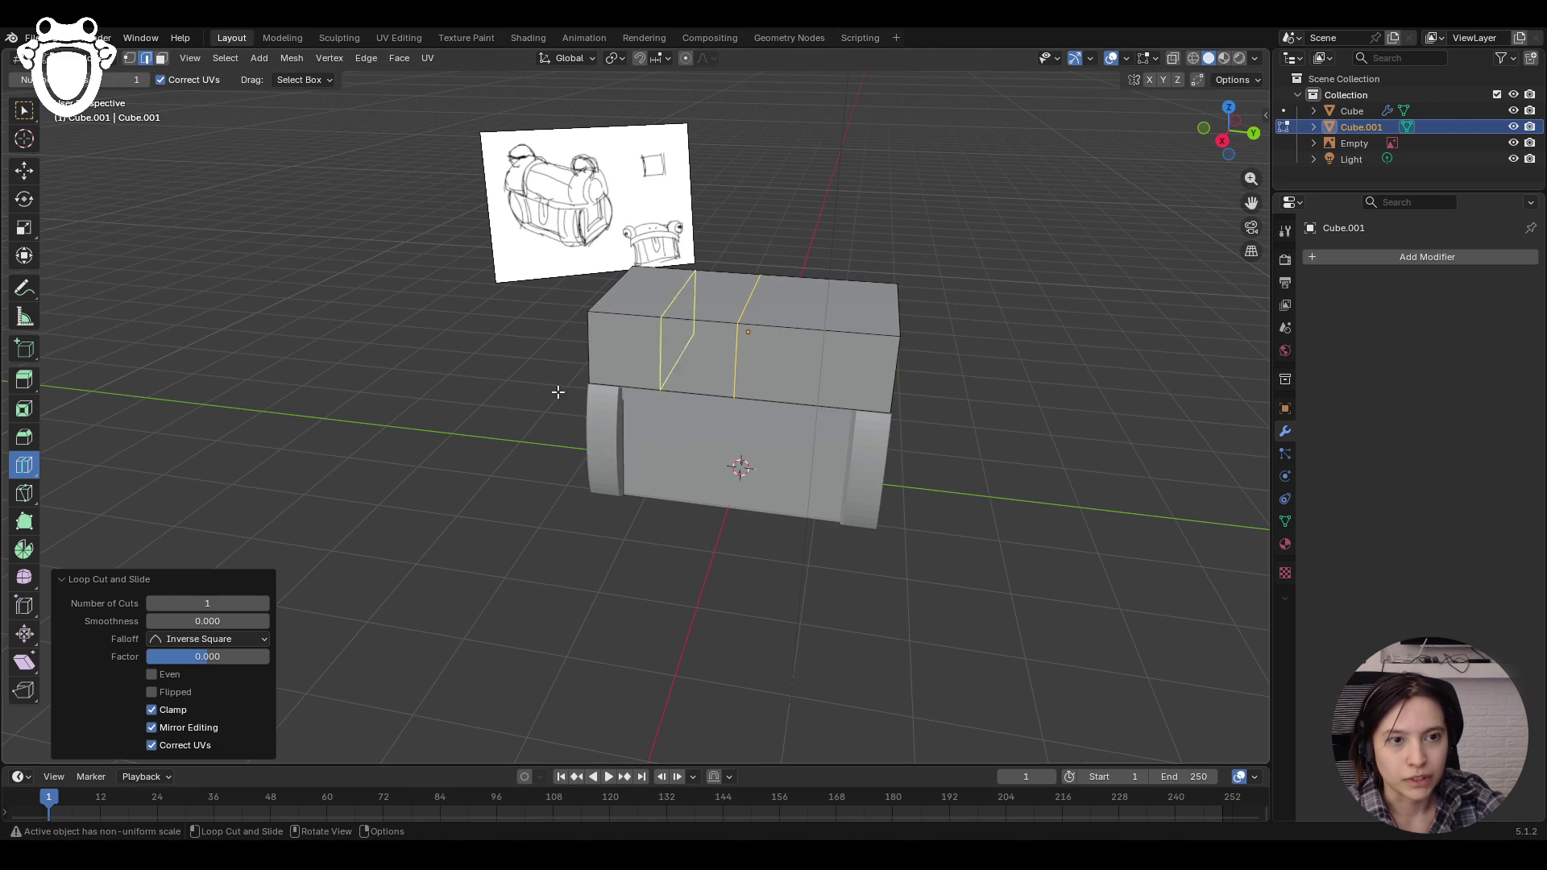
Step: Add a second centred edge loop across the lid, perpendicular to the first
{"action": "key", "text": "w"}
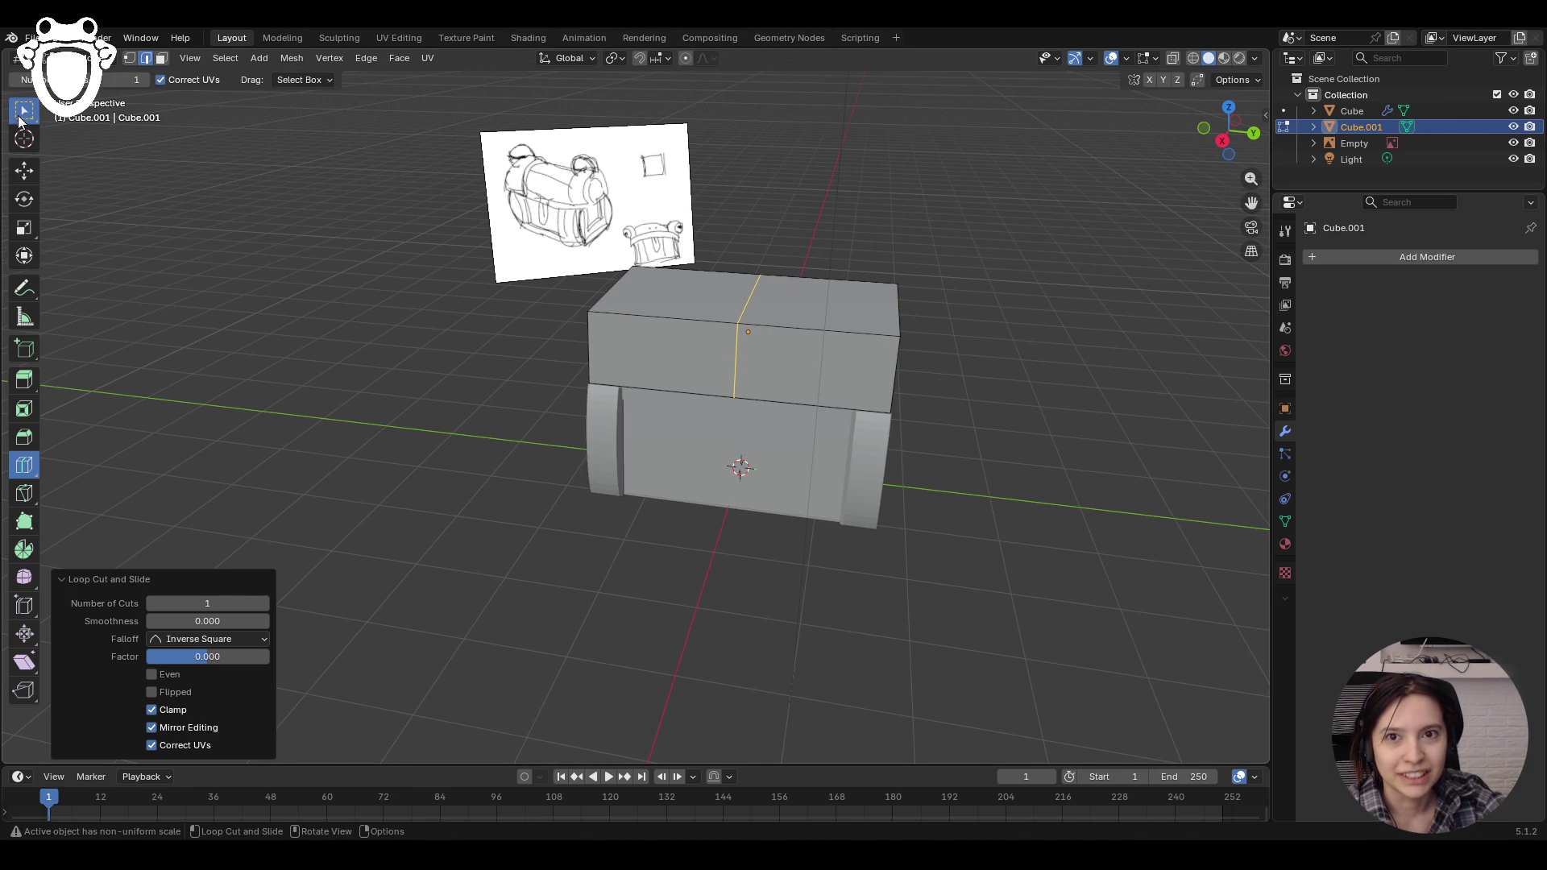
{"action": "middle_click_drag", "start_coordinate": [760, 308], "coordinate": [889, 319]}
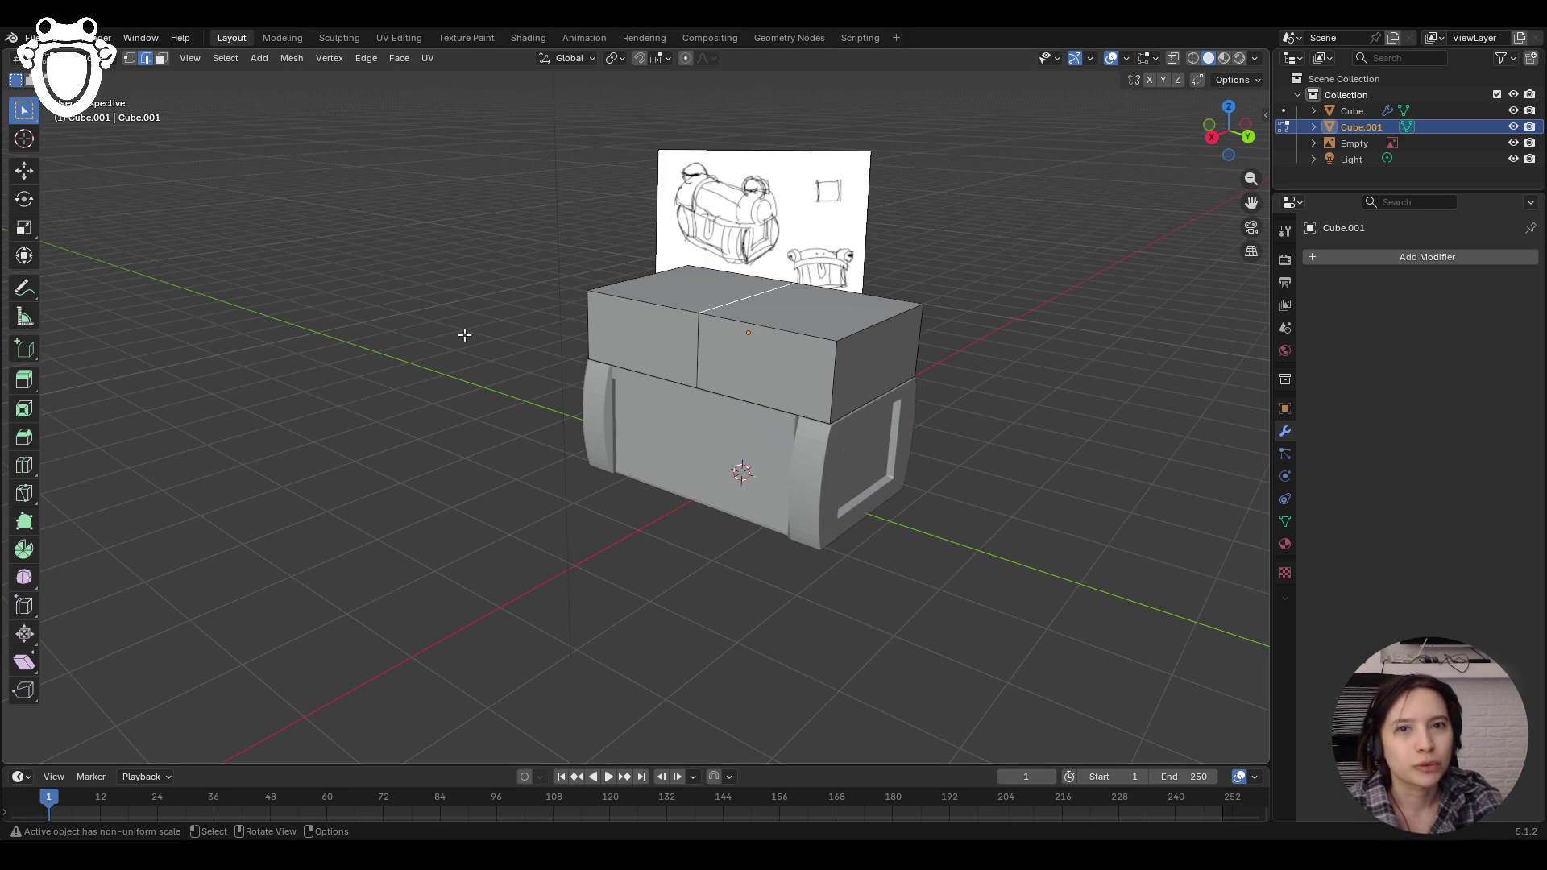
{"action": "mouse_move", "coordinate": [464, 341]}
{"action": "middle_mouse_down"}
{"action": "mouse_move", "coordinate": [408, 414]}
{"action": "mouse_move", "coordinate": [483, 346]}
{"action": "mouse_move", "coordinate": [326, 355]}
{"action": "middle_mouse_up"}
{"action": "middle_click_drag", "start_coordinate": [96, 363], "coordinate": [174, 329]}
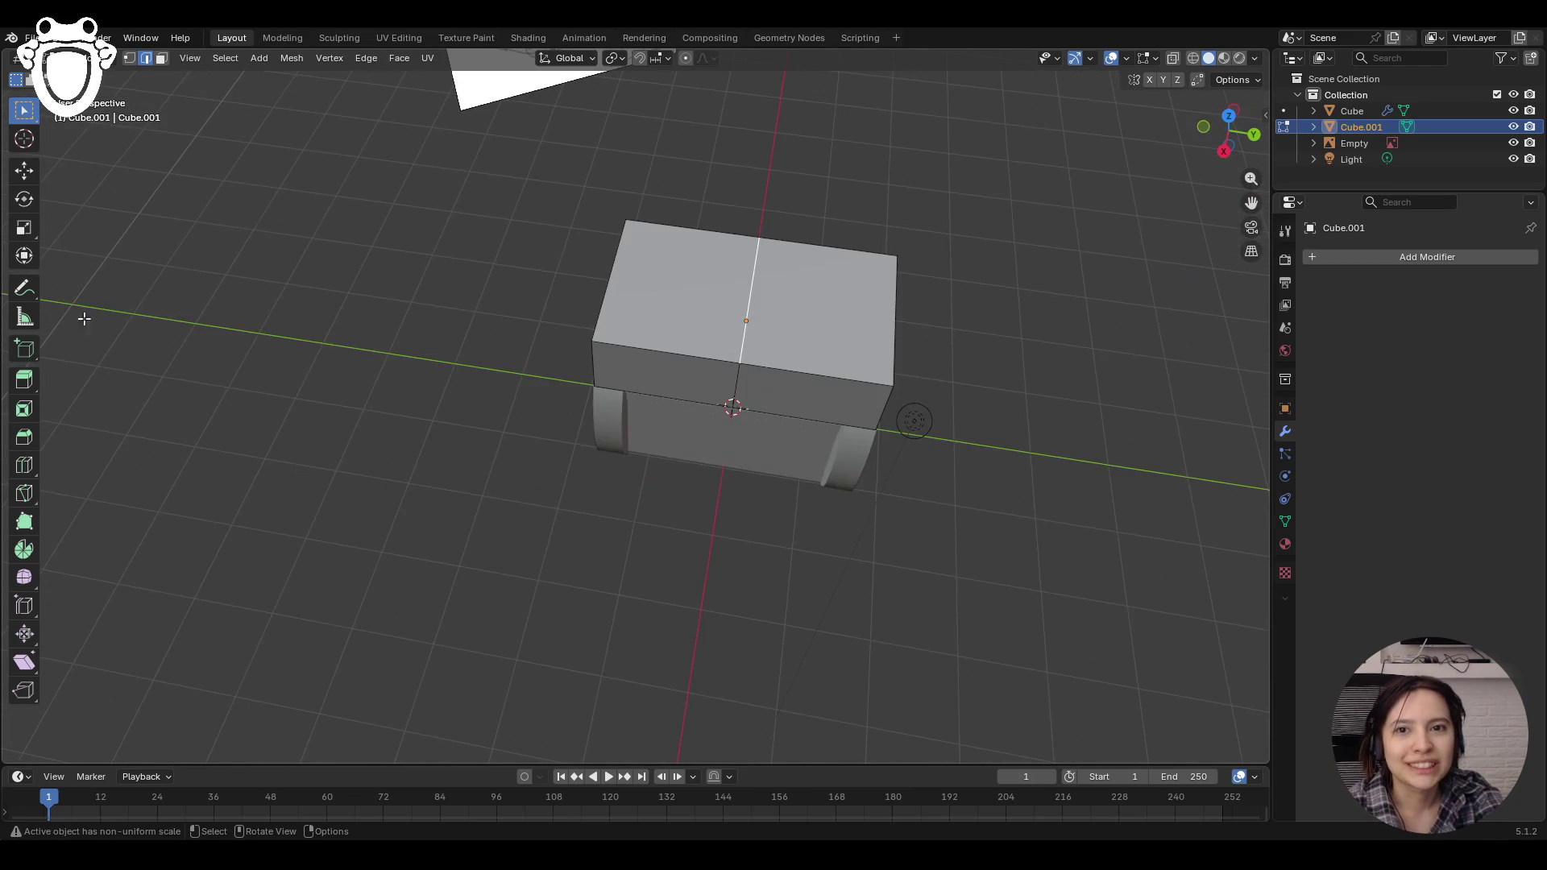
{"action": "left_click", "coordinate": [25, 465]}
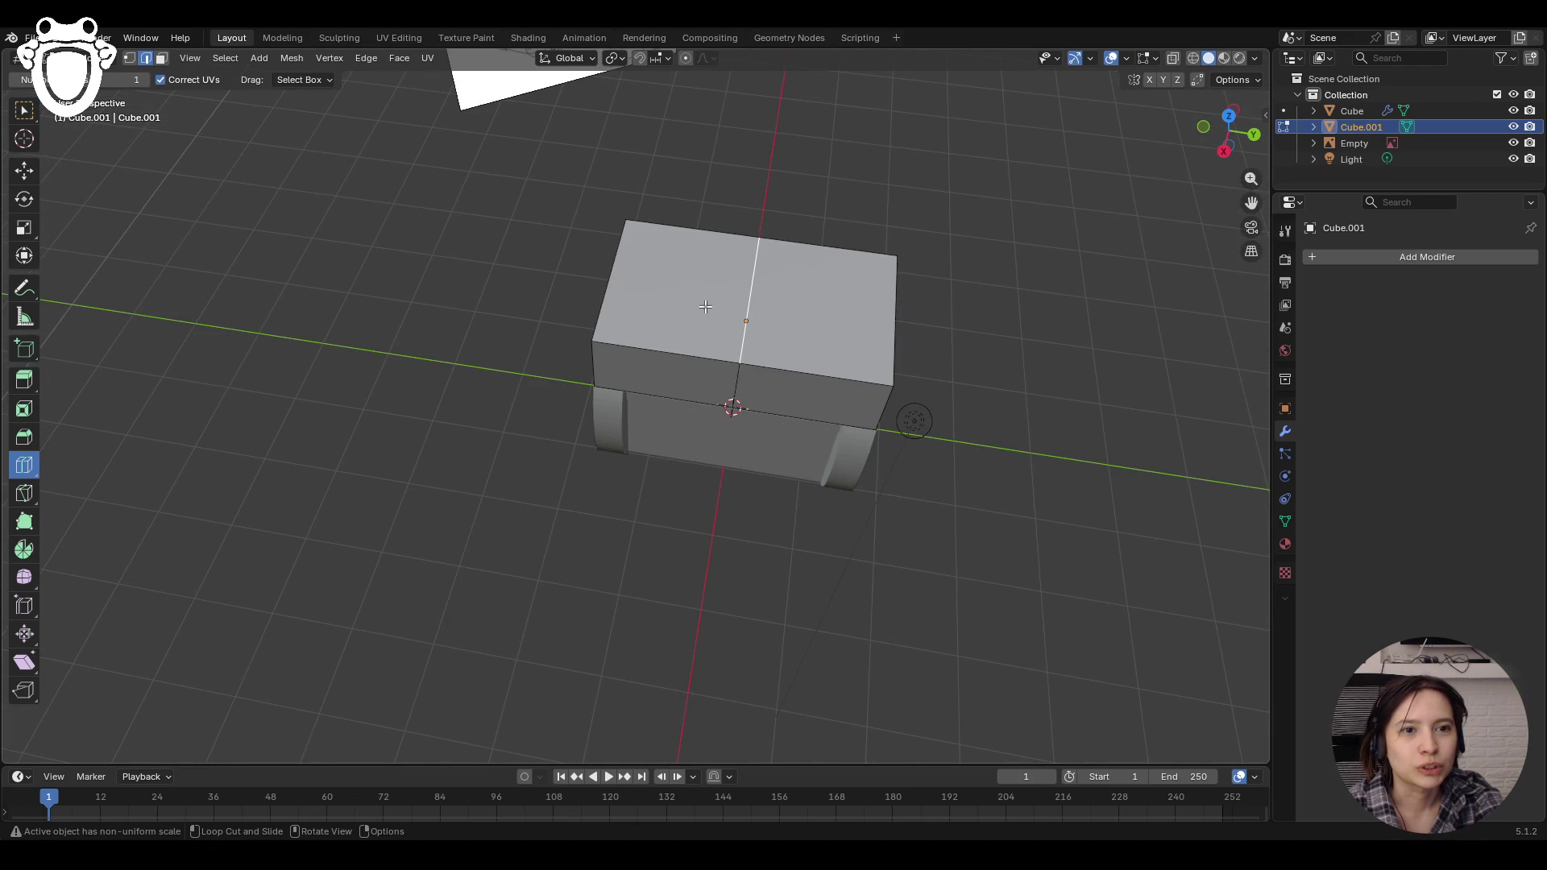
{"action": "left_click", "coordinate": [616, 275]}
{"action": "mouse_move", "coordinate": [898, 524]}
{"action": "middle_mouse_down"}
{"action": "mouse_move", "coordinate": [726, 448]}
{"action": "mouse_move", "coordinate": [793, 491]}
{"action": "mouse_move", "coordinate": [777, 484]}
{"action": "middle_mouse_up"}
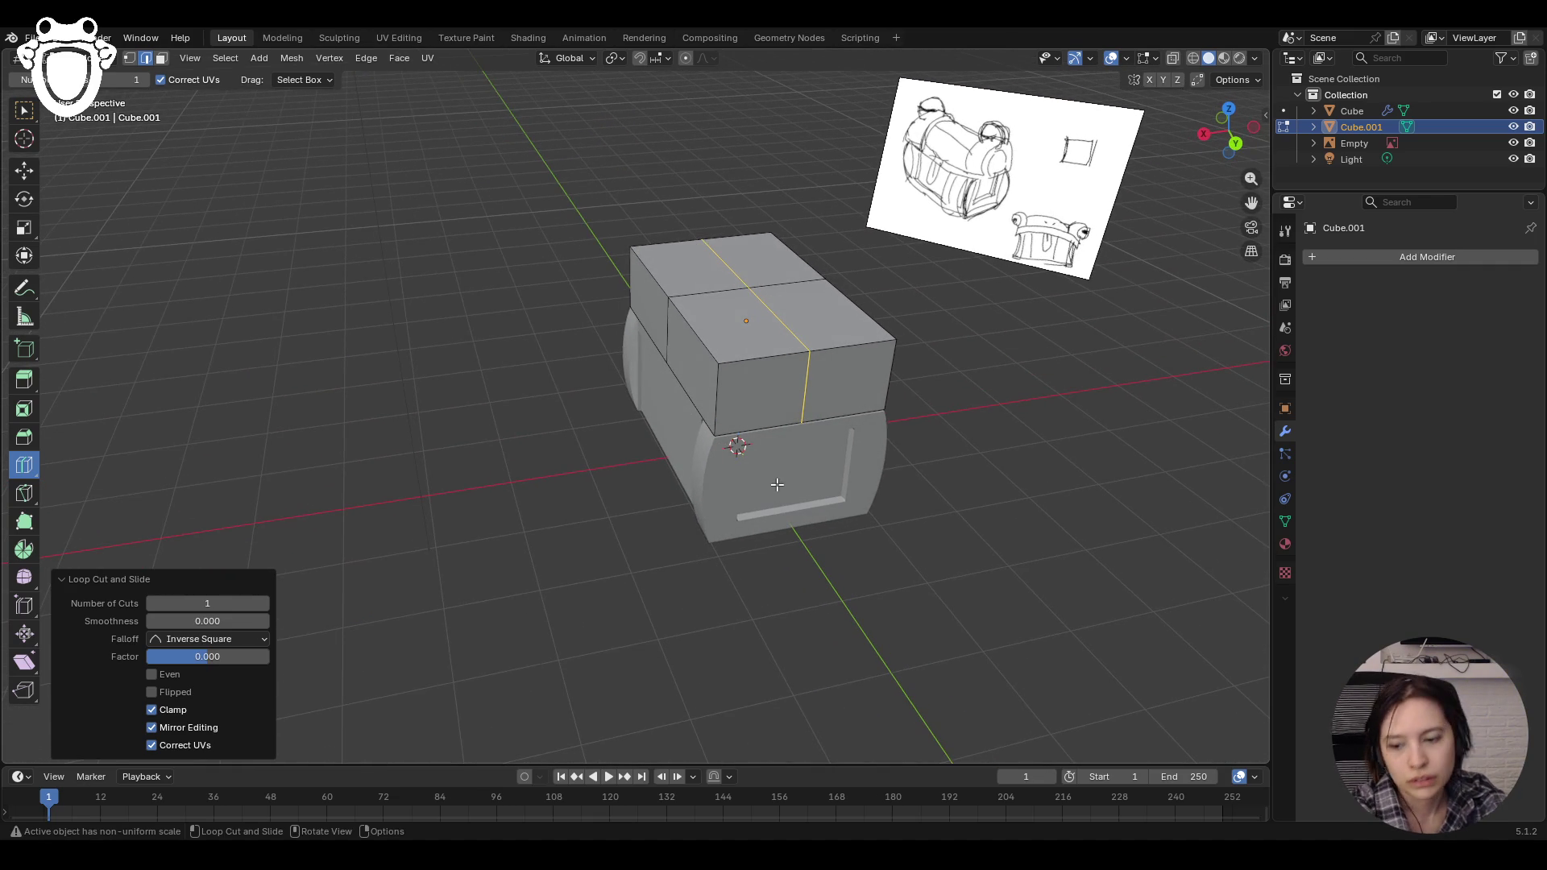
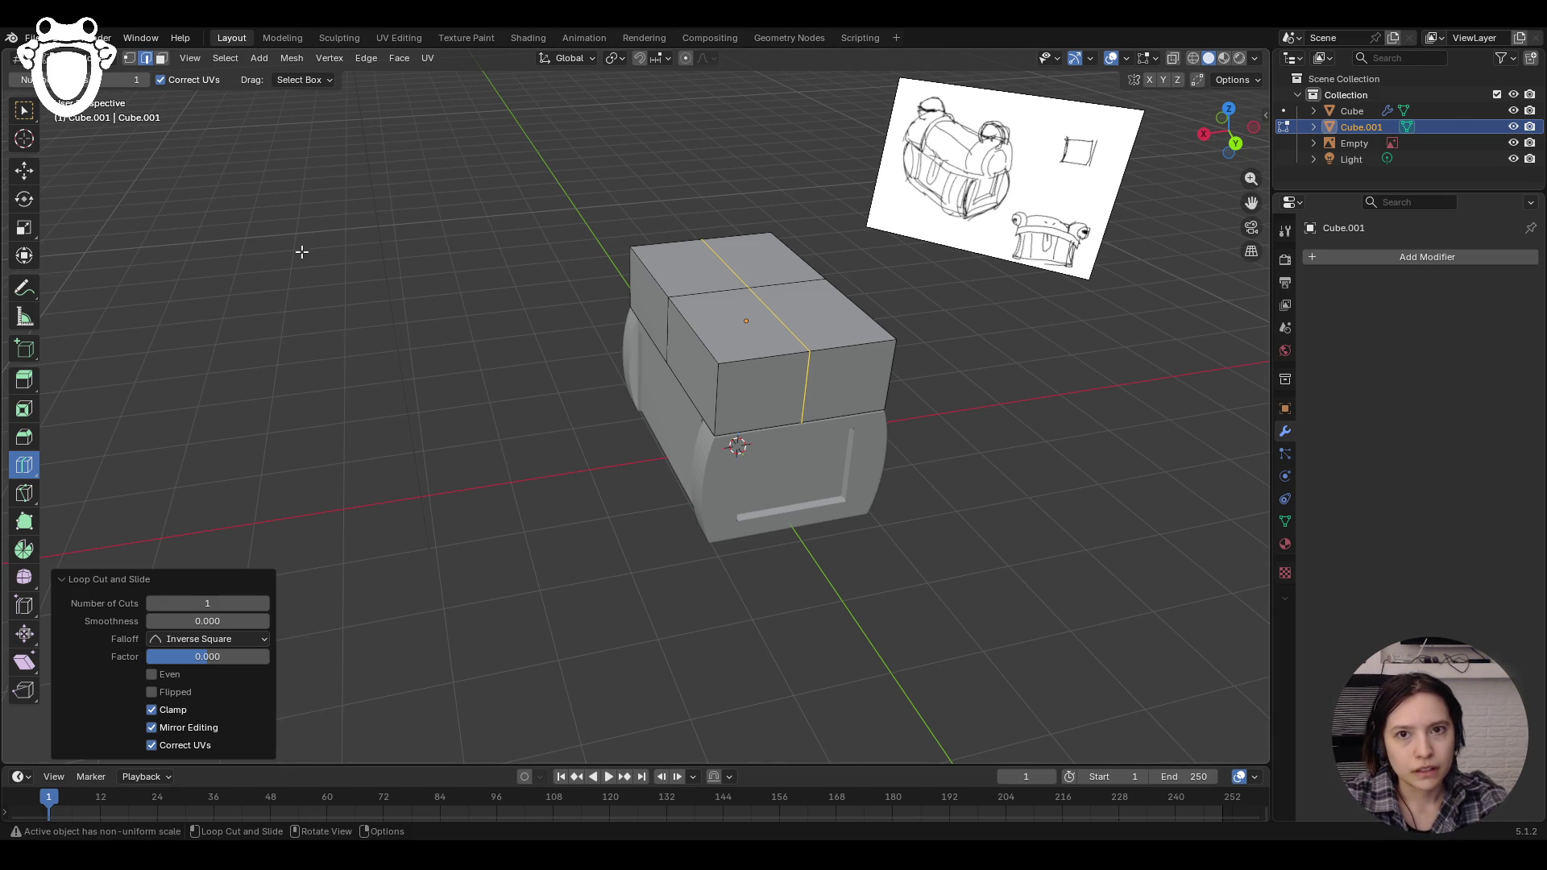
Step: Try raising the selected top edge along Z, then undo the change
{"action": "left_click", "coordinate": [20, 119]}
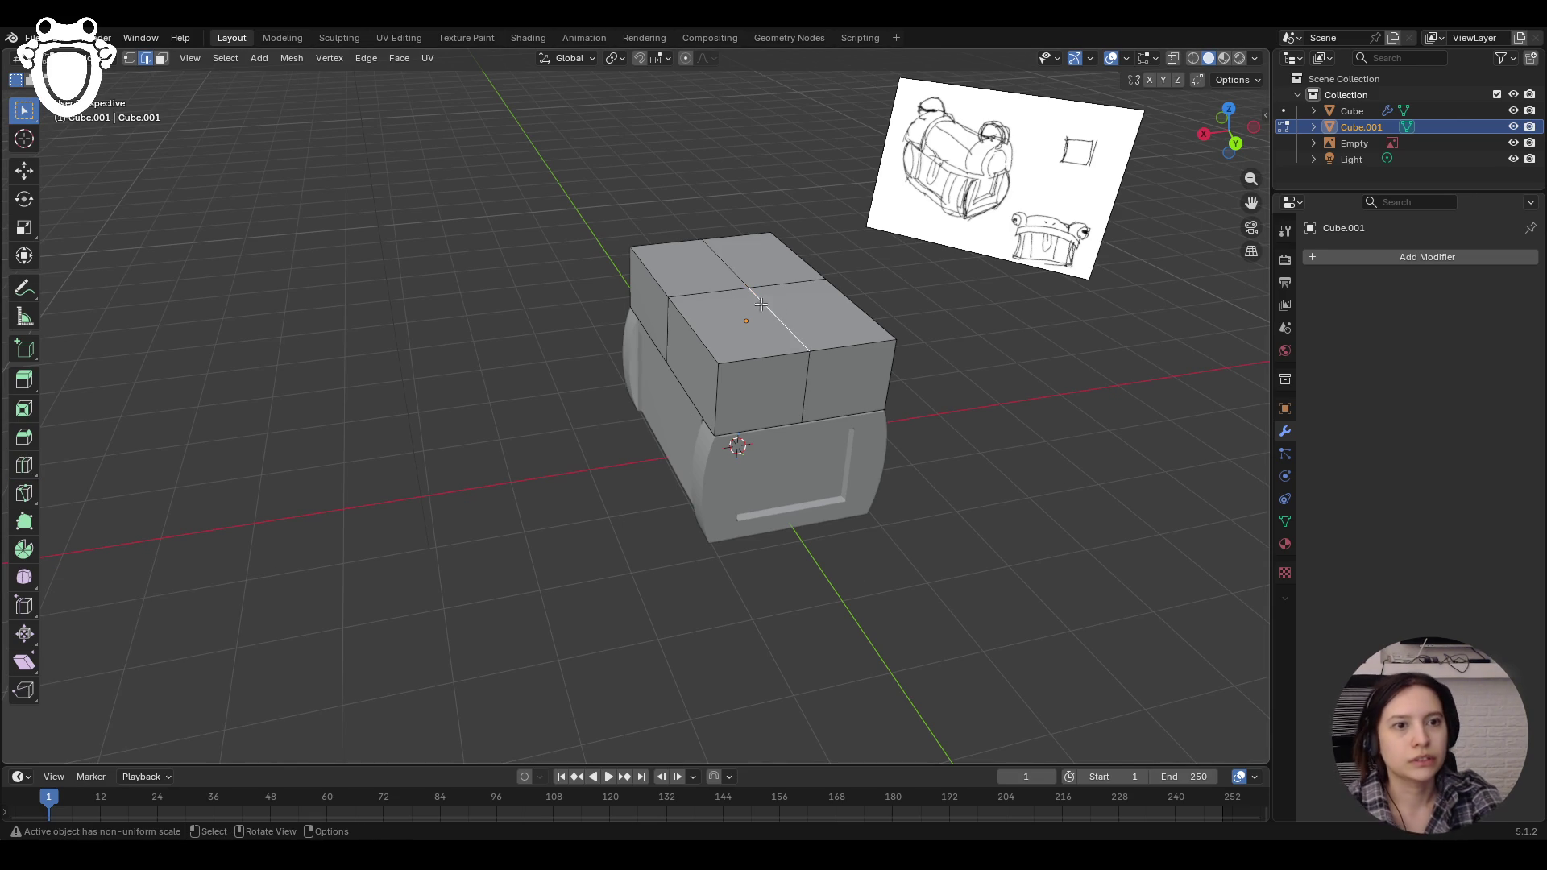
{"action": "mouse_move", "coordinate": [806, 242]}
{"action": "middle_mouse_down"}
{"action": "mouse_move", "coordinate": [1054, 249]}
{"action": "mouse_move", "coordinate": [252, 263]}
{"action": "middle_mouse_up"}
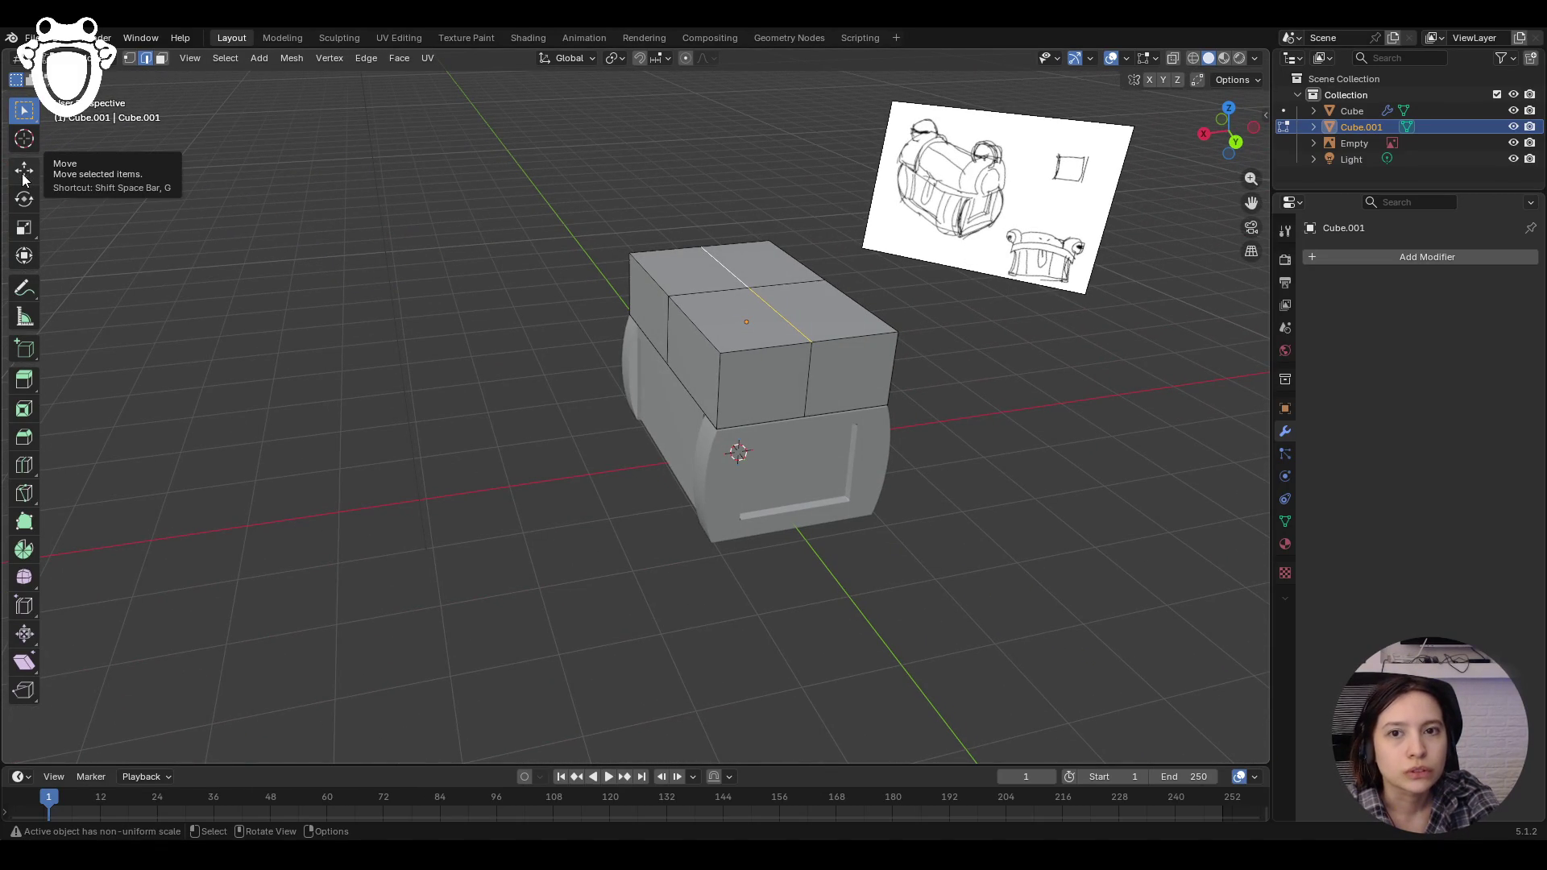
{"action": "key", "text": "g"}
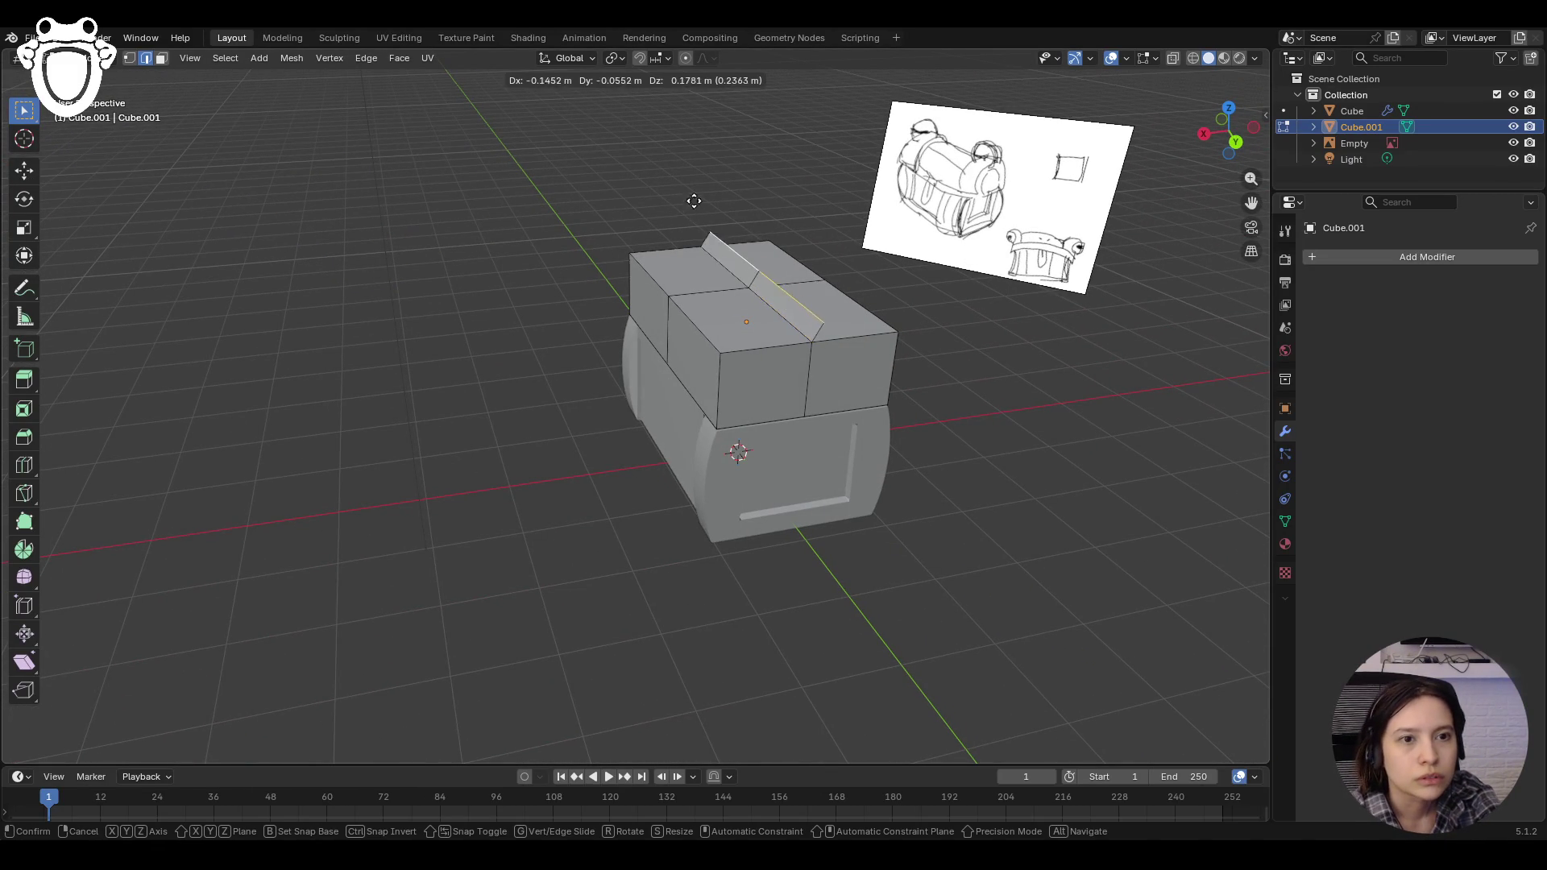
{"action": "right_click", "coordinate": [669, 152]}
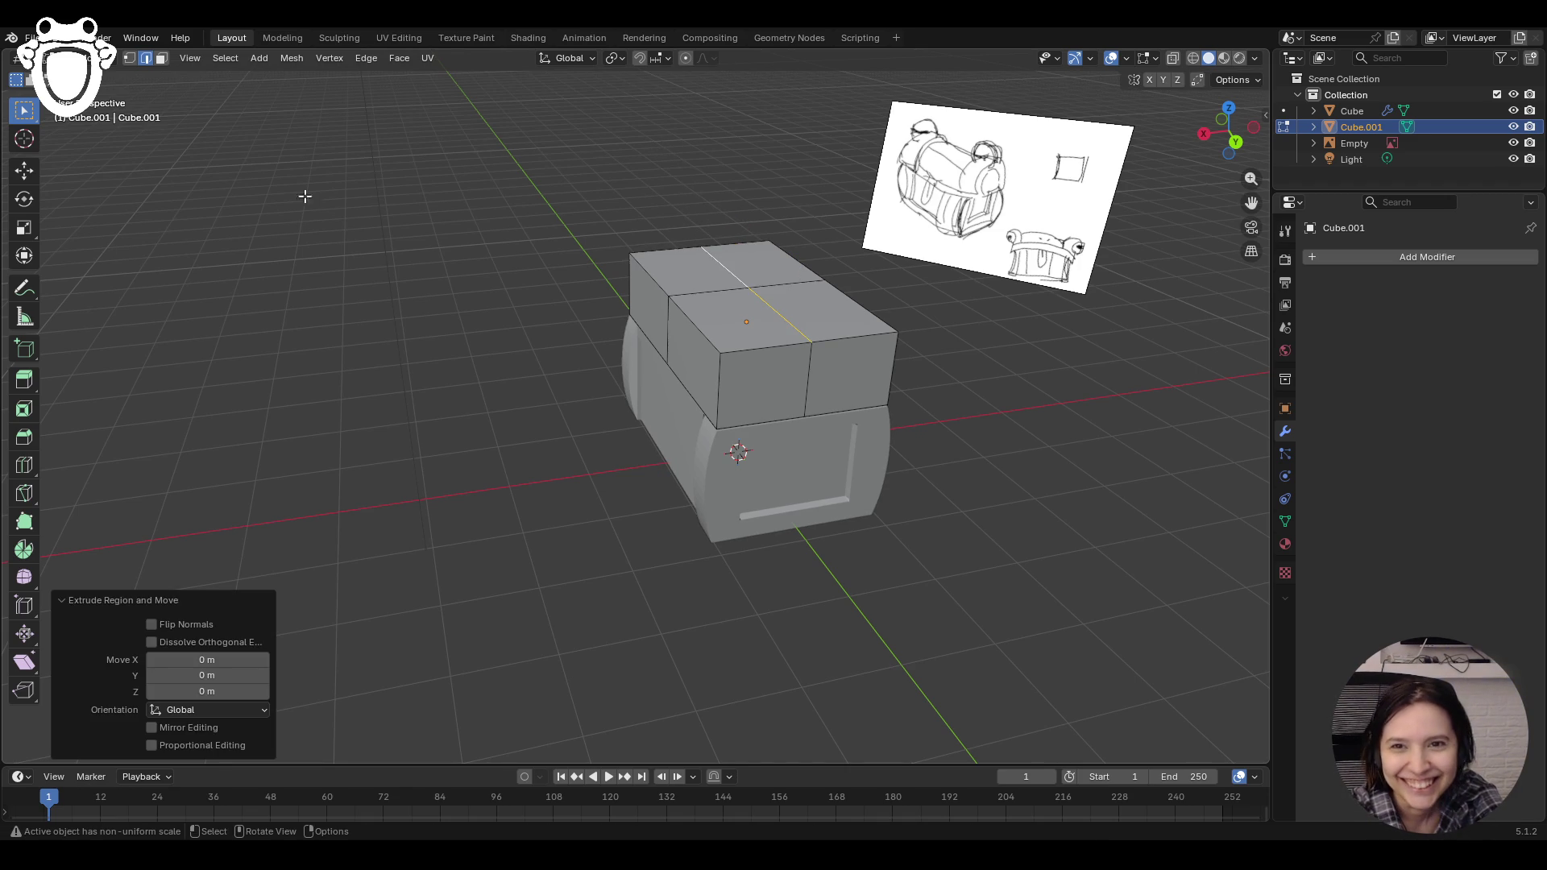
{"action": "left_click", "coordinate": [25, 171]}
{"action": "left_click_drag", "start_coordinate": [747, 228], "coordinate": [759, 208]}
{"action": "key", "text": "ctrl+z"}
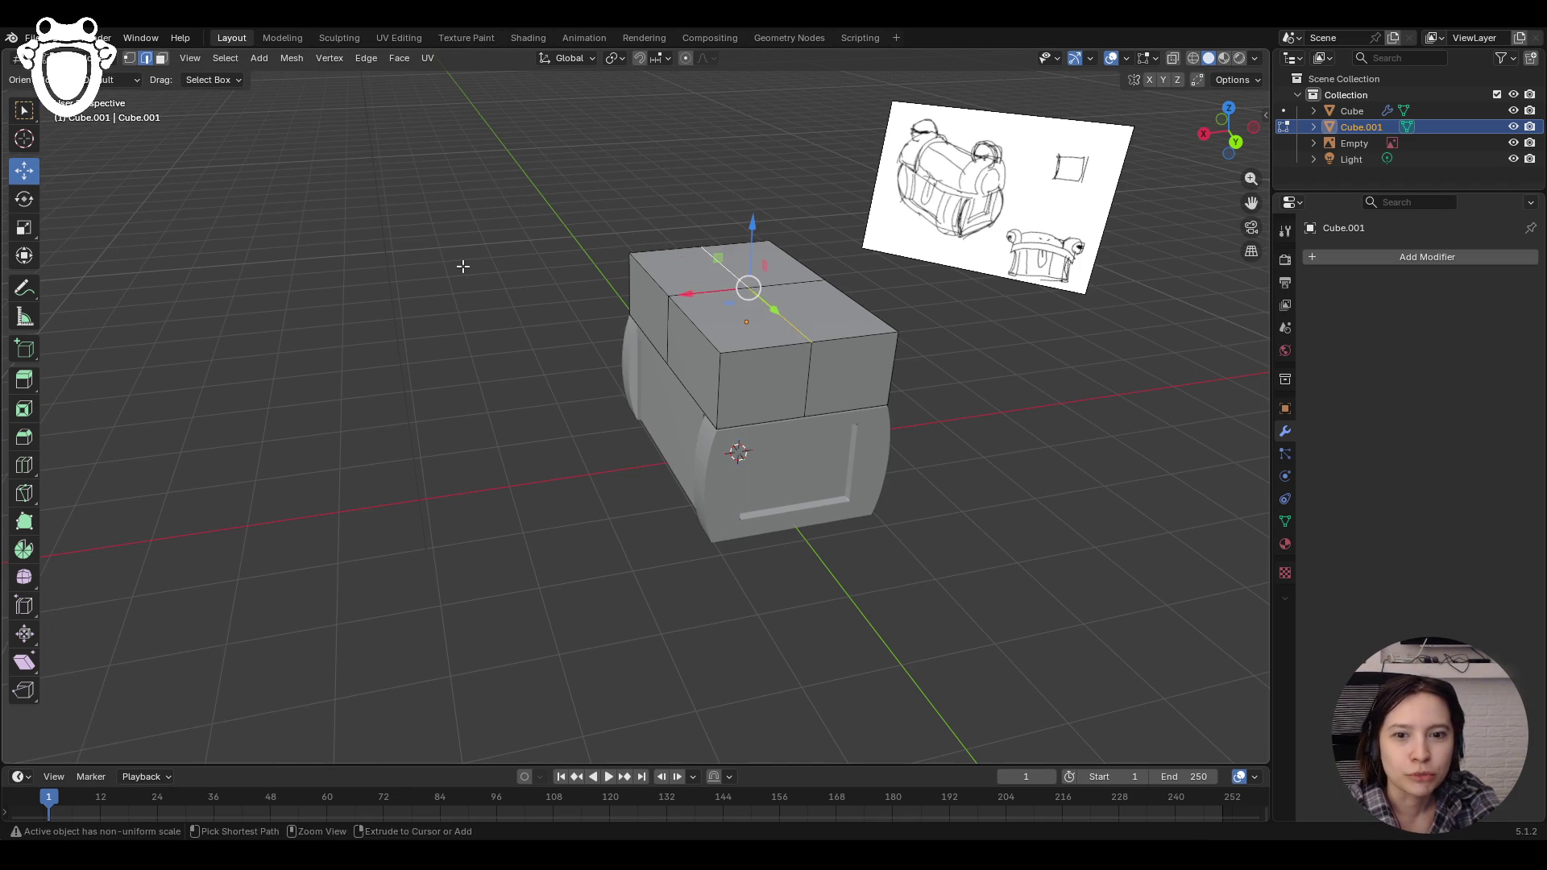
{"action": "key", "text": "ctrl+z"}
Step: Extrude the two middle top edges into a trial fin, then undo it
{"action": "left_click", "coordinate": [780, 315]}
{"action": "left_click", "coordinate": [726, 263], "text": "shift"}
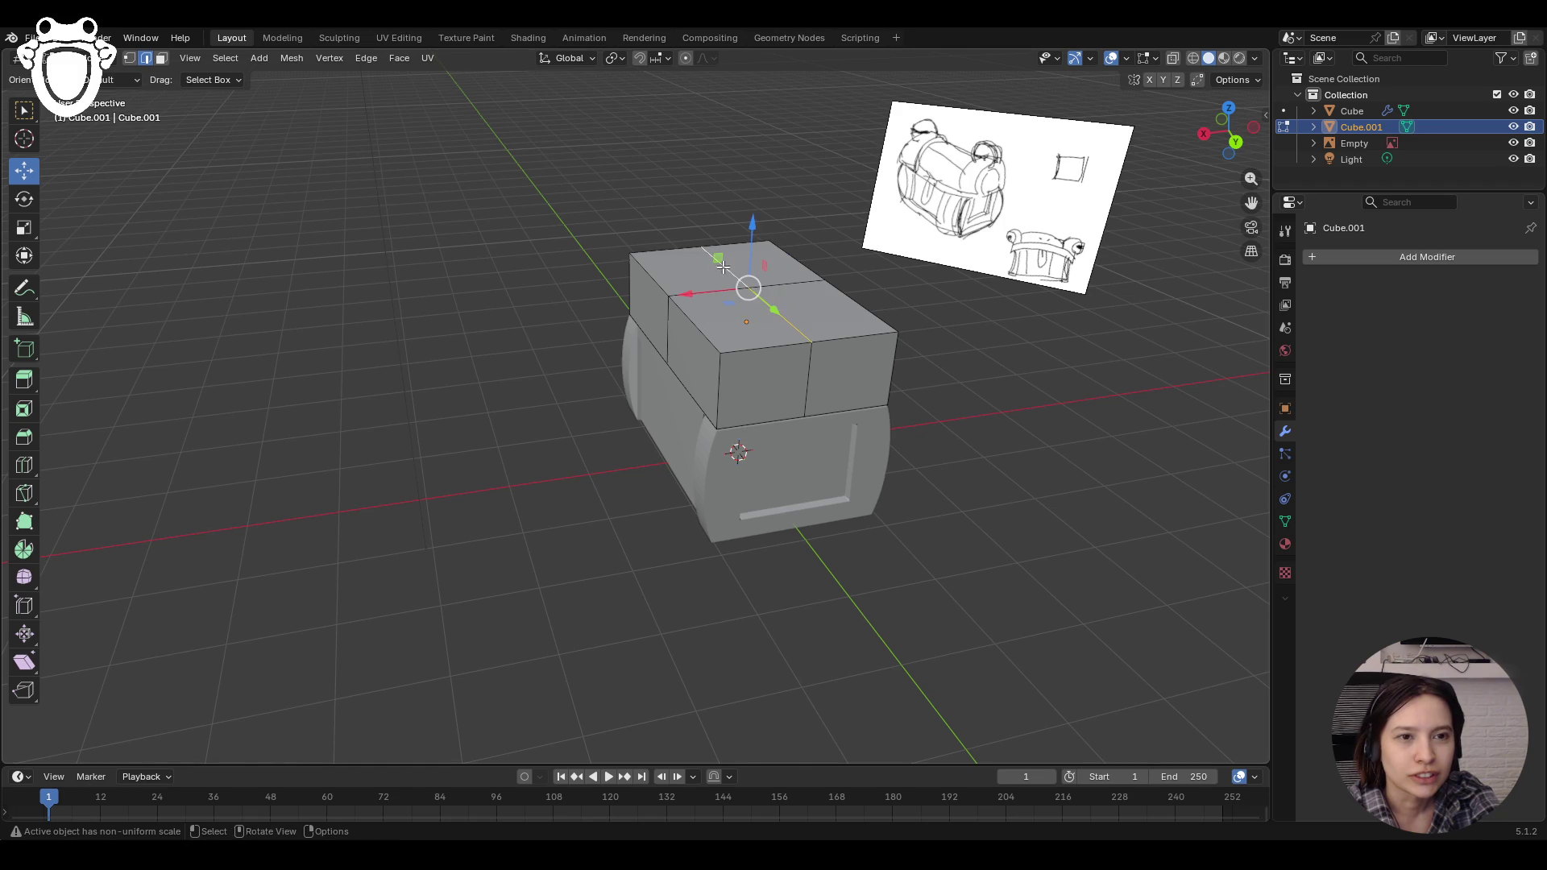
{"action": "key", "text": "e"}
{"action": "left_click", "coordinate": [752, 169]}
{"action": "mouse_move", "coordinate": [752, 169]}
{"action": "middle_mouse_down"}
{"action": "mouse_move", "coordinate": [904, 266]}
{"action": "mouse_move", "coordinate": [904, 285]}
{"action": "middle_mouse_up"}
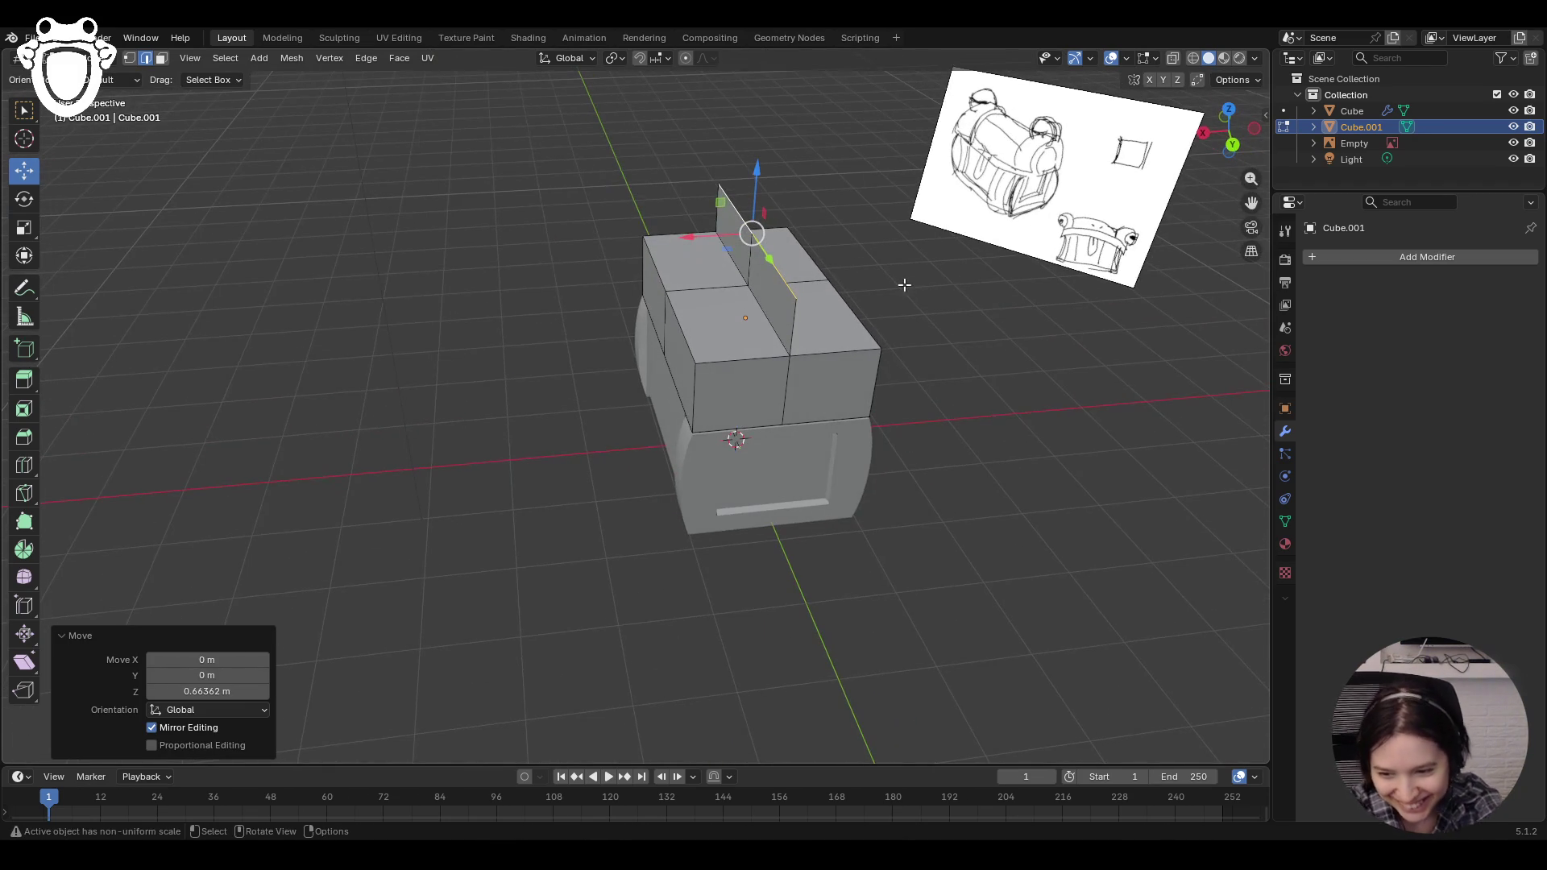
{"action": "key", "text": "ctrl+z"}
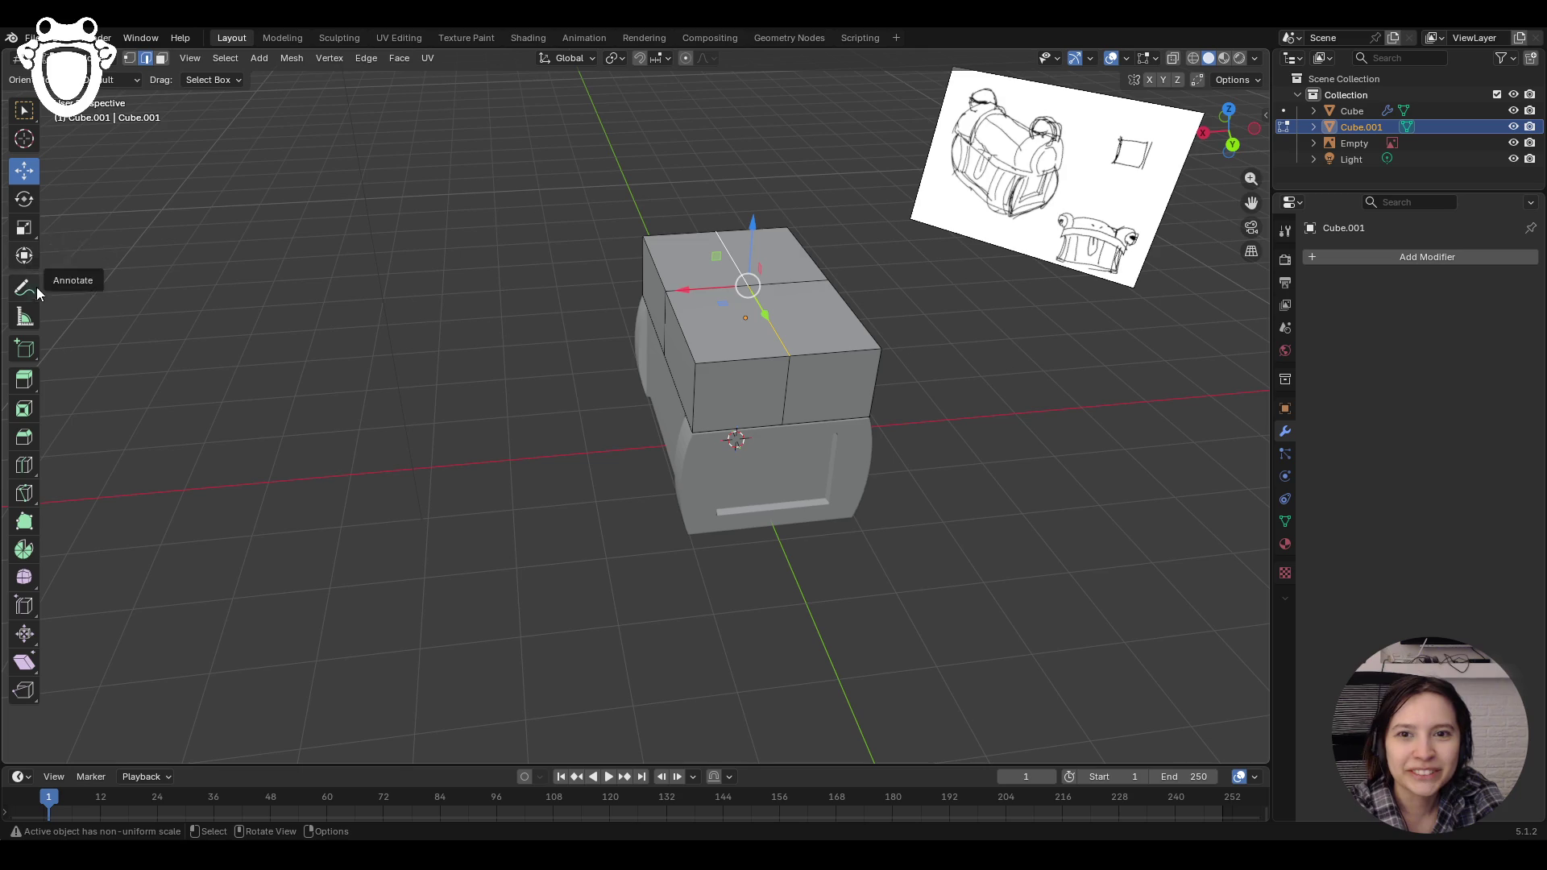
Step: Test stretching the selection vertically and moving the top face, undoing both attempts
{"action": "left_click", "coordinate": [24, 228]}
{"action": "left_click_drag", "start_coordinate": [751, 226], "coordinate": [730, 111]}
{"action": "key", "text": "ctrl+z"}
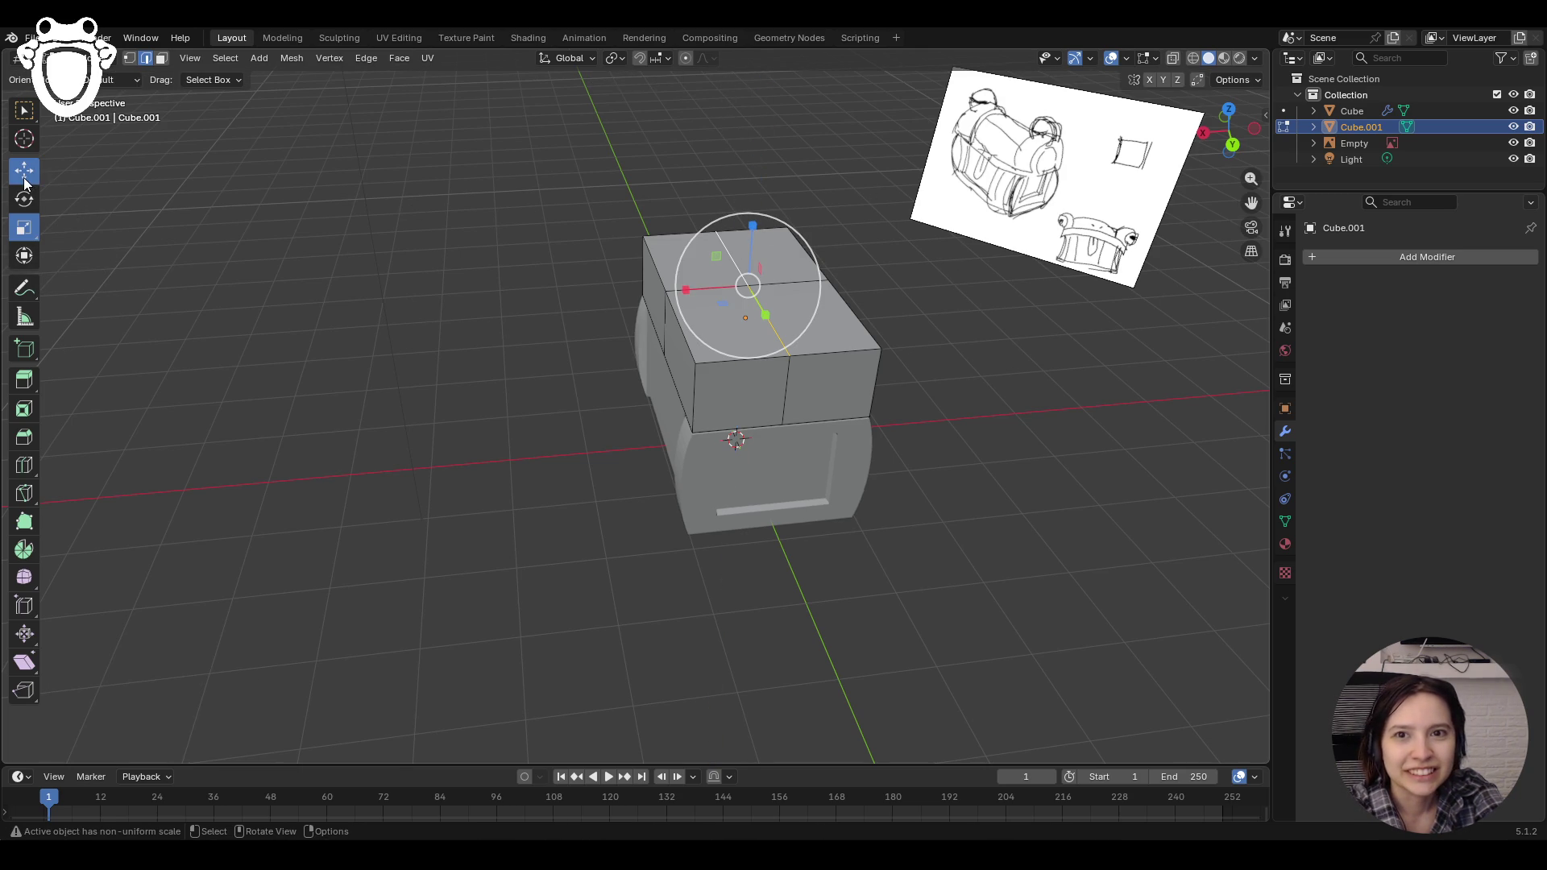
{"action": "left_click", "coordinate": [24, 170]}
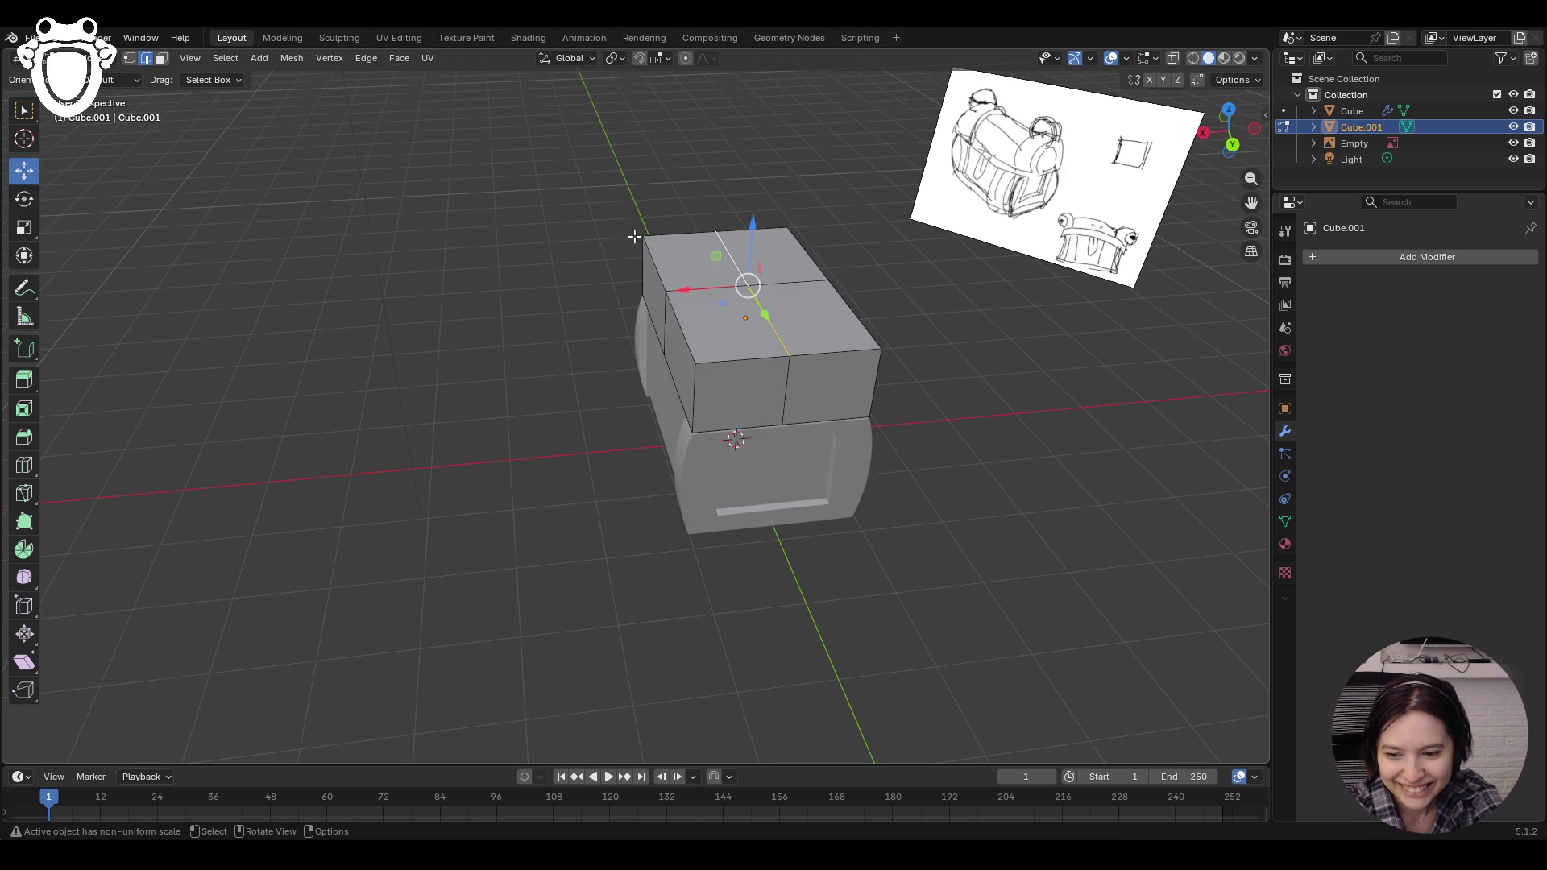
{"action": "mouse_move", "coordinate": [609, 252]}
{"action": "middle_mouse_down"}
{"action": "mouse_move", "coordinate": [577, 242]}
{"action": "mouse_move", "coordinate": [564, 204]}
{"action": "mouse_move", "coordinate": [542, 214]}
{"action": "mouse_move", "coordinate": [652, 224]}
{"action": "mouse_move", "coordinate": [1037, 318]}
{"action": "middle_mouse_up"}
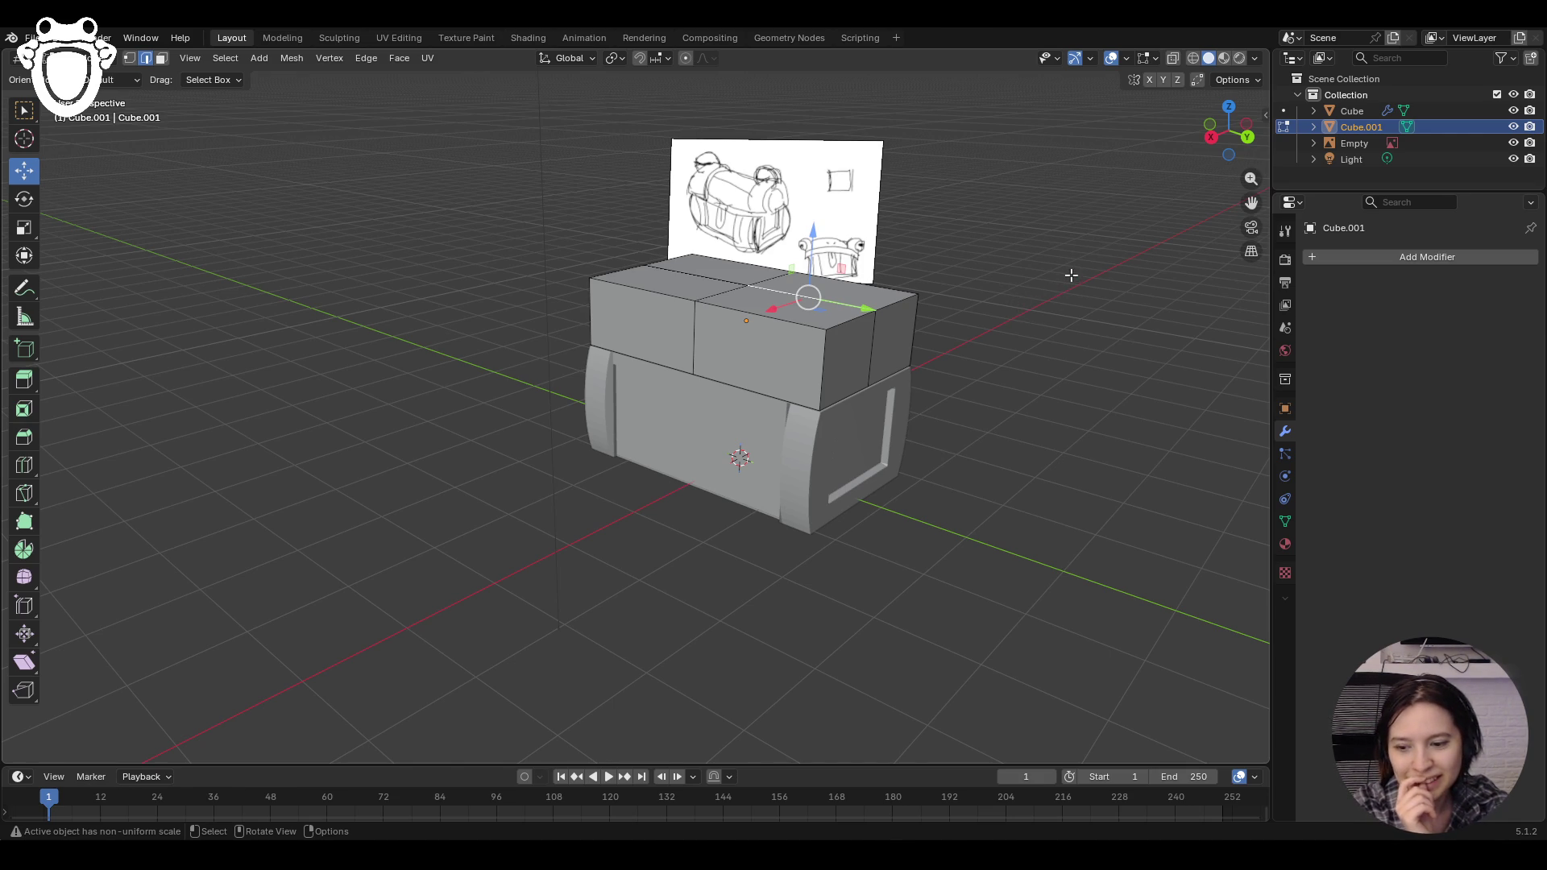
{"action": "key", "text": "g"}
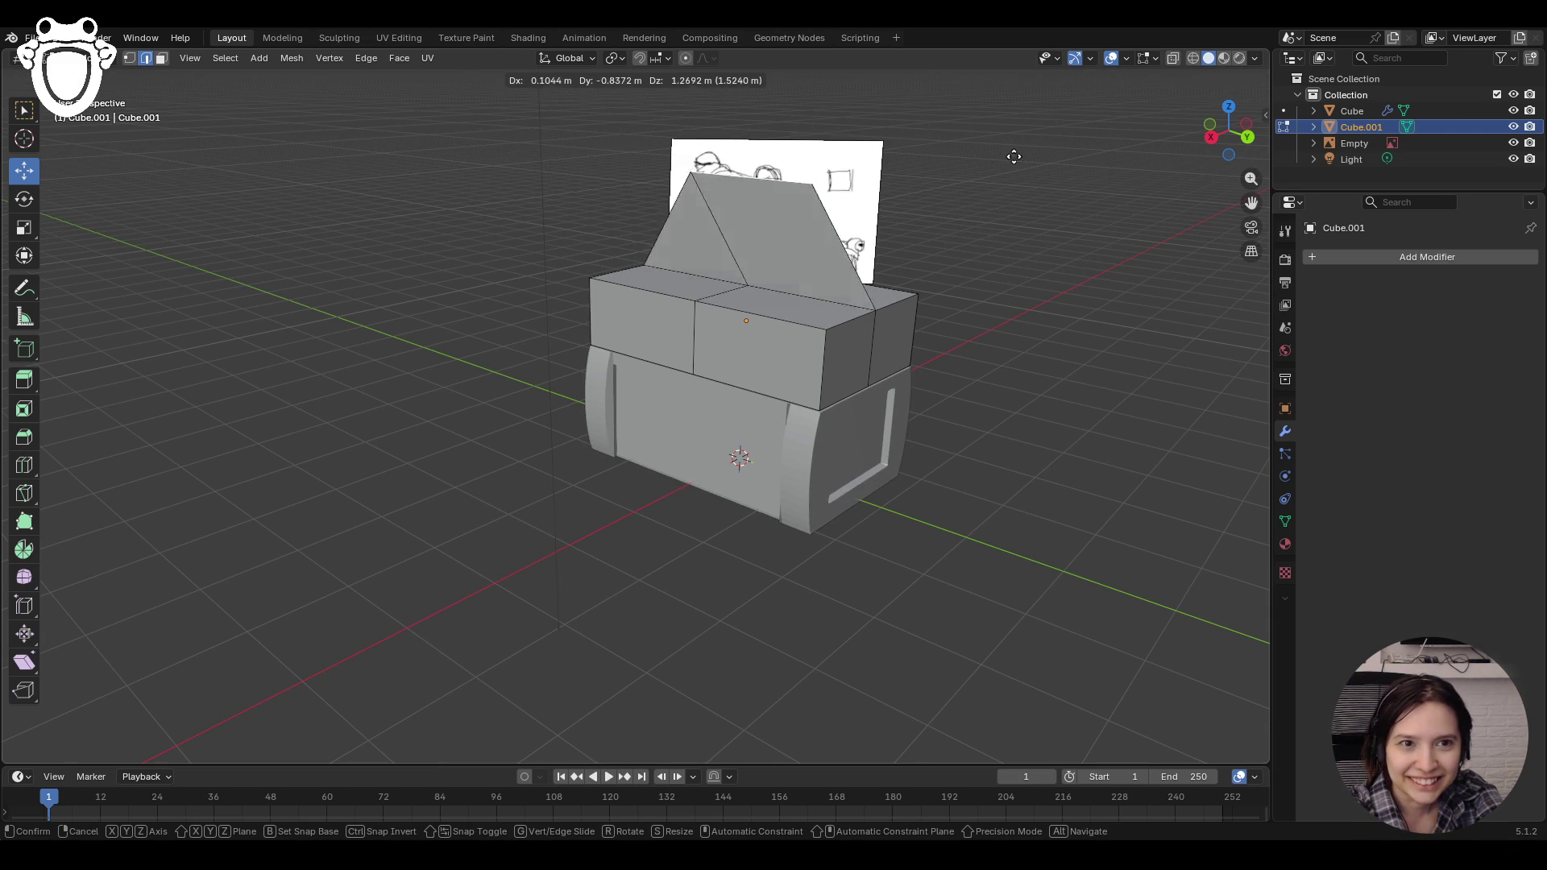
{"action": "right_click", "coordinate": [918, 114]}
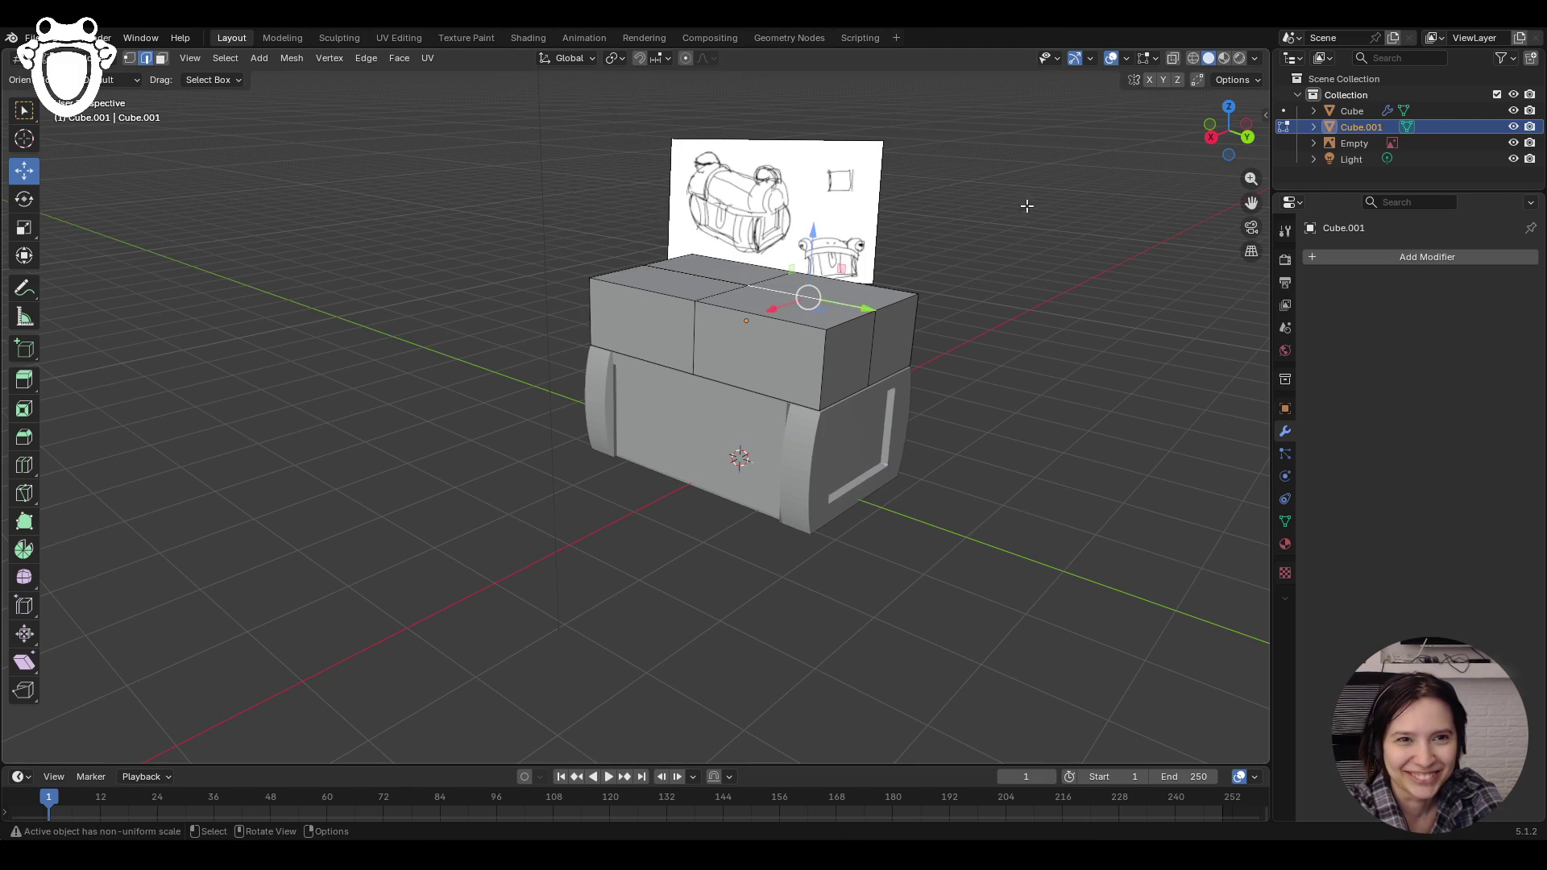
Step: Switch to edge selection and select the two middle edges on top of the block
{"action": "middle_click_drag", "start_coordinate": [1028, 205], "coordinate": [725, 230]}
{"action": "left_click", "coordinate": [160, 63]}
{"action": "left_click", "coordinate": [146, 58]}
{"action": "mouse_move", "coordinate": [354, 266]}
{"action": "middle_mouse_down"}
{"action": "mouse_move", "coordinate": [390, 287]}
{"action": "mouse_move", "coordinate": [121, 177]}
{"action": "middle_mouse_up"}
{"action": "left_click", "coordinate": [23, 110]}
{"action": "left_click", "coordinate": [814, 319]}
{"action": "left_click", "coordinate": [788, 219], "text": "shift"}
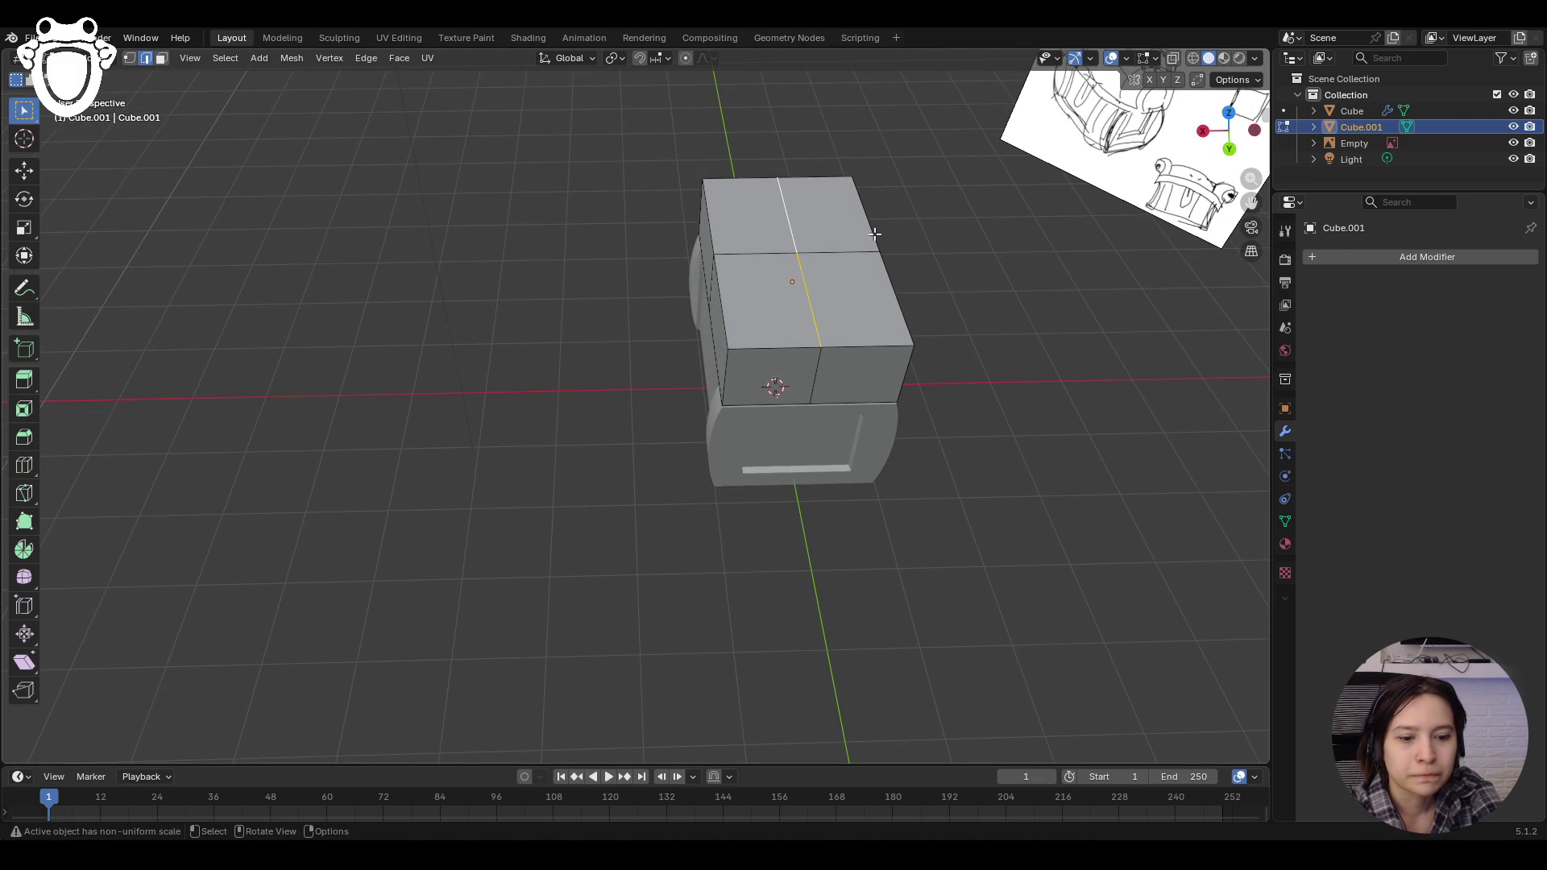
Step: Extrude the selected top edges upward into a fin, then undo it
{"action": "key", "text": "g"}
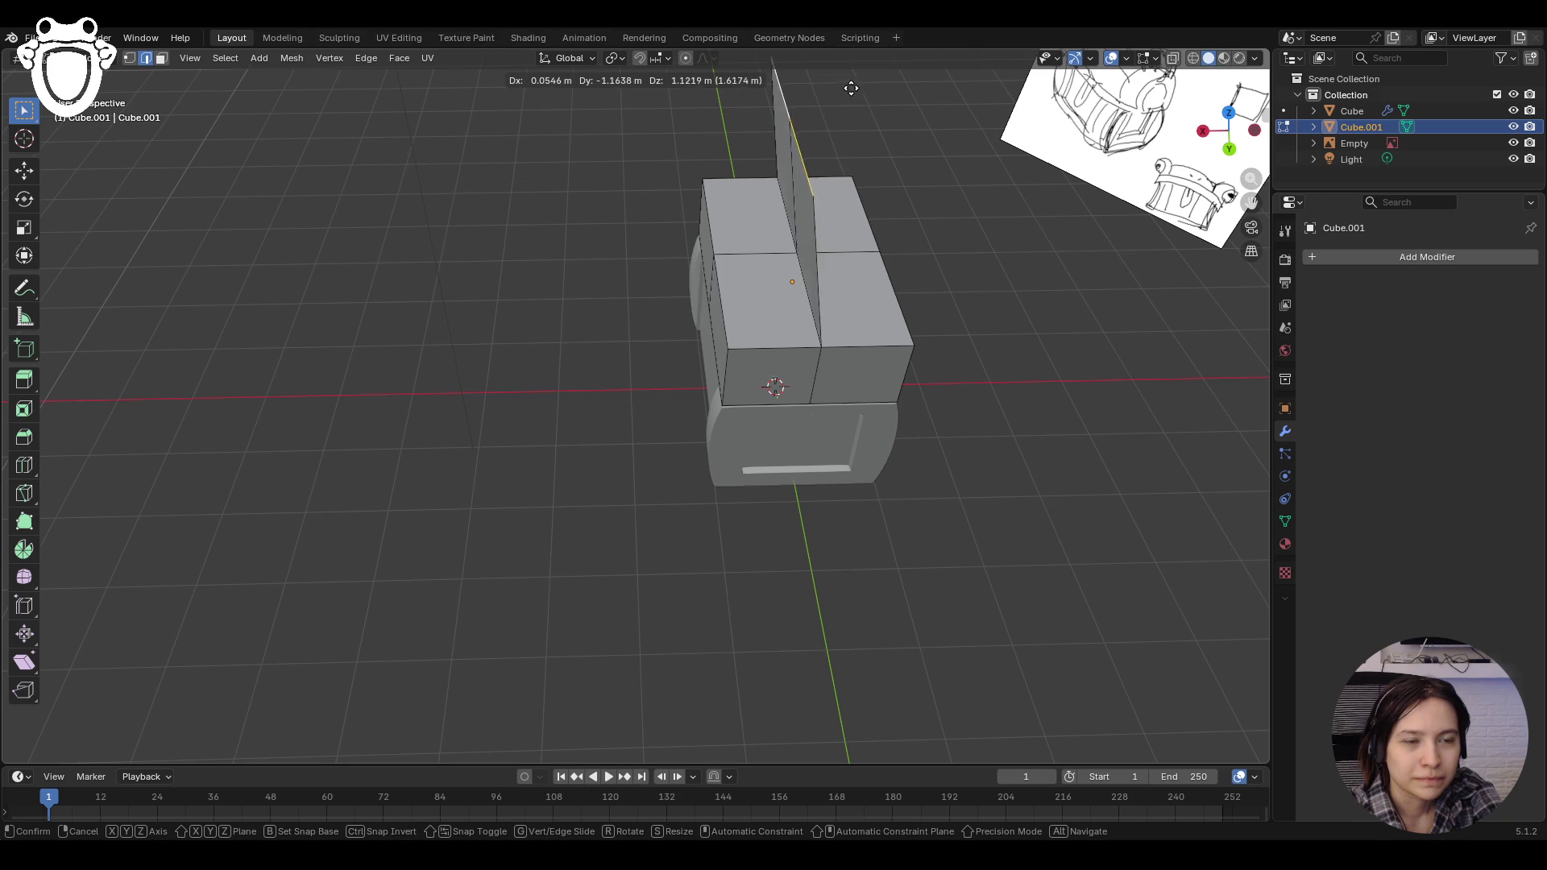
{"action": "key", "text": "Escape"}
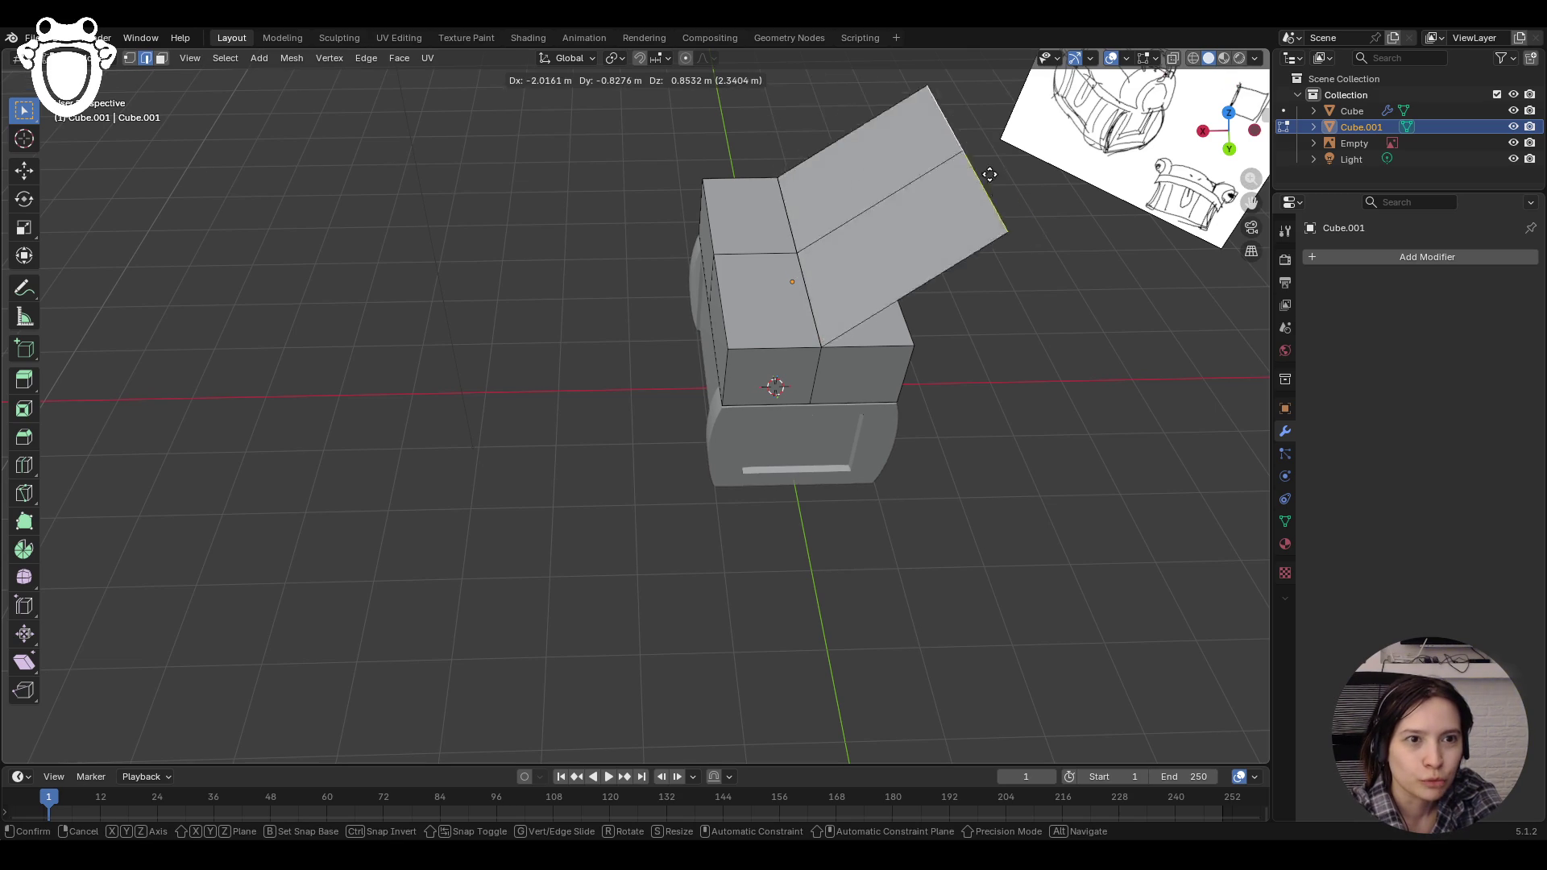
{"action": "right_click", "coordinate": [1024, 214]}
{"action": "key", "text": "g"}
{"action": "left_click", "coordinate": [1025, 119]}
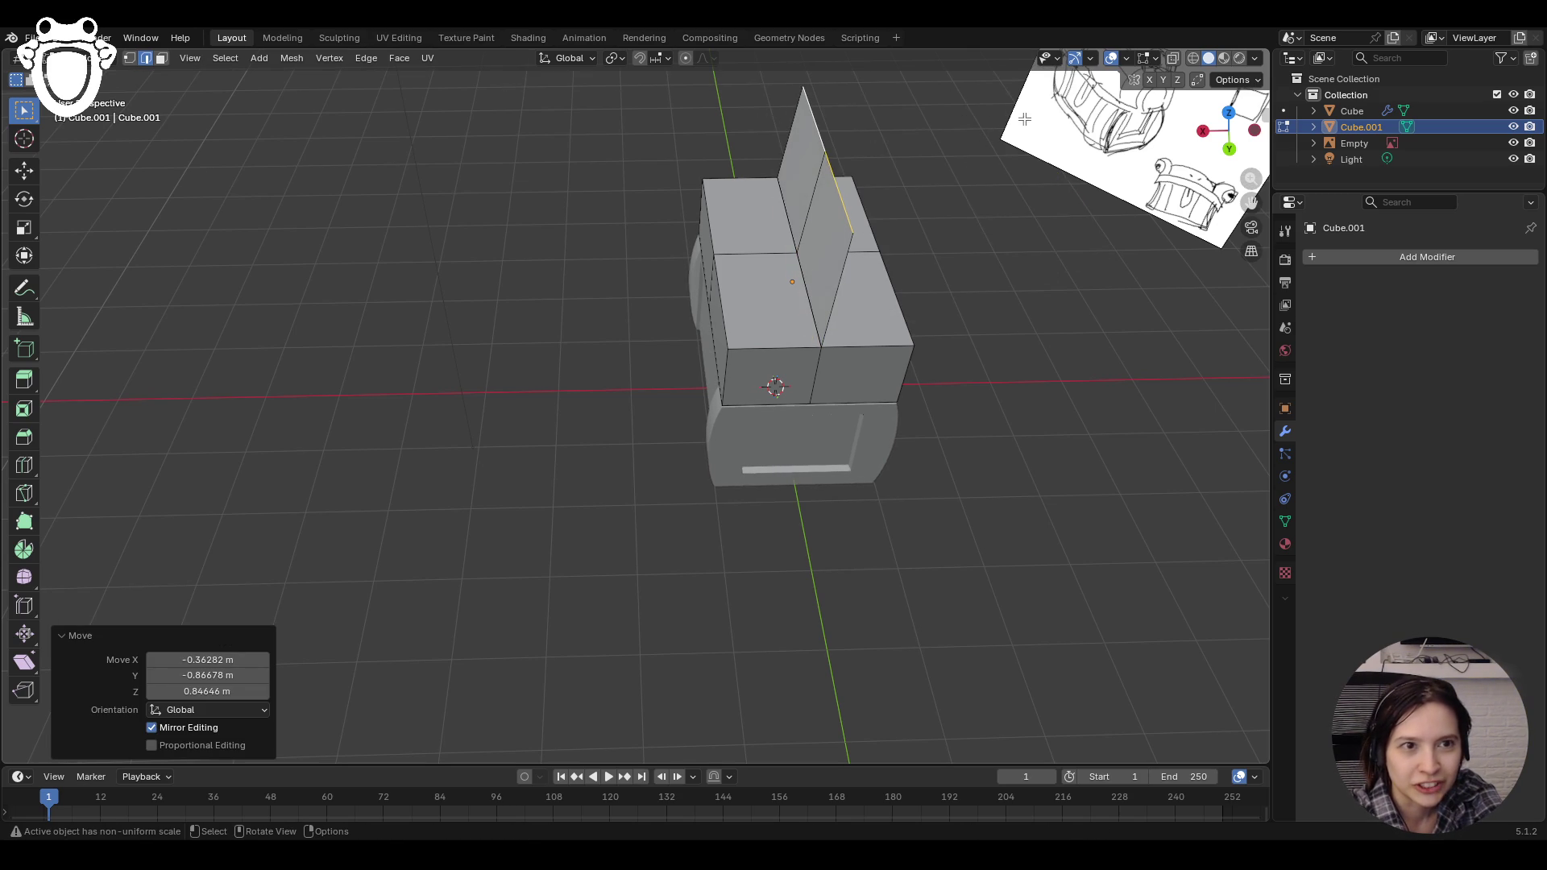
{"action": "key", "text": "ctrl+z"}
Step: Return to Object Mode and delete the Cube.001 top block
{"action": "middle_click_drag", "start_coordinate": [976, 374], "coordinate": [959, 451]}
{"action": "left_click", "coordinate": [93, 58]}
{"action": "left_click", "coordinate": [92, 76]}
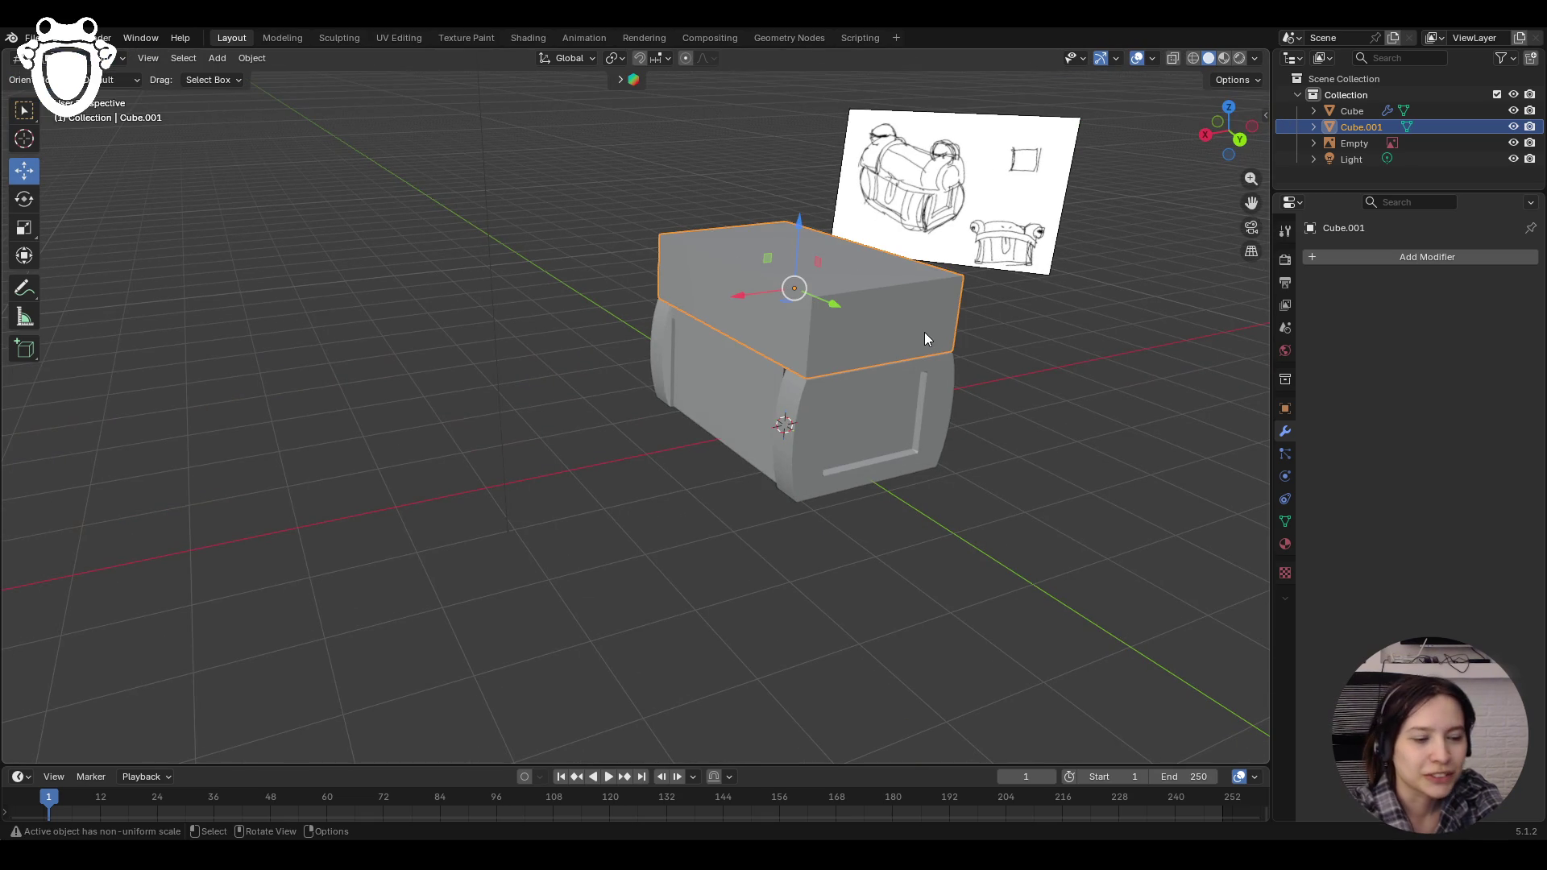
{"action": "key", "text": "Delete"}
Step: Add a cylinder to the scene
{"action": "middle_click_drag", "start_coordinate": [930, 312], "coordinate": [909, 428]}
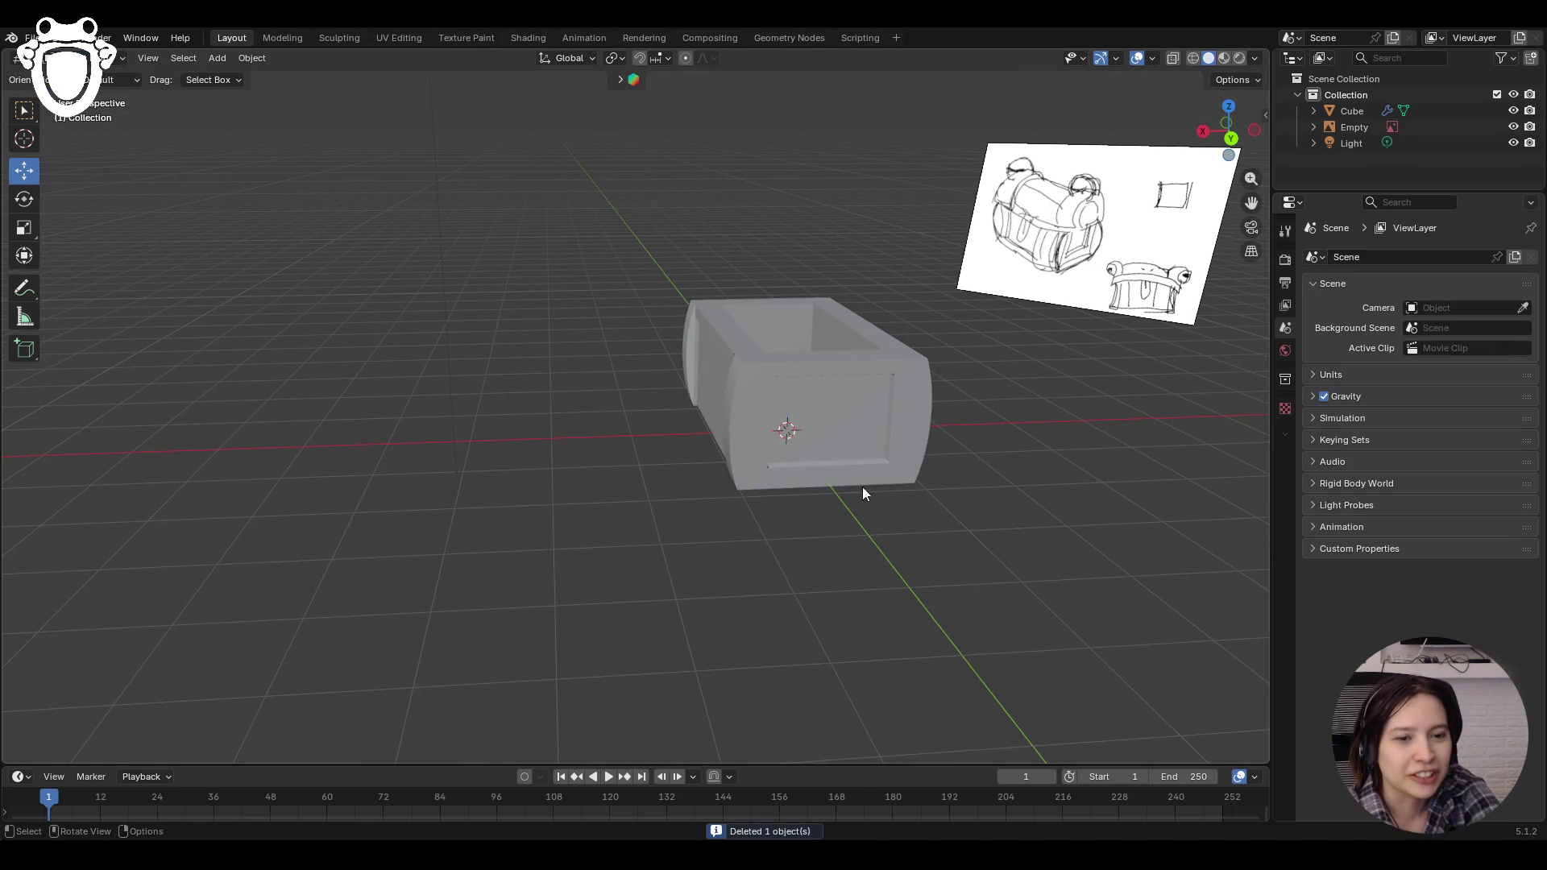
{"action": "key", "text": "shift+a"}
{"action": "mouse_move", "coordinate": [864, 471]}
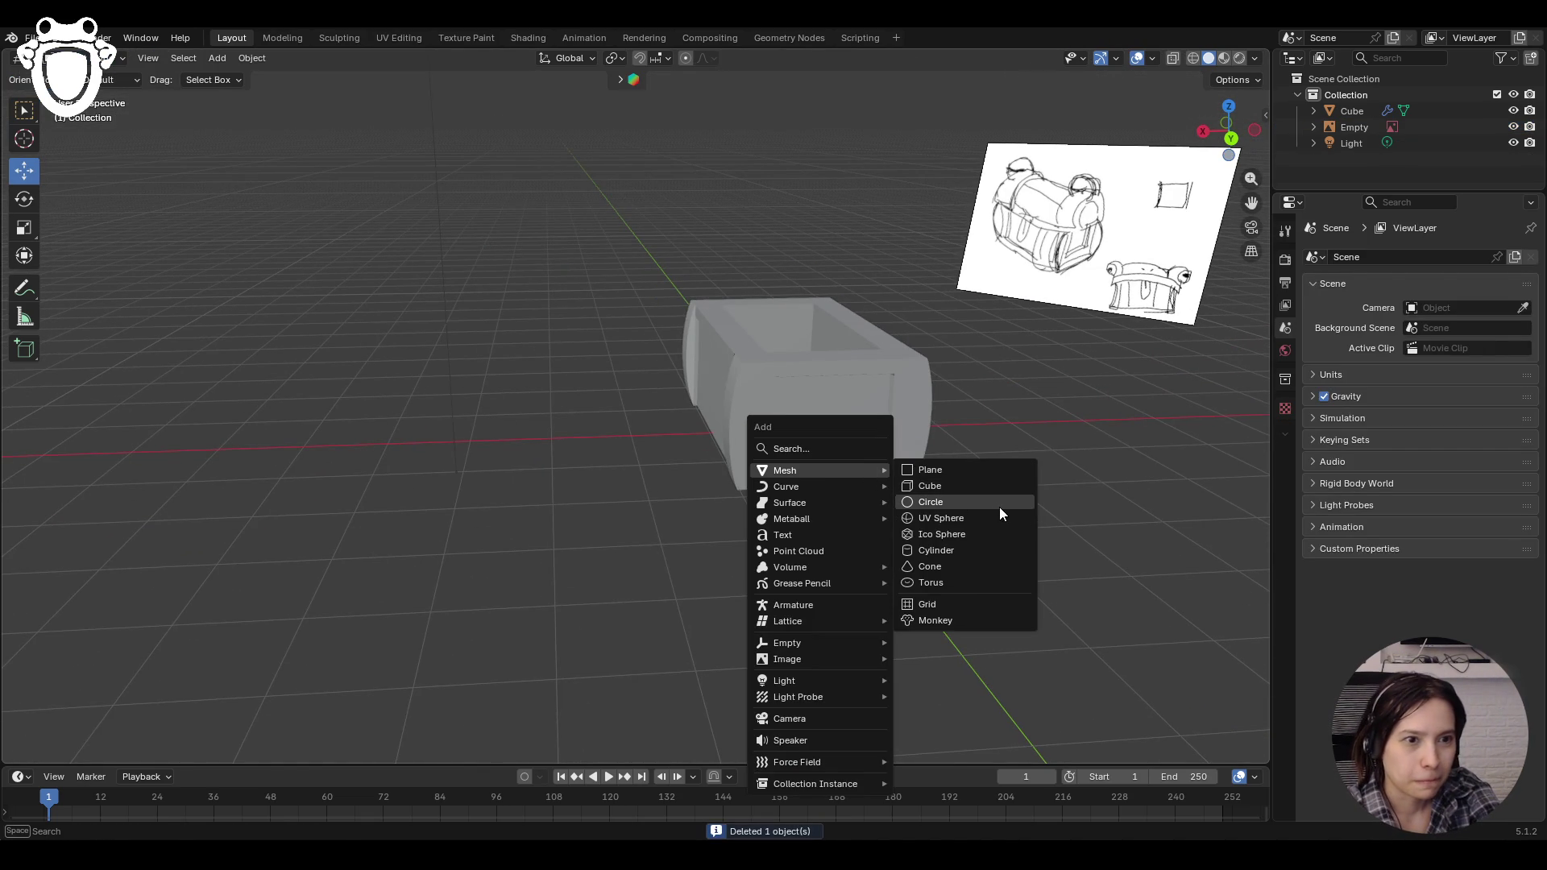
{"action": "left_click", "coordinate": [992, 549]}
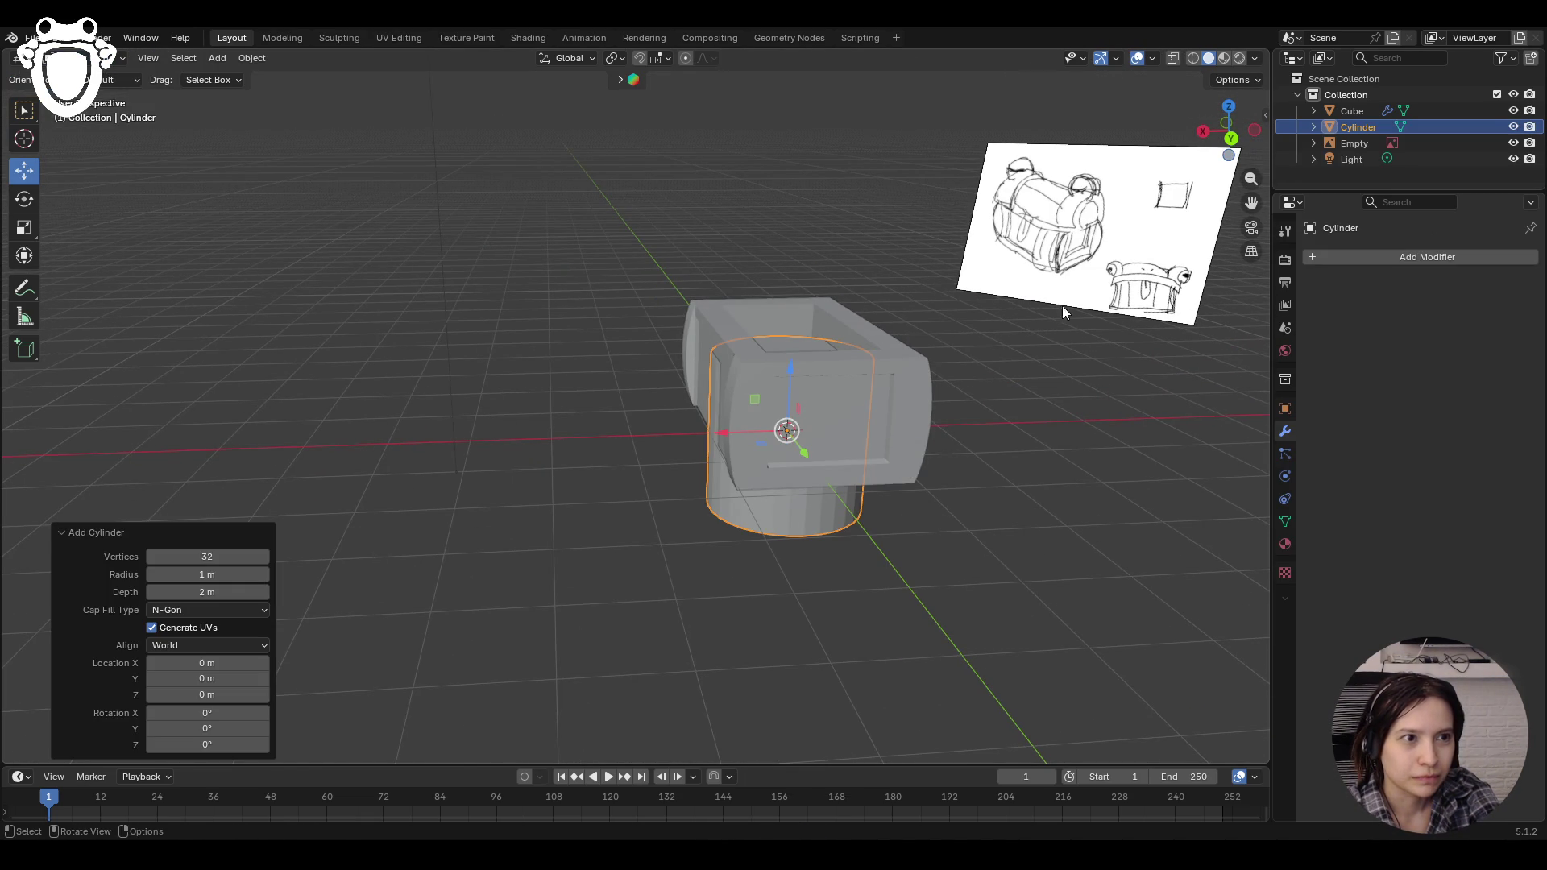
Step: Rotate the cylinder 90° around X so it lies on its side
{"action": "left_click", "coordinate": [1264, 116]}
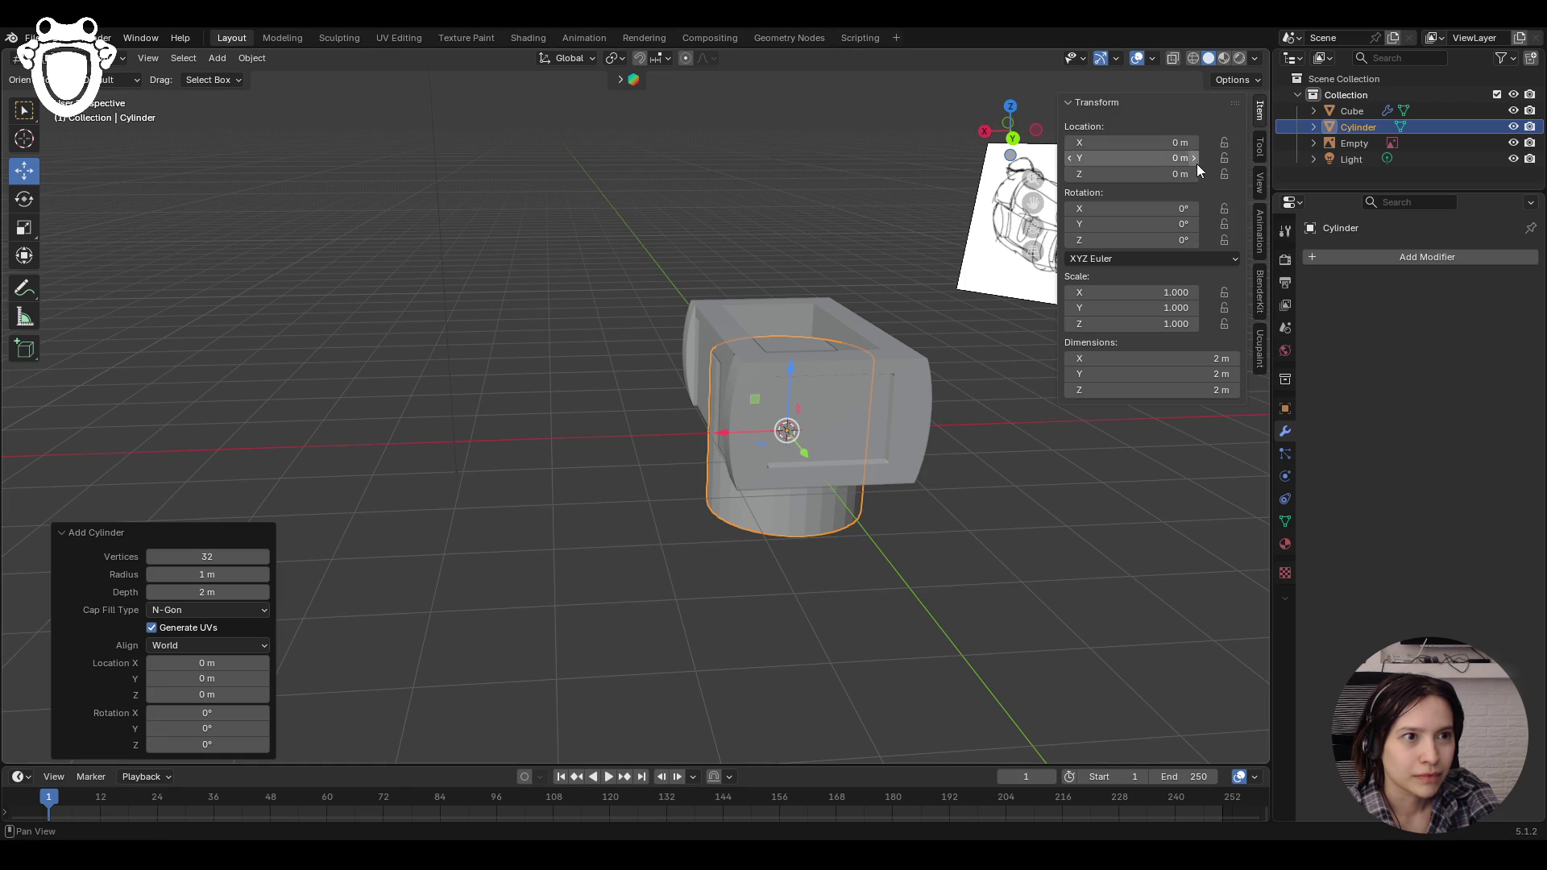
{"action": "left_click", "coordinate": [23, 199]}
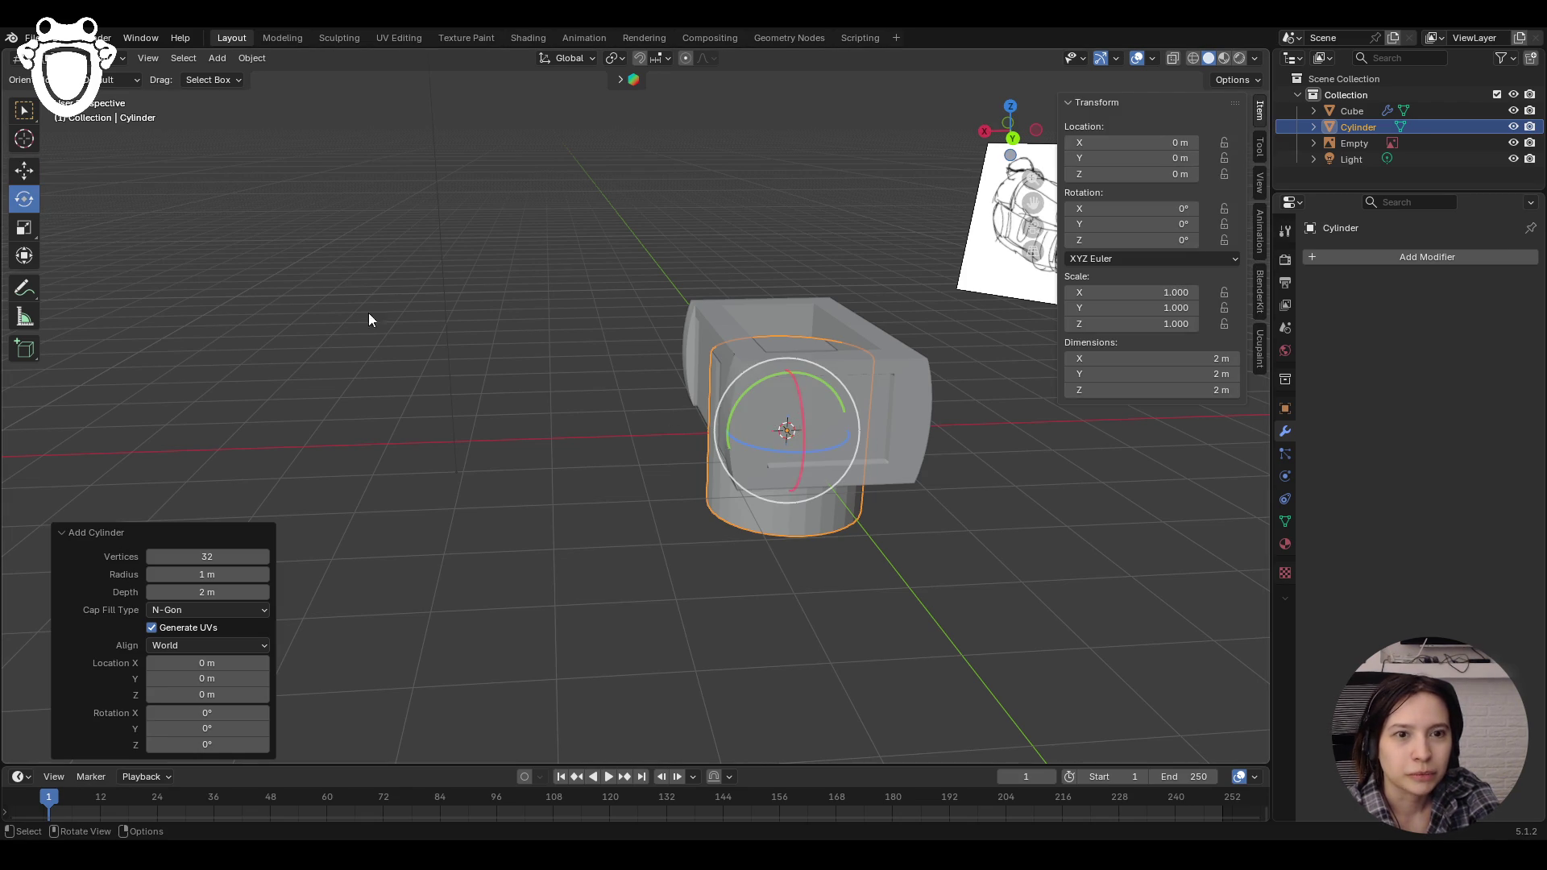
{"action": "left_click_drag", "start_coordinate": [801, 406], "coordinate": [788, 491]}
{"action": "left_click", "coordinate": [1148, 210]}
{"action": "type", "text": "0"}
{"action": "key", "text": "Return"}
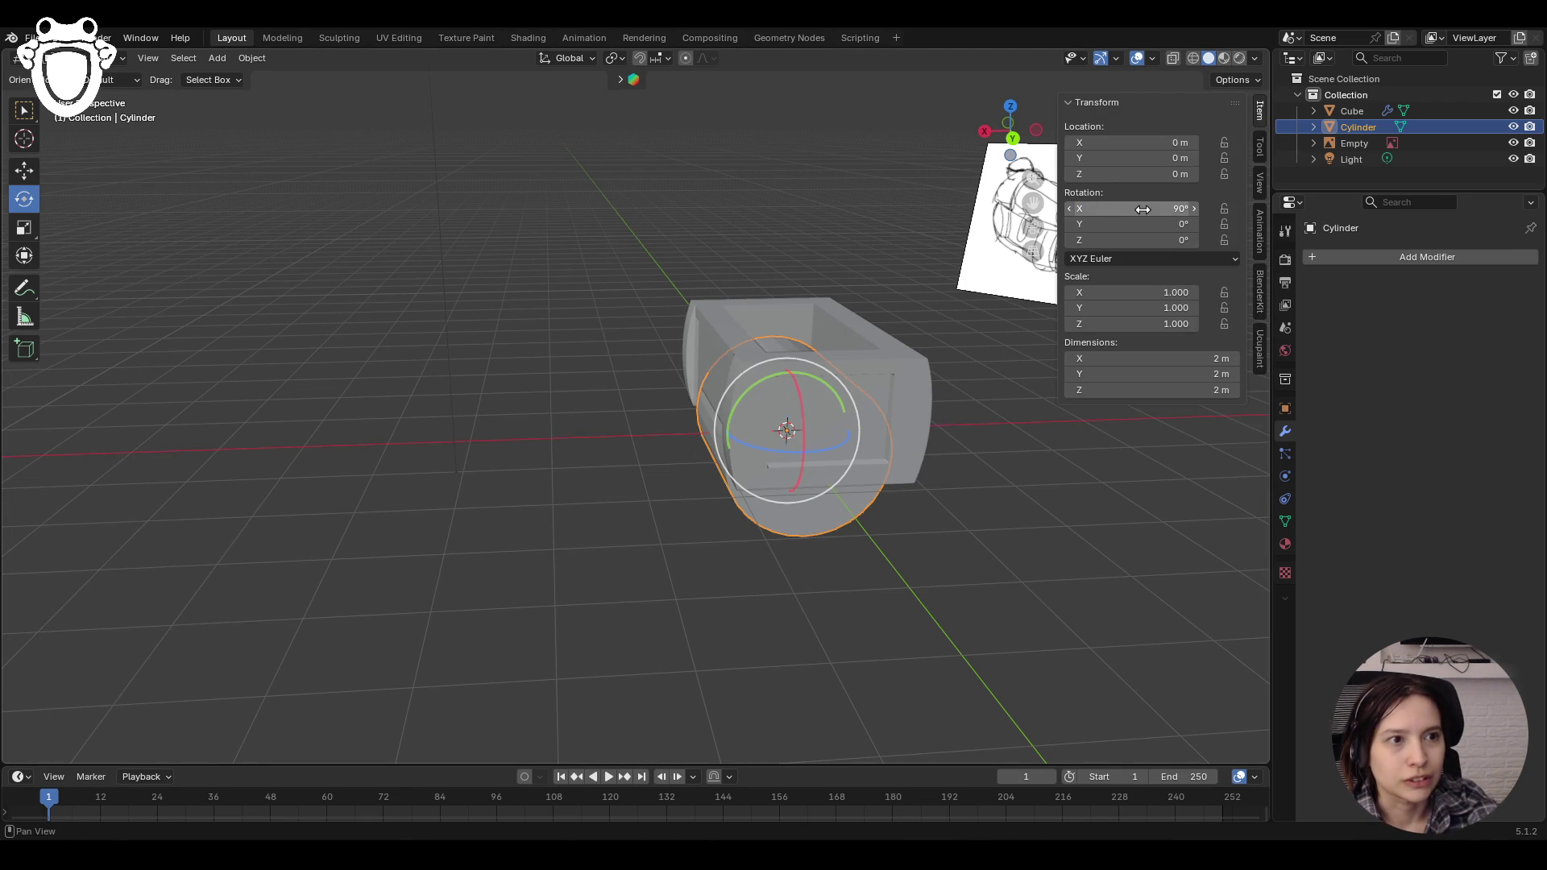
Step: Lift the cylinder up and rest it on top of the chest base
{"action": "left_click", "coordinate": [30, 179]}
{"action": "mouse_move", "coordinate": [788, 370]}
{"action": "left_mouse_down"}
{"action": "mouse_move", "coordinate": [786, 190]}
{"action": "mouse_move", "coordinate": [787, 240]}
{"action": "left_mouse_up"}
{"action": "mouse_move", "coordinate": [786, 241]}
{"action": "middle_mouse_down"}
{"action": "mouse_move", "coordinate": [1096, 278]}
{"action": "mouse_move", "coordinate": [1005, 240]}
{"action": "mouse_move", "coordinate": [923, 232]}
{"action": "middle_mouse_up"}
{"action": "mouse_move", "coordinate": [1038, 201]}
{"action": "middle_mouse_down"}
{"action": "mouse_move", "coordinate": [864, 317]}
{"action": "mouse_move", "coordinate": [914, 368]}
{"action": "mouse_move", "coordinate": [757, 365]}
{"action": "mouse_move", "coordinate": [995, 376]}
{"action": "mouse_move", "coordinate": [888, 404]}
{"action": "mouse_move", "coordinate": [836, 456]}
{"action": "mouse_move", "coordinate": [906, 423]}
{"action": "middle_mouse_up"}
Step: Scale the cylinder along its length until it spans the box, 3.39 m long
{"action": "key", "text": "s"}
{"action": "key", "text": "y"}
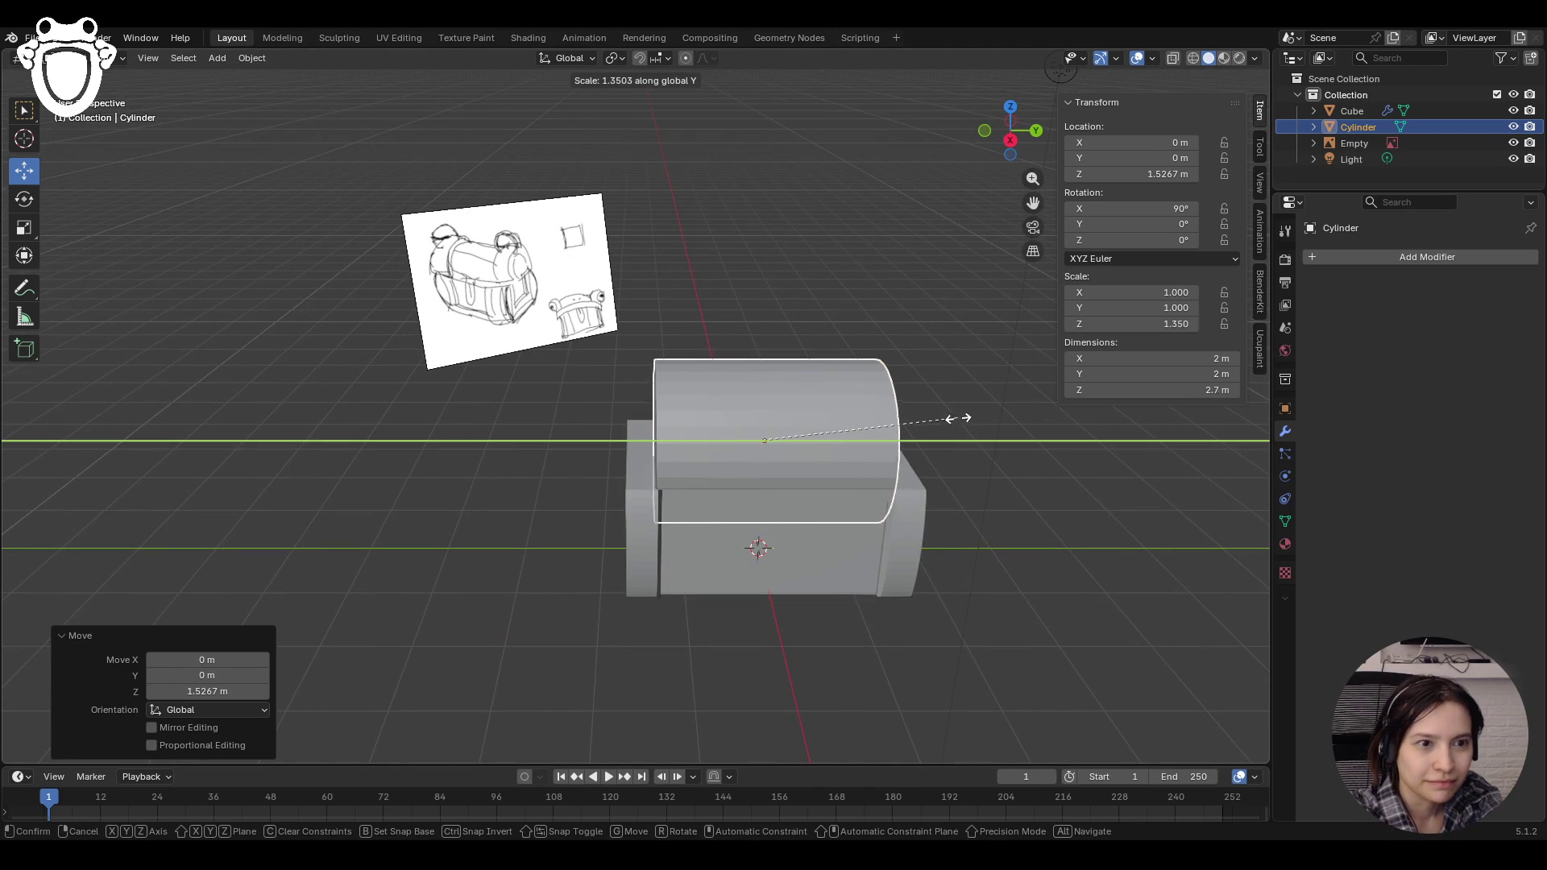
{"action": "left_click", "coordinate": [1039, 426]}
{"action": "mouse_move", "coordinate": [1100, 448]}
{"action": "middle_mouse_down"}
{"action": "mouse_move", "coordinate": [944, 423]}
{"action": "mouse_move", "coordinate": [1075, 433]}
{"action": "middle_mouse_up"}
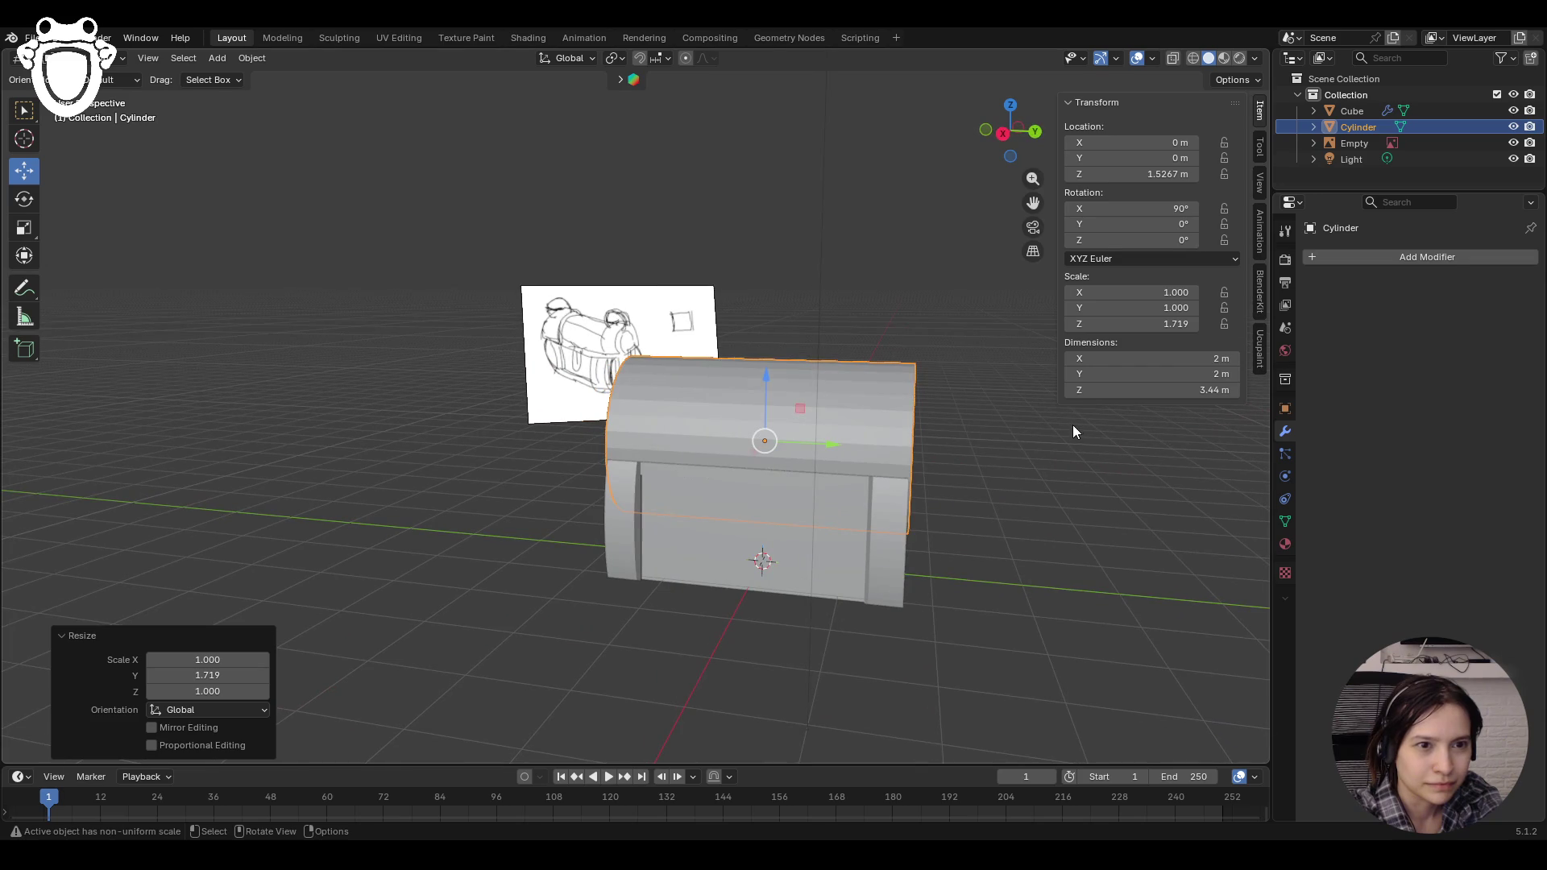
{"action": "key", "text": "s"}
{"action": "key", "text": "y"}
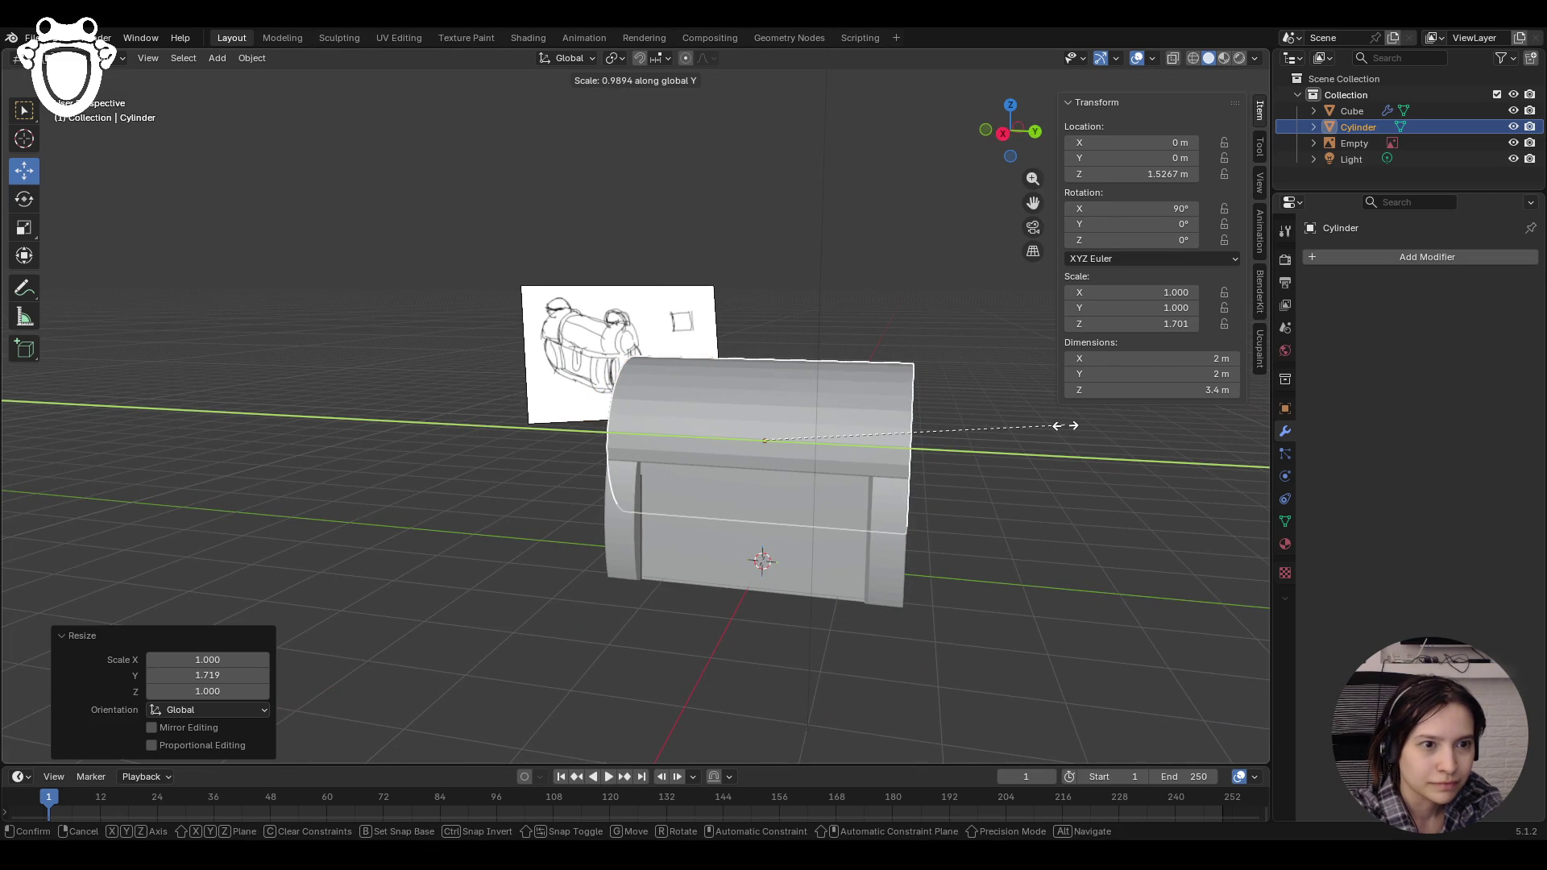
{"action": "left_click", "coordinate": [1065, 426]}
{"action": "mouse_move", "coordinate": [1064, 426]}
{"action": "middle_mouse_down"}
{"action": "mouse_move", "coordinate": [992, 490]}
{"action": "mouse_move", "coordinate": [936, 485]}
{"action": "mouse_move", "coordinate": [1235, 482]}
{"action": "mouse_move", "coordinate": [903, 492]}
{"action": "middle_mouse_up"}
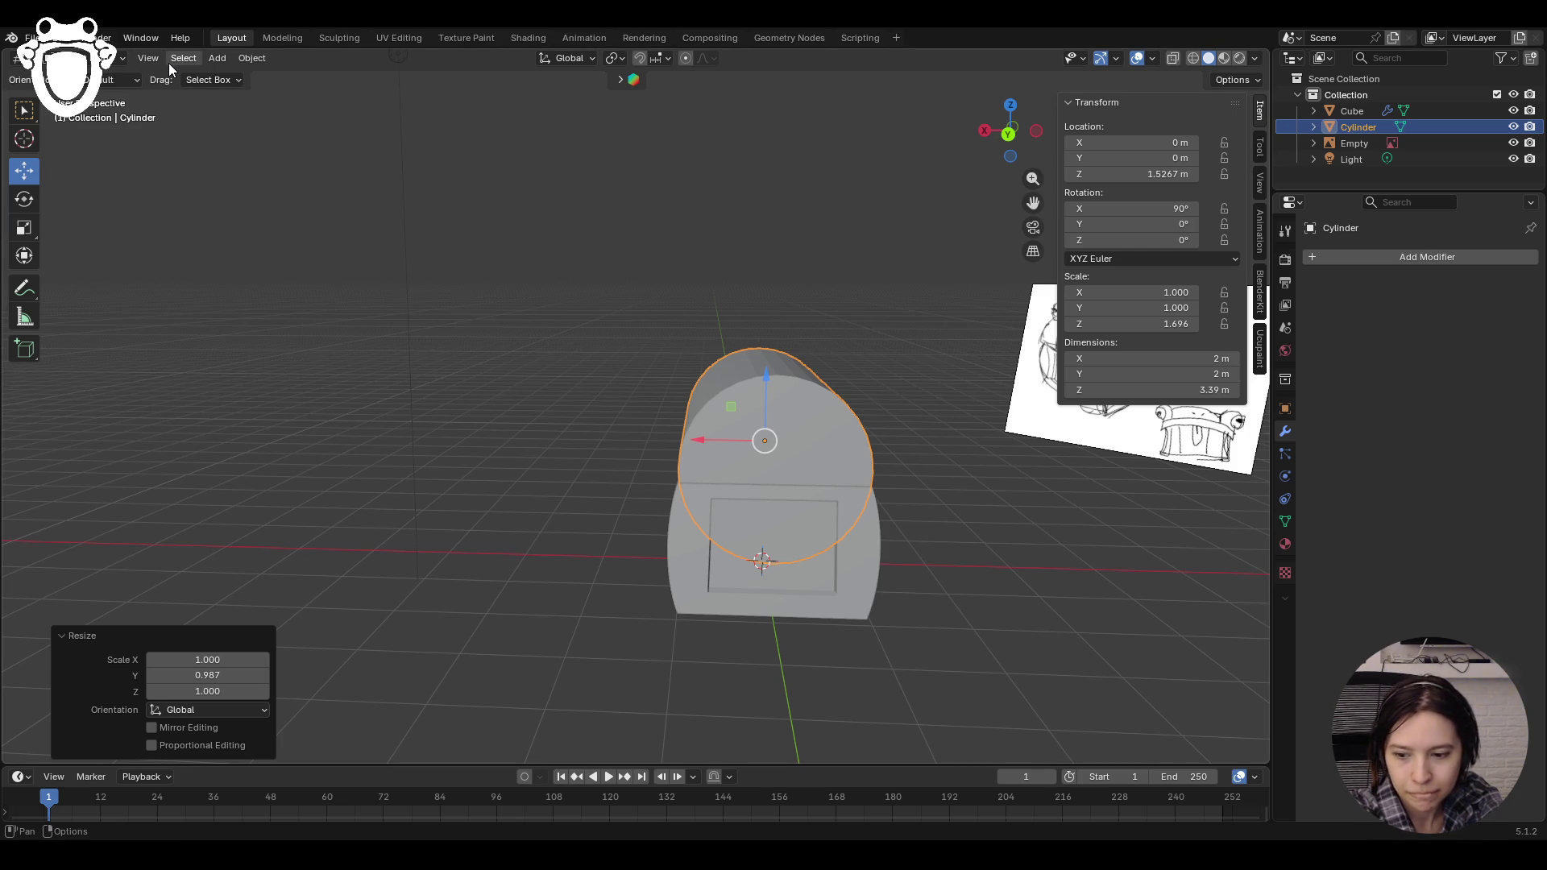
{"action": "mouse_move", "coordinate": [266, 105]}
{"action": "middle_mouse_down"}
{"action": "mouse_move", "coordinate": [451, 172]}
{"action": "mouse_move", "coordinate": [912, 278]}
{"action": "mouse_move", "coordinate": [1083, 268]}
{"action": "mouse_move", "coordinate": [1048, 299]}
{"action": "mouse_move", "coordinate": [791, 371]}
{"action": "middle_mouse_up"}
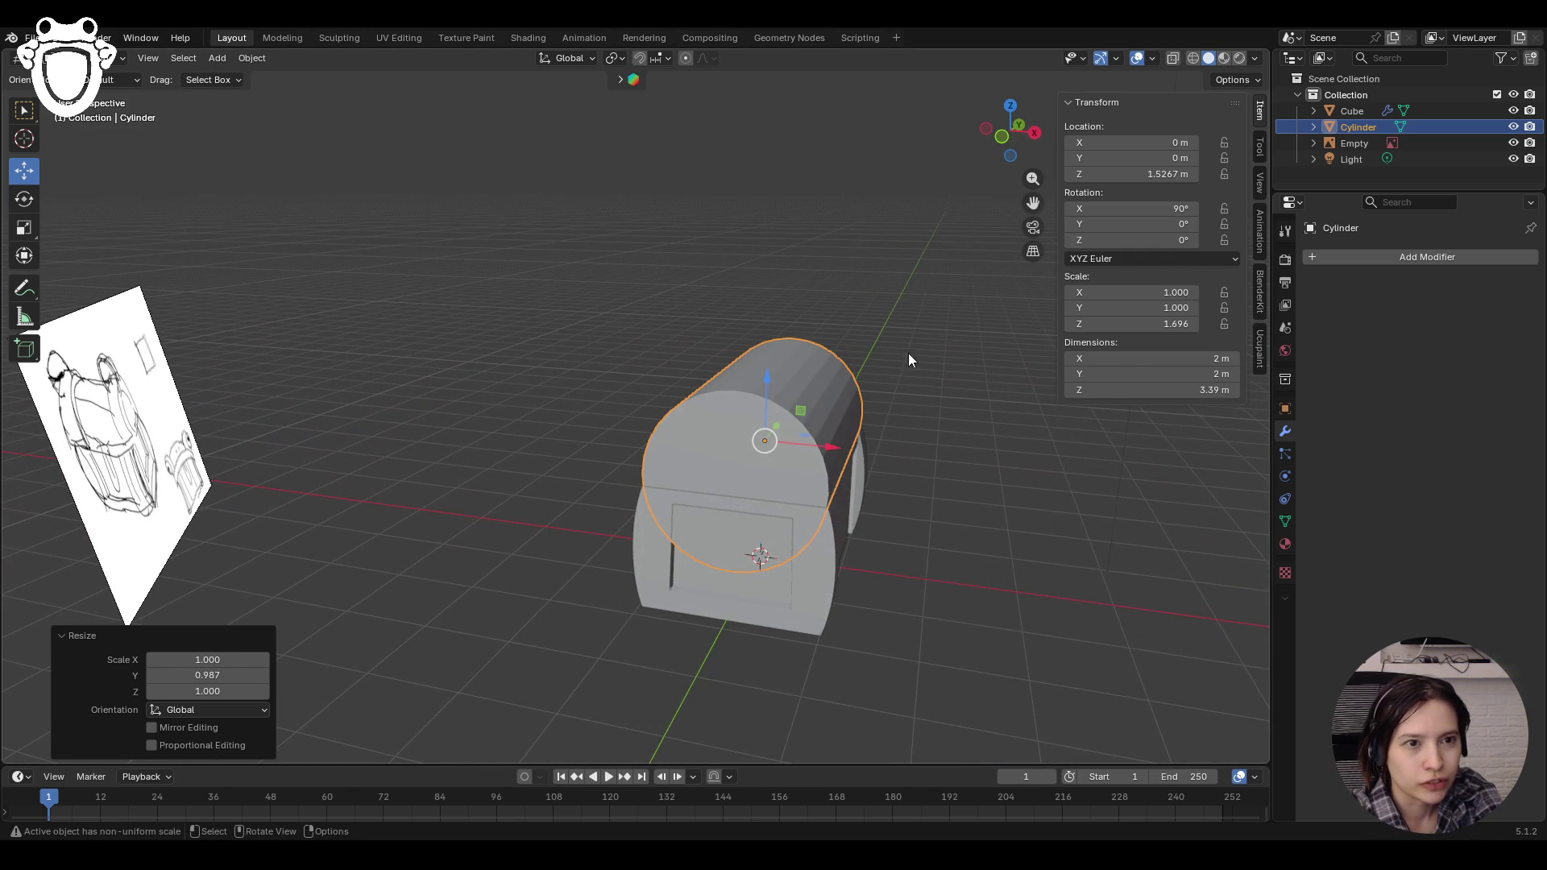
{"action": "mouse_move", "coordinate": [926, 345]}
{"action": "middle_mouse_down"}
{"action": "mouse_move", "coordinate": [829, 320]}
{"action": "mouse_move", "coordinate": [626, 331]}
{"action": "mouse_move", "coordinate": [573, 301]}
{"action": "mouse_move", "coordinate": [756, 334]}
{"action": "mouse_move", "coordinate": [735, 333]}
{"action": "middle_mouse_up"}
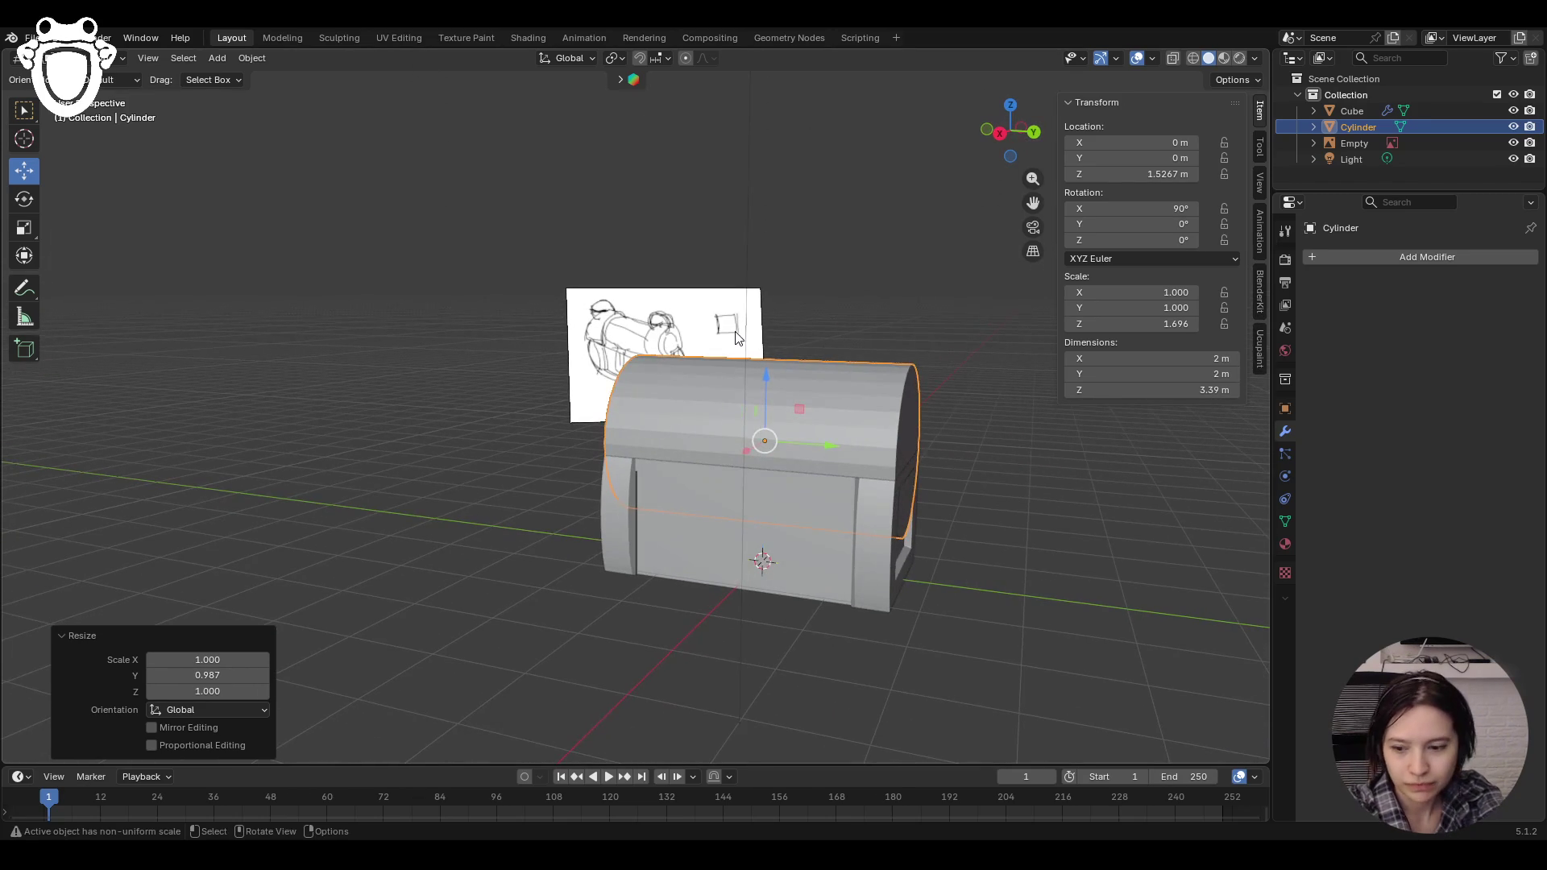
{"action": "left_click", "coordinate": [118, 62]}
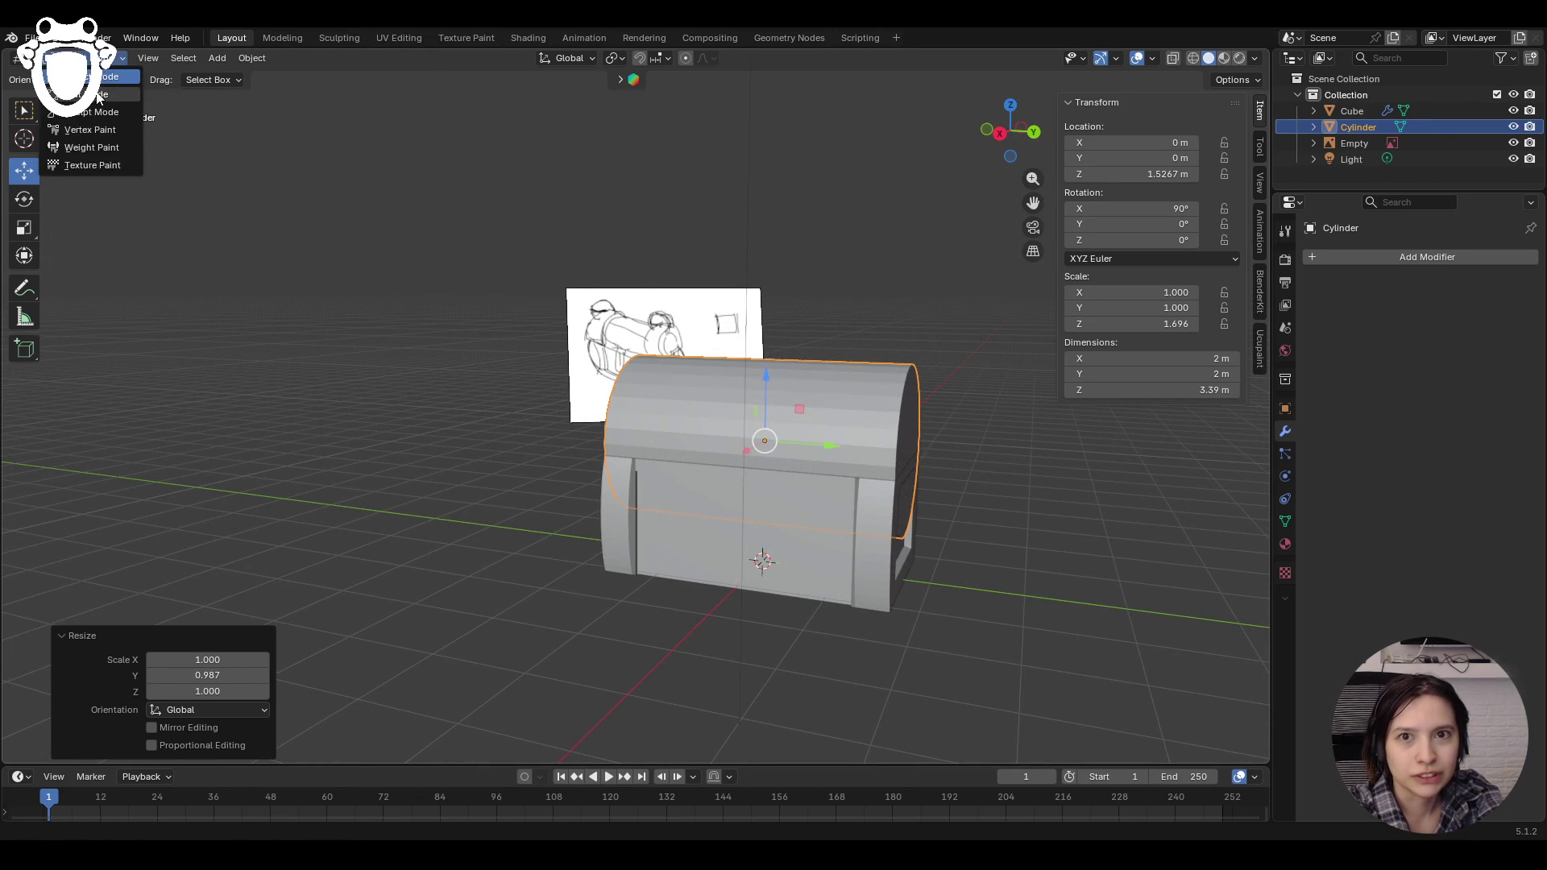
Step: Enter Edit Mode on the lid and select two opposite rim vertices in vertex mode
{"action": "left_click", "coordinate": [105, 97]}
{"action": "key", "text": "alt+a"}
{"action": "mouse_move", "coordinate": [394, 252]}
{"action": "middle_mouse_down"}
{"action": "mouse_move", "coordinate": [342, 291]}
{"action": "mouse_move", "coordinate": [717, 440]}
{"action": "middle_mouse_up"}
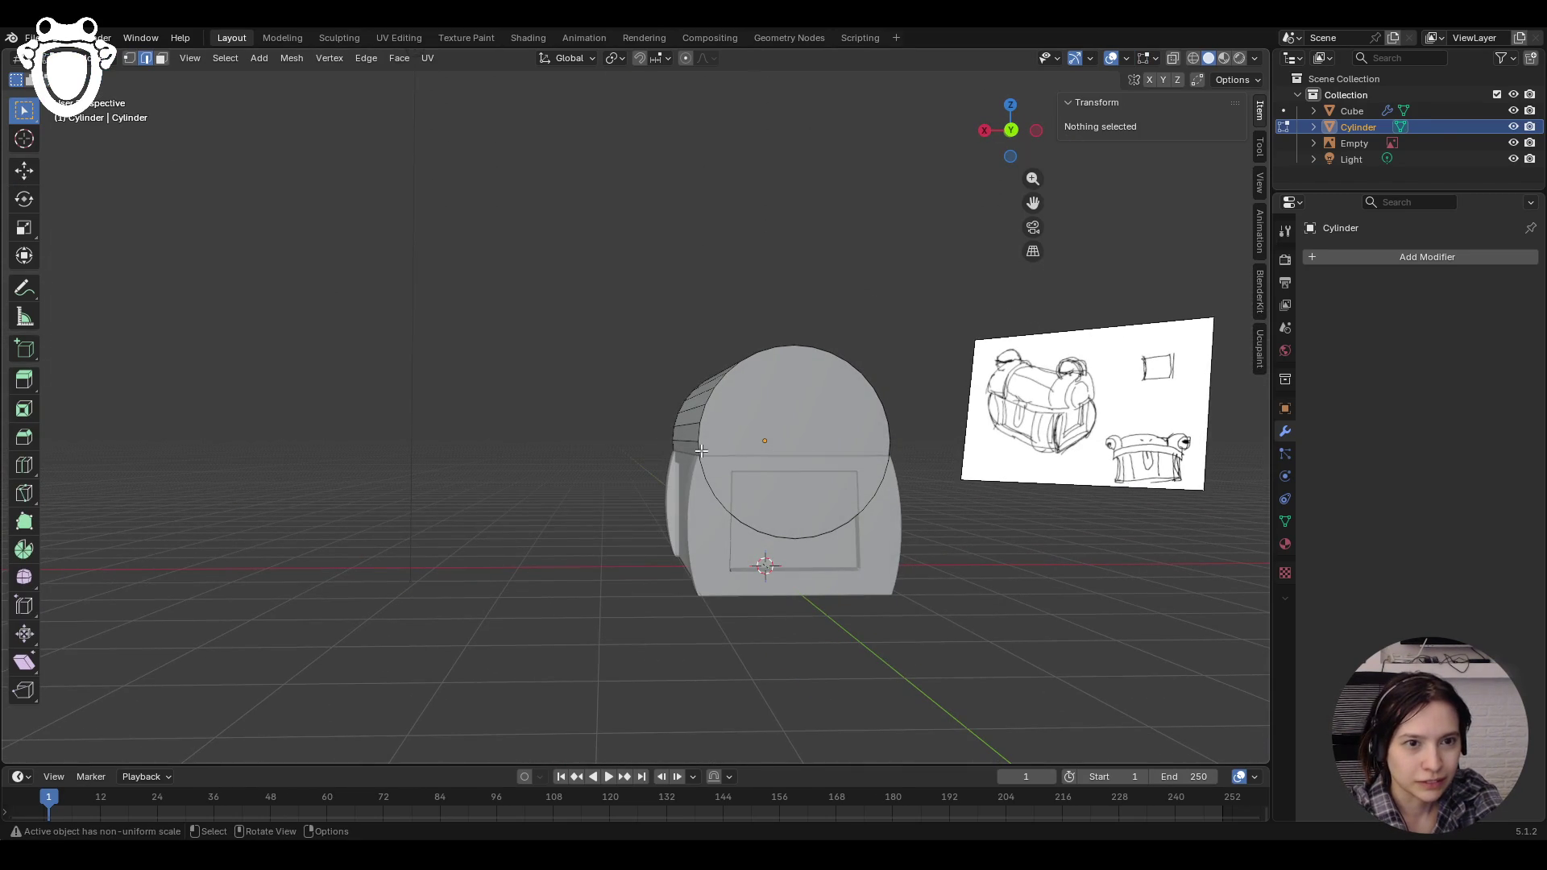
{"action": "left_click", "coordinate": [701, 451]}
{"action": "left_click", "coordinate": [24, 465]}
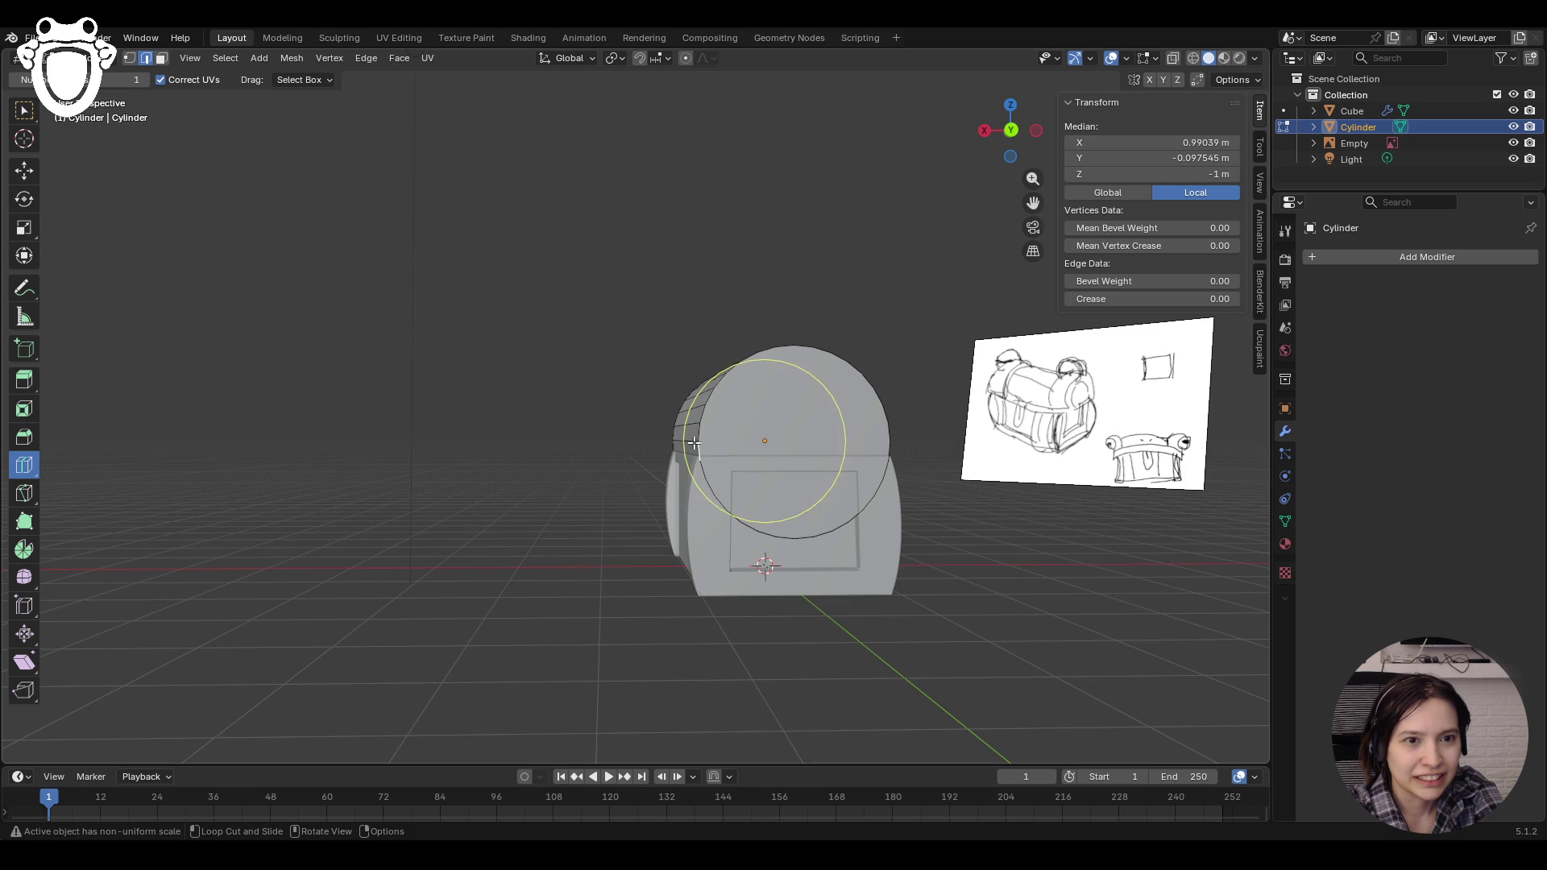
{"action": "mouse_move", "coordinate": [876, 436]}
{"action": "middle_mouse_down"}
{"action": "mouse_move", "coordinate": [939, 467]}
{"action": "mouse_move", "coordinate": [805, 436]}
{"action": "mouse_move", "coordinate": [870, 439]}
{"action": "mouse_move", "coordinate": [794, 439]}
{"action": "middle_mouse_up"}
{"action": "left_click", "coordinate": [129, 58]}
{"action": "left_click", "coordinate": [23, 110]}
{"action": "left_click", "coordinate": [689, 438]}
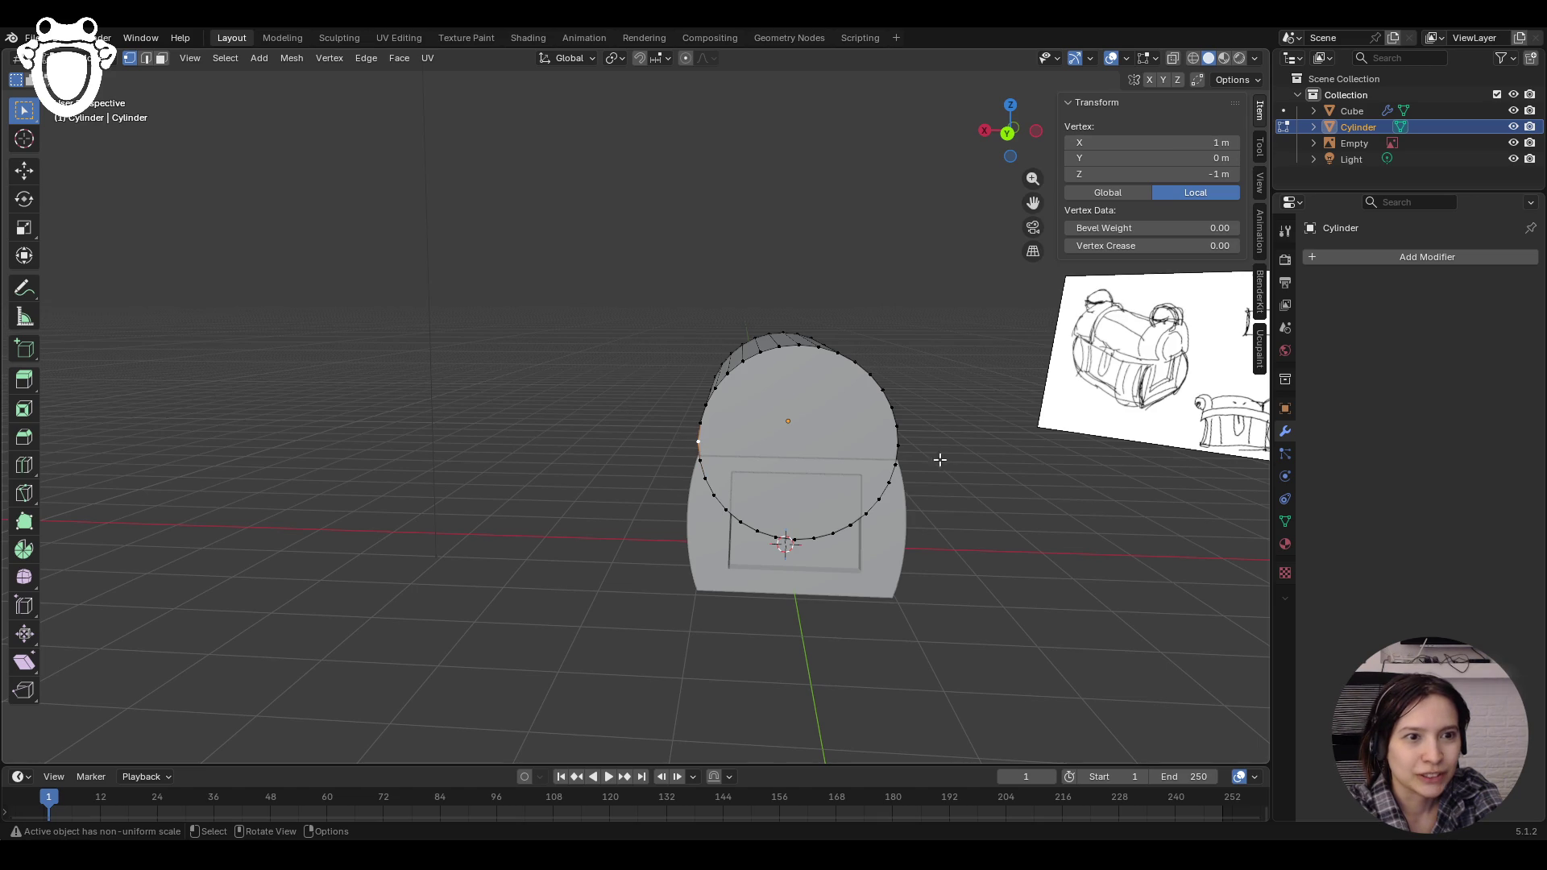
{"action": "left_click", "coordinate": [900, 445], "text": "shift"}
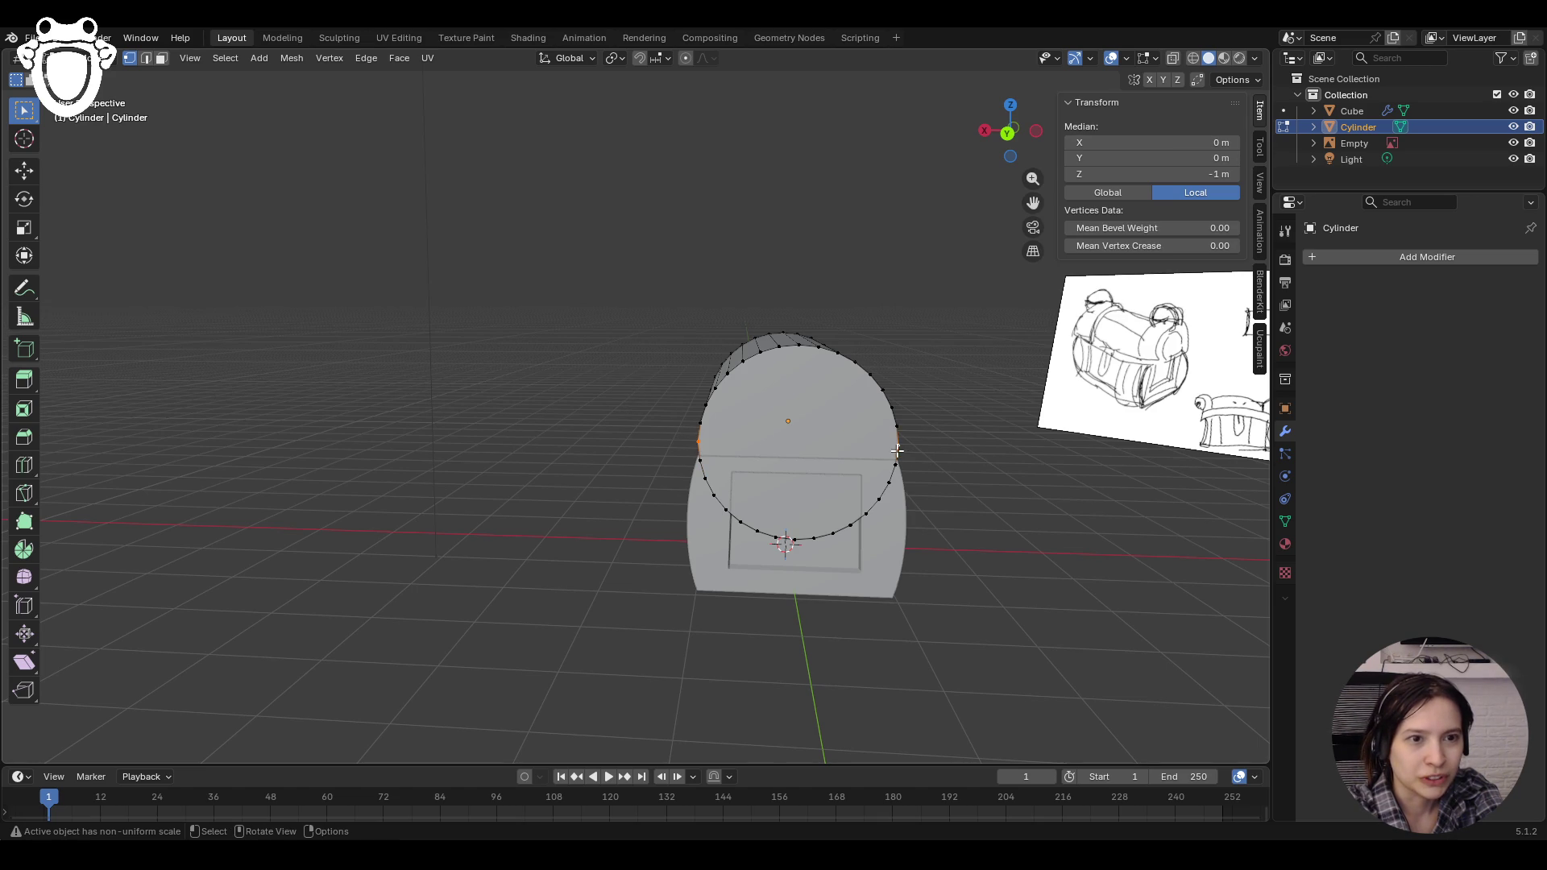
{"action": "mouse_move", "coordinate": [979, 447]}
{"action": "middle_mouse_down"}
{"action": "mouse_move", "coordinate": [887, 451]}
{"action": "mouse_move", "coordinate": [904, 450]}
{"action": "middle_mouse_up"}
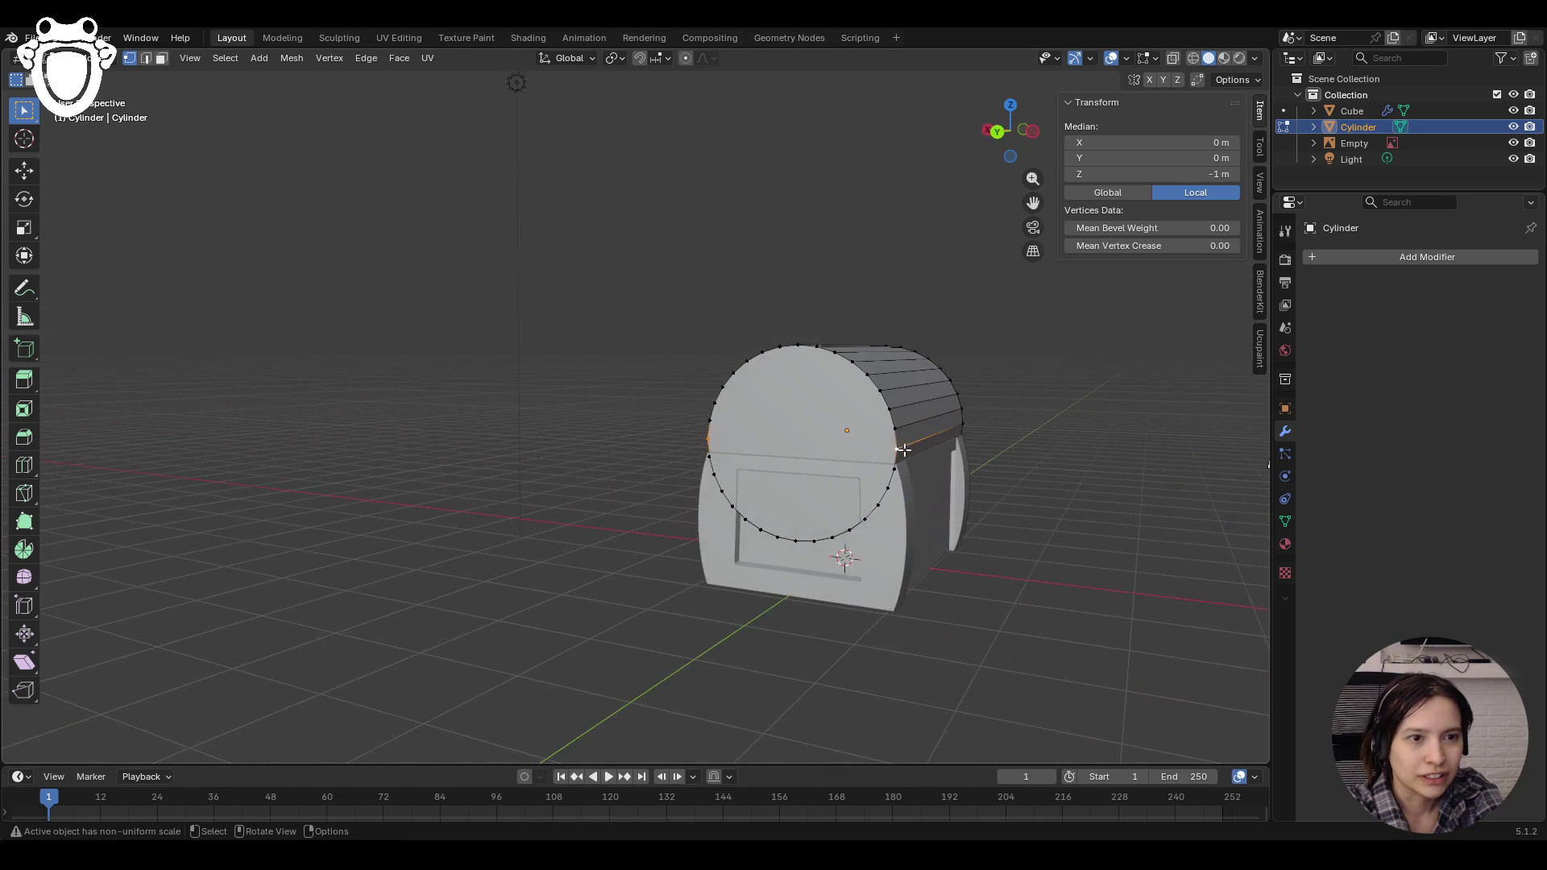
Step: Join the left and right middle rim vertices with a new edge using J
{"action": "key", "text": "ctrl+l"}
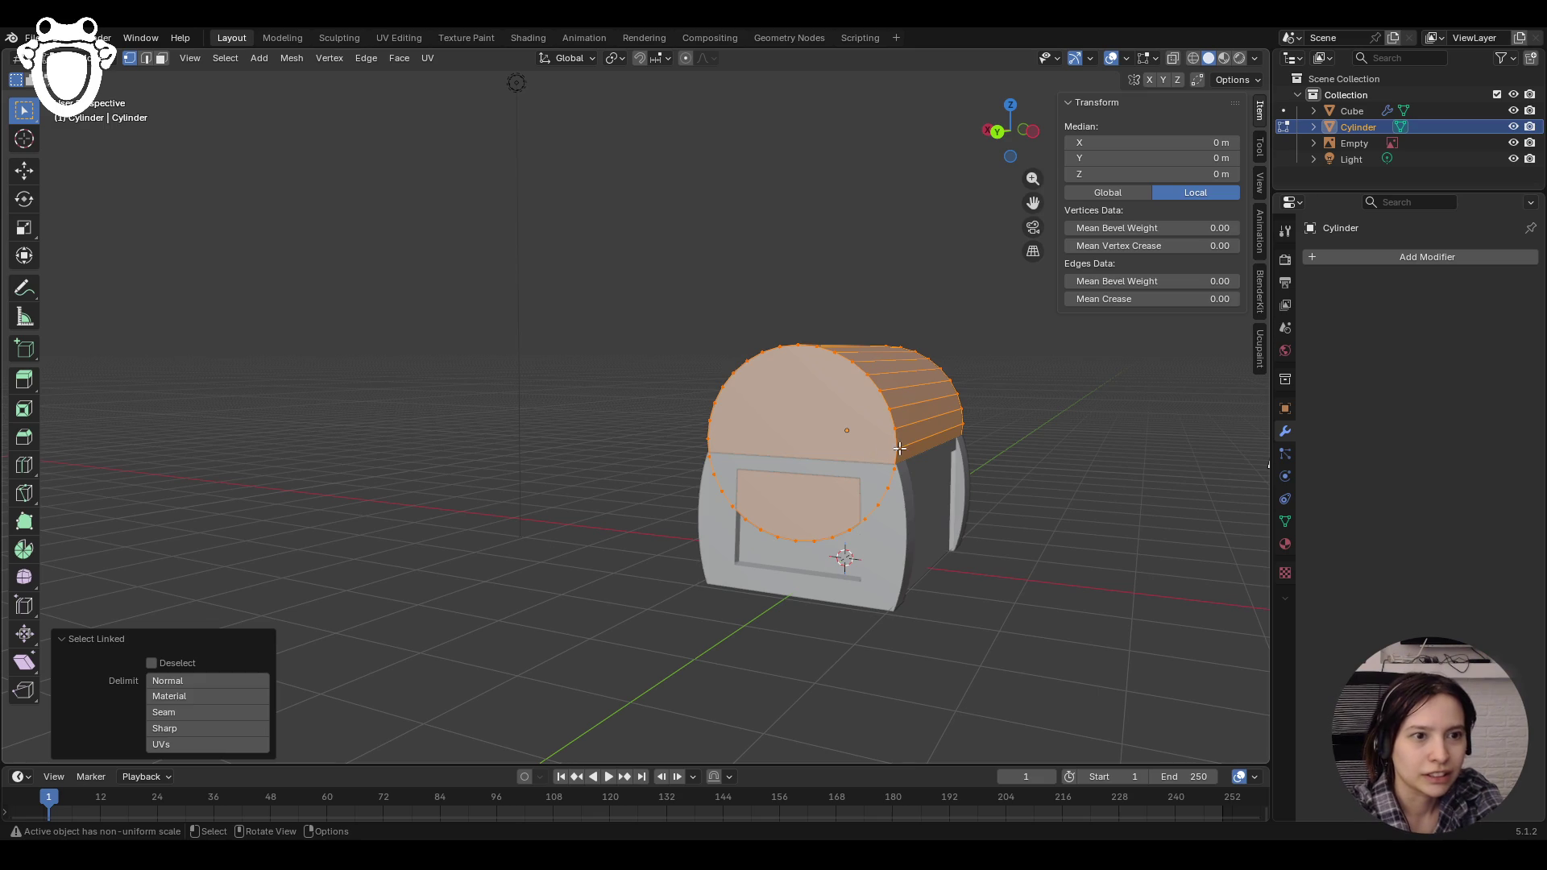
{"action": "left_click", "coordinate": [900, 449]}
{"action": "middle_click_drag", "start_coordinate": [709, 441], "coordinate": [854, 452]}
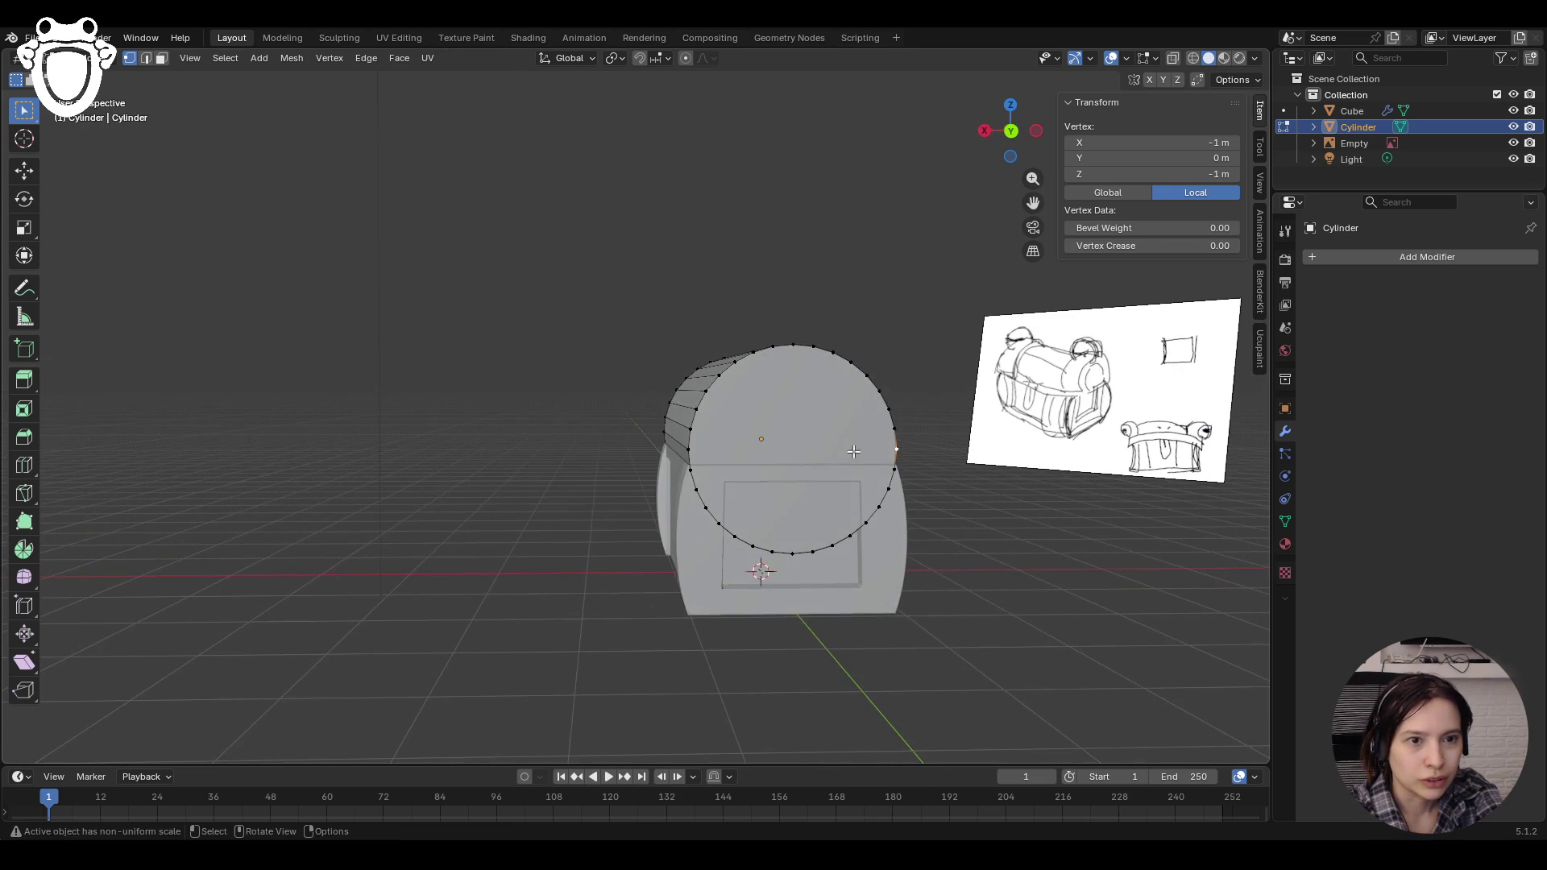
{"action": "left_click", "coordinate": [686, 452], "text": "shift"}
{"action": "mouse_move", "coordinate": [843, 487]}
{"action": "middle_mouse_down"}
{"action": "mouse_move", "coordinate": [705, 493]}
{"action": "mouse_move", "coordinate": [513, 470]}
{"action": "mouse_move", "coordinate": [528, 468]}
{"action": "middle_mouse_up"}
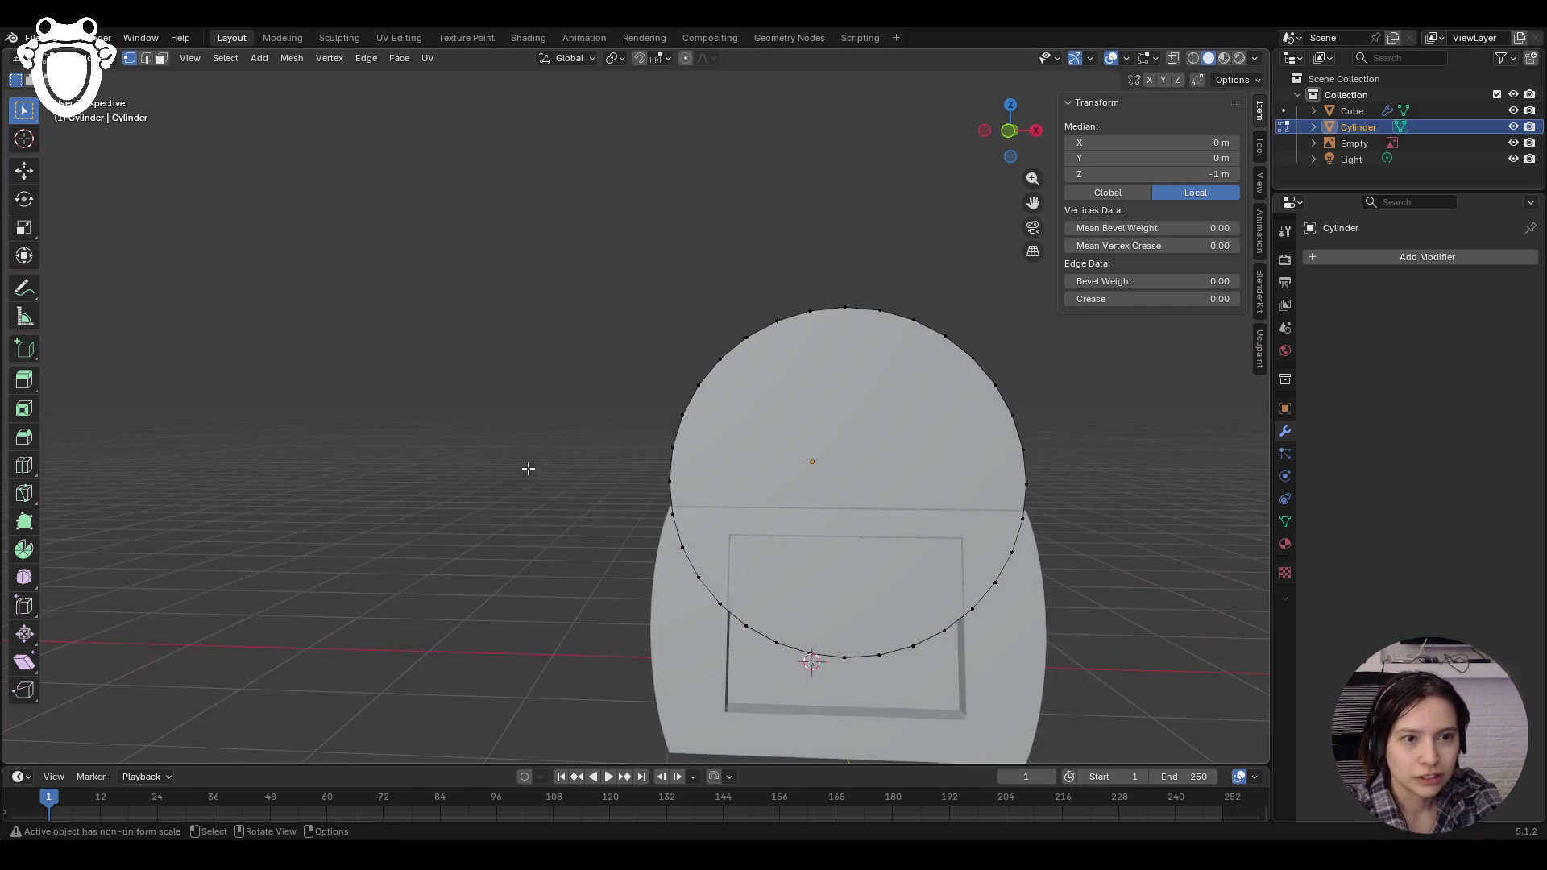
{"action": "left_click", "coordinate": [692, 485]}
{"action": "left_click", "coordinate": [1025, 482], "text": "shift"}
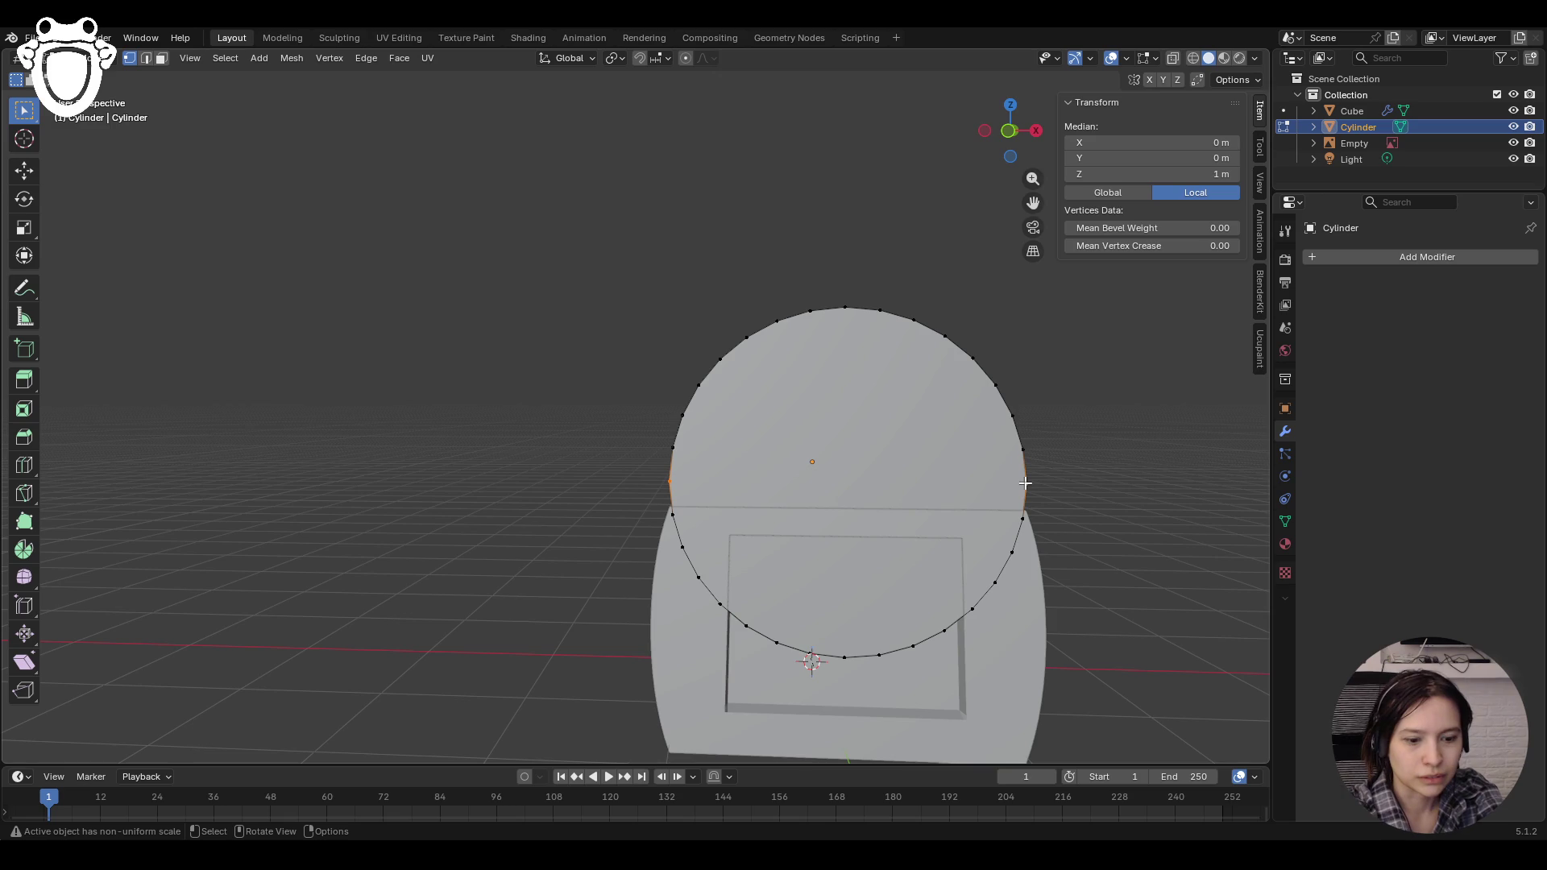
{"action": "key", "text": "j"}
Step: Box-select the lower arc of rim vertices and delete them, then undo the deletion
{"action": "mouse_move", "coordinate": [1022, 485]}
{"action": "middle_mouse_down"}
{"action": "mouse_move", "coordinate": [997, 501]}
{"action": "mouse_move", "coordinate": [701, 465]}
{"action": "middle_mouse_up"}
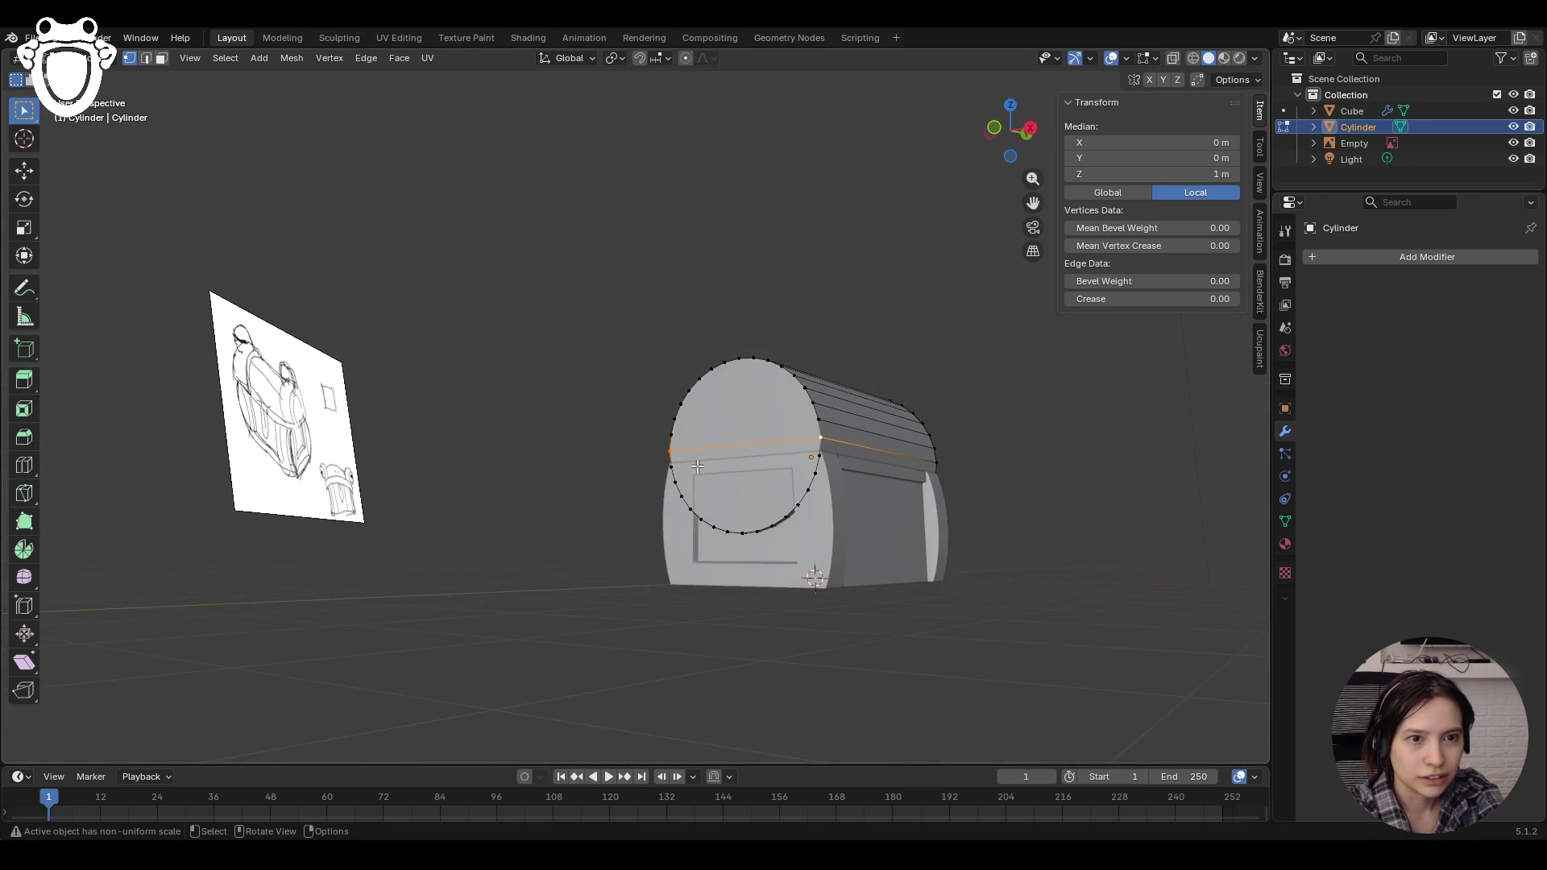
{"action": "left_click_drag", "start_coordinate": [664, 457], "coordinate": [700, 467]}
{"action": "left_click_drag", "start_coordinate": [843, 551], "coordinate": [843, 552]}
{"action": "middle_click_drag", "start_coordinate": [1091, 498], "coordinate": [648, 472]}
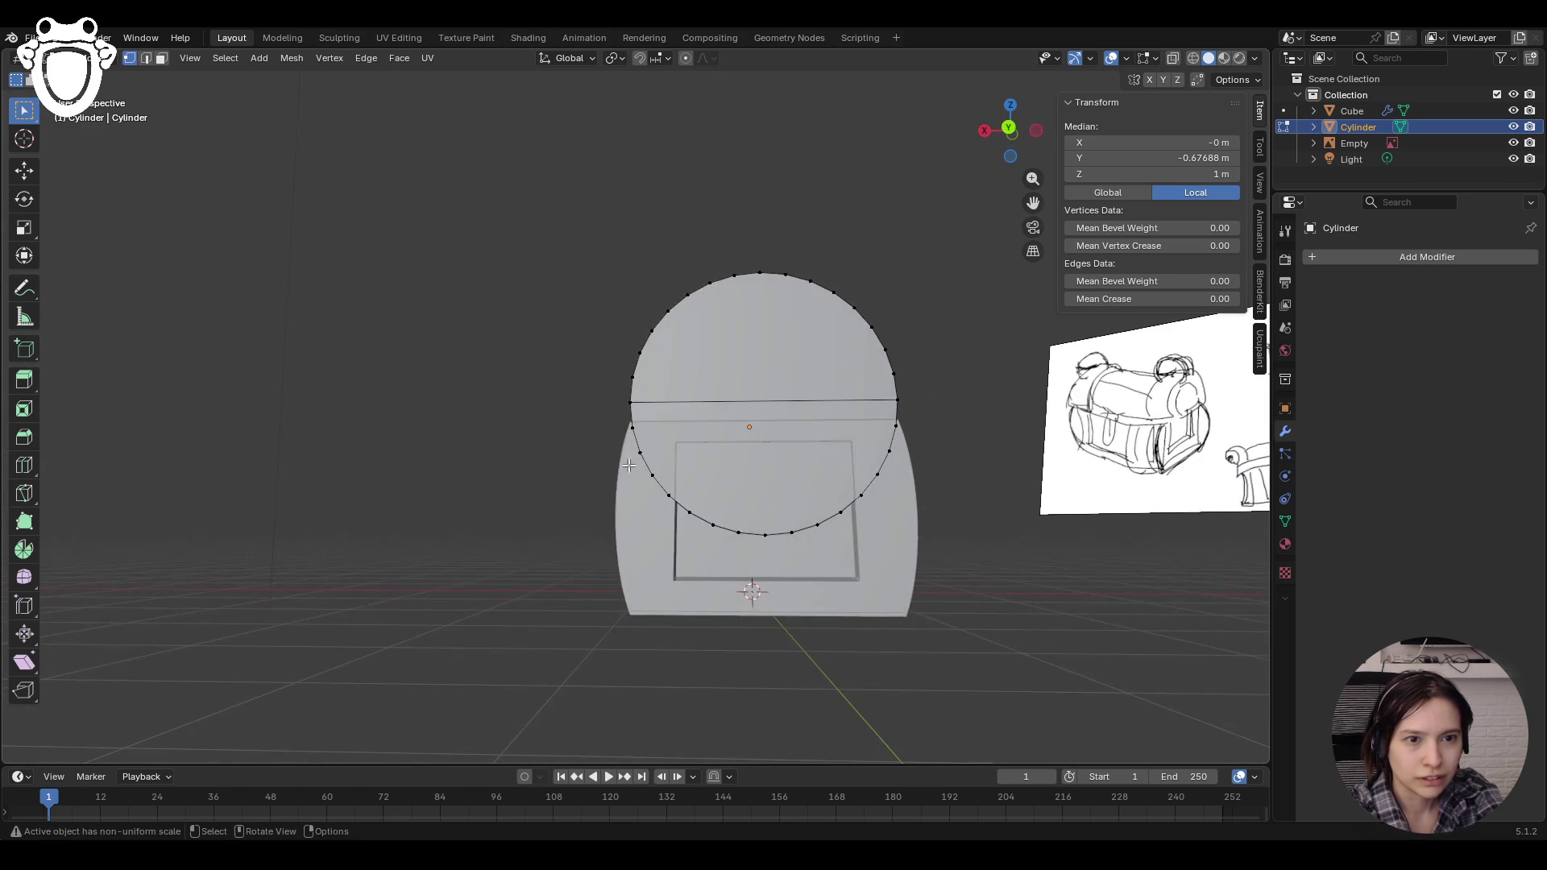
{"action": "mouse_move", "coordinate": [619, 419]}
{"action": "left_mouse_down"}
{"action": "mouse_move", "coordinate": [933, 605]}
{"action": "mouse_move", "coordinate": [951, 600]}
{"action": "left_mouse_up"}
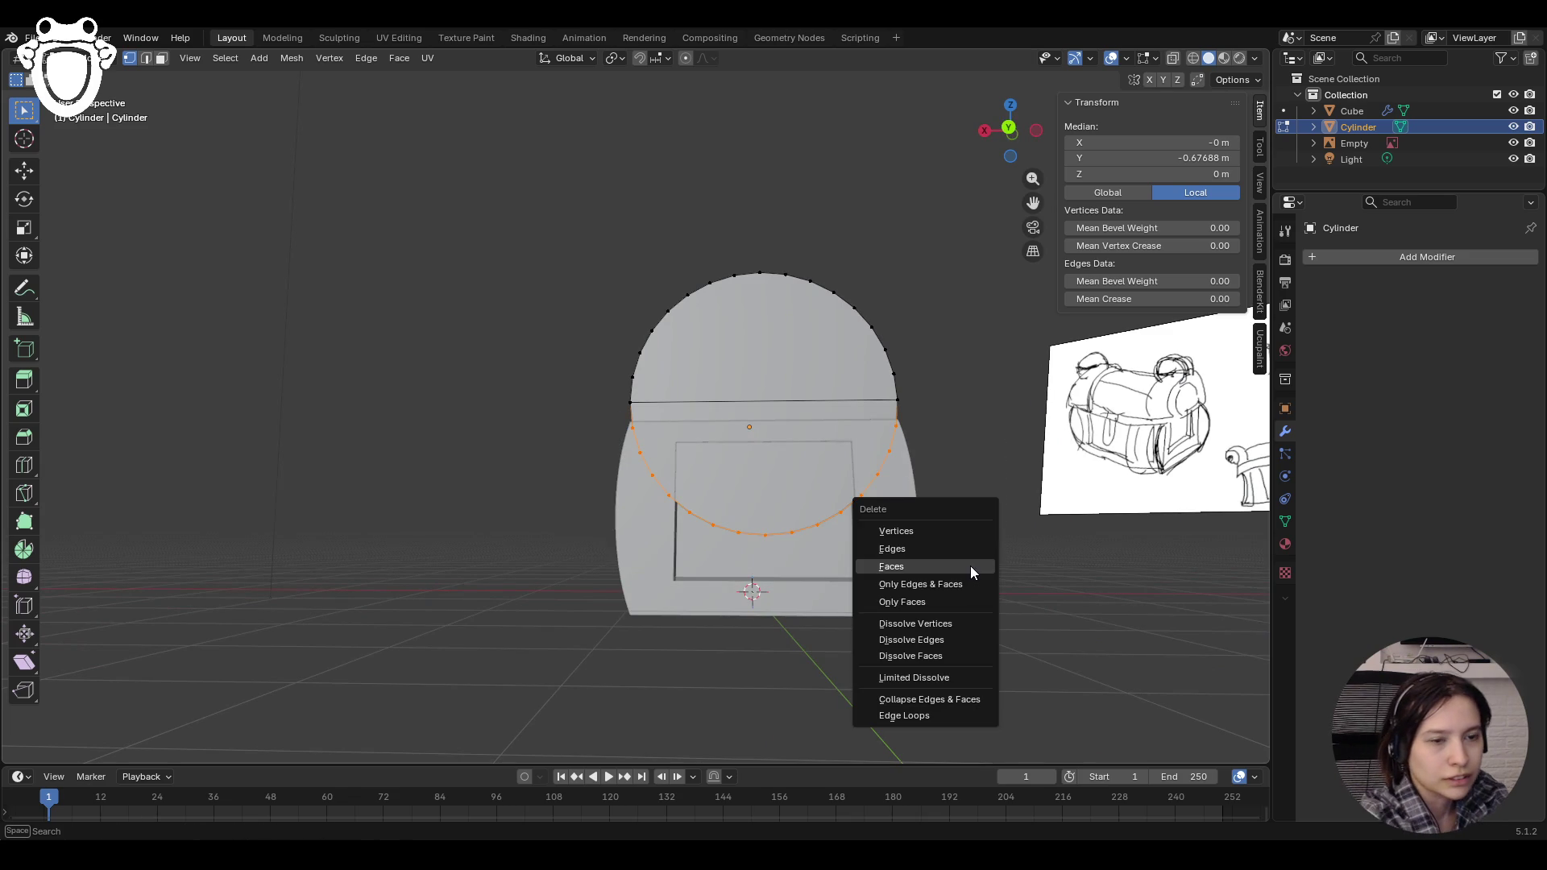
{"action": "key", "text": "x"}
{"action": "left_click", "coordinate": [946, 566]}
{"action": "mouse_move", "coordinate": [945, 565]}
{"action": "middle_mouse_down"}
{"action": "mouse_move", "coordinate": [829, 573]}
{"action": "mouse_move", "coordinate": [1001, 563]}
{"action": "middle_mouse_up"}
{"action": "key", "text": "ctrl+z"}
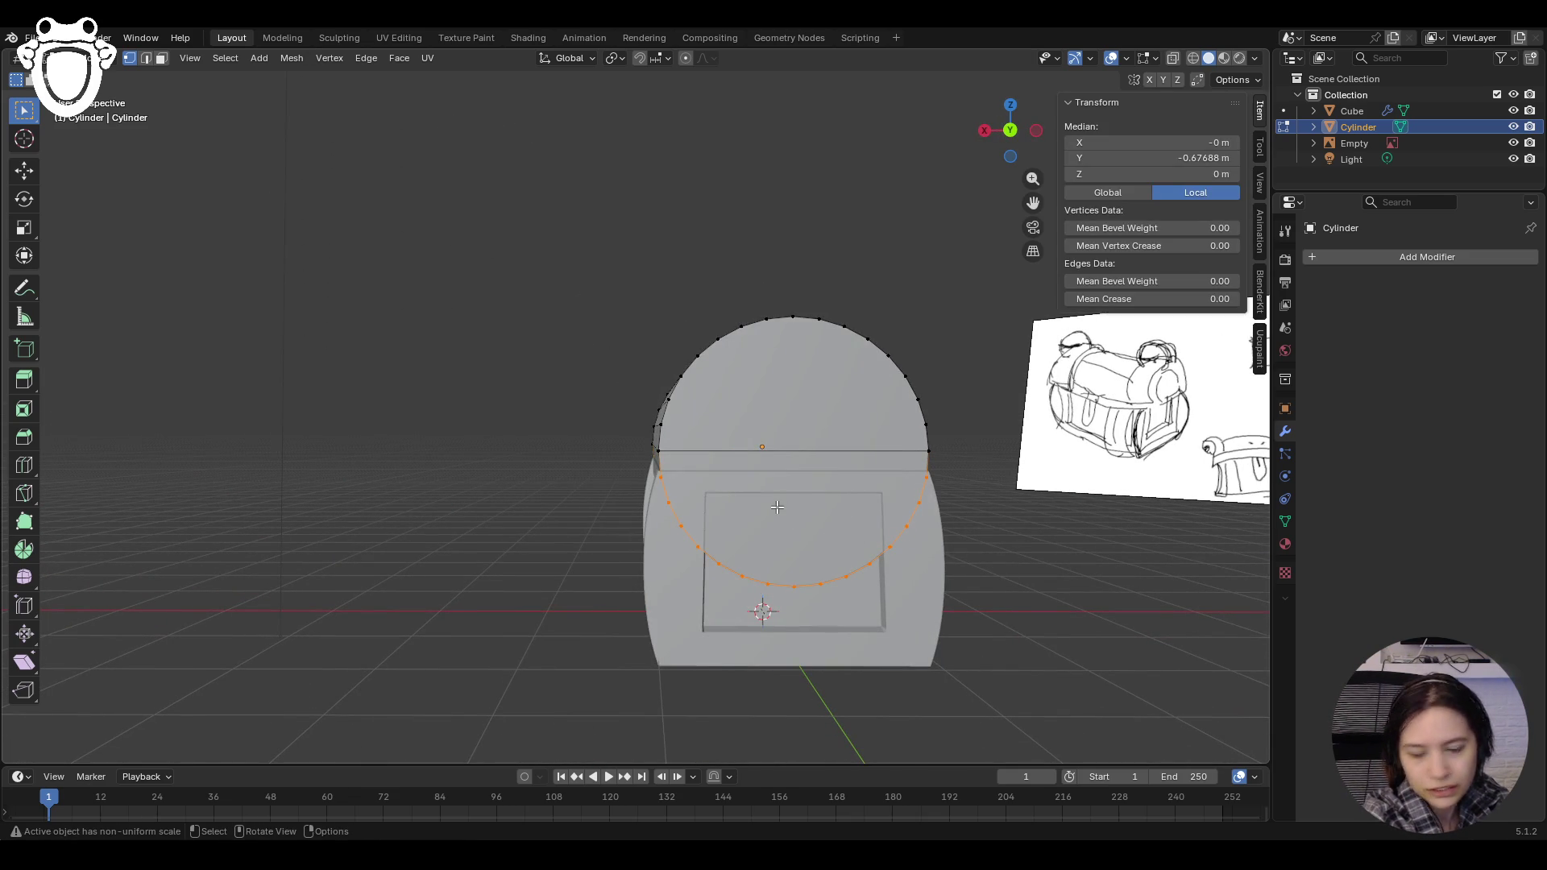
Step: Delete only the edges of the lower arc and inspect the lid
{"action": "key", "text": "x"}
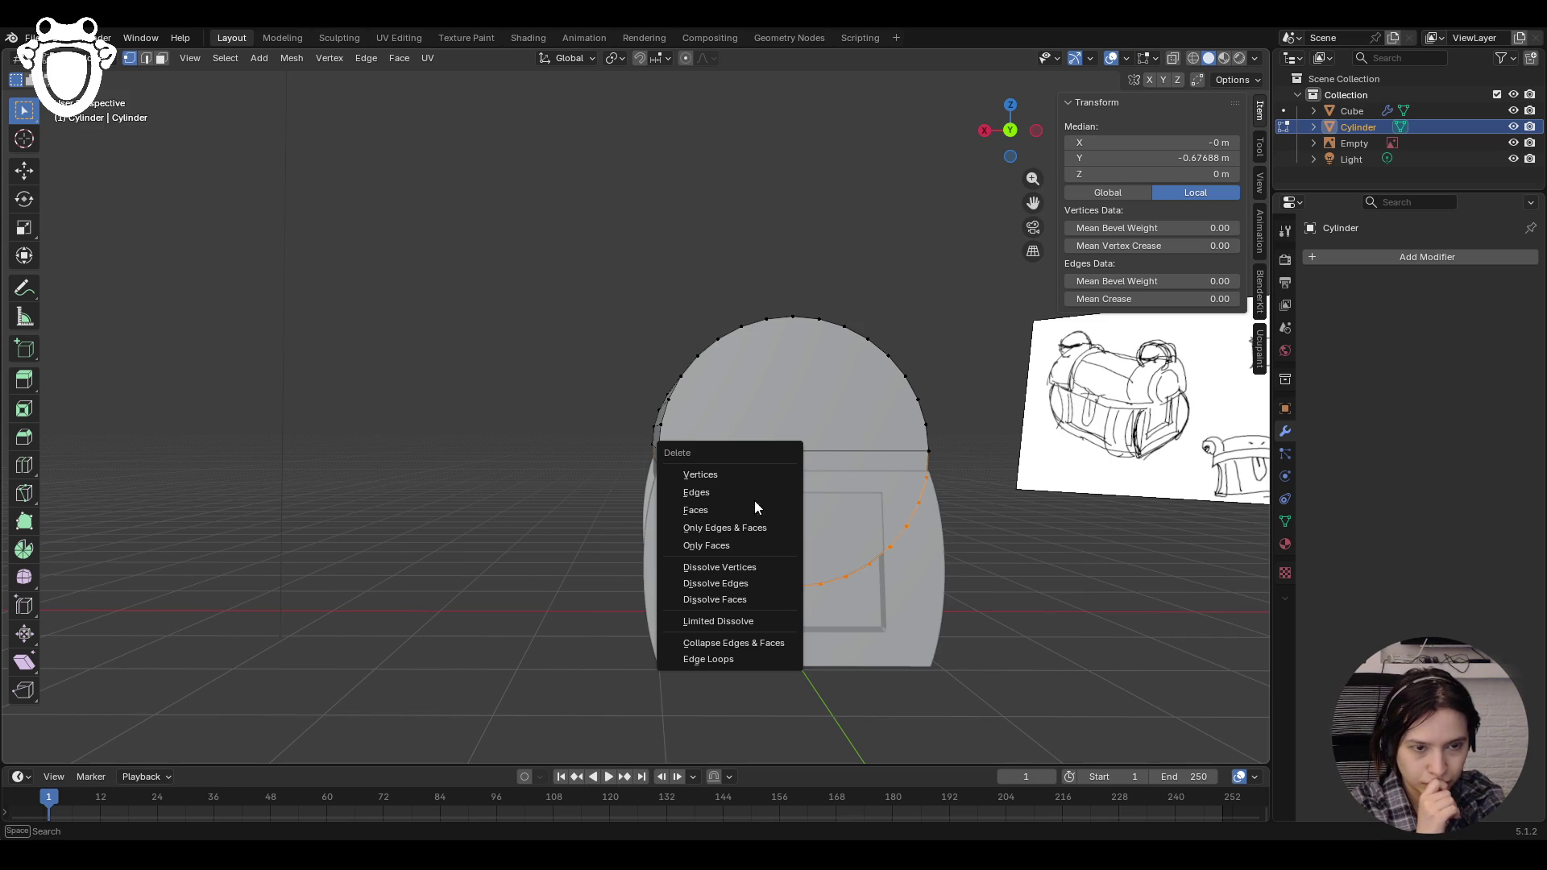
{"action": "left_click", "coordinate": [755, 489]}
{"action": "mouse_move", "coordinate": [755, 489]}
{"action": "middle_mouse_down"}
{"action": "mouse_move", "coordinate": [835, 586]}
{"action": "mouse_move", "coordinate": [462, 588]}
{"action": "mouse_move", "coordinate": [812, 556]}
{"action": "mouse_move", "coordinate": [912, 573]}
{"action": "mouse_move", "coordinate": [853, 605]}
{"action": "mouse_move", "coordinate": [749, 580]}
{"action": "mouse_move", "coordinate": [558, 574]}
{"action": "middle_mouse_up"}
{"action": "left_click", "coordinate": [655, 457]}
{"action": "middle_click_drag", "start_coordinate": [655, 456], "coordinate": [773, 490]}
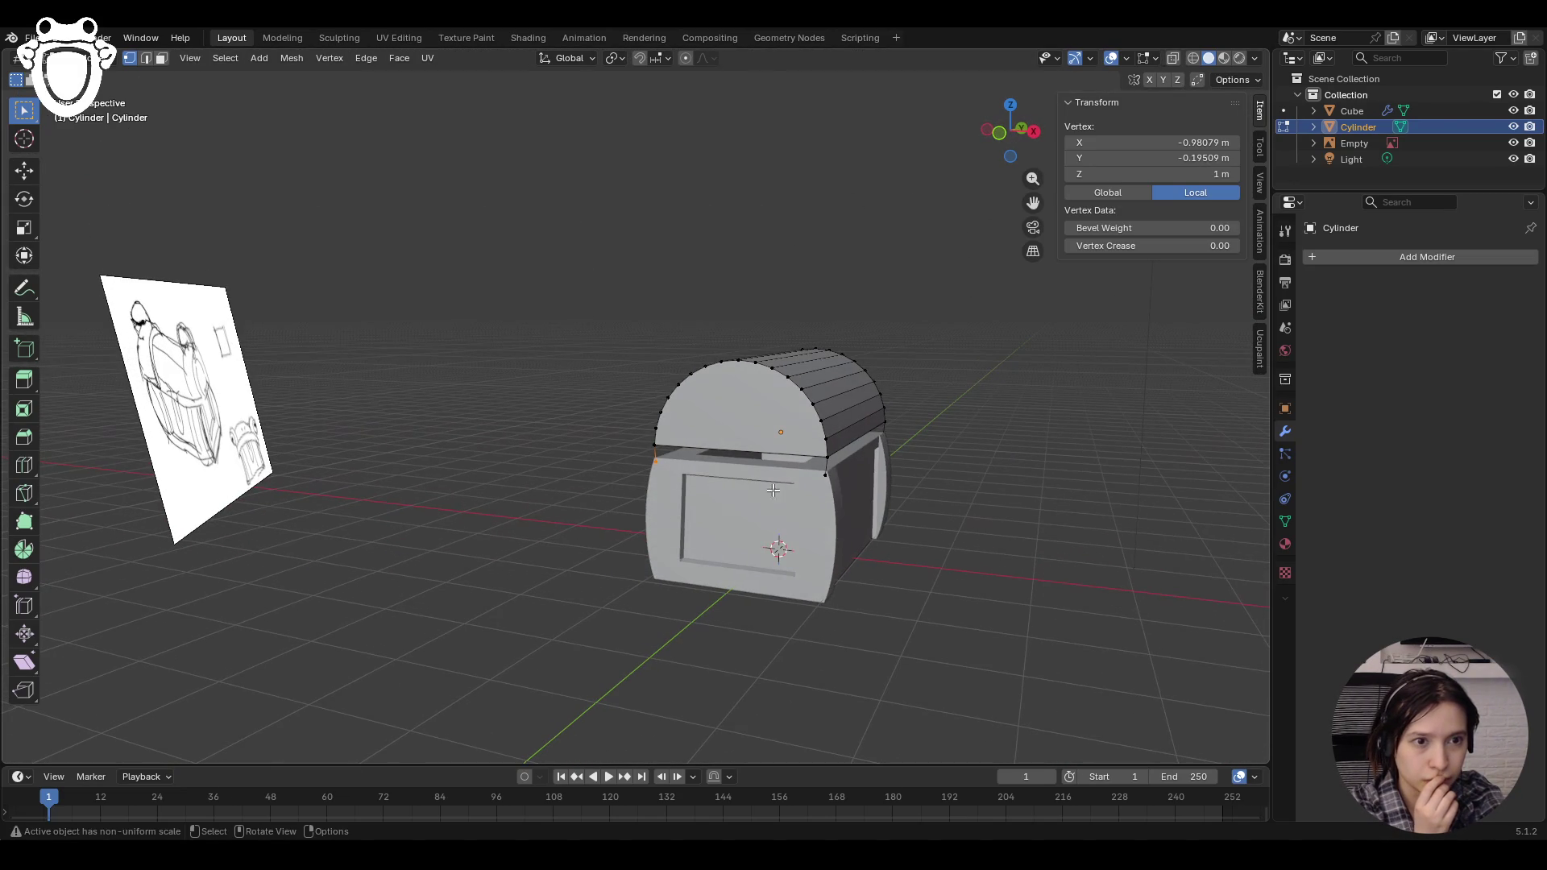
{"action": "right_click", "coordinate": [833, 472]}
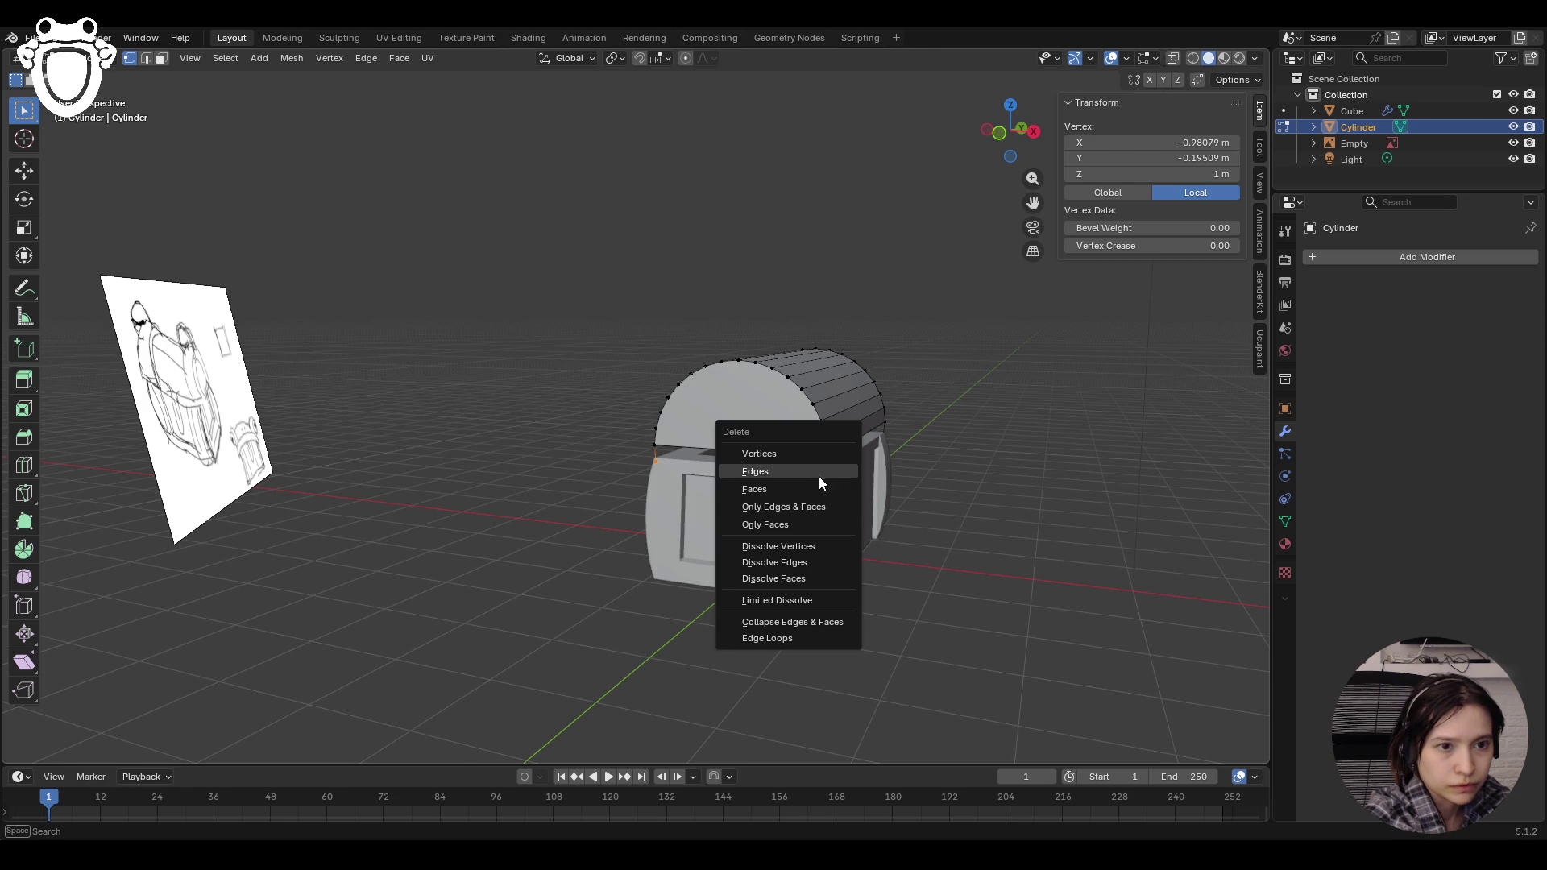
{"action": "key", "text": "Escape"}
{"action": "mouse_move", "coordinate": [818, 481]}
{"action": "middle_mouse_down"}
{"action": "mouse_move", "coordinate": [943, 443]}
{"action": "mouse_move", "coordinate": [643, 443]}
{"action": "middle_mouse_up"}
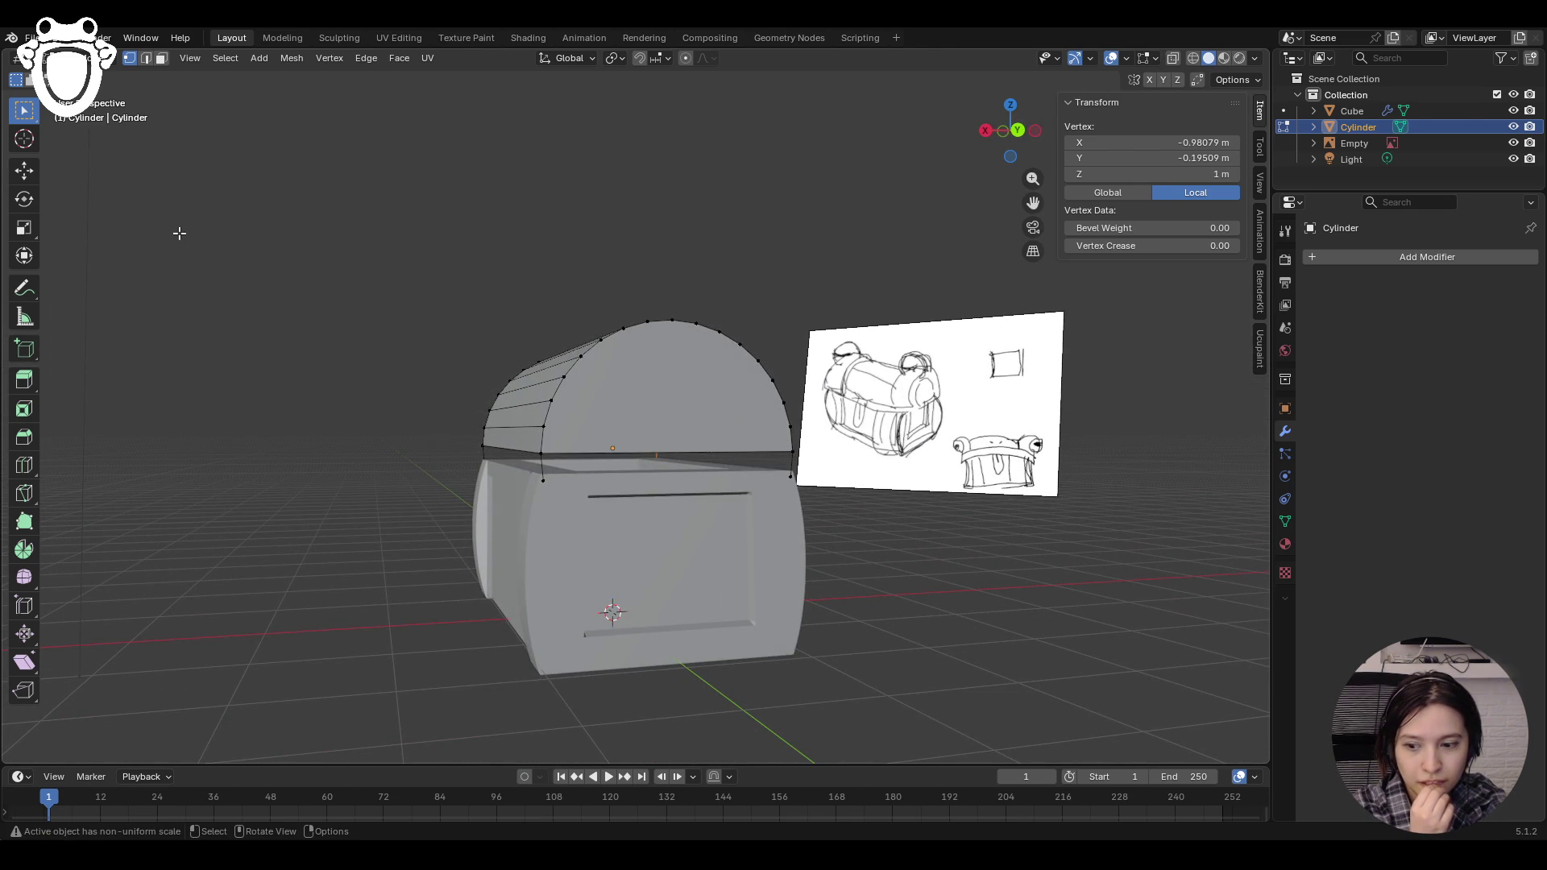
Step: Clear the selection, unhide geometry, and delete the lower arc vertices to leave a half-cylinder
{"action": "key", "text": "alt+a"}
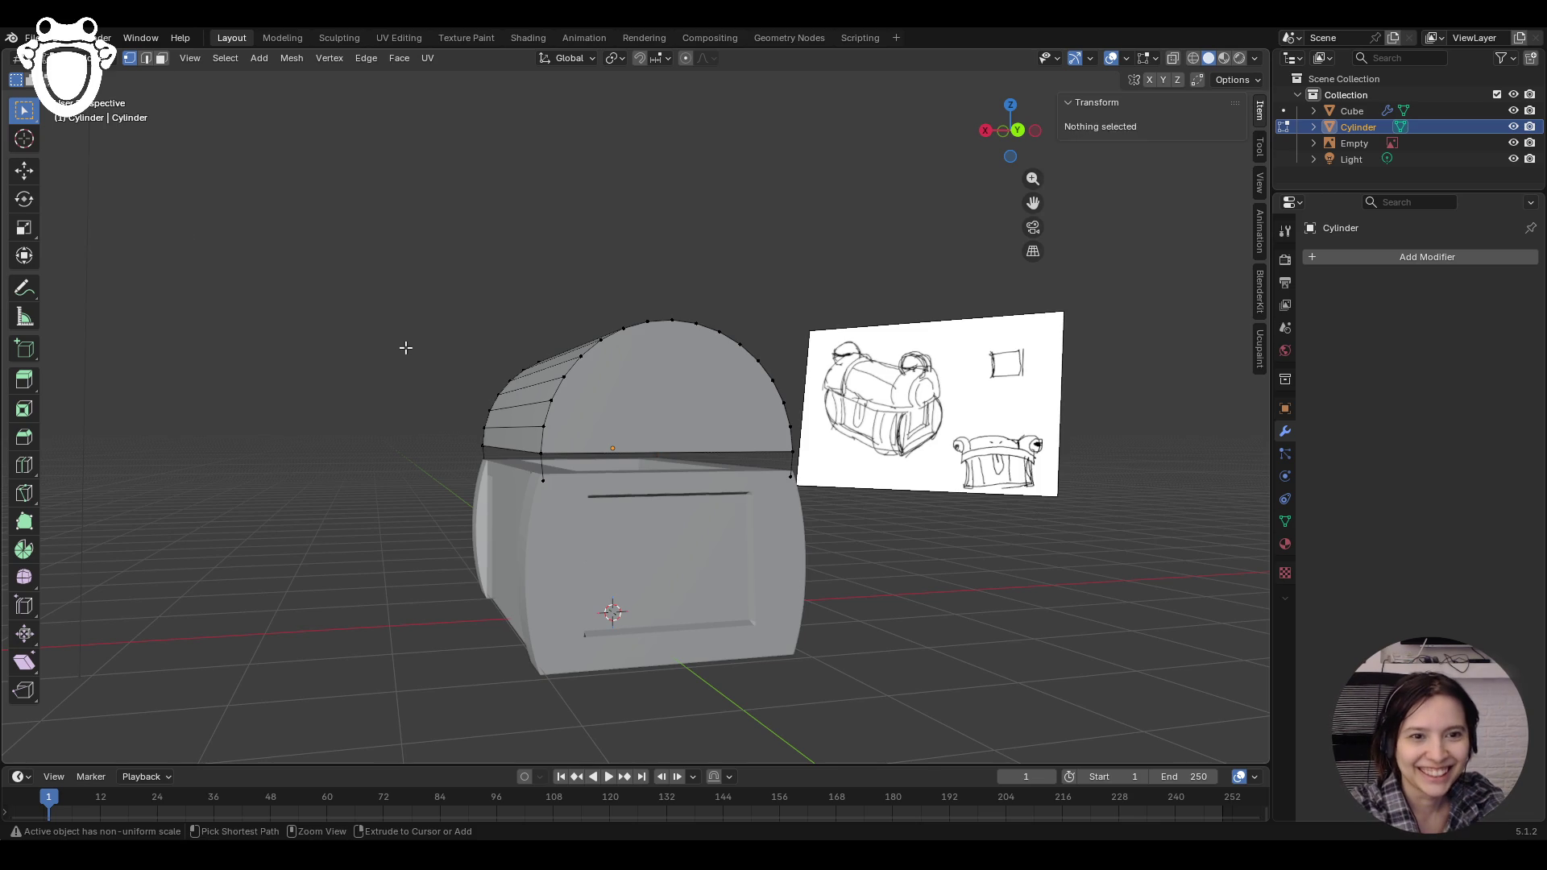
{"action": "key", "text": "alt+h"}
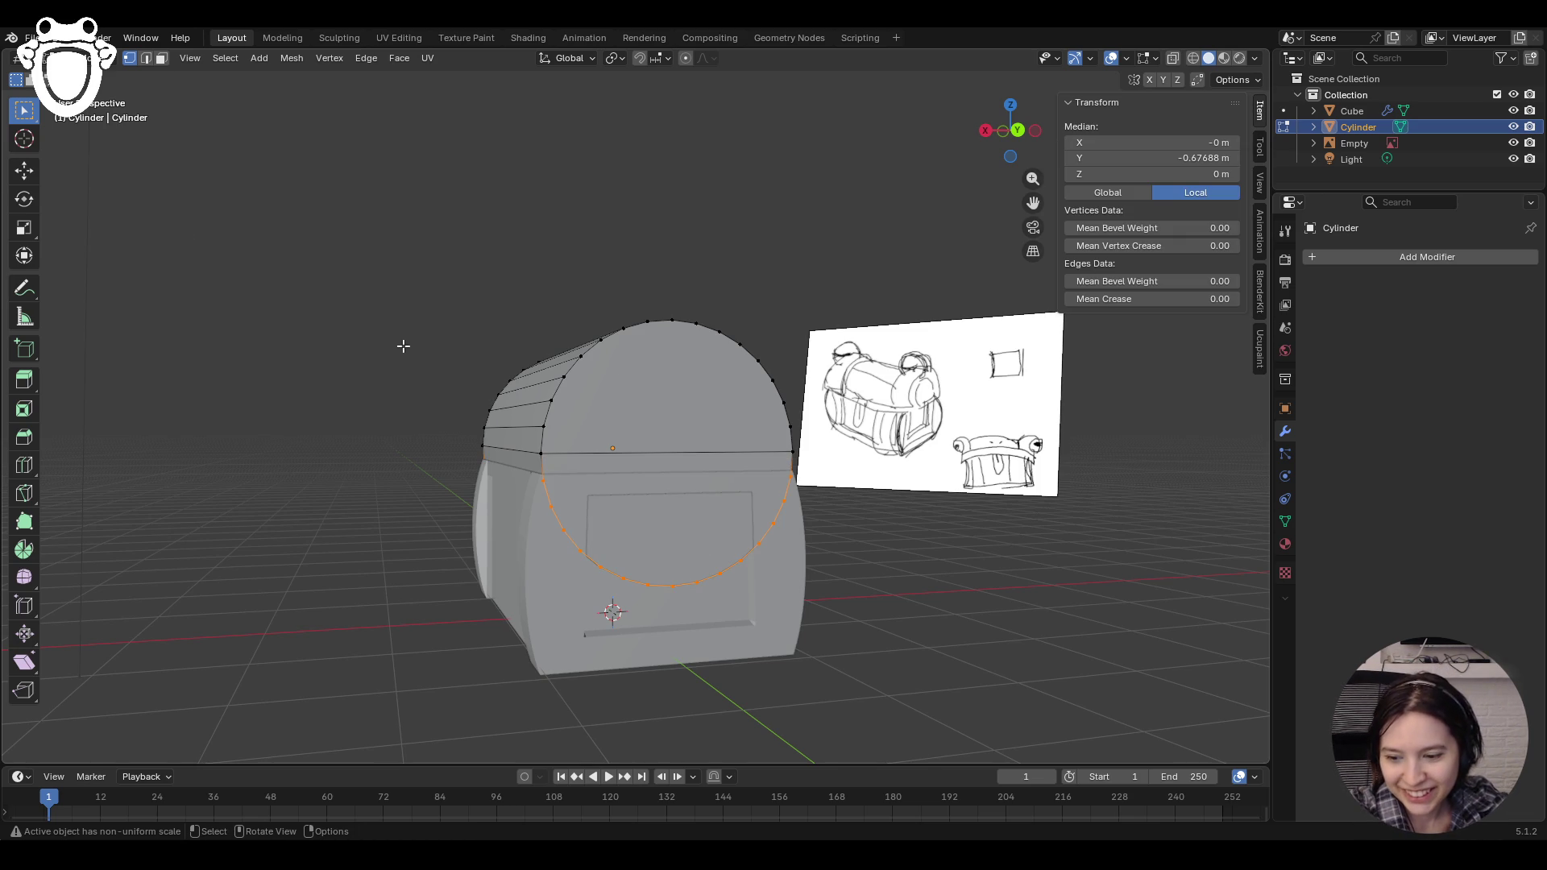
{"action": "key", "text": "x"}
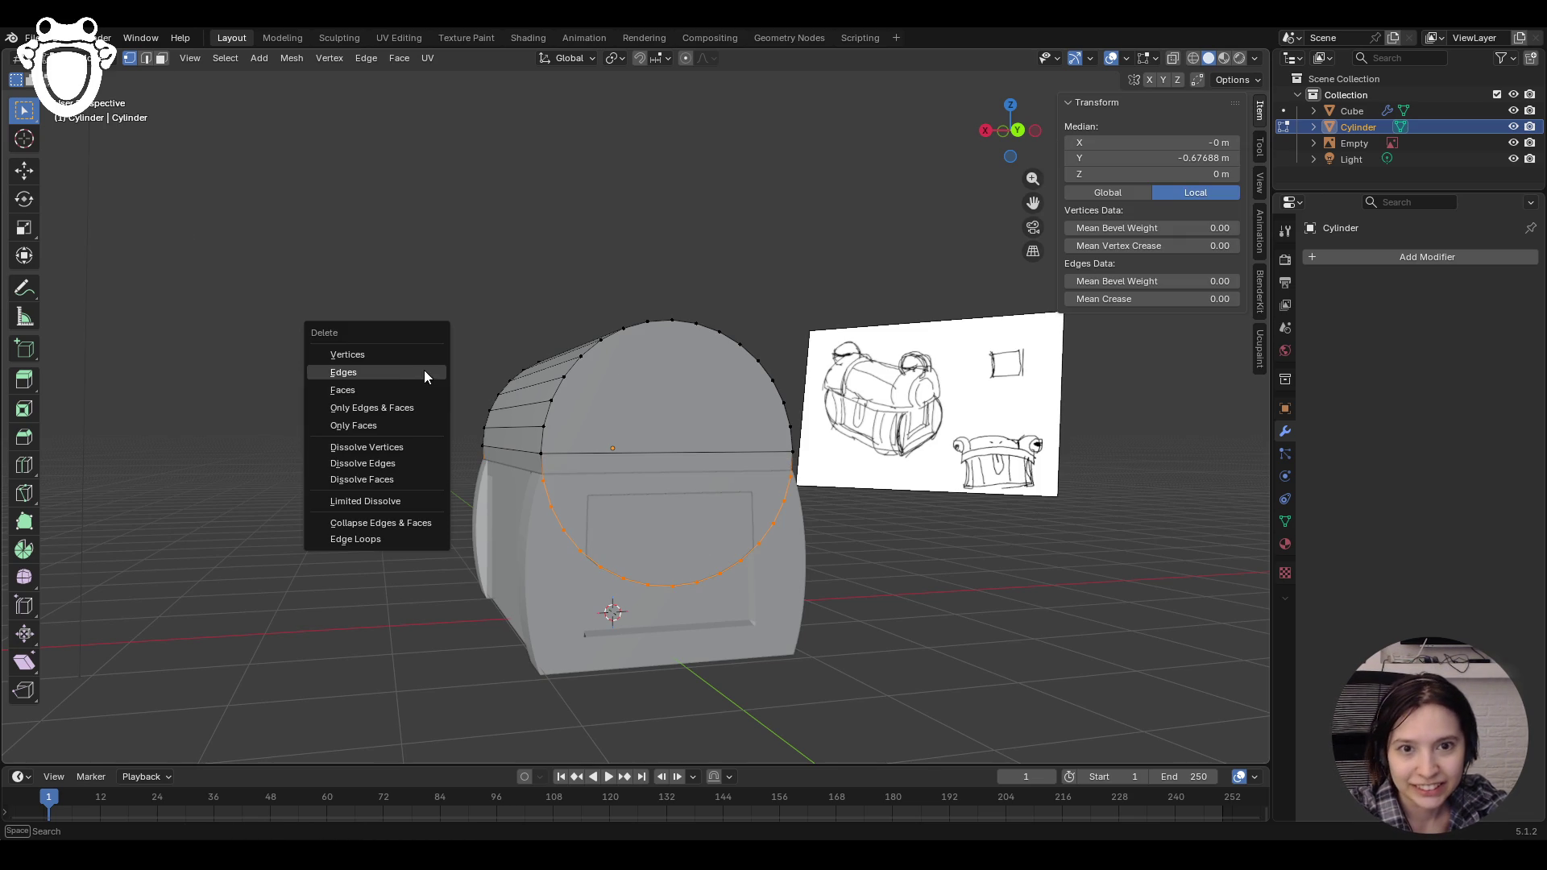
{"action": "left_click", "coordinate": [405, 352]}
{"action": "mouse_move", "coordinate": [405, 351]}
{"action": "middle_mouse_down"}
{"action": "mouse_move", "coordinate": [500, 378]}
{"action": "mouse_move", "coordinate": [484, 395]}
{"action": "mouse_move", "coordinate": [525, 410]}
{"action": "middle_mouse_up"}
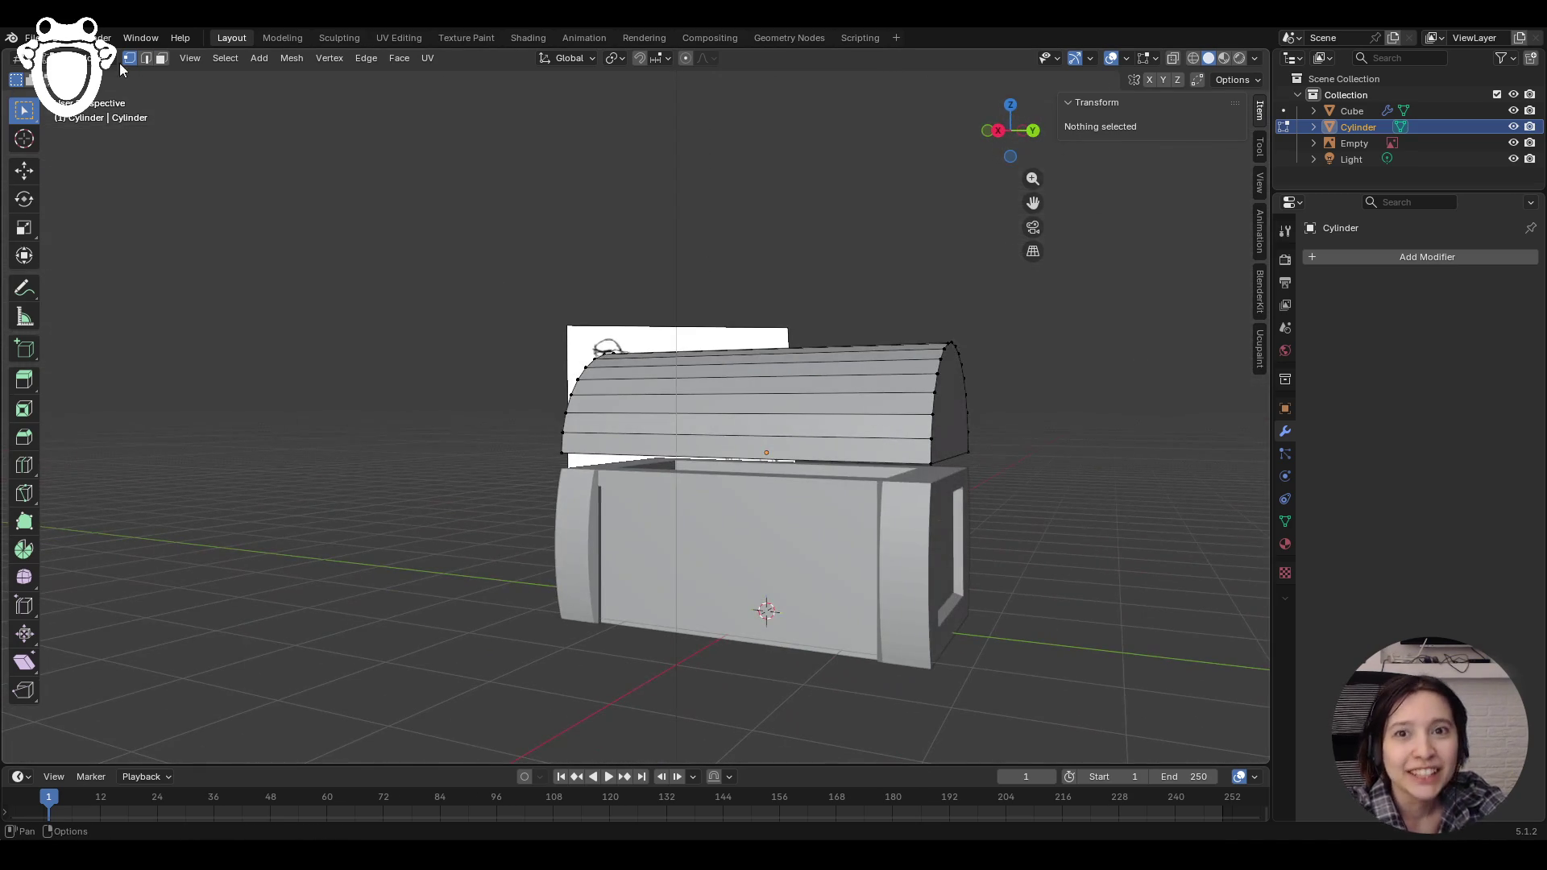
{"action": "left_click", "coordinate": [24, 170]}
Step: In Object Mode, lower the half-cylinder lid down onto the chest box
{"action": "middle_click_drag", "start_coordinate": [825, 341], "coordinate": [701, 355]}
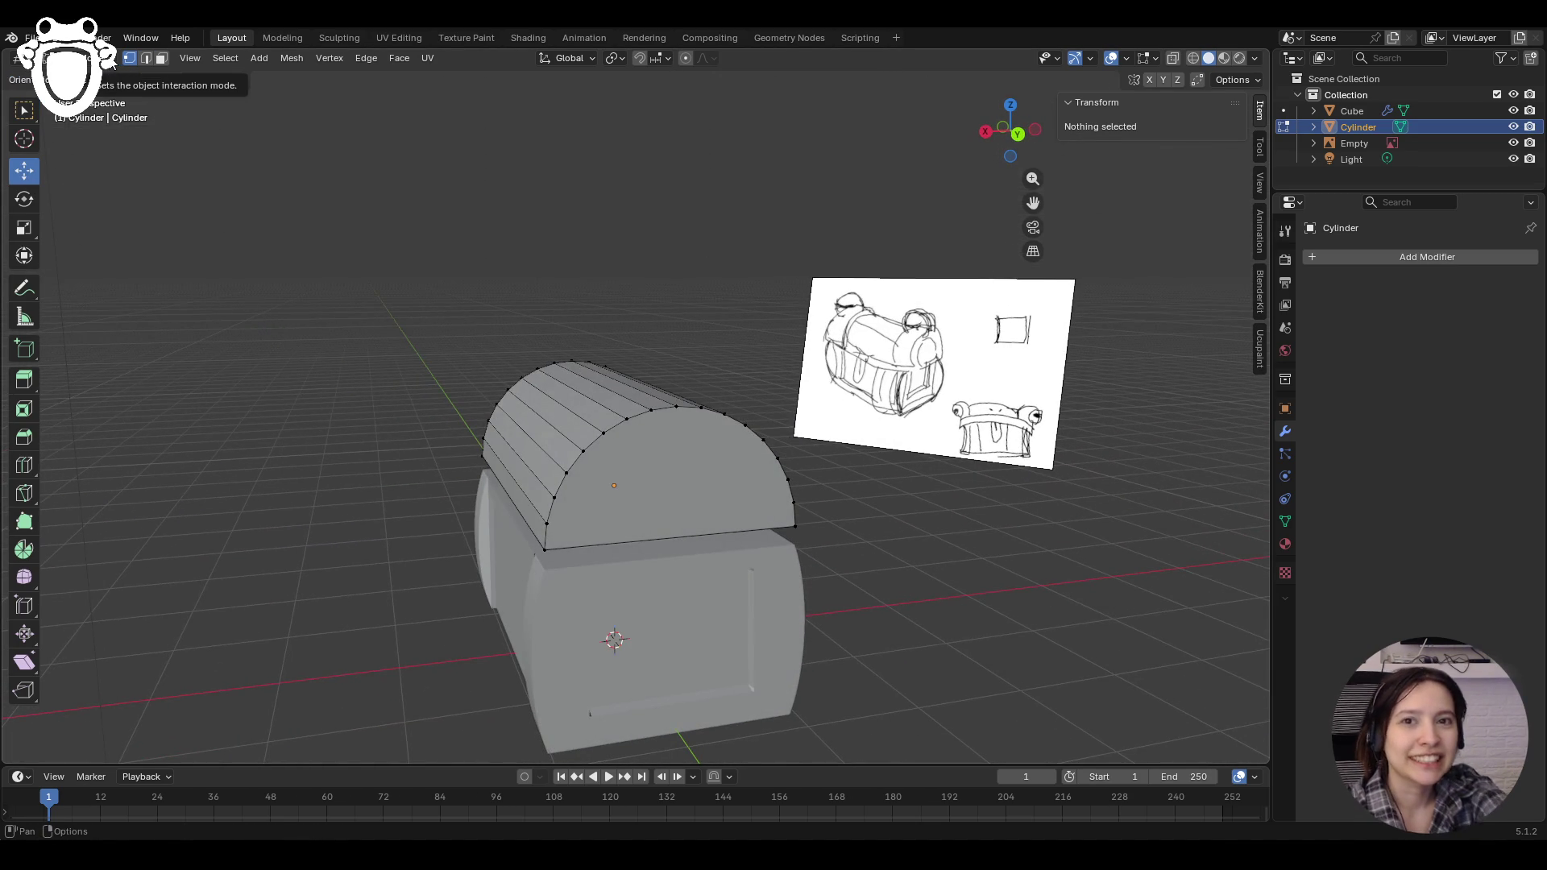
{"action": "left_click", "coordinate": [111, 63]}
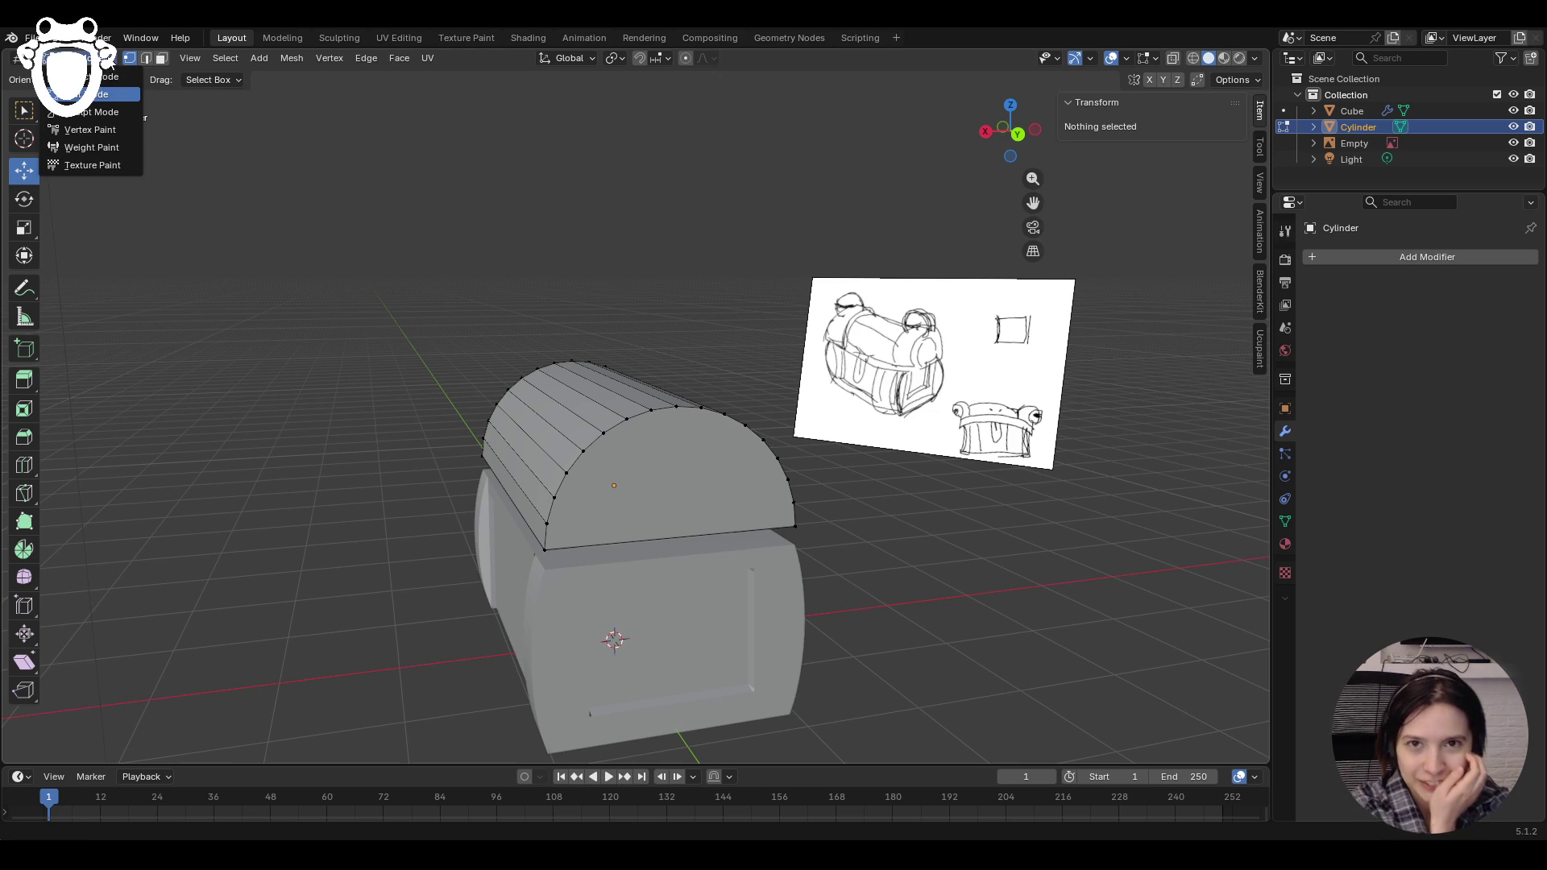
{"action": "left_click", "coordinate": [65, 92]}
{"action": "left_click_drag", "start_coordinate": [614, 424], "coordinate": [615, 445]}
{"action": "mouse_move", "coordinate": [959, 458]}
{"action": "middle_mouse_down"}
{"action": "mouse_move", "coordinate": [794, 448]}
{"action": "mouse_move", "coordinate": [1088, 443]}
{"action": "mouse_move", "coordinate": [1056, 477]}
{"action": "mouse_move", "coordinate": [801, 451]}
{"action": "mouse_move", "coordinate": [903, 445]}
{"action": "middle_mouse_up"}
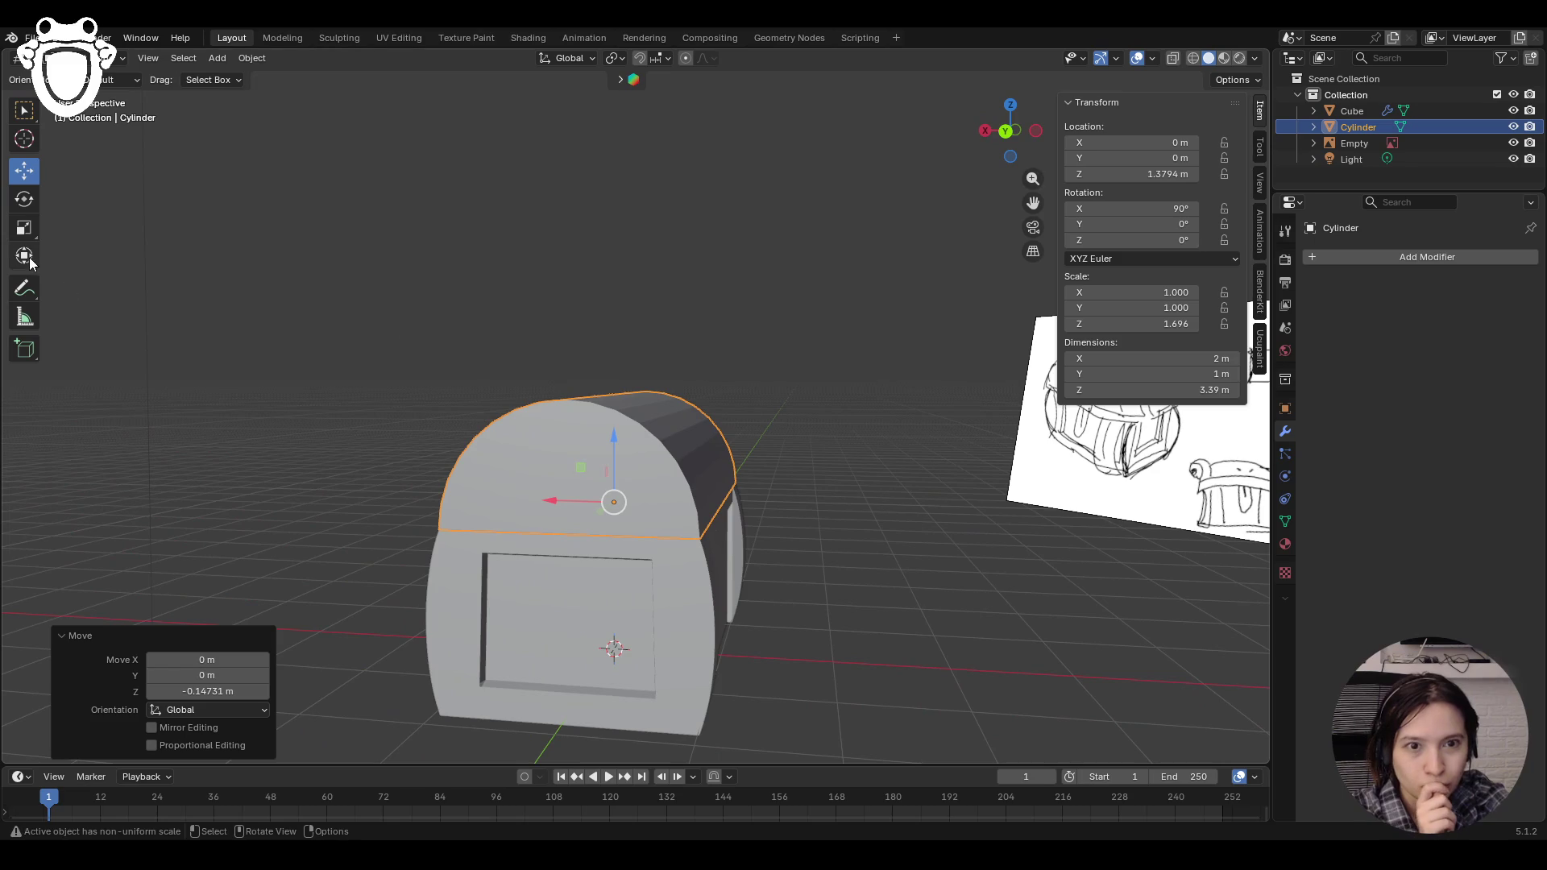
Step: Go back into Edit Mode on the lid and view it from the chest's other side
{"action": "left_click", "coordinate": [25, 200]}
{"action": "left_click", "coordinate": [23, 169]}
{"action": "left_click", "coordinate": [88, 58]}
{"action": "left_click", "coordinate": [88, 94]}
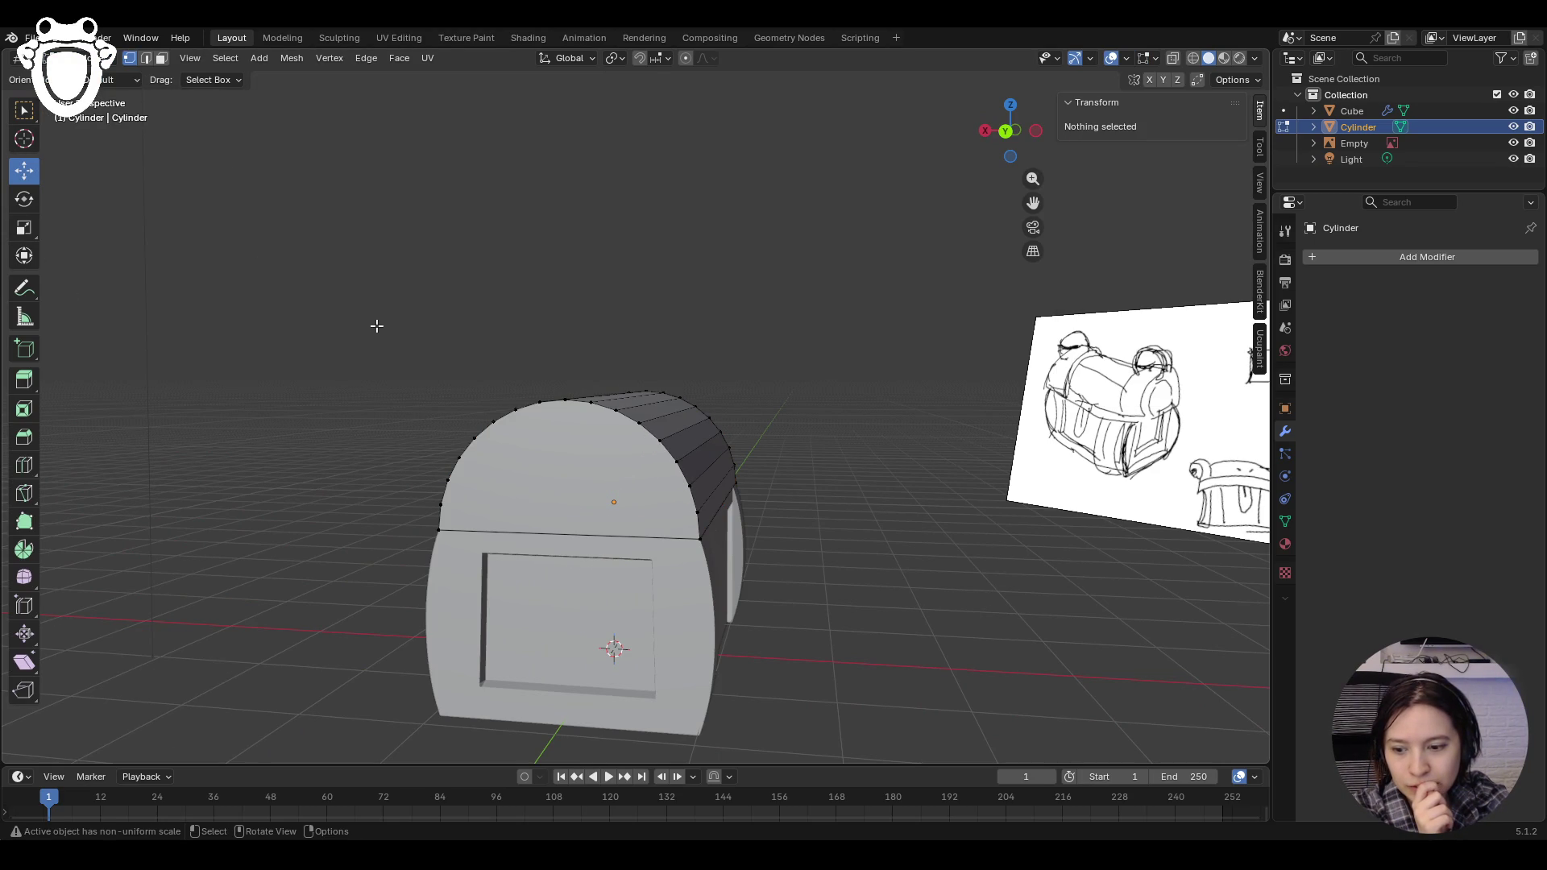
{"action": "mouse_move", "coordinate": [375, 326]}
{"action": "middle_mouse_down"}
{"action": "mouse_move", "coordinate": [675, 425]}
{"action": "mouse_move", "coordinate": [500, 451]}
{"action": "mouse_move", "coordinate": [332, 448]}
{"action": "mouse_move", "coordinate": [411, 432]}
{"action": "mouse_move", "coordinate": [739, 508]}
{"action": "mouse_move", "coordinate": [1029, 505]}
{"action": "mouse_move", "coordinate": [783, 435]}
{"action": "mouse_move", "coordinate": [898, 421]}
{"action": "mouse_move", "coordinate": [705, 446]}
{"action": "mouse_move", "coordinate": [767, 546]}
{"action": "mouse_move", "coordinate": [846, 511]}
{"action": "mouse_move", "coordinate": [882, 572]}
{"action": "mouse_move", "coordinate": [629, 539]}
{"action": "mouse_move", "coordinate": [722, 528]}
{"action": "mouse_move", "coordinate": [674, 498]}
{"action": "mouse_move", "coordinate": [744, 509]}
{"action": "middle_mouse_up"}
{"action": "scroll", "coordinate": [705, 445], "scroll_direction": "up", "scroll_amount": 6}
{"action": "scroll", "coordinate": [642, 480], "scroll_direction": "down", "scroll_amount": 4}
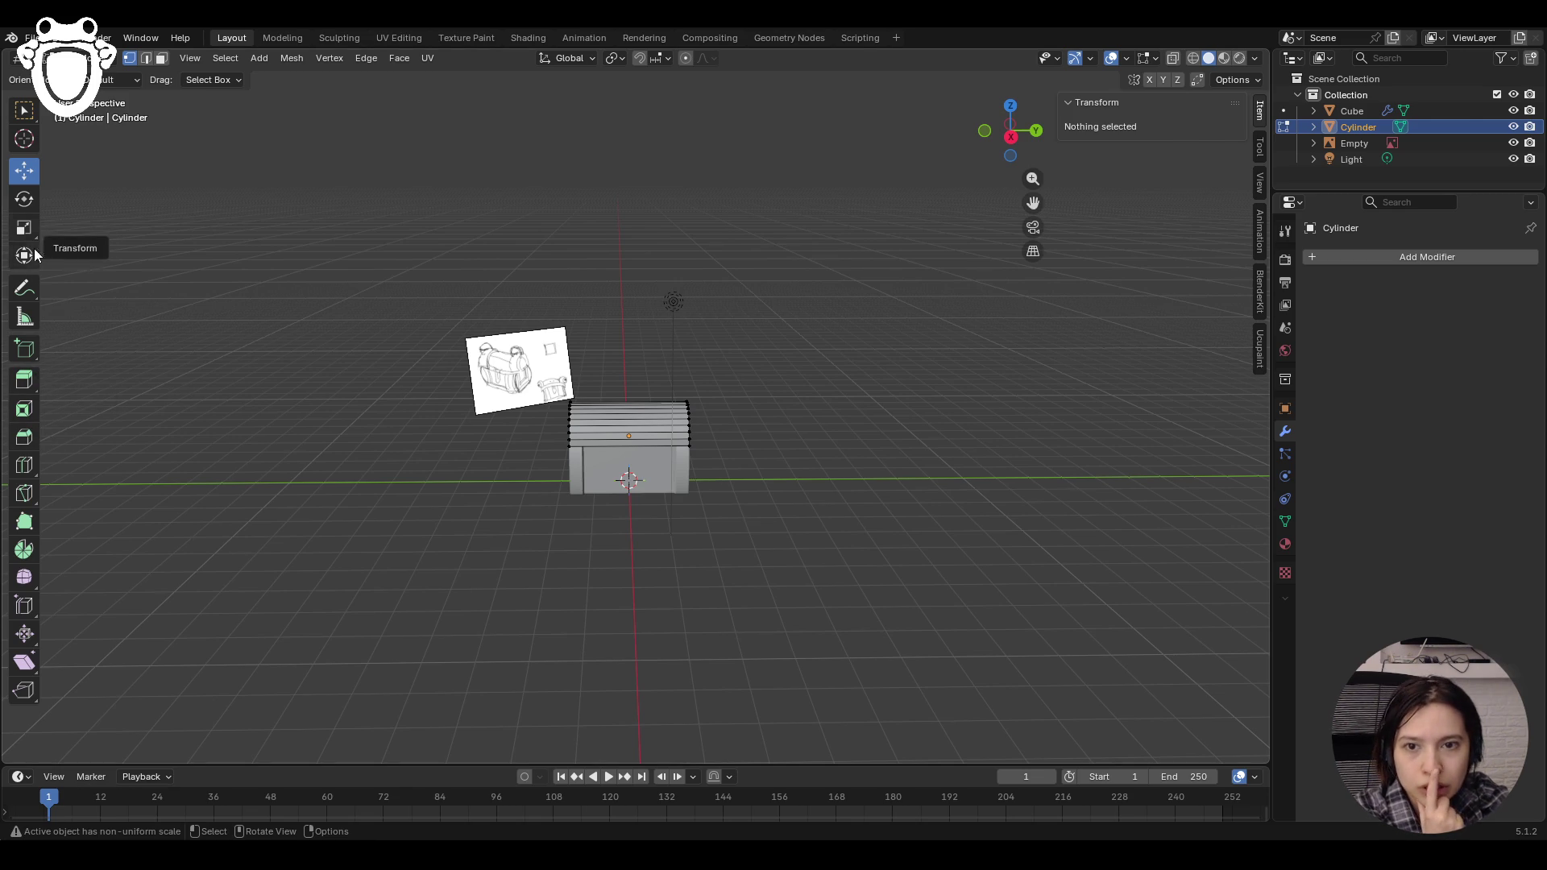
{"action": "left_click", "coordinate": [24, 465]}
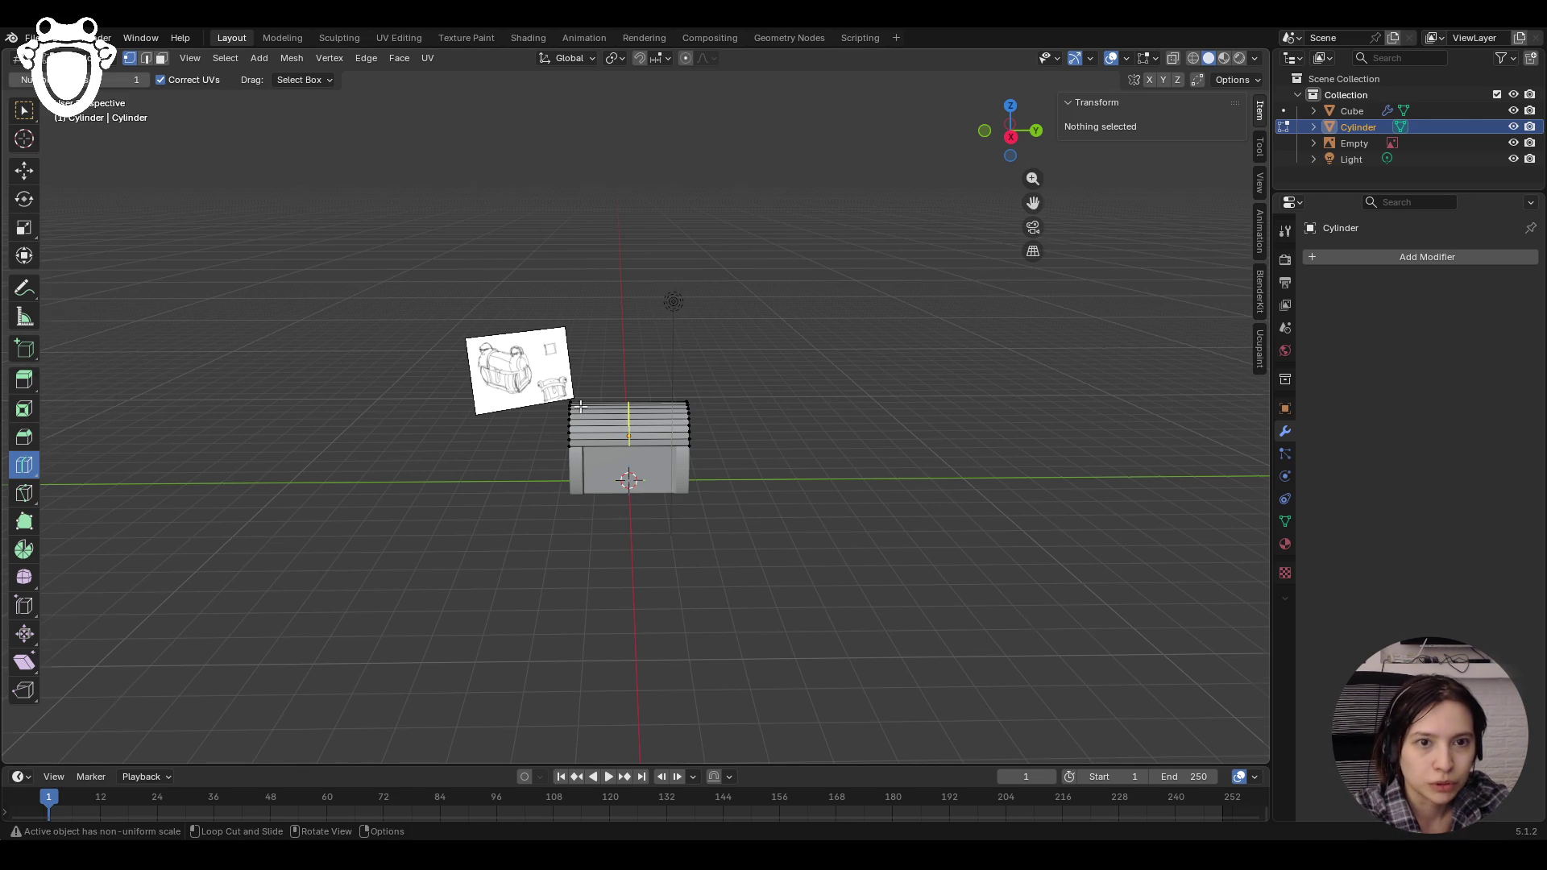
Step: Cut a vertical edge loop across the middle of the lid
{"action": "scroll", "coordinate": [579, 407], "scroll_direction": "up", "scroll_amount": 4}
{"action": "left_click", "coordinate": [612, 421]}
{"action": "mouse_move", "coordinate": [857, 436]}
{"action": "middle_mouse_down"}
{"action": "mouse_move", "coordinate": [784, 508]}
{"action": "mouse_move", "coordinate": [612, 507]}
{"action": "middle_mouse_up"}
{"action": "mouse_move", "coordinate": [418, 490]}
{"action": "middle_mouse_down"}
{"action": "mouse_move", "coordinate": [825, 449]}
{"action": "mouse_move", "coordinate": [683, 433]}
{"action": "middle_mouse_up"}
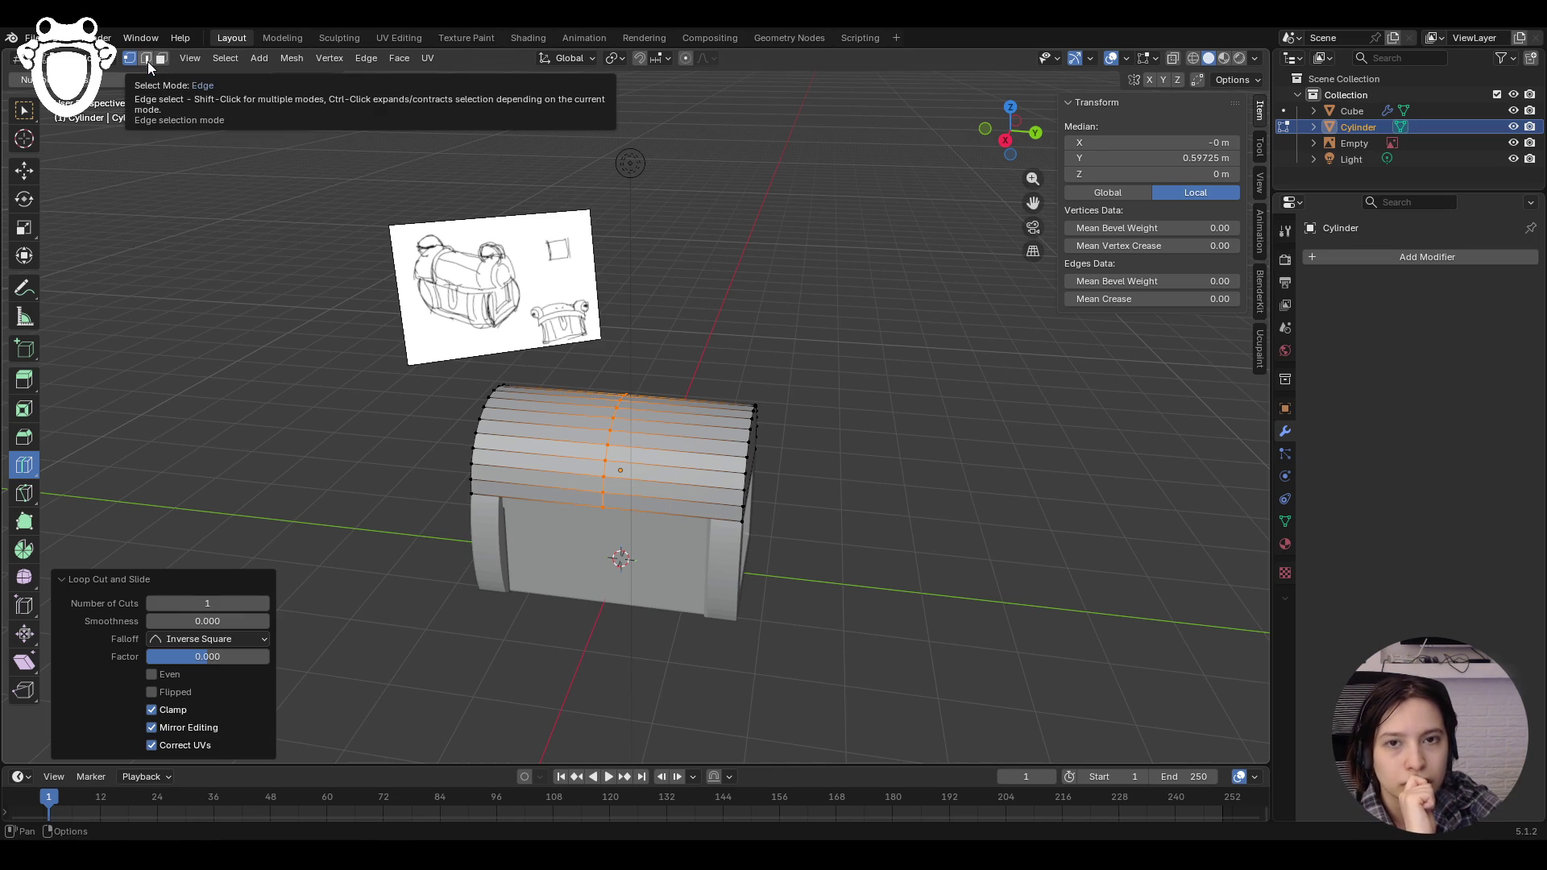
{"action": "mouse_move", "coordinate": [463, 218]}
{"action": "middle_mouse_down"}
{"action": "mouse_move", "coordinate": [480, 339]}
{"action": "mouse_move", "coordinate": [468, 389]}
{"action": "middle_mouse_up"}
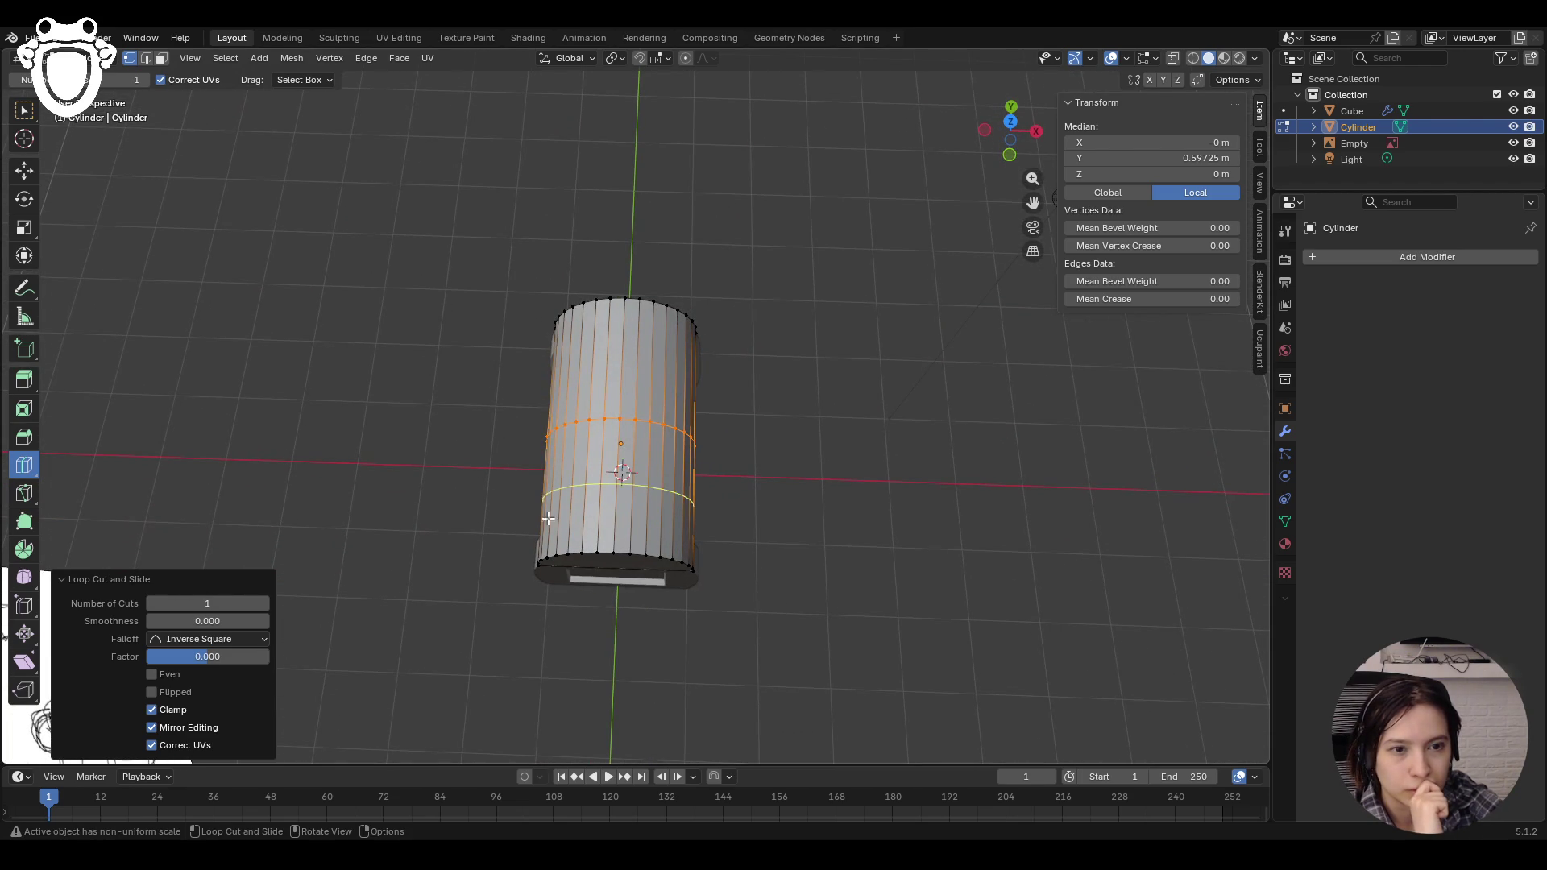
Step: Box-select the cylinder's lower half and delete it, leaving an arched shell
{"action": "left_click", "coordinate": [31, 119]}
{"action": "left_click_drag", "start_coordinate": [412, 474], "coordinate": [754, 635]}
{"action": "mouse_move", "coordinate": [754, 635]}
{"action": "middle_mouse_down"}
{"action": "mouse_move", "coordinate": [794, 520]}
{"action": "mouse_move", "coordinate": [733, 527]}
{"action": "middle_mouse_up"}
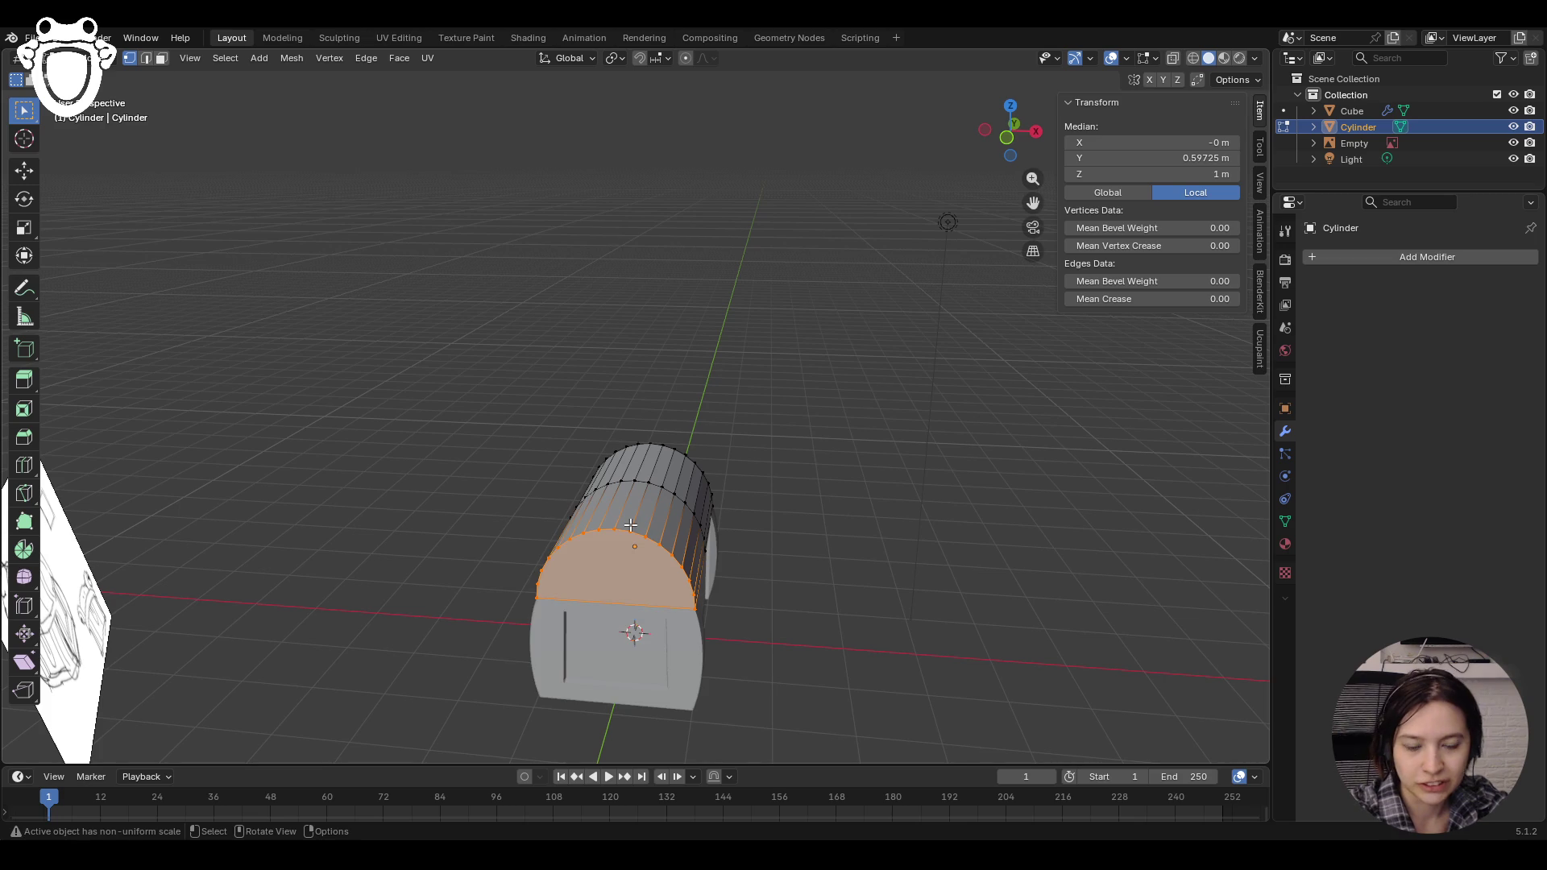
{"action": "key", "text": "x"}
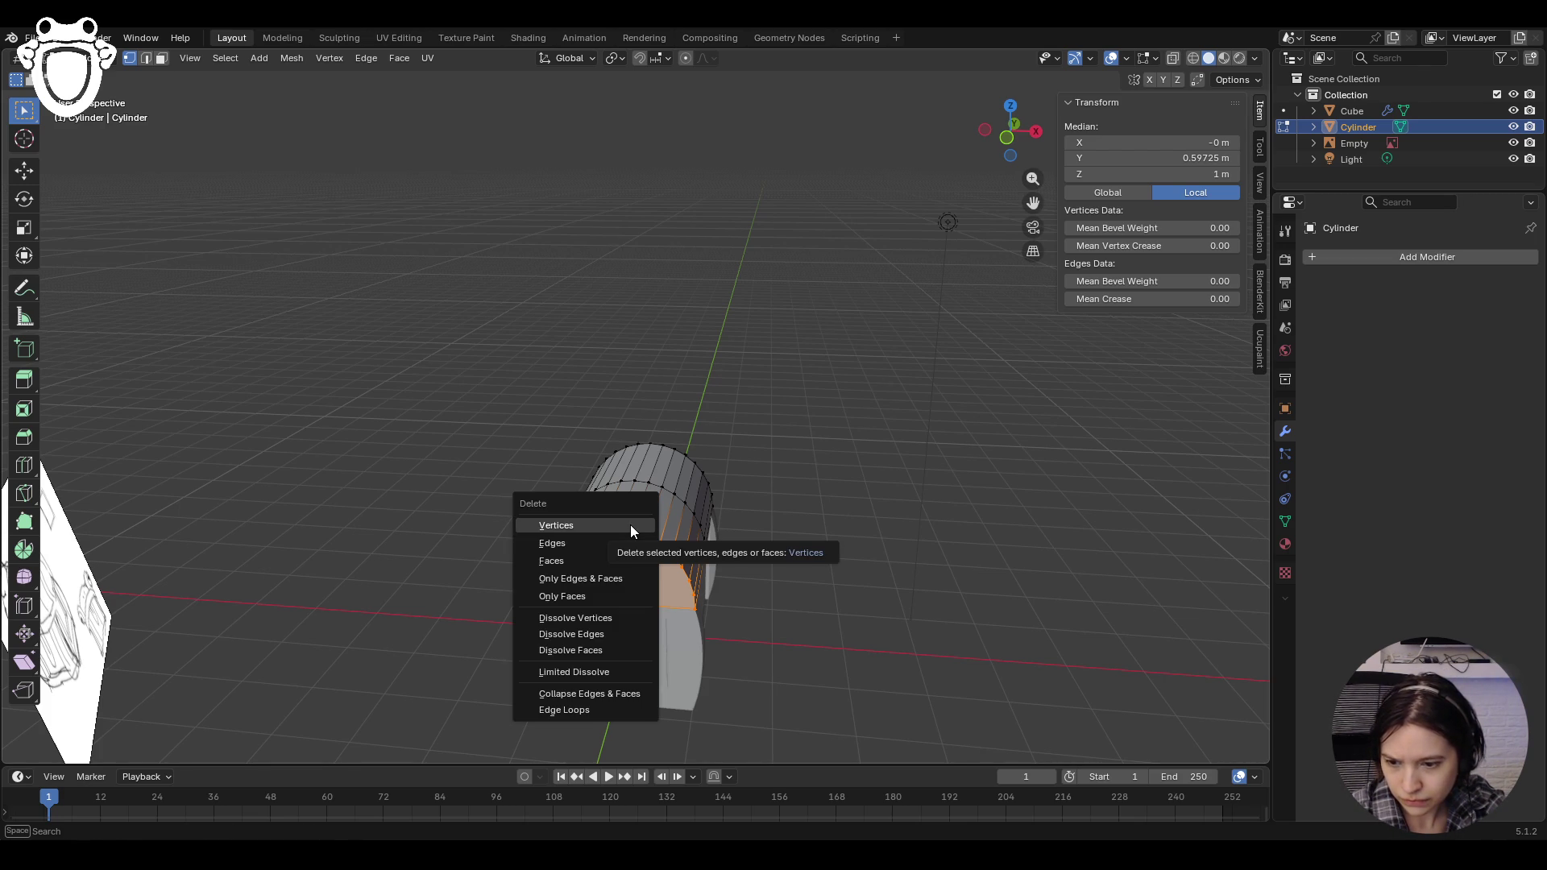
{"action": "left_click", "coordinate": [610, 527]}
{"action": "mouse_move", "coordinate": [818, 560]}
{"action": "middle_mouse_down"}
{"action": "mouse_move", "coordinate": [796, 583]}
{"action": "mouse_move", "coordinate": [874, 535]}
{"action": "mouse_move", "coordinate": [871, 559]}
{"action": "mouse_move", "coordinate": [465, 638]}
{"action": "middle_mouse_up"}
Step: Select two rim vertices and check the lid against the reference image
{"action": "left_click", "coordinate": [399, 709]}
{"action": "middle_click_drag", "start_coordinate": [398, 708], "coordinate": [576, 704]}
{"action": "left_click", "coordinate": [629, 720], "text": "shift"}
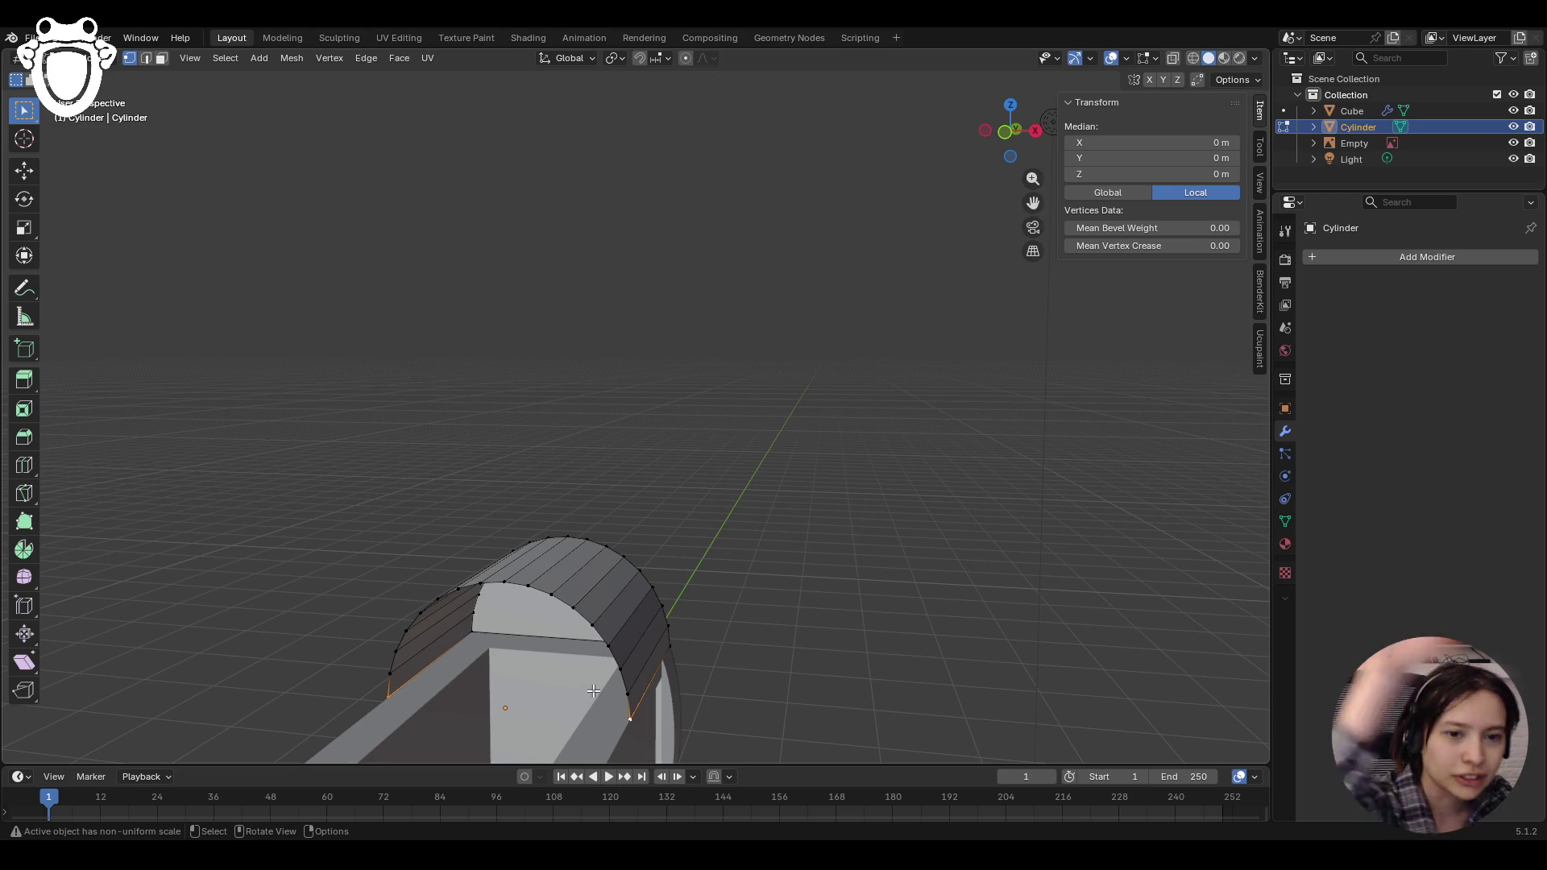
{"action": "mouse_move", "coordinate": [594, 665]}
{"action": "middle_mouse_down"}
{"action": "mouse_move", "coordinate": [708, 701]}
{"action": "mouse_move", "coordinate": [746, 680]}
{"action": "mouse_move", "coordinate": [822, 701]}
{"action": "mouse_move", "coordinate": [566, 723]}
{"action": "middle_mouse_up"}
Step: Add a Mirror modifier to the lid and turn off its X axis
{"action": "right_click", "coordinate": [1355, 319]}
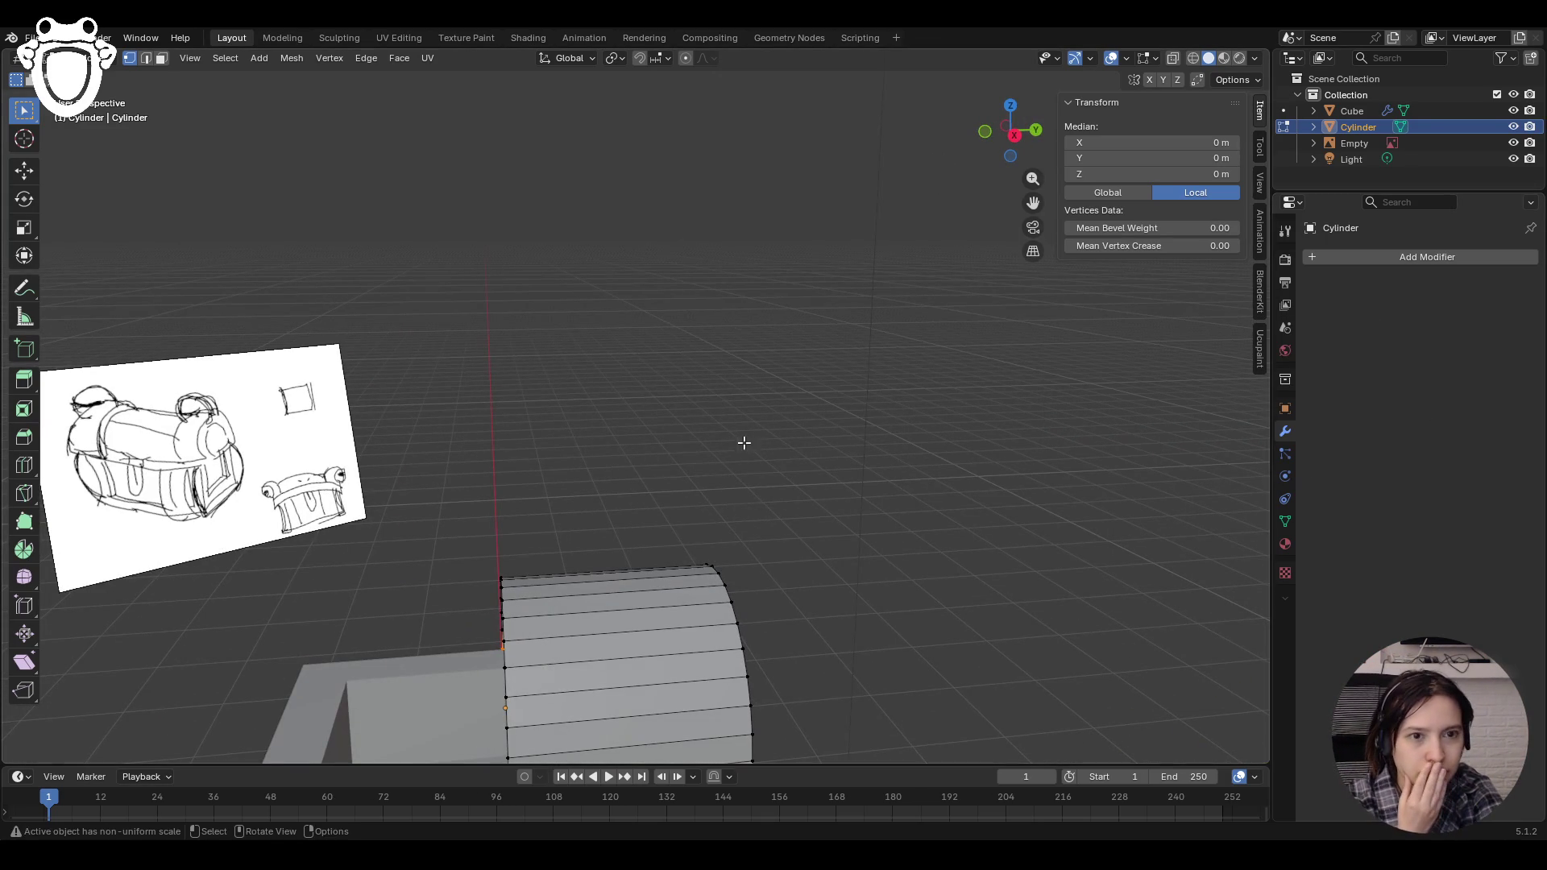
{"action": "left_click", "coordinate": [1355, 258]}
{"action": "mouse_move", "coordinate": [1354, 259]}
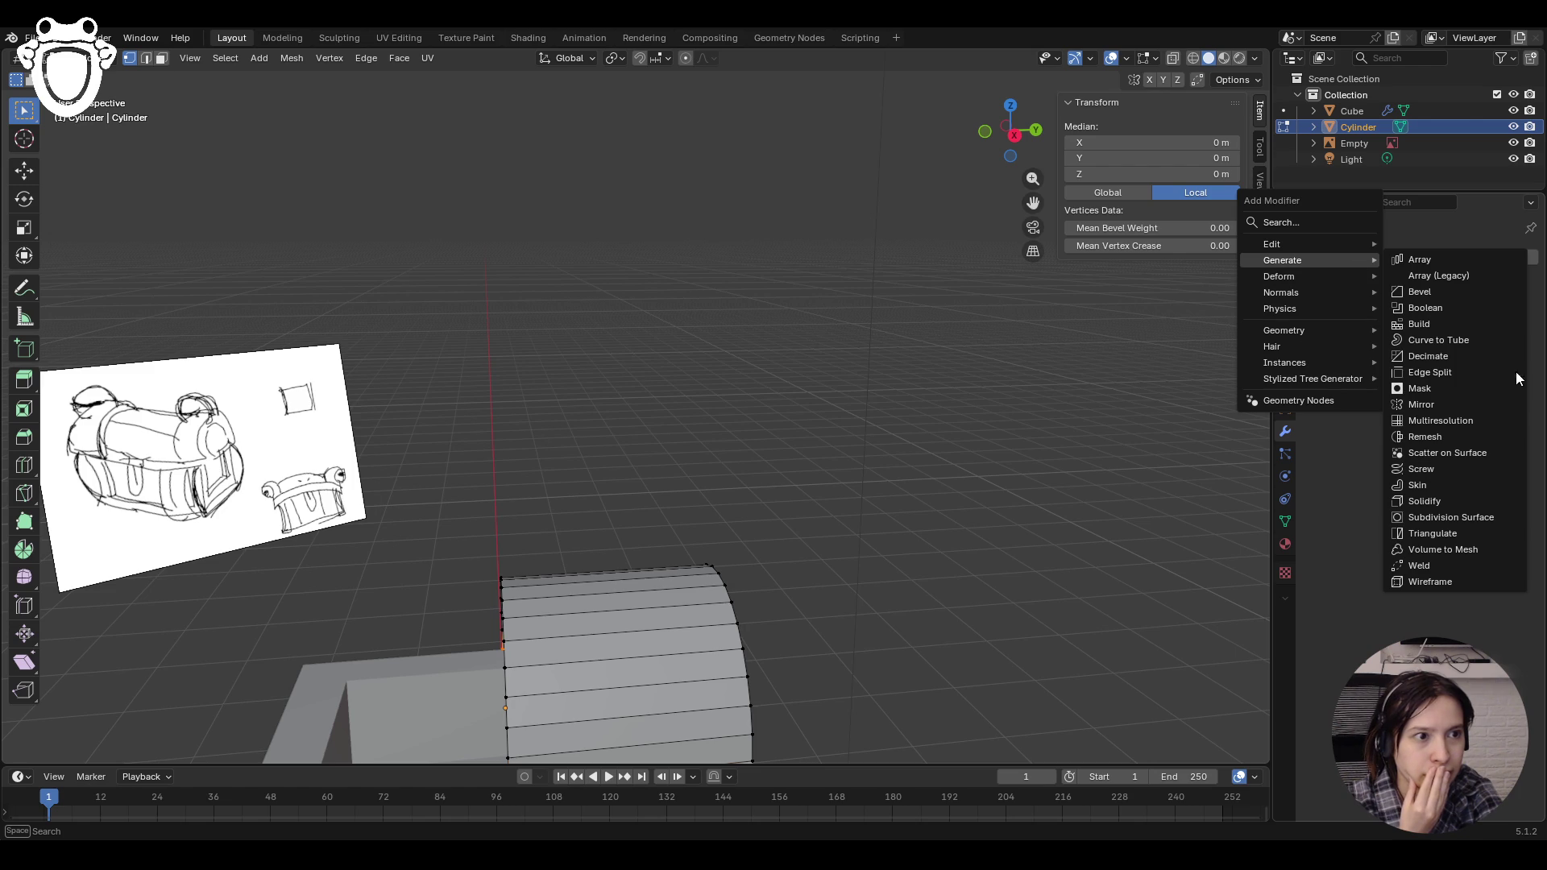
{"action": "left_click", "coordinate": [1481, 403]}
{"action": "left_click", "coordinate": [1415, 313]}
{"action": "scroll", "coordinate": [892, 514], "scroll_direction": "down", "scroll_amount": 5}
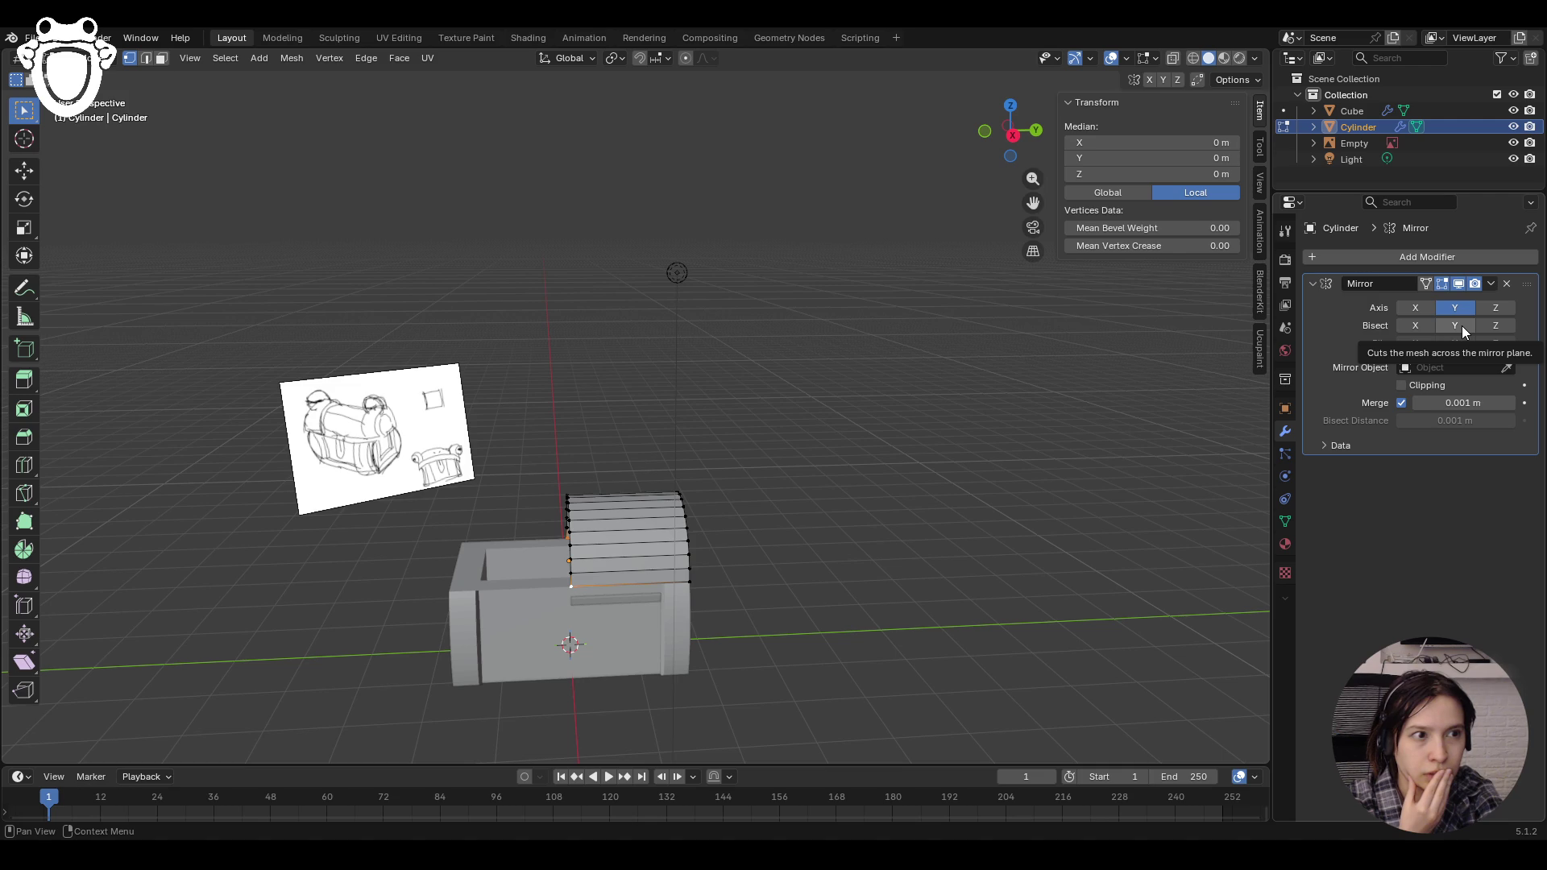
Step: Switch to Object Mode and reselect the lid from a frontal view
{"action": "left_click", "coordinate": [730, 392]}
{"action": "middle_click_drag", "start_coordinate": [730, 391], "coordinate": [838, 415]}
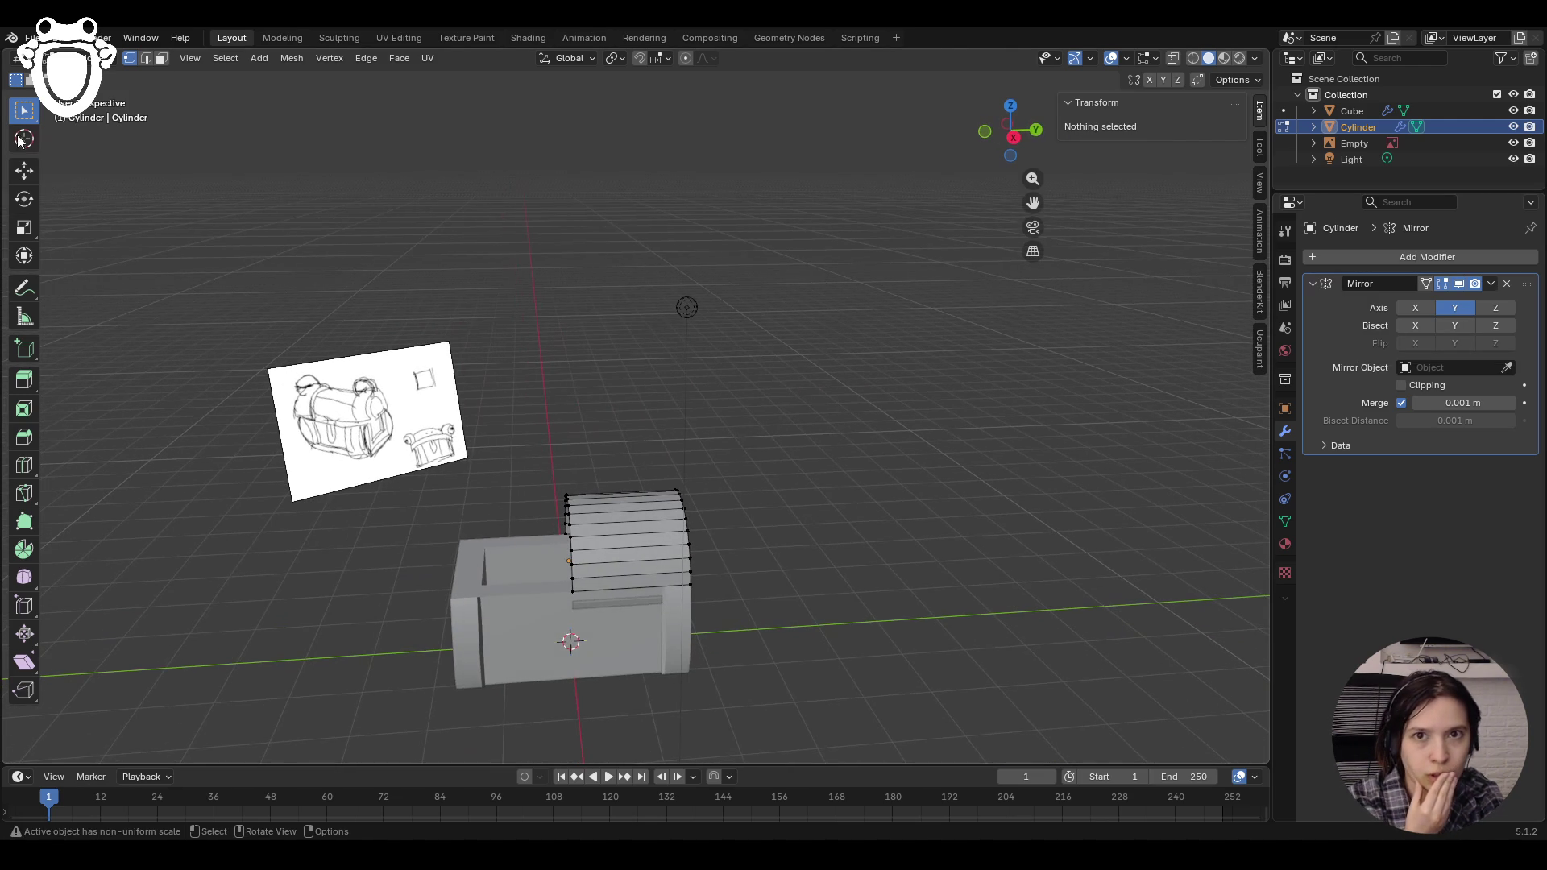
{"action": "middle_click_drag", "start_coordinate": [469, 353], "coordinate": [564, 354]}
{"action": "middle_click_drag", "start_coordinate": [737, 414], "coordinate": [667, 399]}
{"action": "left_click", "coordinate": [93, 58]}
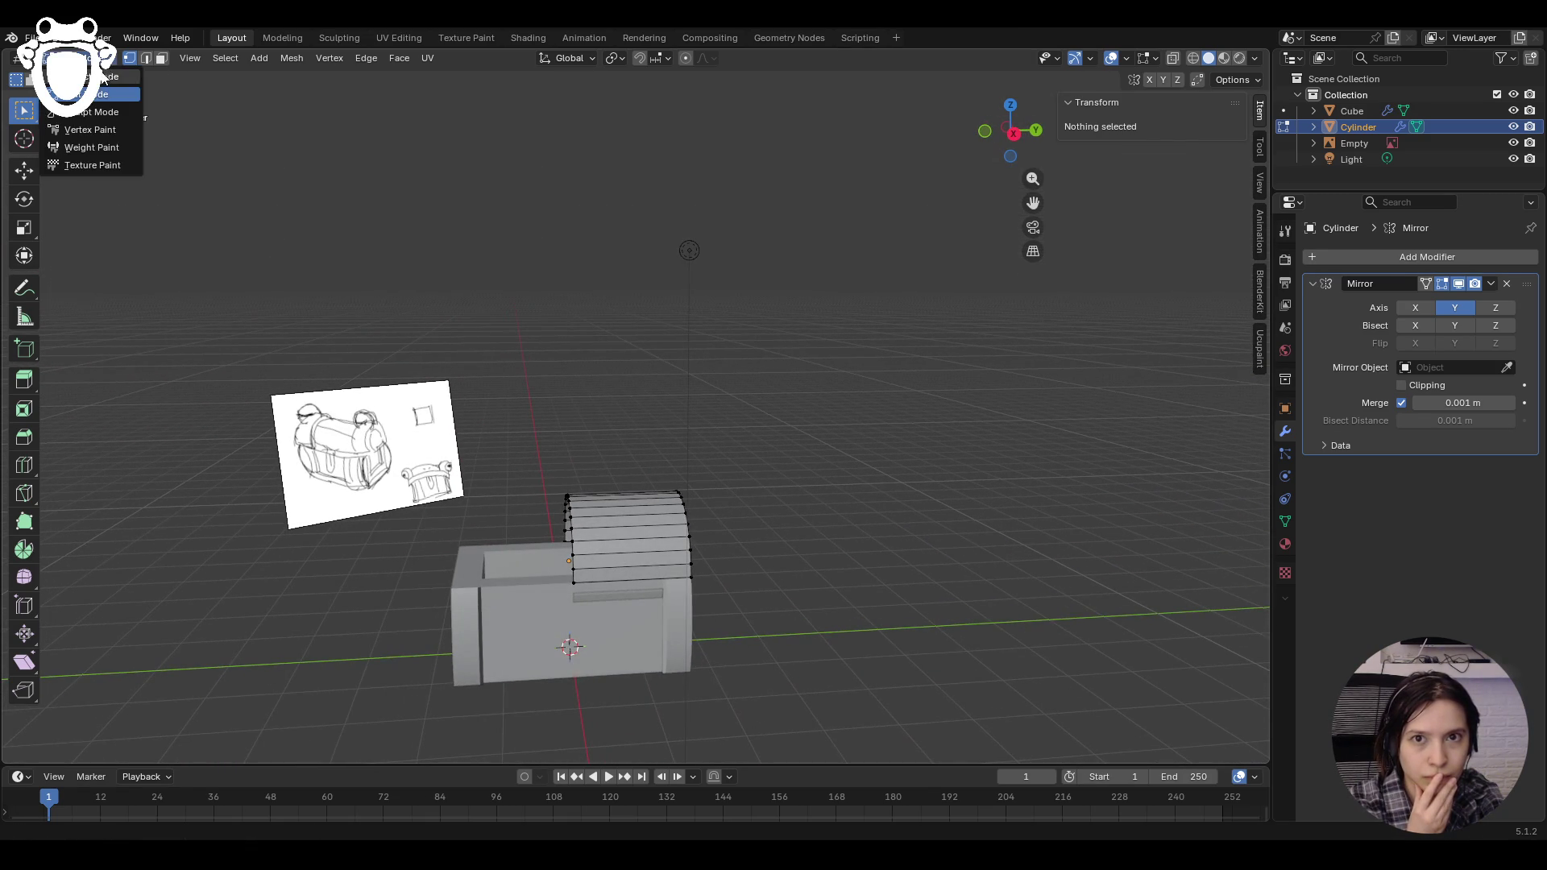
{"action": "left_click", "coordinate": [103, 77]}
{"action": "left_click", "coordinate": [736, 412]}
{"action": "left_click", "coordinate": [642, 543]}
{"action": "mouse_move", "coordinate": [820, 515]}
{"action": "middle_mouse_down"}
{"action": "mouse_move", "coordinate": [640, 497]}
{"action": "mouse_move", "coordinate": [961, 503]}
{"action": "mouse_move", "coordinate": [661, 625]}
{"action": "mouse_move", "coordinate": [553, 635]}
{"action": "middle_mouse_up"}
Step: Set the Mirror modifier to the Z axis only, then return to Edit Mode
{"action": "scroll", "coordinate": [553, 635], "scroll_direction": "down", "scroll_amount": 4}
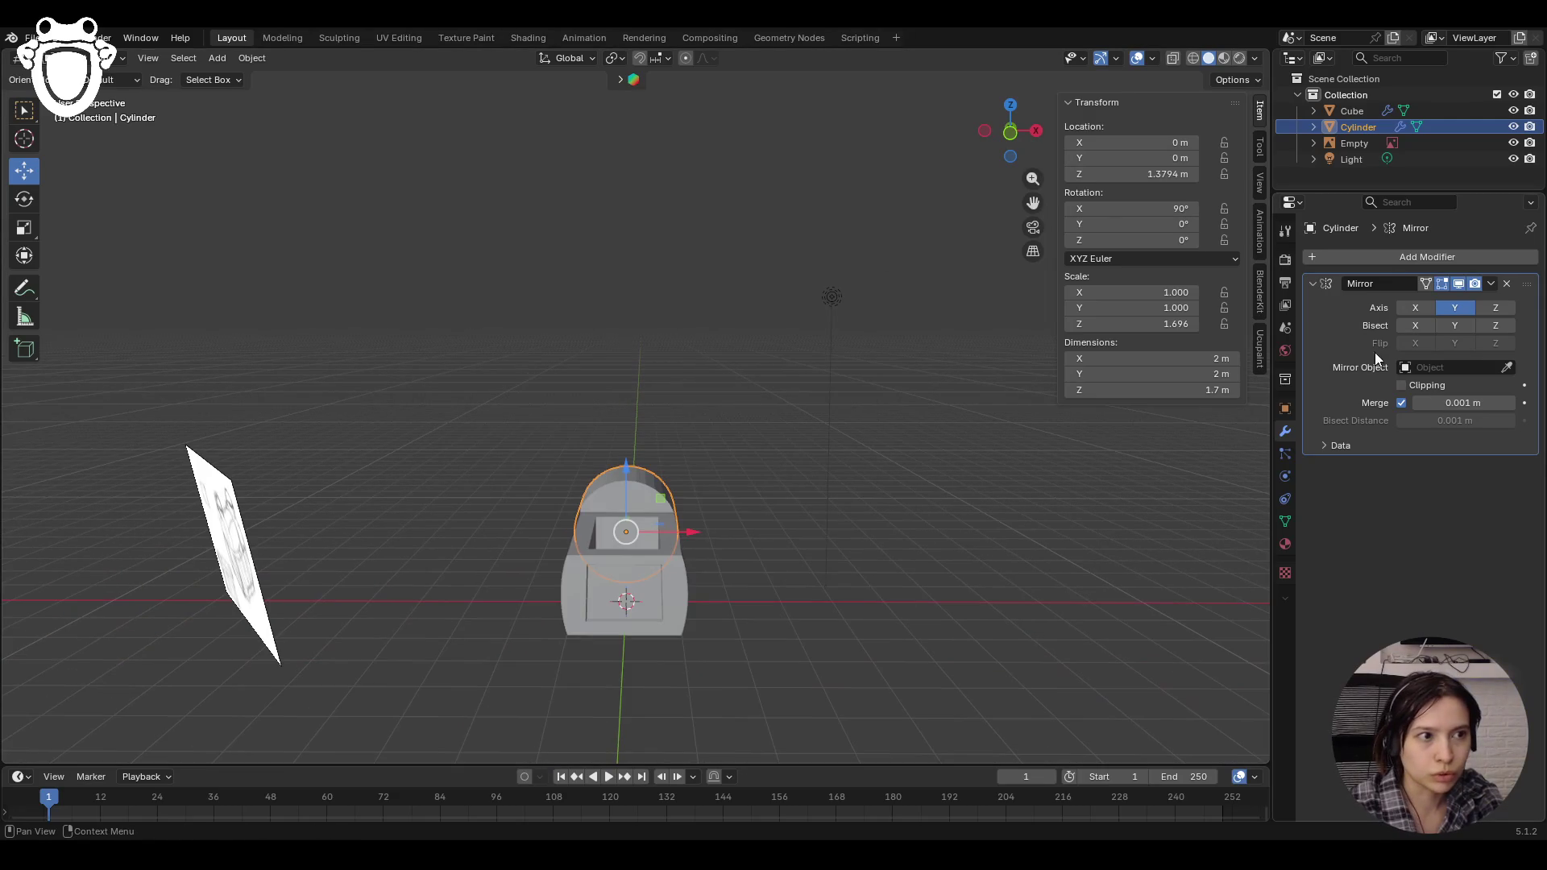
{"action": "left_click", "coordinate": [1485, 306]}
{"action": "left_click", "coordinate": [1453, 310]}
{"action": "left_click", "coordinate": [1411, 308]}
{"action": "mouse_move", "coordinate": [886, 379]}
{"action": "middle_mouse_down"}
{"action": "mouse_move", "coordinate": [656, 404]}
{"action": "mouse_move", "coordinate": [524, 383]}
{"action": "mouse_move", "coordinate": [3, 95]}
{"action": "middle_mouse_up"}
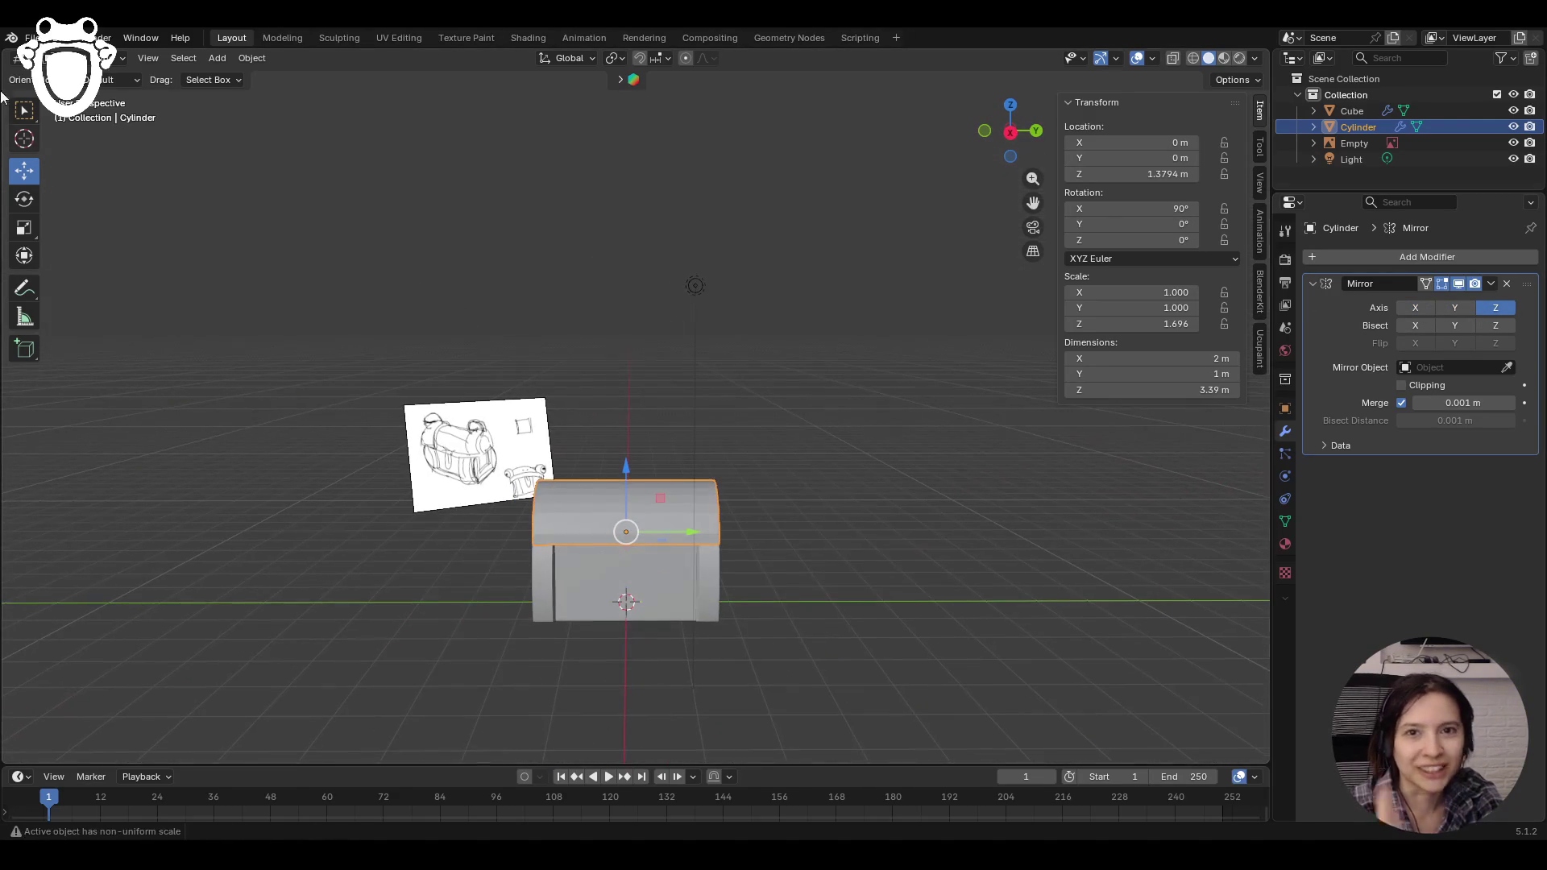
{"action": "left_click", "coordinate": [76, 58]}
{"action": "left_click", "coordinate": [81, 94]}
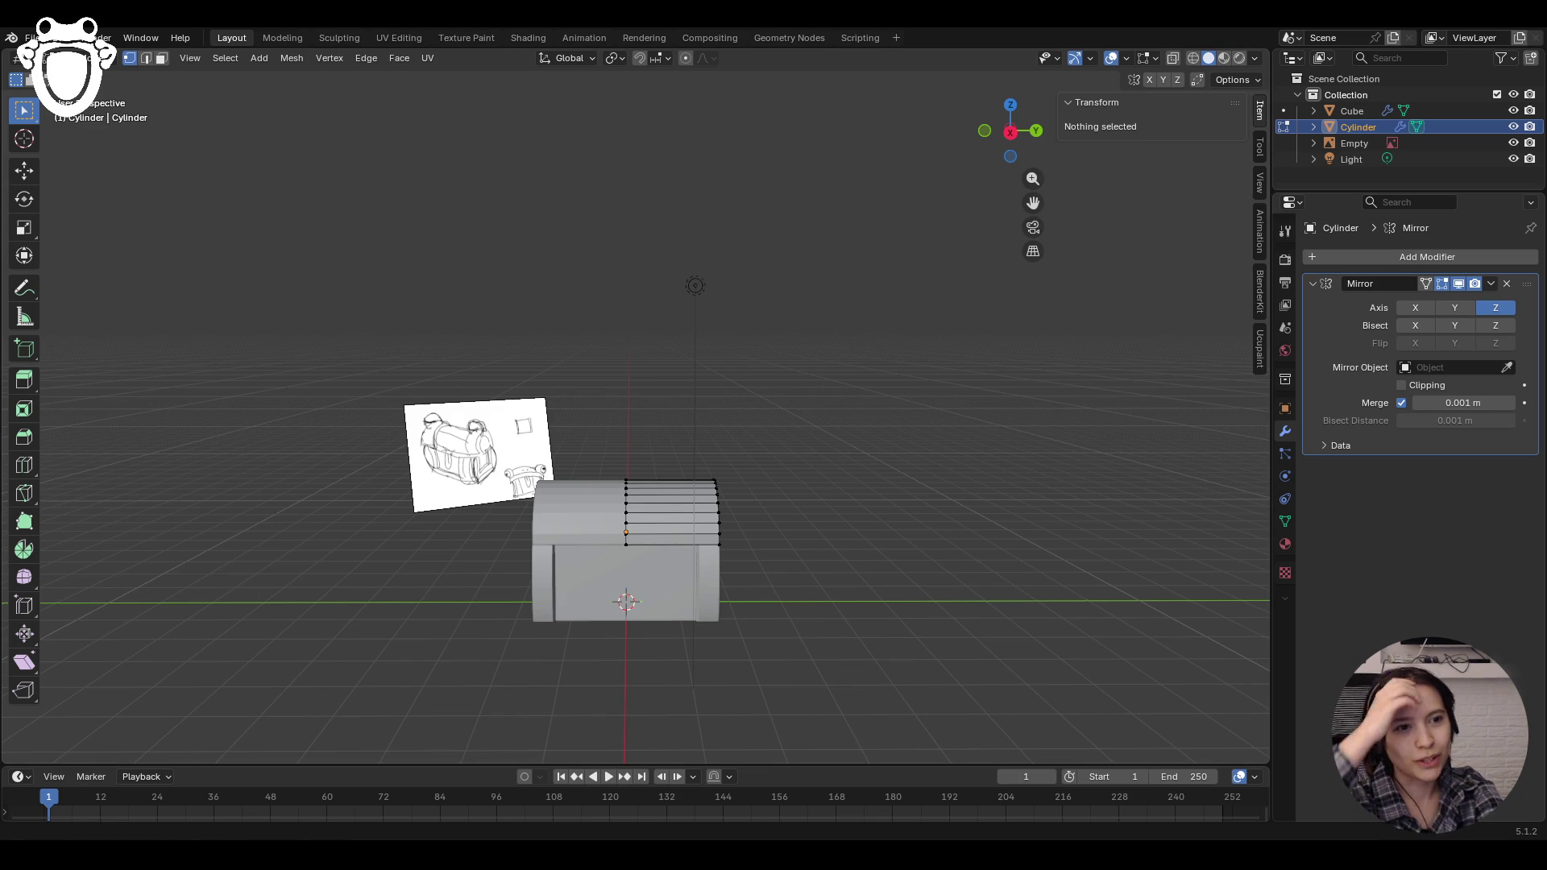
Step: Add two edge loops around the lid, sliding the second near the end to factor 0.943
{"action": "mouse_move", "coordinate": [401, 795]}
{"action": "middle_mouse_down"}
{"action": "mouse_move", "coordinate": [494, 691]}
{"action": "mouse_move", "coordinate": [680, 656]}
{"action": "mouse_move", "coordinate": [487, 695]}
{"action": "middle_mouse_up"}
{"action": "scroll", "coordinate": [475, 677], "scroll_direction": "up", "scroll_amount": 3}
{"action": "middle_click_drag", "start_coordinate": [960, 667], "coordinate": [851, 679]}
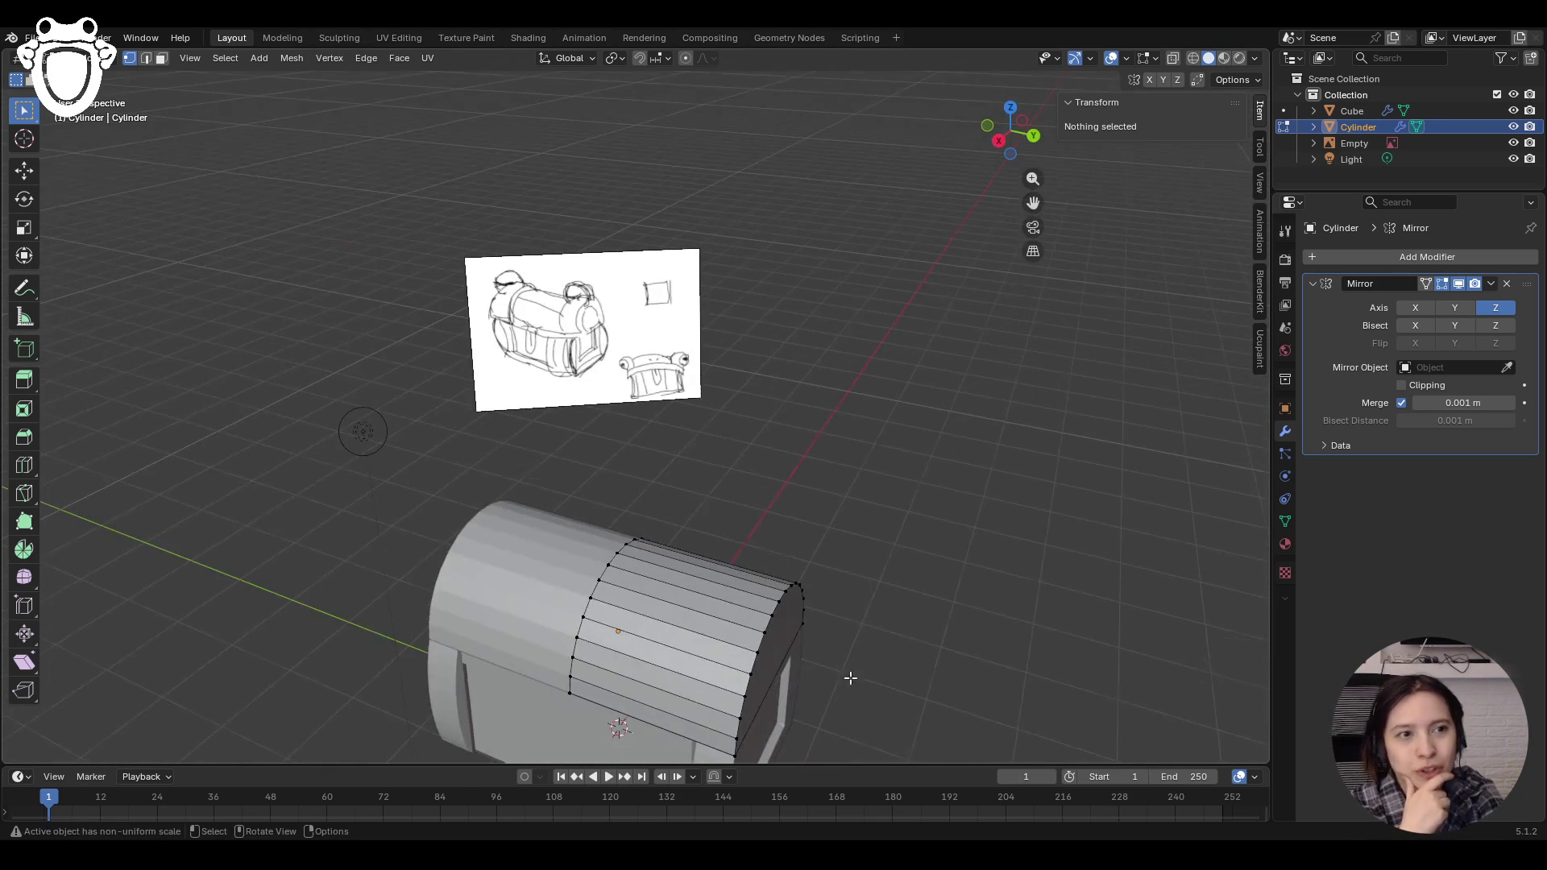
{"action": "mouse_move", "coordinate": [938, 532]}
{"action": "middle_mouse_down"}
{"action": "mouse_move", "coordinate": [1066, 174]}
{"action": "mouse_move", "coordinate": [876, 378]}
{"action": "mouse_move", "coordinate": [718, 349]}
{"action": "mouse_move", "coordinate": [1001, 356]}
{"action": "middle_mouse_up"}
{"action": "middle_click_drag", "start_coordinate": [940, 414], "coordinate": [918, 440]}
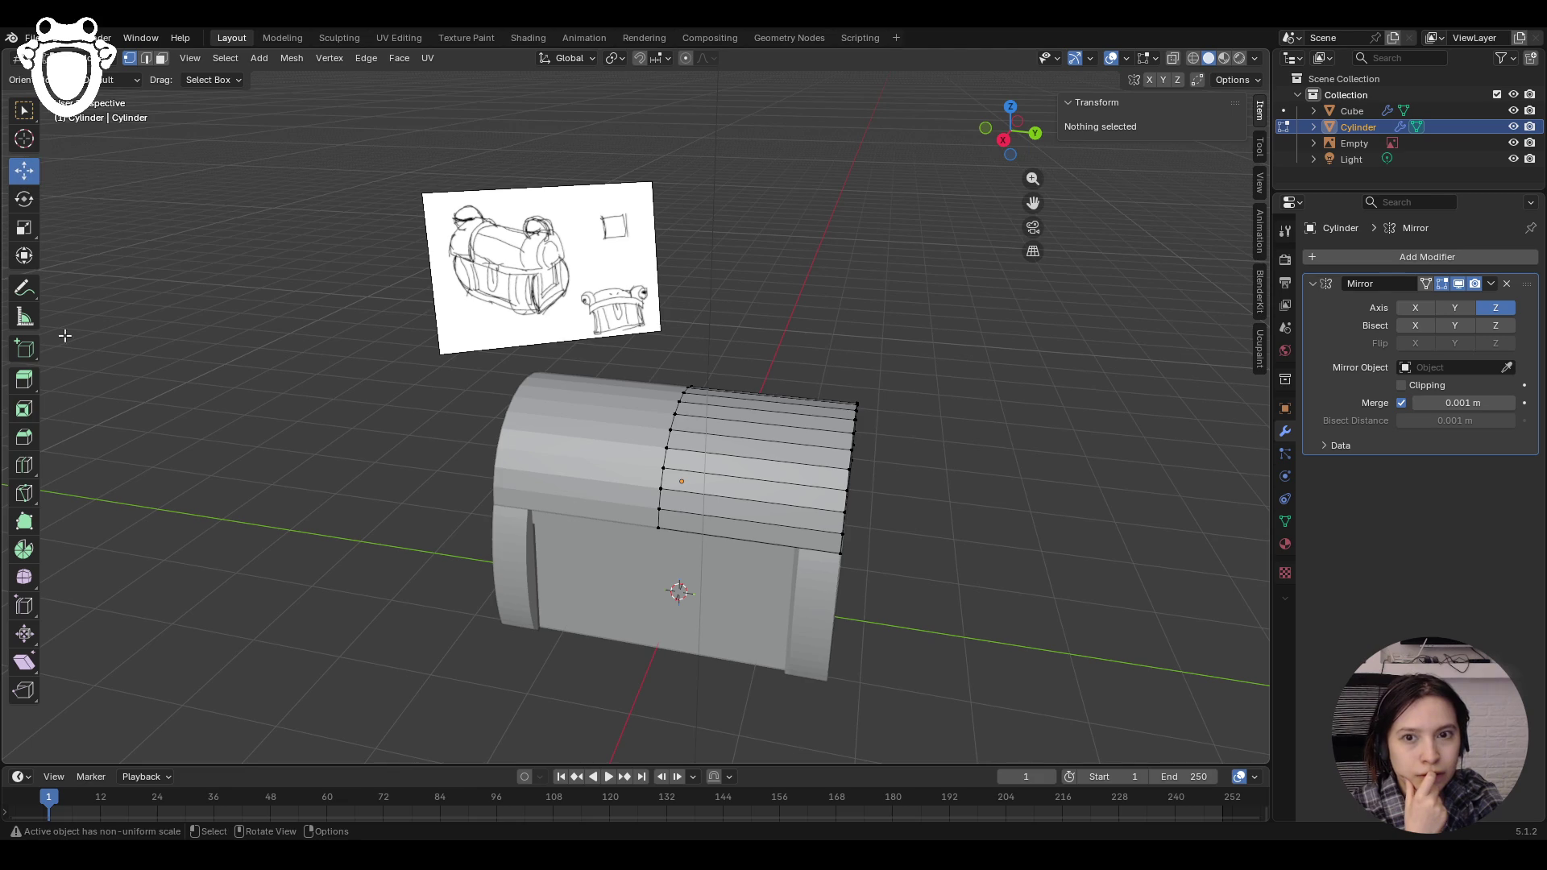
{"action": "left_click", "coordinate": [24, 465]}
{"action": "left_click_drag", "start_coordinate": [751, 446], "coordinate": [802, 453]}
{"action": "mouse_move", "coordinate": [802, 452]}
{"action": "middle_mouse_down"}
{"action": "mouse_move", "coordinate": [1025, 450]}
{"action": "mouse_move", "coordinate": [936, 426]}
{"action": "mouse_move", "coordinate": [986, 569]}
{"action": "mouse_move", "coordinate": [878, 581]}
{"action": "middle_mouse_up"}
{"action": "left_click_drag", "start_coordinate": [875, 582], "coordinate": [983, 580]}
{"action": "mouse_move", "coordinate": [983, 581]}
{"action": "middle_mouse_down"}
{"action": "mouse_move", "coordinate": [805, 615]}
{"action": "mouse_move", "coordinate": [614, 602]}
{"action": "mouse_move", "coordinate": [618, 560]}
{"action": "mouse_move", "coordinate": [808, 645]}
{"action": "mouse_move", "coordinate": [992, 558]}
{"action": "mouse_move", "coordinate": [926, 536]}
{"action": "middle_mouse_up"}
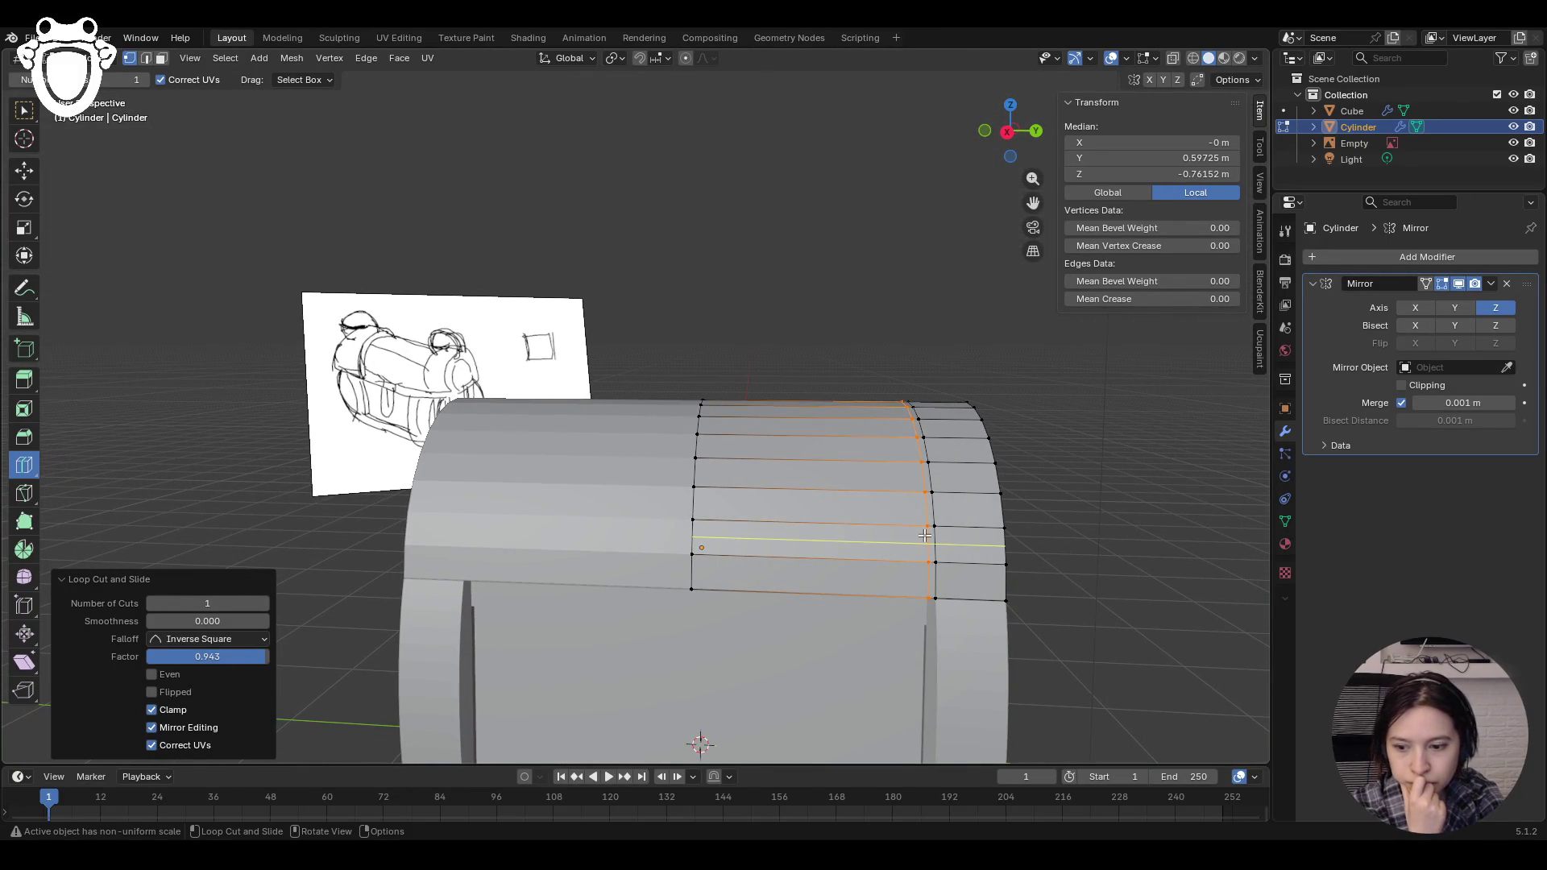
Step: In face select mode, select every face row of the band between the two cuts
{"action": "key", "text": "w"}
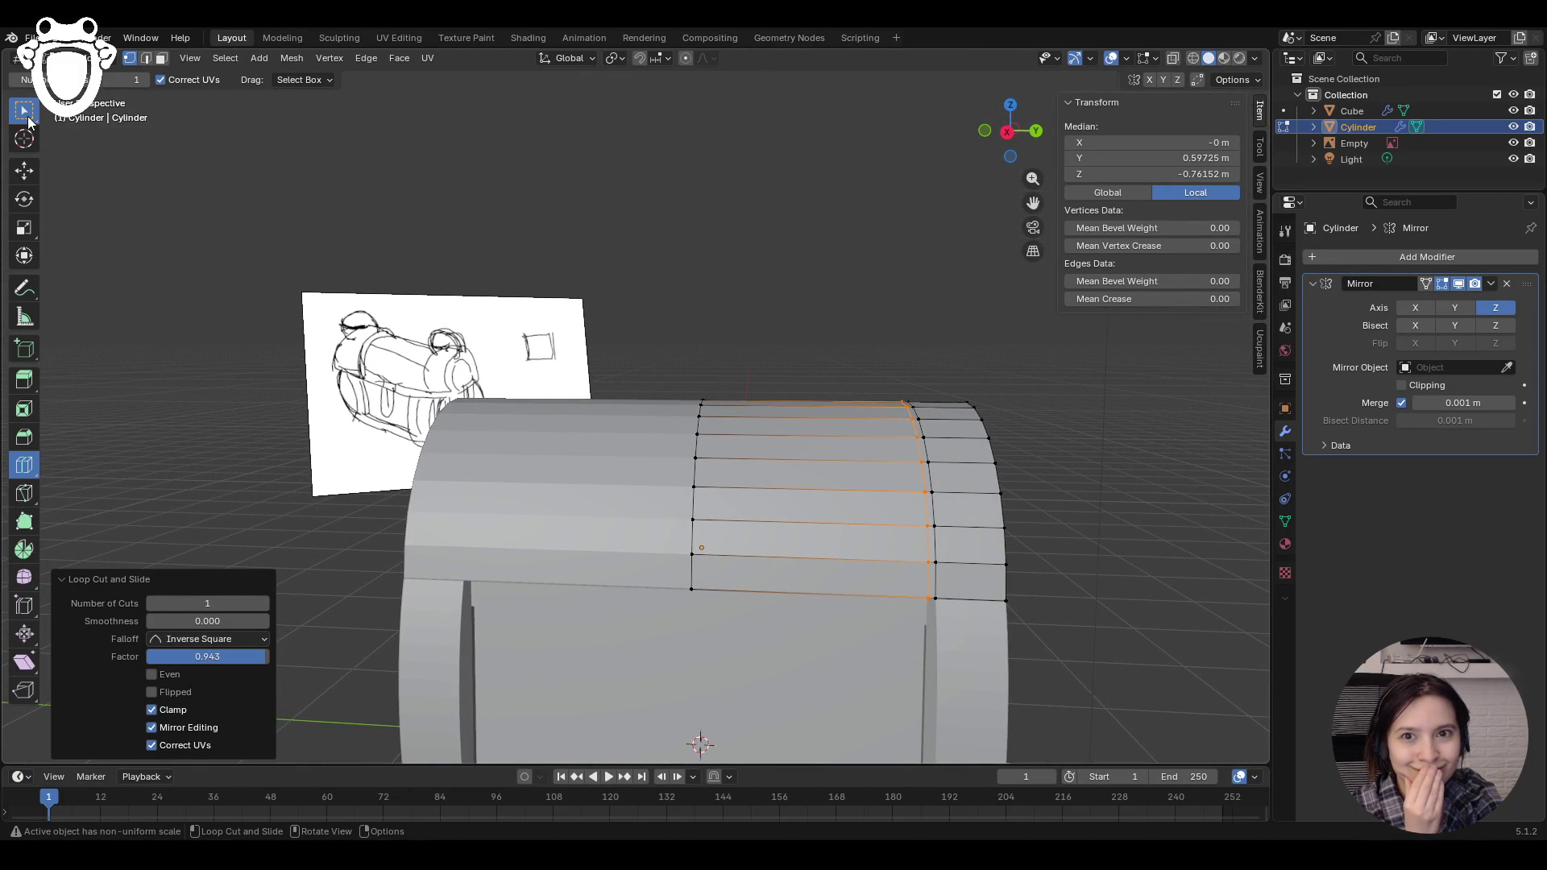
{"action": "left_click", "coordinate": [162, 58]}
{"action": "left_click", "coordinate": [790, 538]}
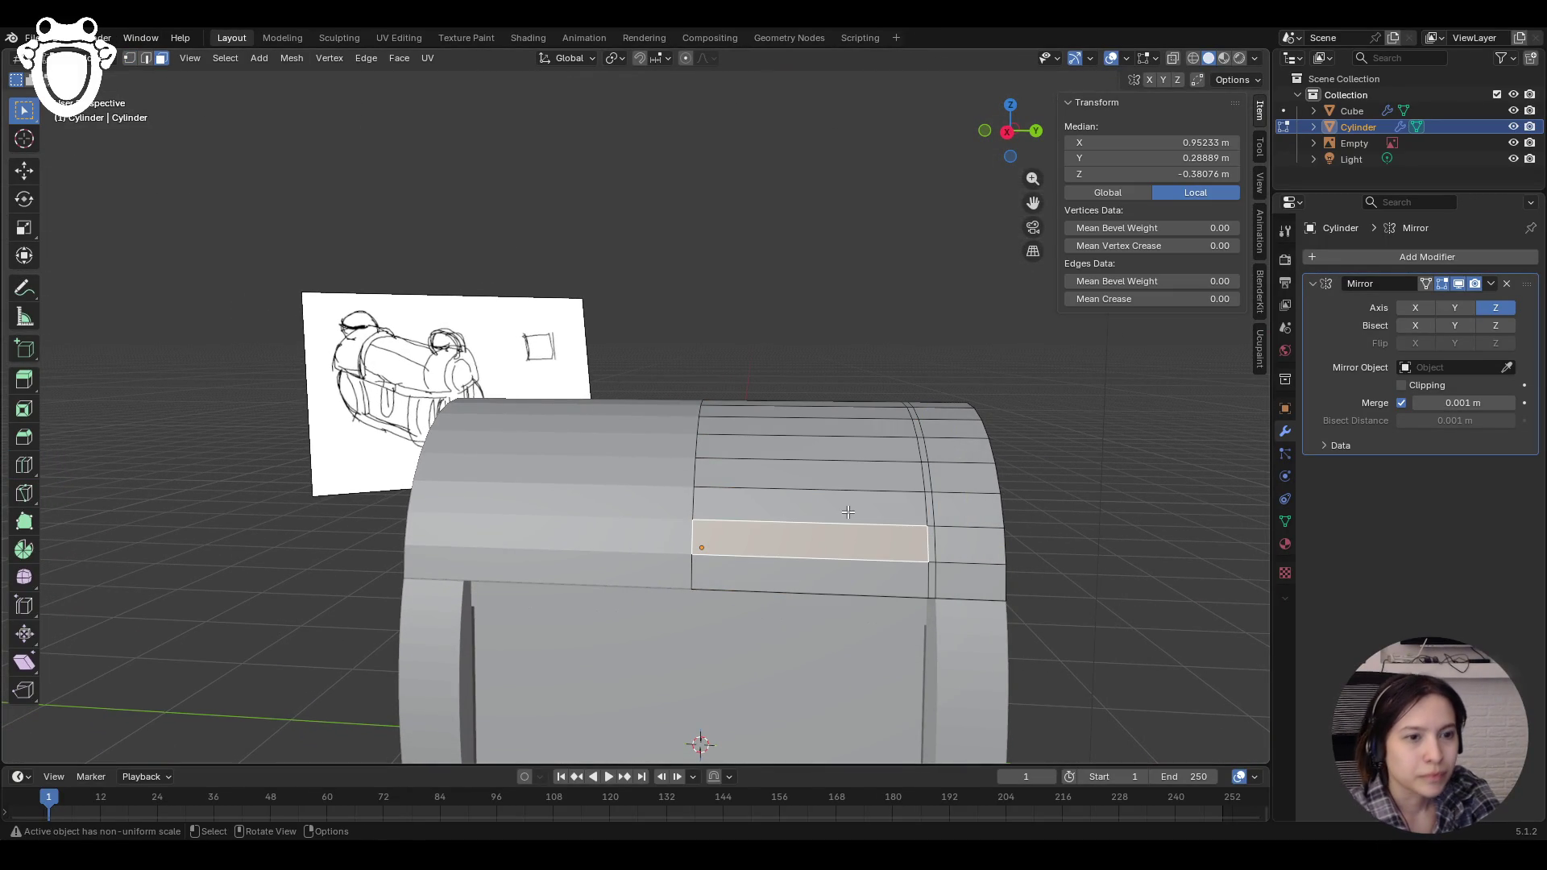
{"action": "left_click", "coordinate": [853, 505], "text": "shift"}
{"action": "middle_click_drag", "start_coordinate": [854, 475], "coordinate": [883, 518]}
{"action": "left_click", "coordinate": [878, 467], "text": "shift"}
{"action": "left_click", "coordinate": [872, 436], "text": "shift"}
{"action": "left_click", "coordinate": [866, 403], "text": "shift"}
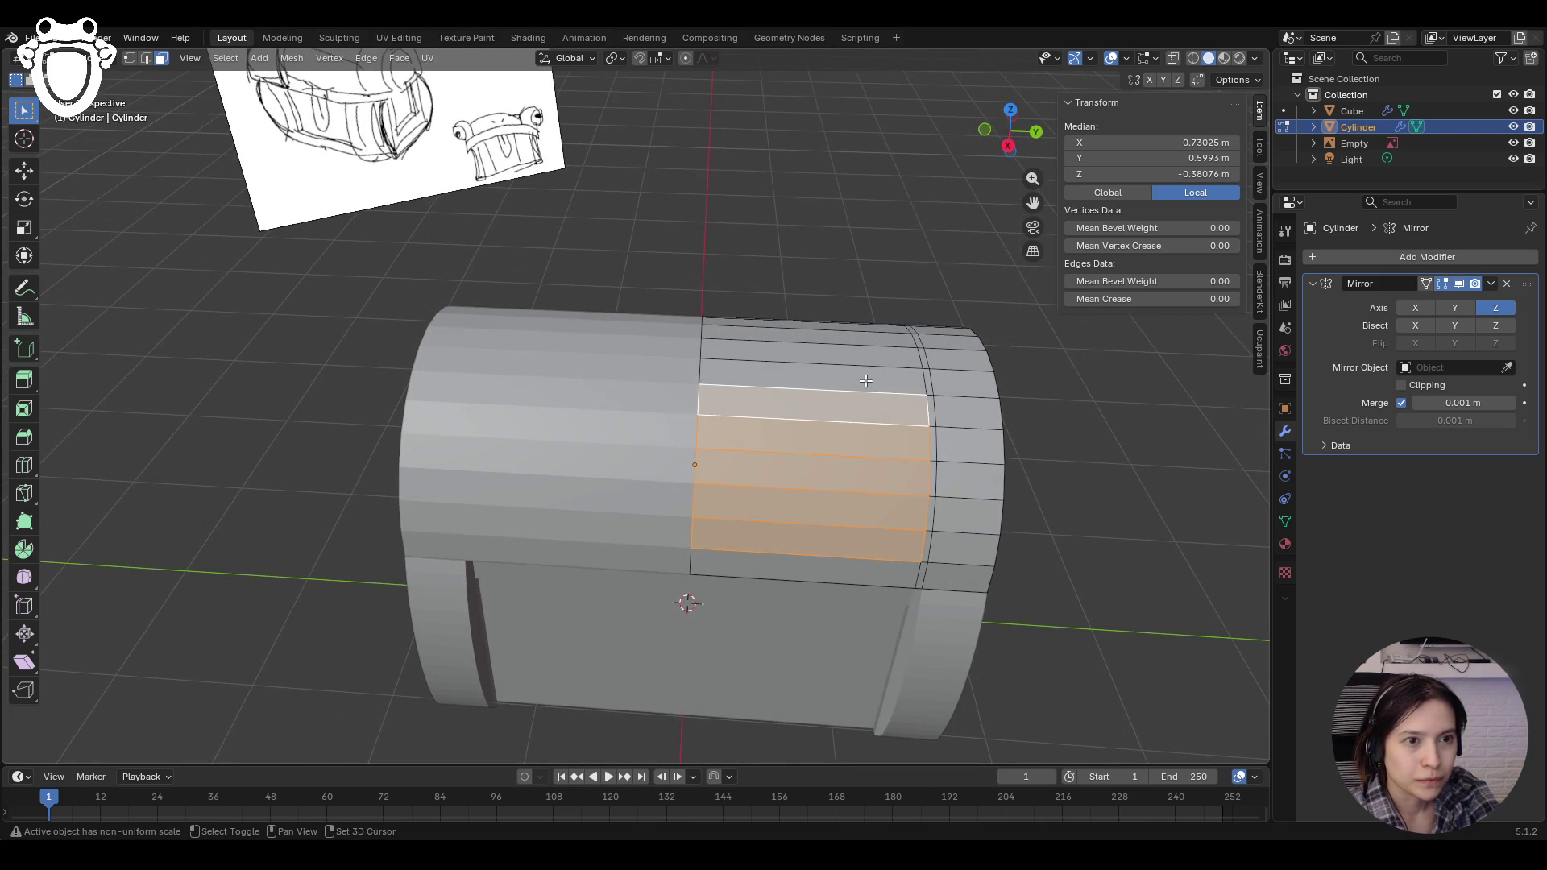
{"action": "left_click", "coordinate": [854, 372], "text": "shift"}
{"action": "left_click", "coordinate": [842, 343], "text": "shift"}
{"action": "mouse_move", "coordinate": [843, 341]}
{"action": "middle_mouse_down"}
{"action": "mouse_move", "coordinate": [802, 383]}
{"action": "mouse_move", "coordinate": [691, 594]}
{"action": "mouse_move", "coordinate": [500, 403]}
{"action": "middle_mouse_up"}
{"action": "left_click", "coordinate": [847, 322], "text": "shift"}
{"action": "left_click", "coordinate": [681, 557], "text": "shift"}
{"action": "middle_click_drag", "start_coordinate": [680, 596], "coordinate": [677, 594]}
{"action": "left_click", "coordinate": [658, 639], "text": "shift"}
{"action": "middle_click_drag", "start_coordinate": [919, 559], "coordinate": [651, 523]}
{"action": "scroll", "coordinate": [651, 522], "scroll_direction": "down", "scroll_amount": 5}
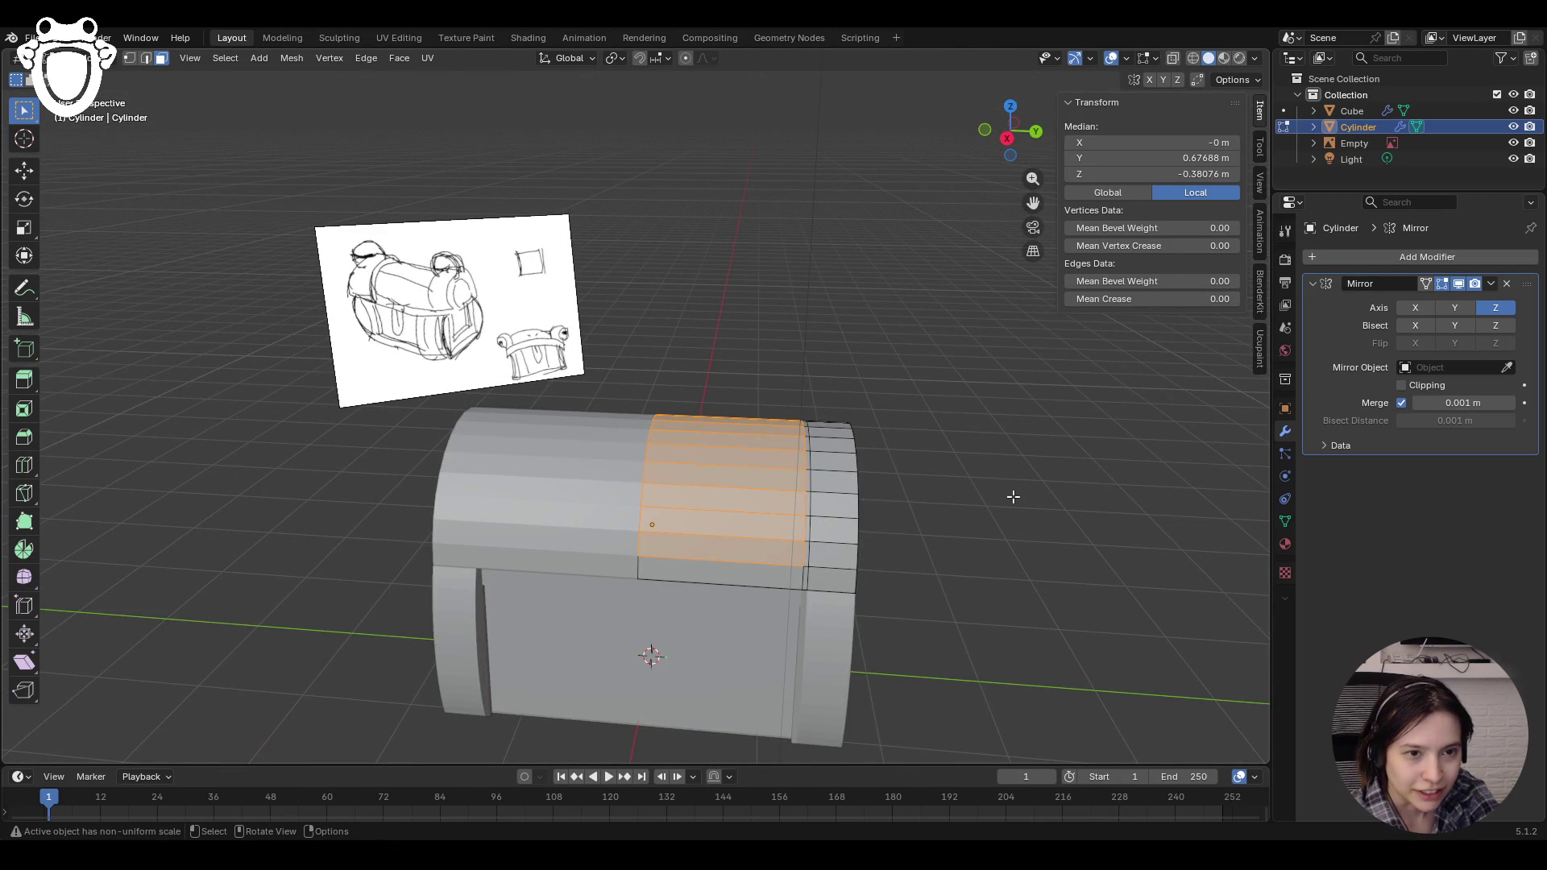
Step: Try moving the band faces along Z, then cancel and undo it
{"action": "key", "text": "g"}
{"action": "key", "text": "z"}
{"action": "key", "text": "z"}
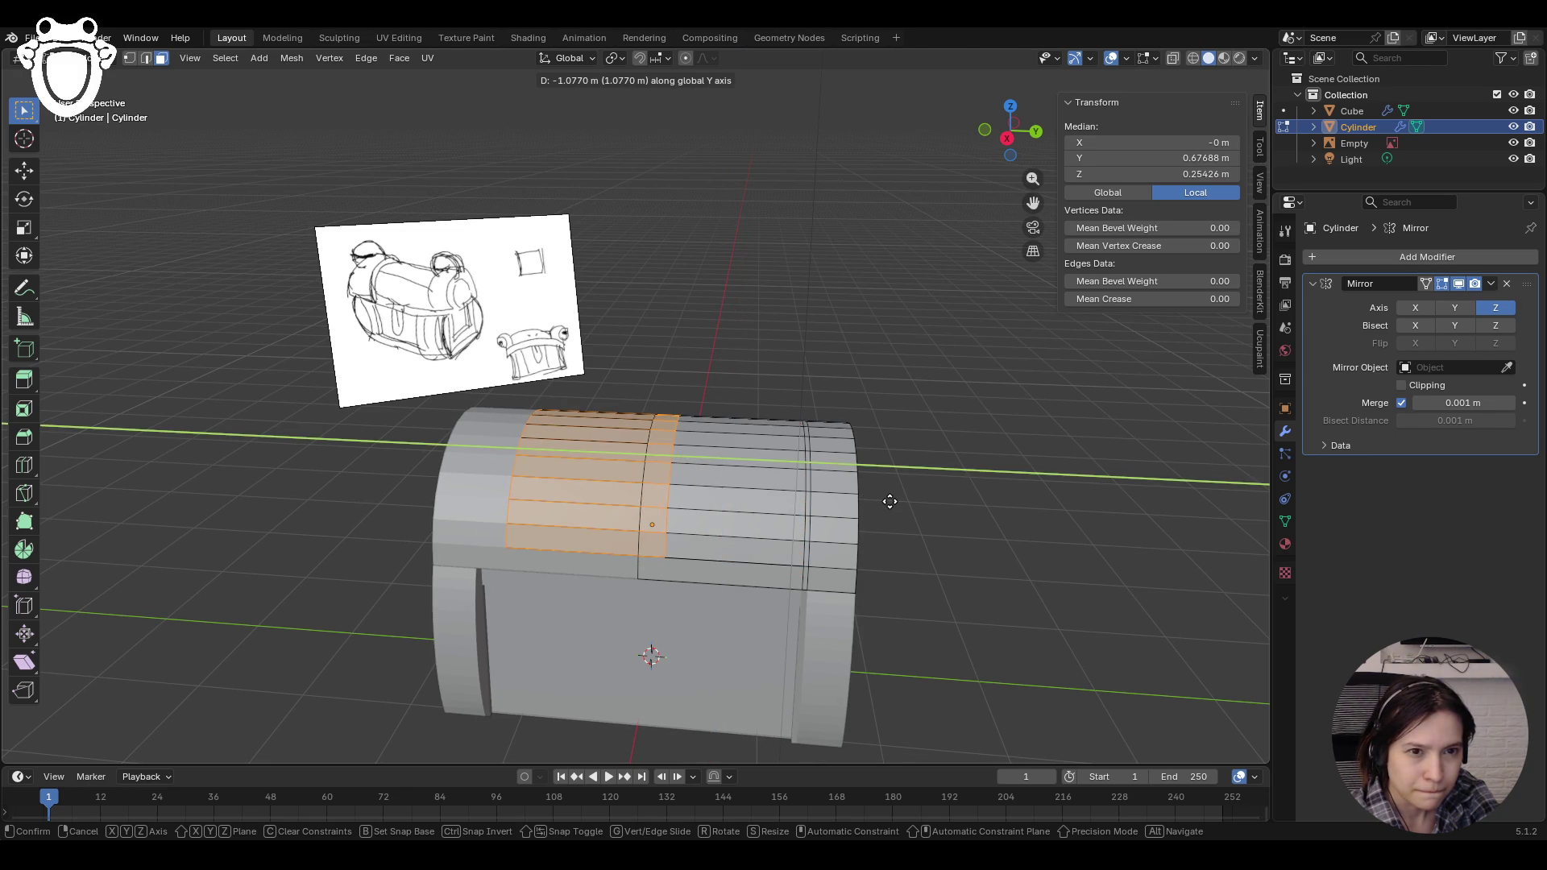
{"action": "right_click", "coordinate": [933, 505]}
{"action": "mouse_move", "coordinate": [933, 505]}
{"action": "middle_mouse_down"}
{"action": "mouse_move", "coordinate": [1112, 484]}
{"action": "mouse_move", "coordinate": [965, 476]}
{"action": "middle_mouse_up"}
{"action": "key", "text": "ctrl+z"}
Step: Adjust the band face selection and scale it slightly
{"action": "left_click", "coordinate": [701, 517], "text": "shift"}
{"action": "left_click", "coordinate": [685, 524], "text": "shift"}
{"action": "mouse_move", "coordinate": [685, 524]}
{"action": "middle_mouse_down"}
{"action": "mouse_move", "coordinate": [796, 493]}
{"action": "mouse_move", "coordinate": [639, 496]}
{"action": "middle_mouse_up"}
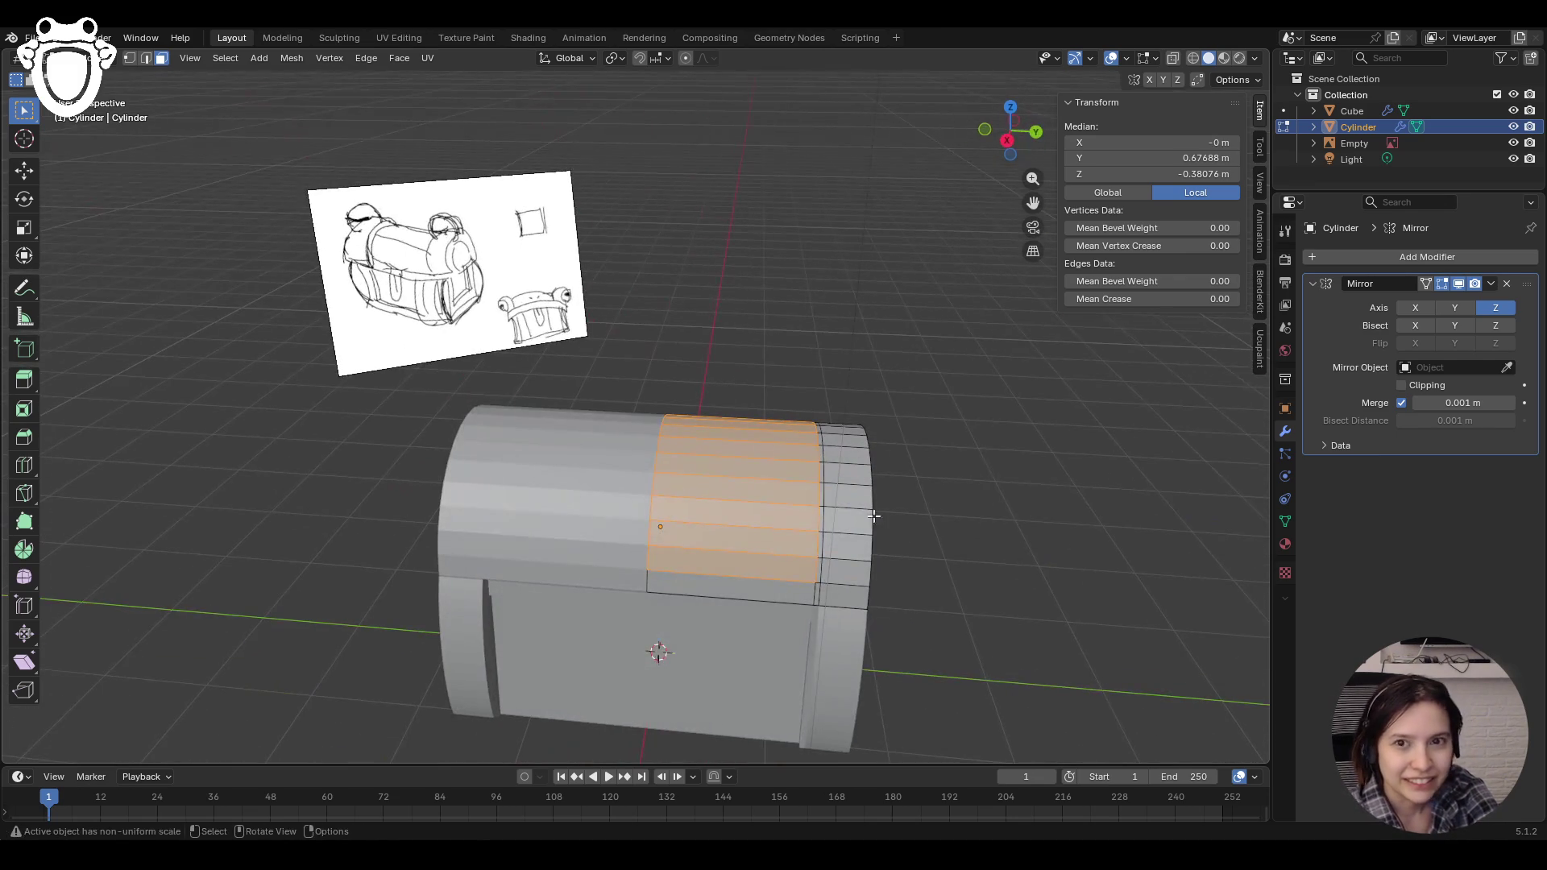
{"action": "key", "text": "s"}
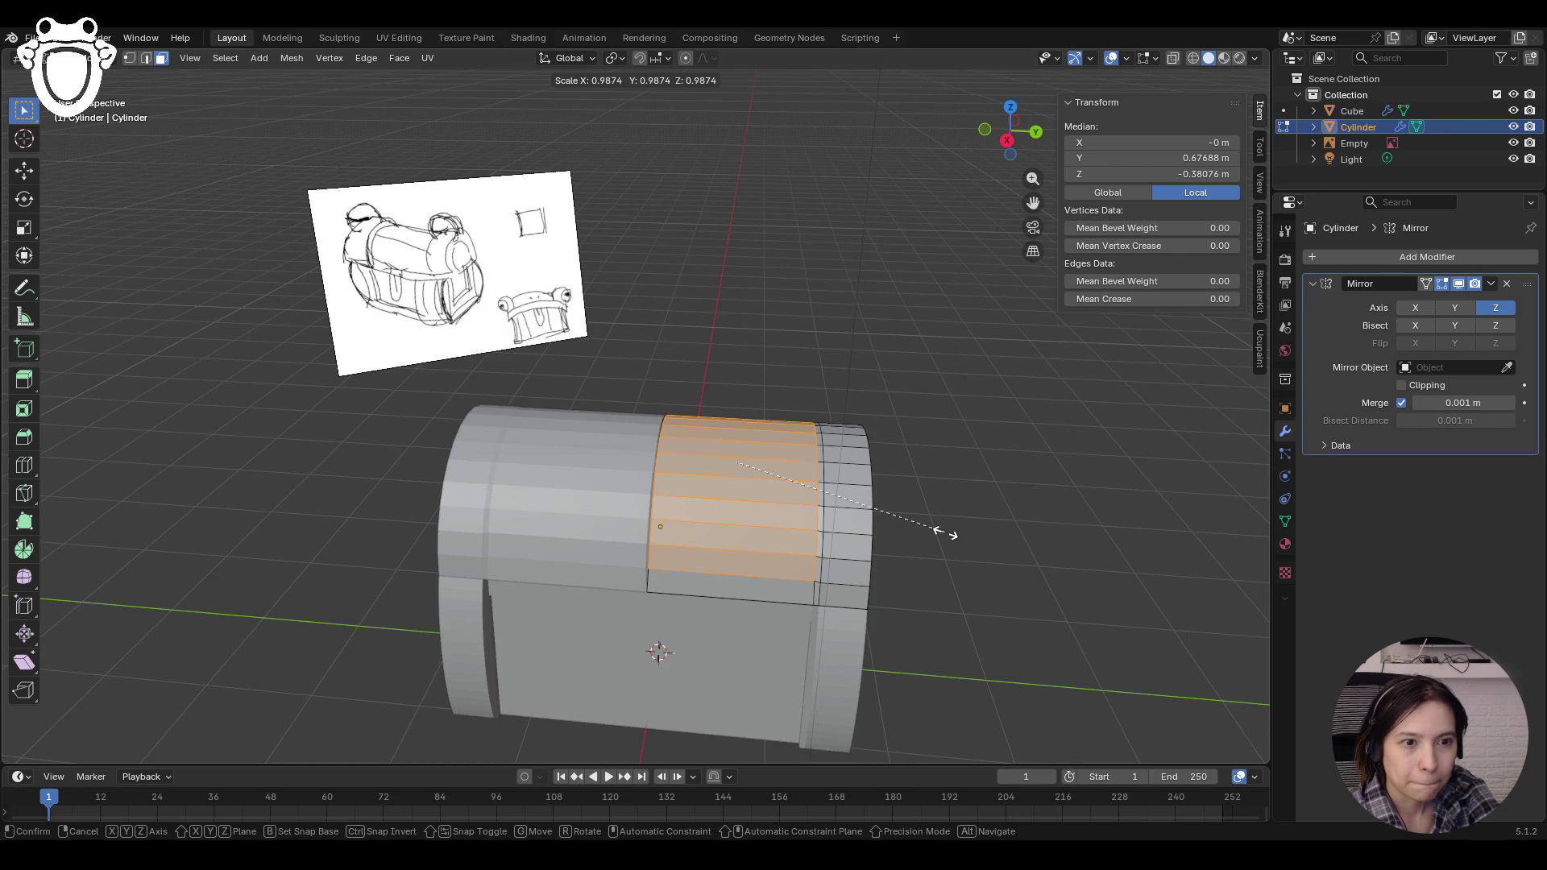
{"action": "left_click", "coordinate": [946, 533]}
{"action": "middle_click_drag", "start_coordinate": [962, 532], "coordinate": [826, 540]}
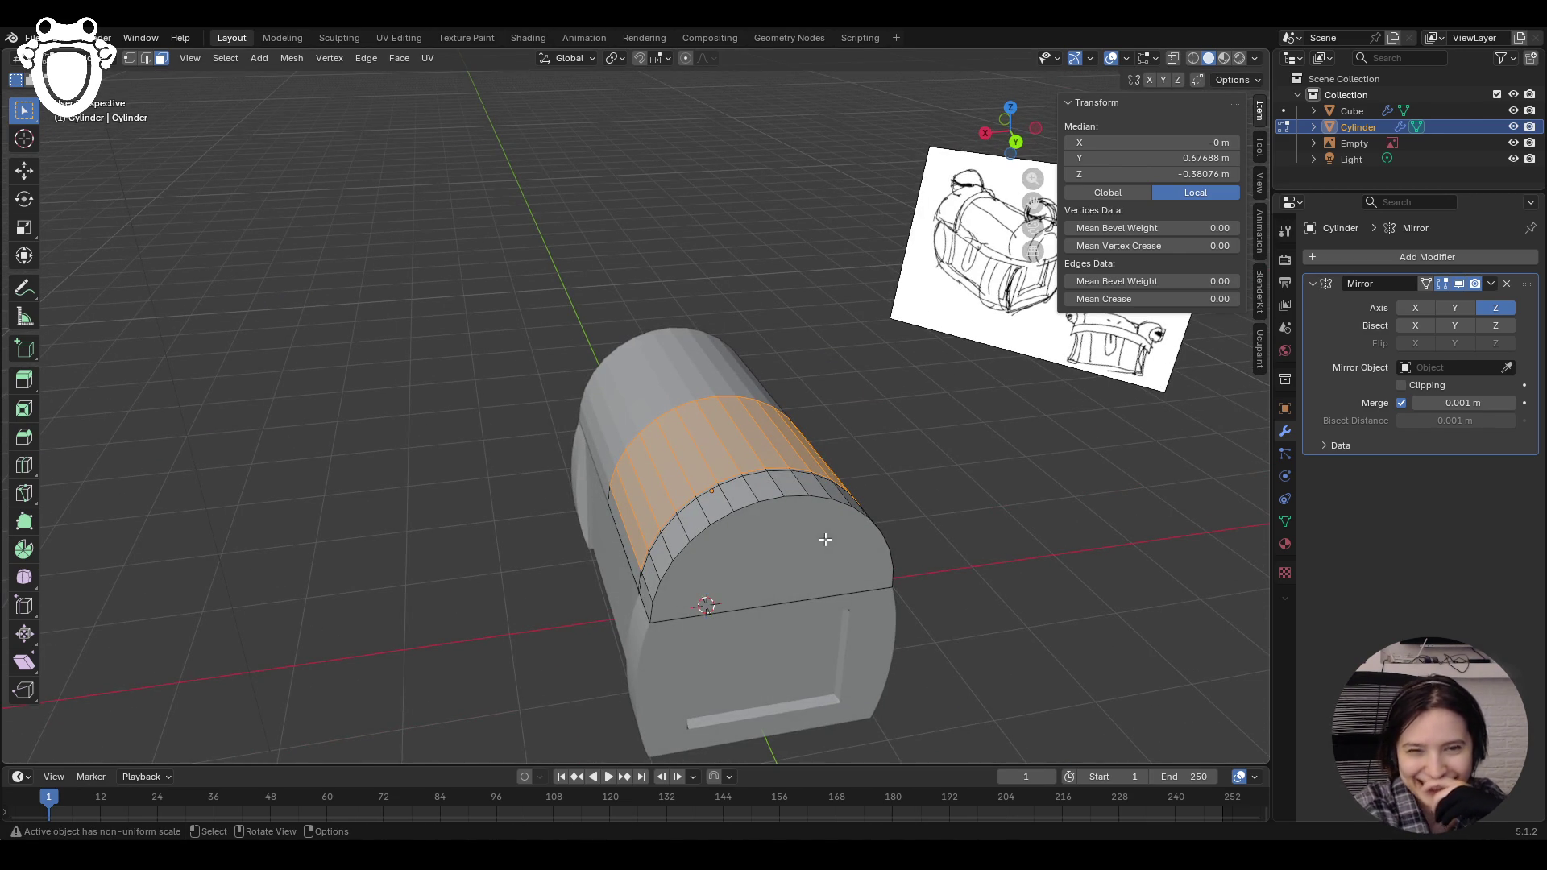
{"action": "middle_click_drag", "start_coordinate": [779, 525], "coordinate": [911, 546]}
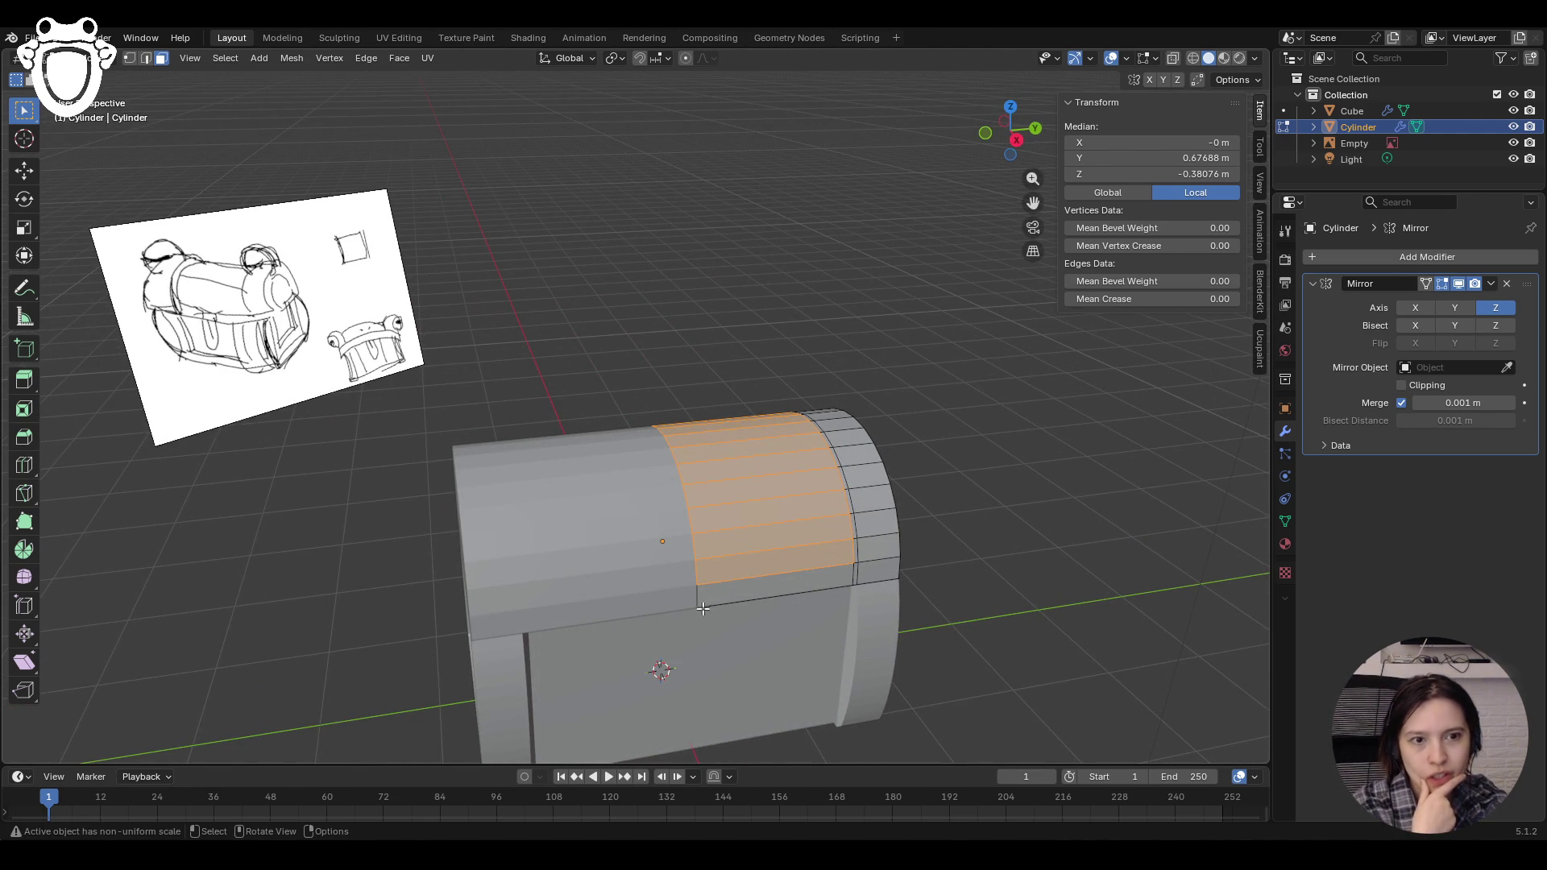
{"action": "scroll", "coordinate": [653, 586], "scroll_direction": "up", "scroll_amount": 3}
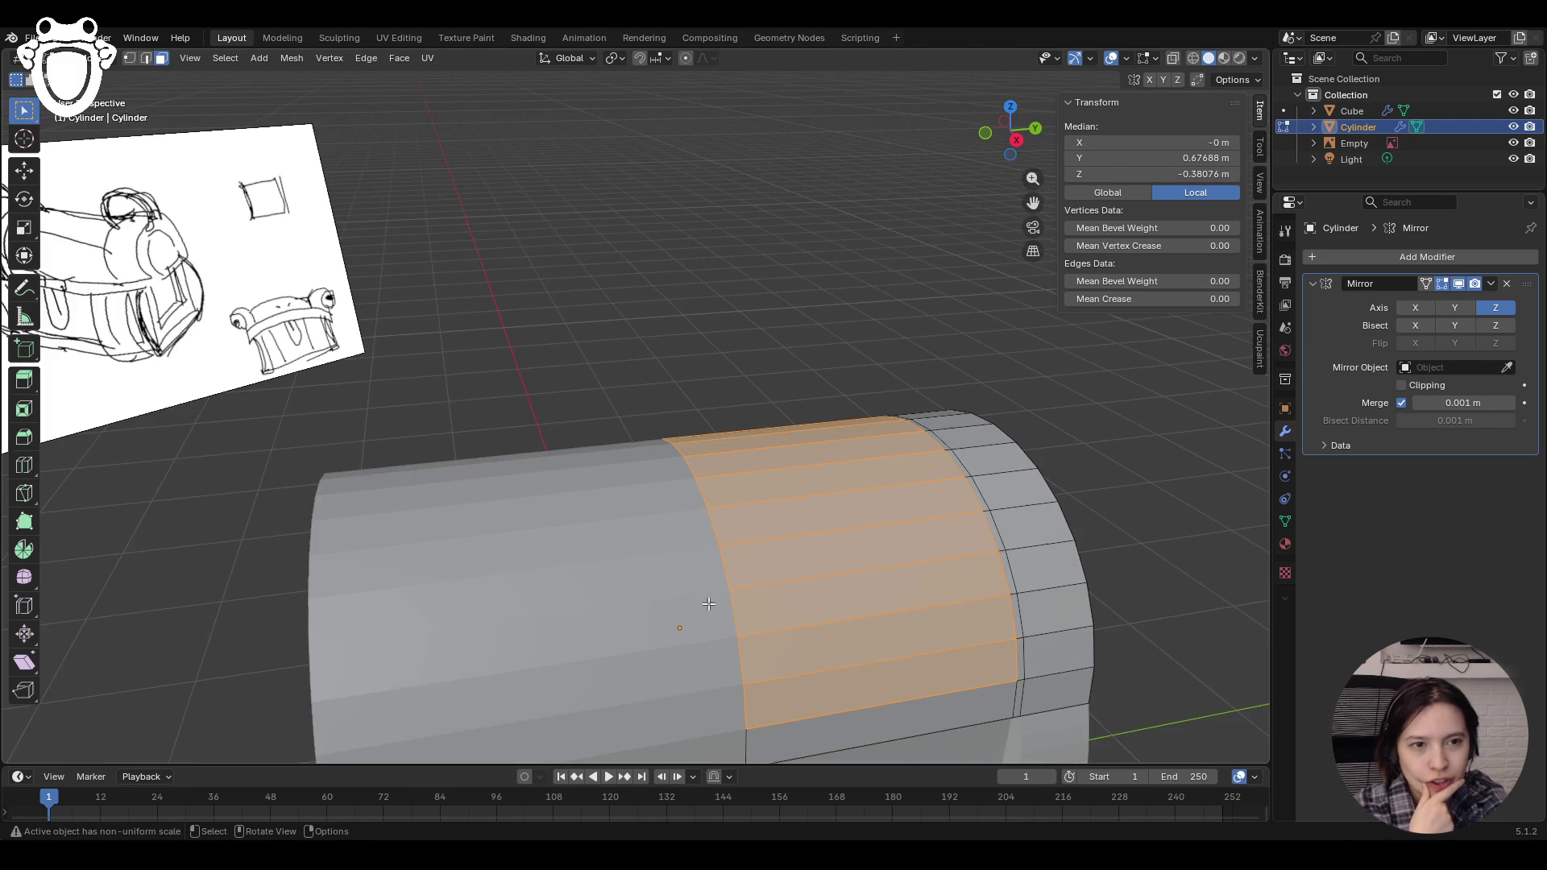
{"action": "middle_click_drag", "start_coordinate": [653, 586], "coordinate": [597, 438], "text": "shift"}
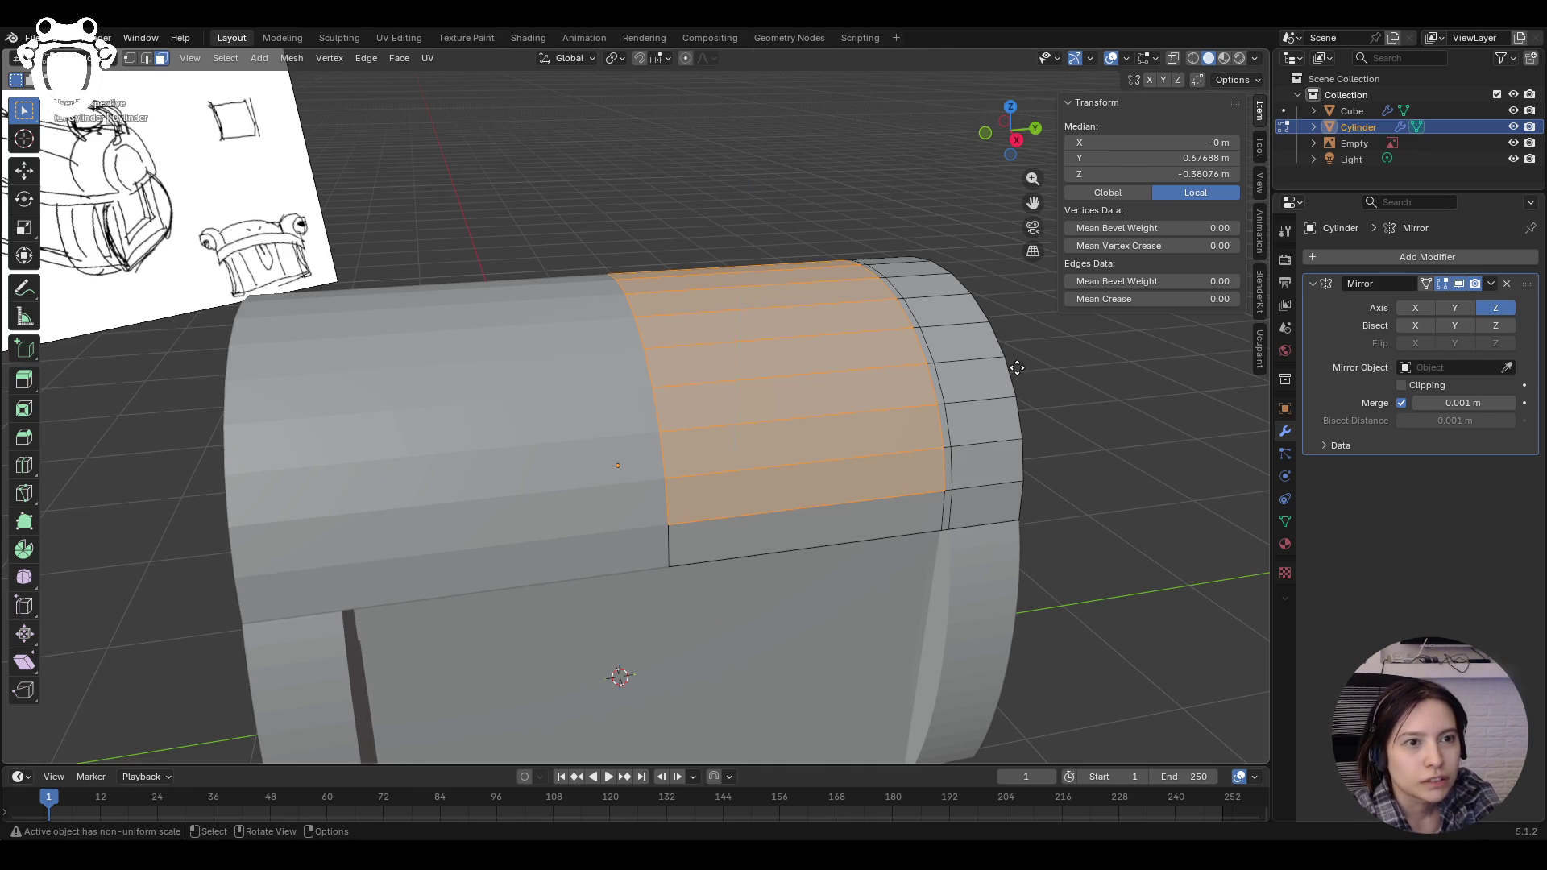
Step: Undo an inward extrusion of the band, then apply Fill with Beauty to its faces
{"action": "key", "text": "e"}
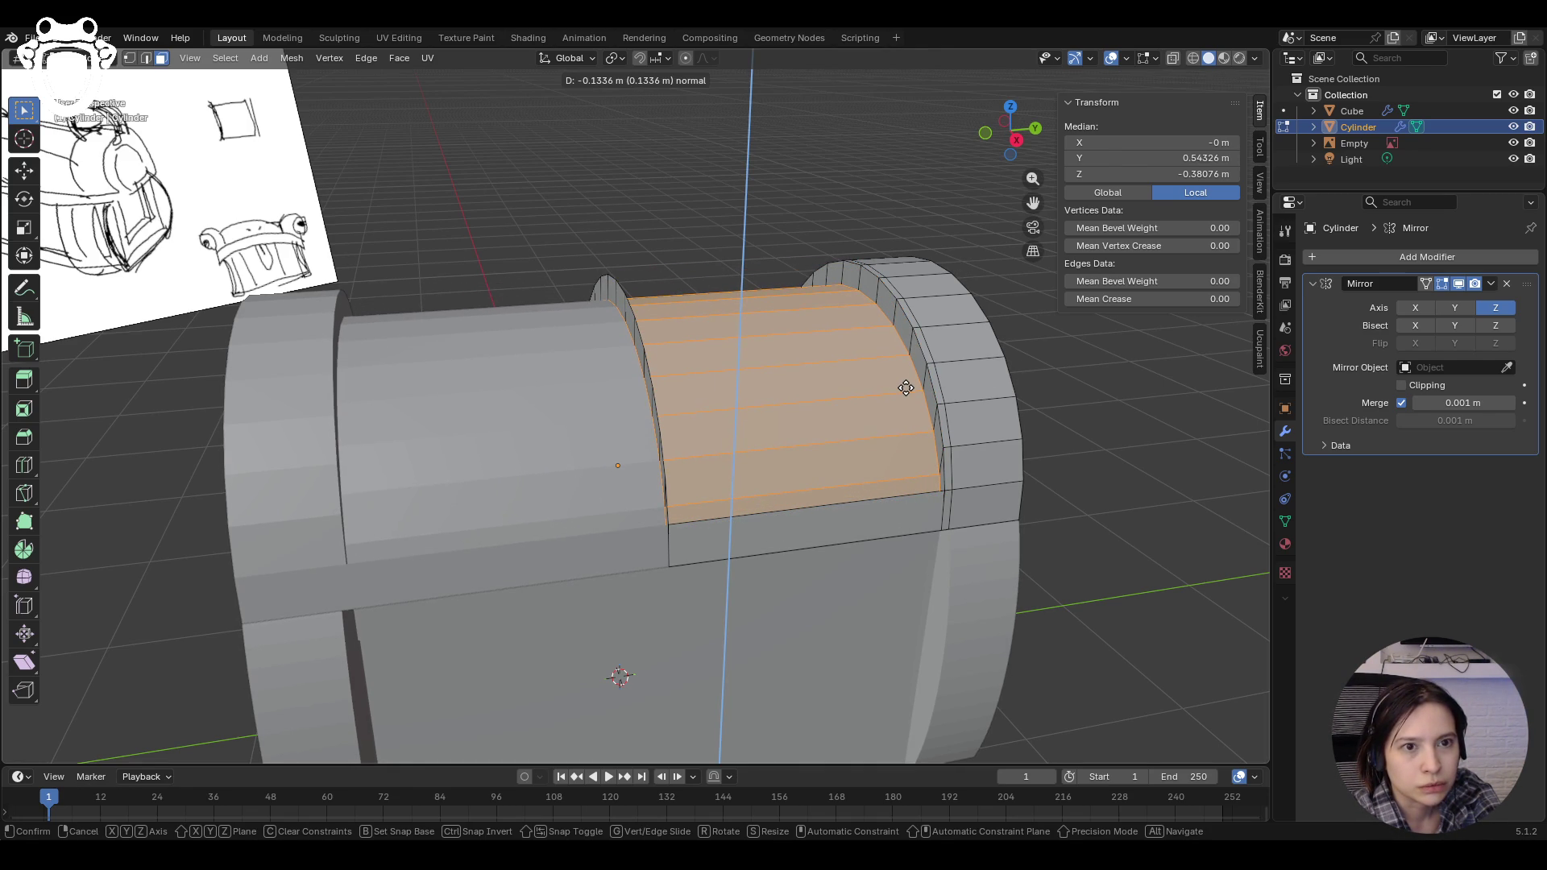
{"action": "left_click", "coordinate": [905, 388]}
{"action": "mouse_move", "coordinate": [906, 388]}
{"action": "middle_mouse_down"}
{"action": "mouse_move", "coordinate": [992, 411]}
{"action": "mouse_move", "coordinate": [1081, 401]}
{"action": "mouse_move", "coordinate": [935, 513]}
{"action": "mouse_move", "coordinate": [942, 474]}
{"action": "middle_mouse_up"}
{"action": "key", "text": "ctrl+z"}
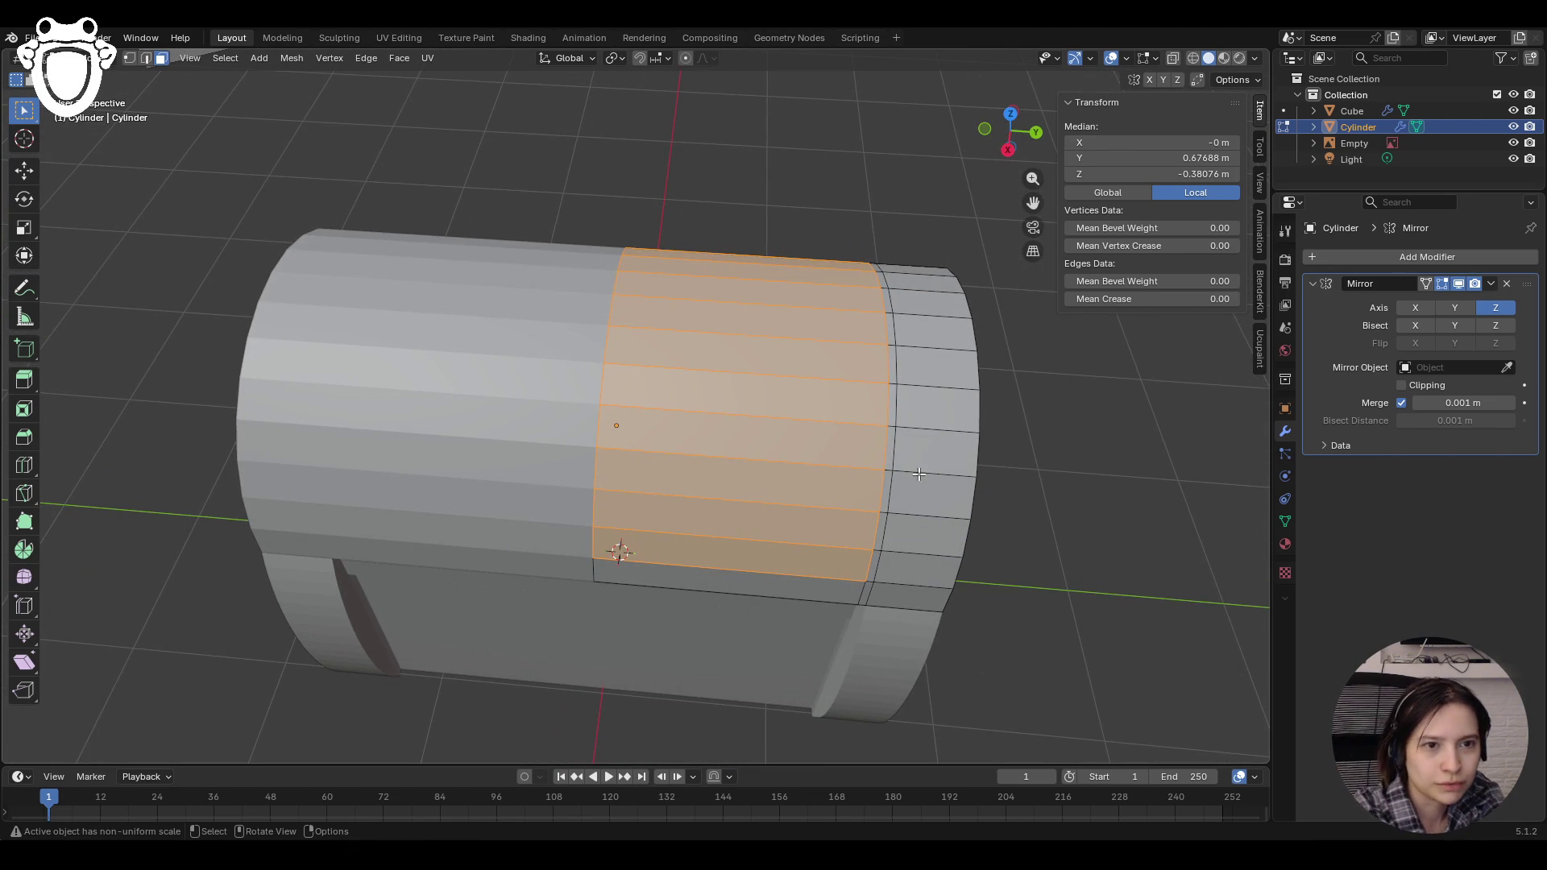
{"action": "key", "text": "ctrl+f"}
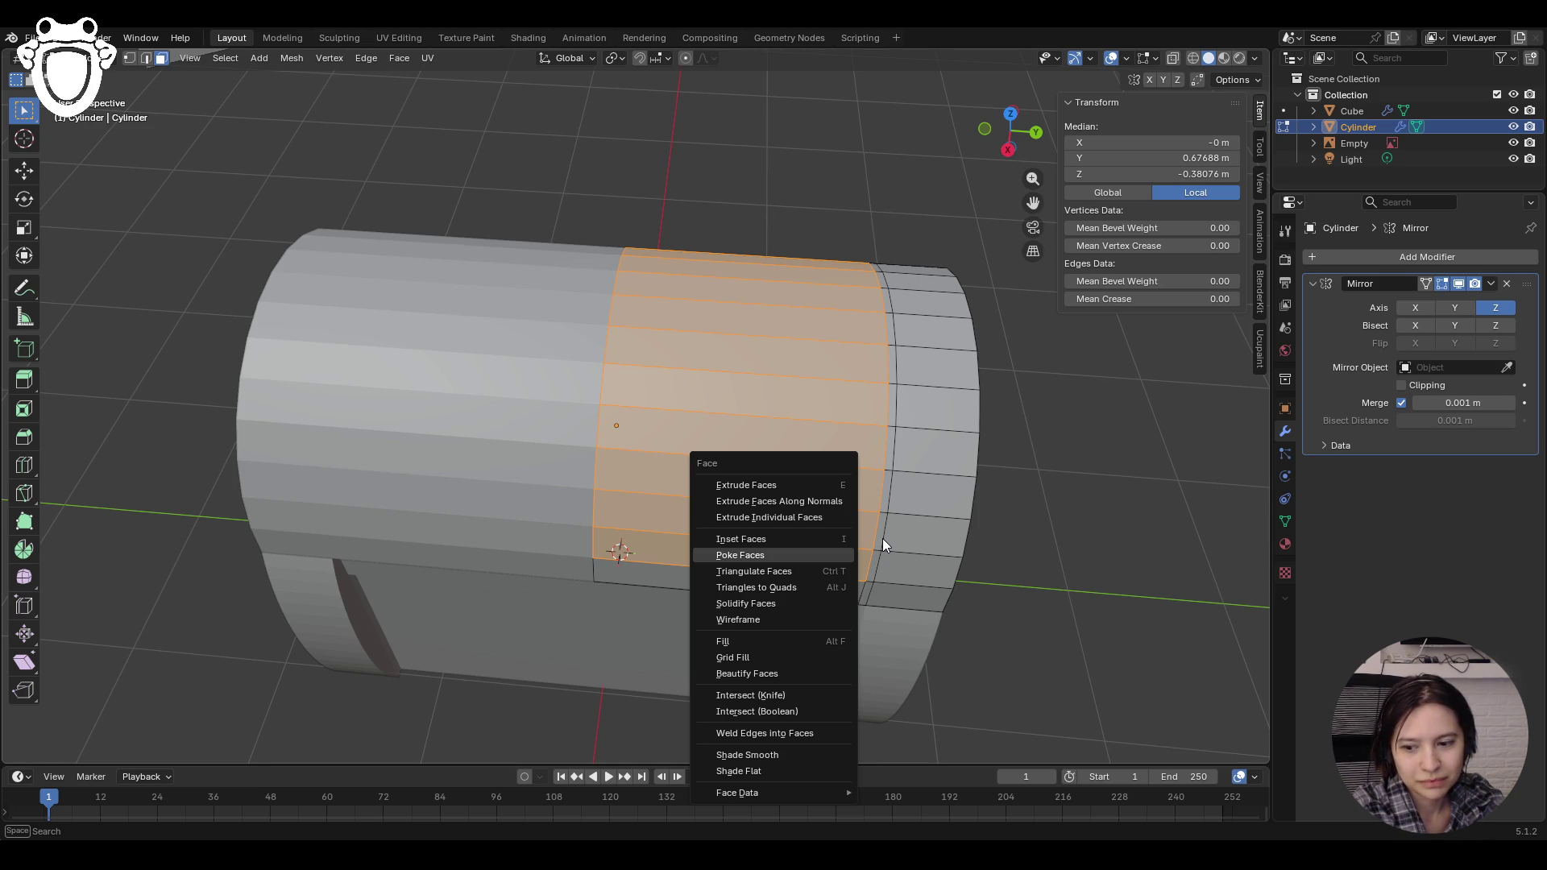
{"action": "left_click", "coordinate": [837, 642]}
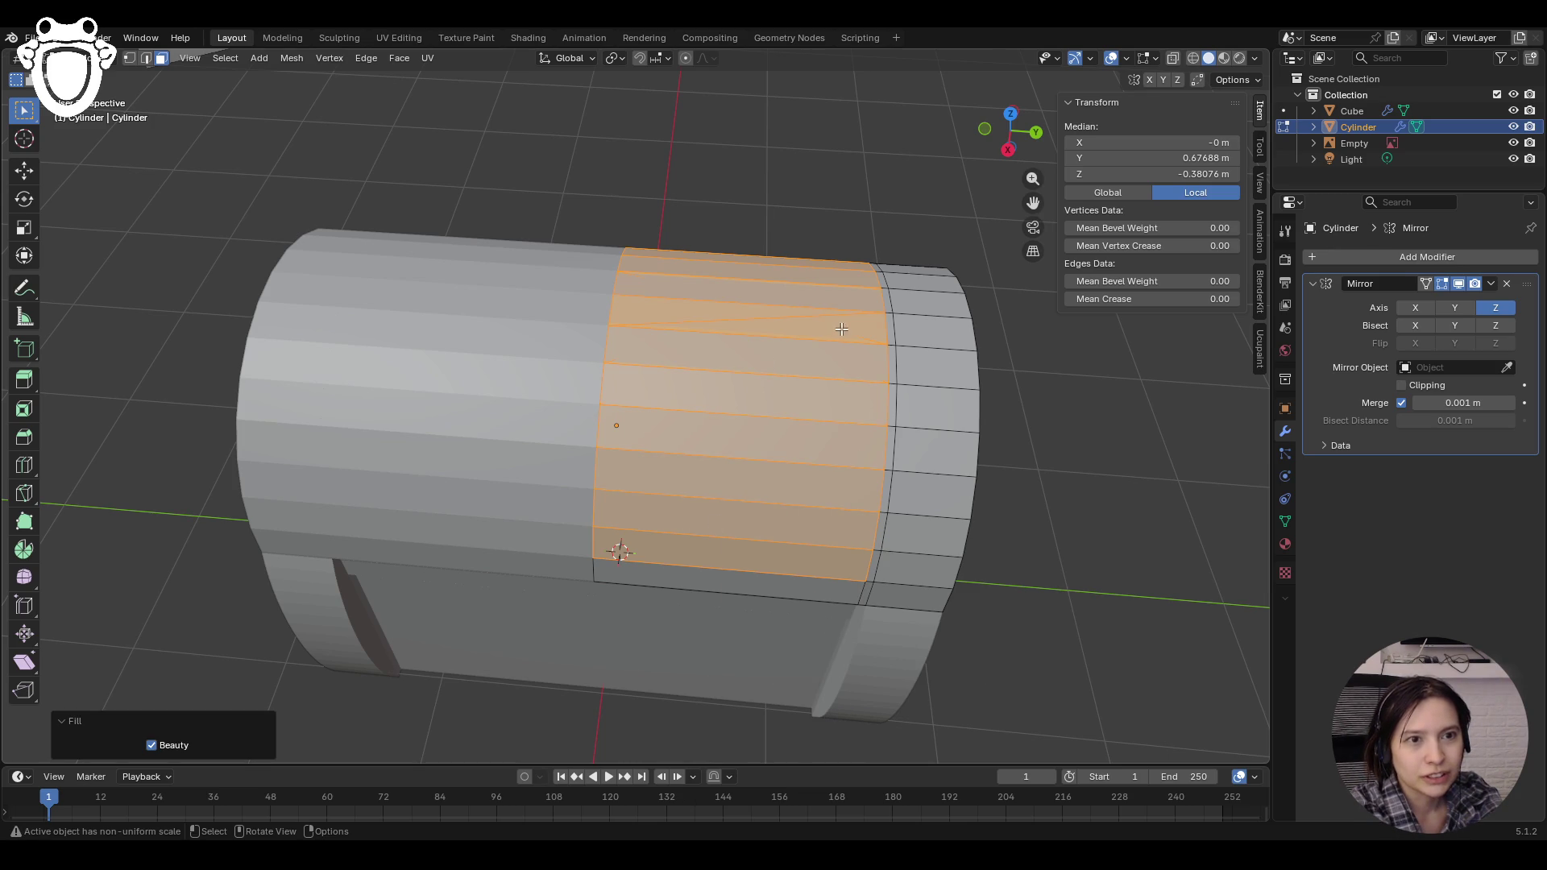